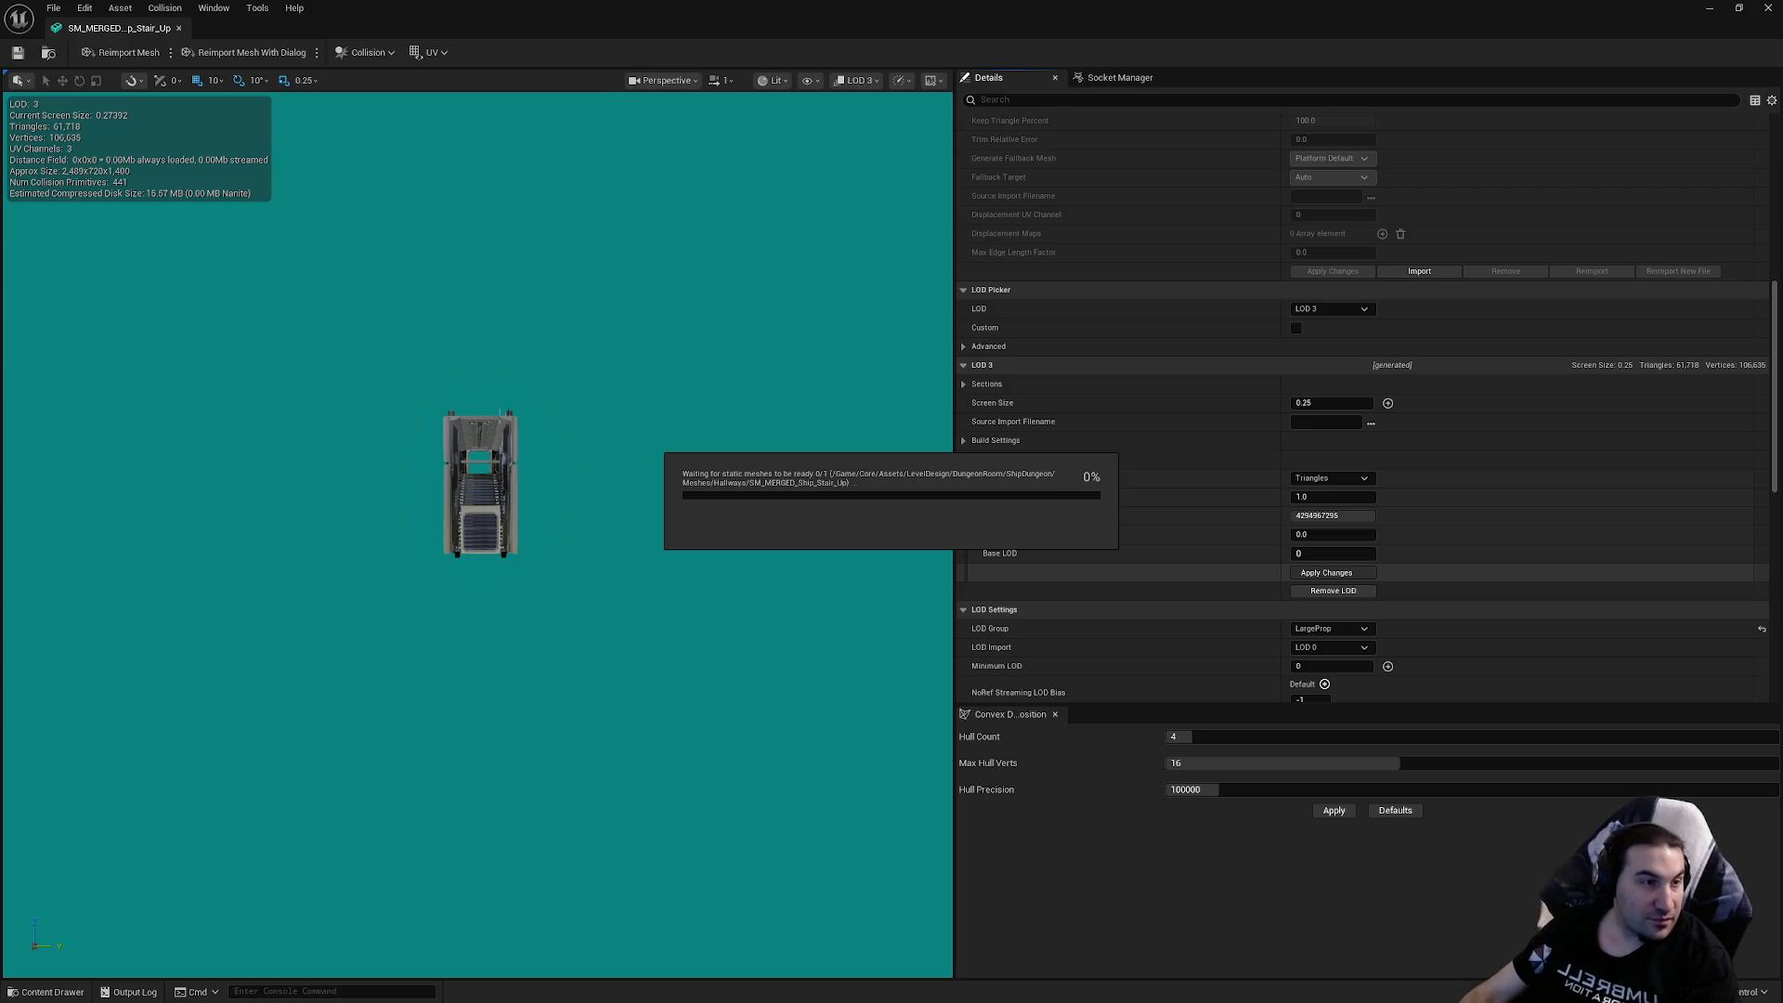
Save SM_MERGED_Stair_Up with its LOD 3 reduced to 4,937 triangles
left_click(738, 986)
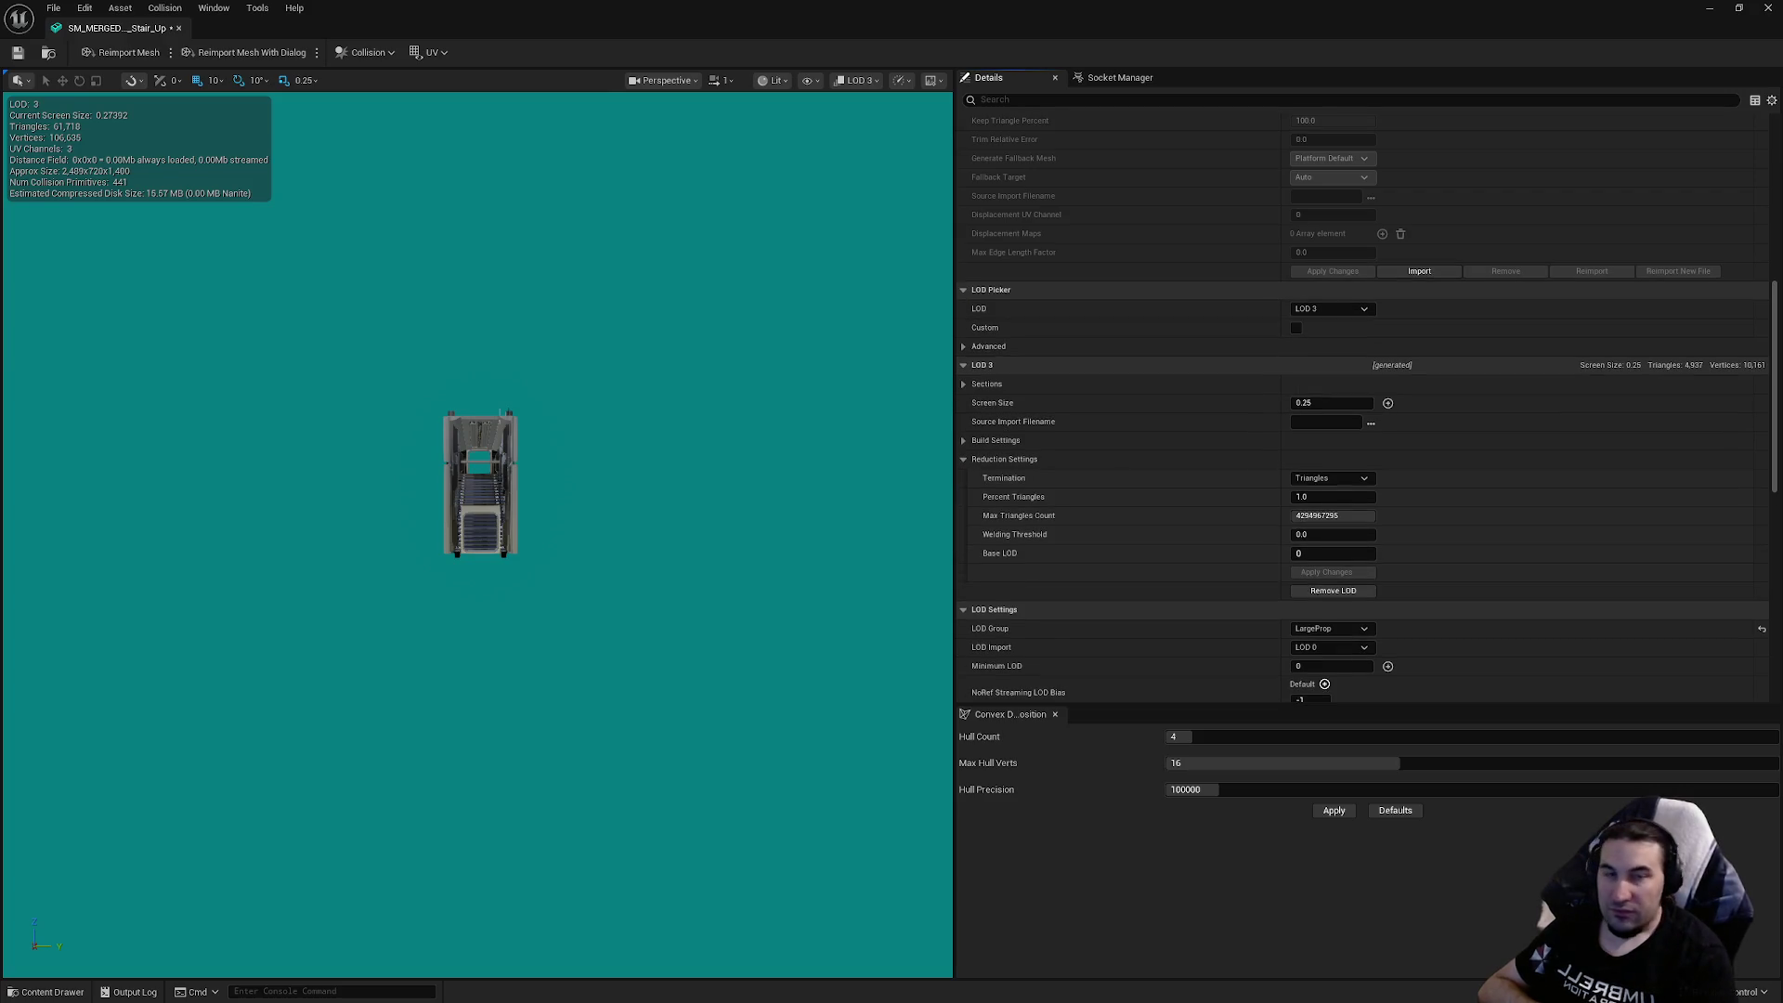
left_click(13, 54)
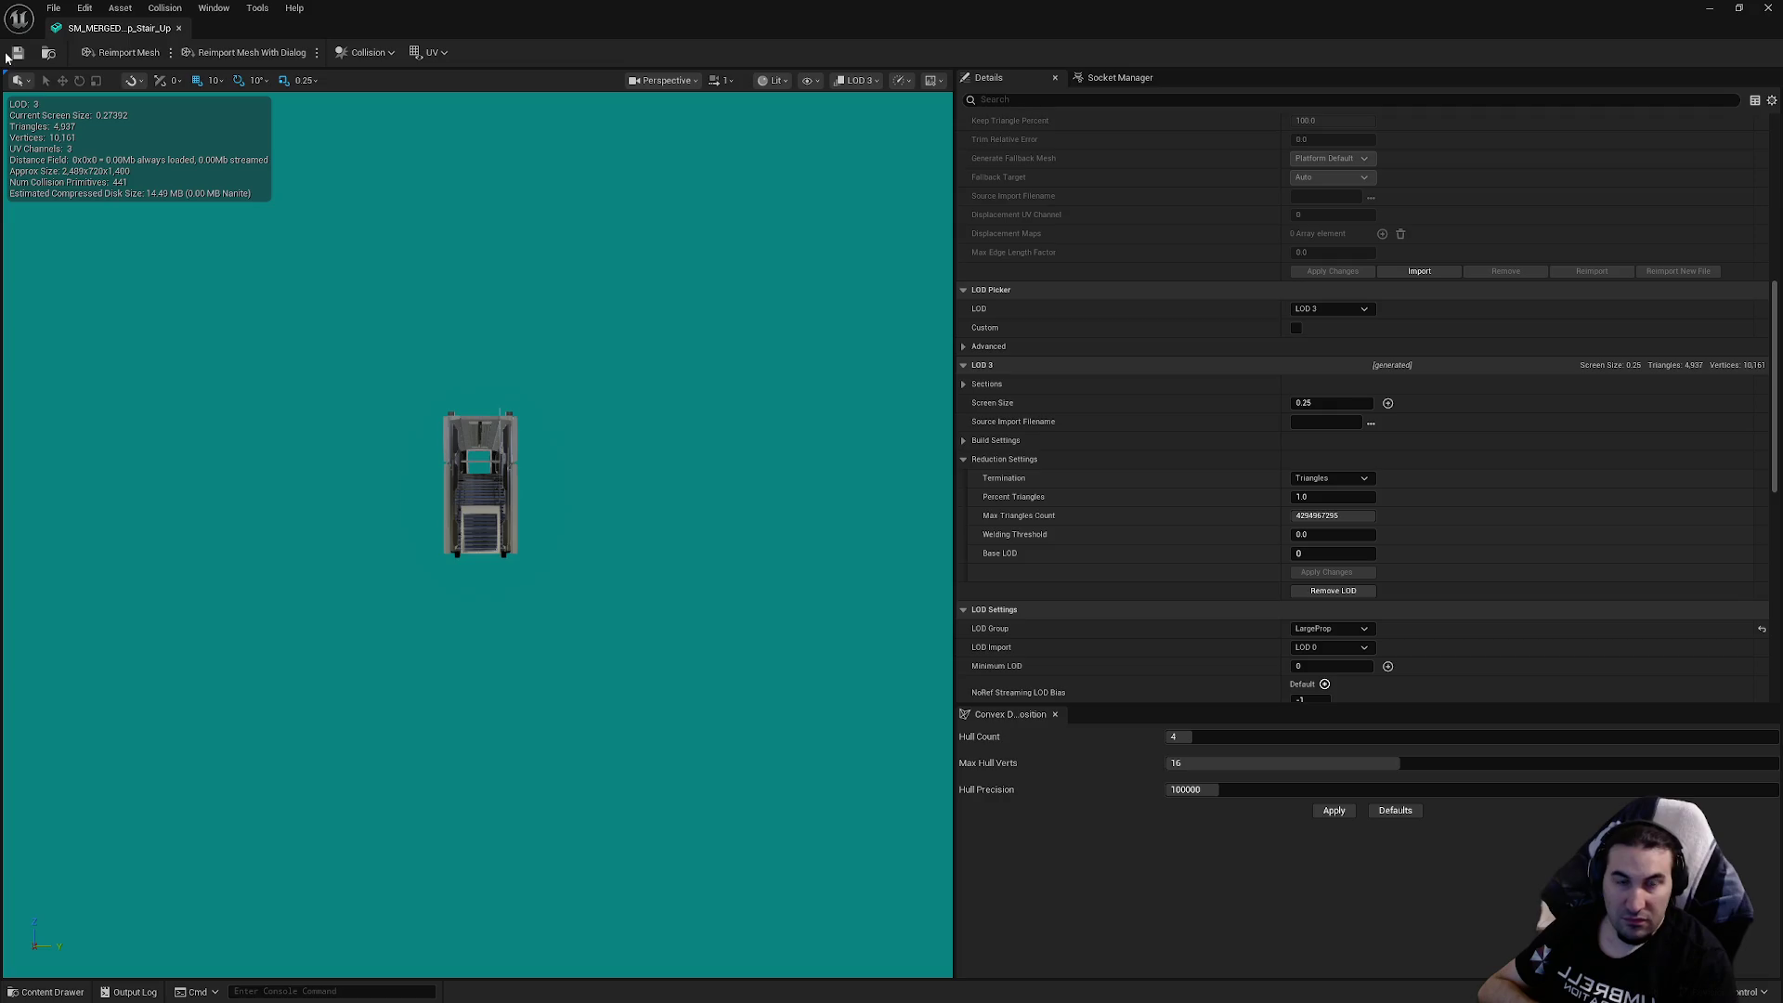
mouse_move(1774, 416)
left_mouse_down()
mouse_move(1771, 190)
mouse_move(1762, 667)
left_mouse_up()
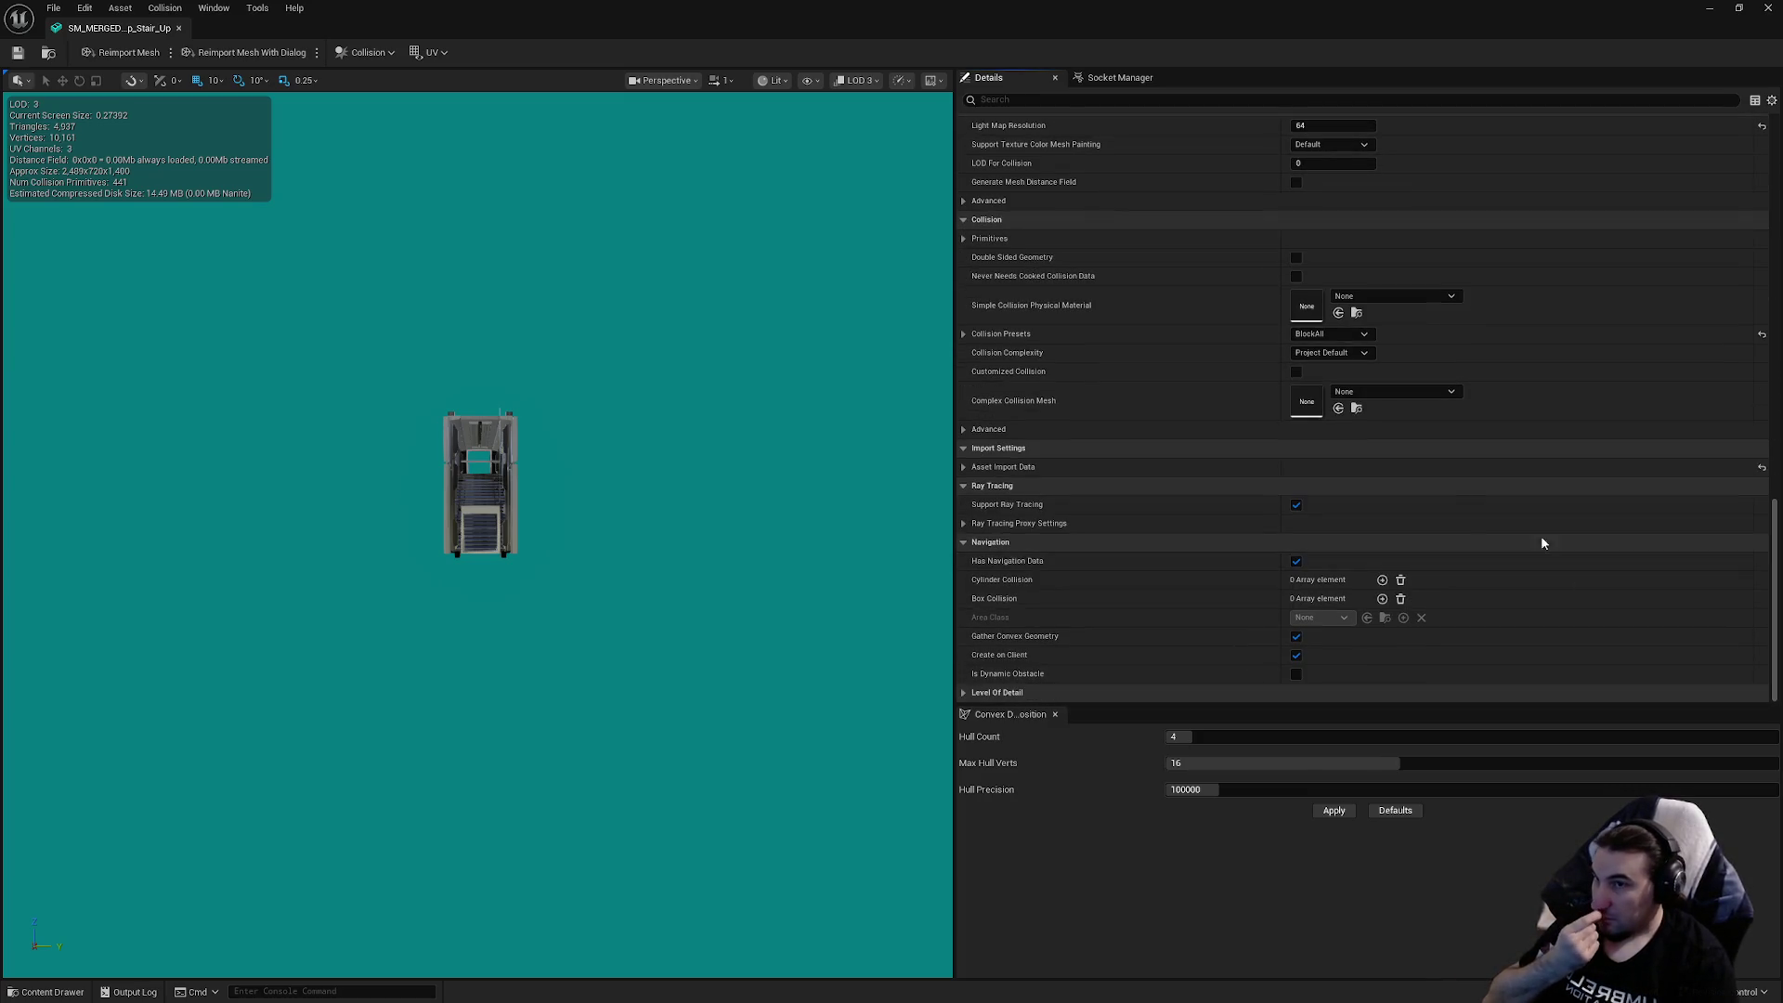
scroll(1495, 520, "up", 3)
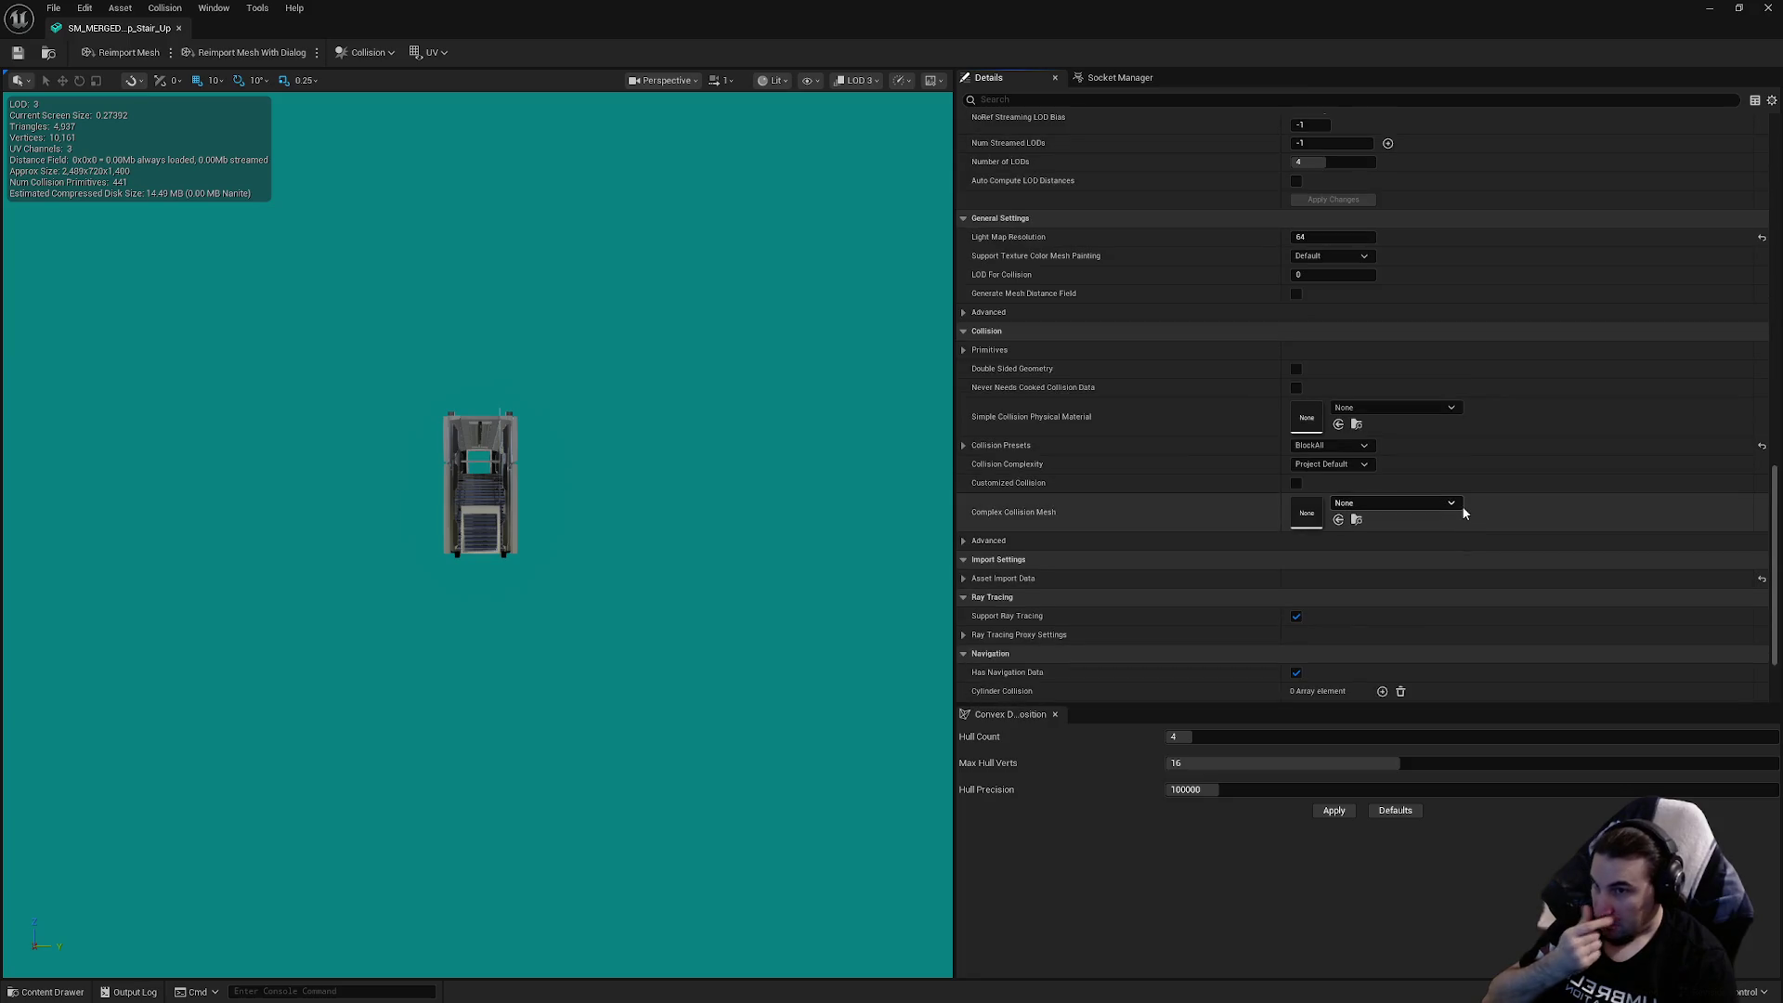
Close the stair mesh editor and save the stair asset via Save Selected
left_click(1767, 8)
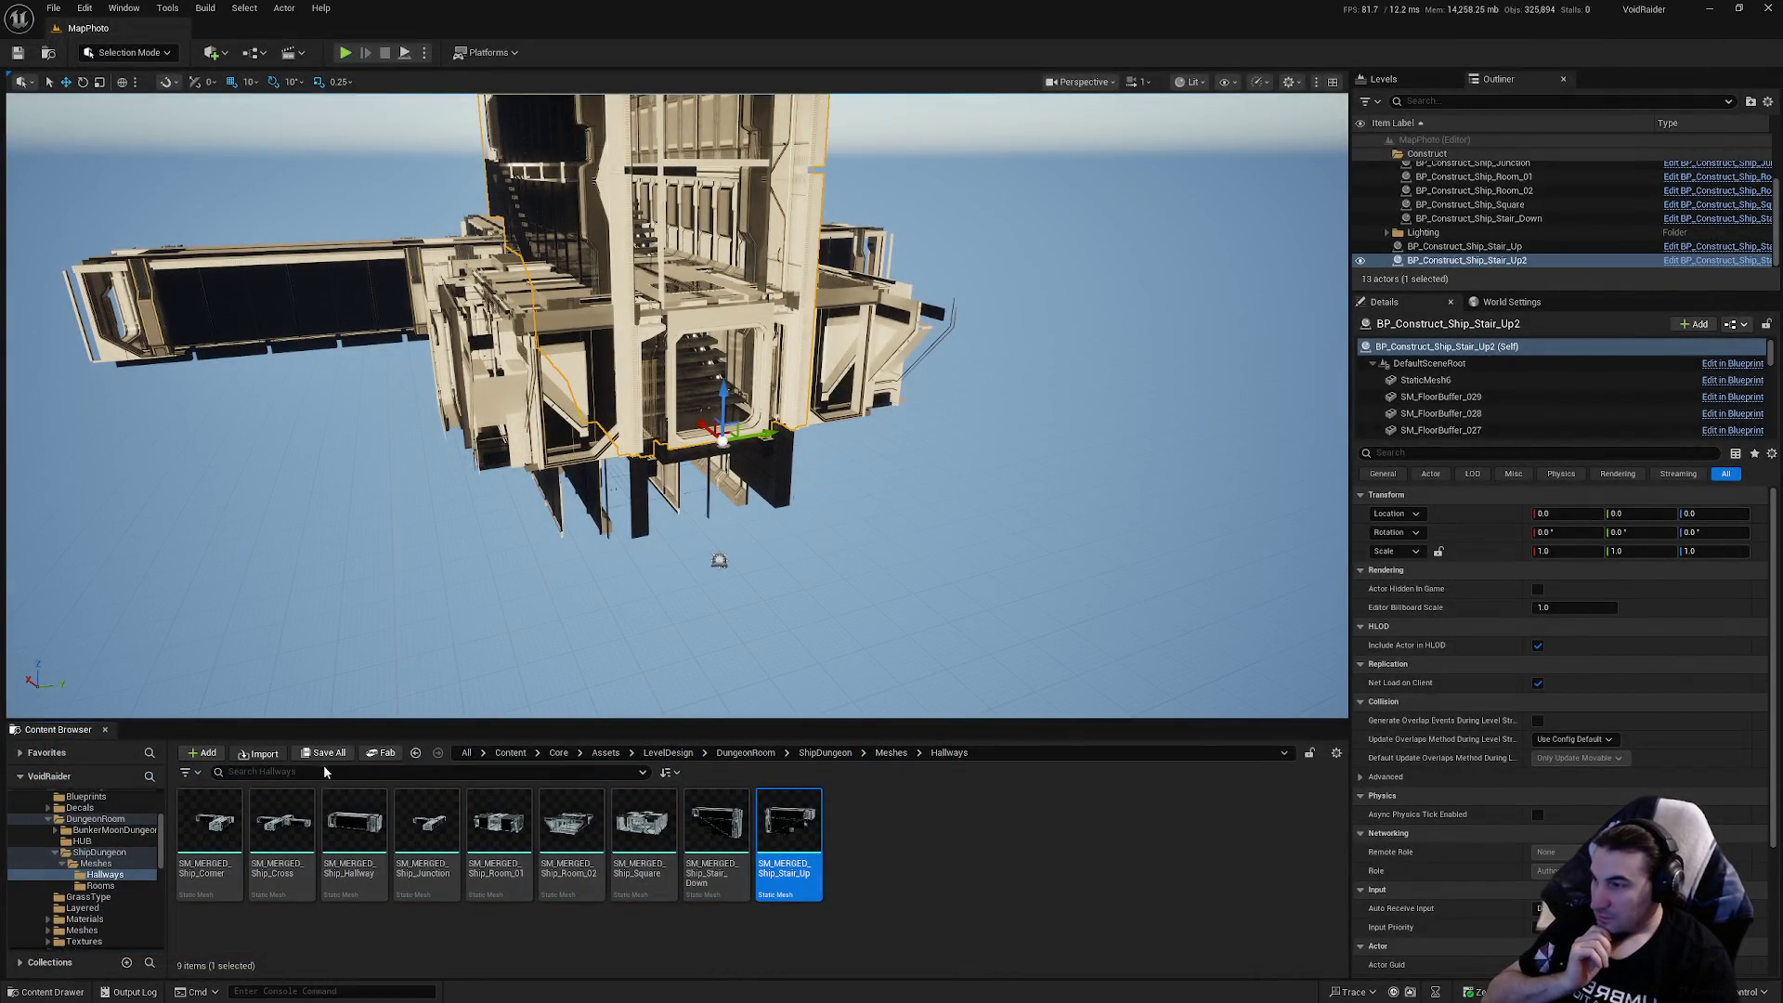
left_click(325, 754)
left_click(990, 669)
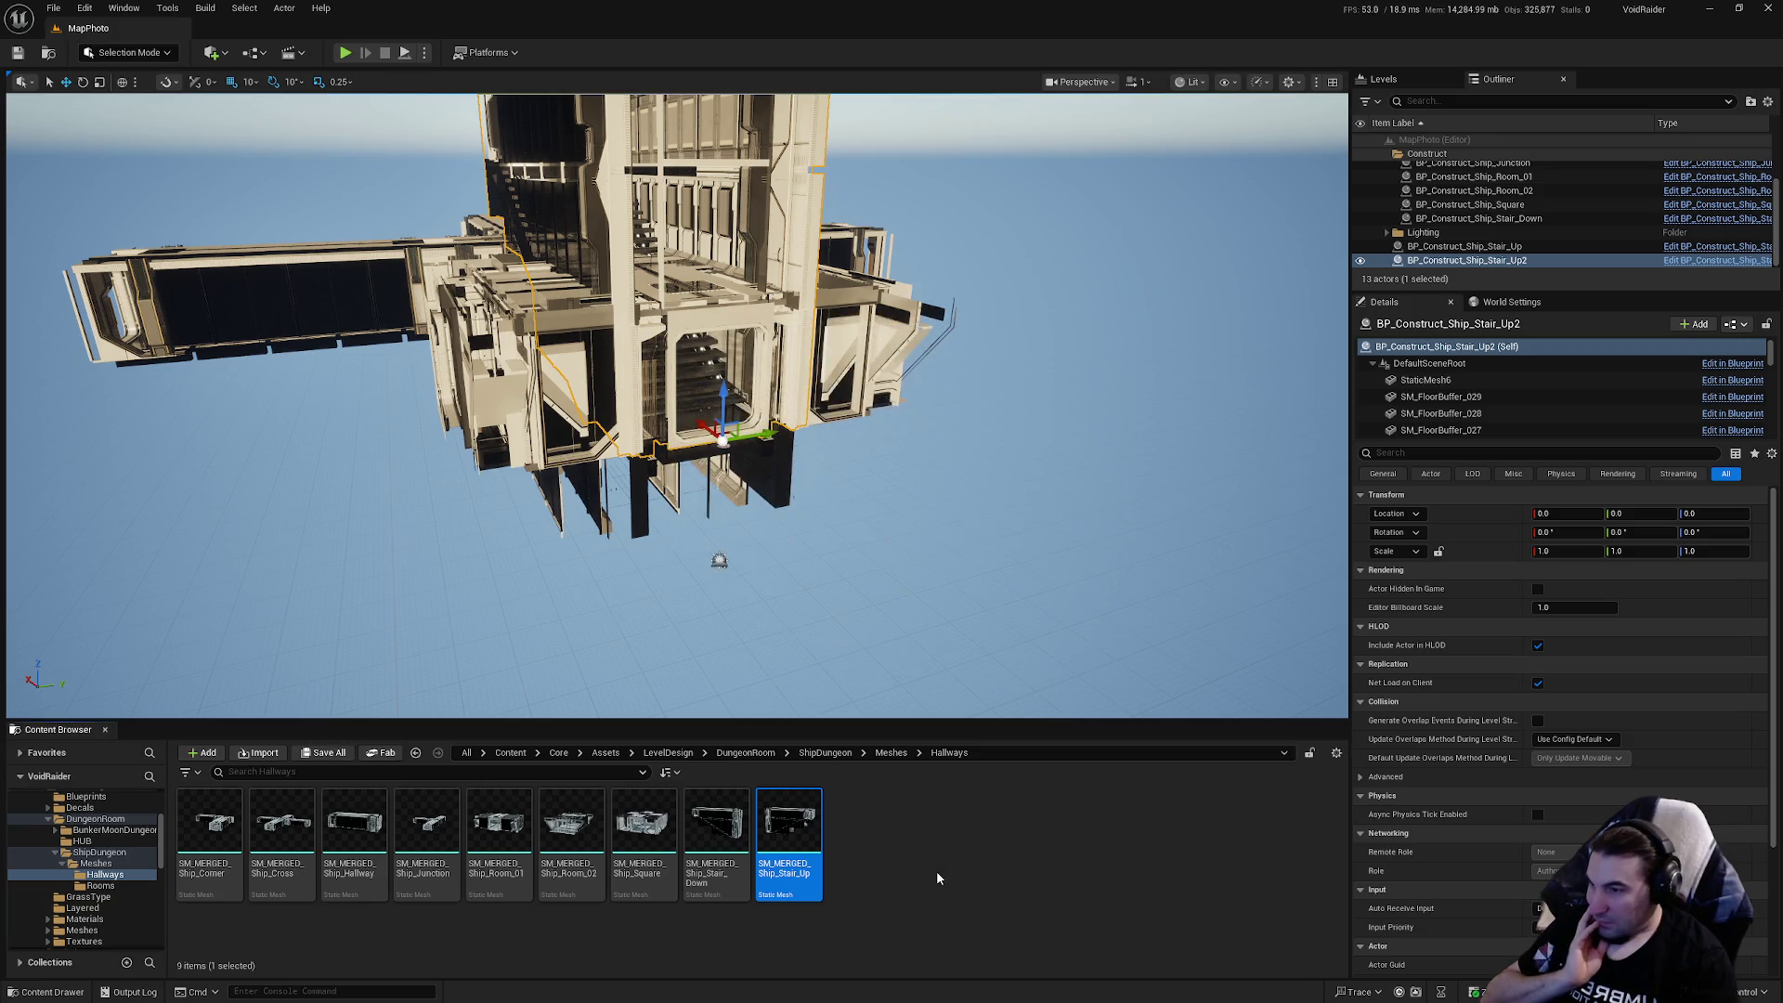
left_click(936, 871)
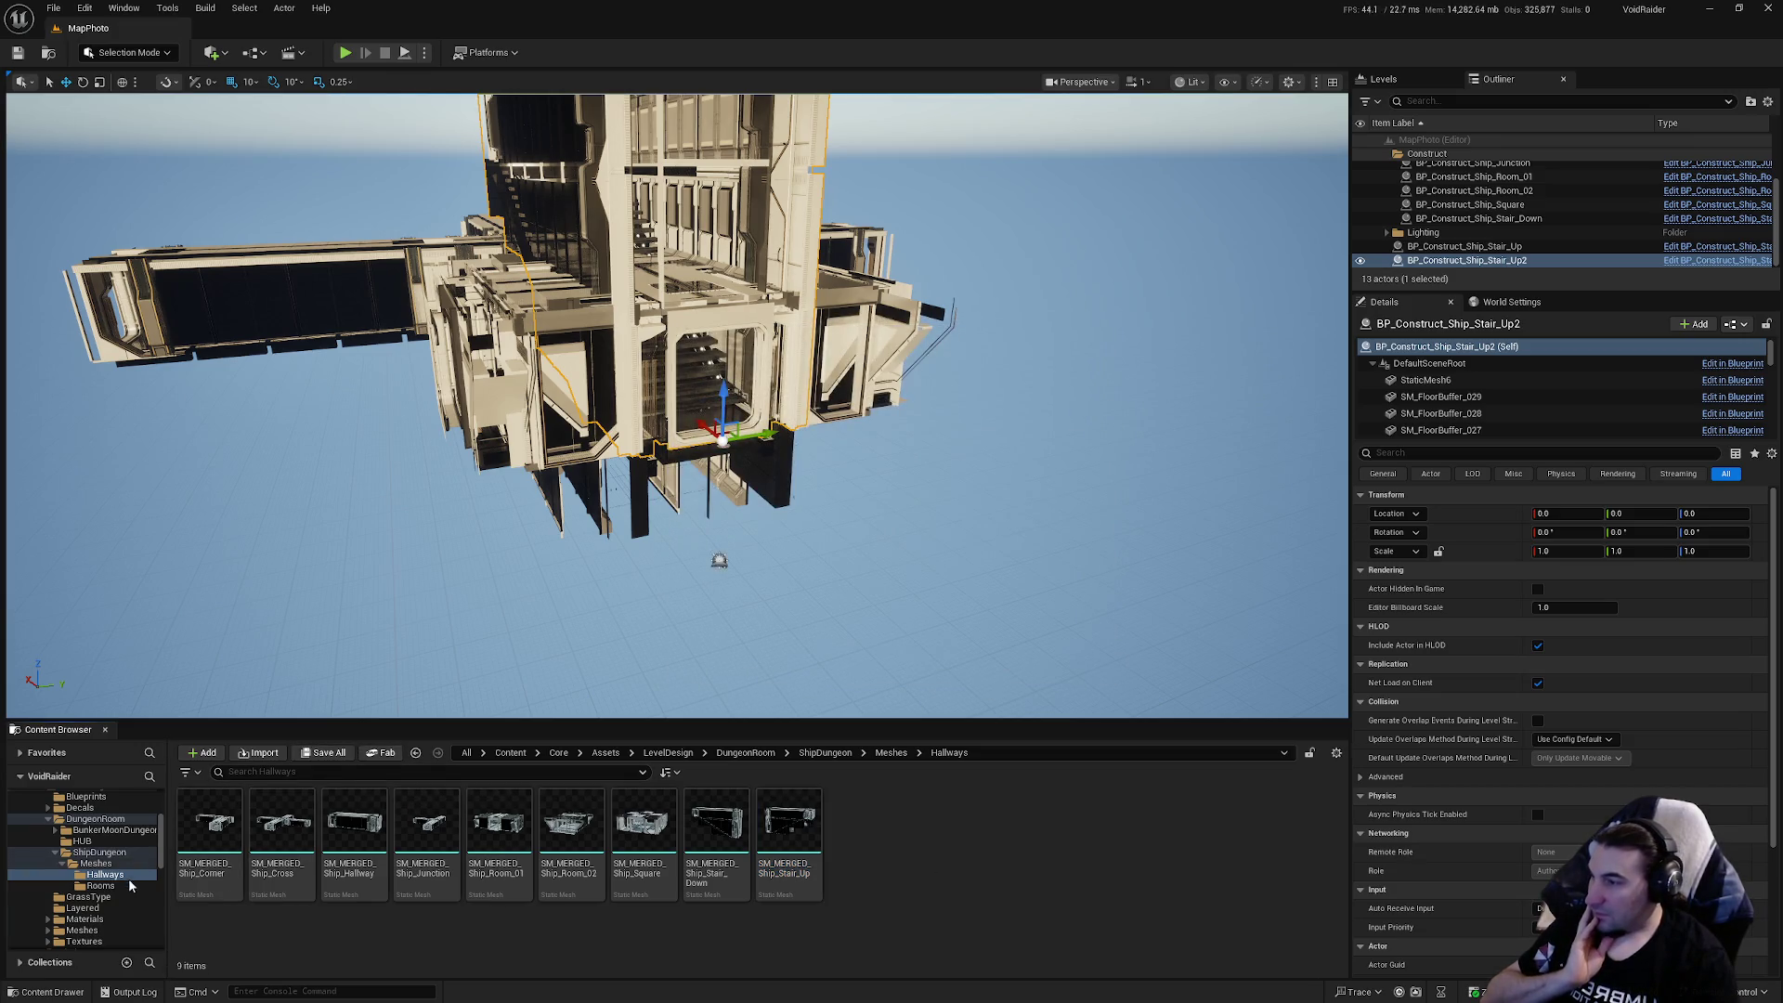
Open the BP_Construct_HUB_Room Blueprint from the modular Rooms folder
left_click(100, 885)
scroll(112, 900, "up", 10)
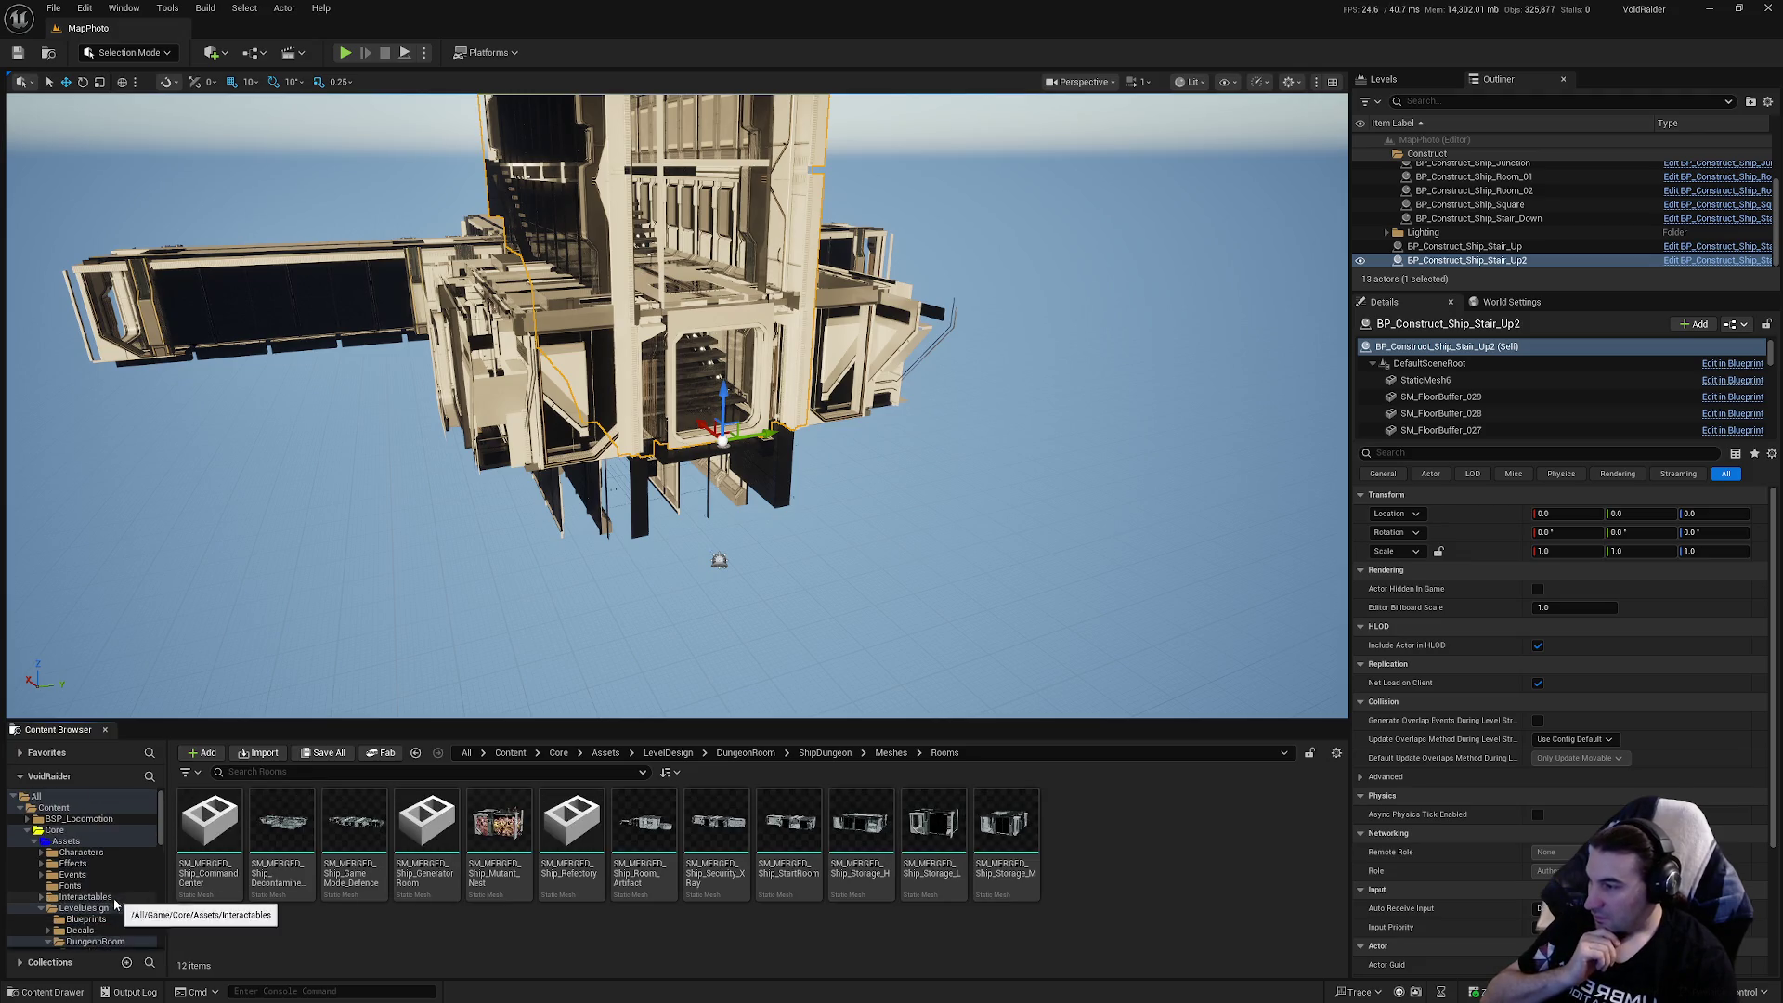
scroll(109, 902, "down", 2)
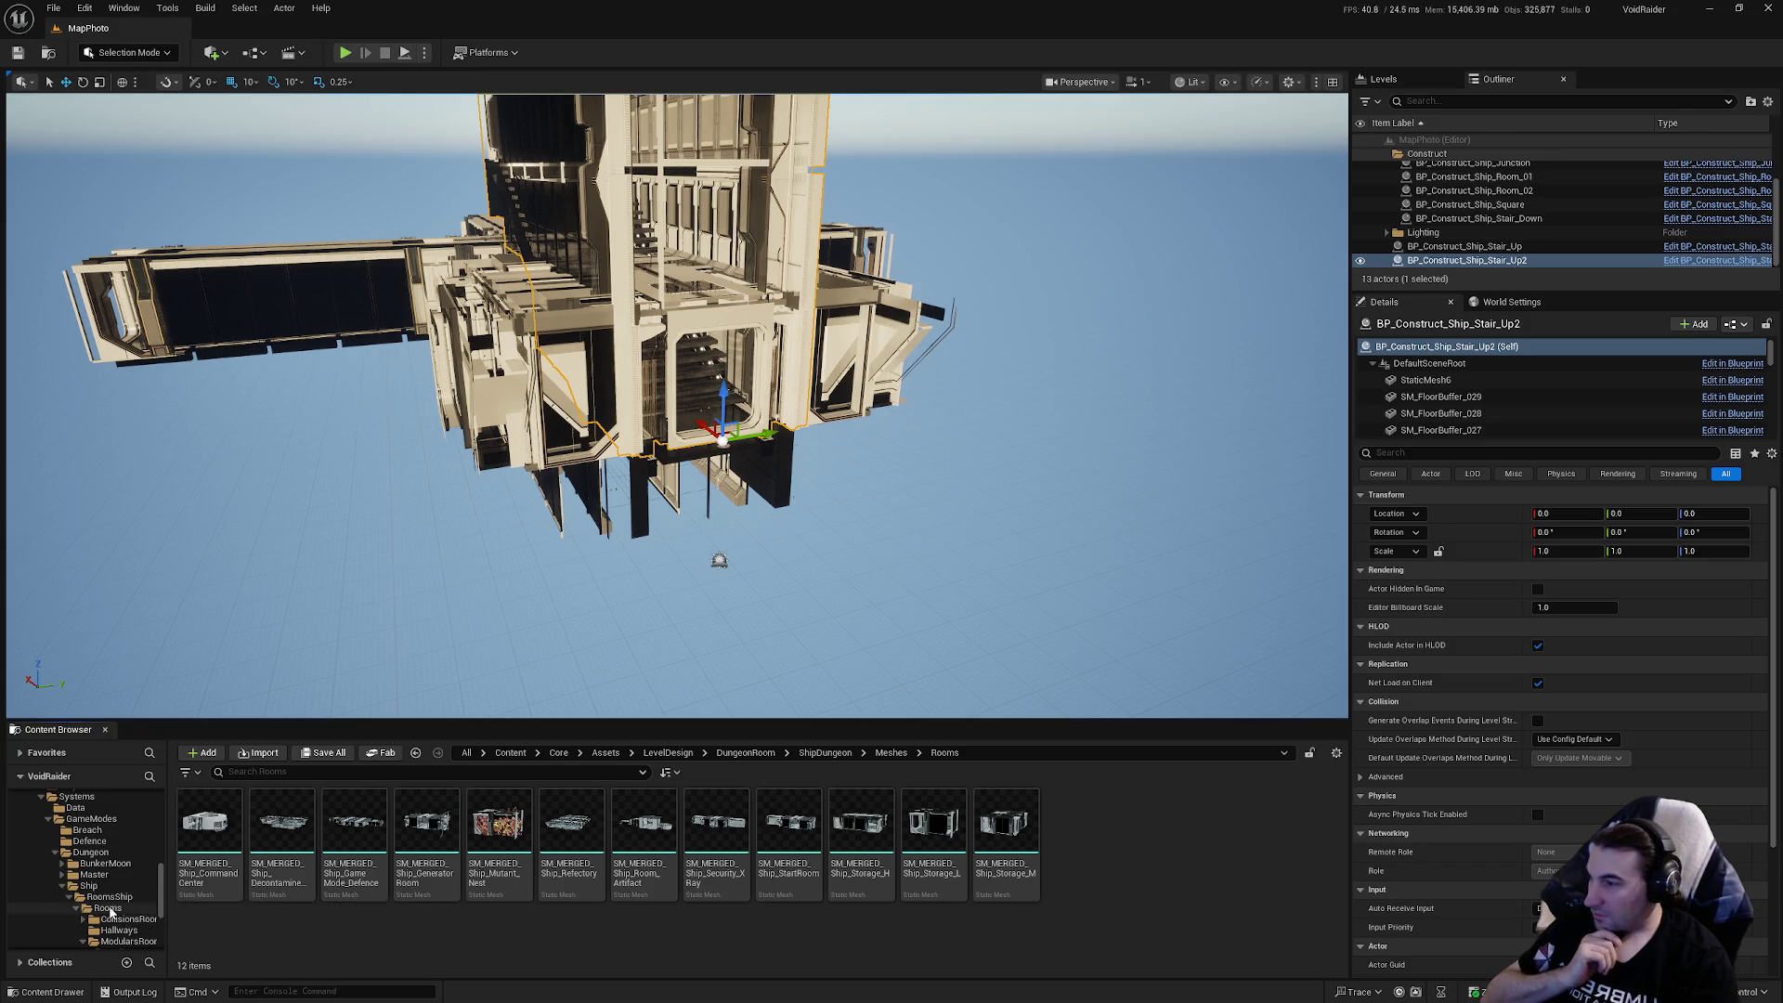
scroll(116, 900, "down", 3)
left_click(139, 897)
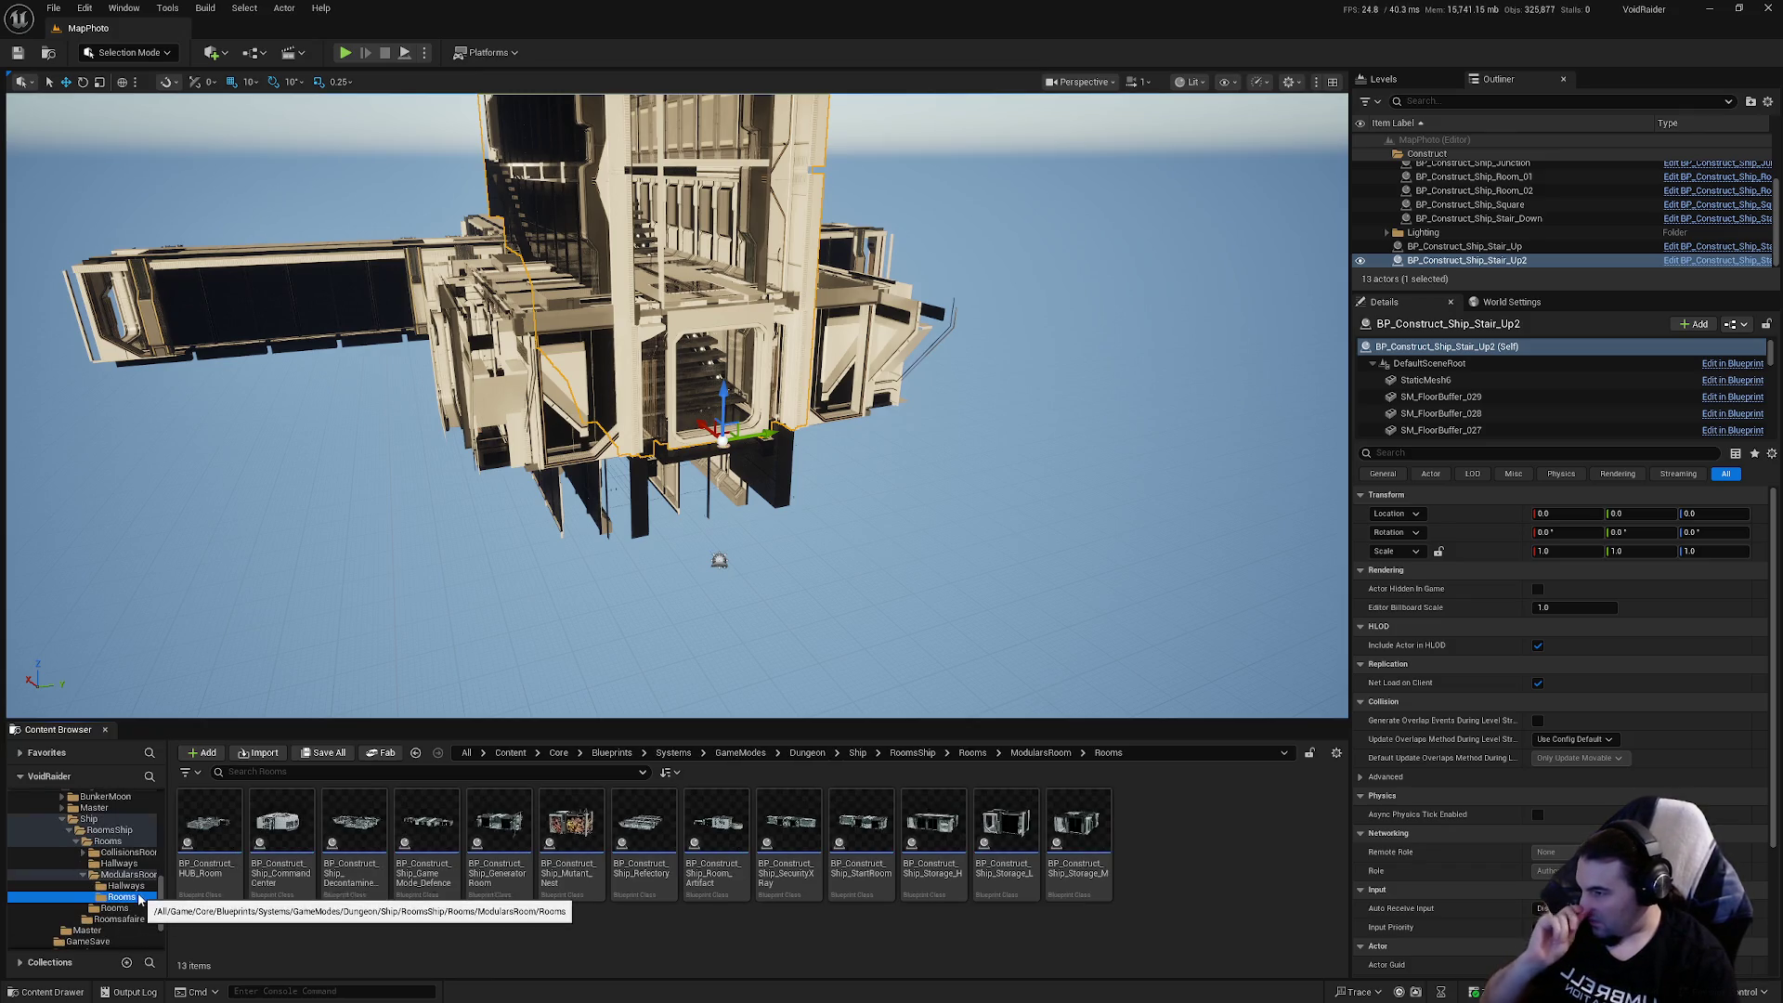
double_click(221, 847)
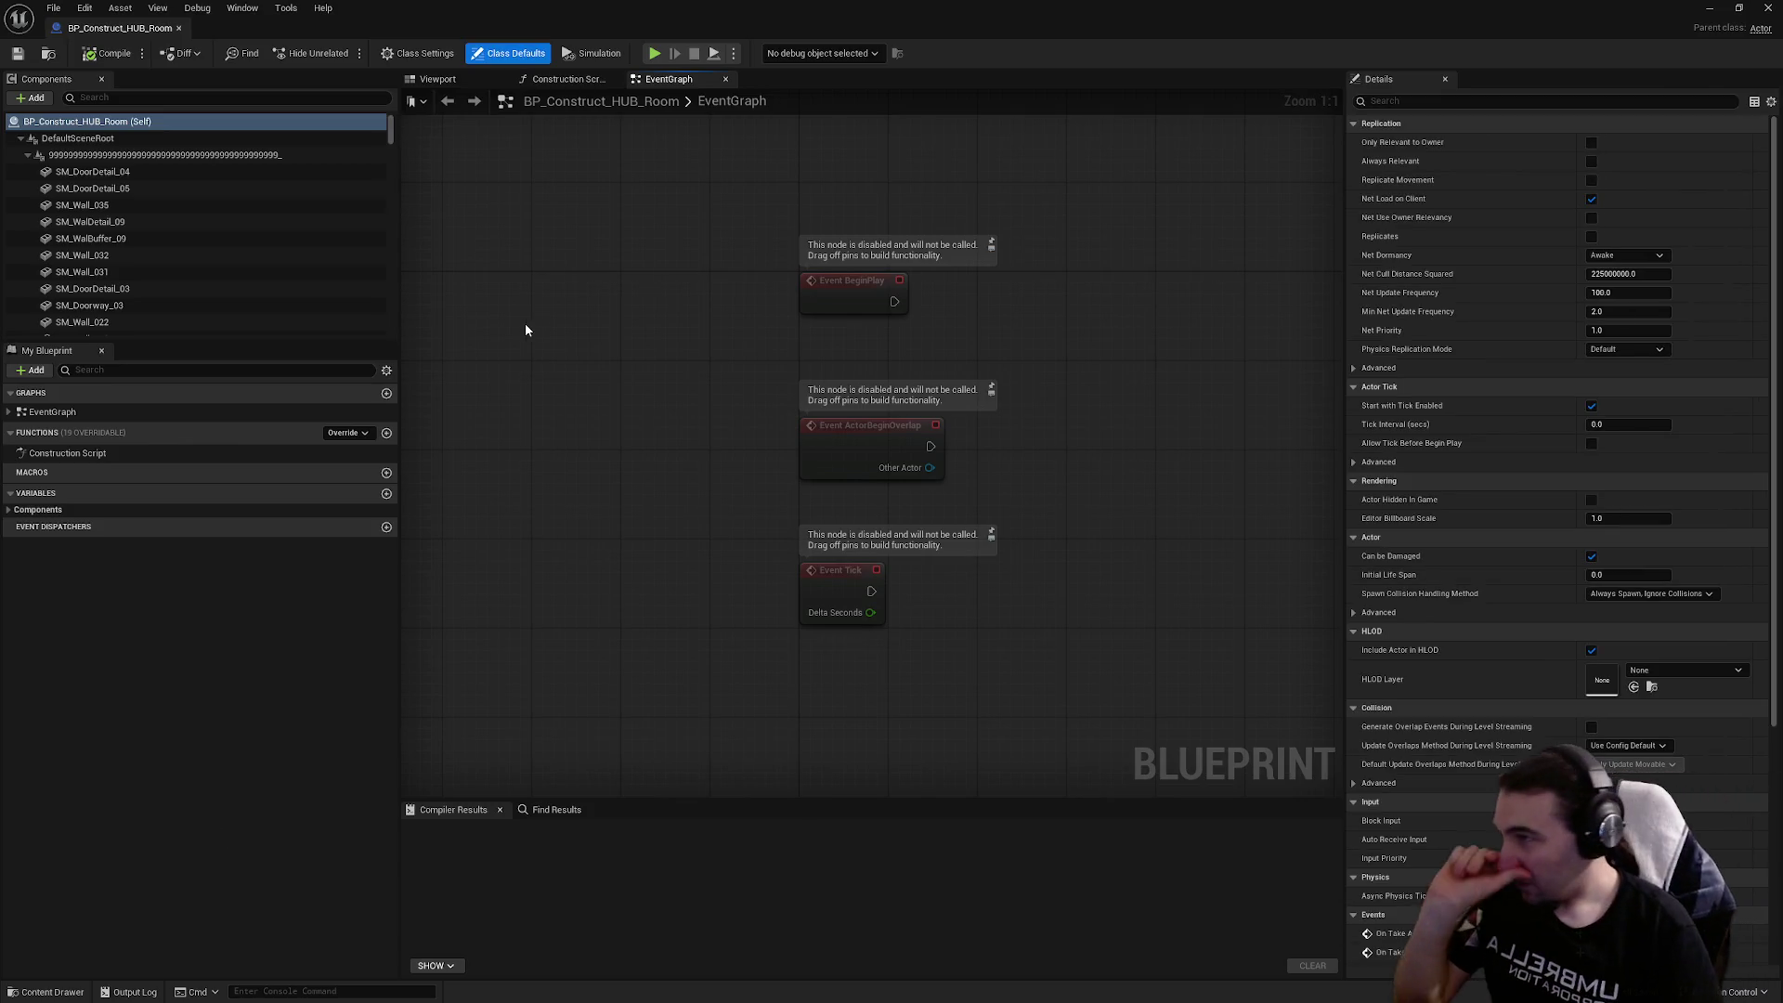
In the room viewport, delete the two pipe meshes beside the corridor doorway
left_click(423, 80)
mouse_move(655, 283)
left_mouse_down()
mouse_move(662, 185)
mouse_move(743, 325)
mouse_move(932, 535)
left_mouse_up()
left_click(932, 535)
left_click(987, 540)
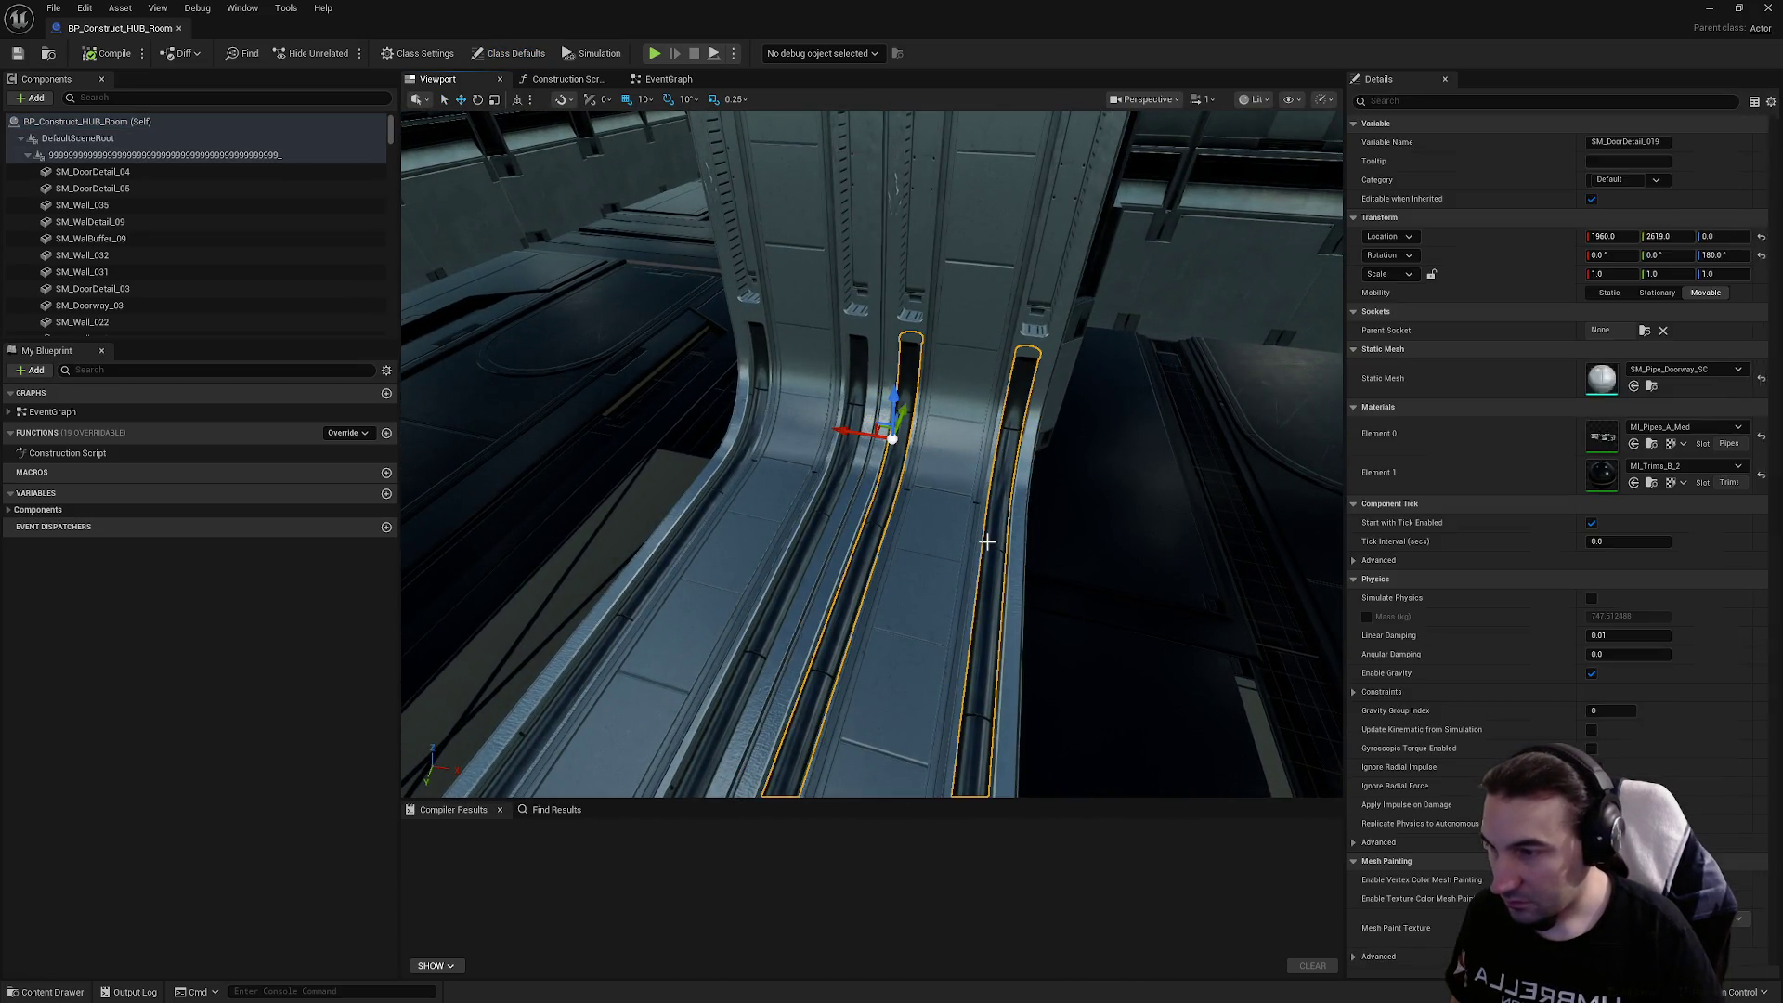
key("Delete")
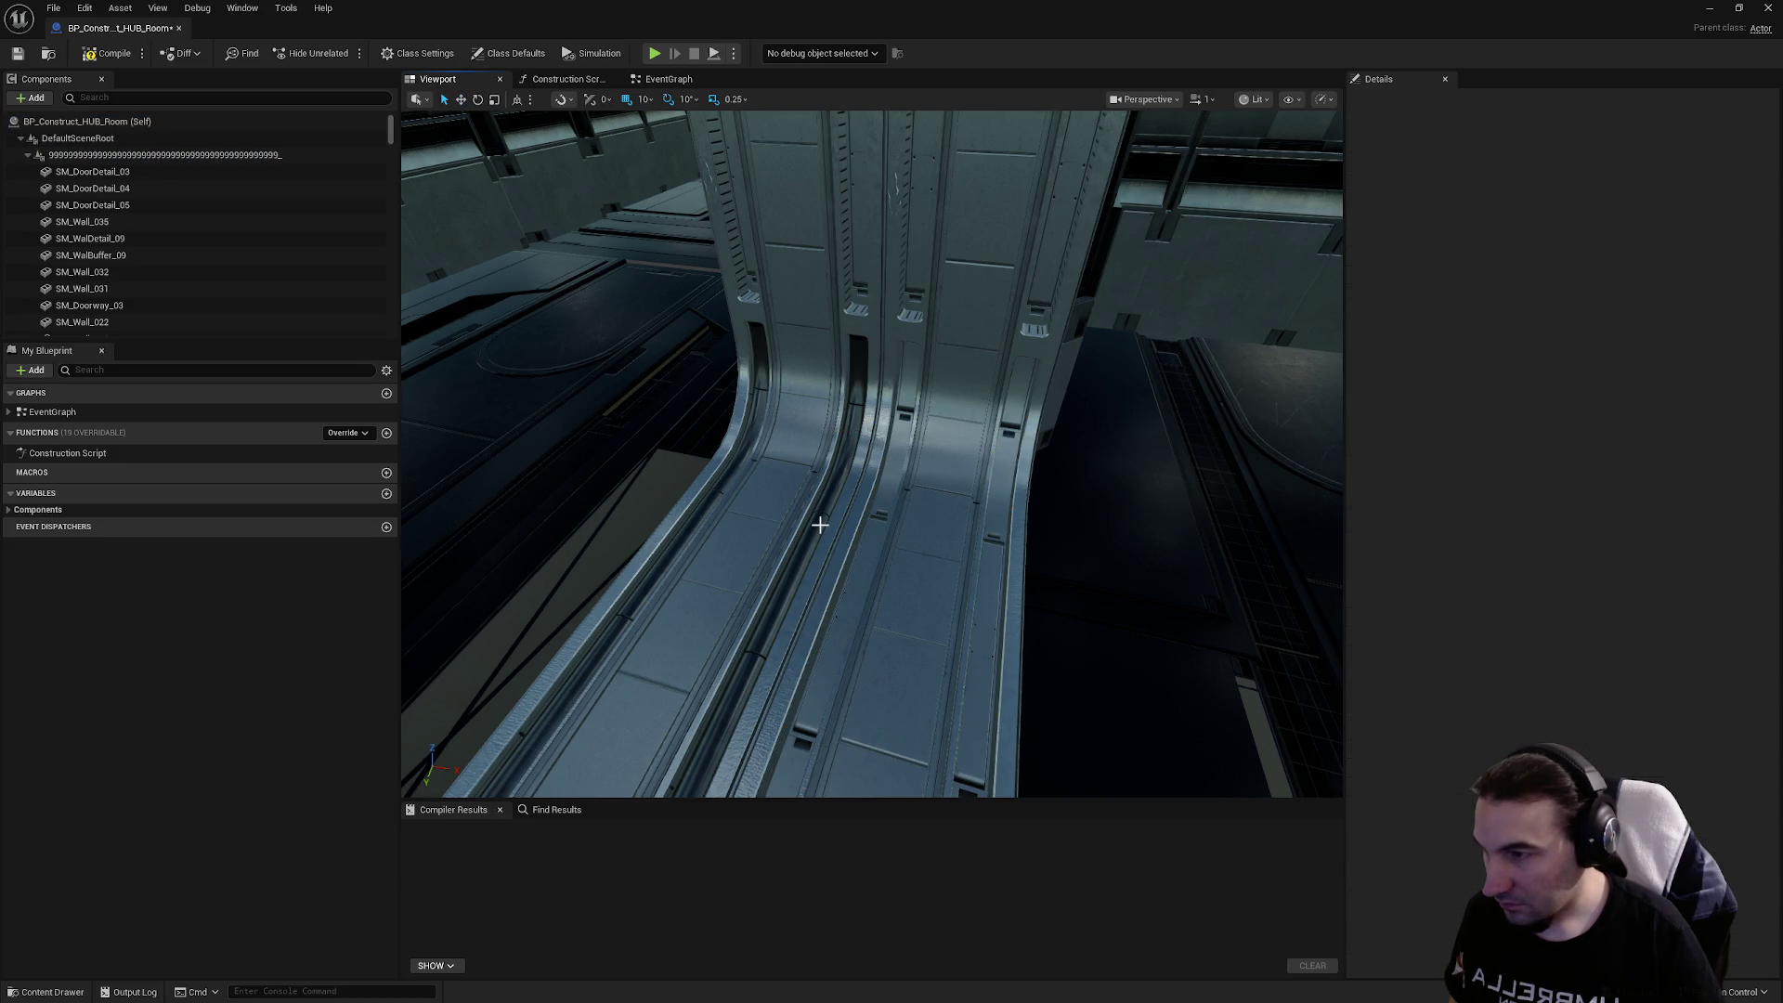
key("ctrl+z")
key("Delete")
Check which static mesh the curved doorway pieces use, leaving them unchanged
left_click(896, 542)
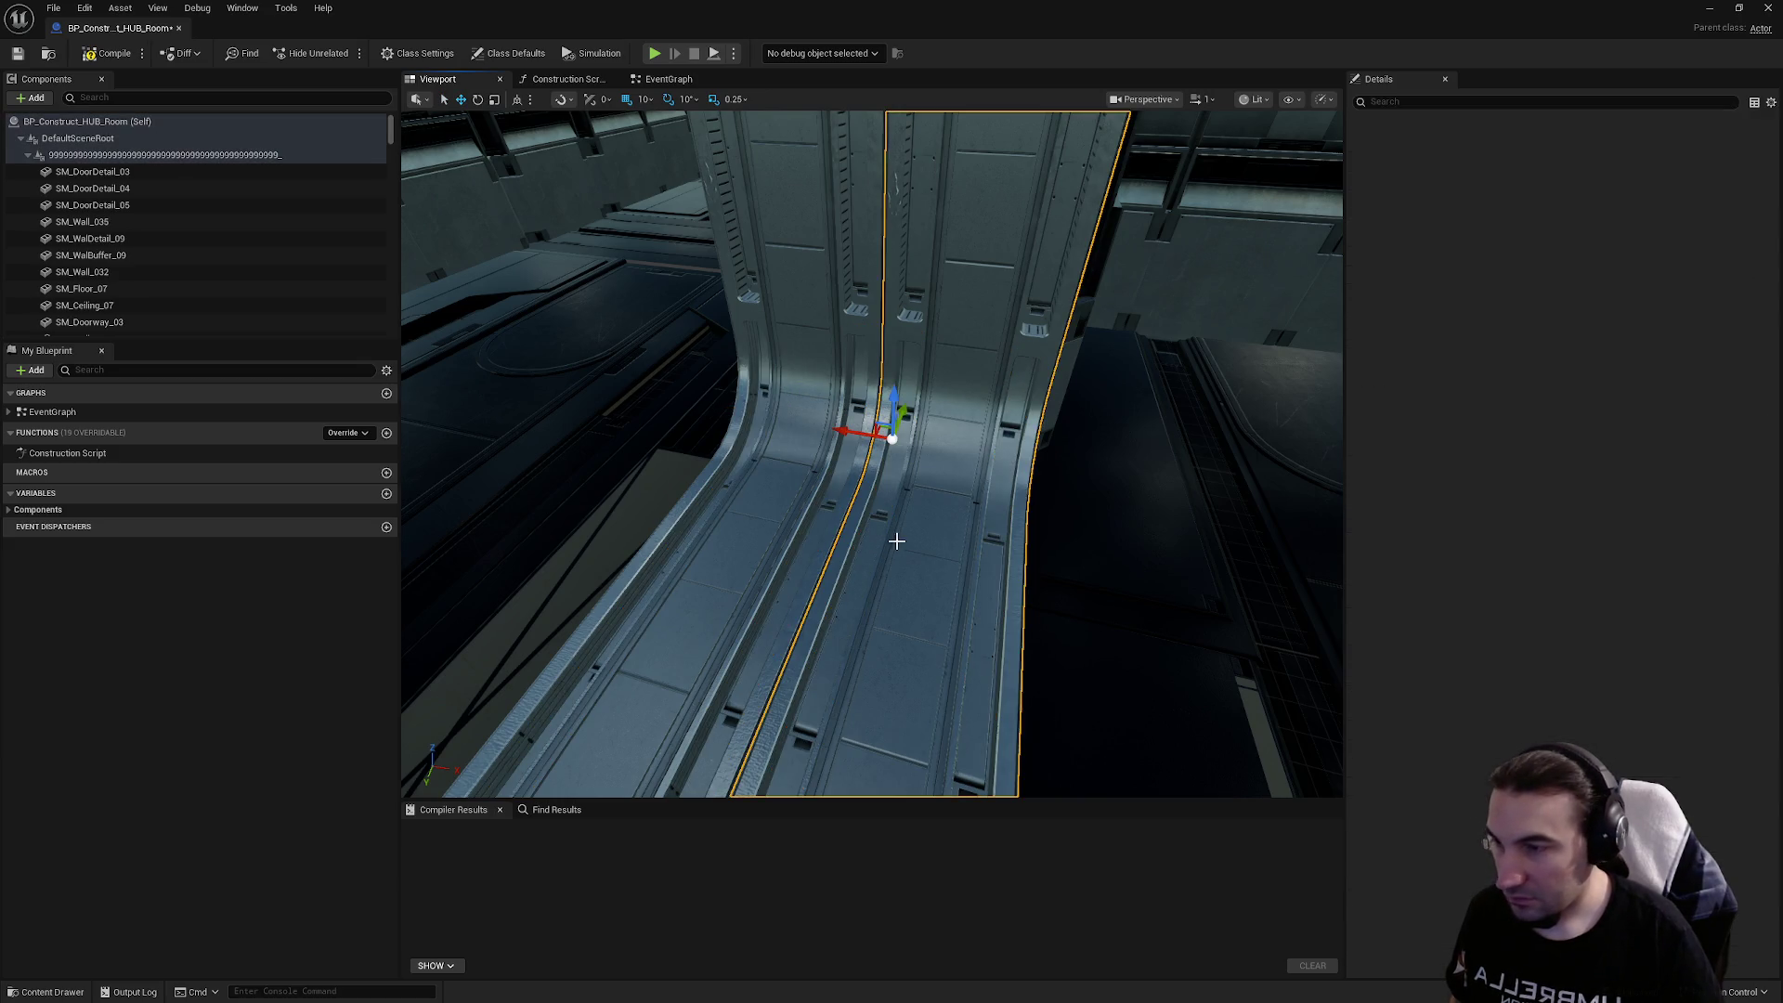
left_click(1685, 369)
key("Escape")
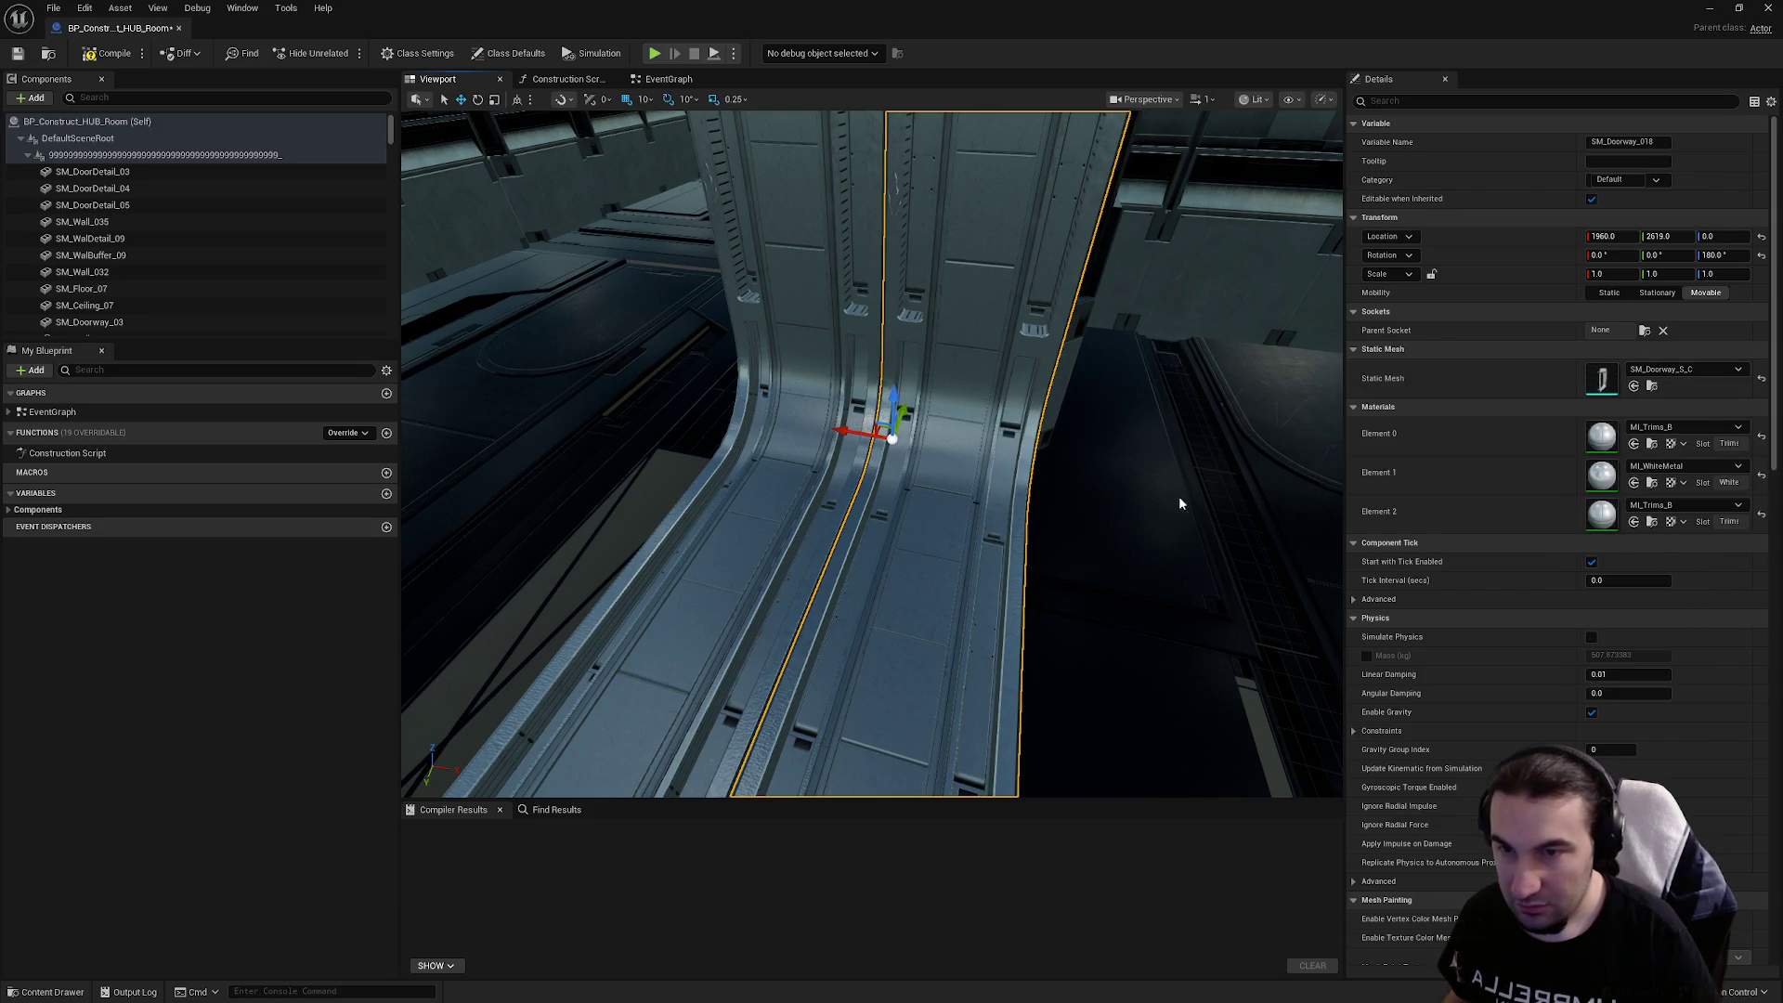
left_click(791, 472)
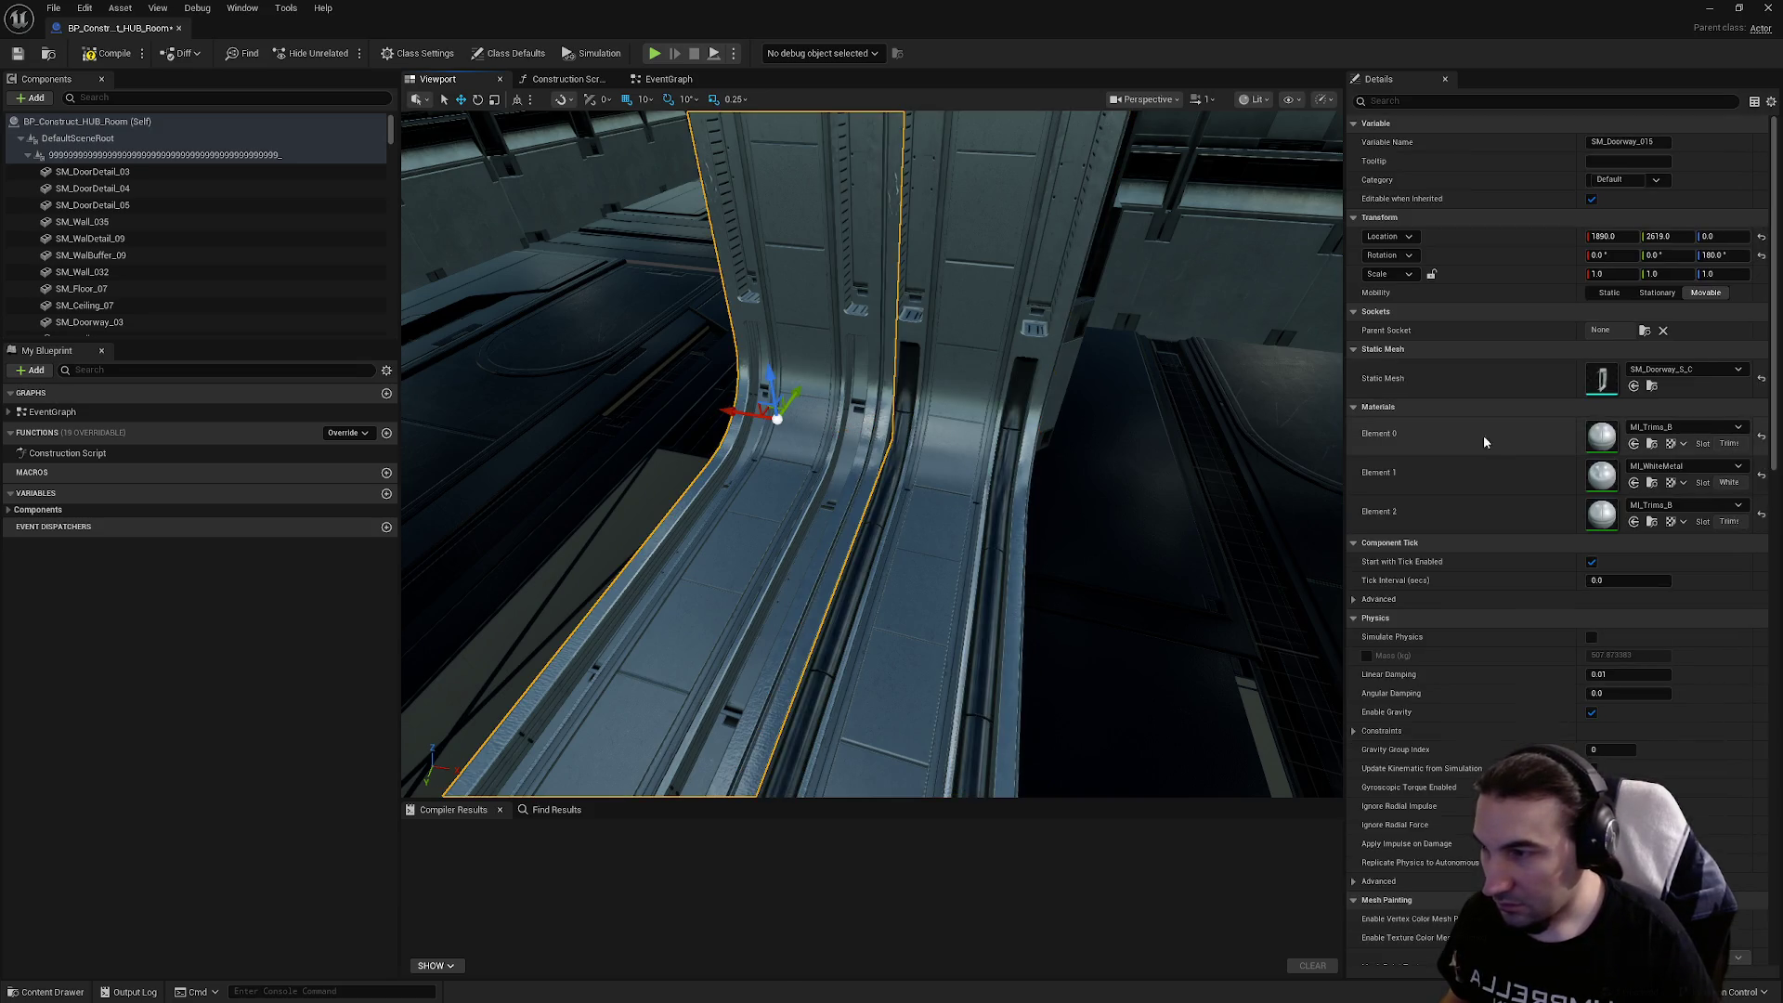
left_click(1685, 368)
key("Escape")
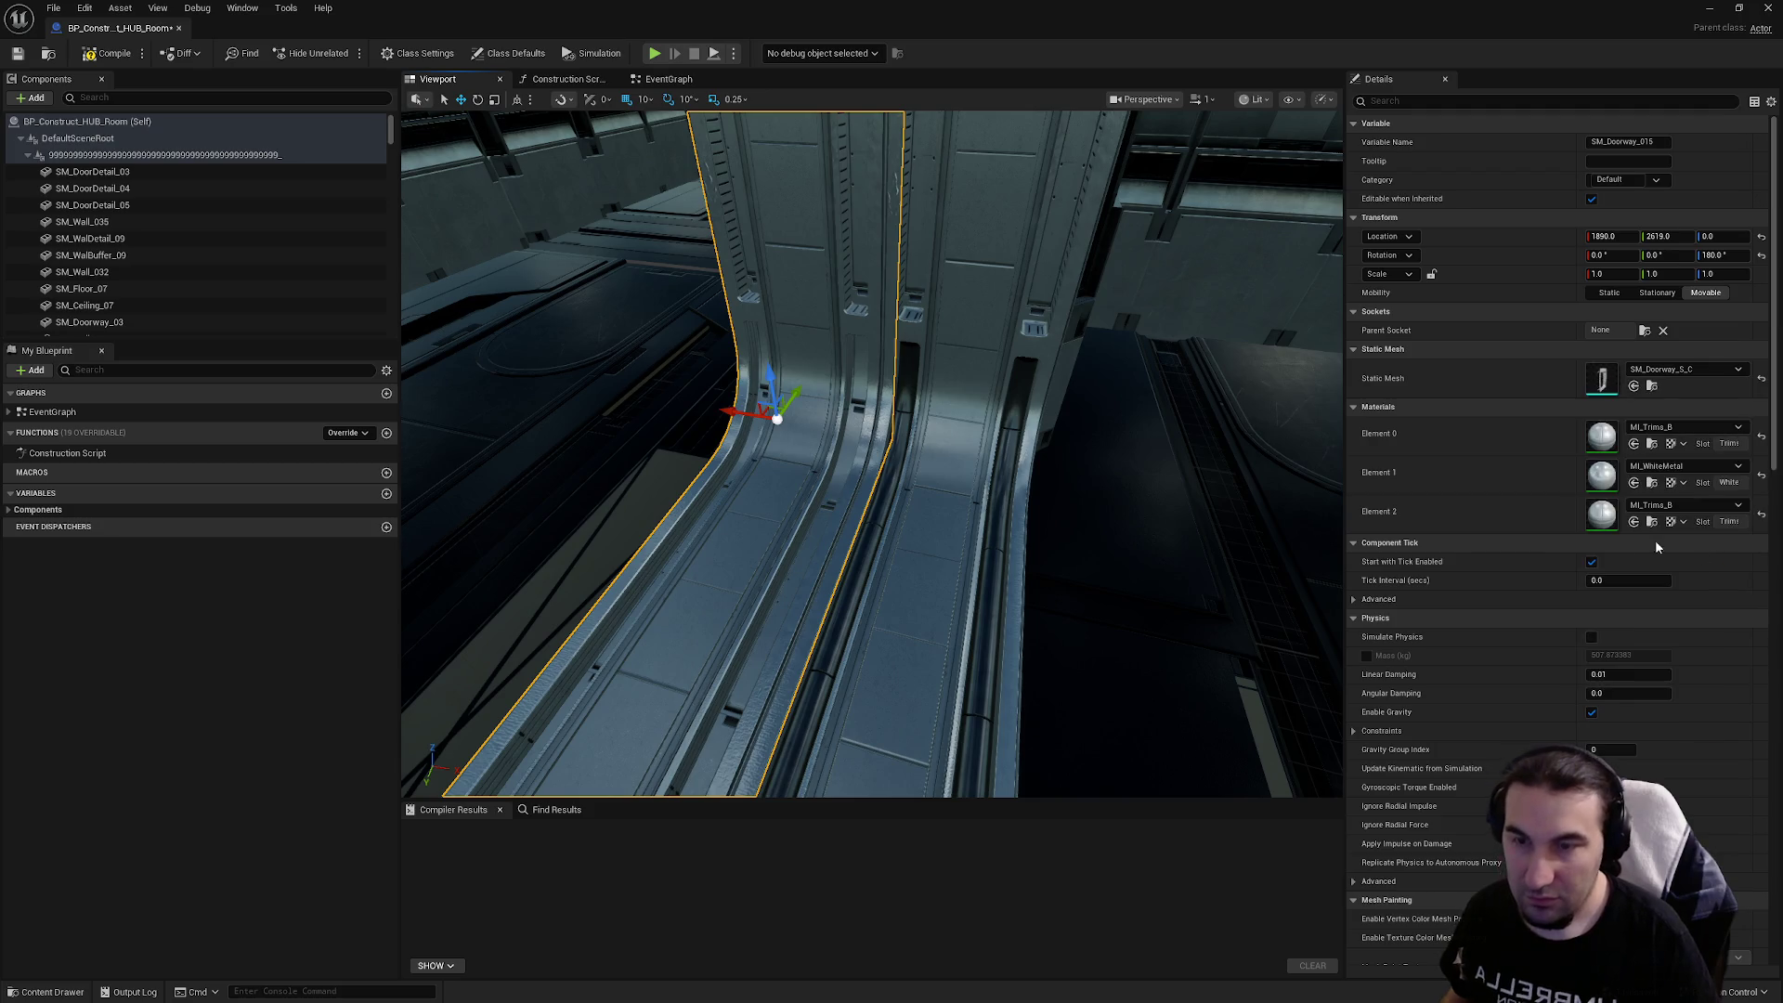
scroll(936, 450, "up", 5)
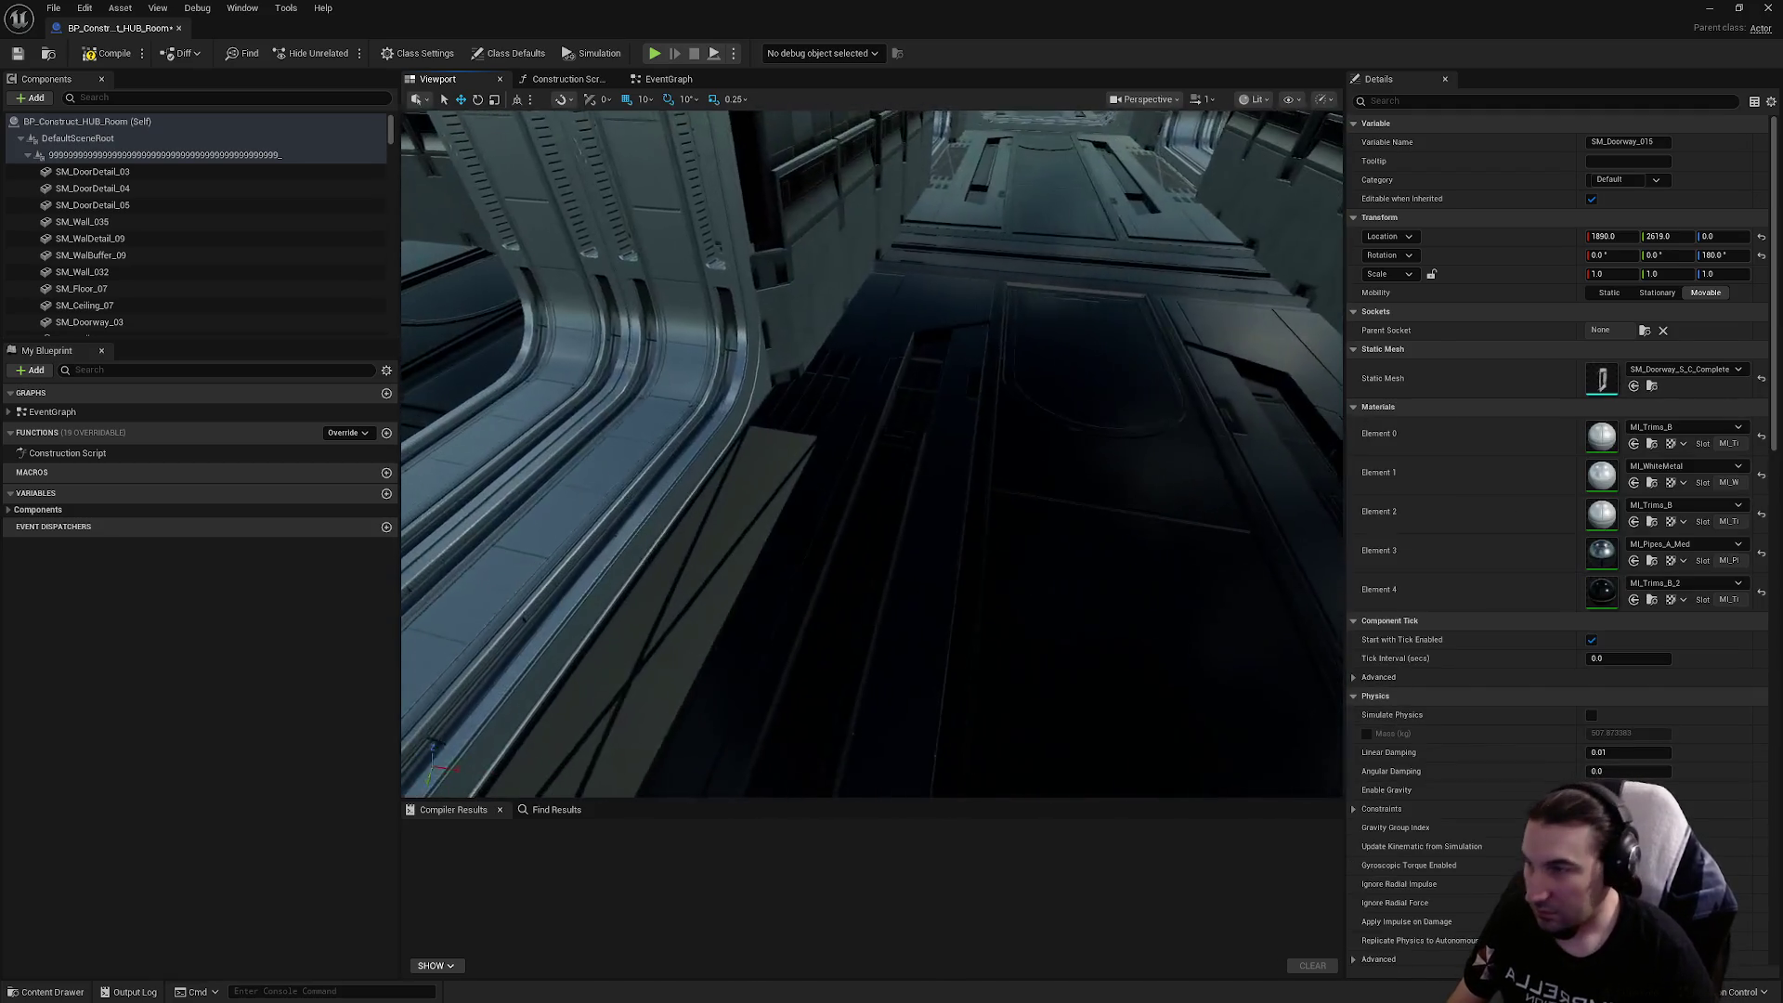
Swap SM_Doorway_021 and SM_Doorway_016 to SM_Doorway_S_C_Complete
left_click(609, 353)
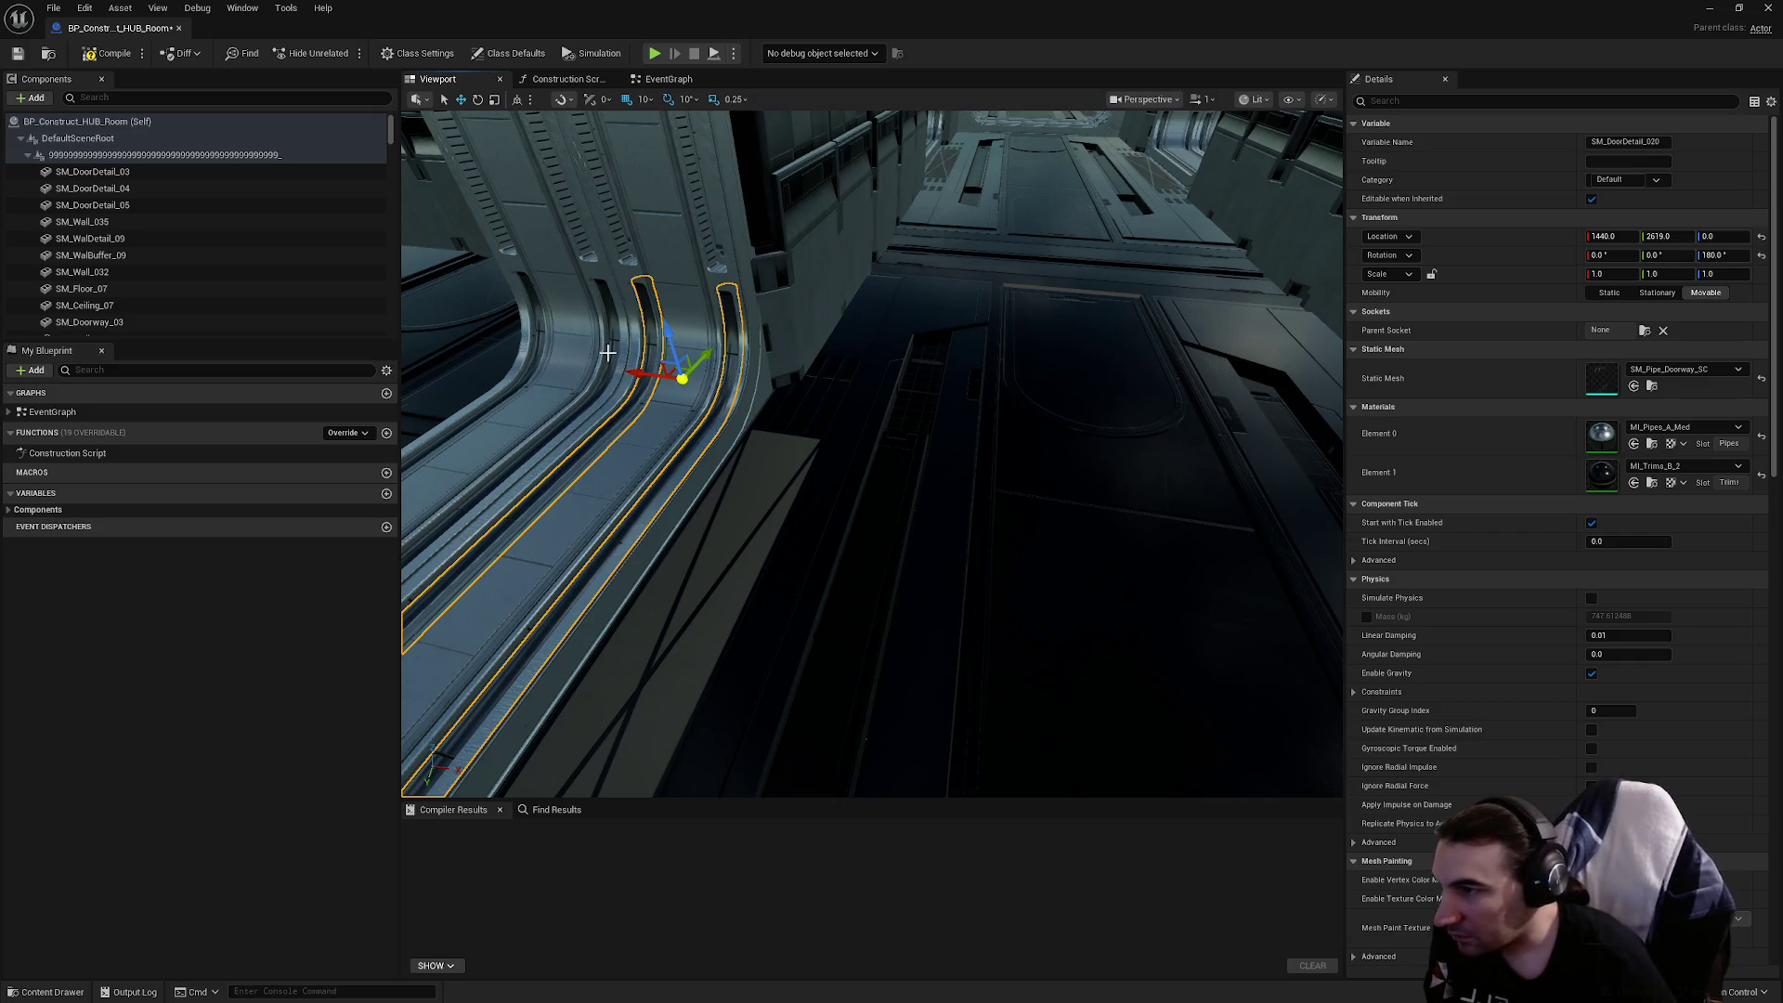
left_click(611, 354)
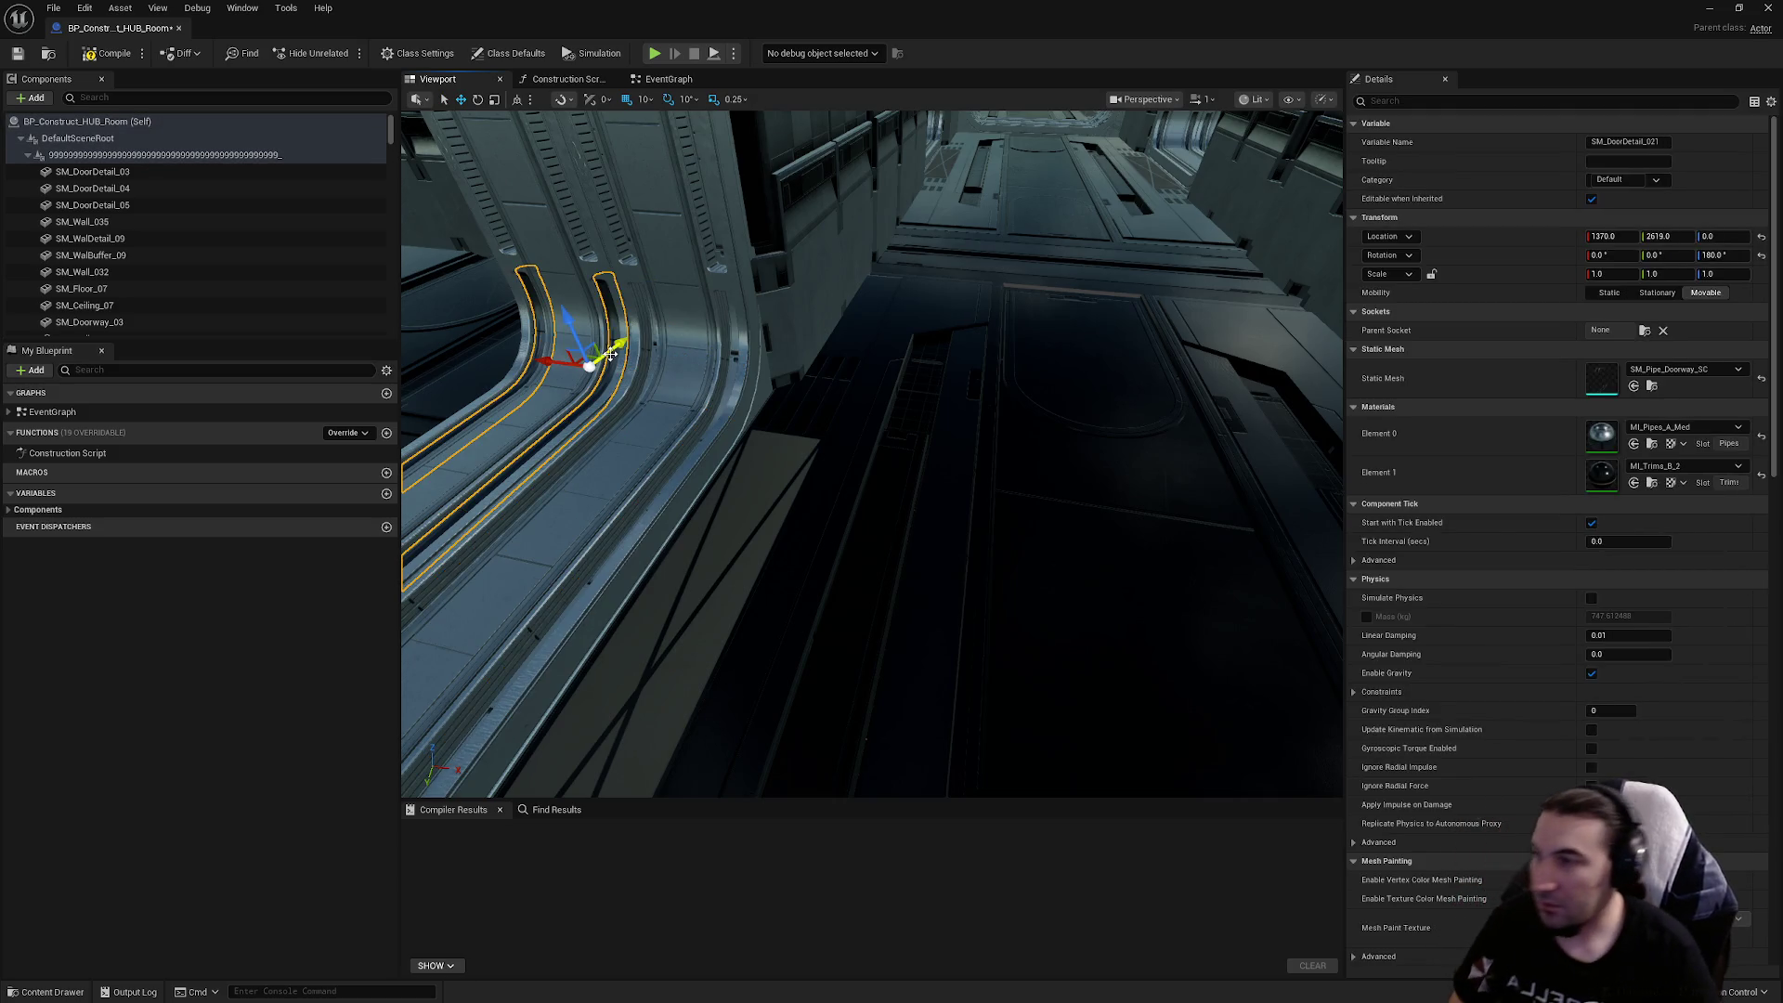
left_click(610, 354)
left_click(1721, 371)
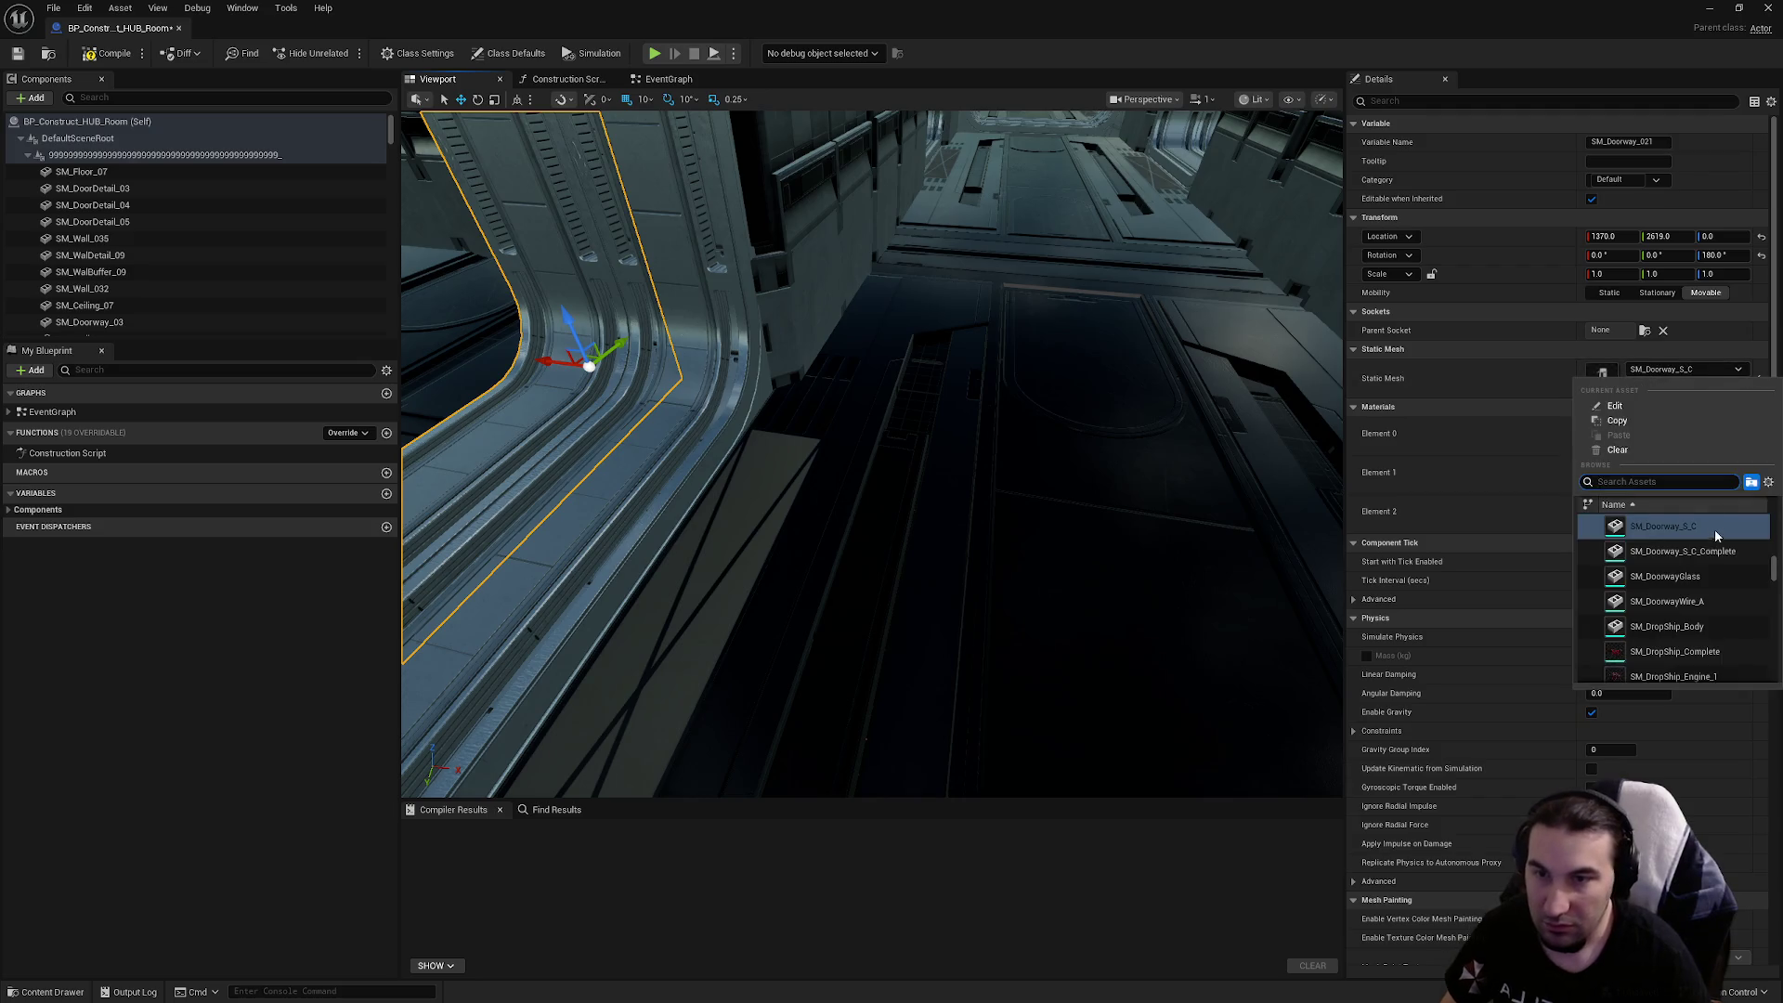
left_click(1699, 552)
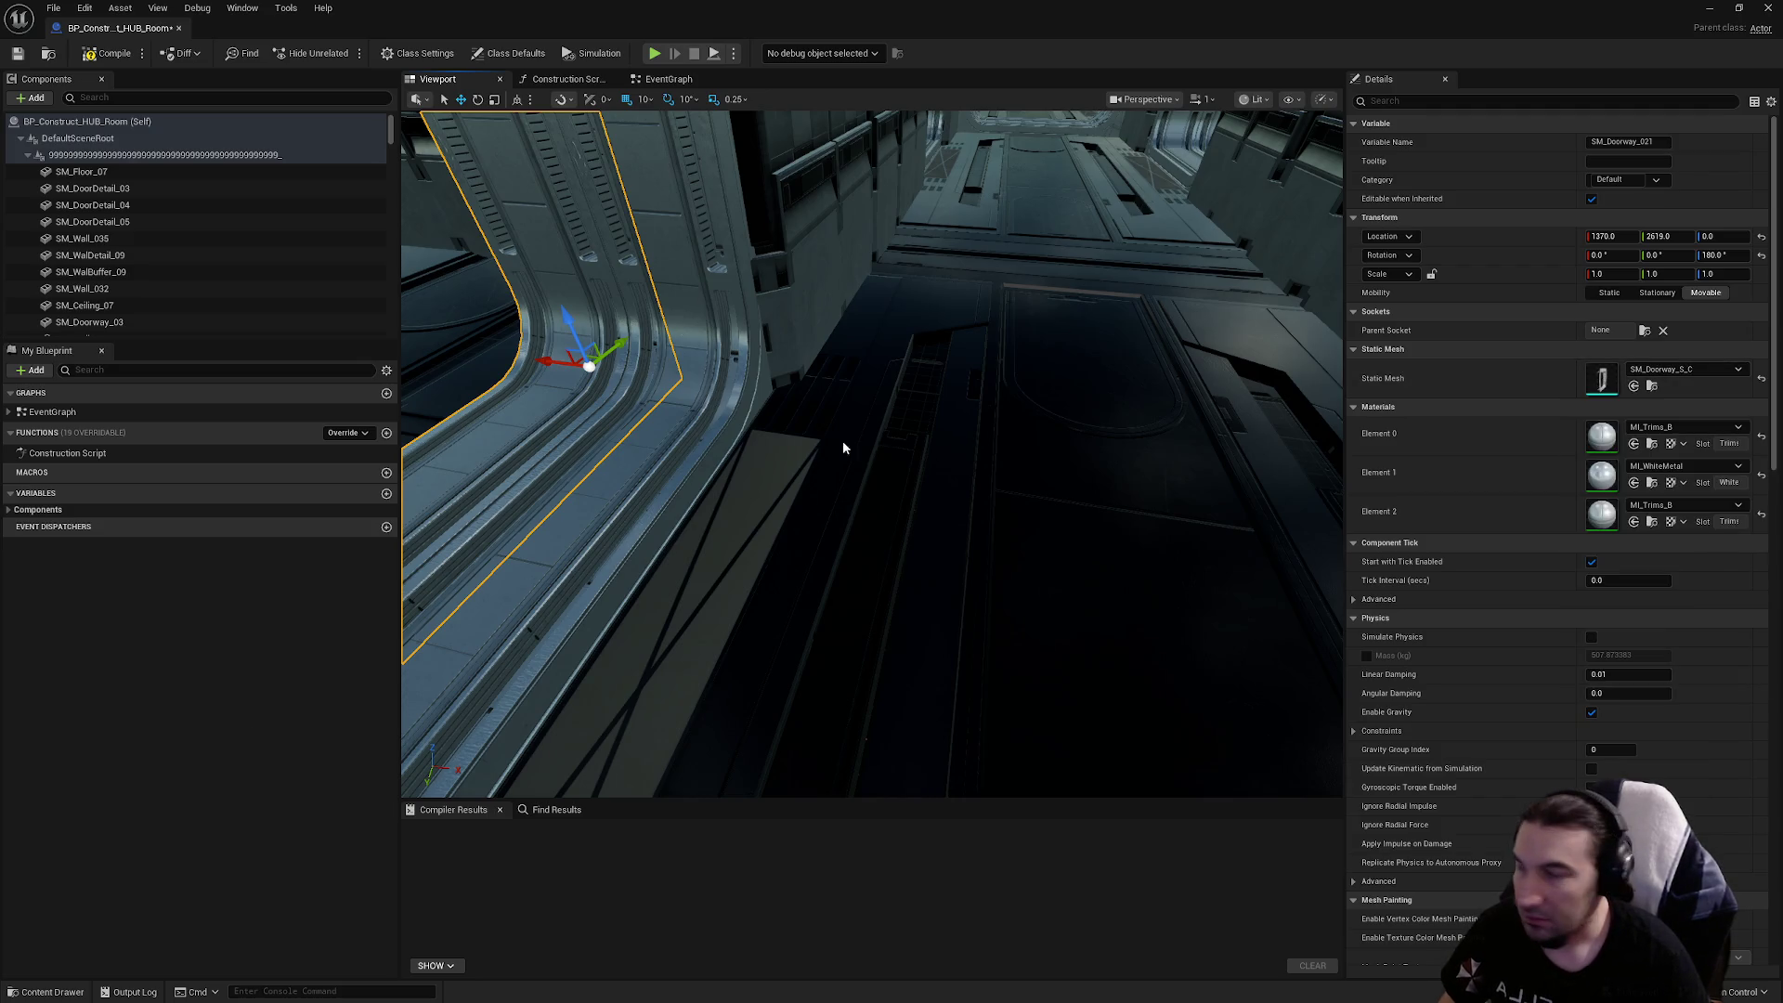
left_click(706, 417)
left_click(1677, 369)
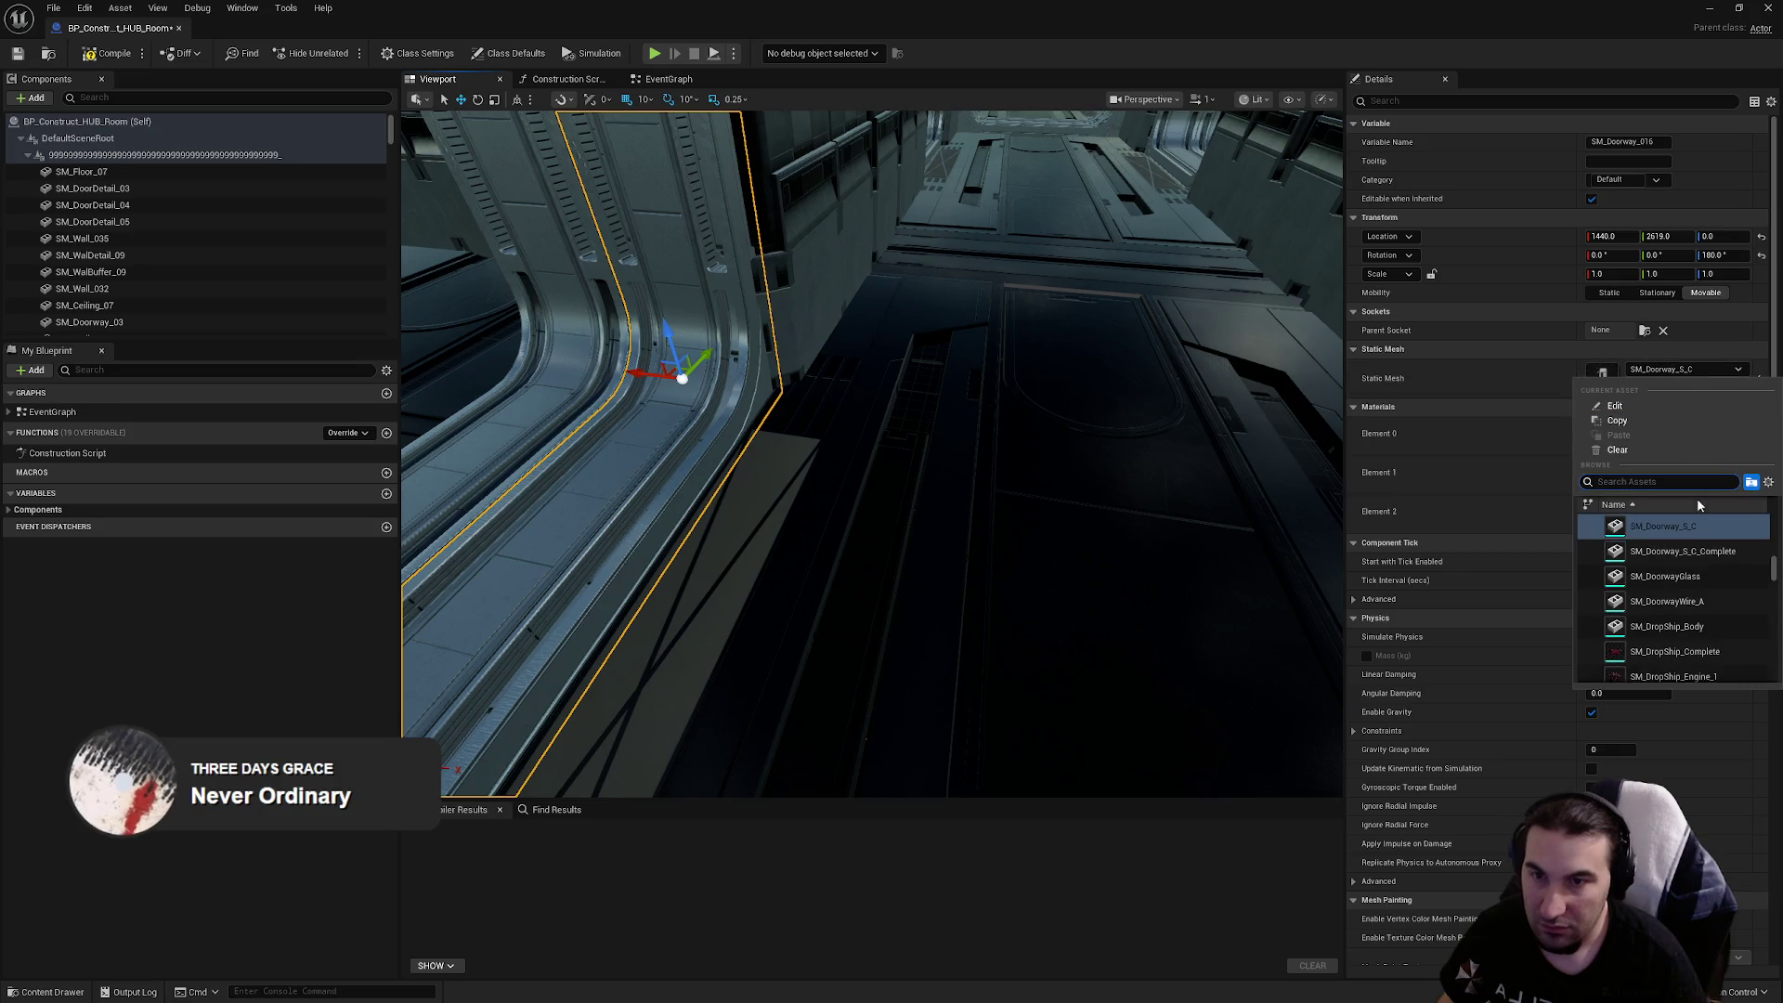
left_click(1698, 552)
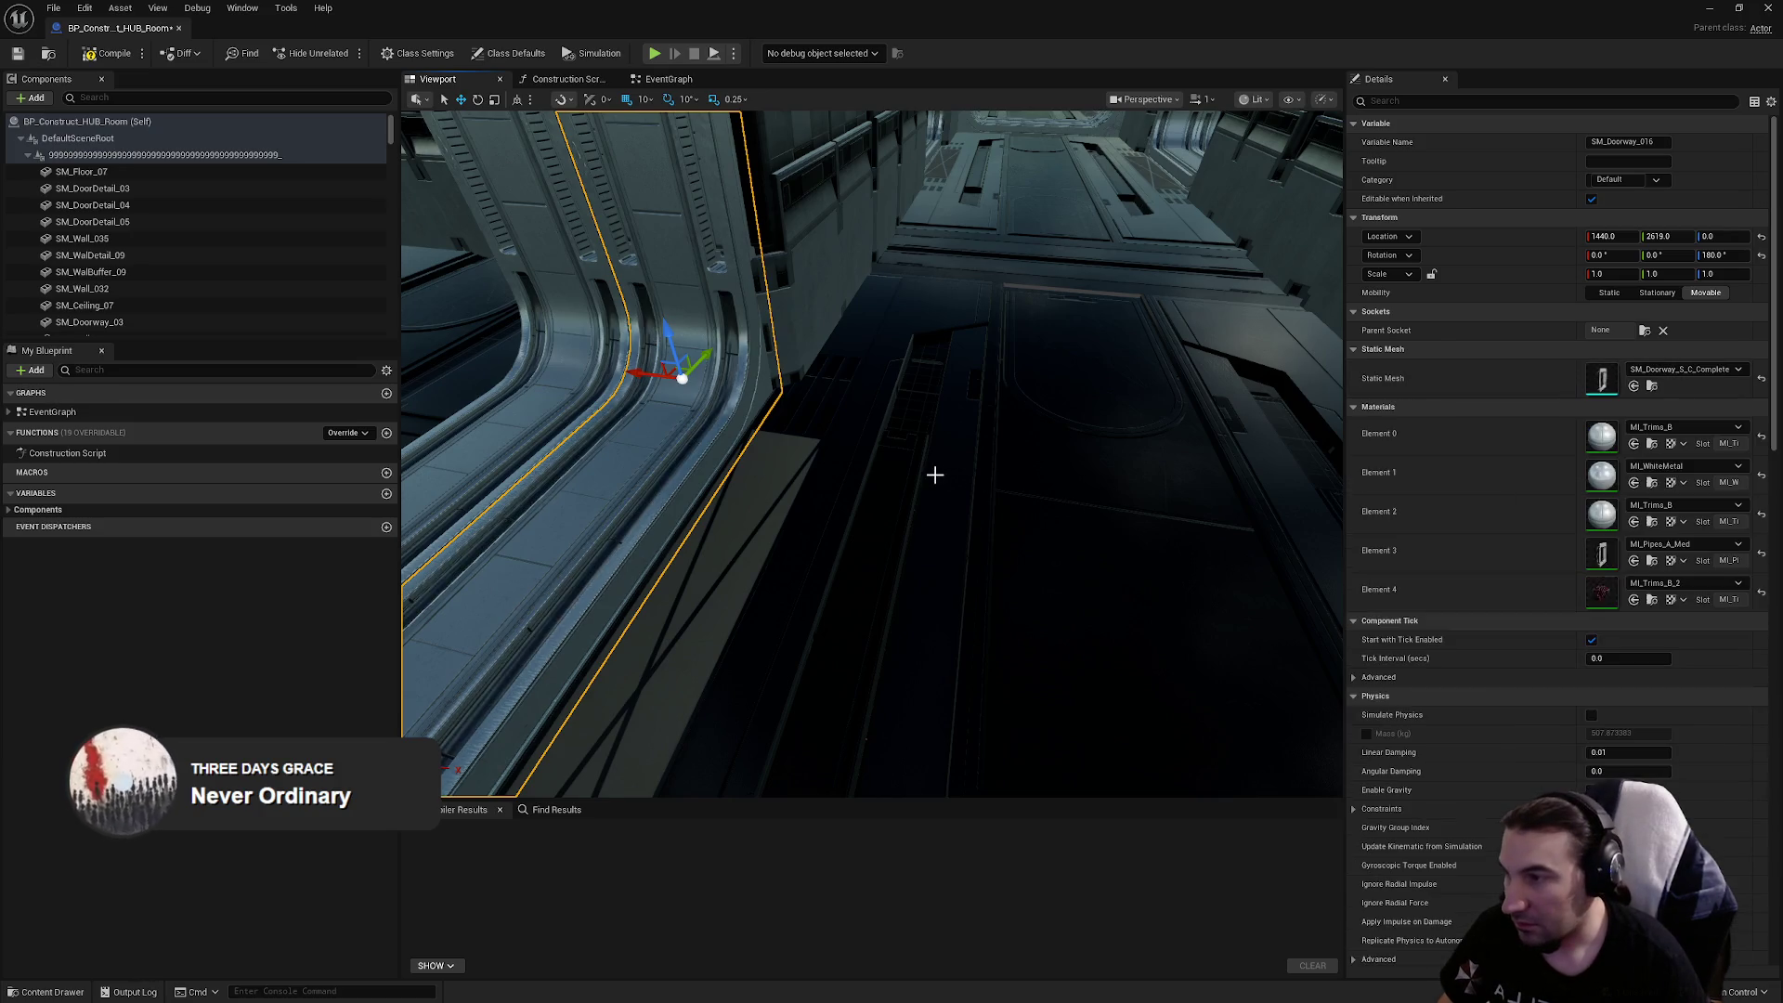
Duplicate the pipe piece beside the next doorway, then delete the copy
left_click_drag(934, 475, 1079, 560)
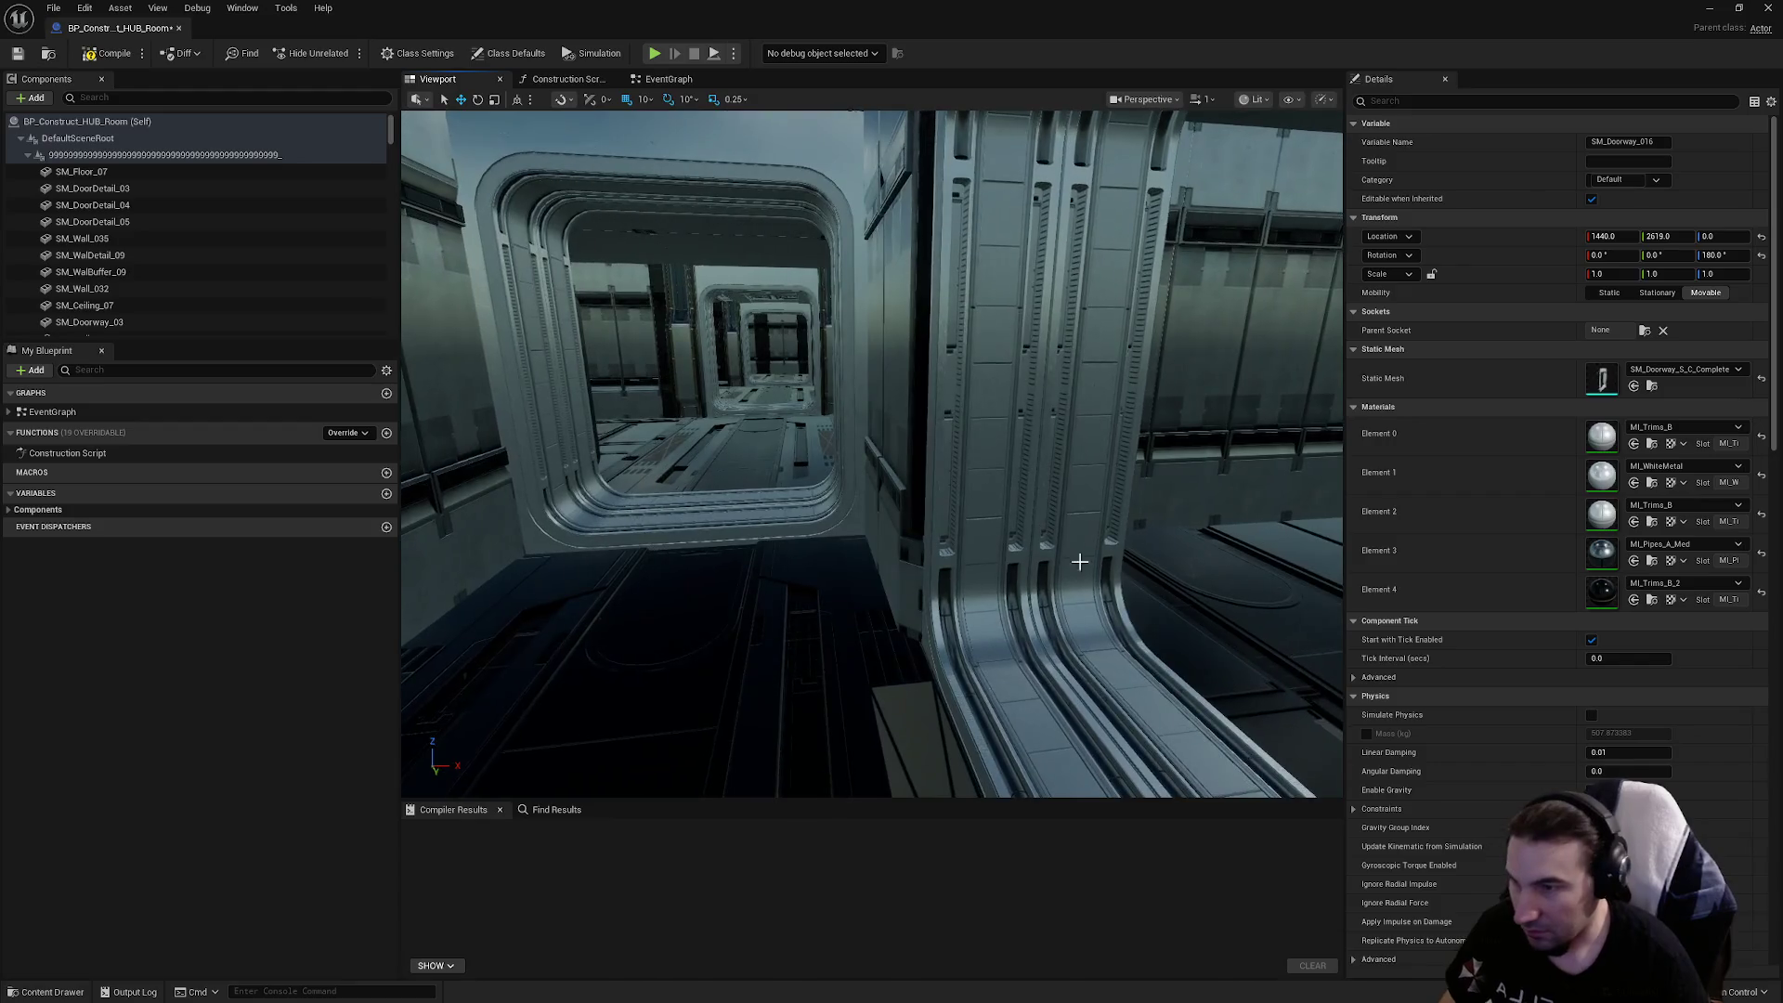
left_click(1107, 611)
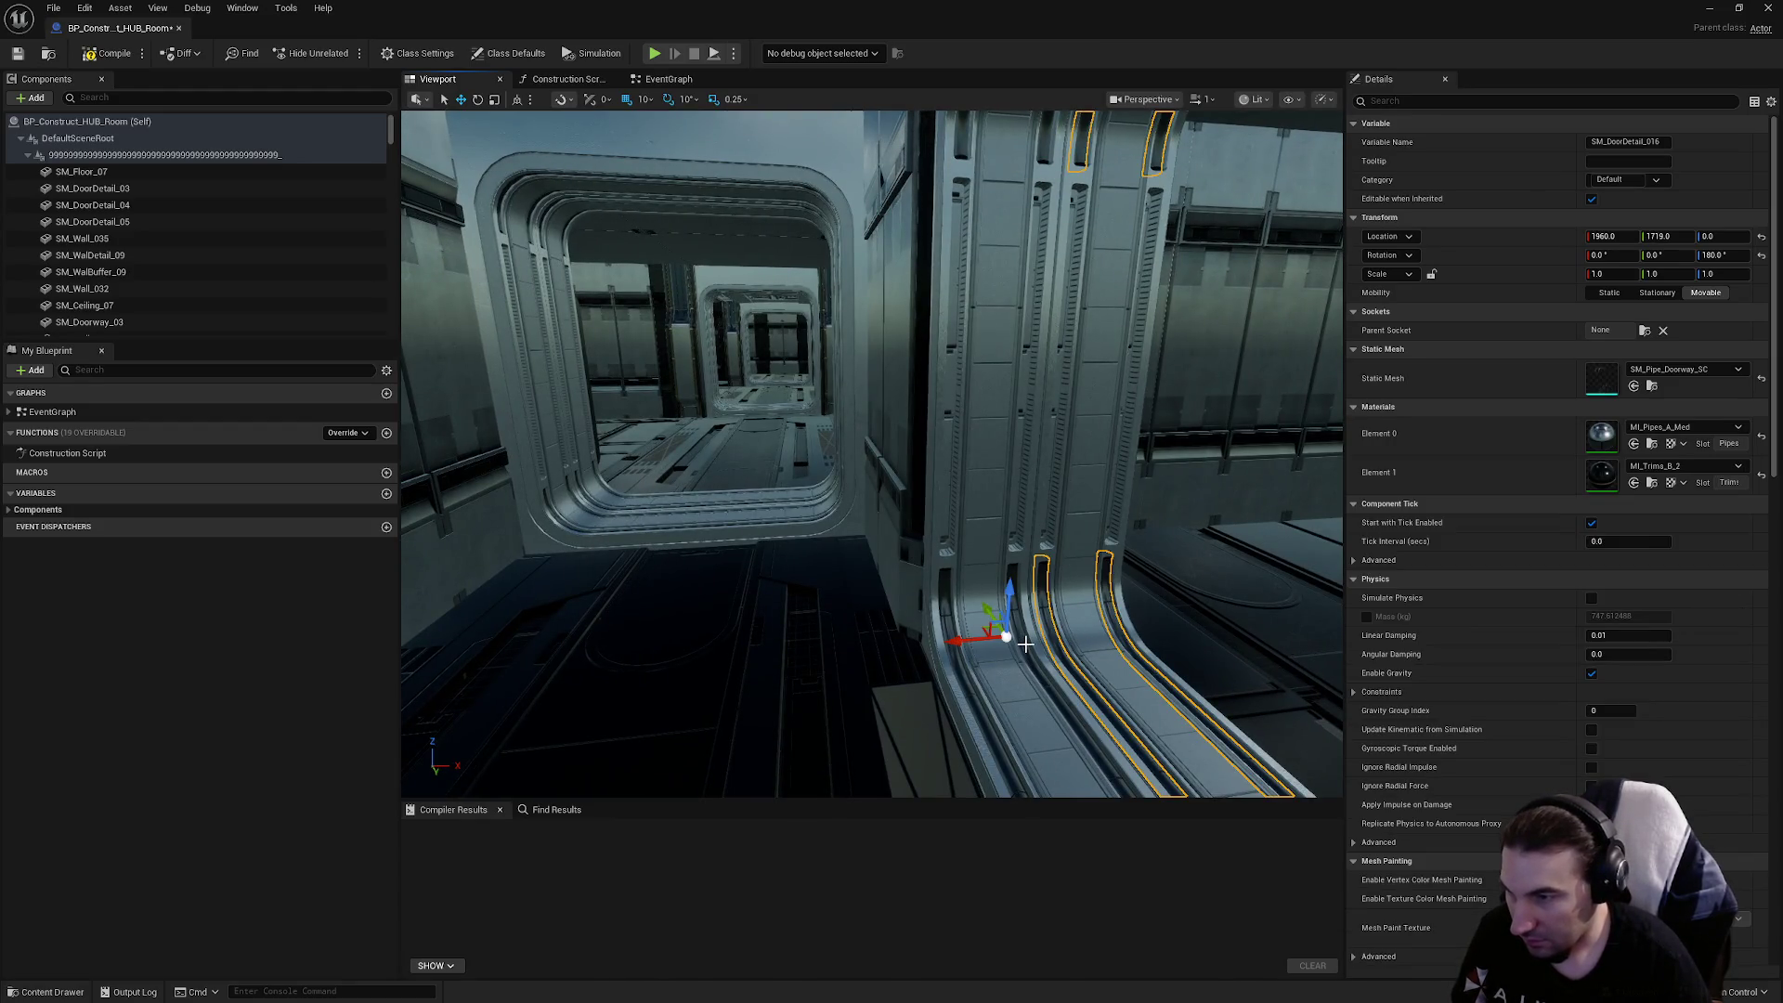
key("ctrl+d")
left_click_drag(1025, 643, 938, 642)
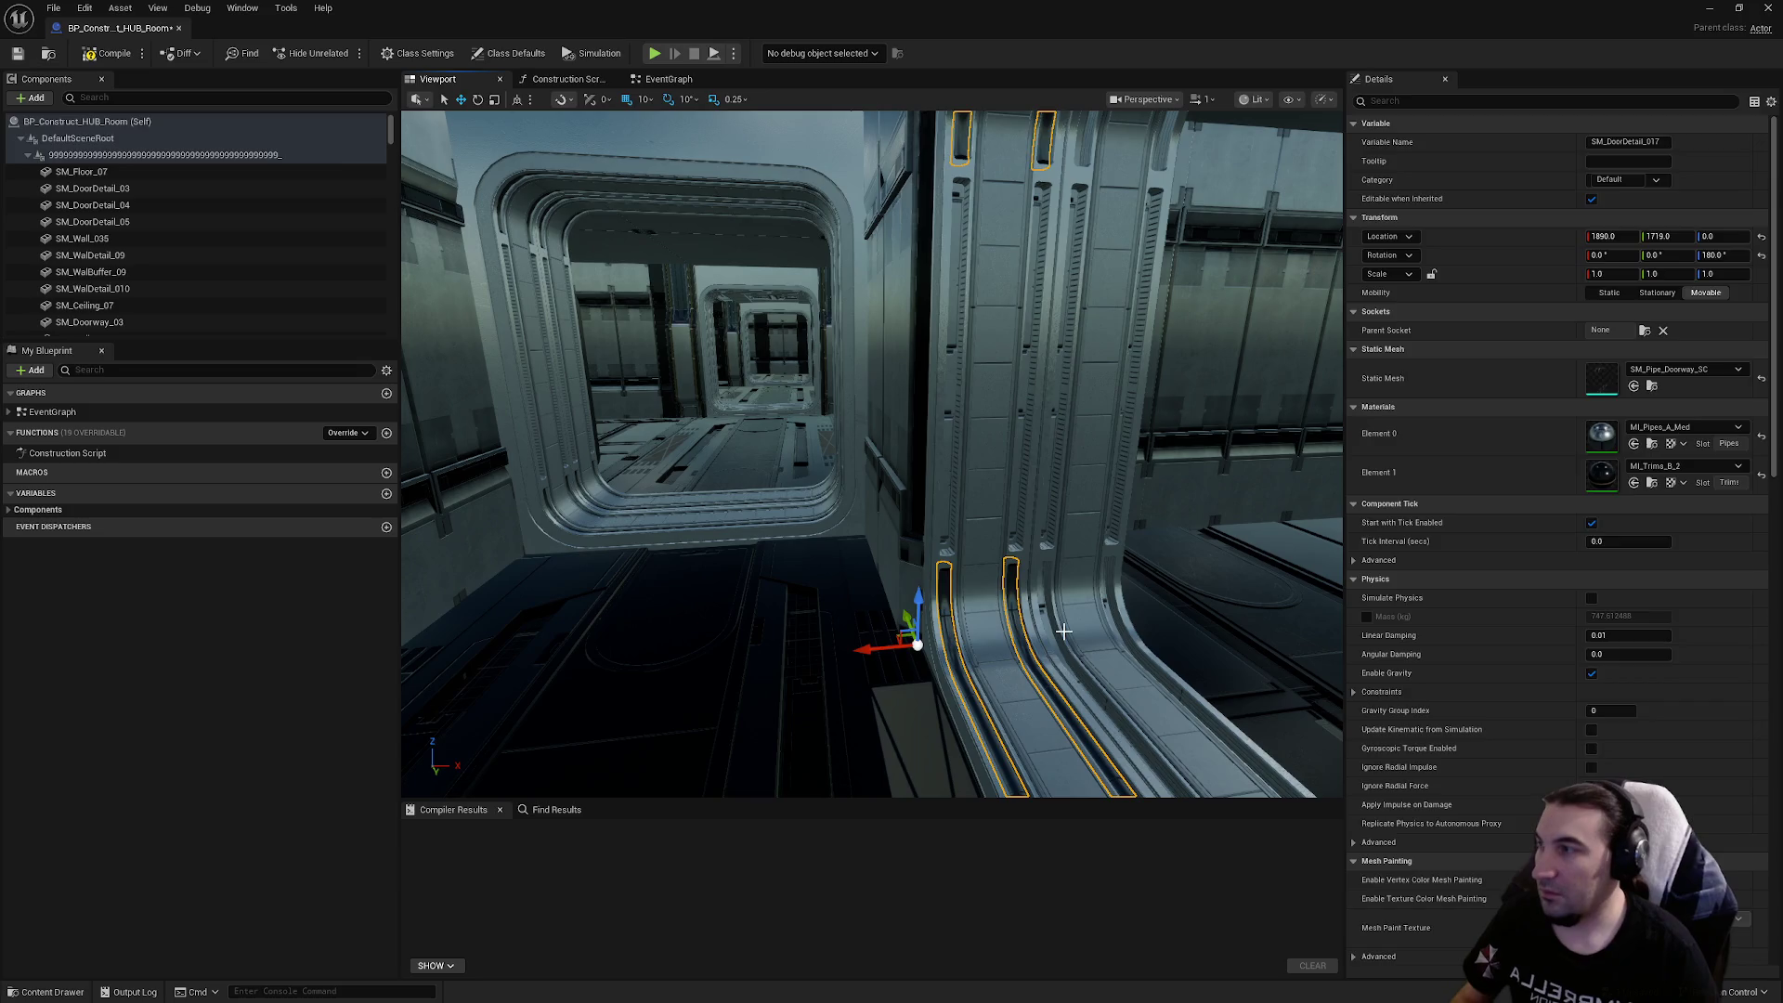
key("Delete")
Swap both frames of that doorway to SM_Doorway_S_C_Complete
left_click(1065, 632)
left_click(1686, 368)
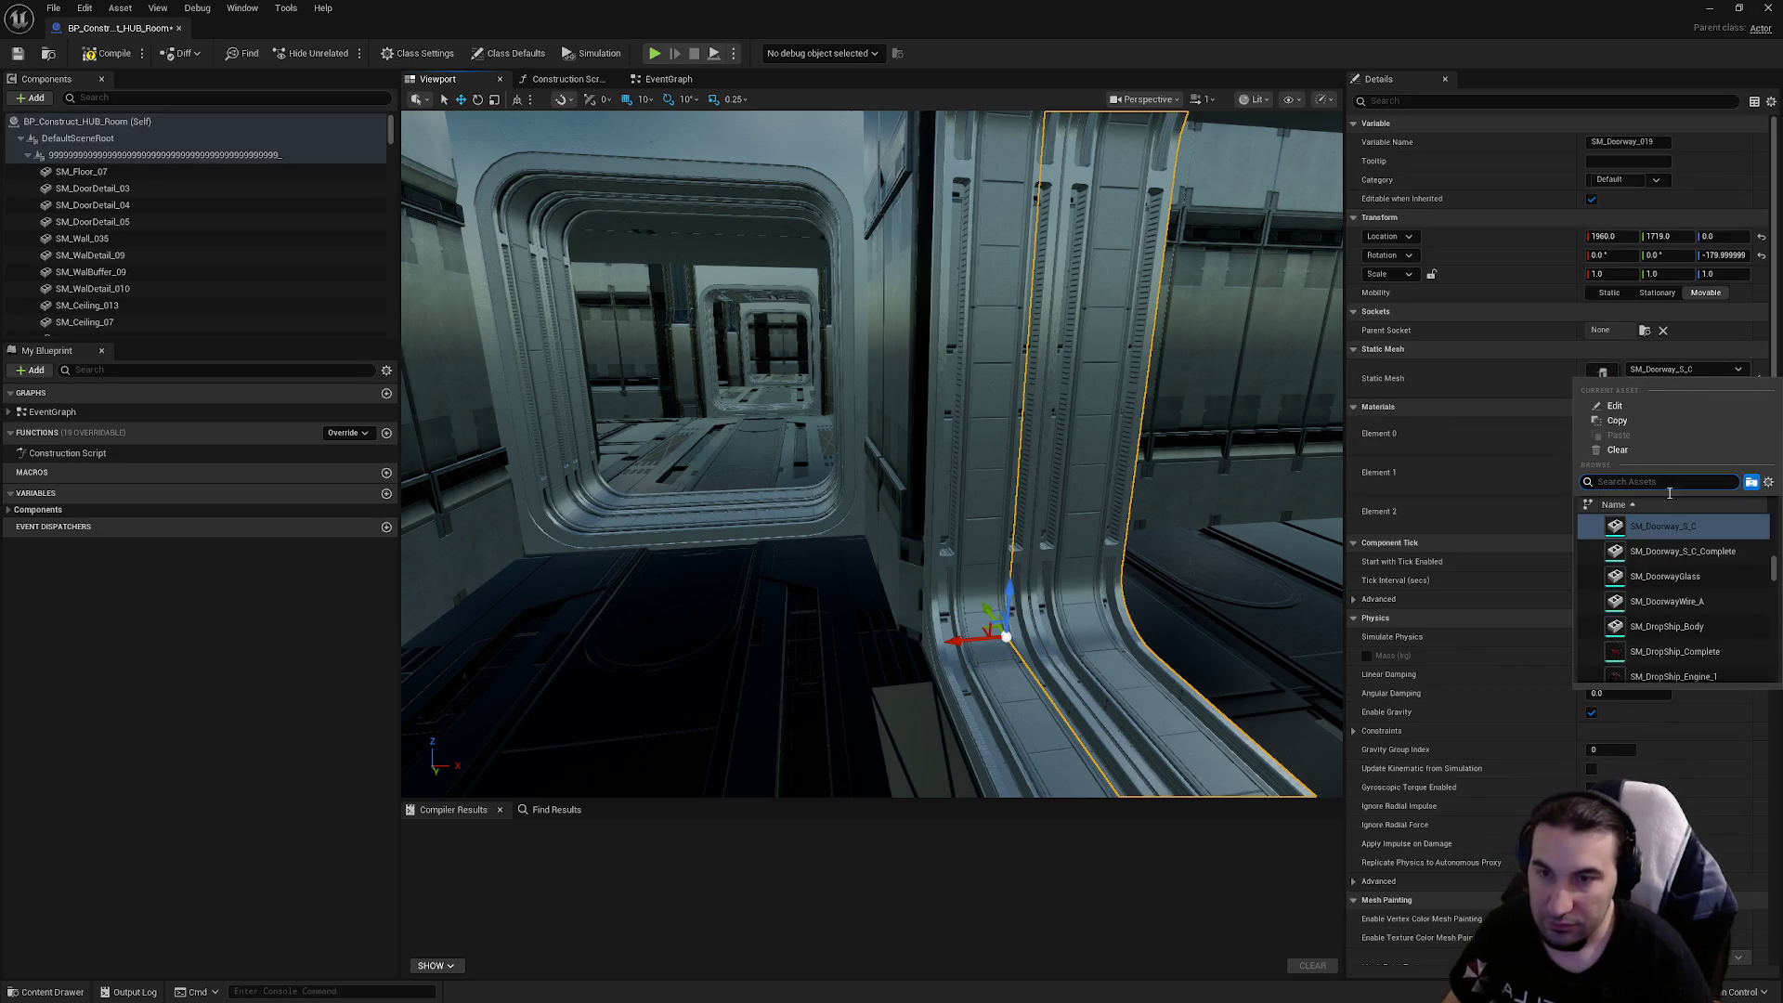
left_click(970, 482)
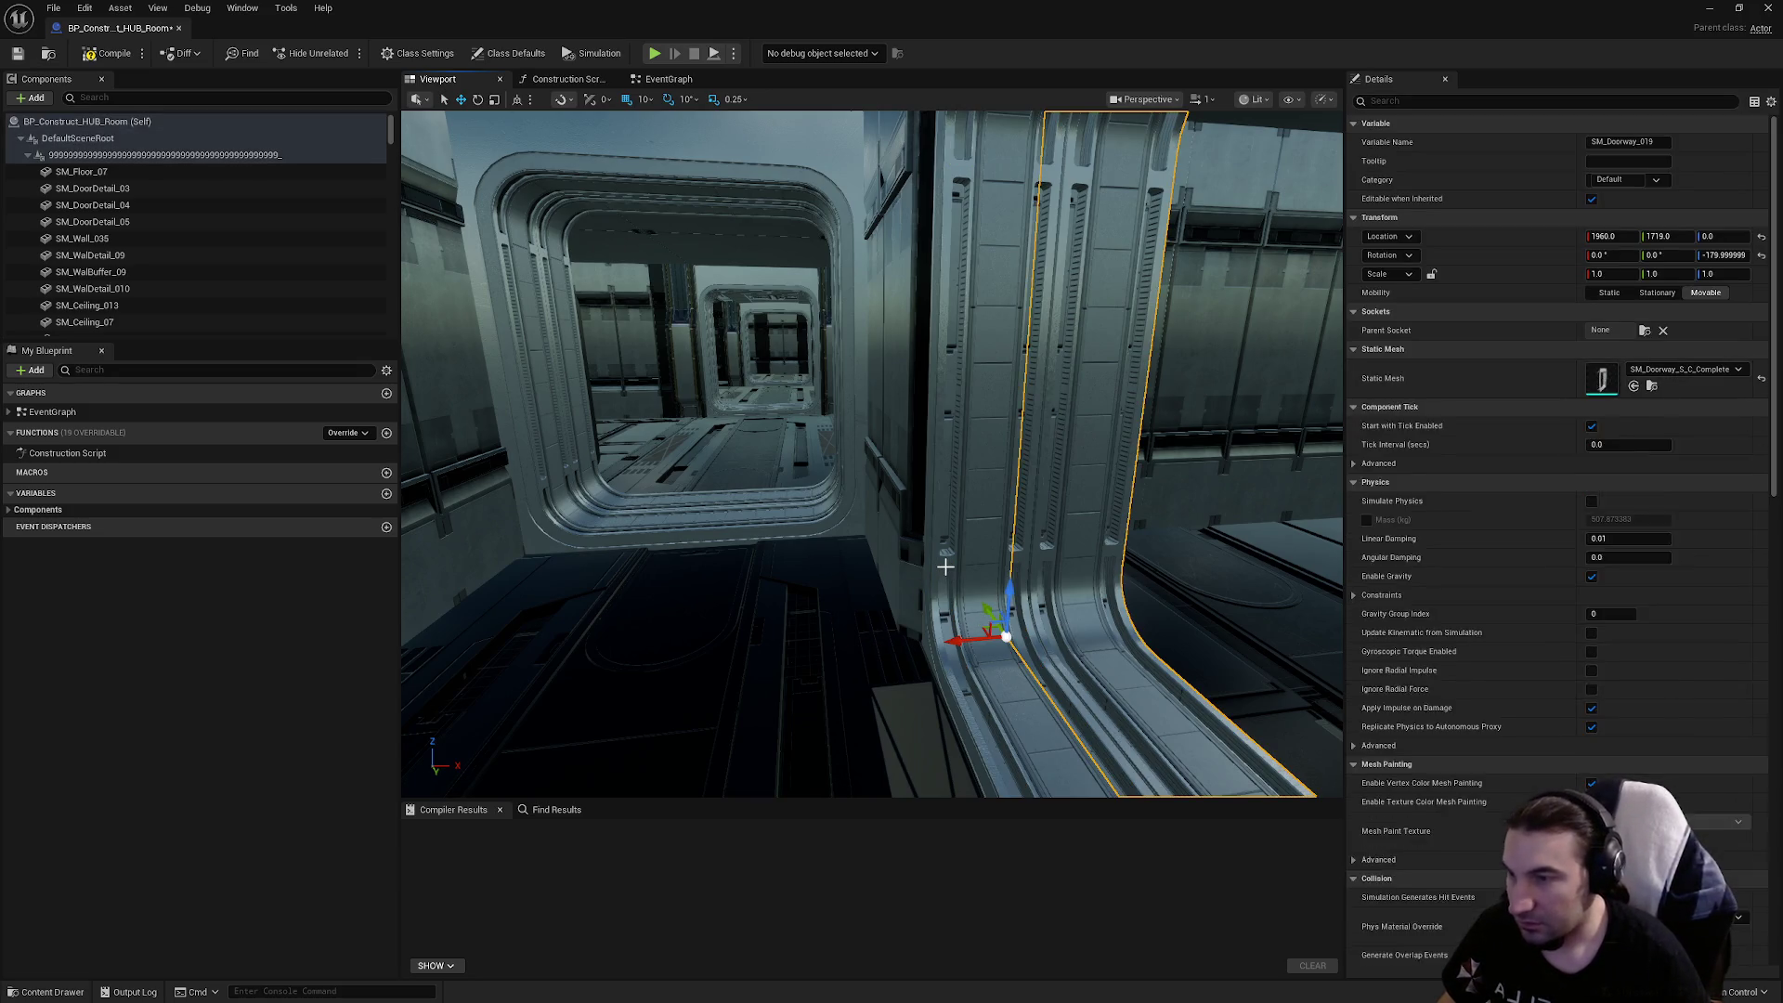
left_click(985, 483)
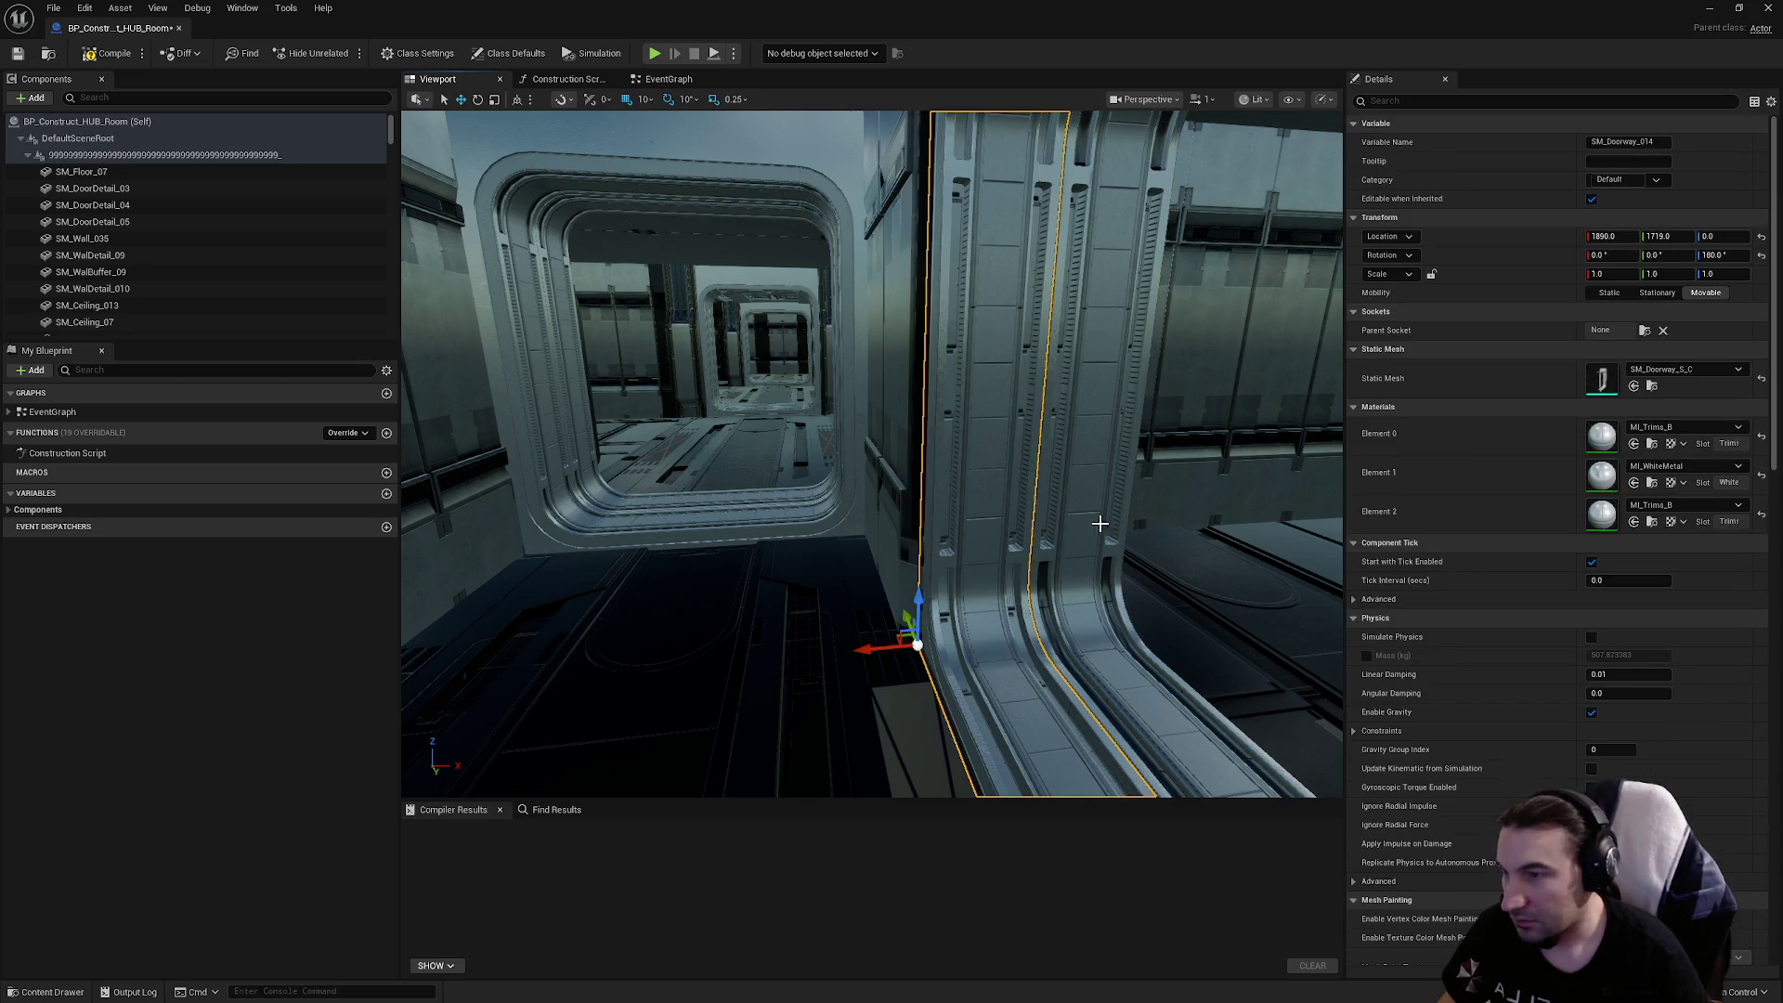
left_click(1685, 369)
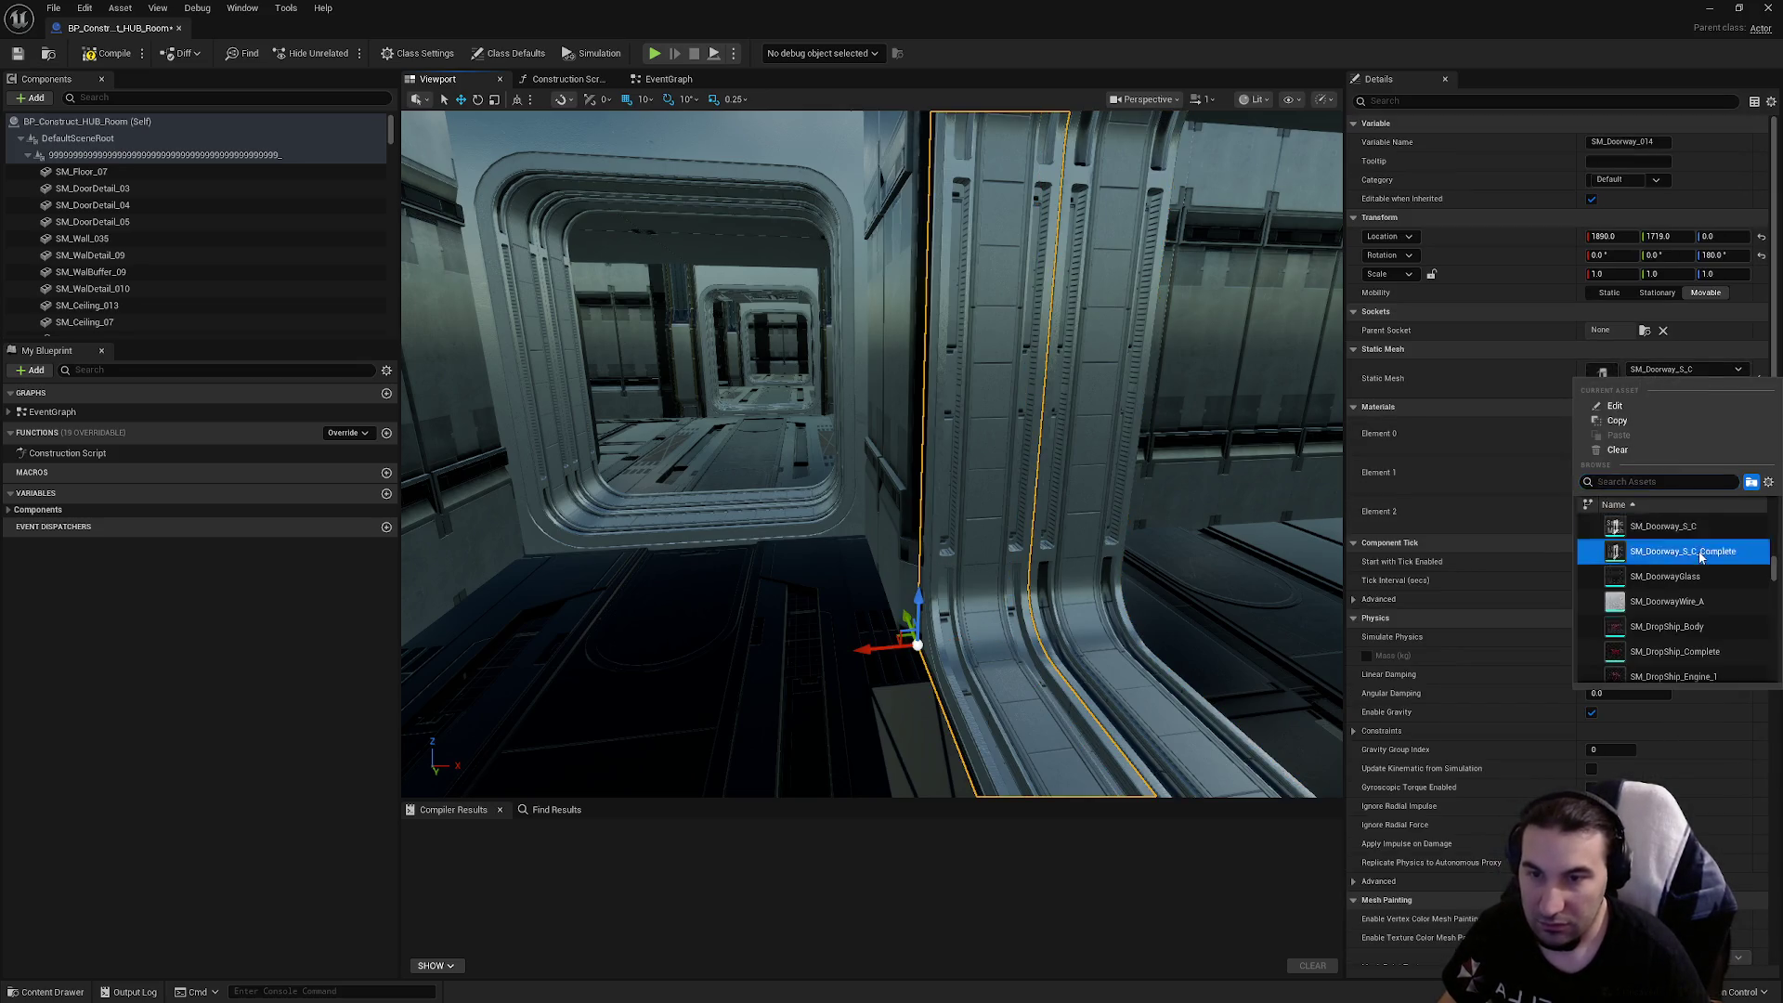
left_click(1698, 552)
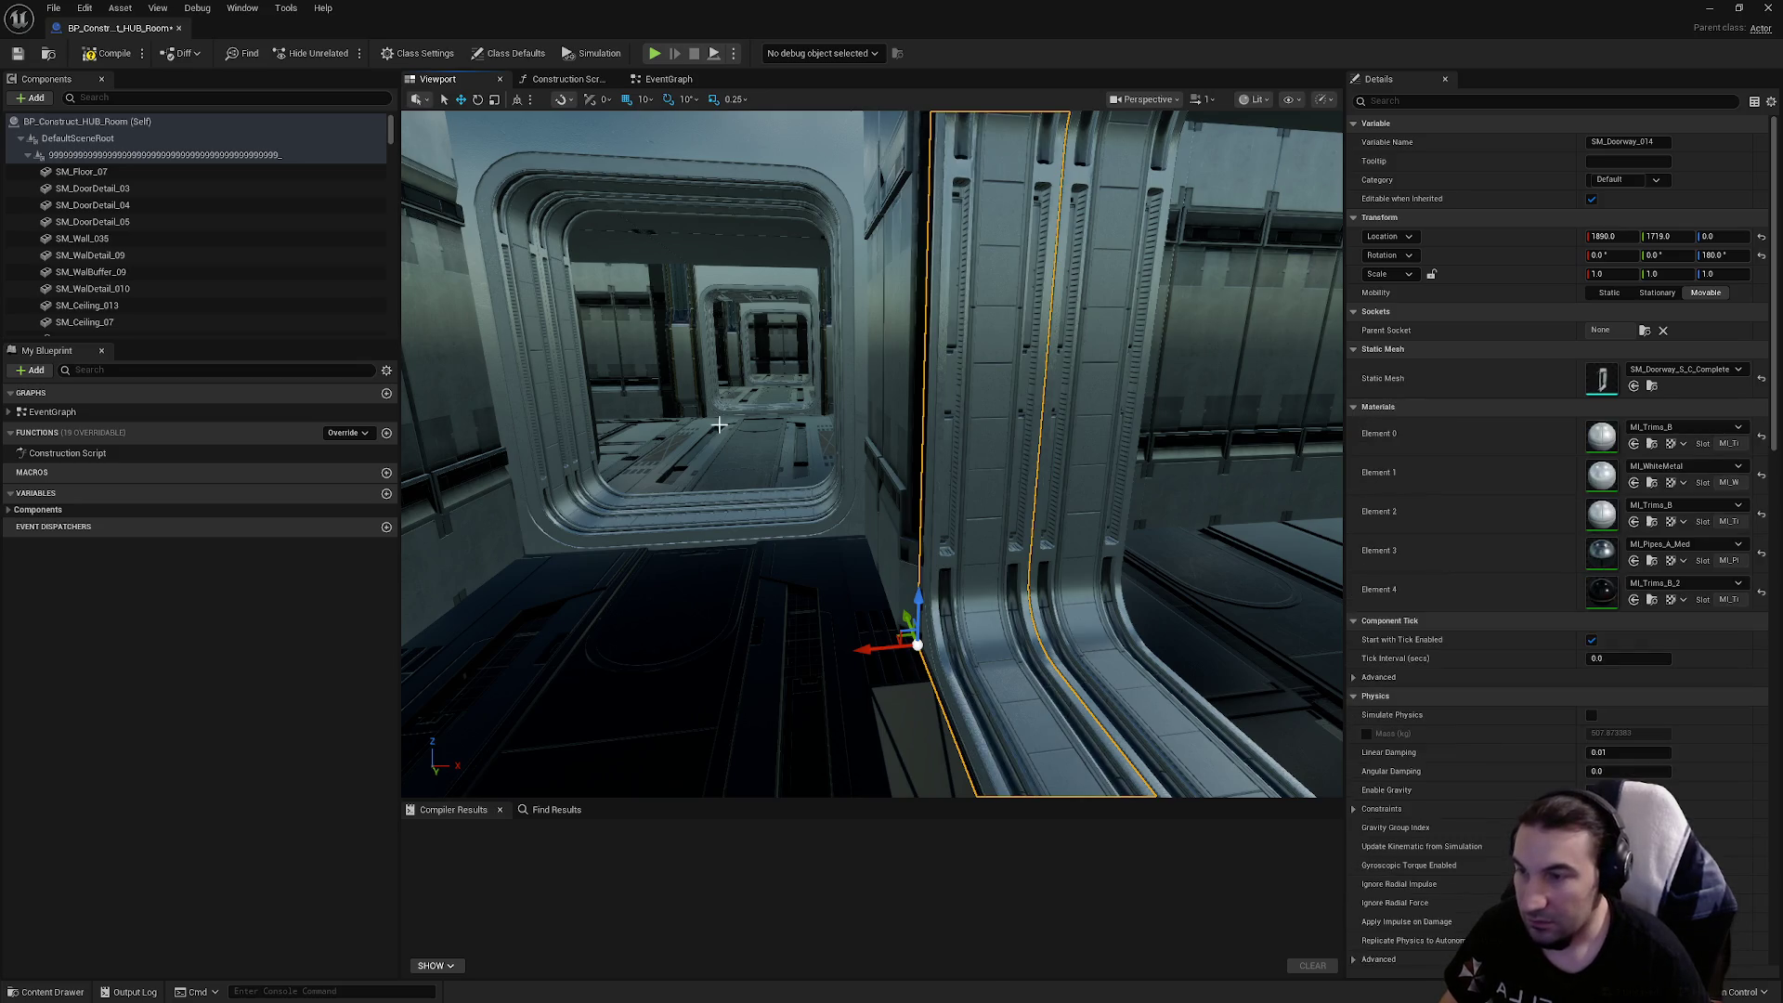
Select the two loose pipe pieces on the opposite doorway side
left_click_drag(792, 449, 722, 526)
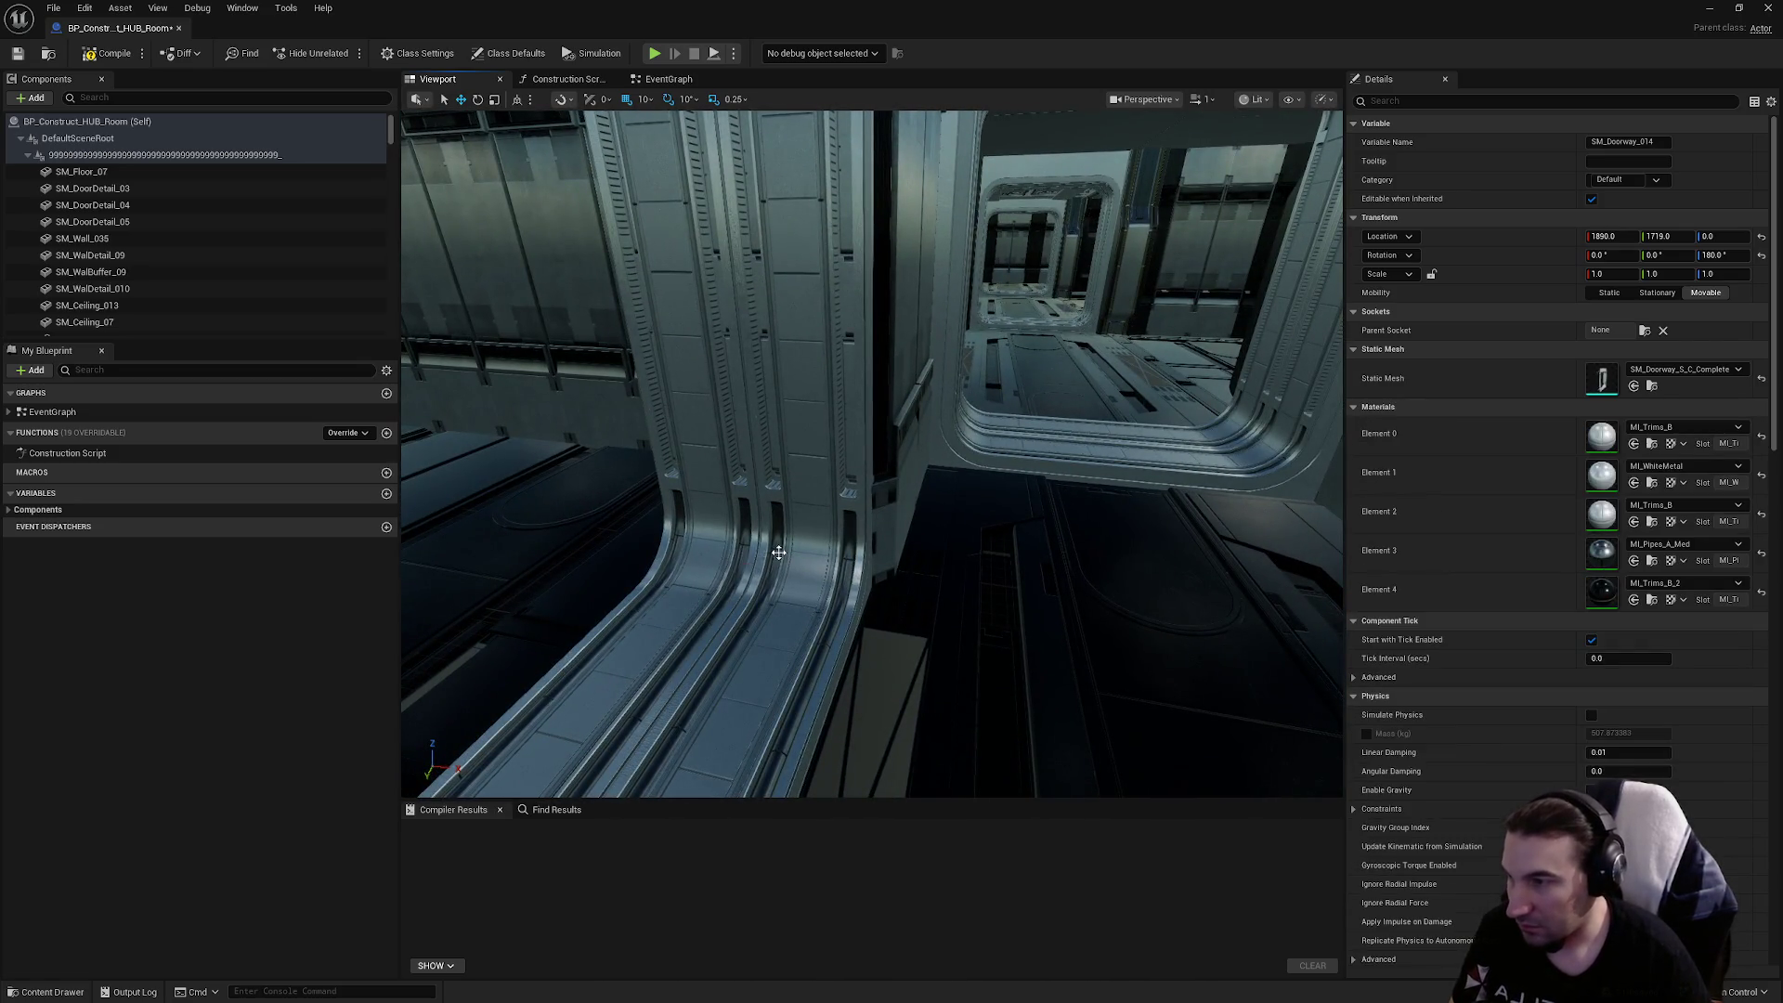
left_click(749, 556)
key("Escape")
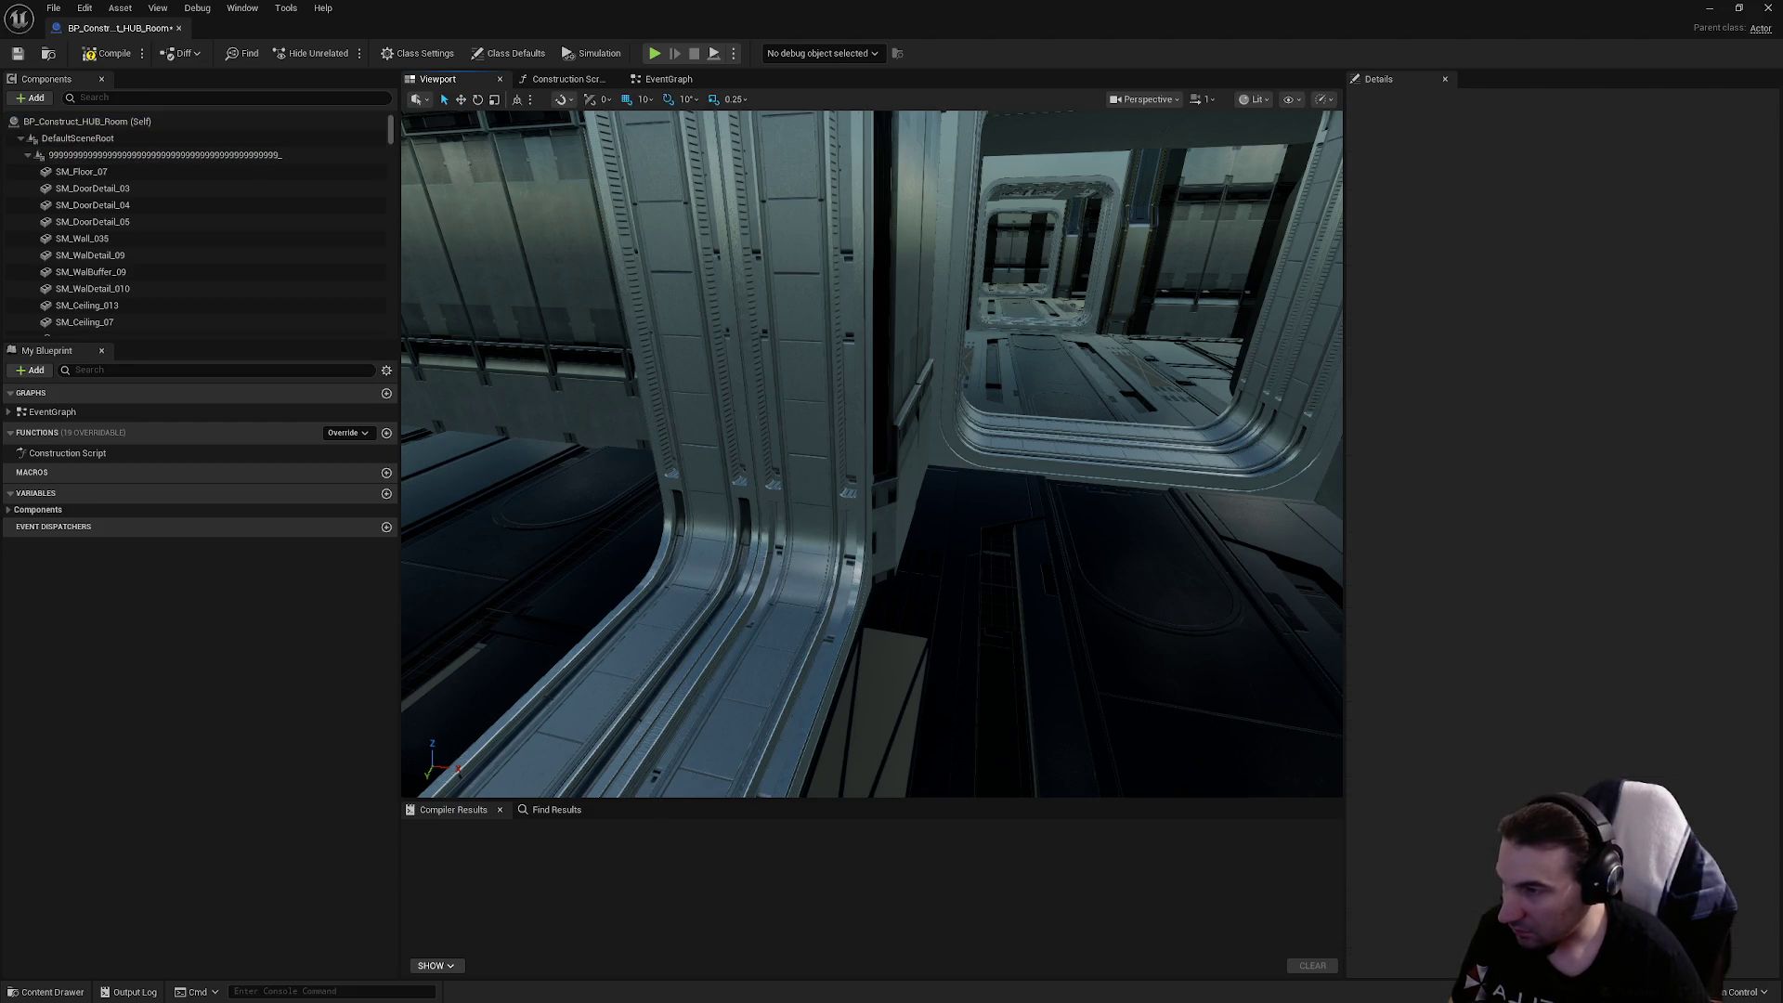
left_click(742, 548)
key("Escape")
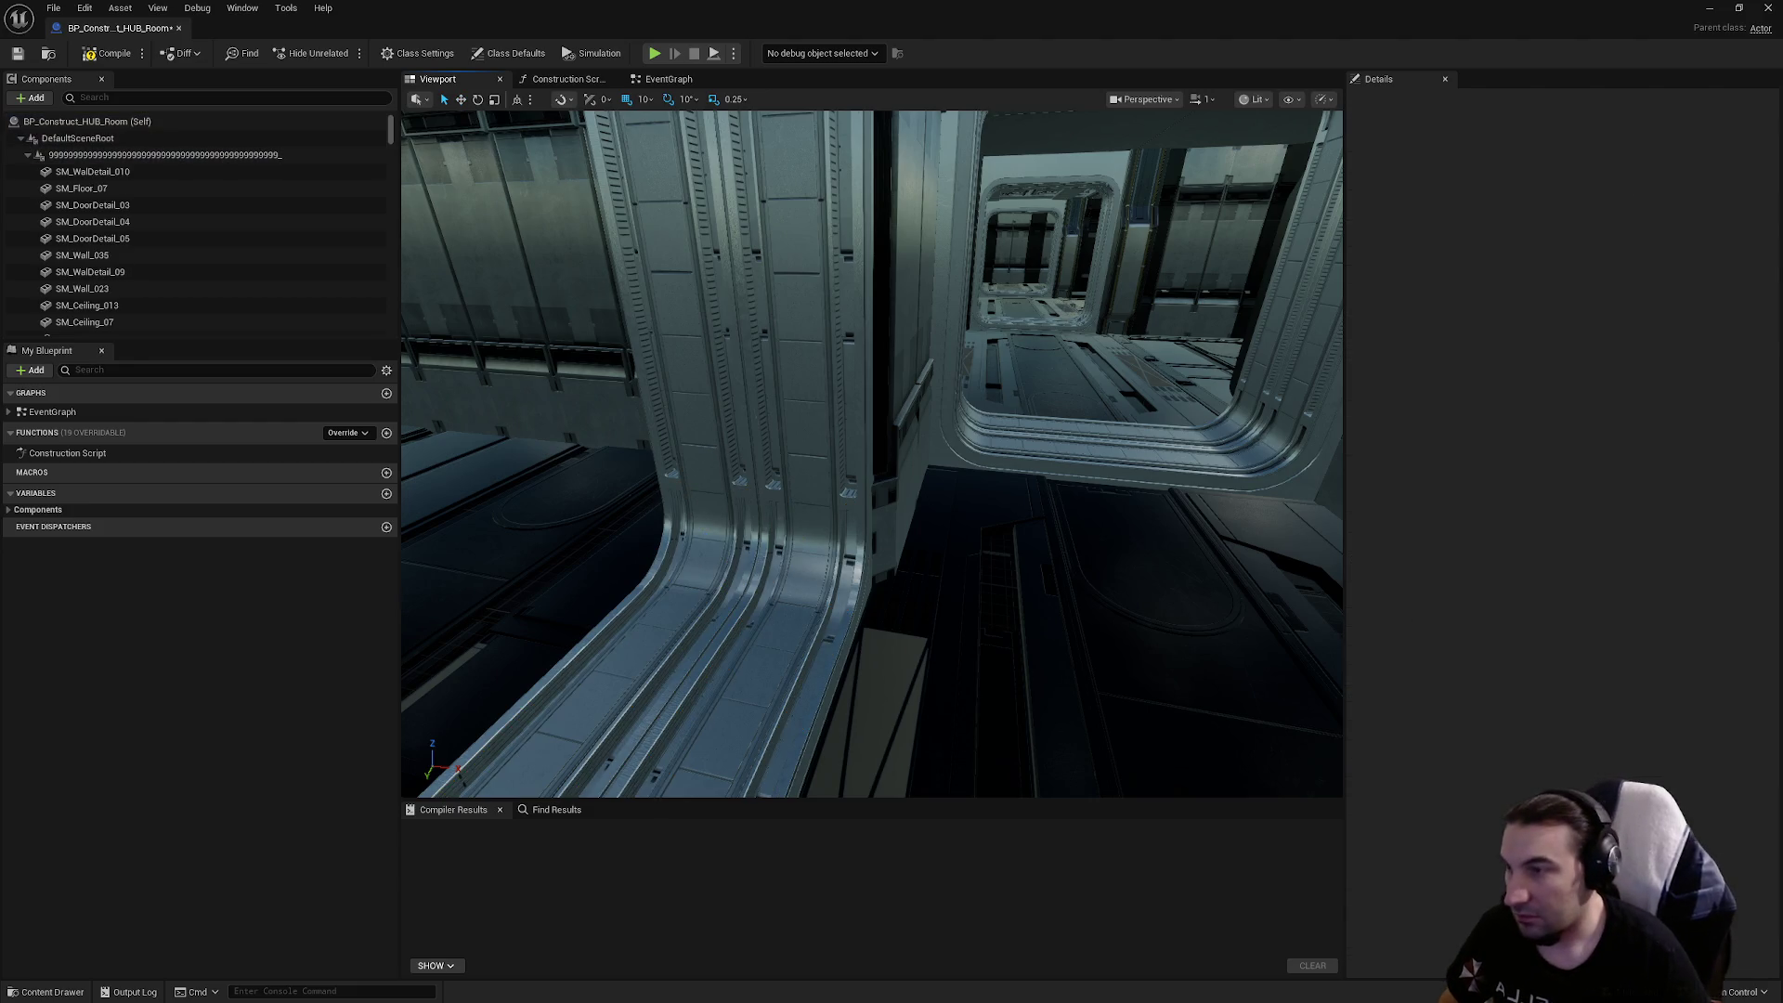
Confirm both doorway frames there keep the SM_Doorway_S_C_Complete mesh
left_click(714, 458)
left_click(1657, 371)
key("Escape")
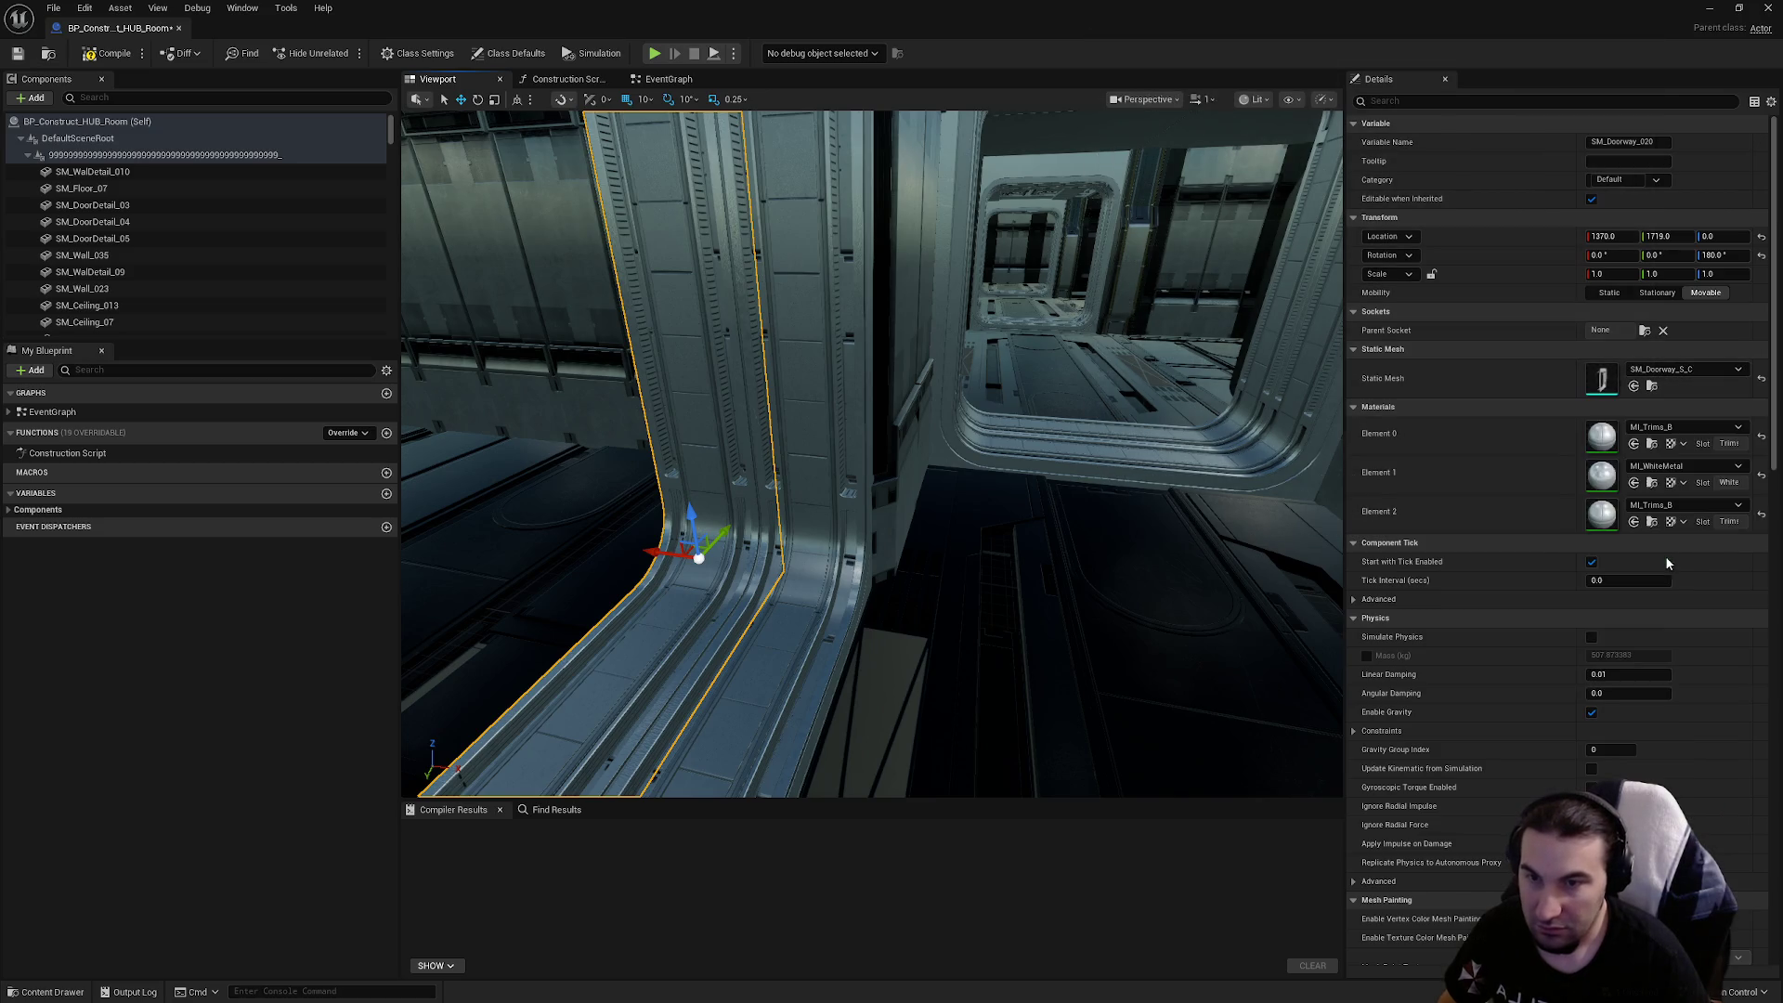
left_click(815, 504)
left_click(1691, 372)
key("Escape")
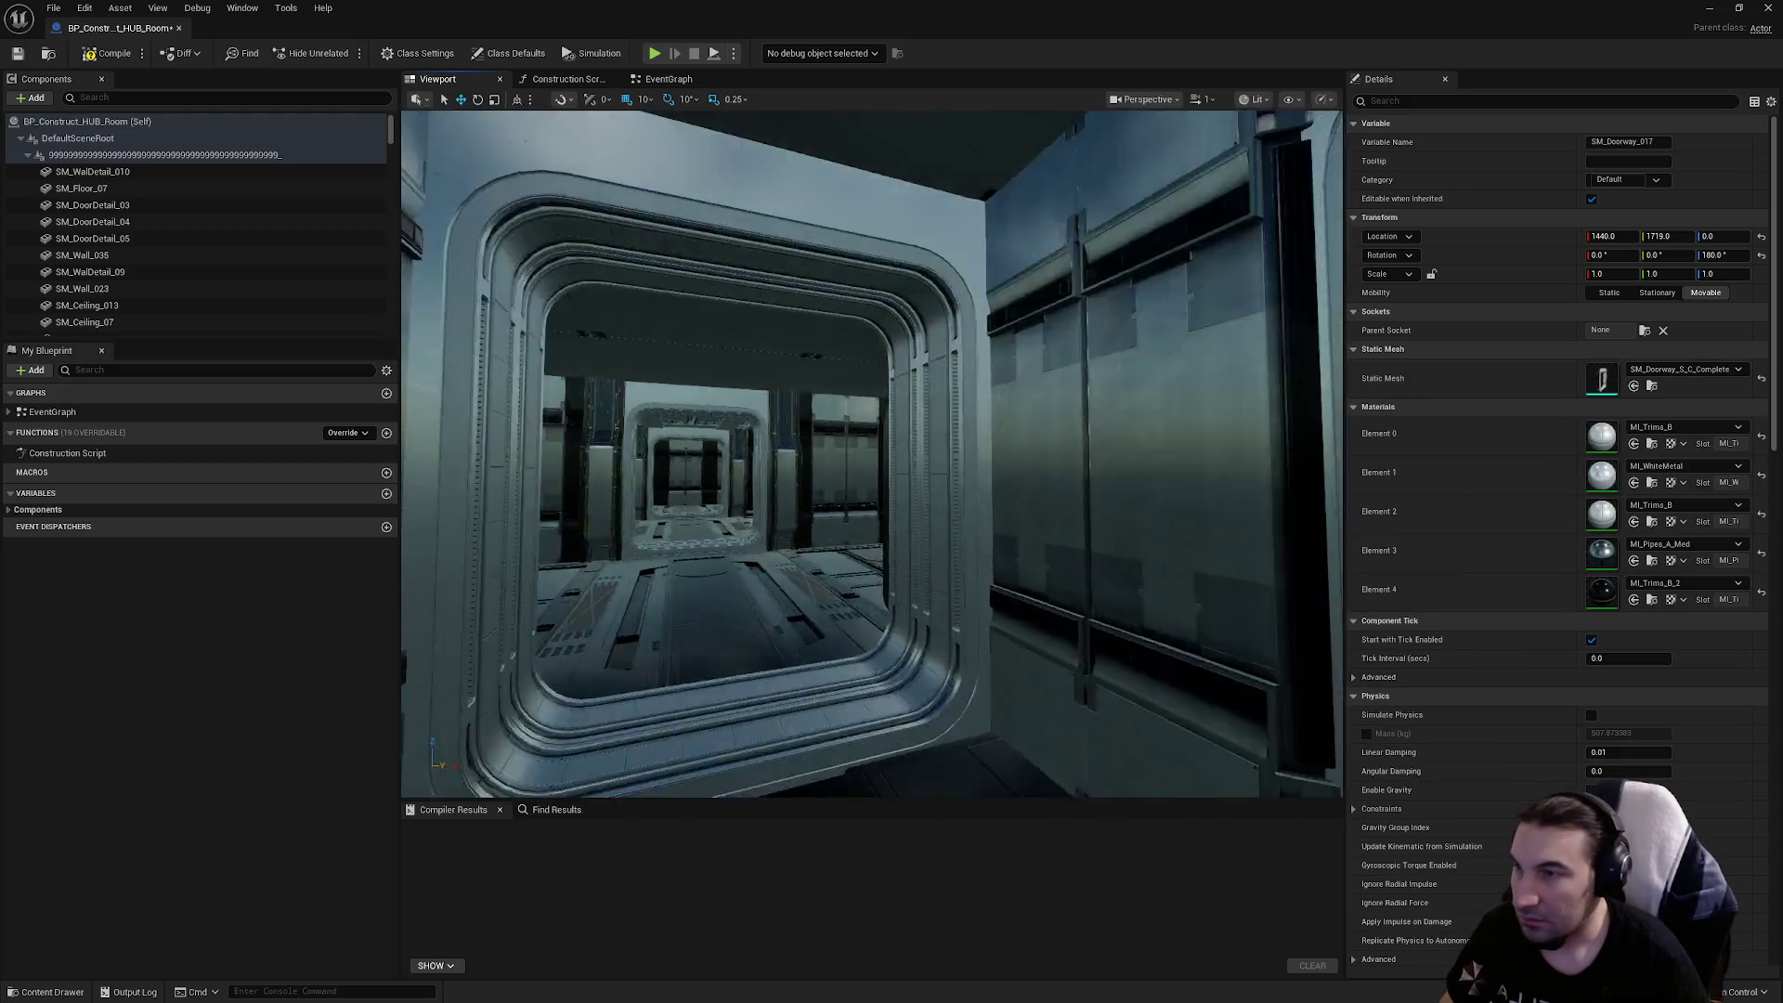
Delete the two loose pipe pieces at the far doorway
left_click_drag(1138, 593, 1138, 594)
left_click(1092, 636)
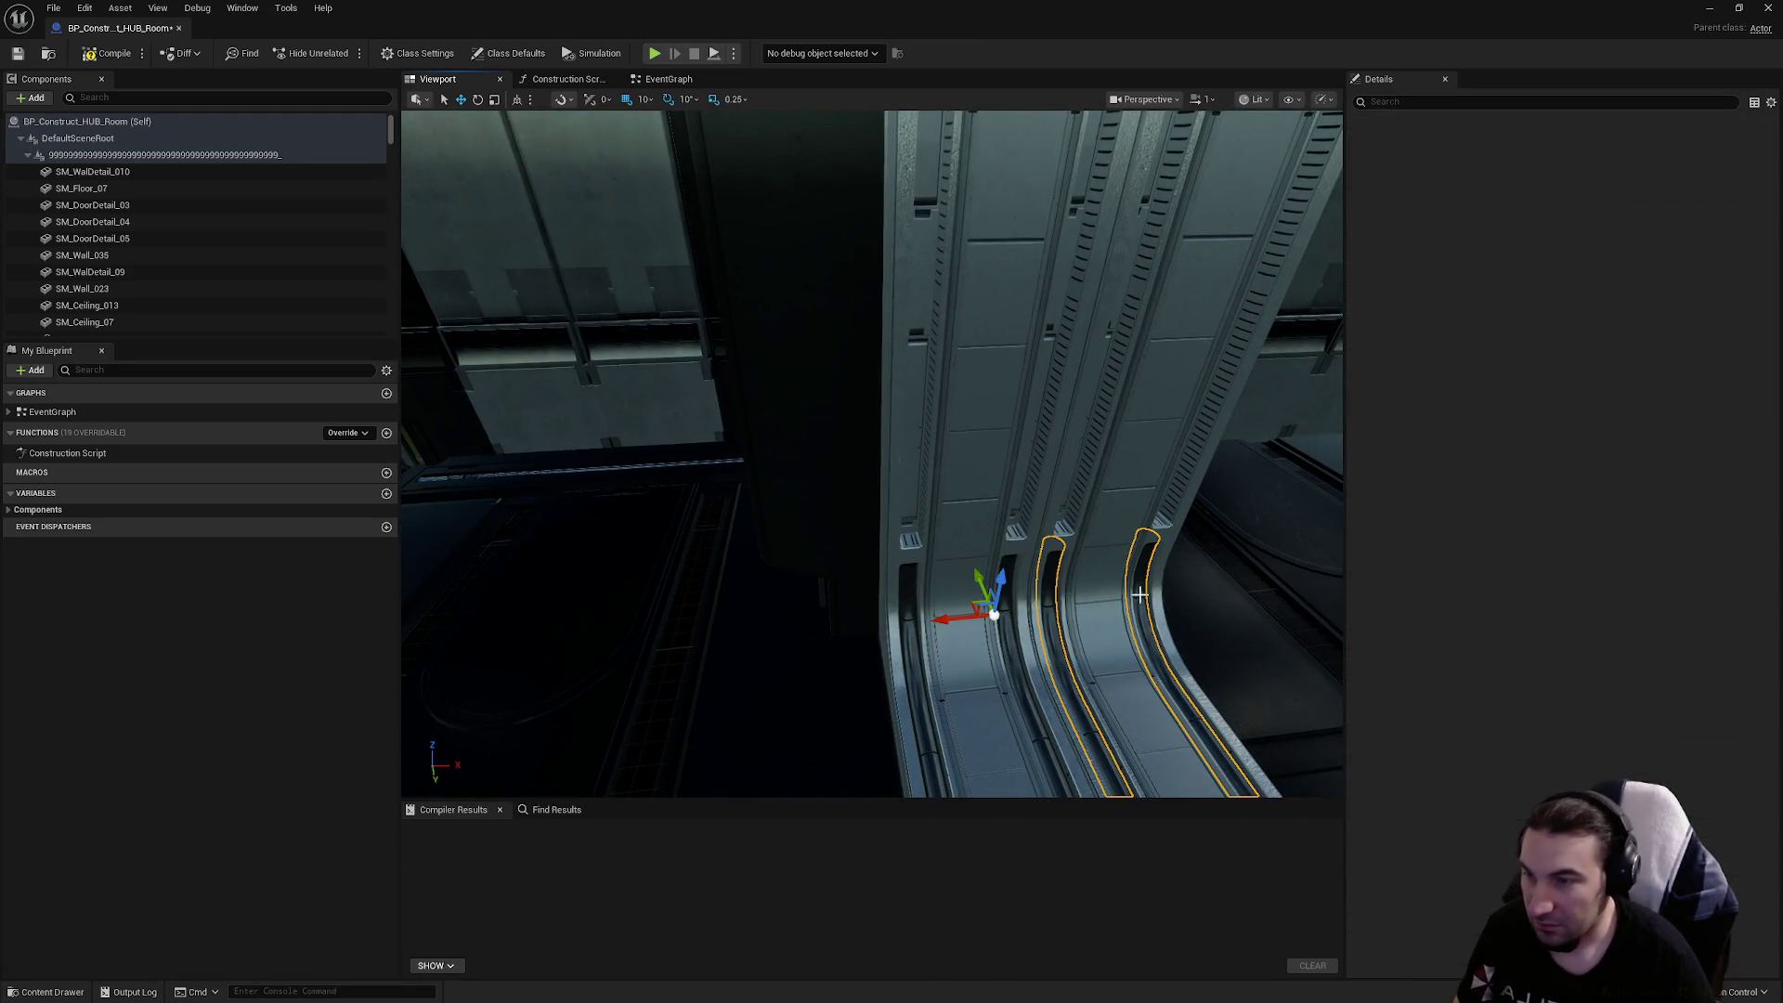
key("Delete")
left_click(1014, 648)
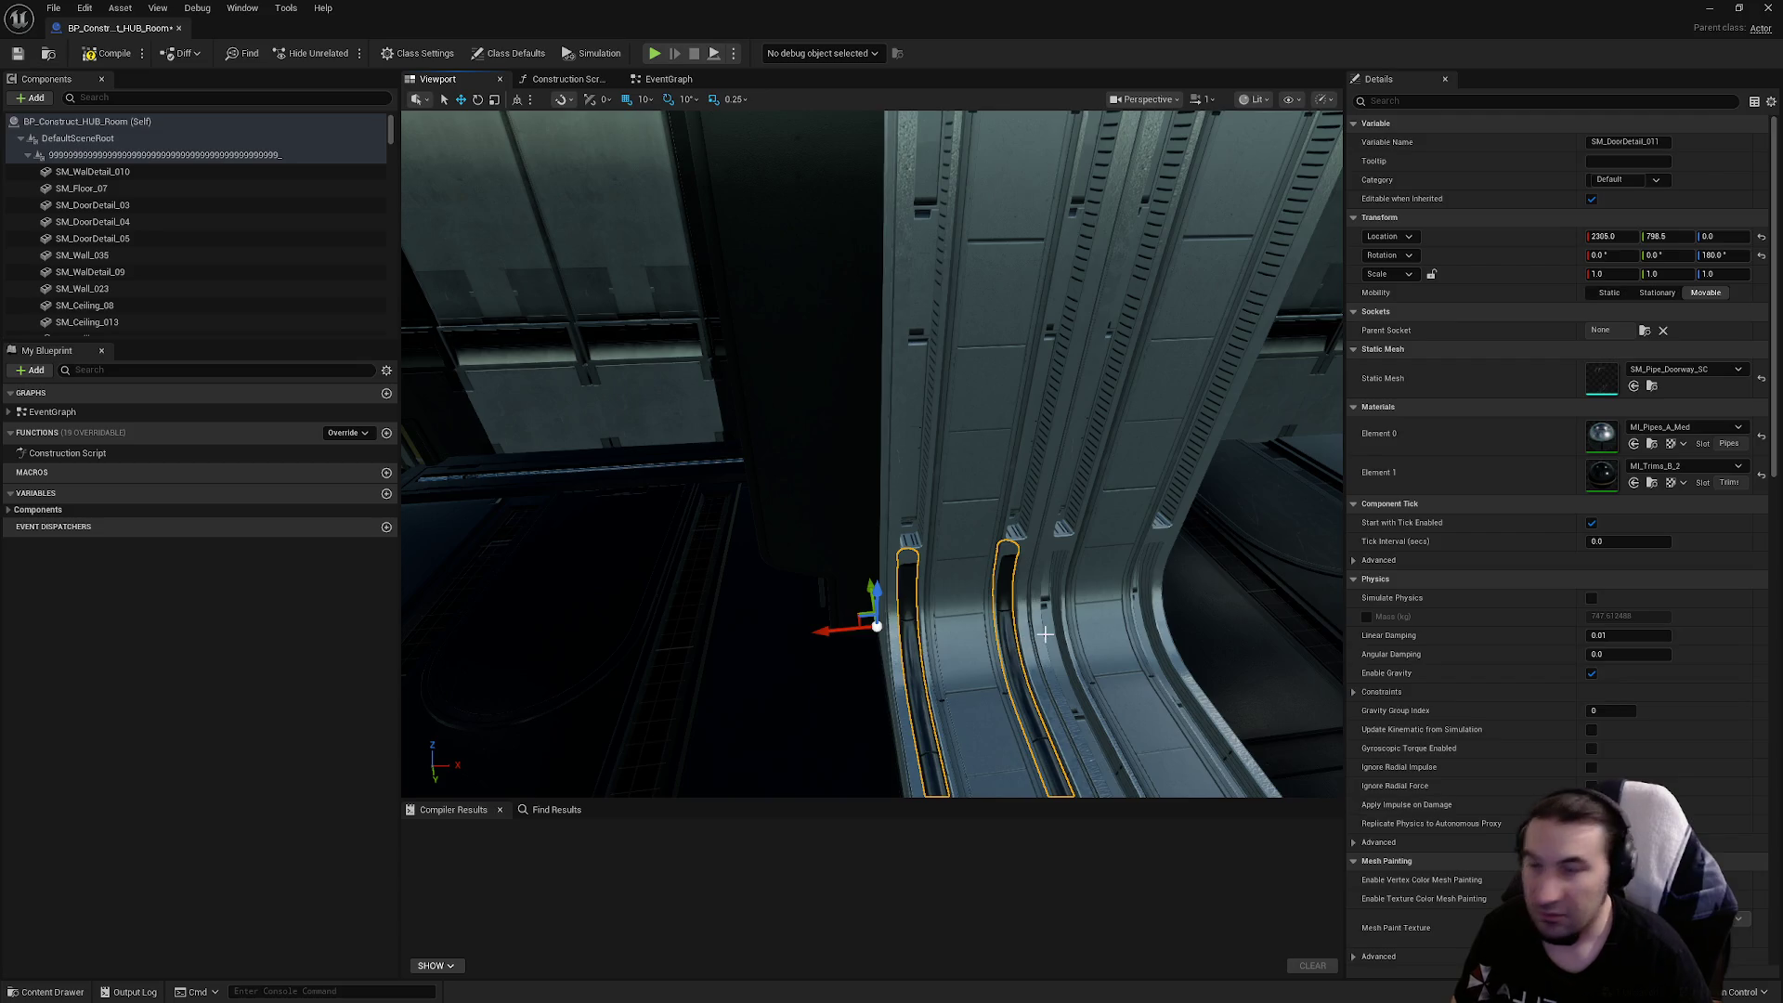
key("Delete")
Swap both far doorway frames to SM_Doorway_S_C_Complete
left_click(1095, 638)
left_click(1685, 369)
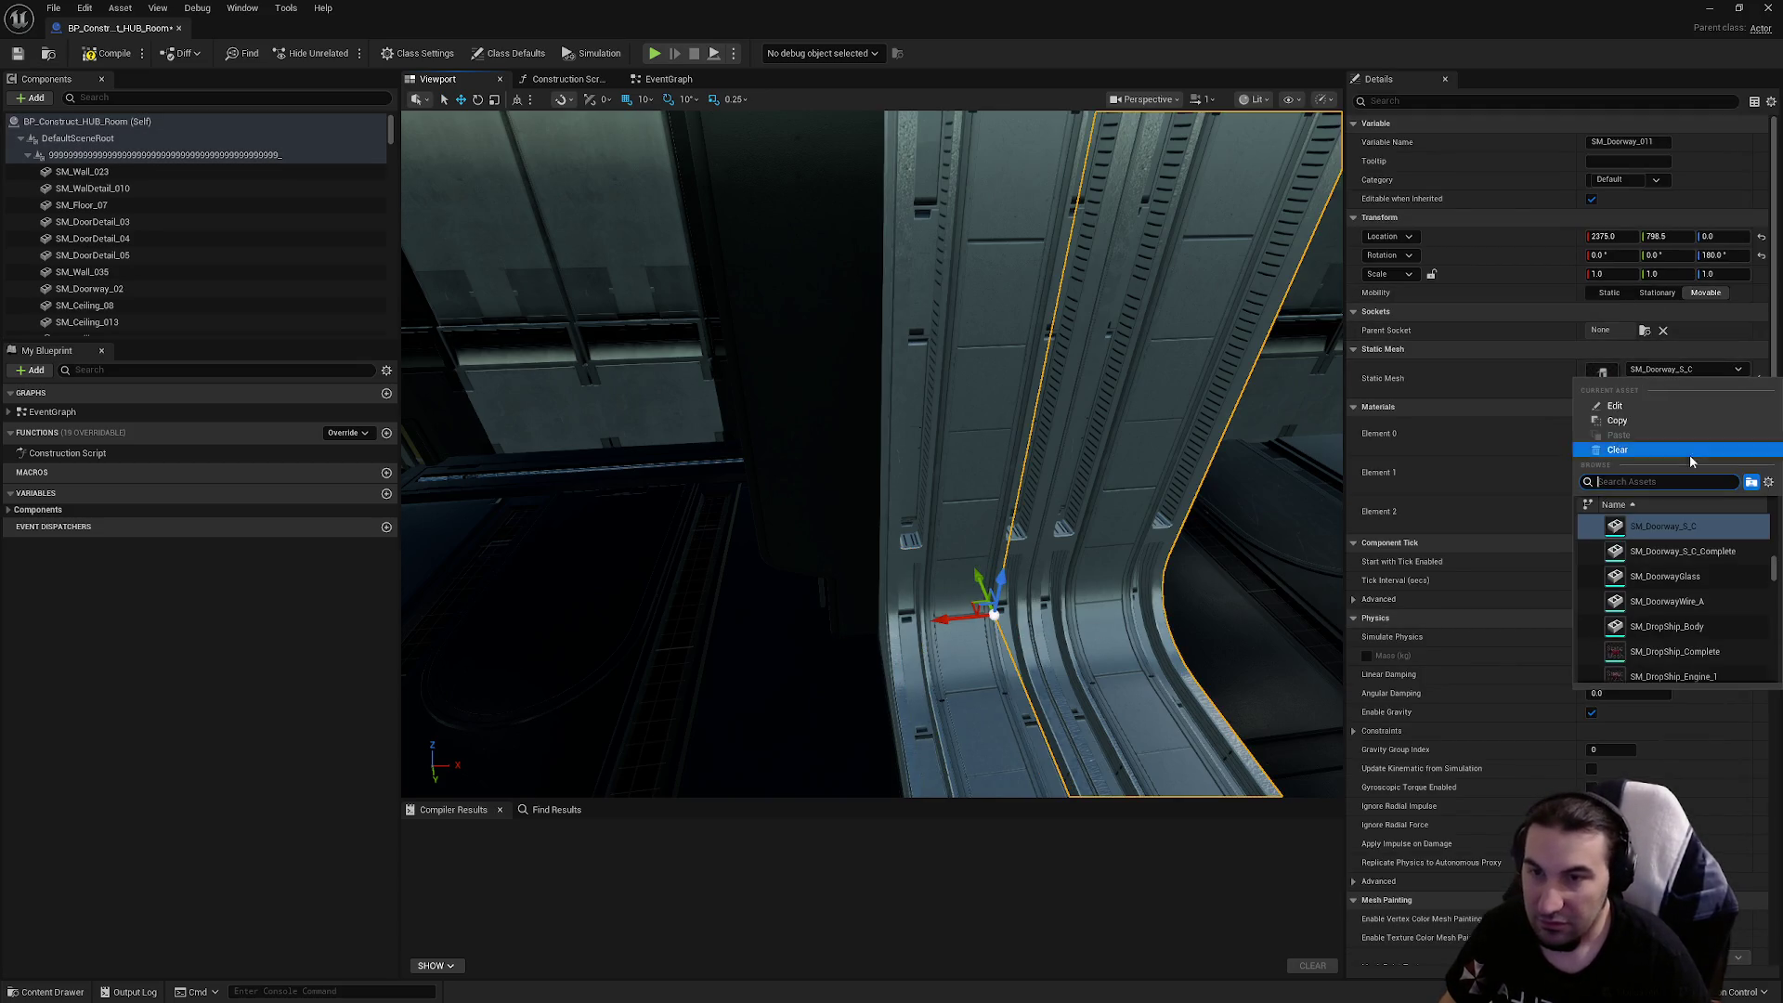
left_click(1017, 611)
left_click(935, 593)
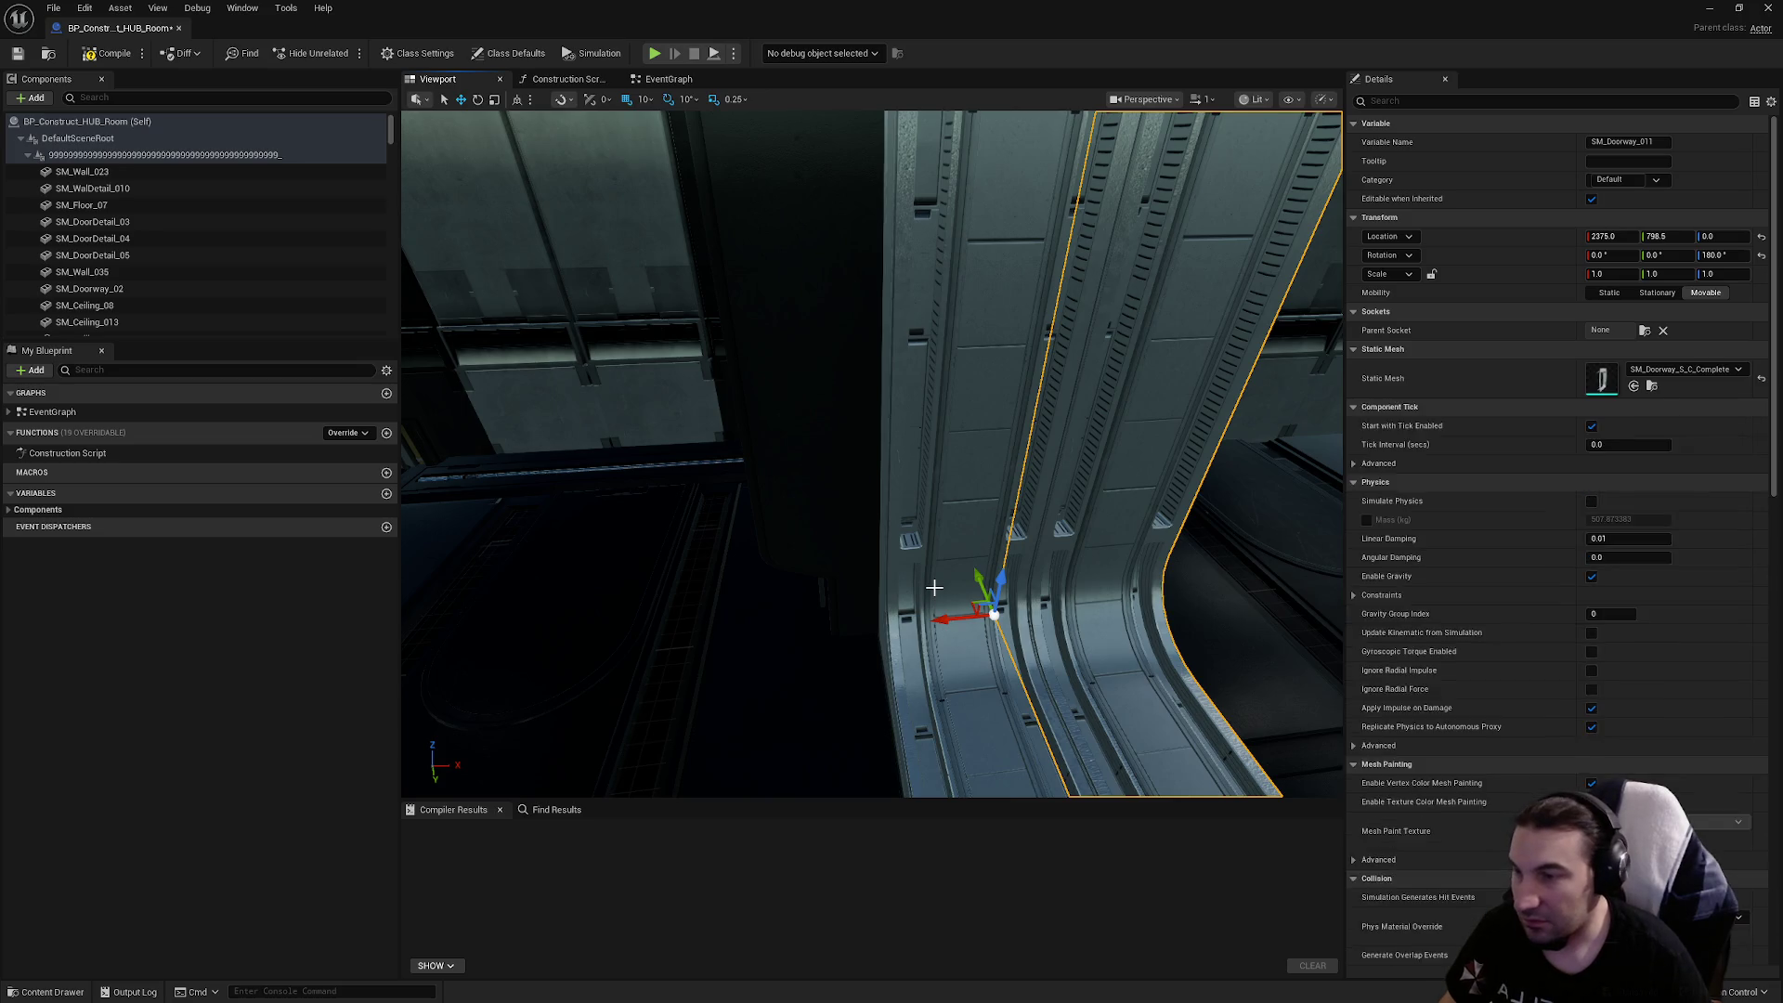
left_click(1683, 372)
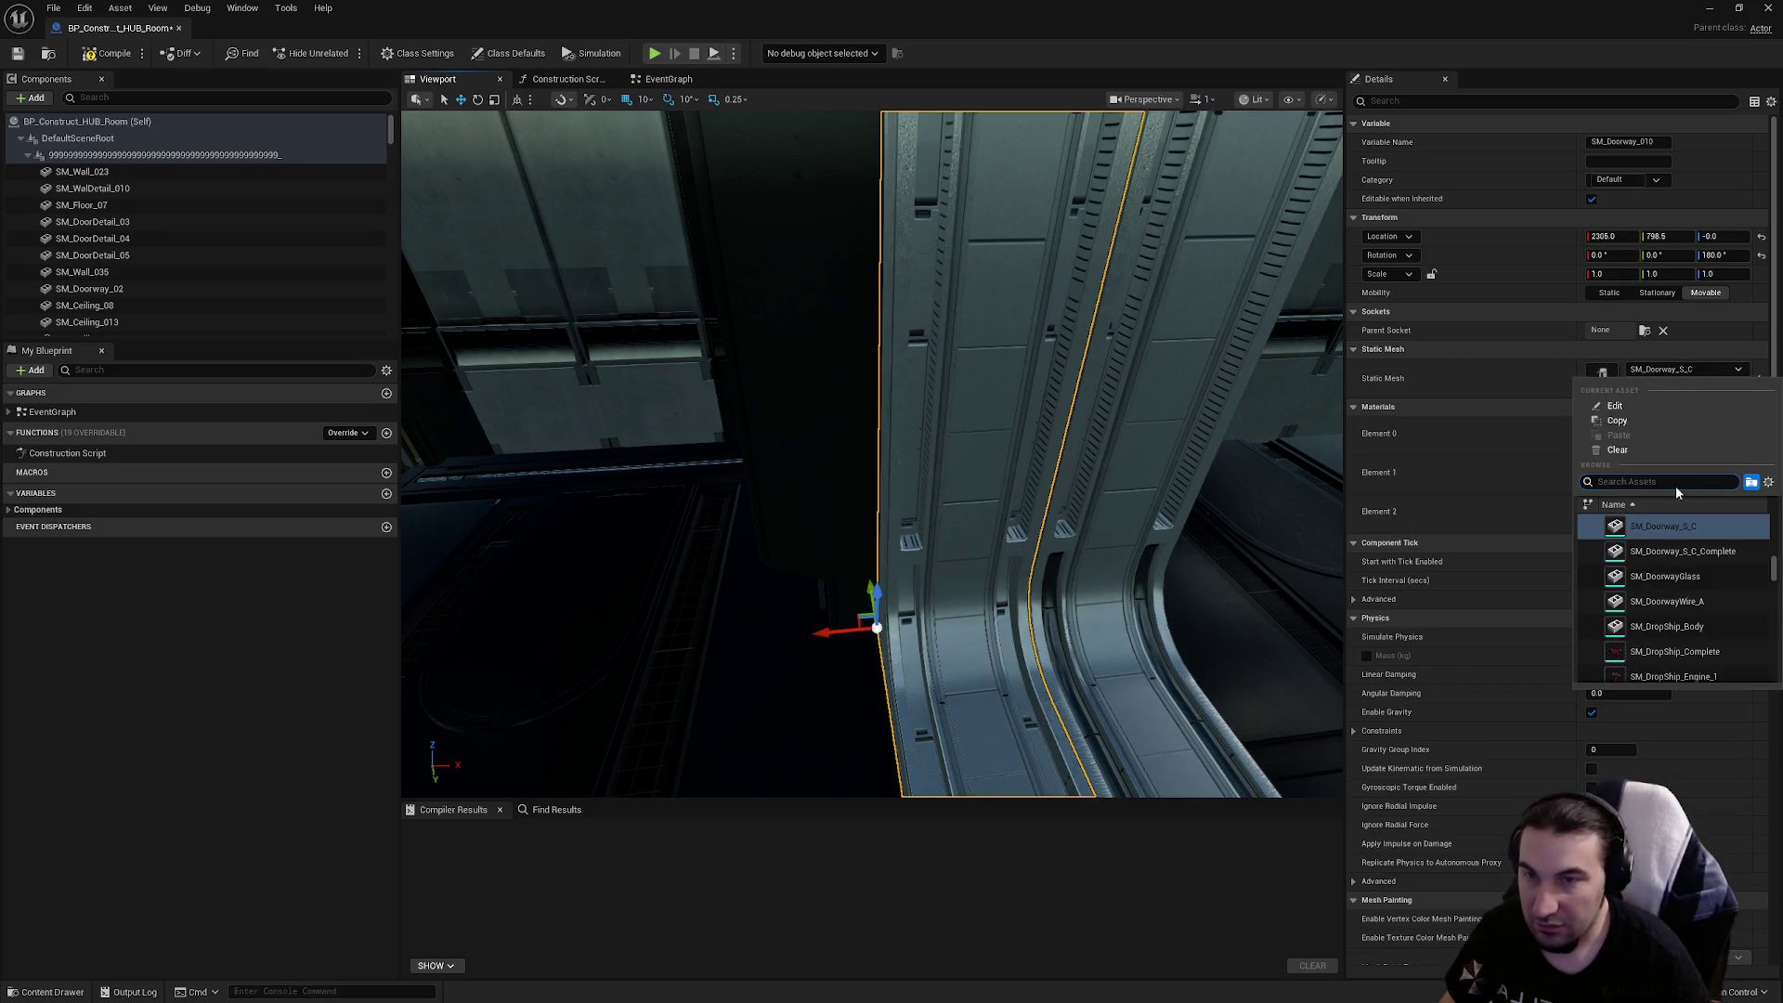
left_click(1584, 530)
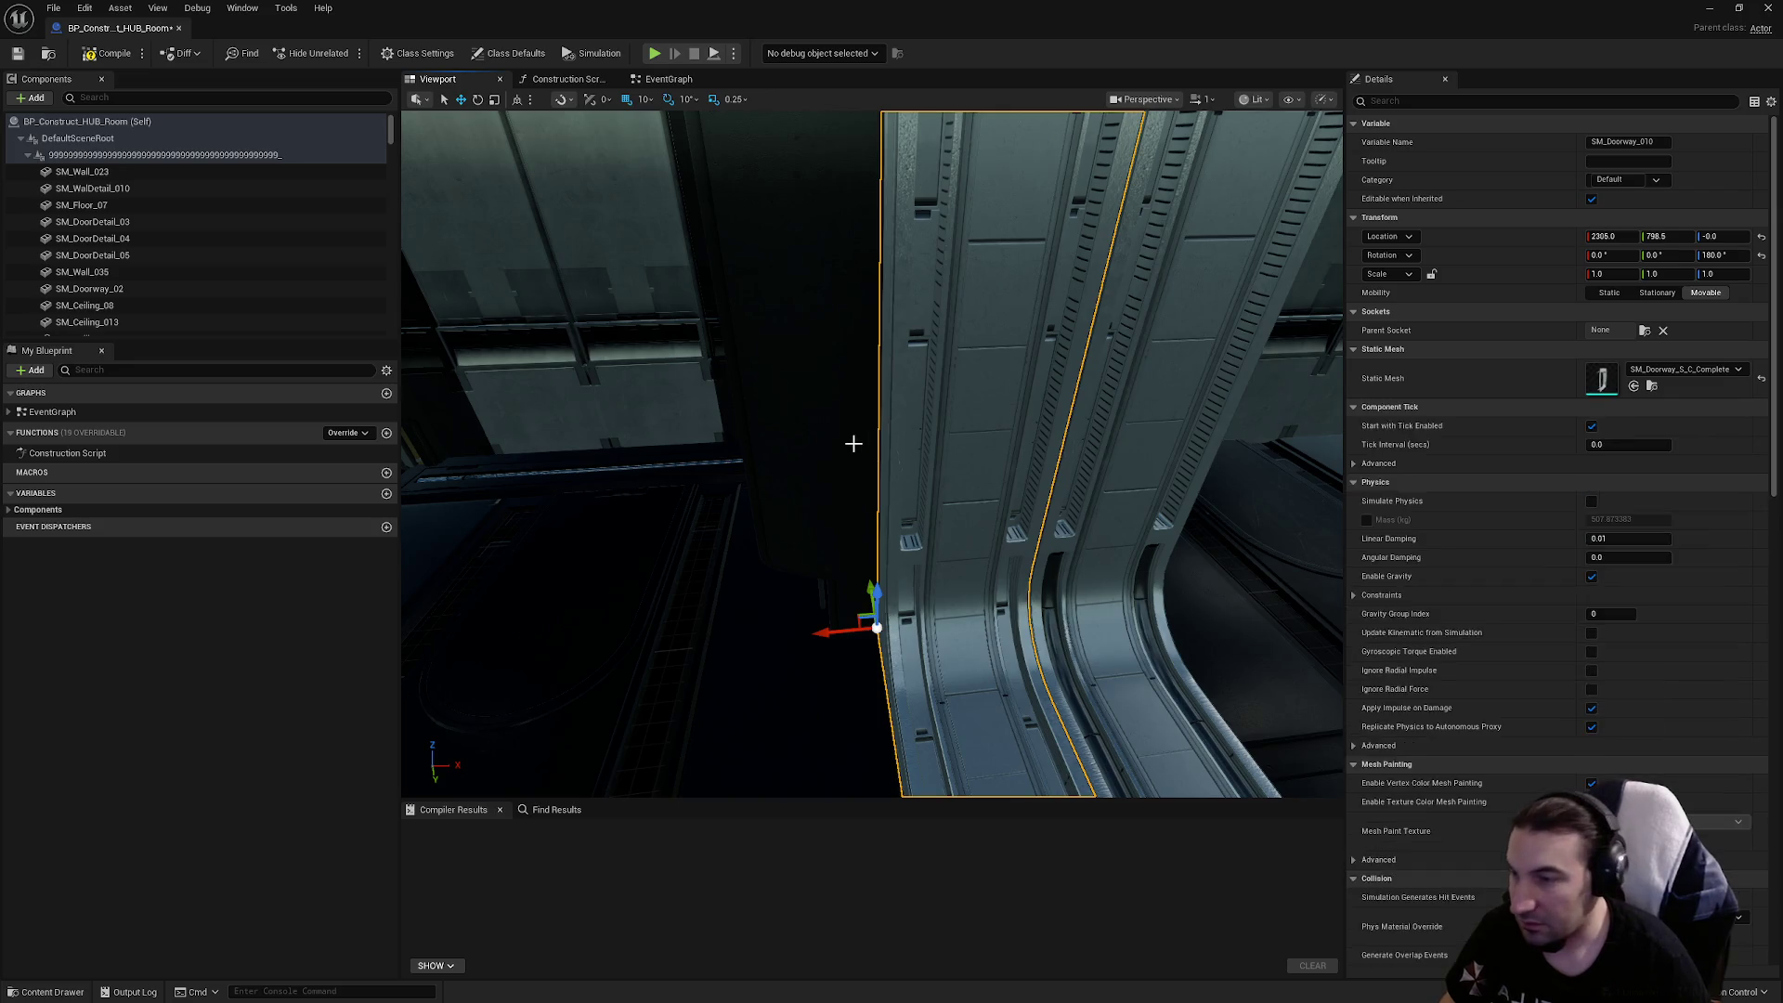
Inspect the next doorway's pipes and two frame meshes without changing them
scroll(851, 442, "down", 5)
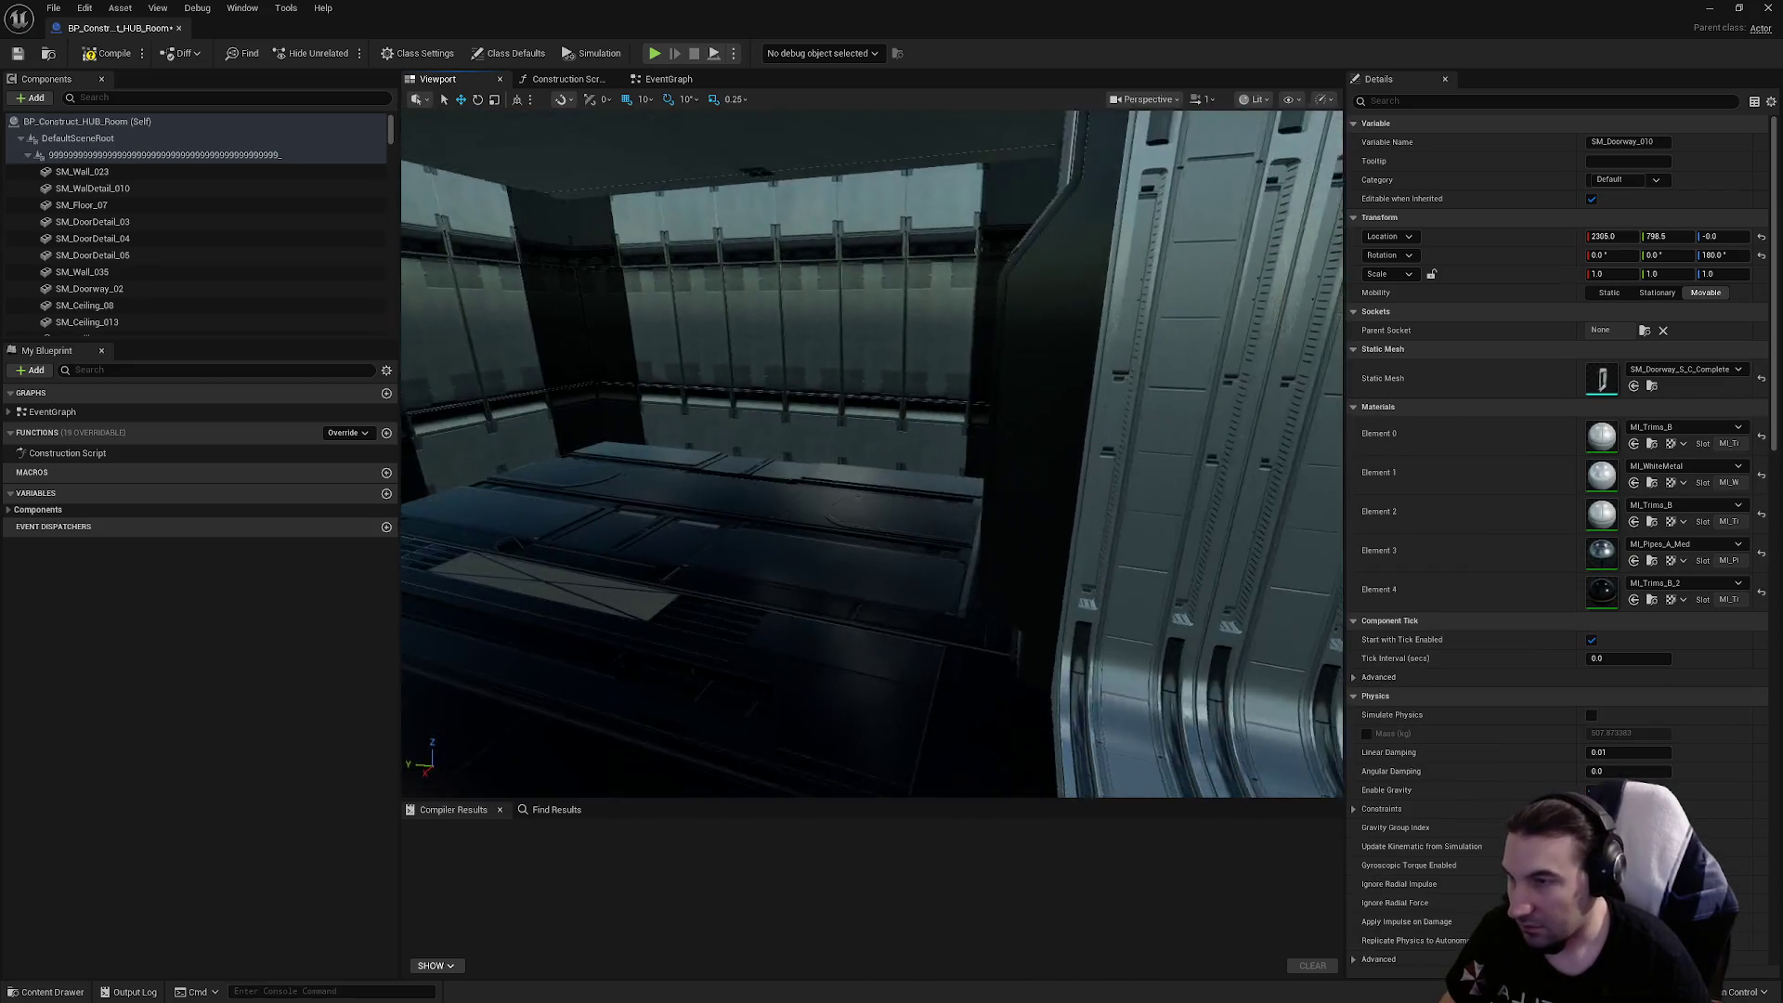
left_click(951, 556)
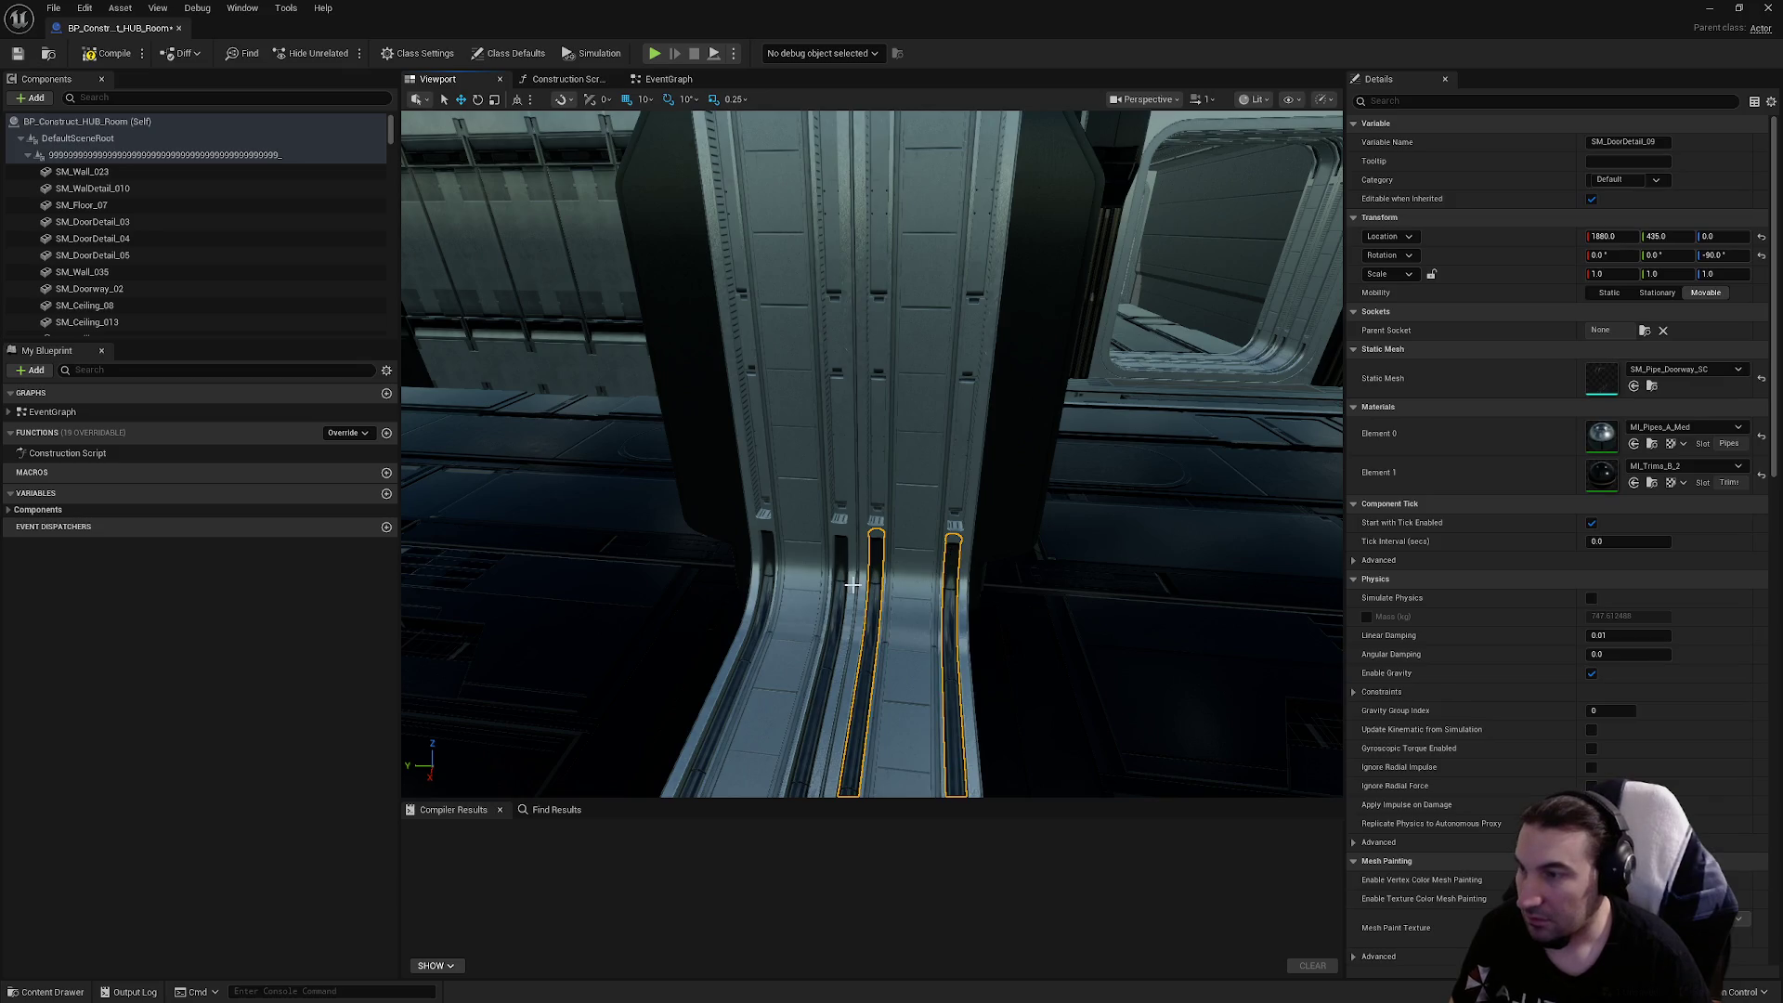
left_click(840, 583)
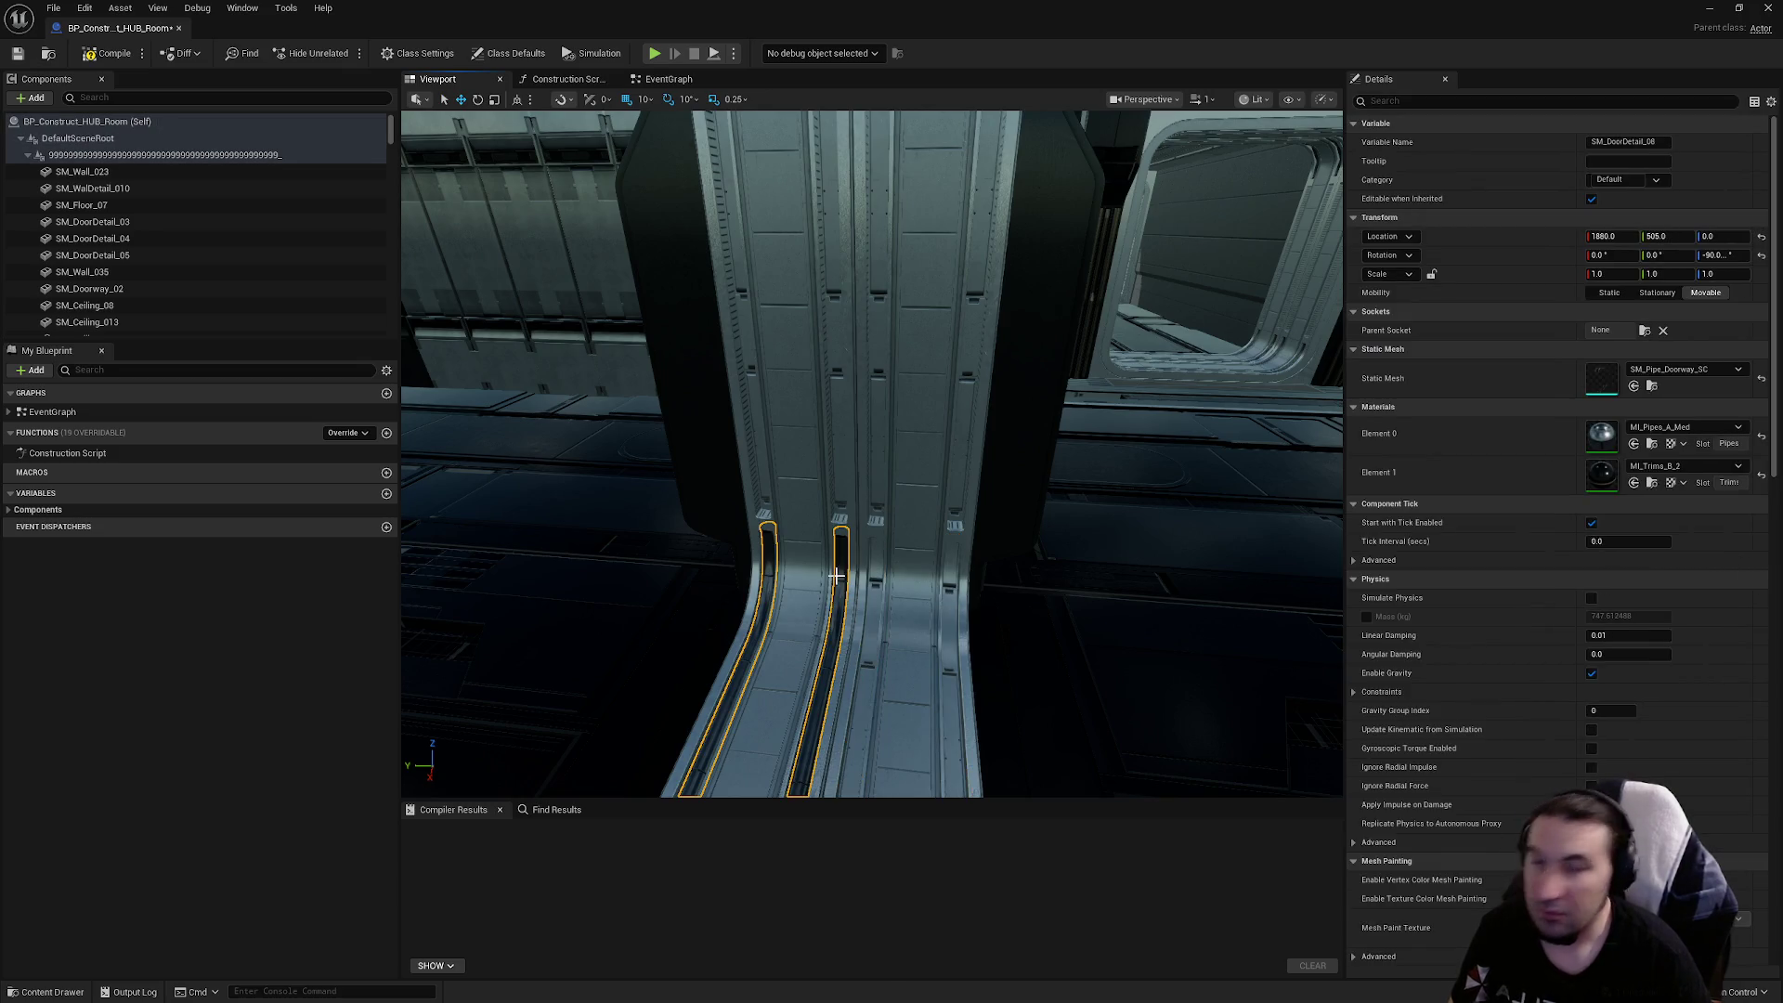
left_click(826, 601)
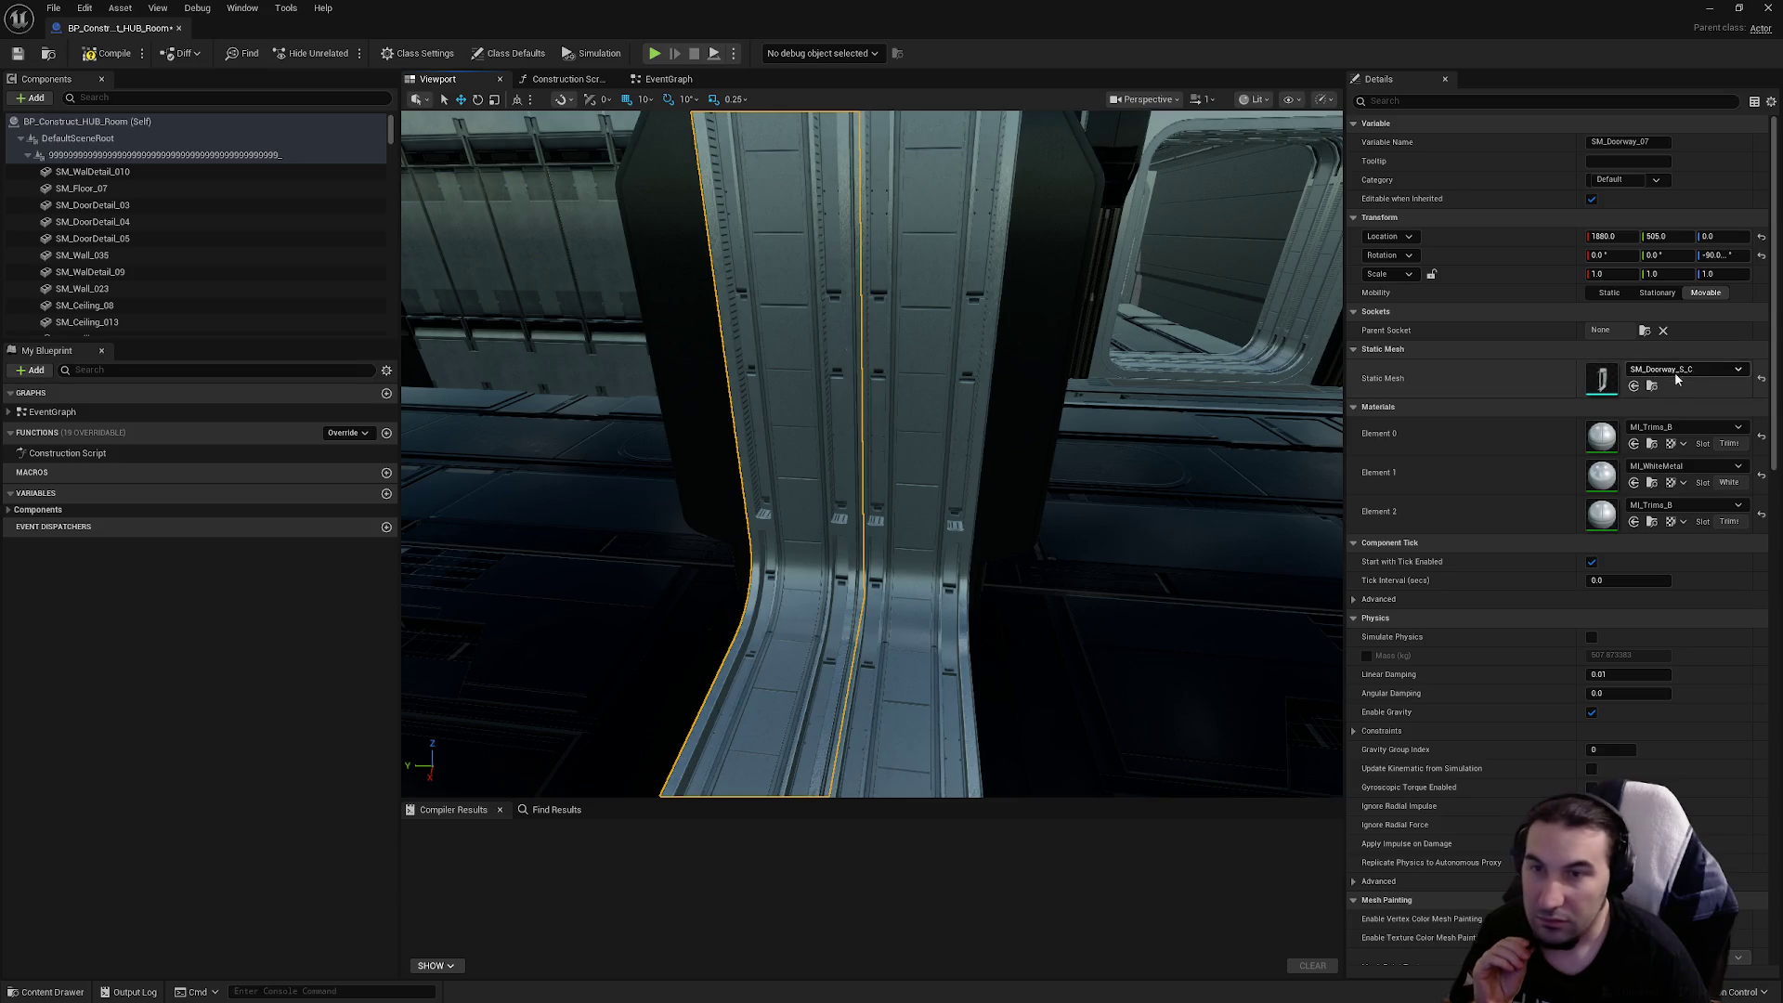
left_click(1674, 370)
left_click(1504, 576)
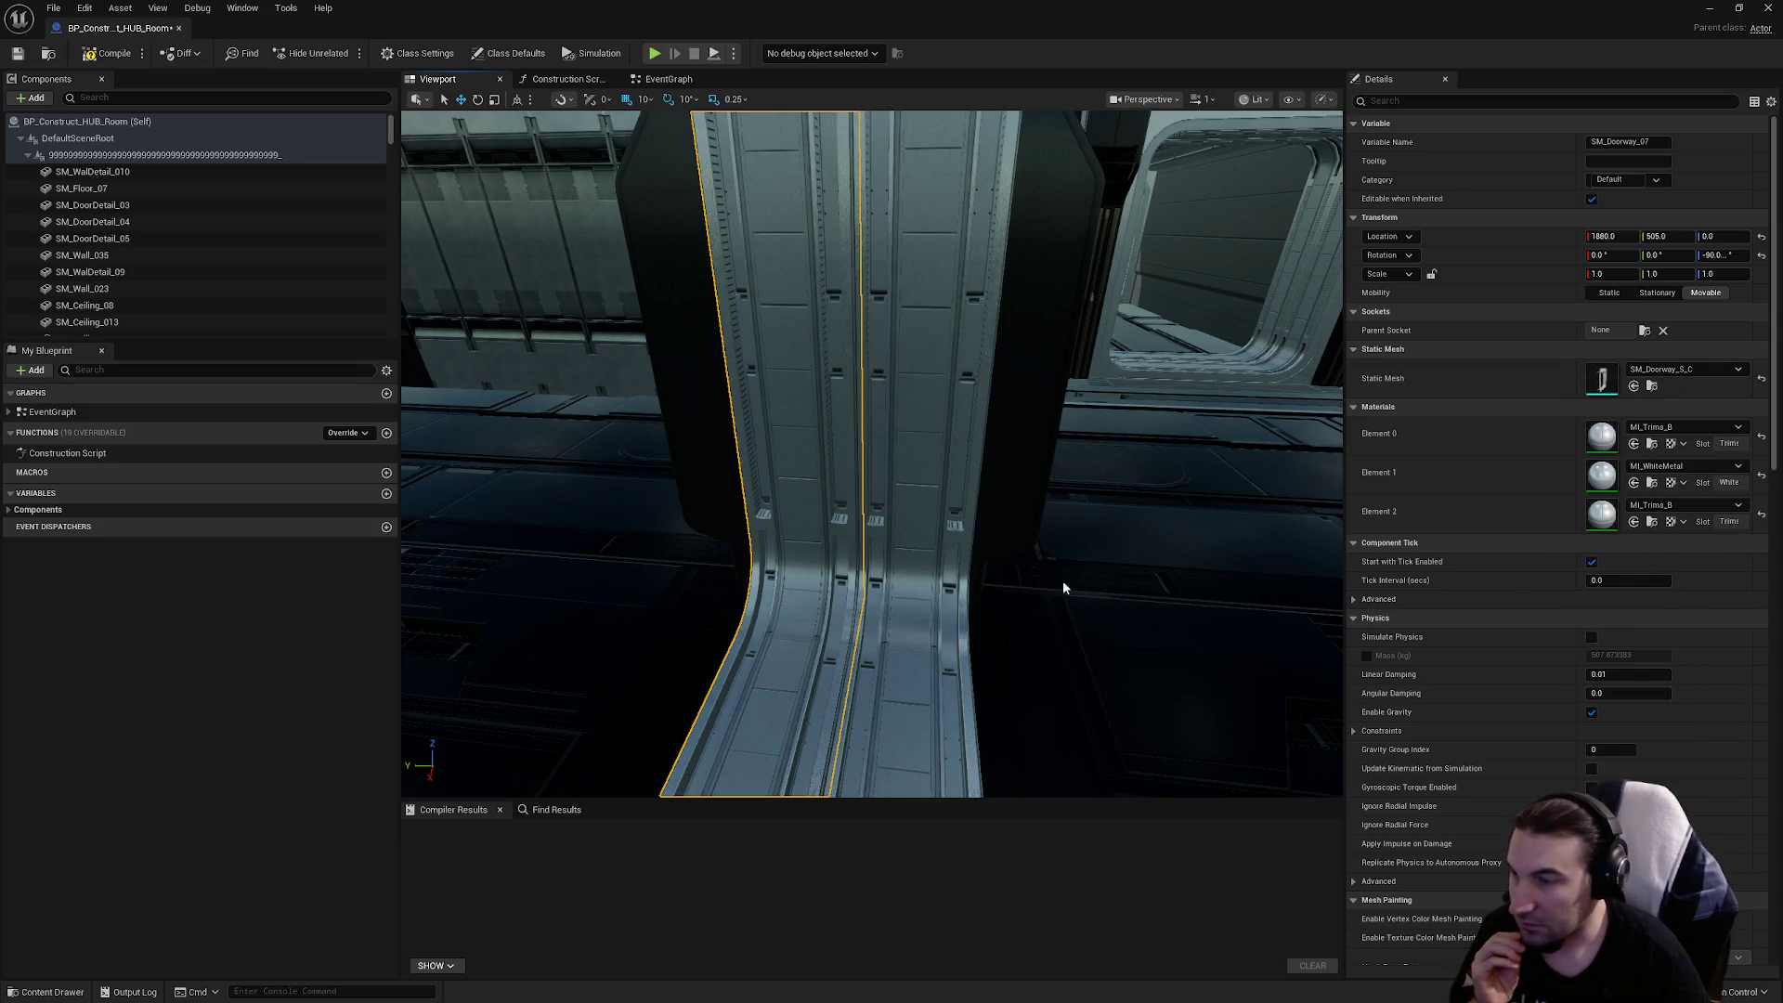
left_click(939, 589)
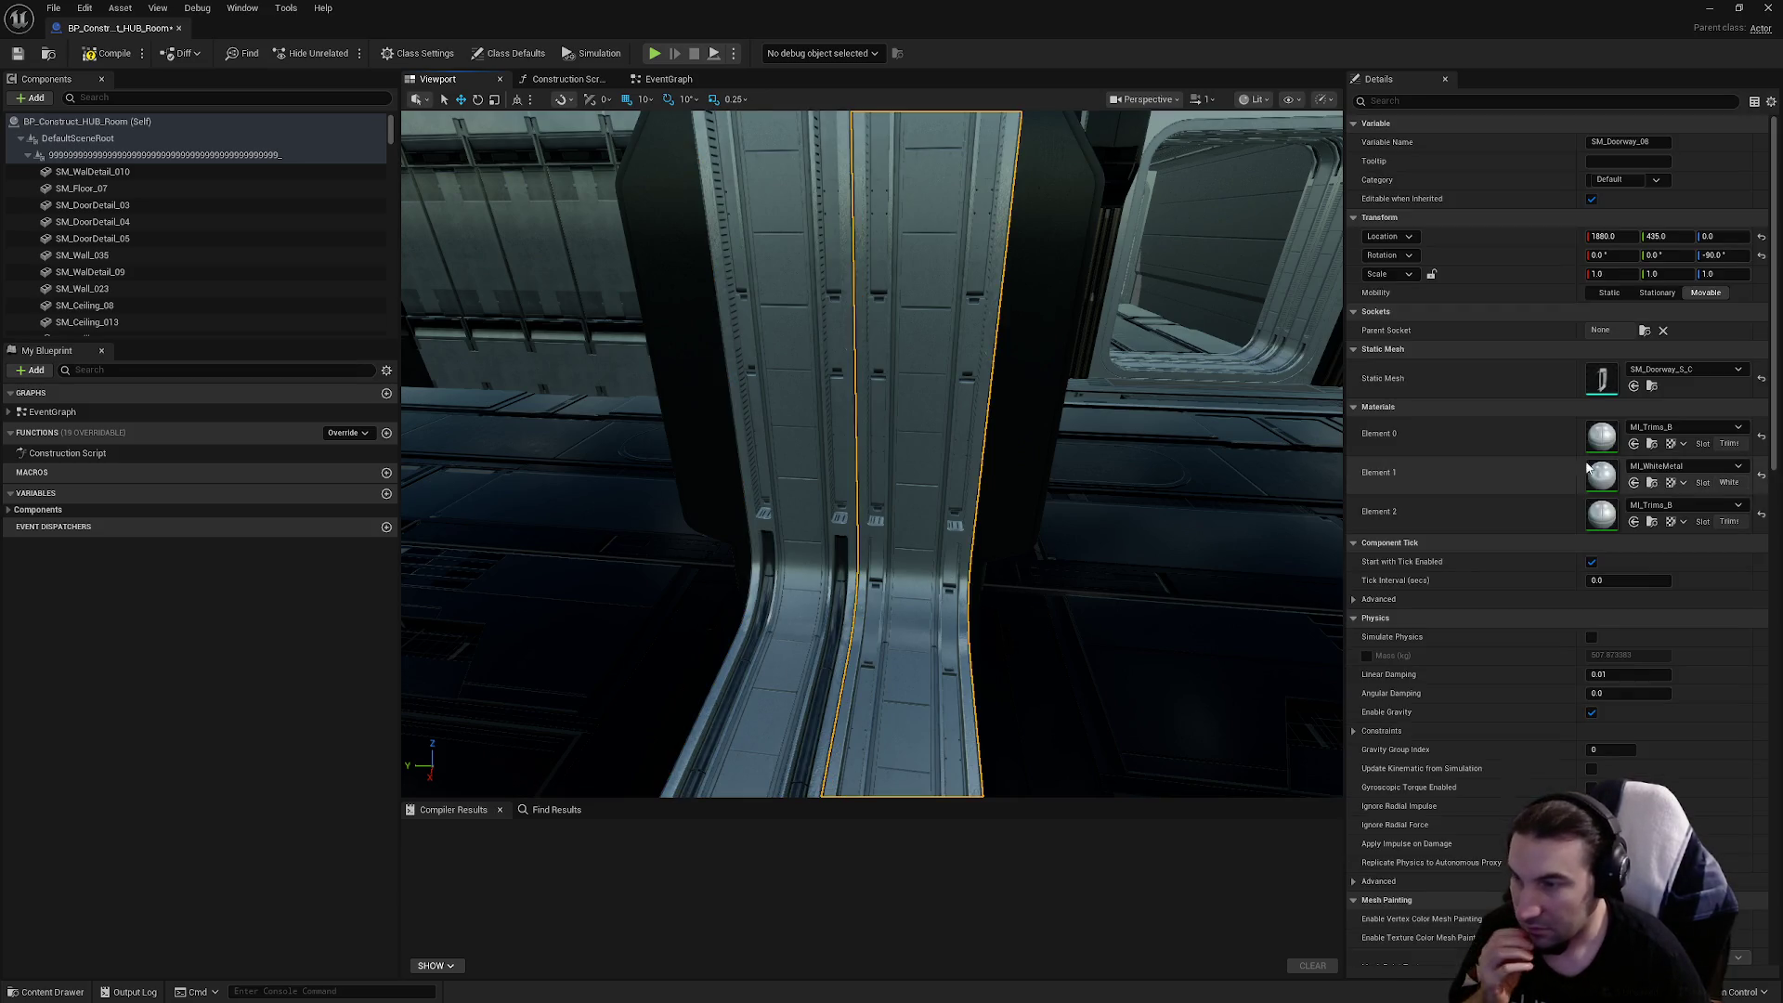
left_click(1674, 370)
left_click(1648, 537)
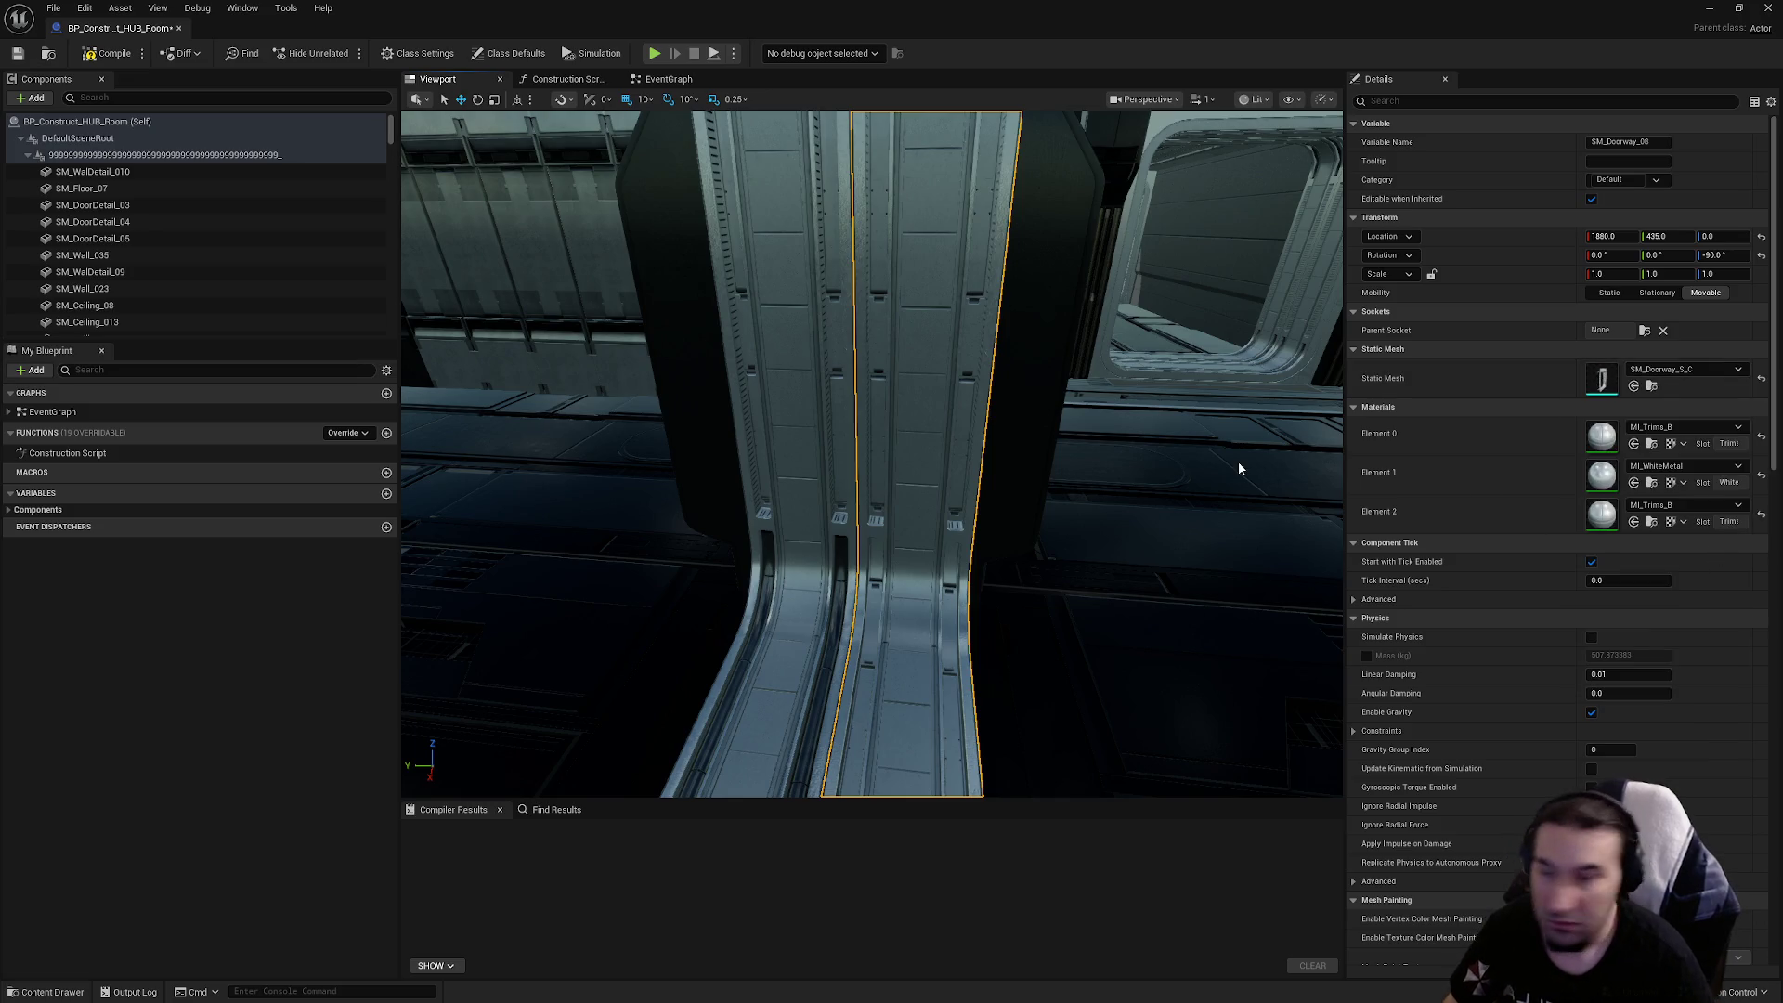
Delete the left curved pipe piece on the doorway
mouse_move(1239, 461)
left_mouse_down()
mouse_move(1239, 492)
mouse_move(1161, 530)
mouse_move(864, 492)
left_mouse_up()
left_click(915, 503)
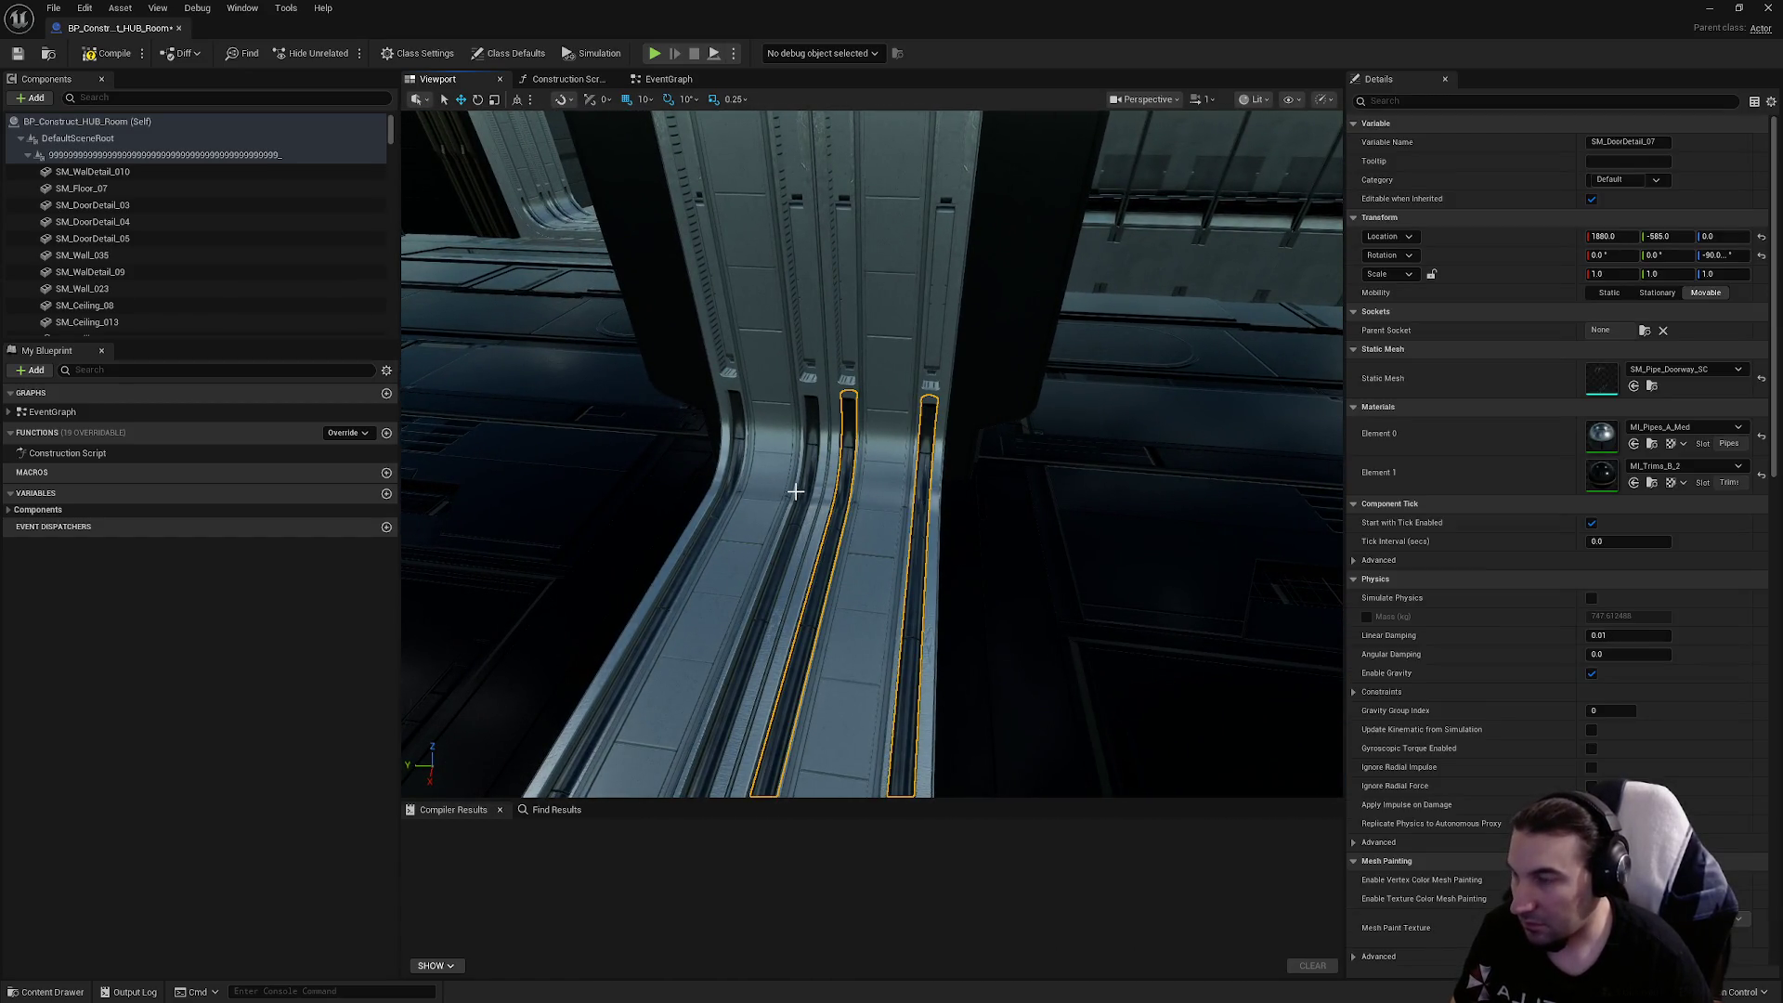
left_click(803, 489)
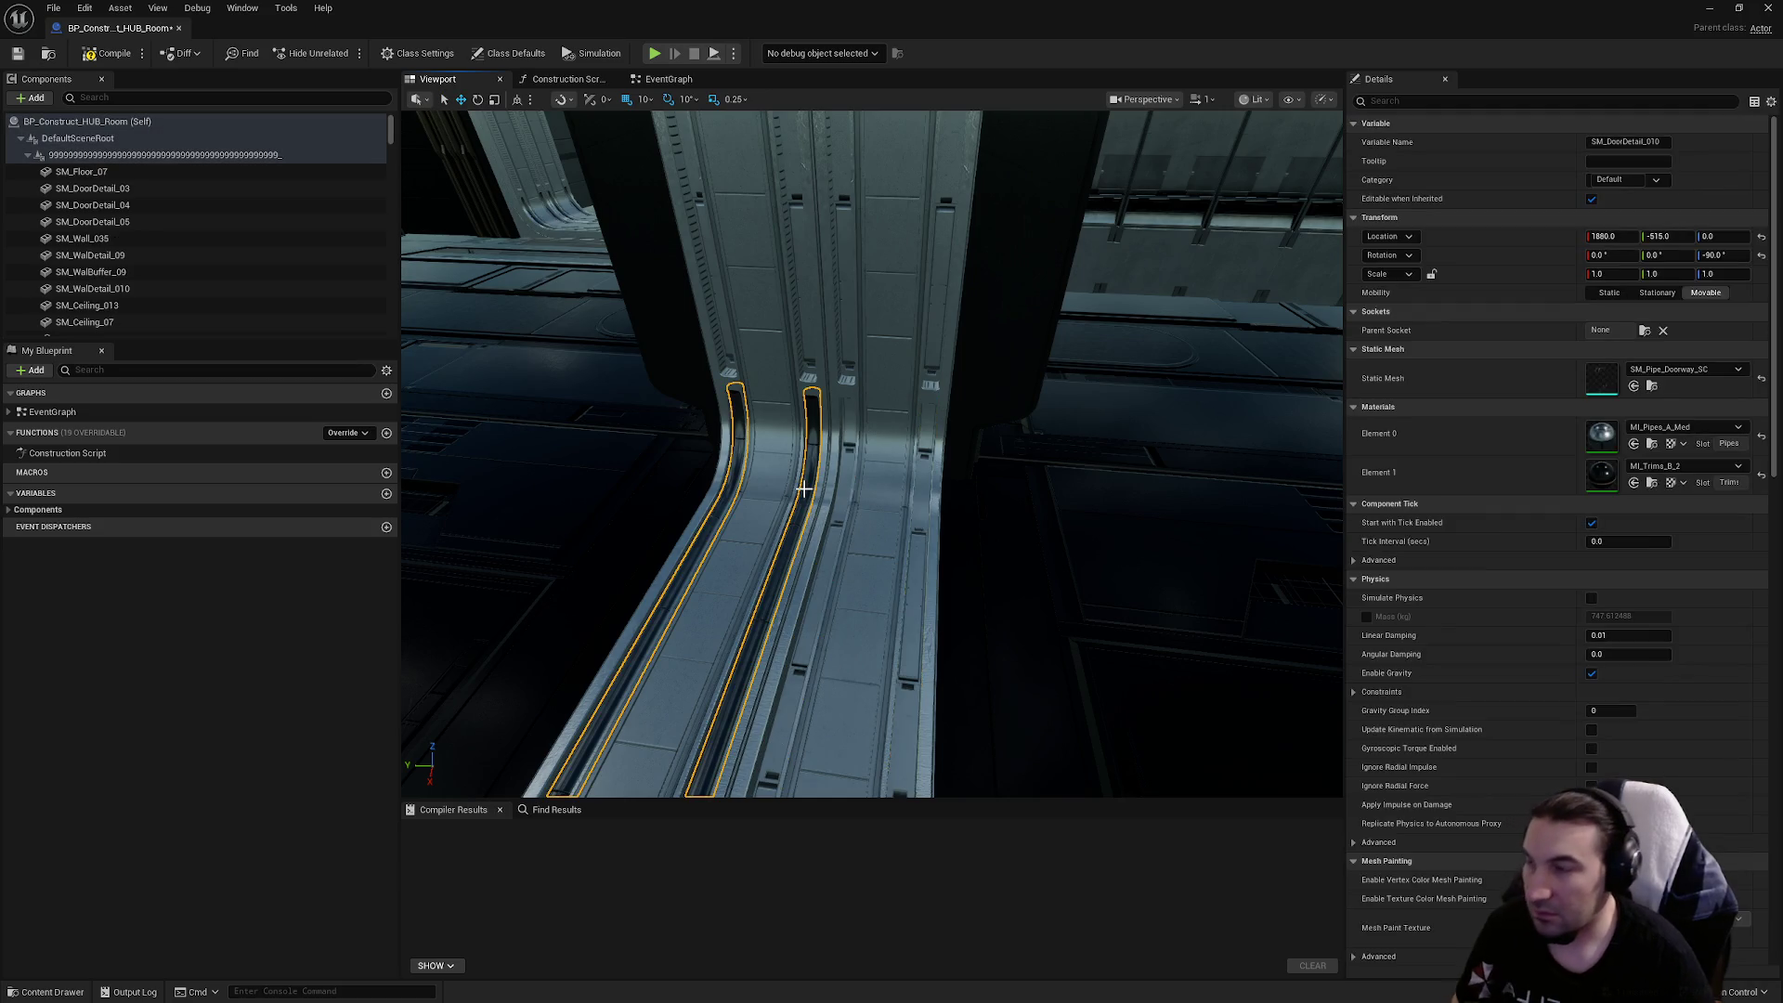
key("Delete")
Review the doorway walls' static mesh and Element 0 material without changing them
left_click(850, 493)
left_click(1641, 372)
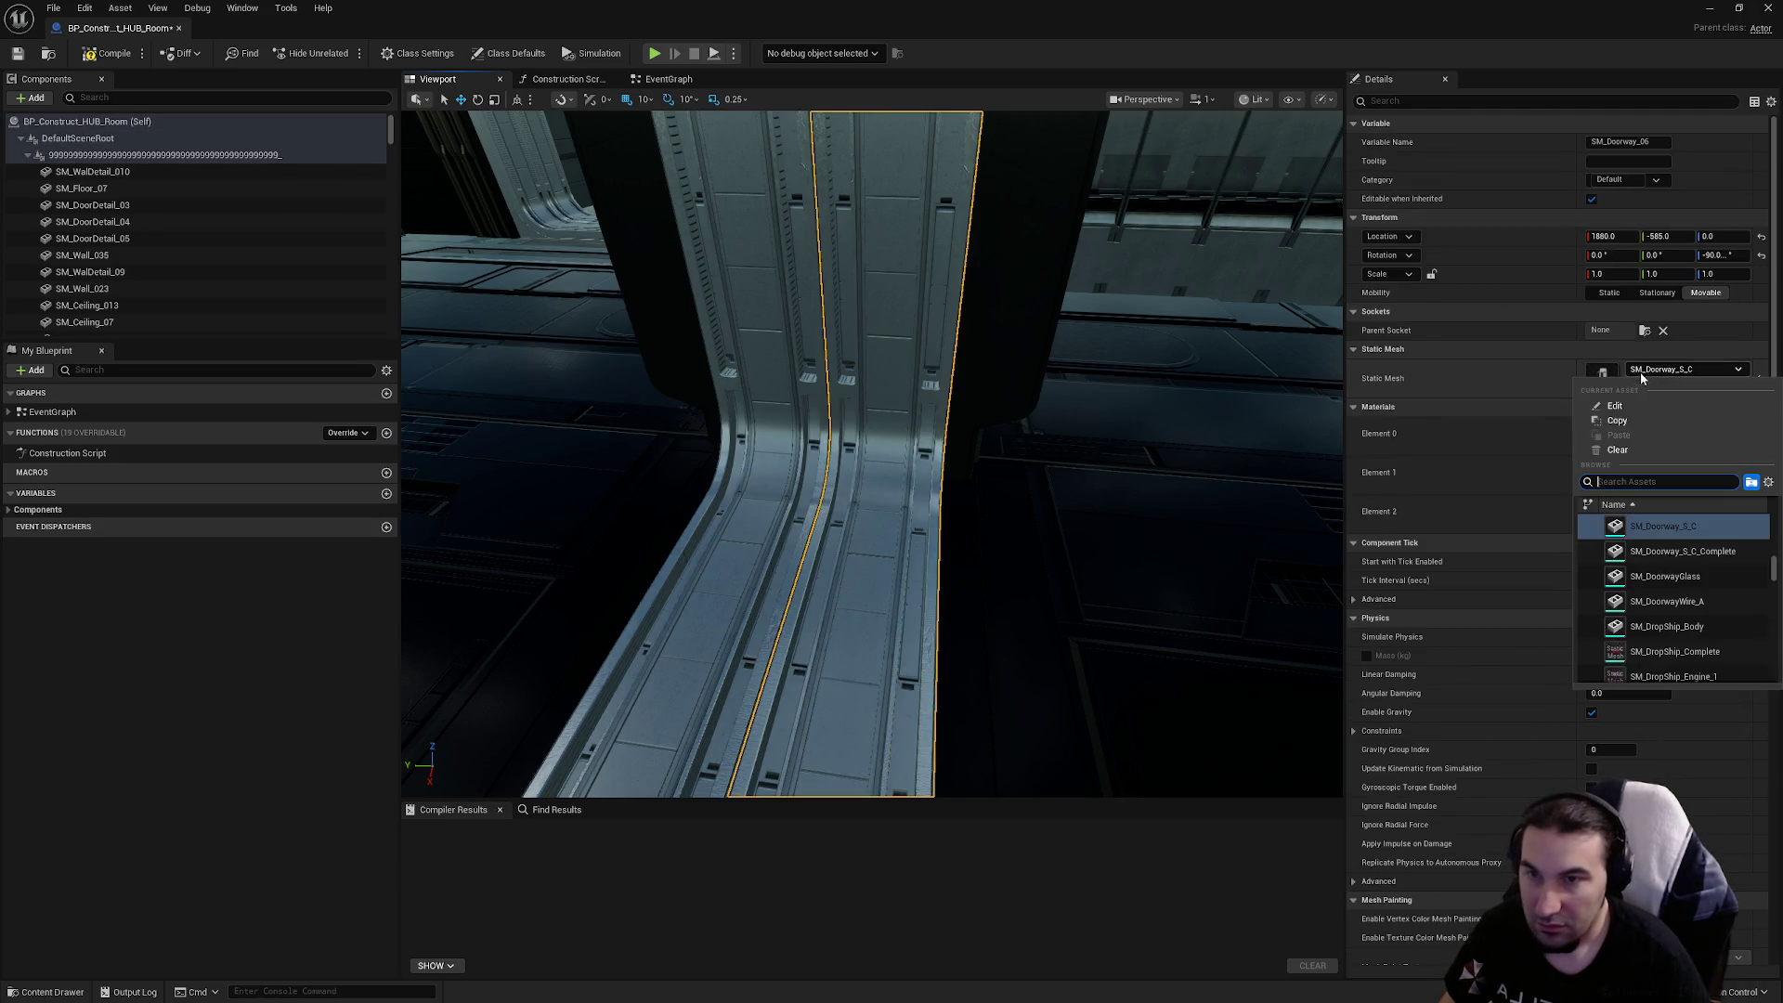
left_click(1694, 554)
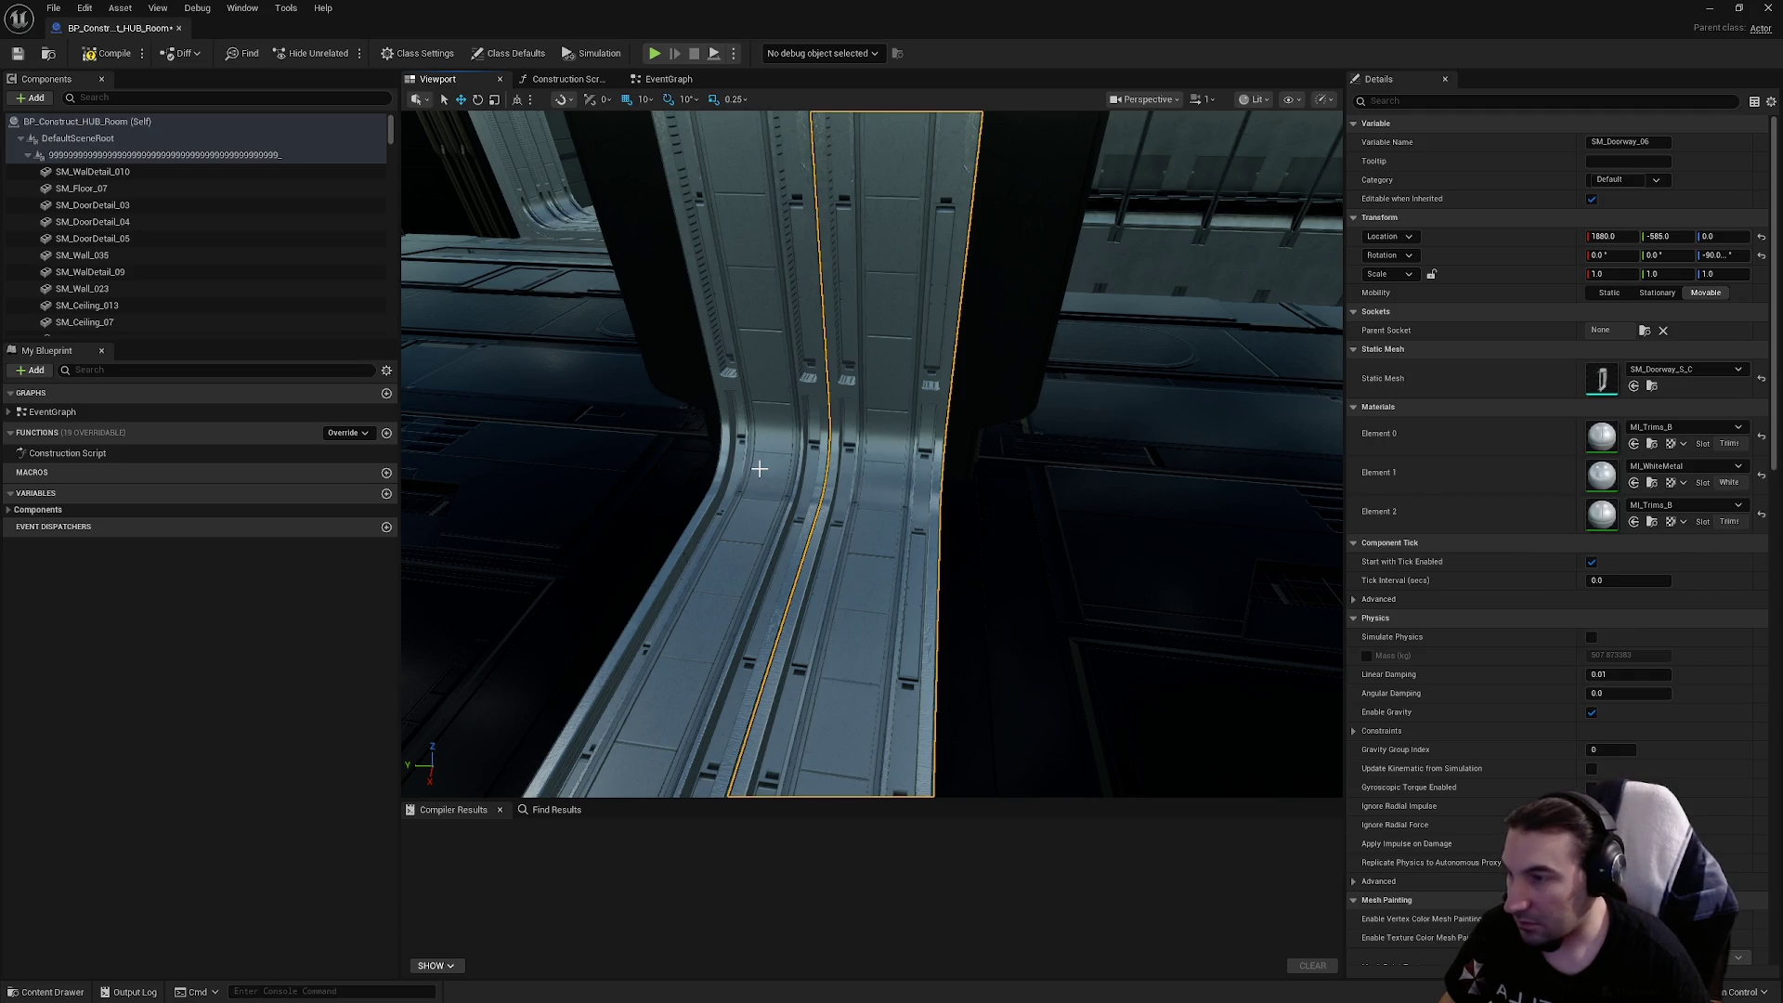
left_click(758, 469)
left_click(1667, 350)
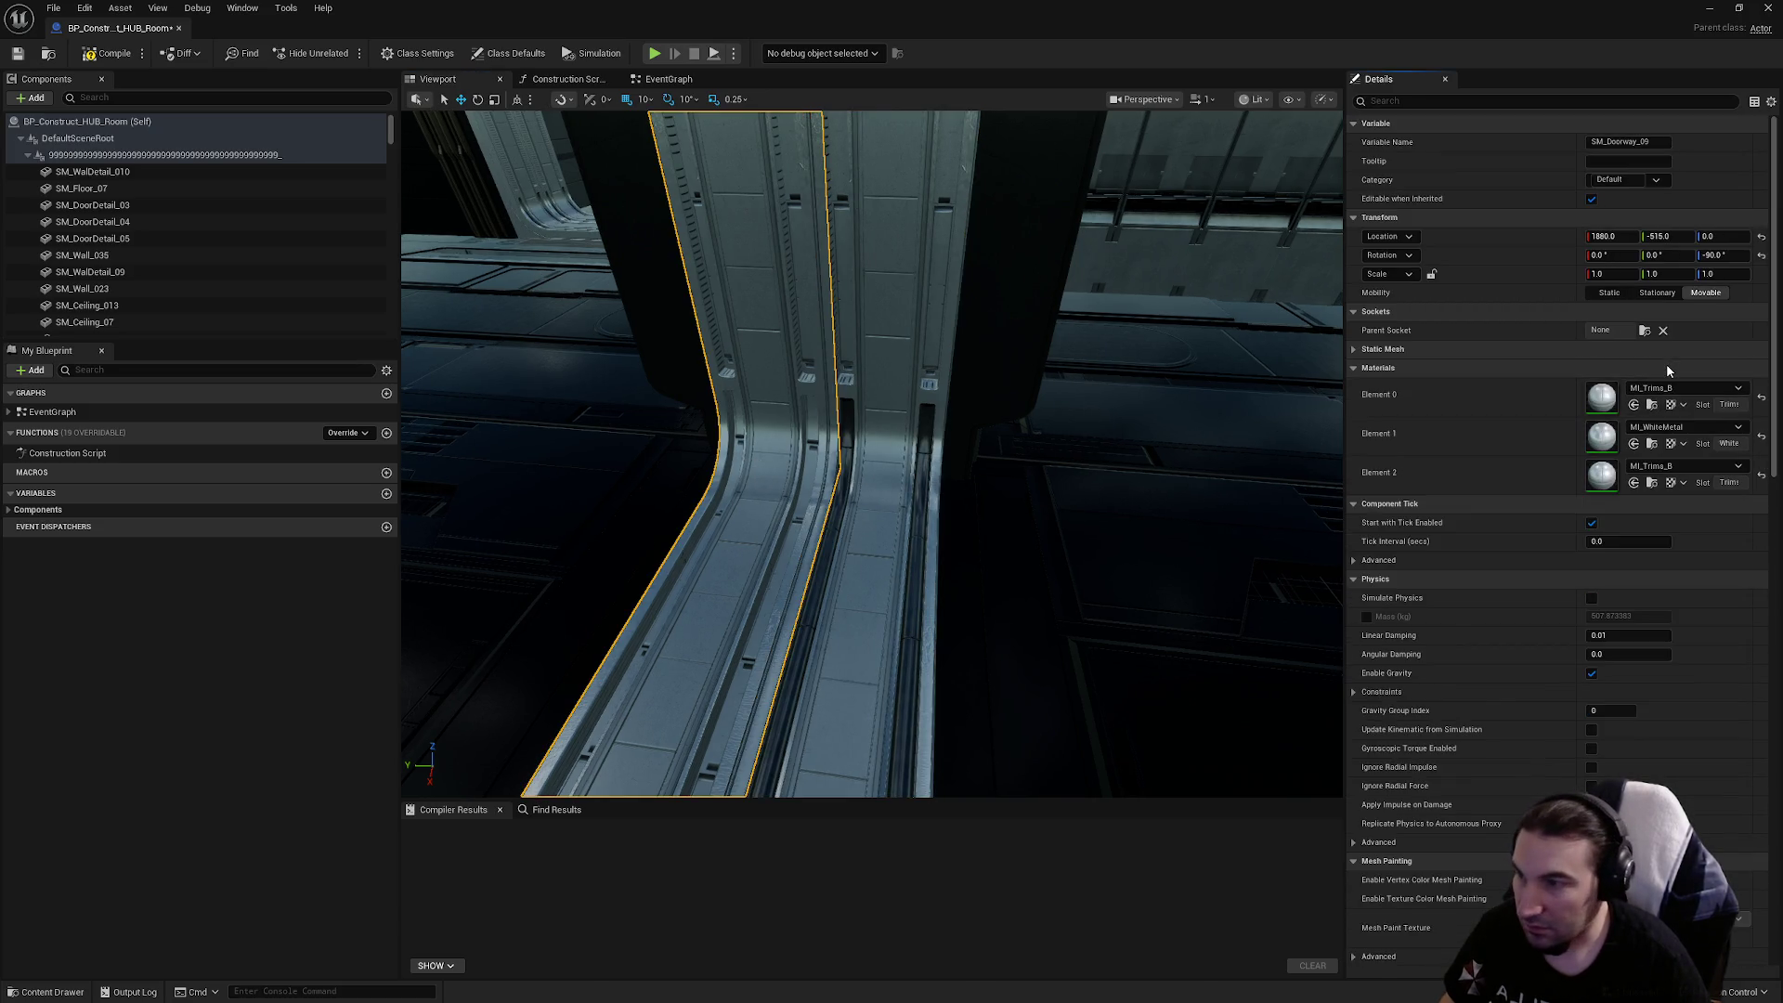
left_click(1666, 366)
left_click(1646, 349)
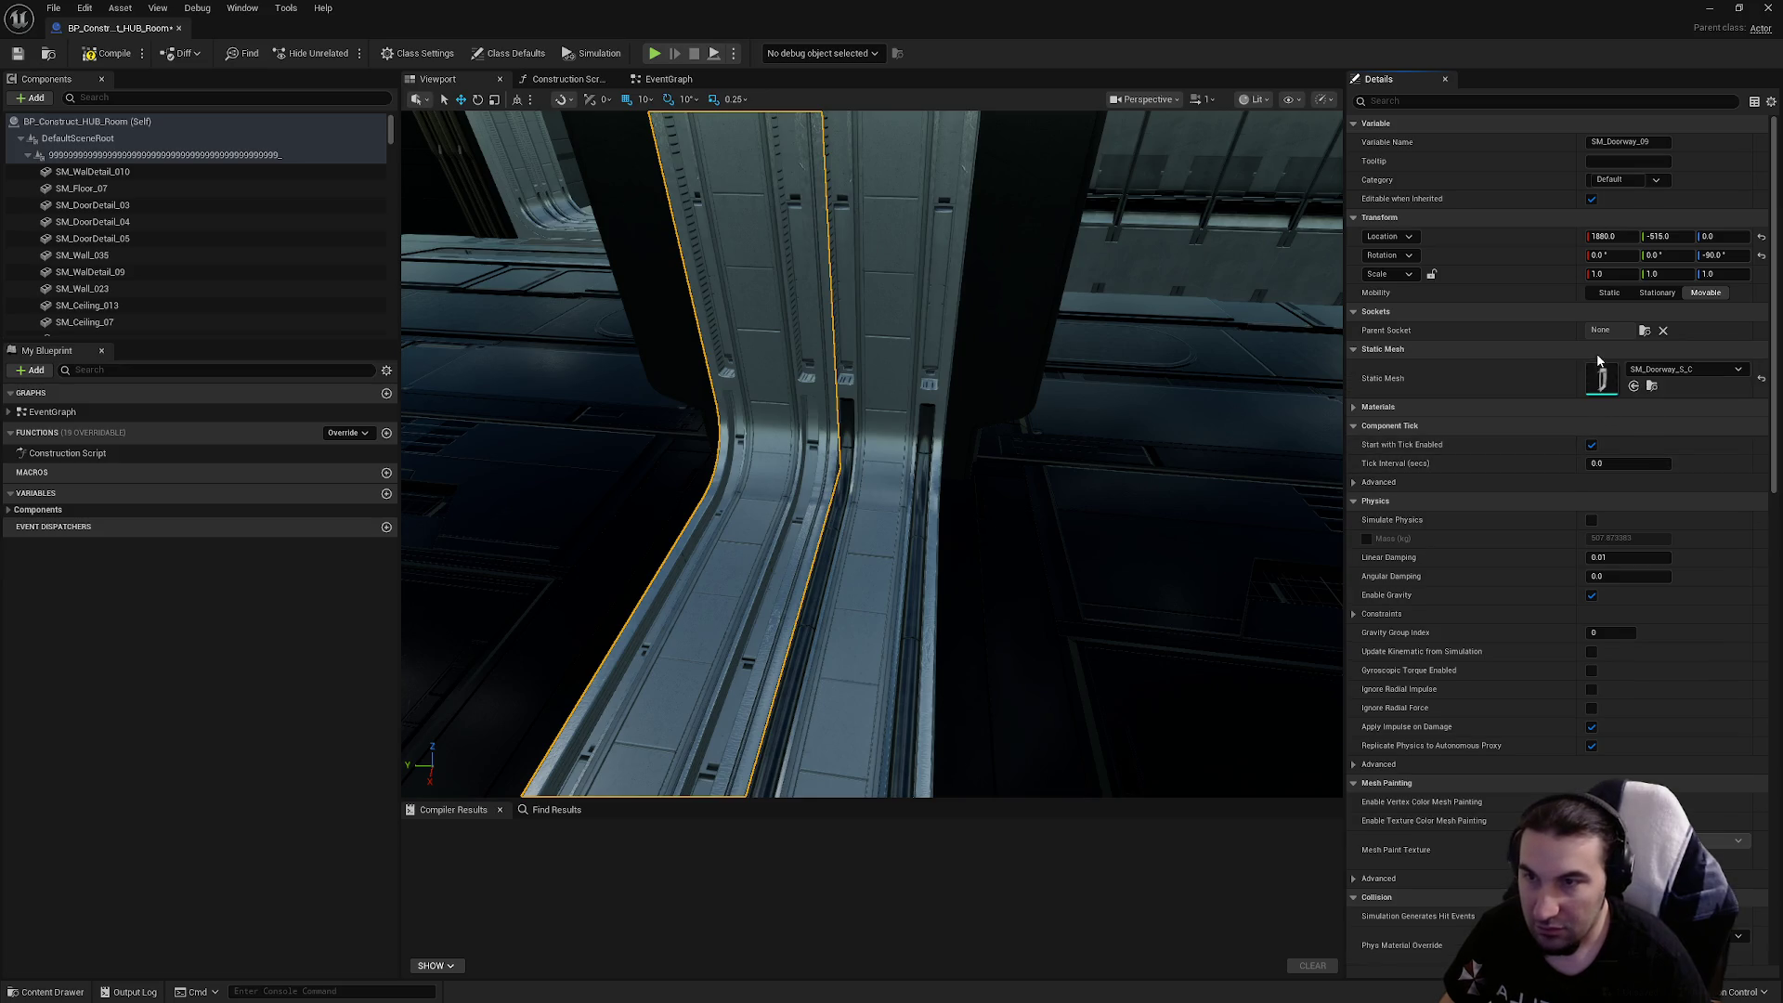
left_click(1588, 407)
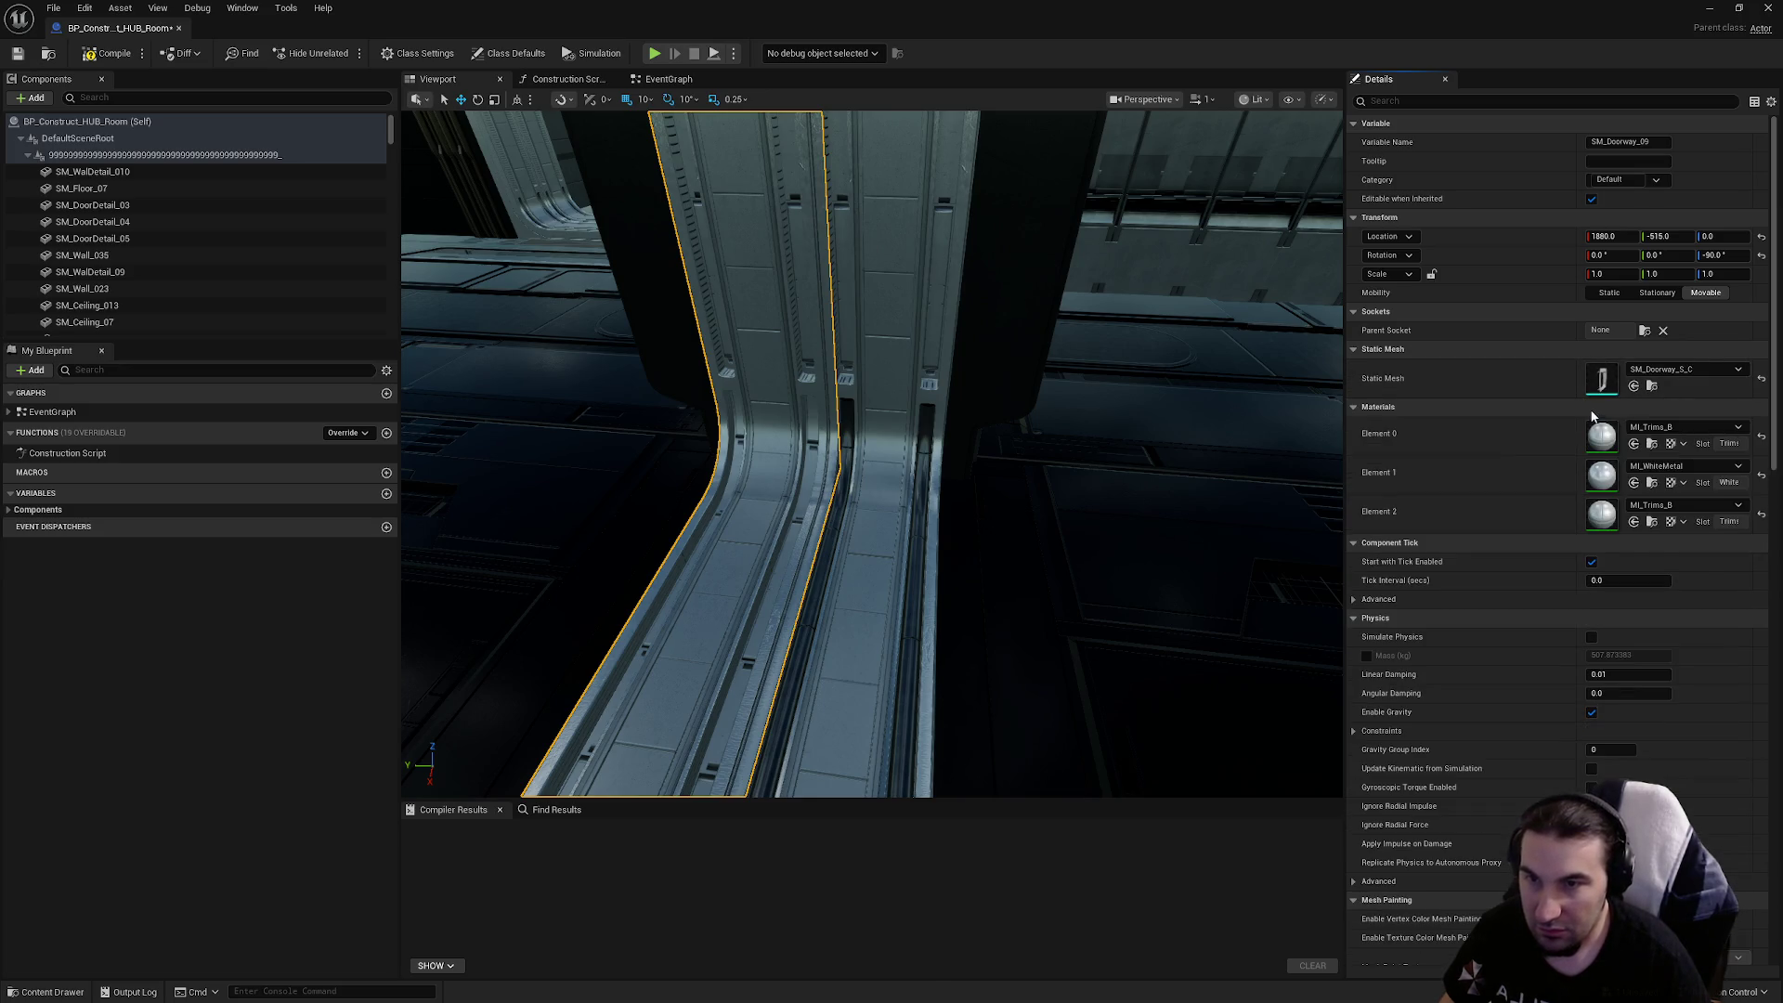
left_click(1672, 434)
left_click(1580, 527)
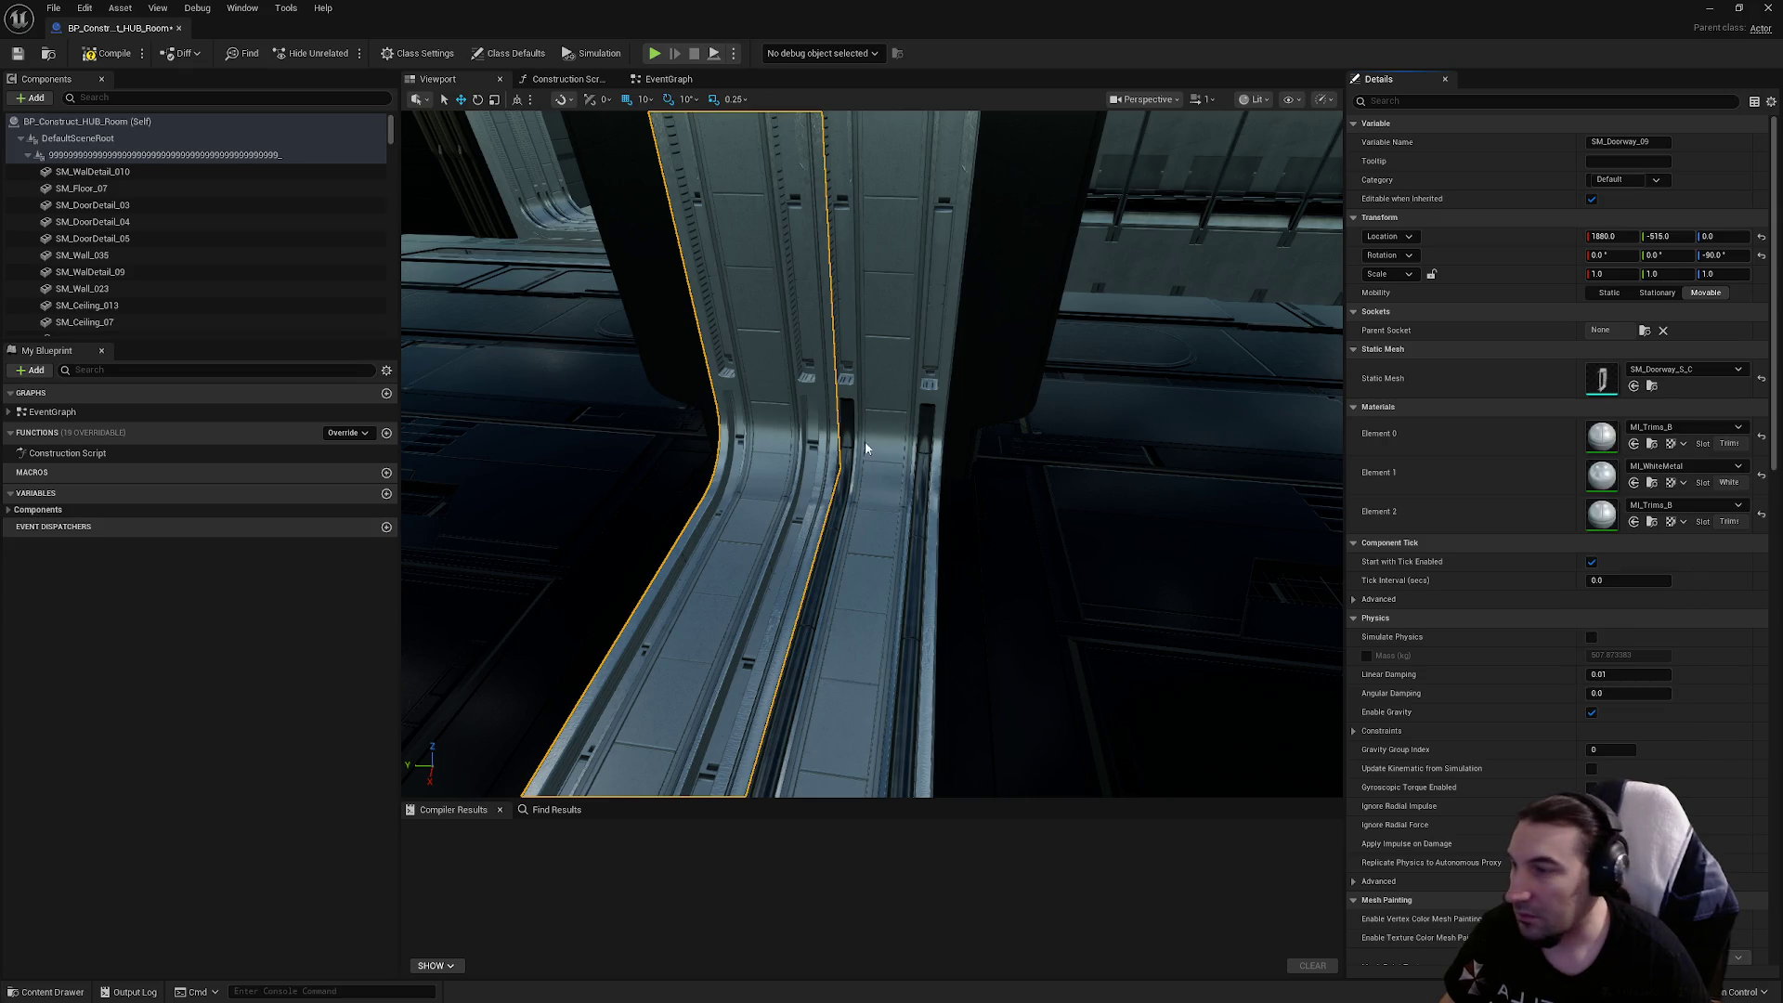
Select the SM_DoorDetail_04 and SM_DoorDetail_05 pipes and check SM_Doorway_02's mesh
mouse_move(1010, 470)
left_mouse_down()
mouse_move(873, 445)
mouse_move(873, 353)
mouse_move(914, 343)
mouse_move(923, 498)
left_mouse_up()
left_click(882, 508)
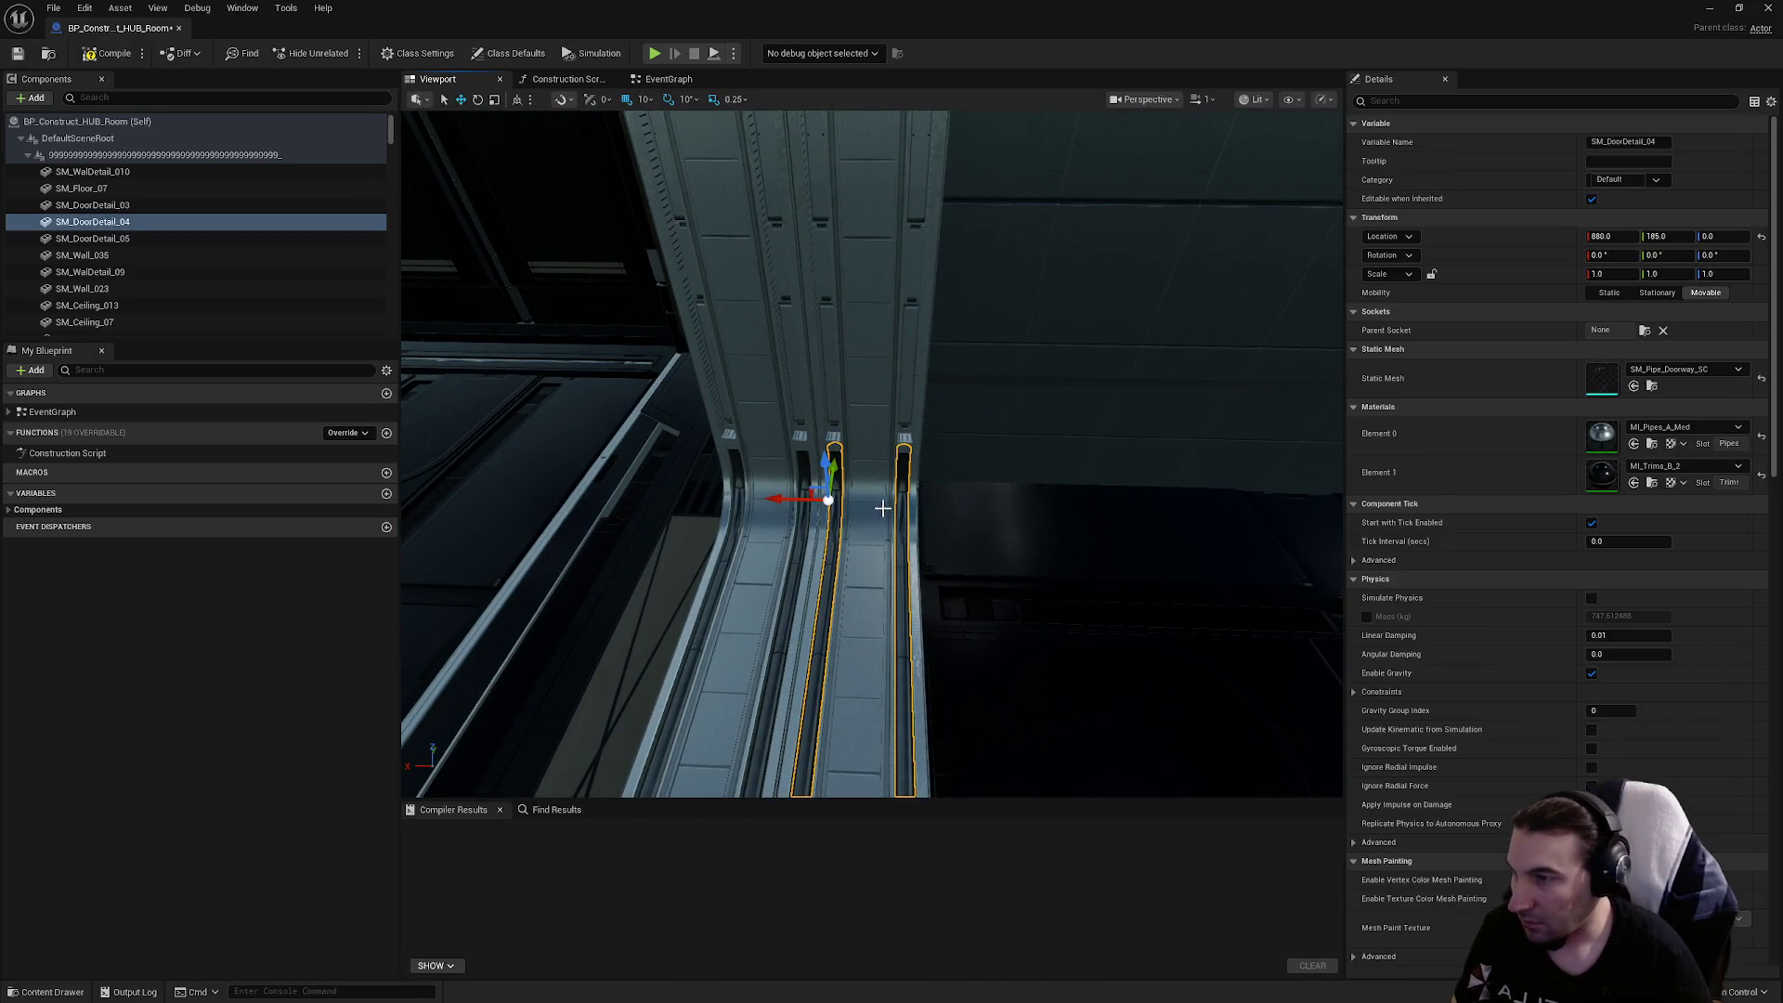
left_click(798, 527)
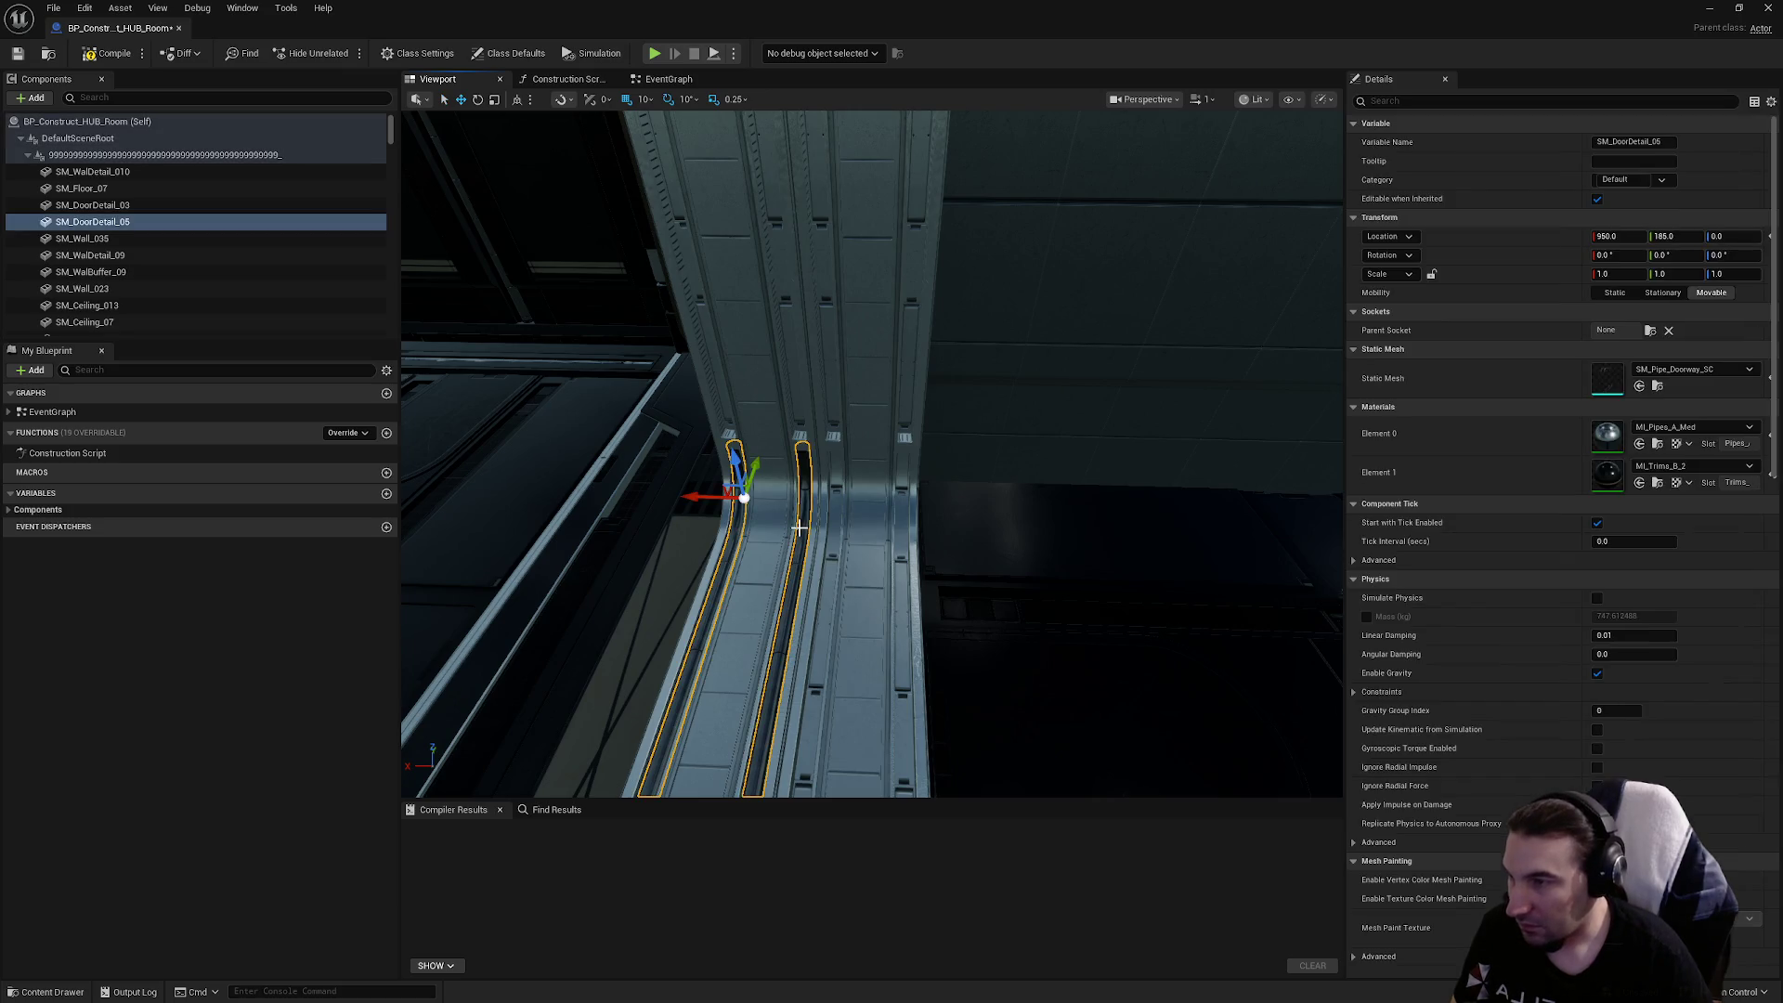
left_click(789, 528)
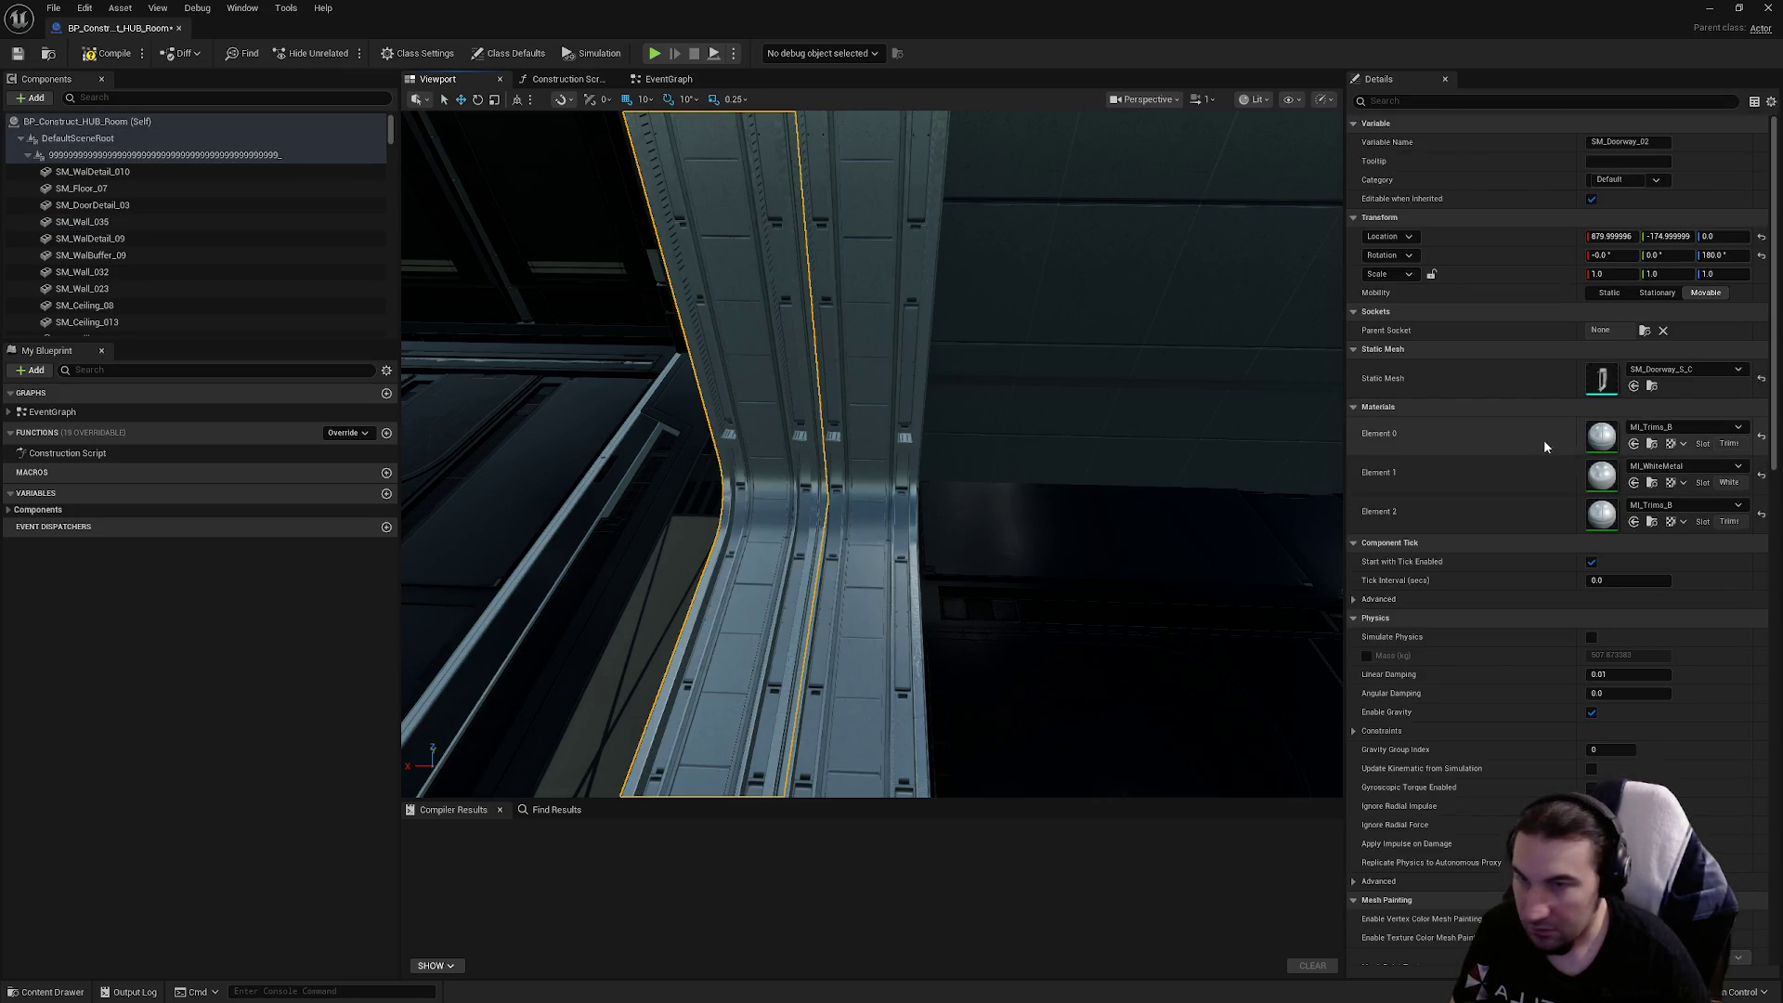
left_click(1671, 369)
left_click(1317, 587)
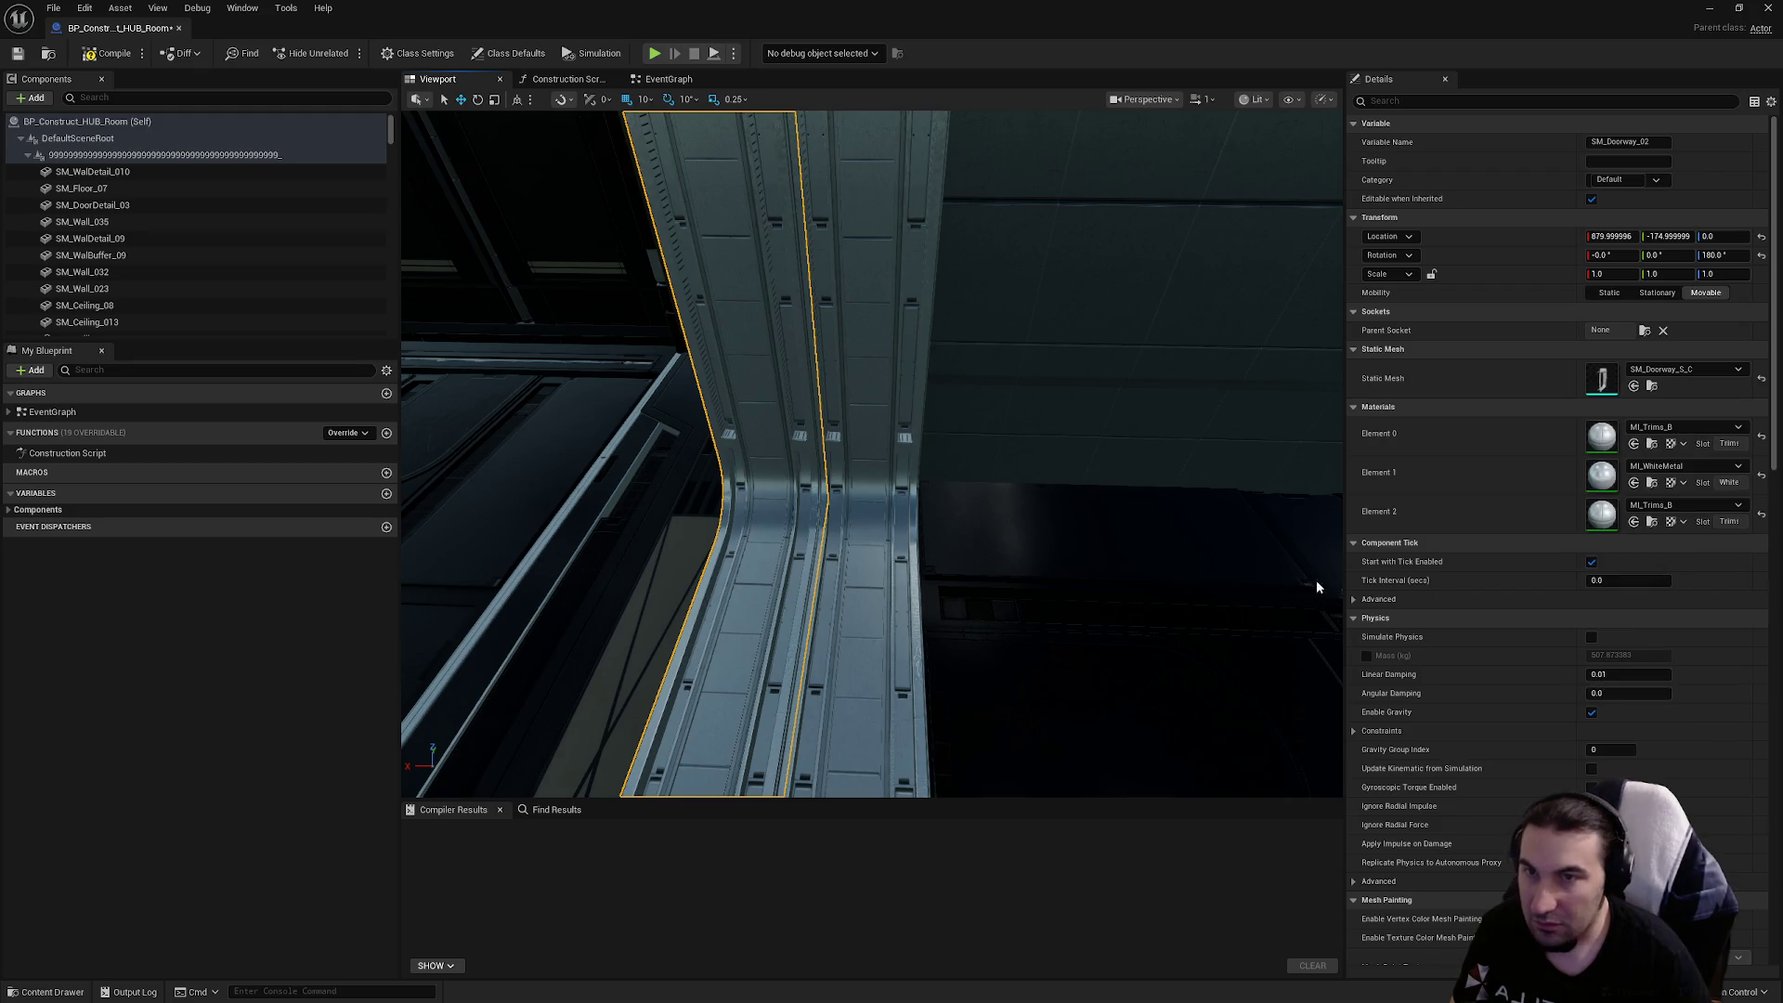
Set SM_Doorway_03 to SM_Doorway_S_C_Complete and delete the SM_DoorDetail_03 pipe
left_click(868, 545)
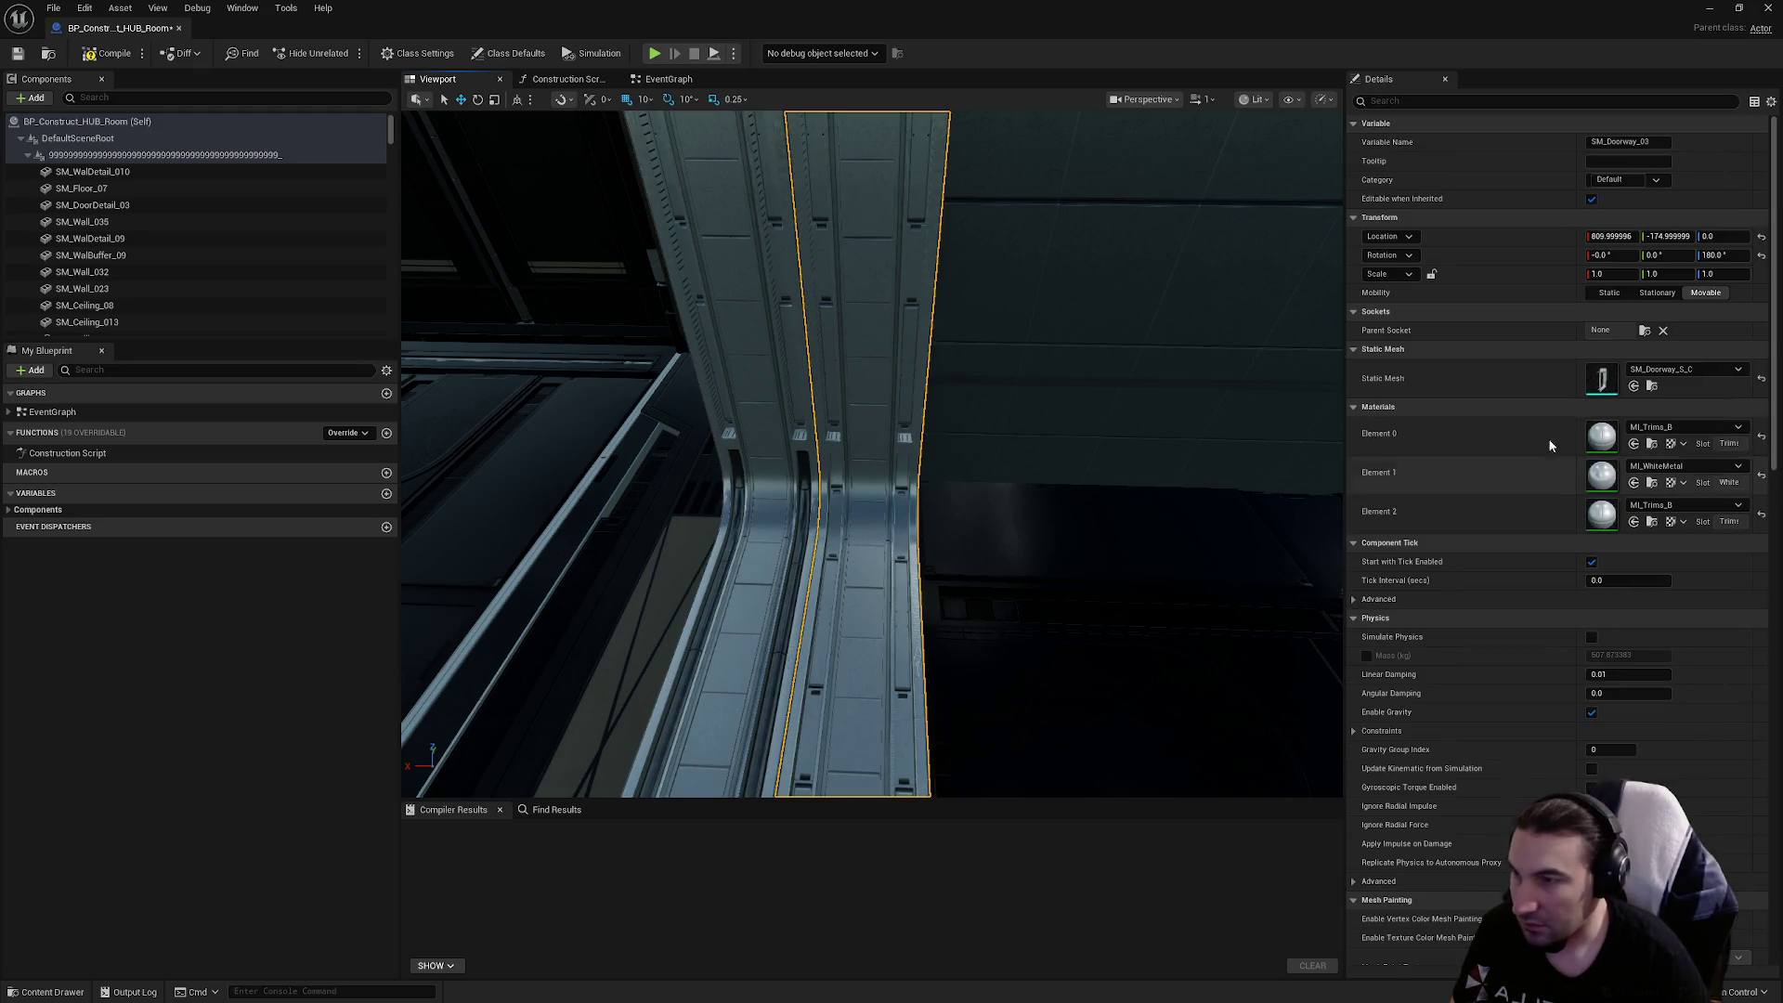
left_click(1704, 369)
key("Escape")
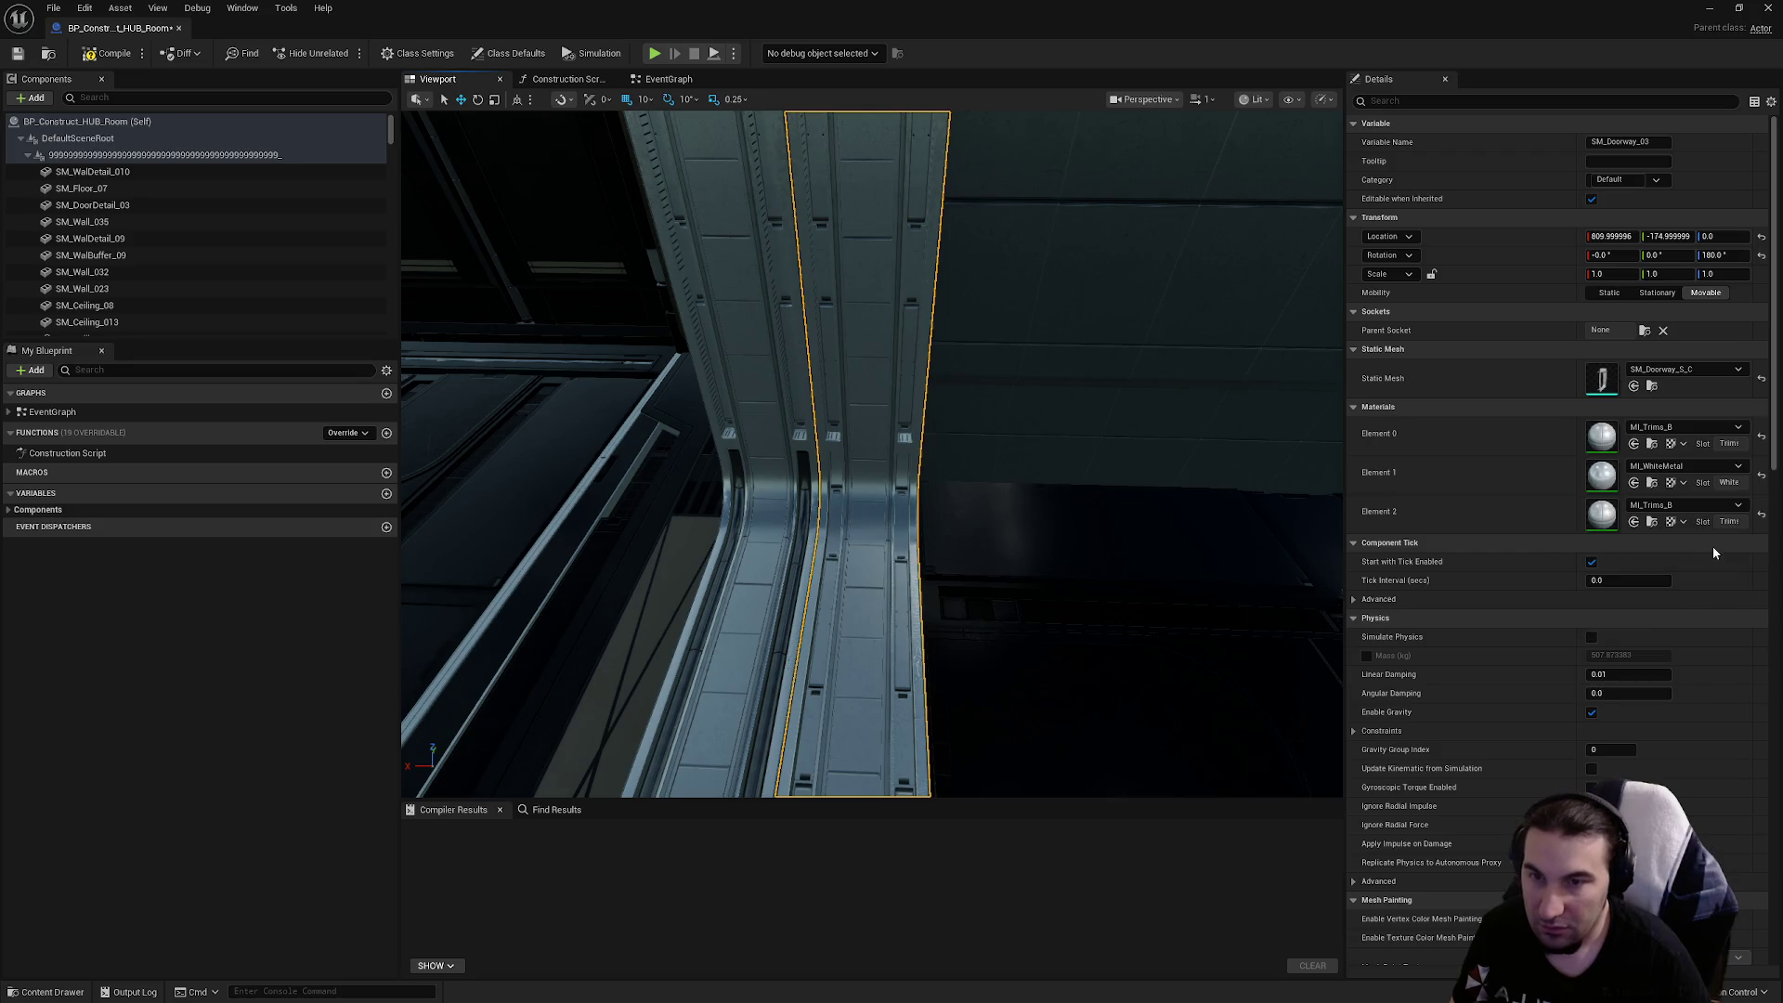
key("f")
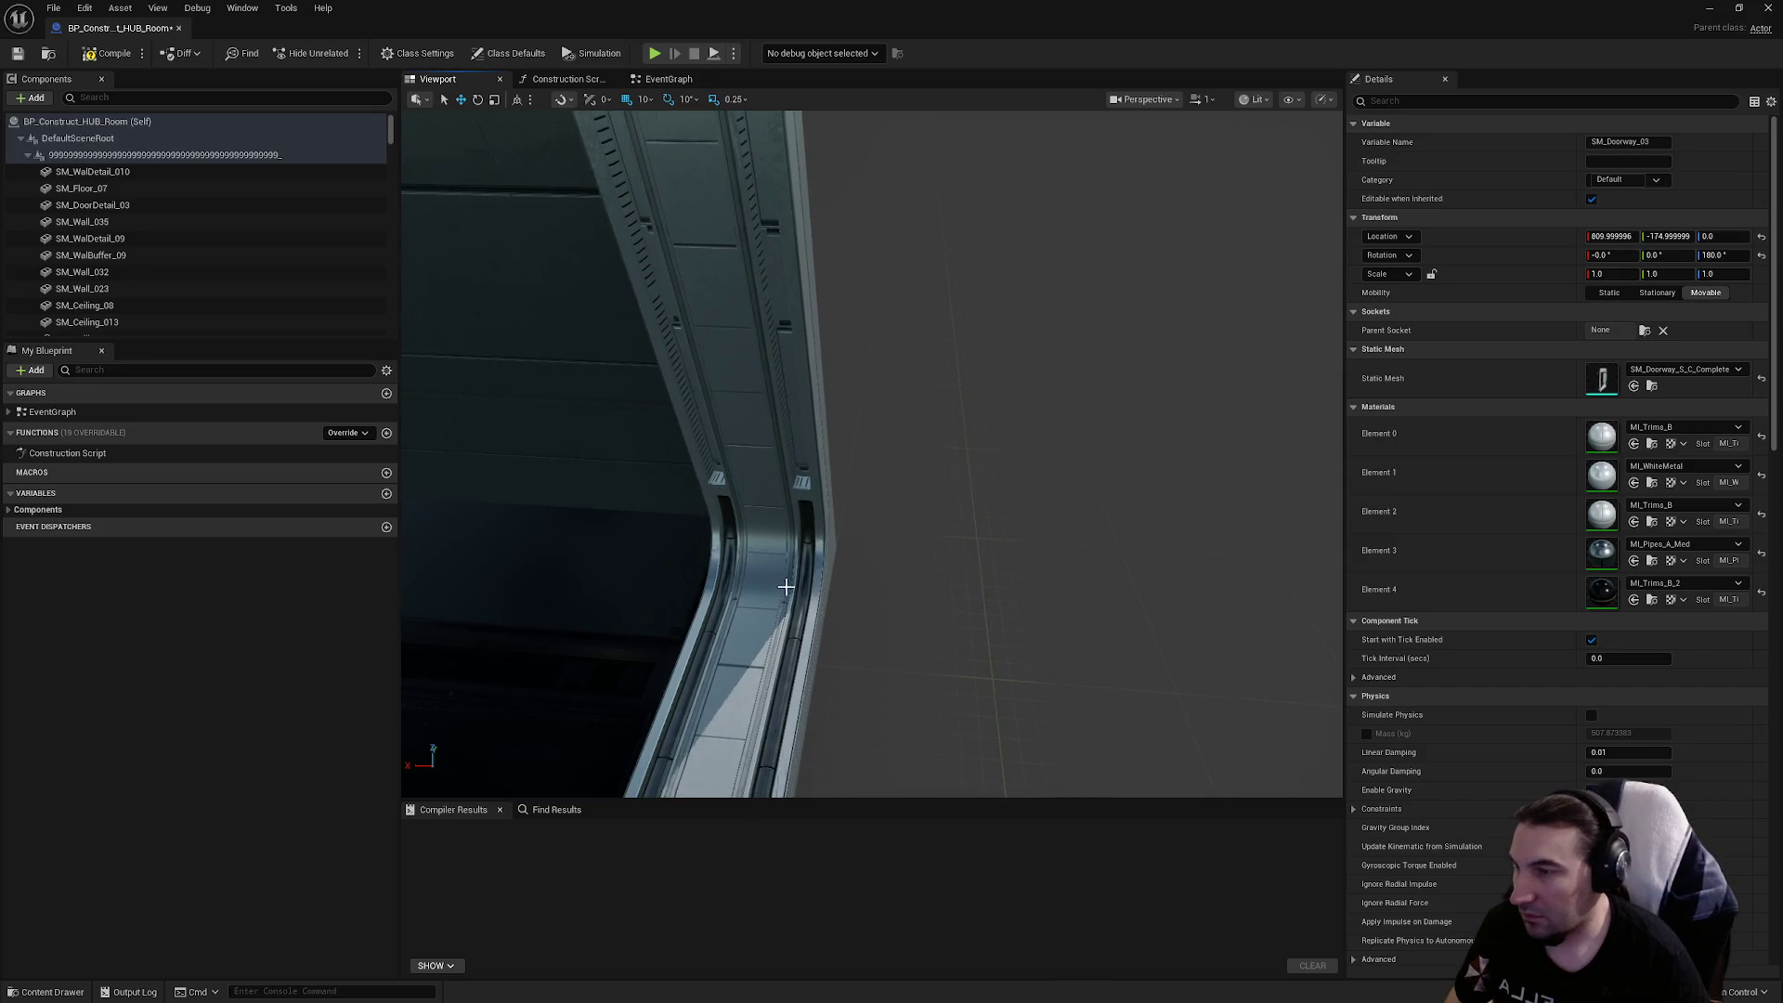
left_click(795, 586)
key("Delete")
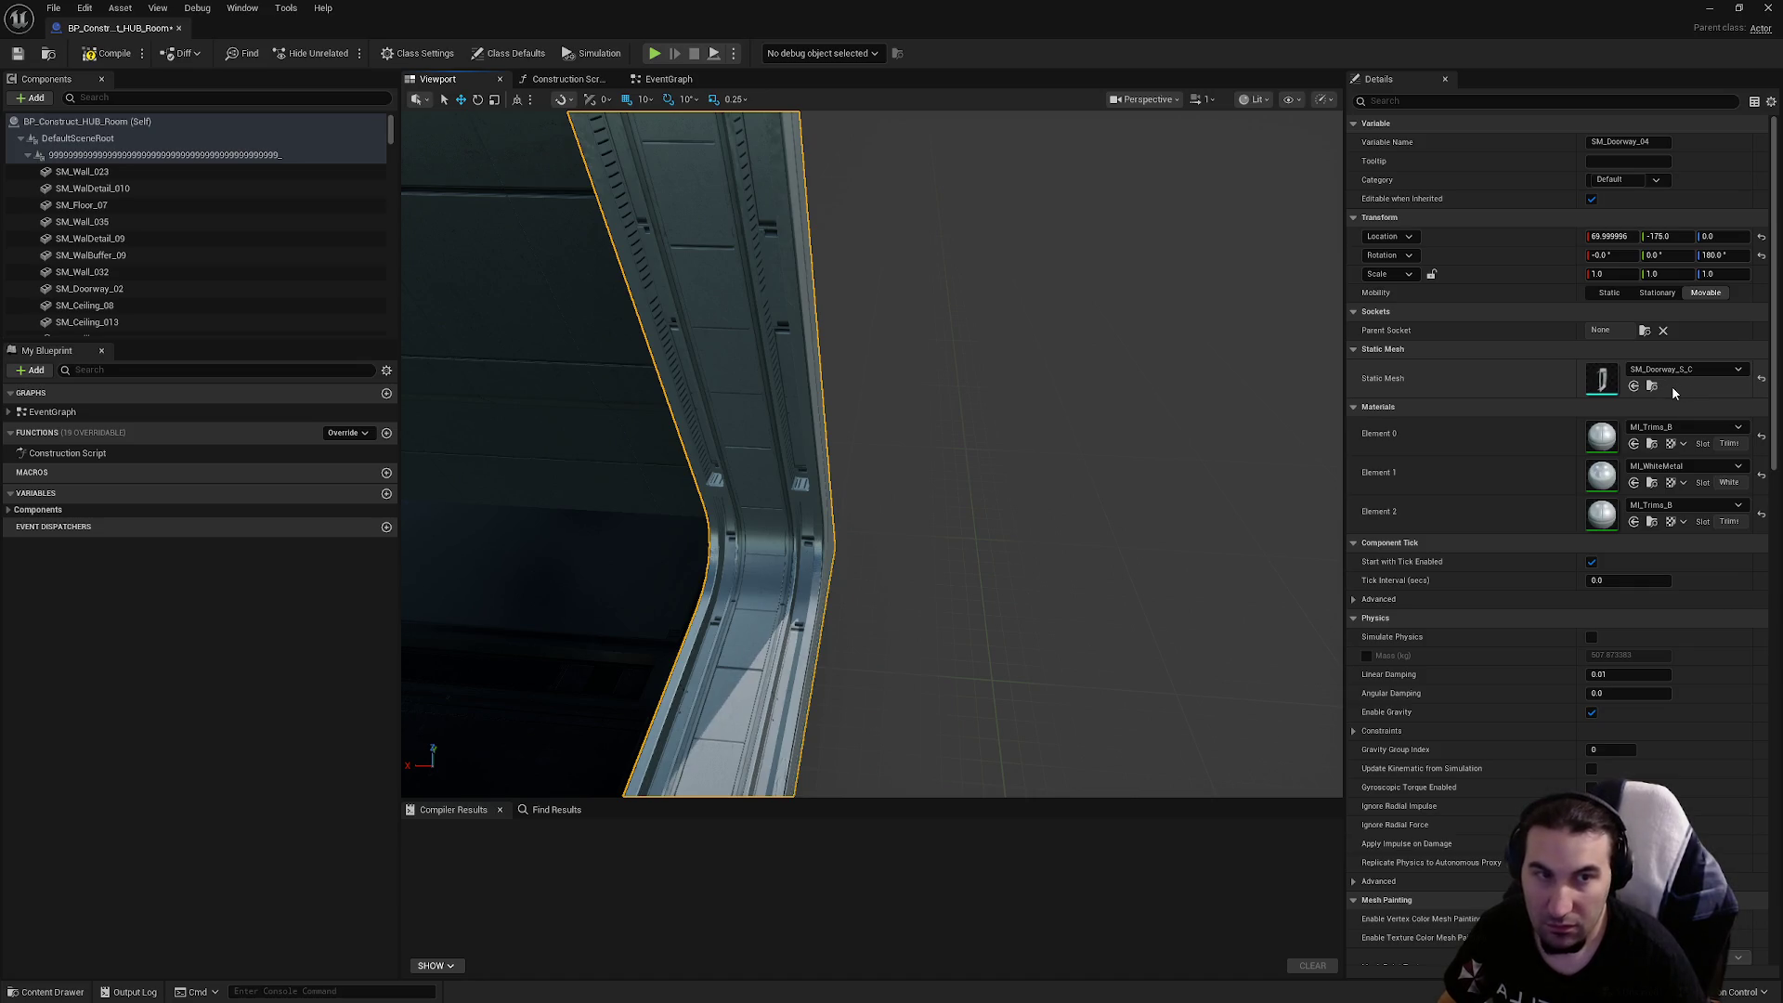
Assign SM_Doorway_S_C_Complete to SM_Doorway_04, then compile and save the Blueprint
left_click(1679, 372)
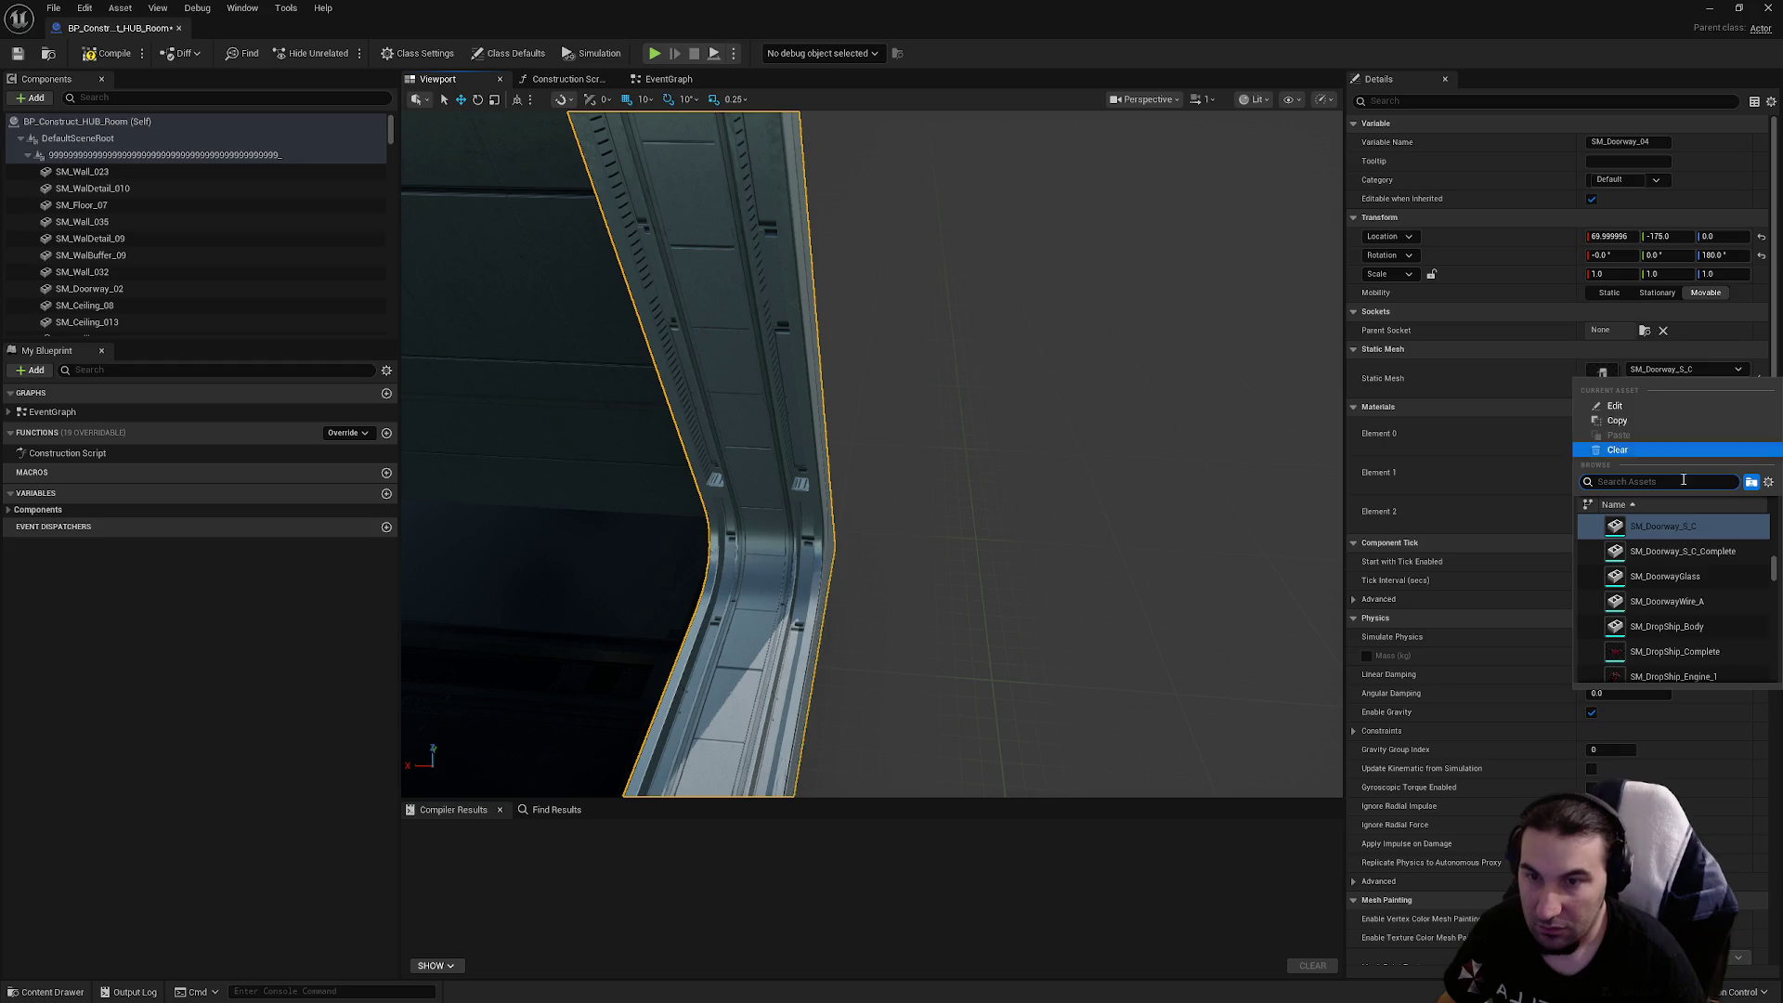
left_click(1603, 531)
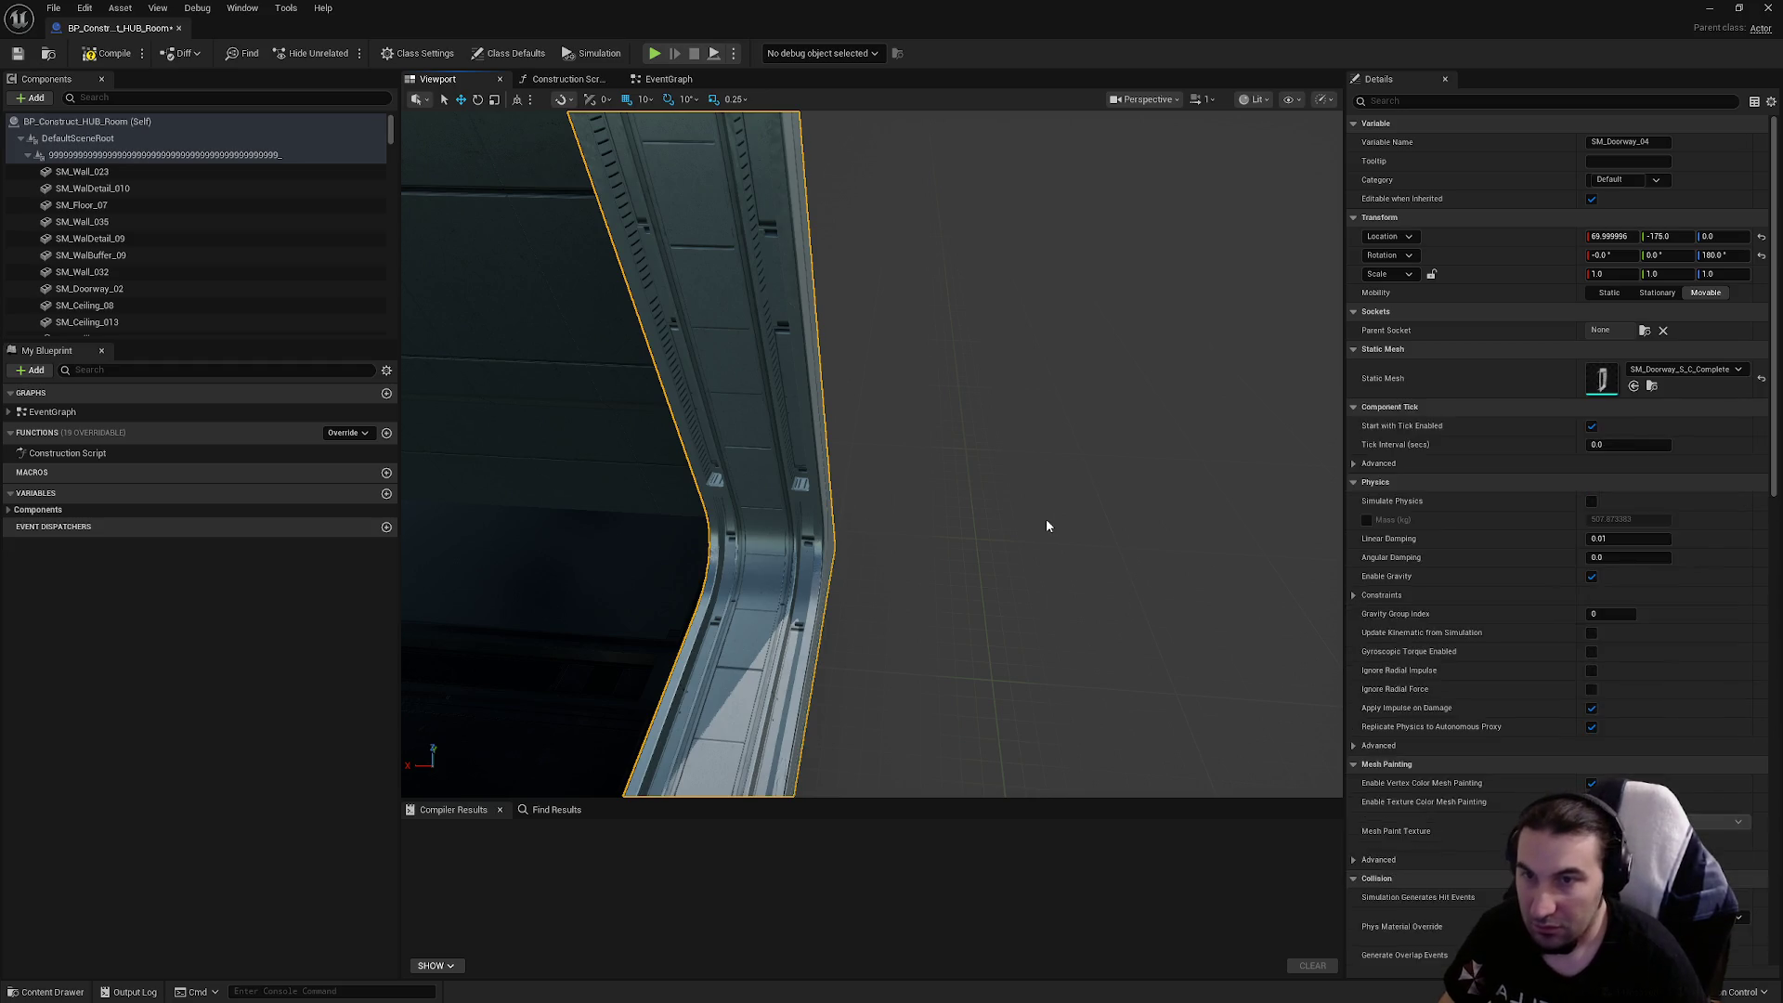
left_click_drag(1046, 518, 836, 483)
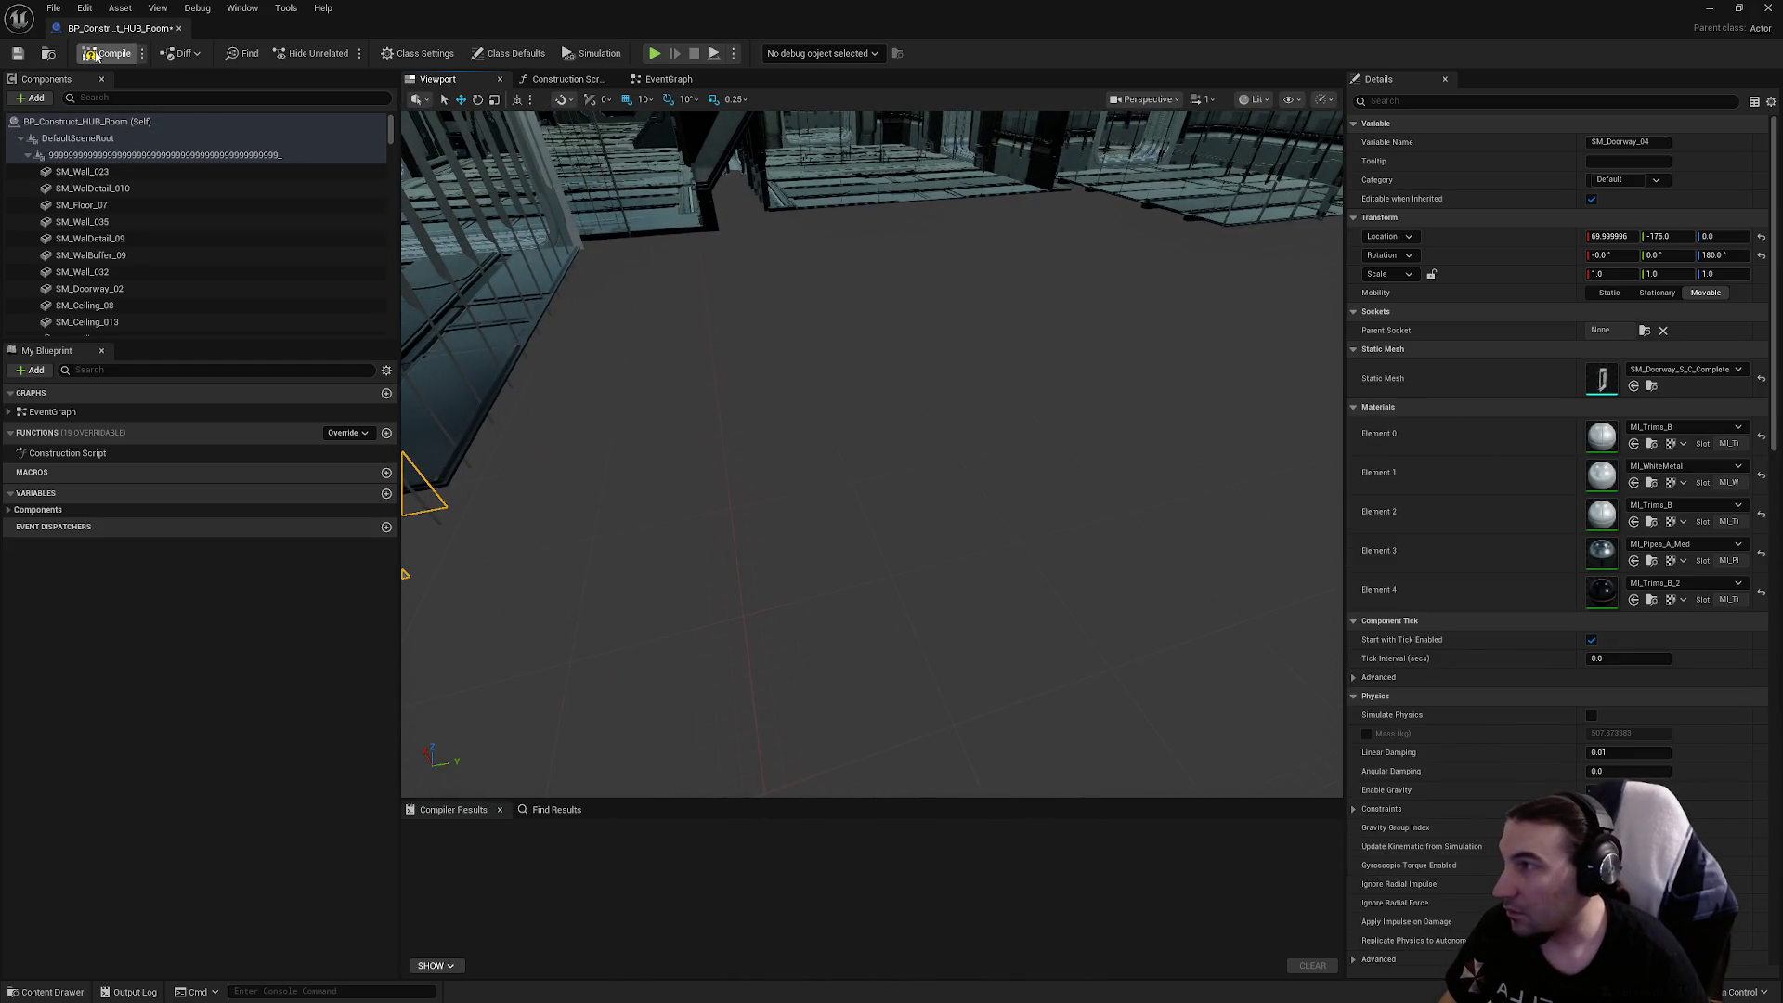
left_click(11, 55)
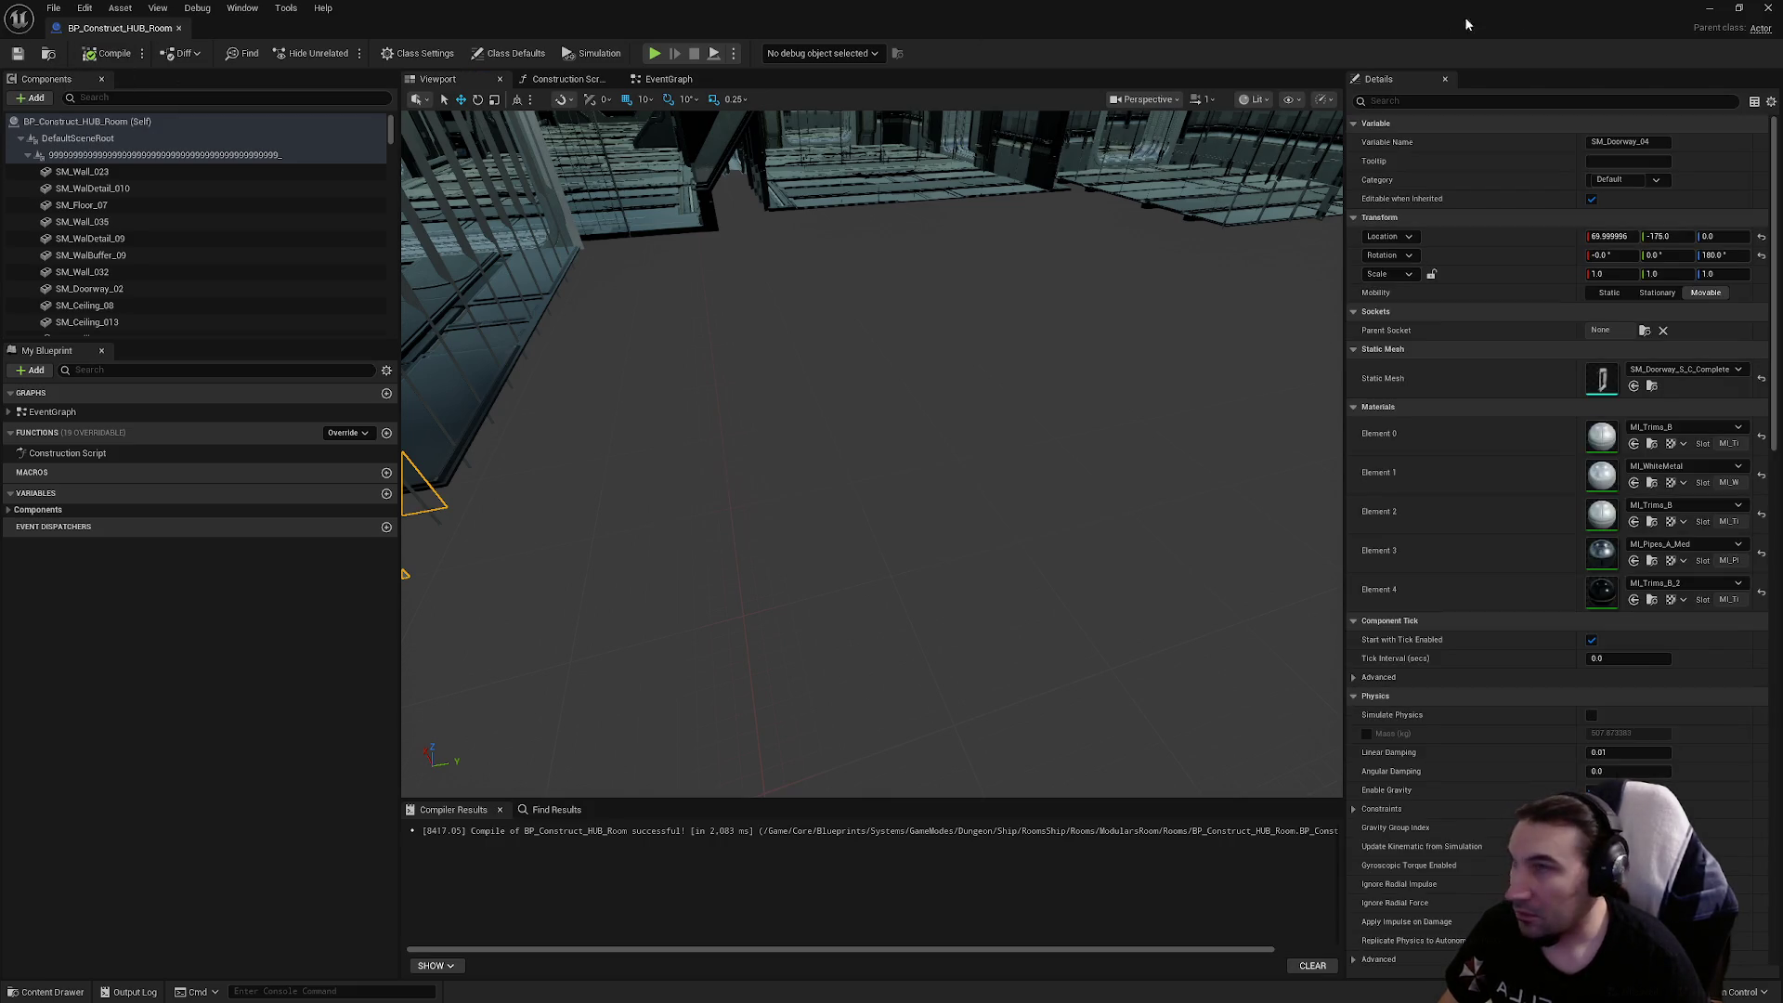
Back in the level, place BP_Construct_HUB_Room and select both Ship Stair Up actors
left_click(1757, 11)
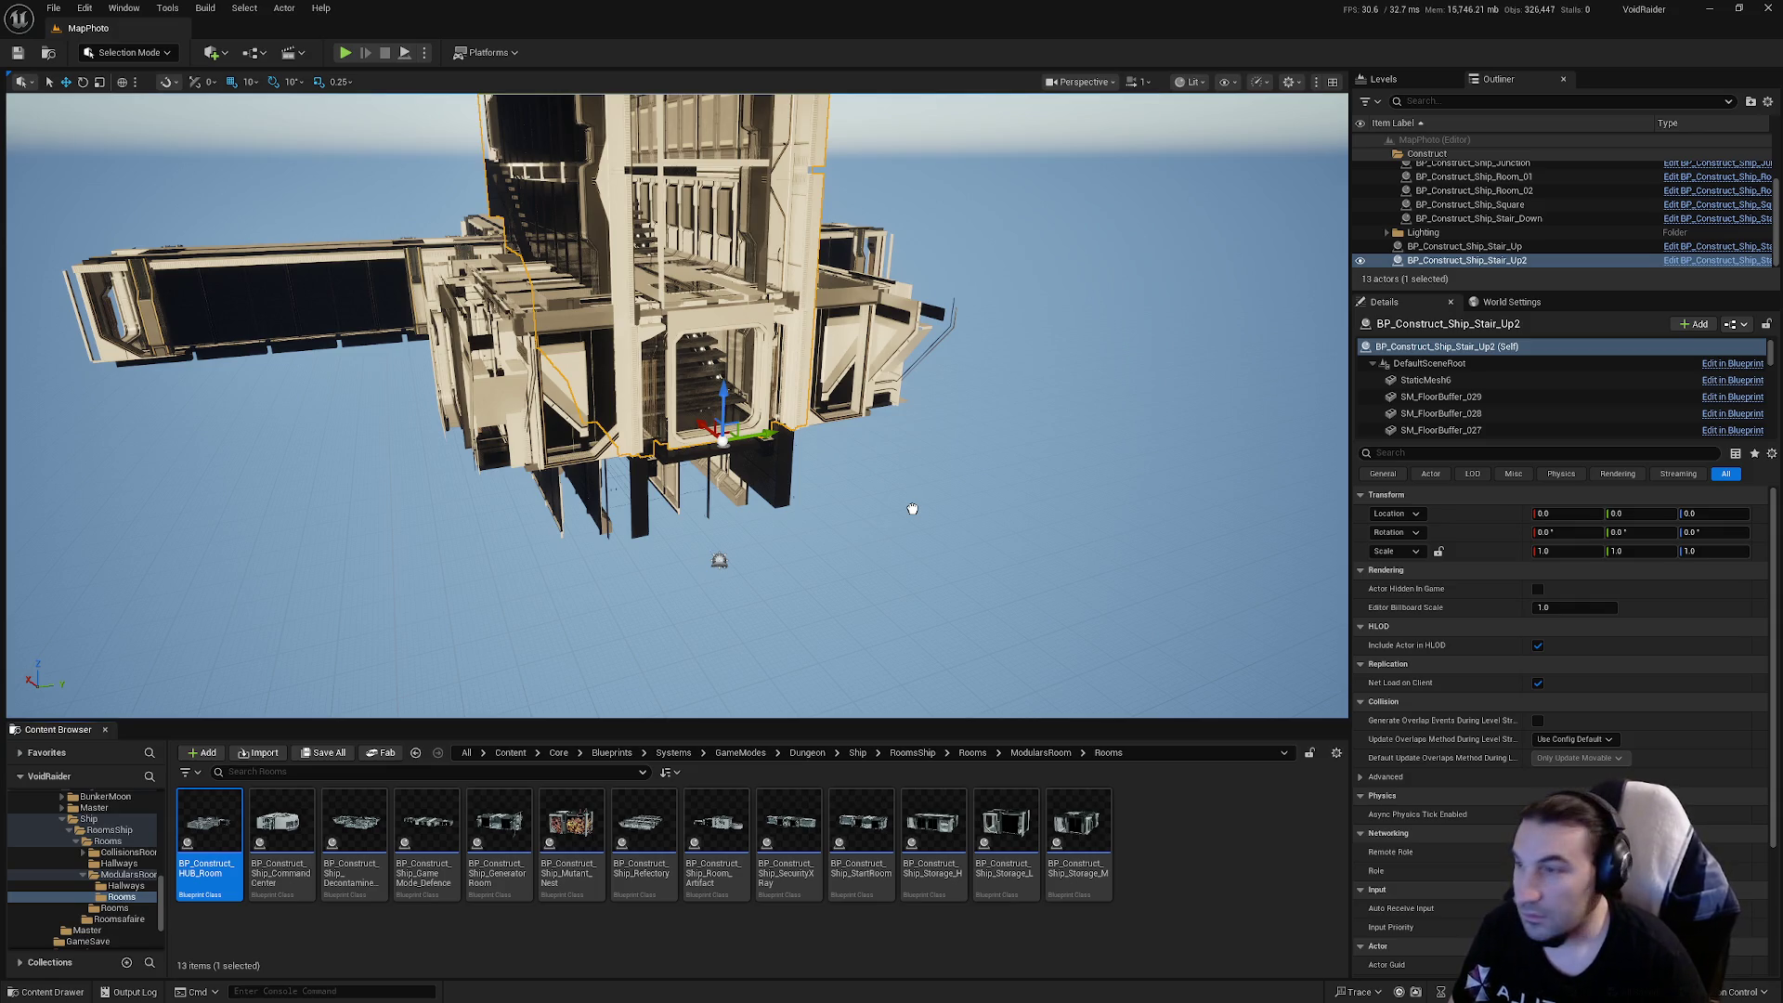
left_click_drag(911, 508, 912, 507)
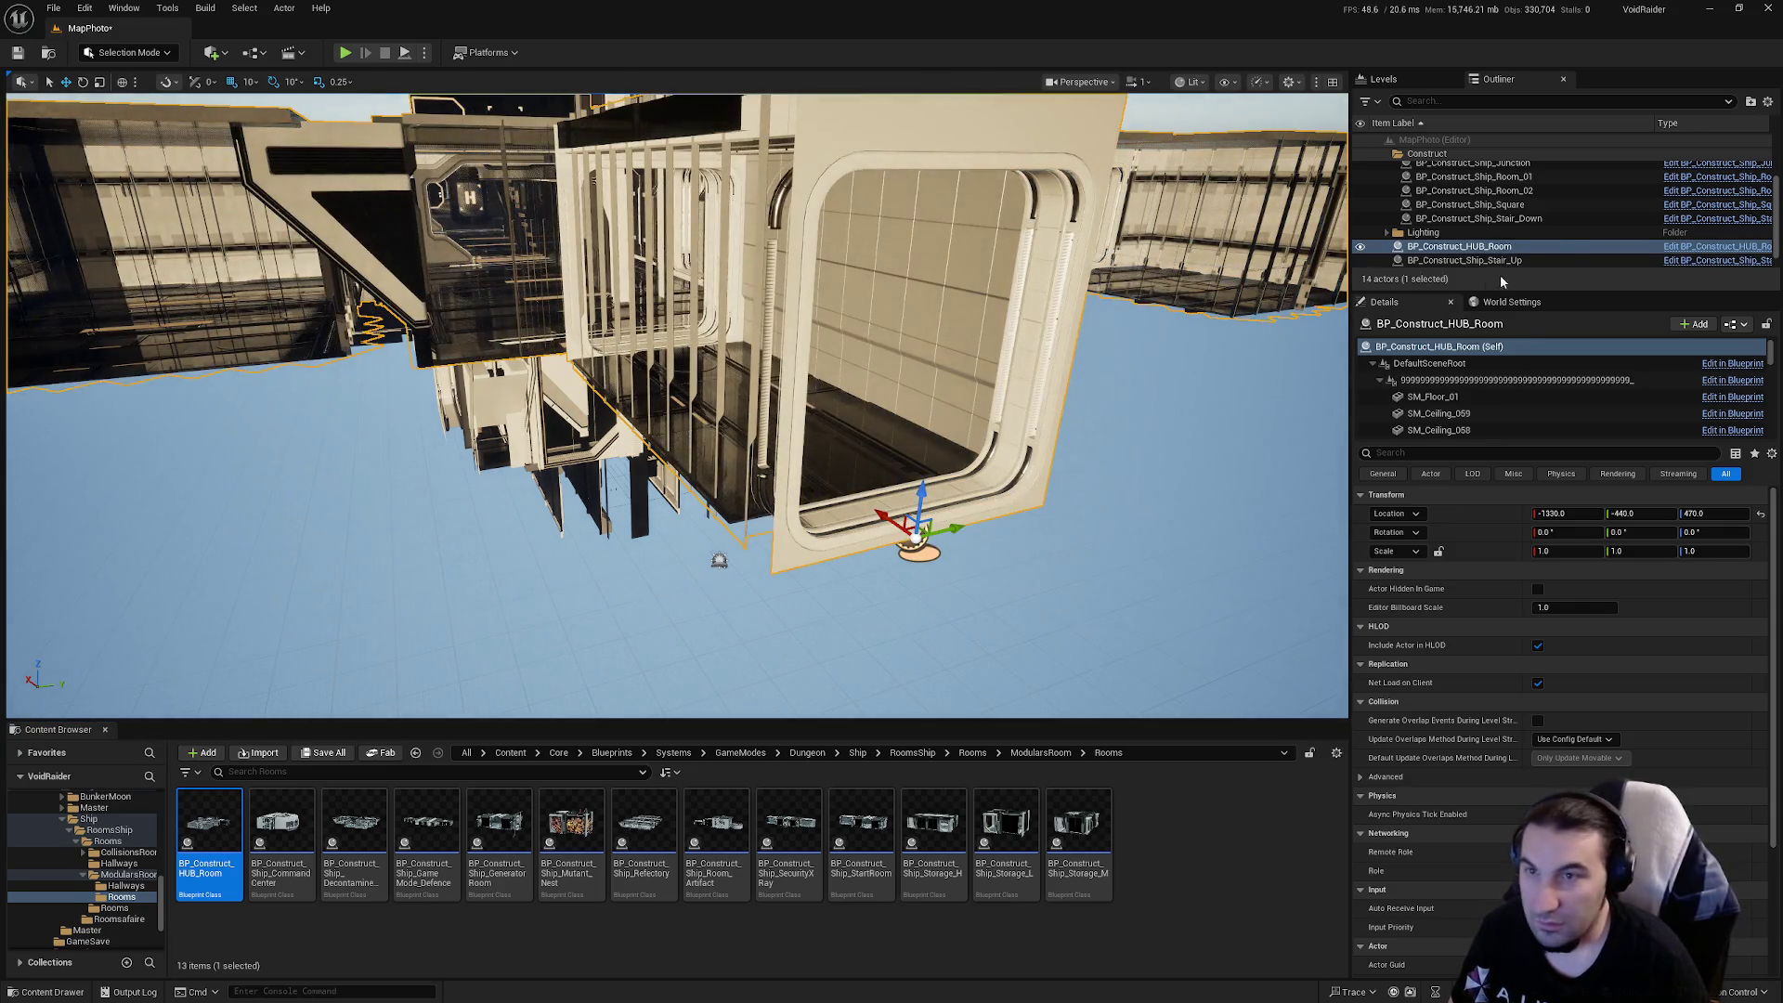
scroll(1539, 251, "down", 1)
left_click(1540, 247)
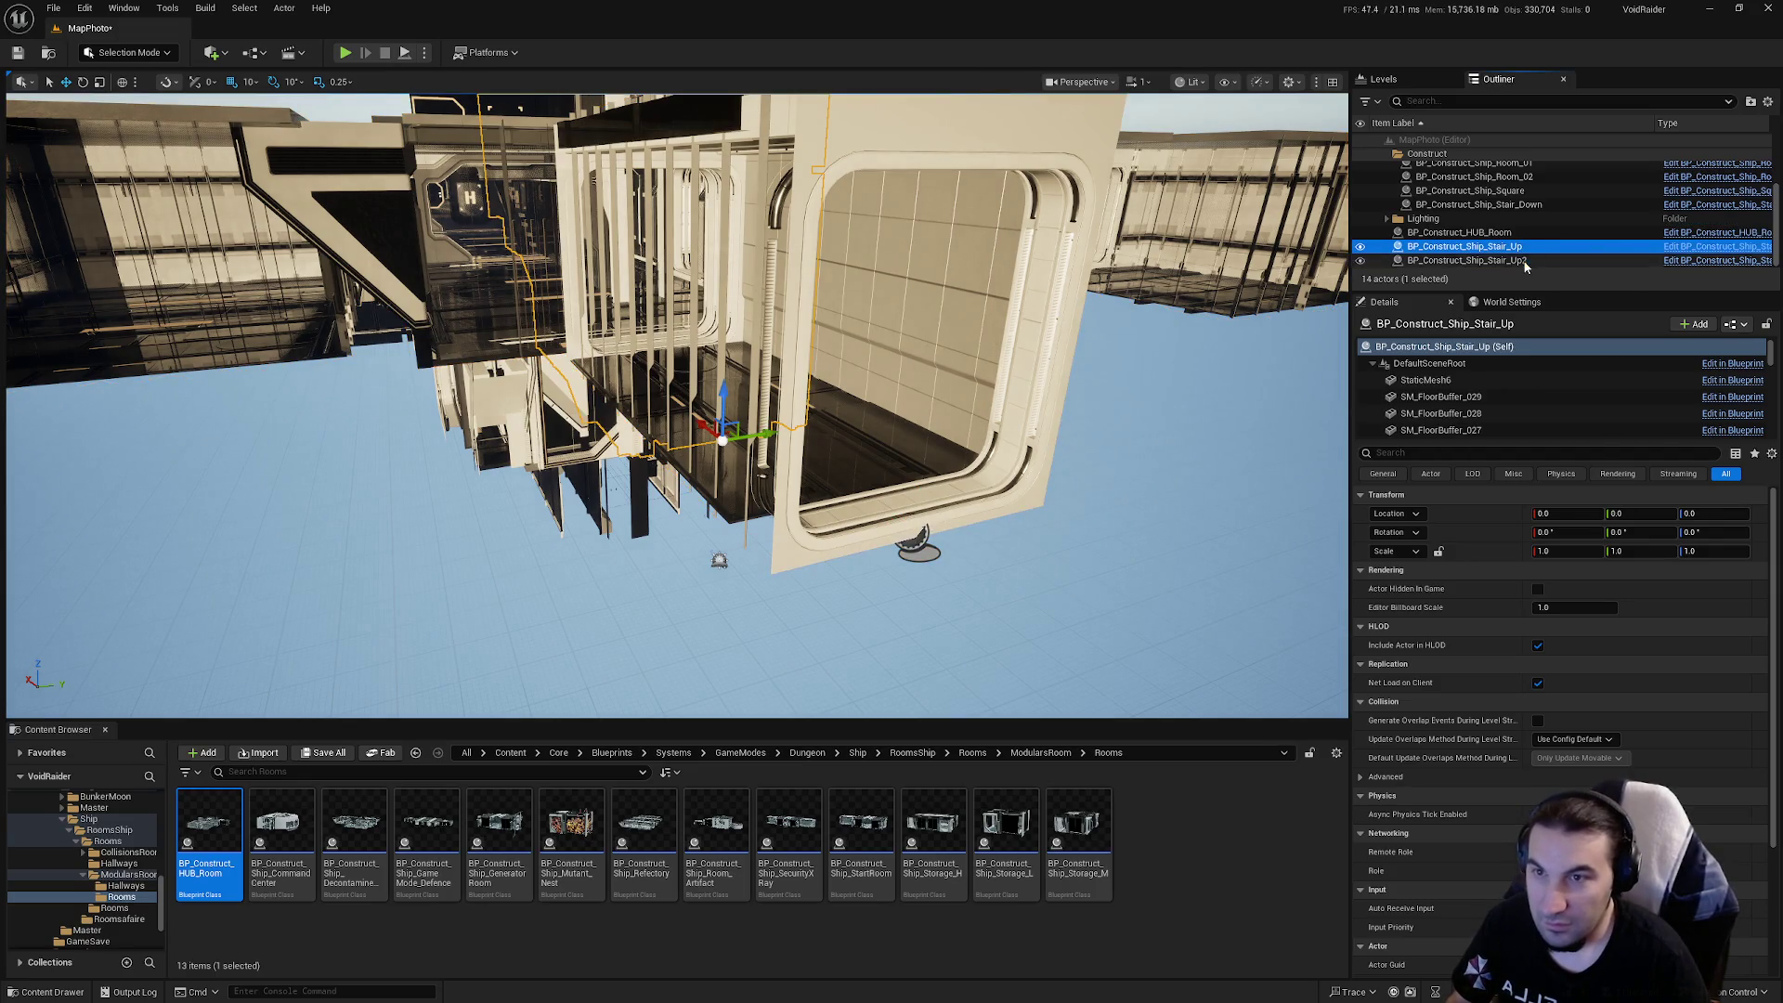
left_click(1470, 260, "ctrl")
scroll(1534, 197, "up", 3)
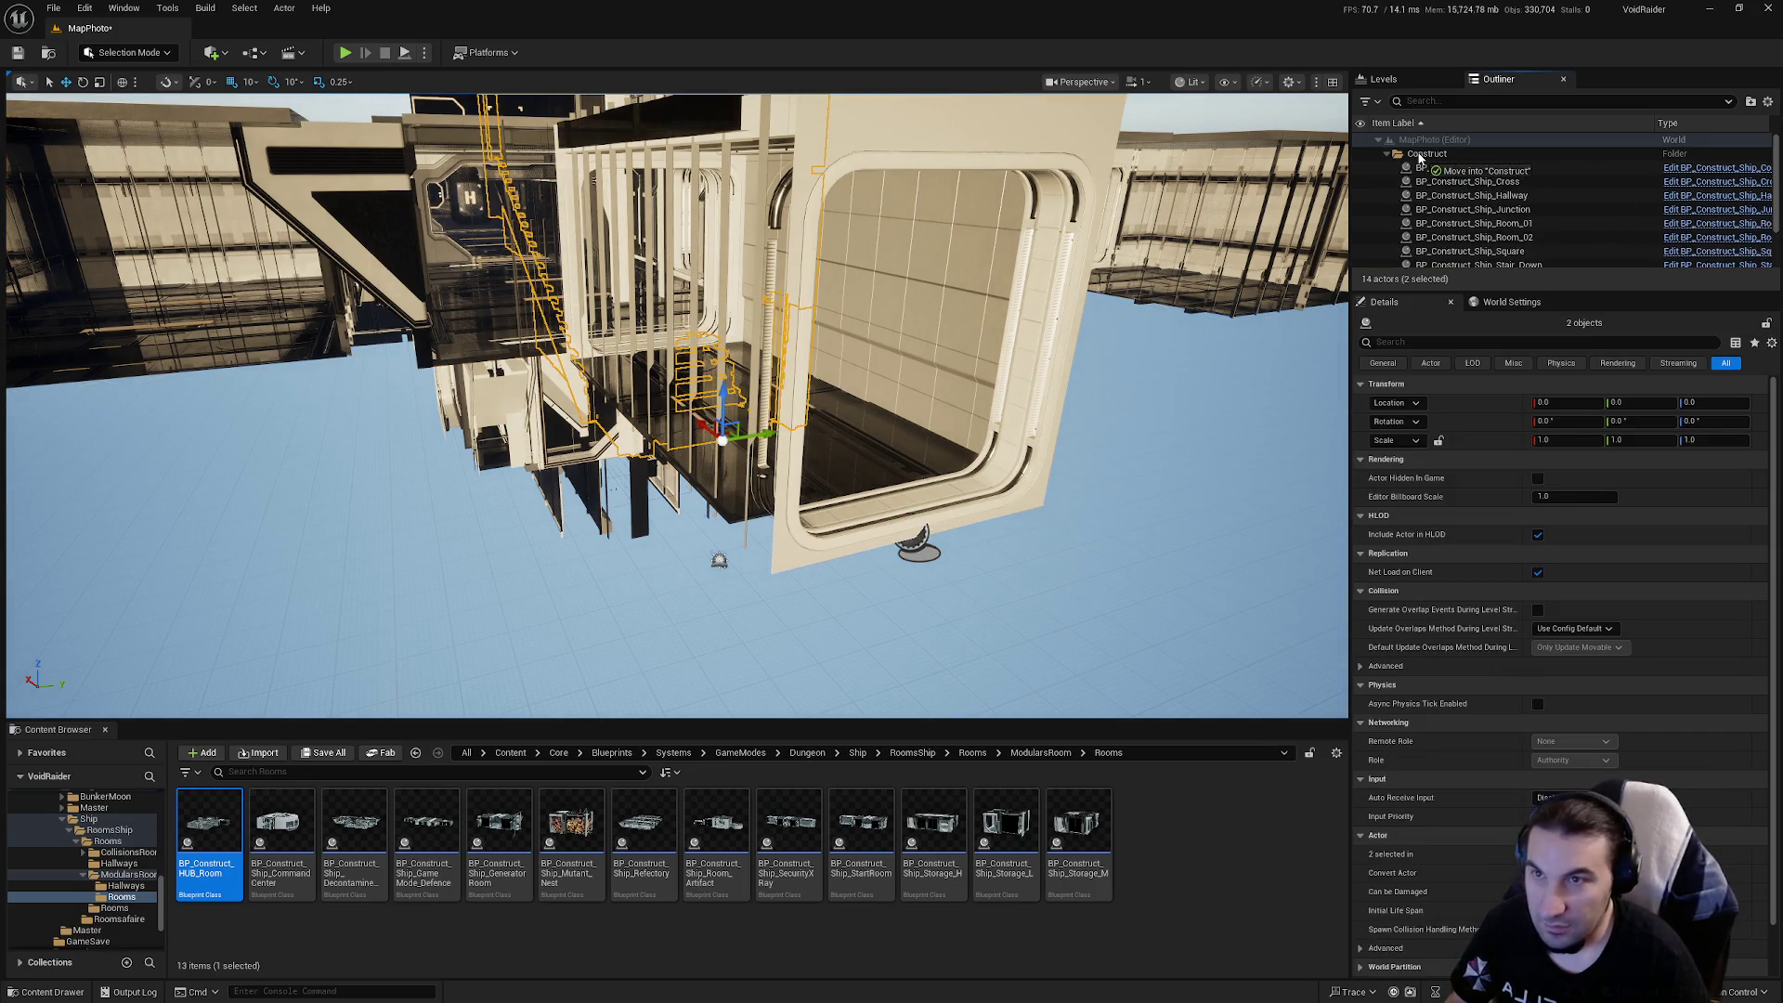
scroll(1455, 162, "down", 3)
mouse_move(1477, 260)
left_mouse_down()
mouse_move(1480, 204)
mouse_move(1433, 159)
left_mouse_up()
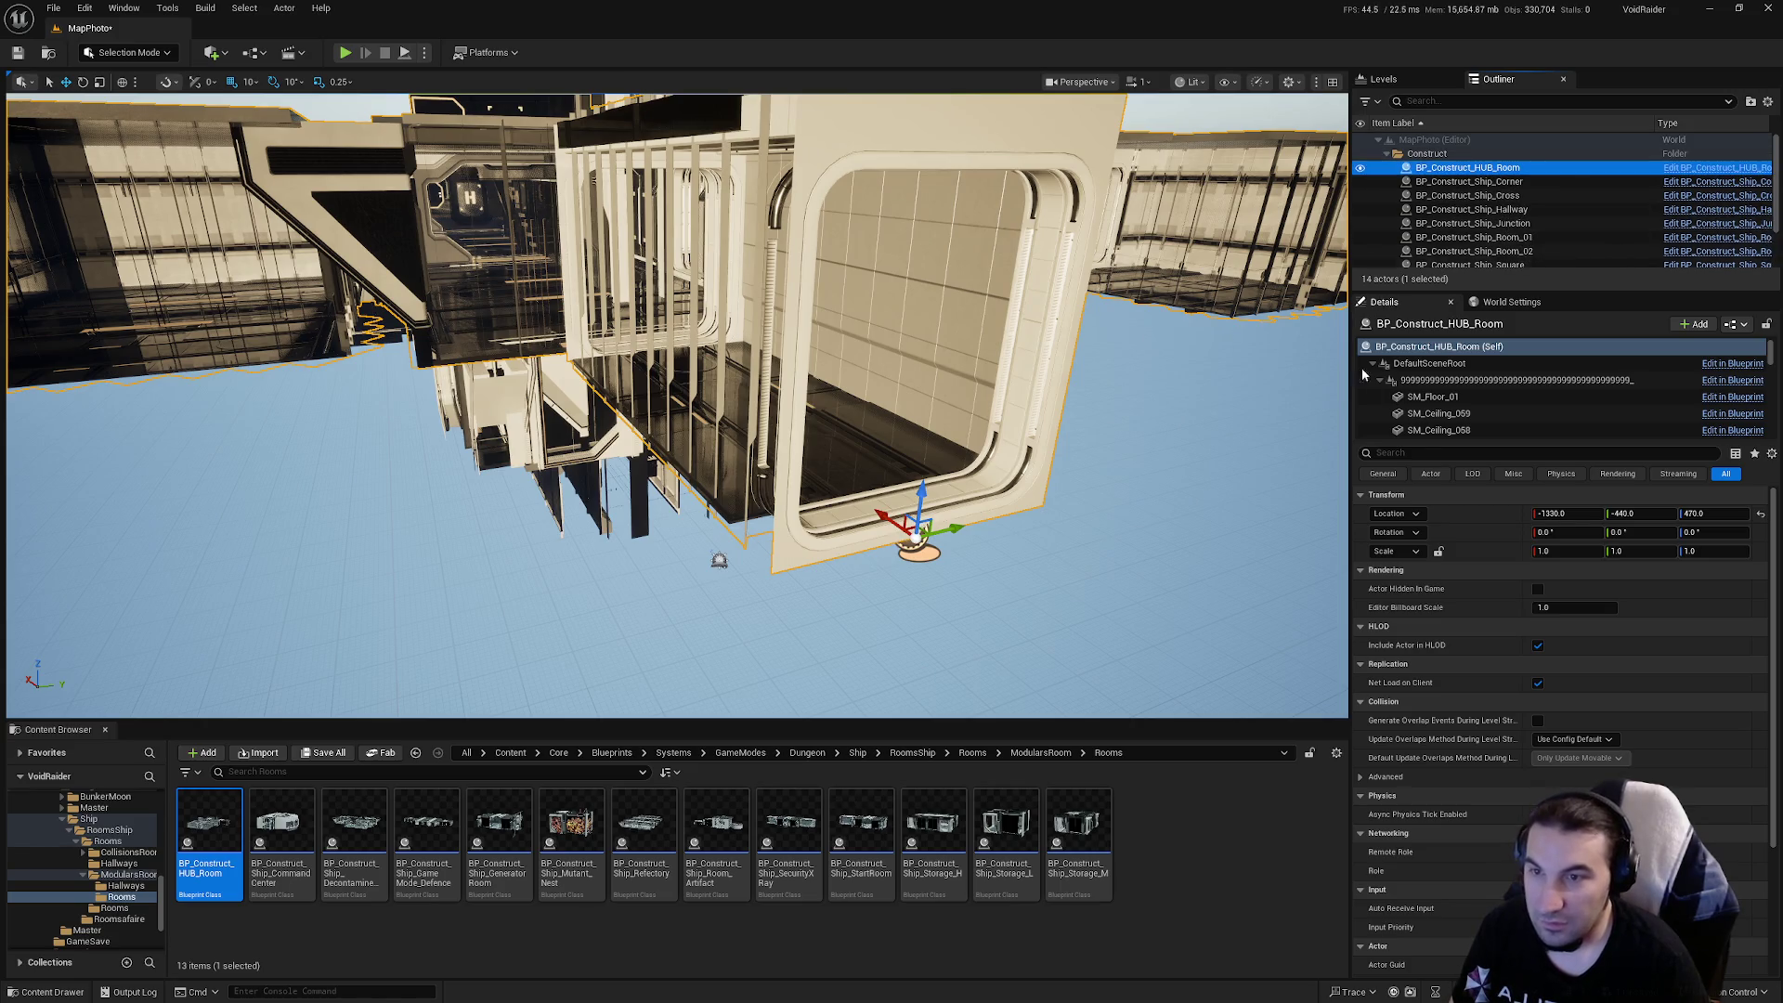
Set the room actor's location to 0, 0, 0
left_click(1552, 512)
type("0")
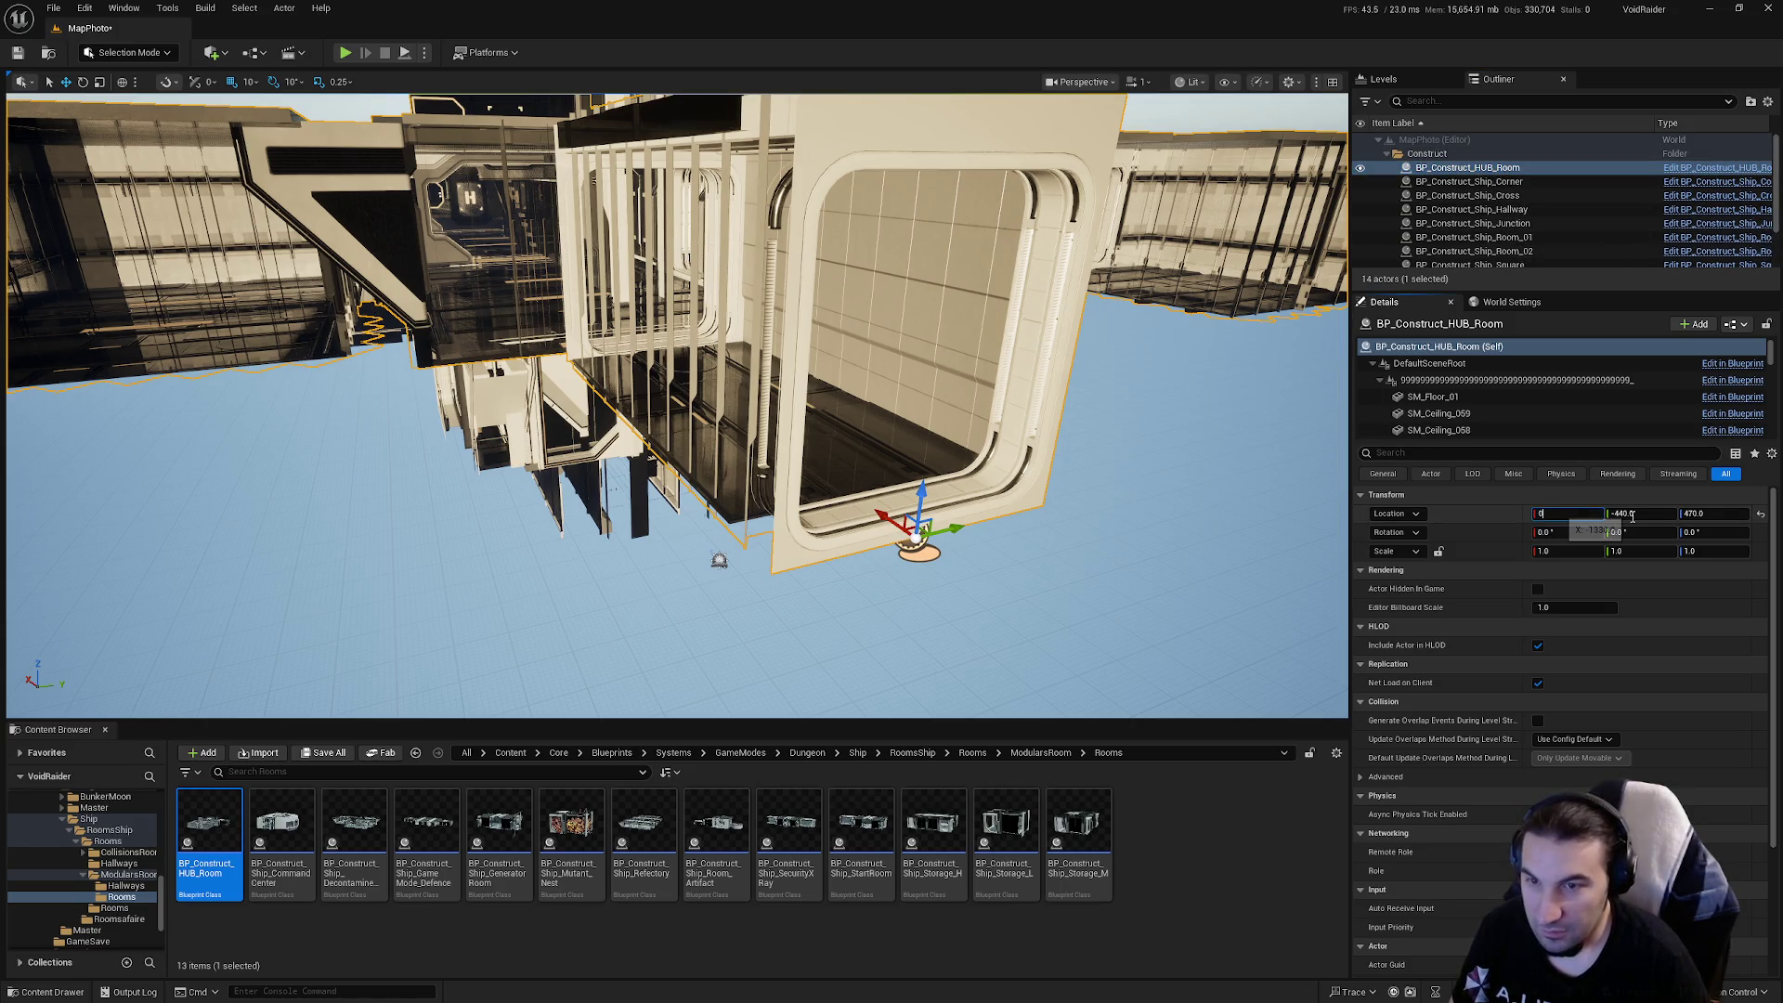
left_click(1633, 514)
type("0")
left_click(1702, 514)
type("0")
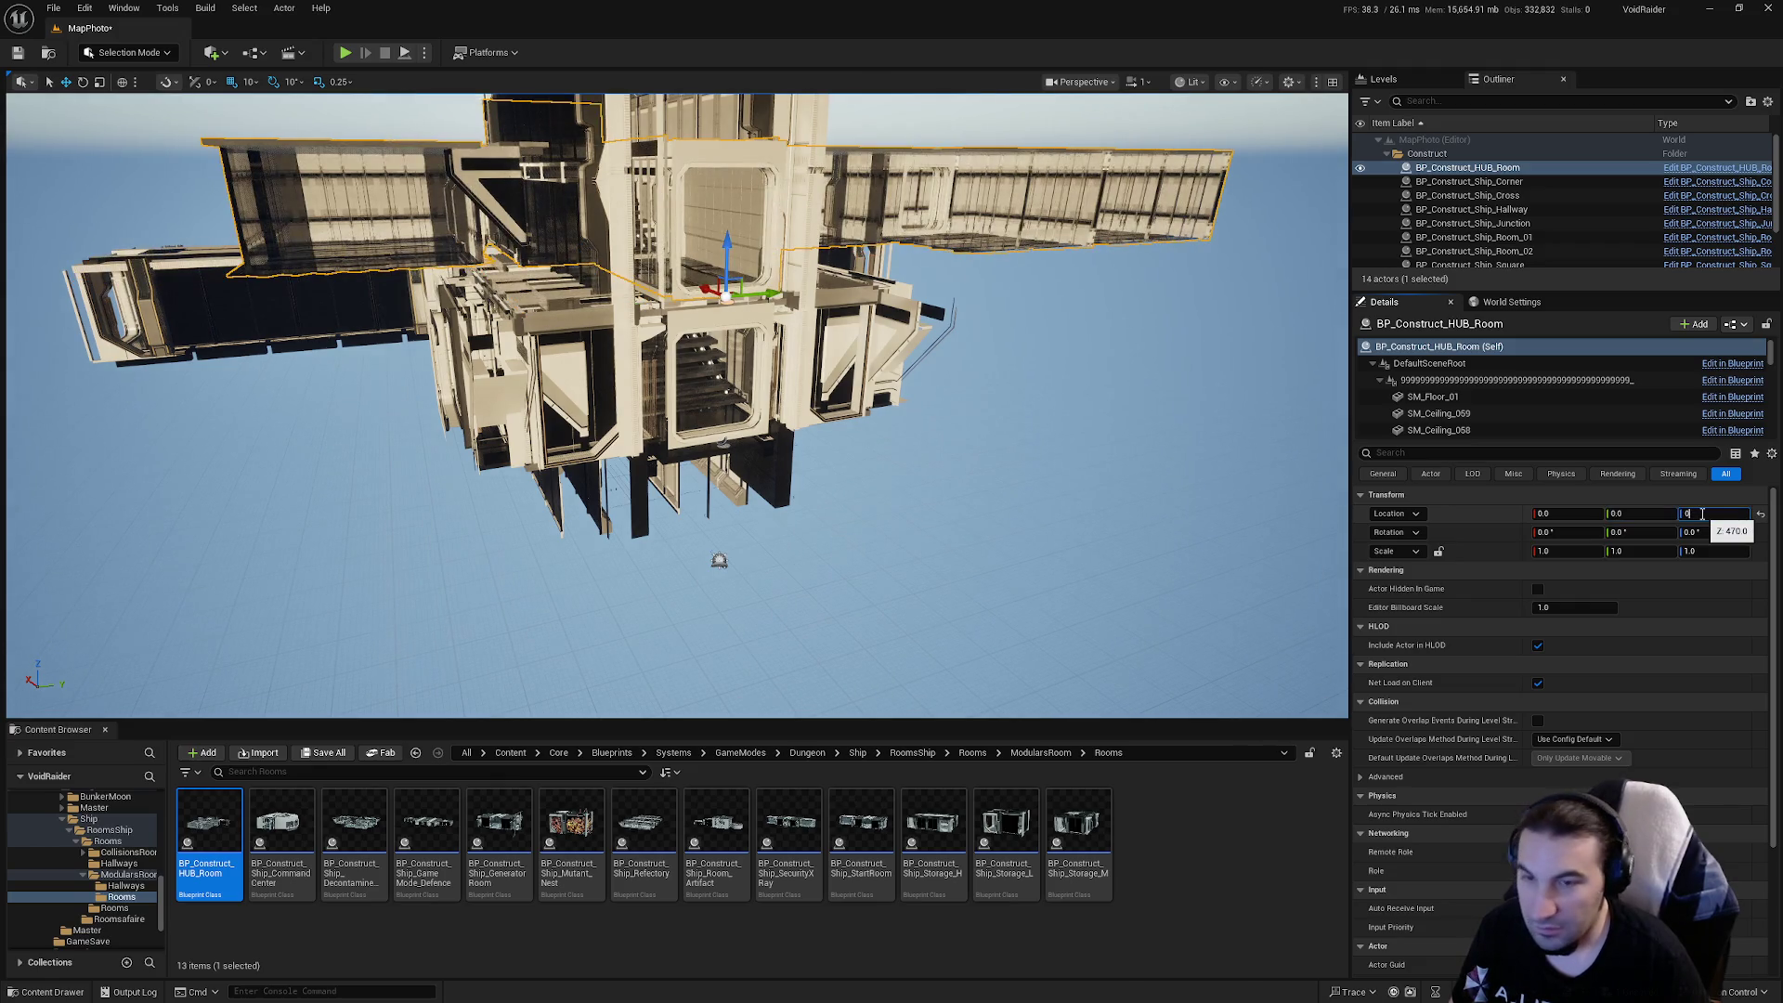
key("Return")
Start merging the HUB room's actors from Tools > Merge Actors
key("f")
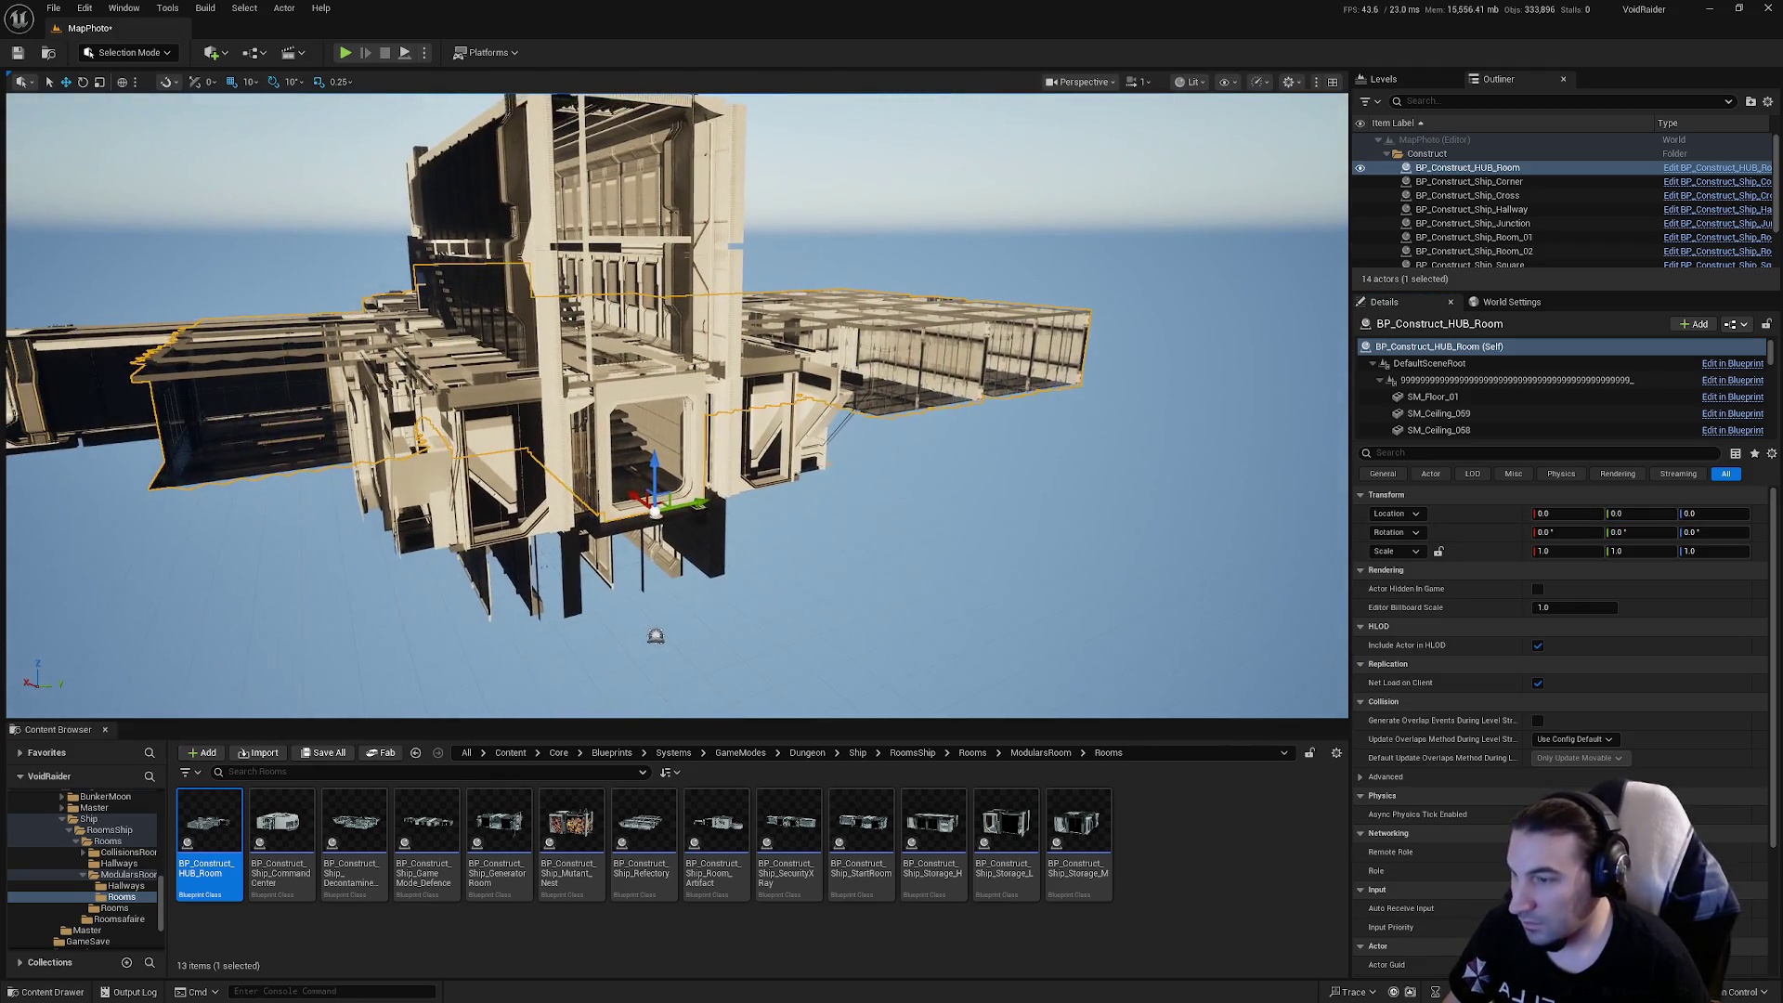
left_click(181, 9)
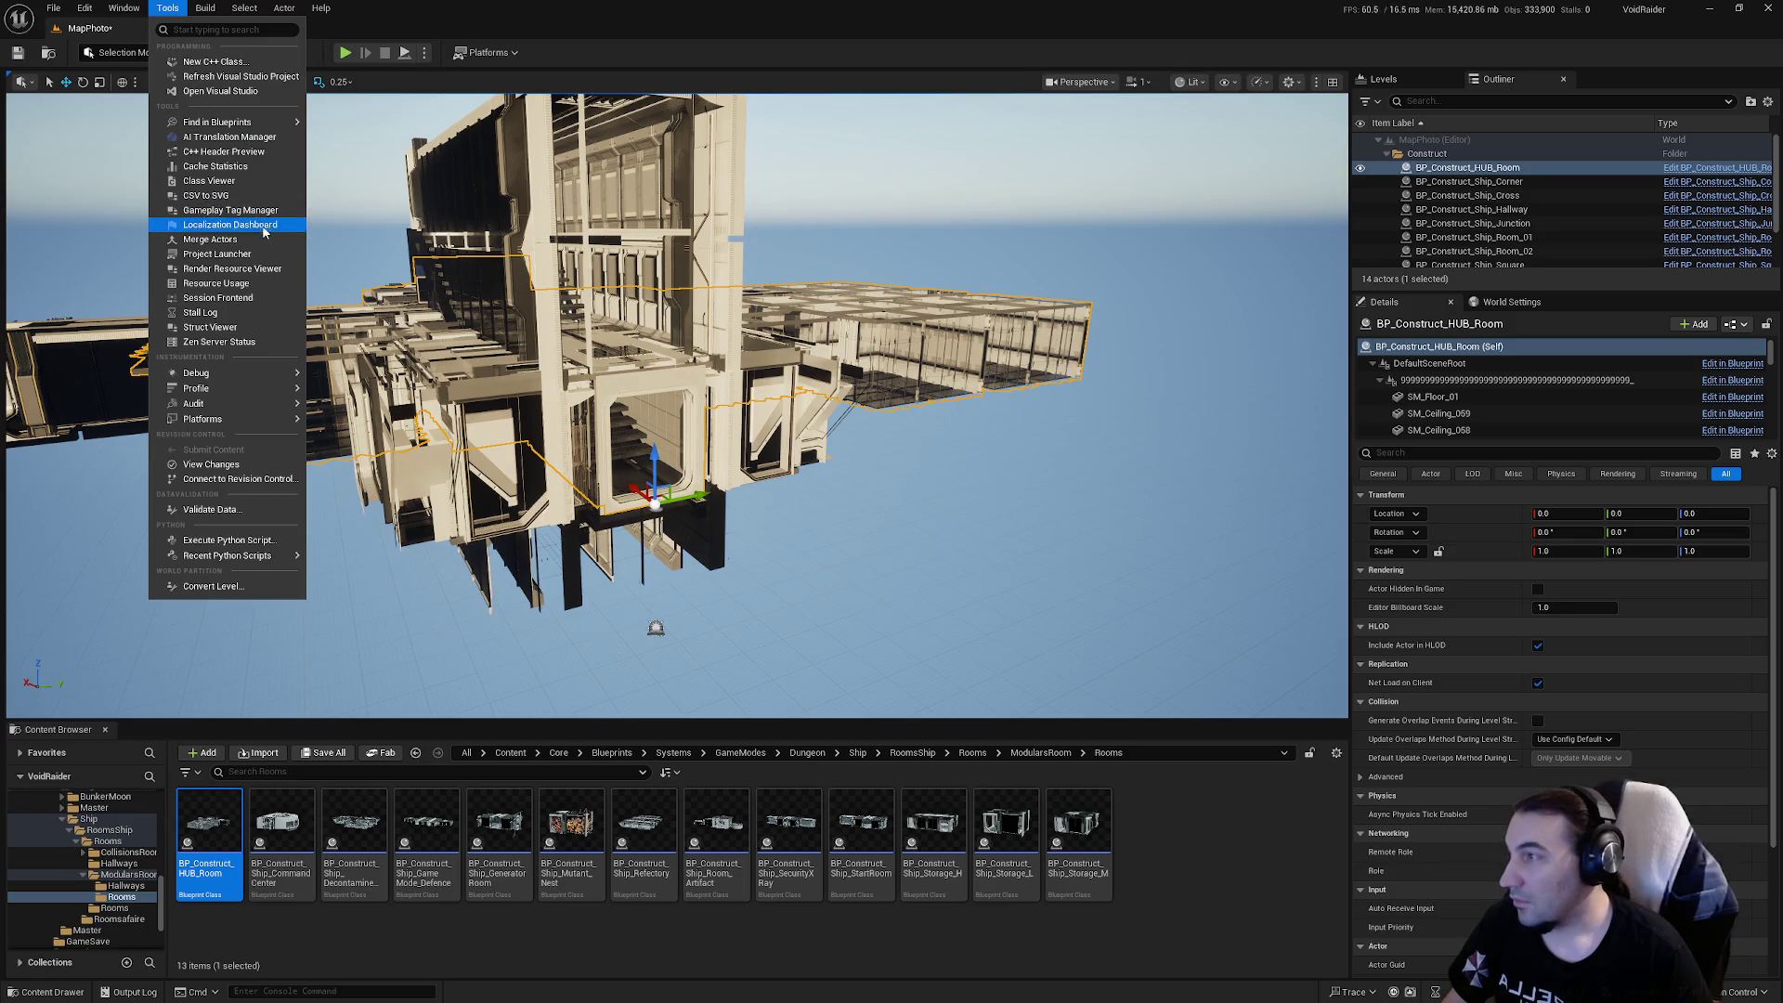
left_click(250, 240)
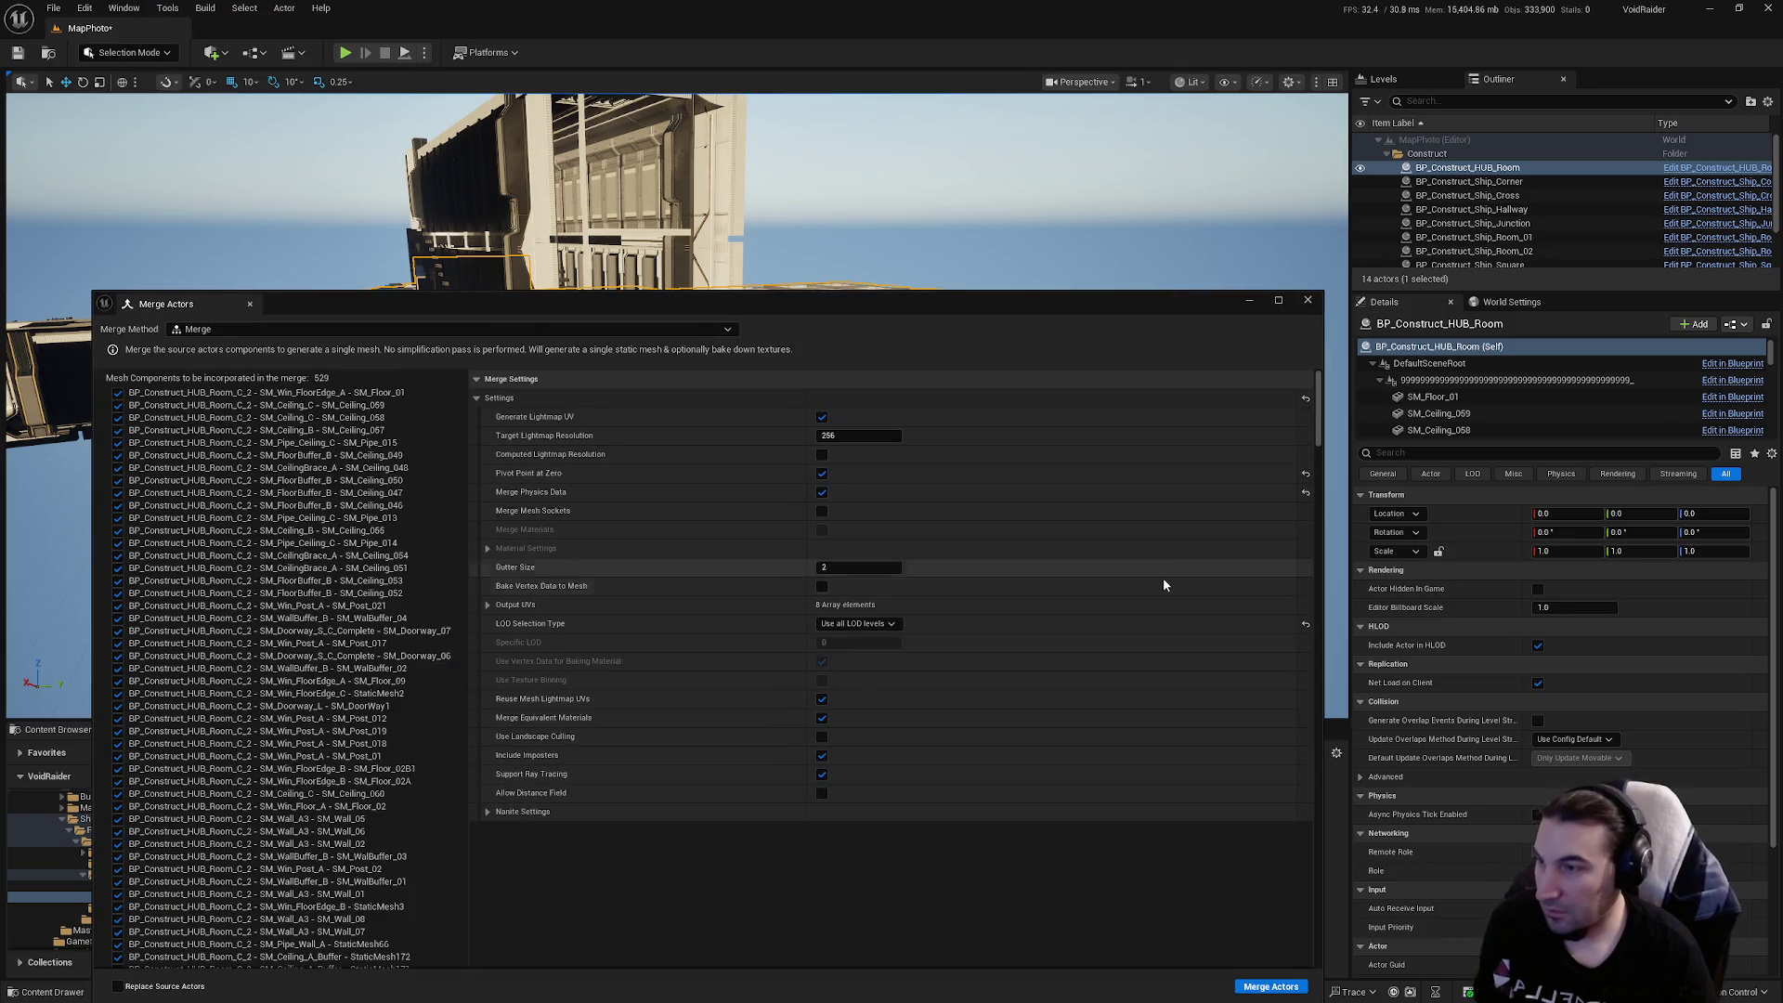
left_click(1271, 989)
Browse the save location to Core/Assets/LevelDesign/DungeonRoom/HUB
double_click(806, 396)
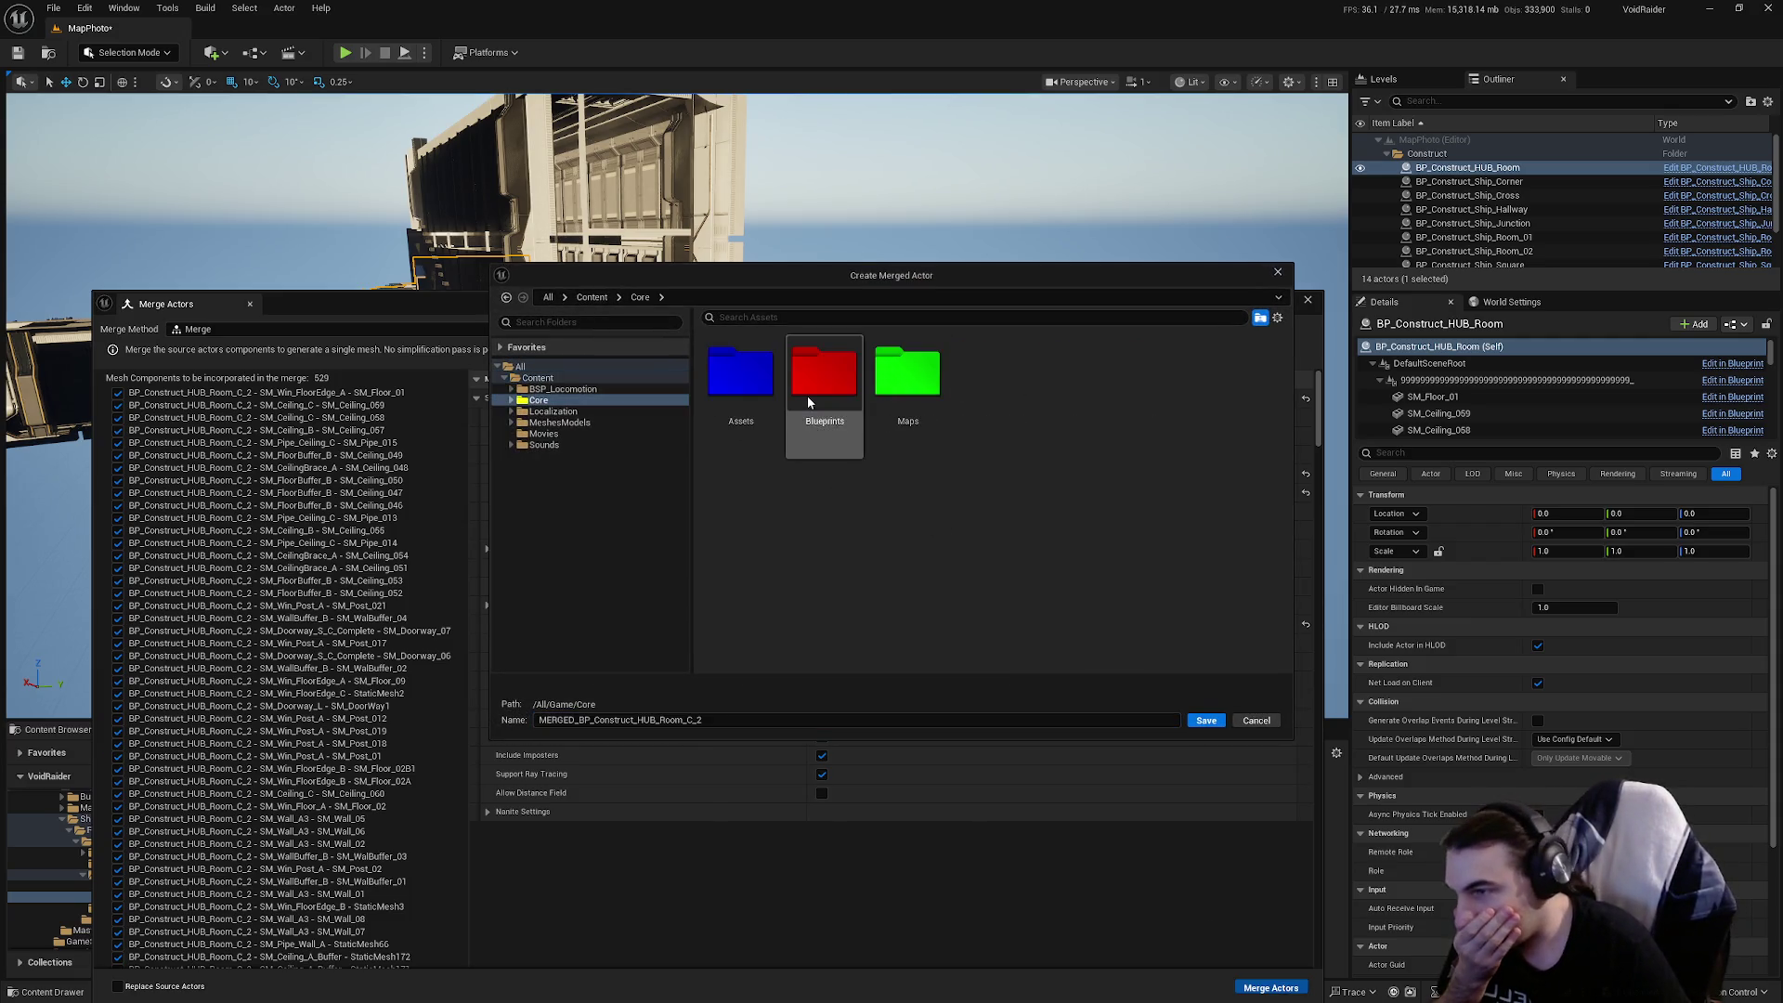
double_click(743, 376)
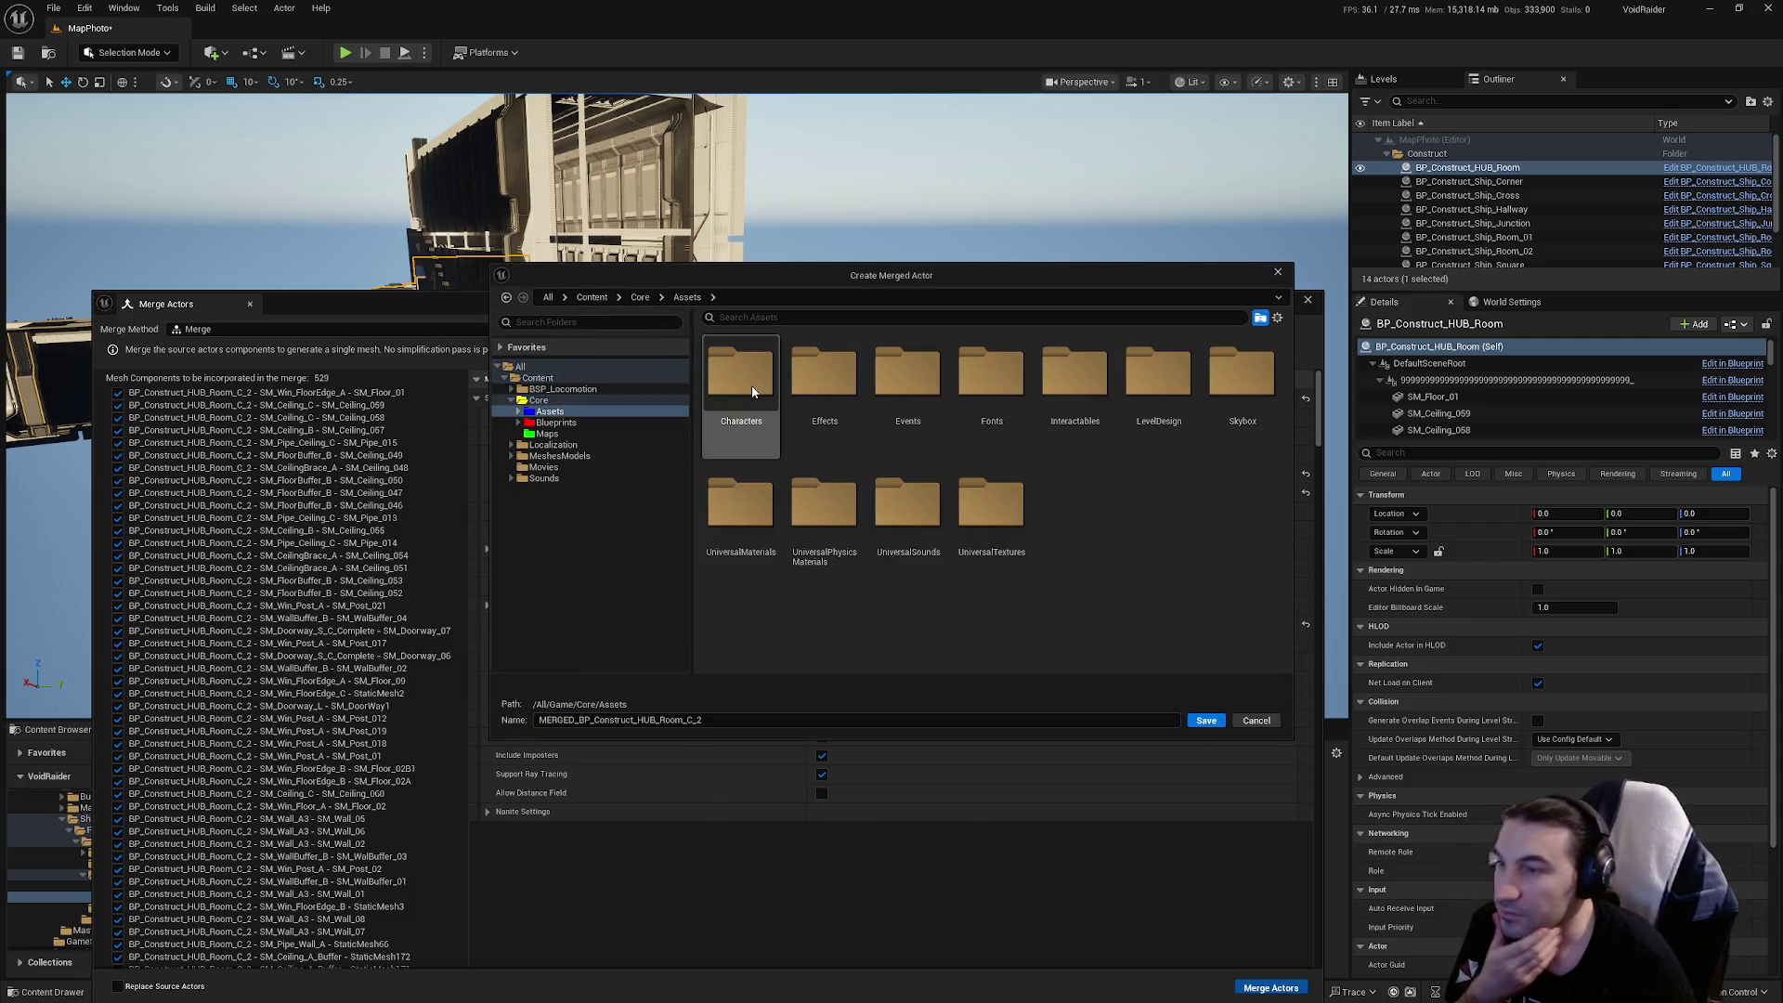
double_click(1161, 409)
double_click(908, 418)
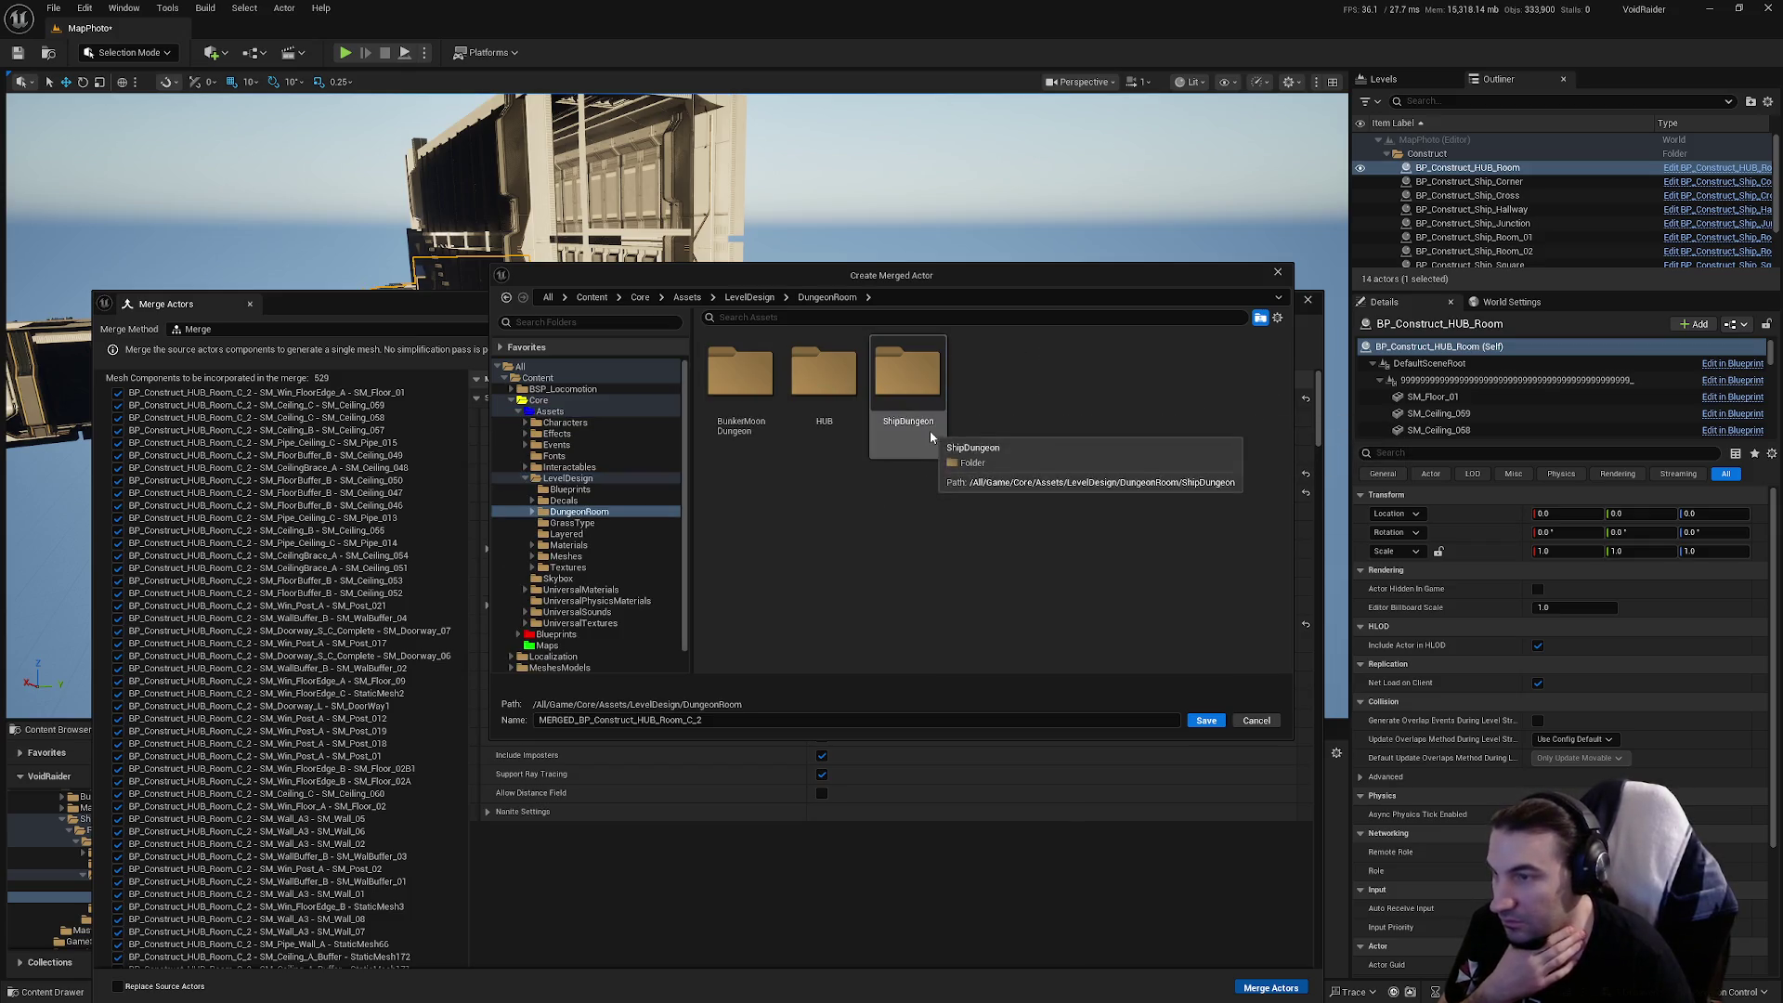
double_click(910, 422)
double_click(767, 405)
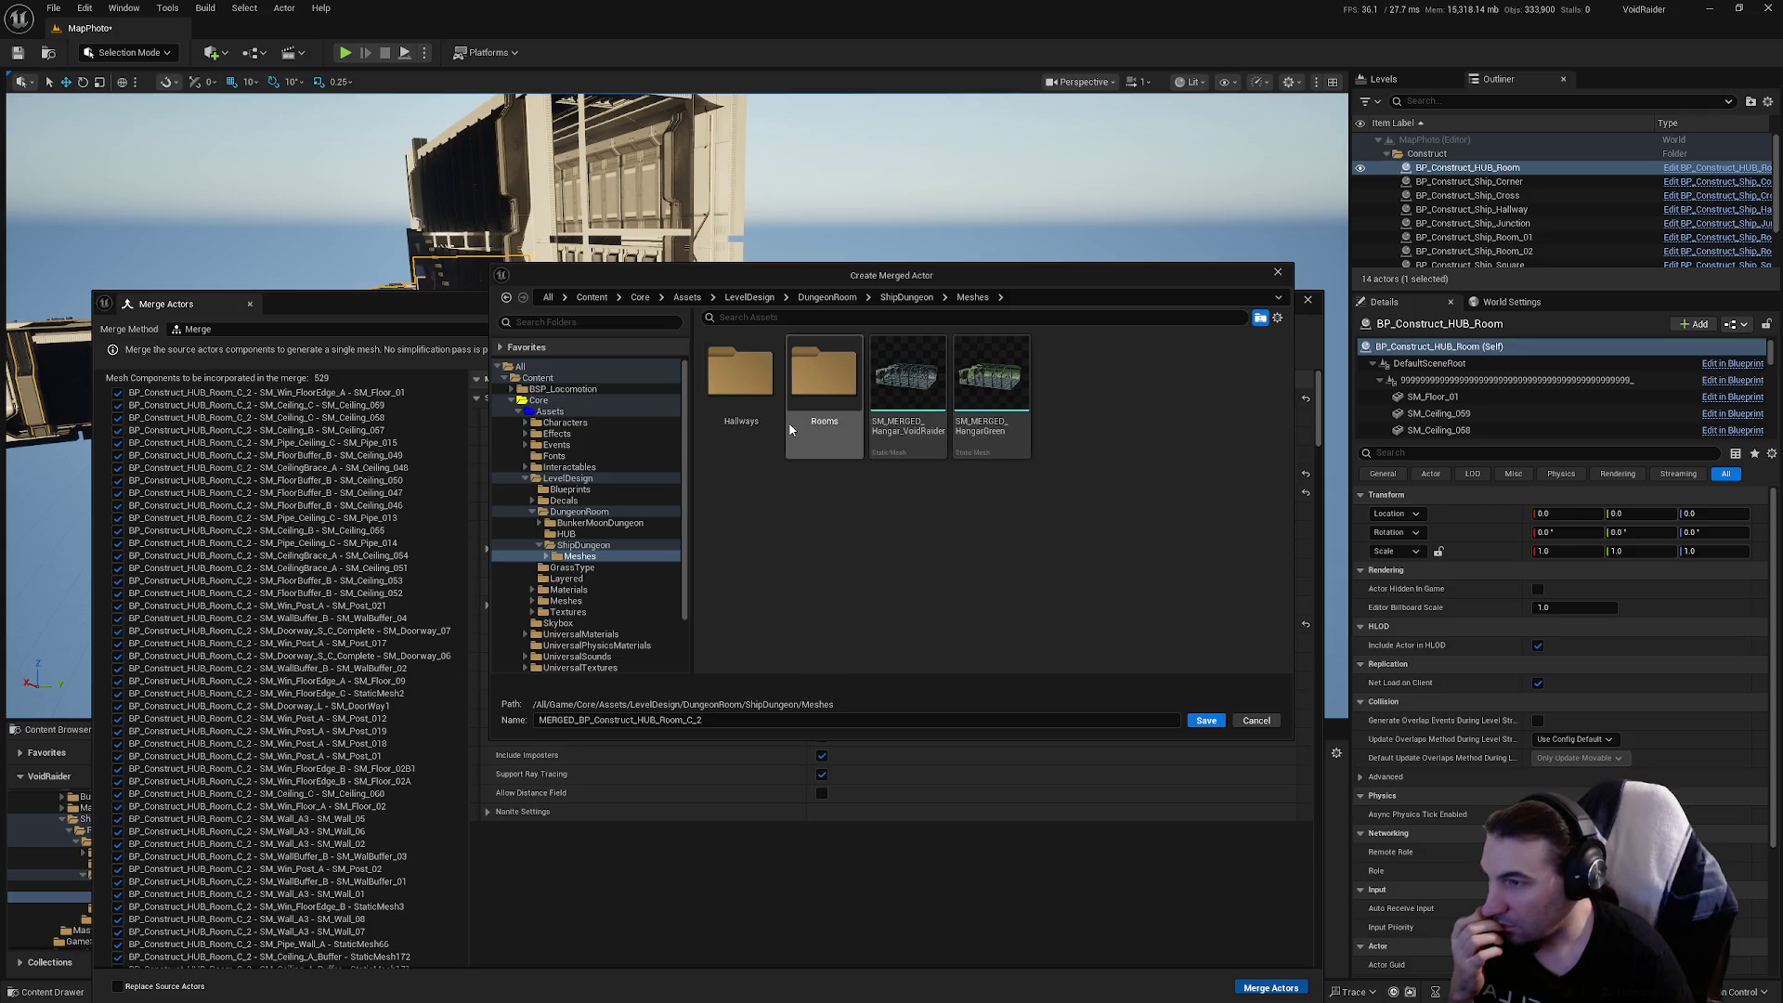
key("alt+Left")
key("alt+Left")
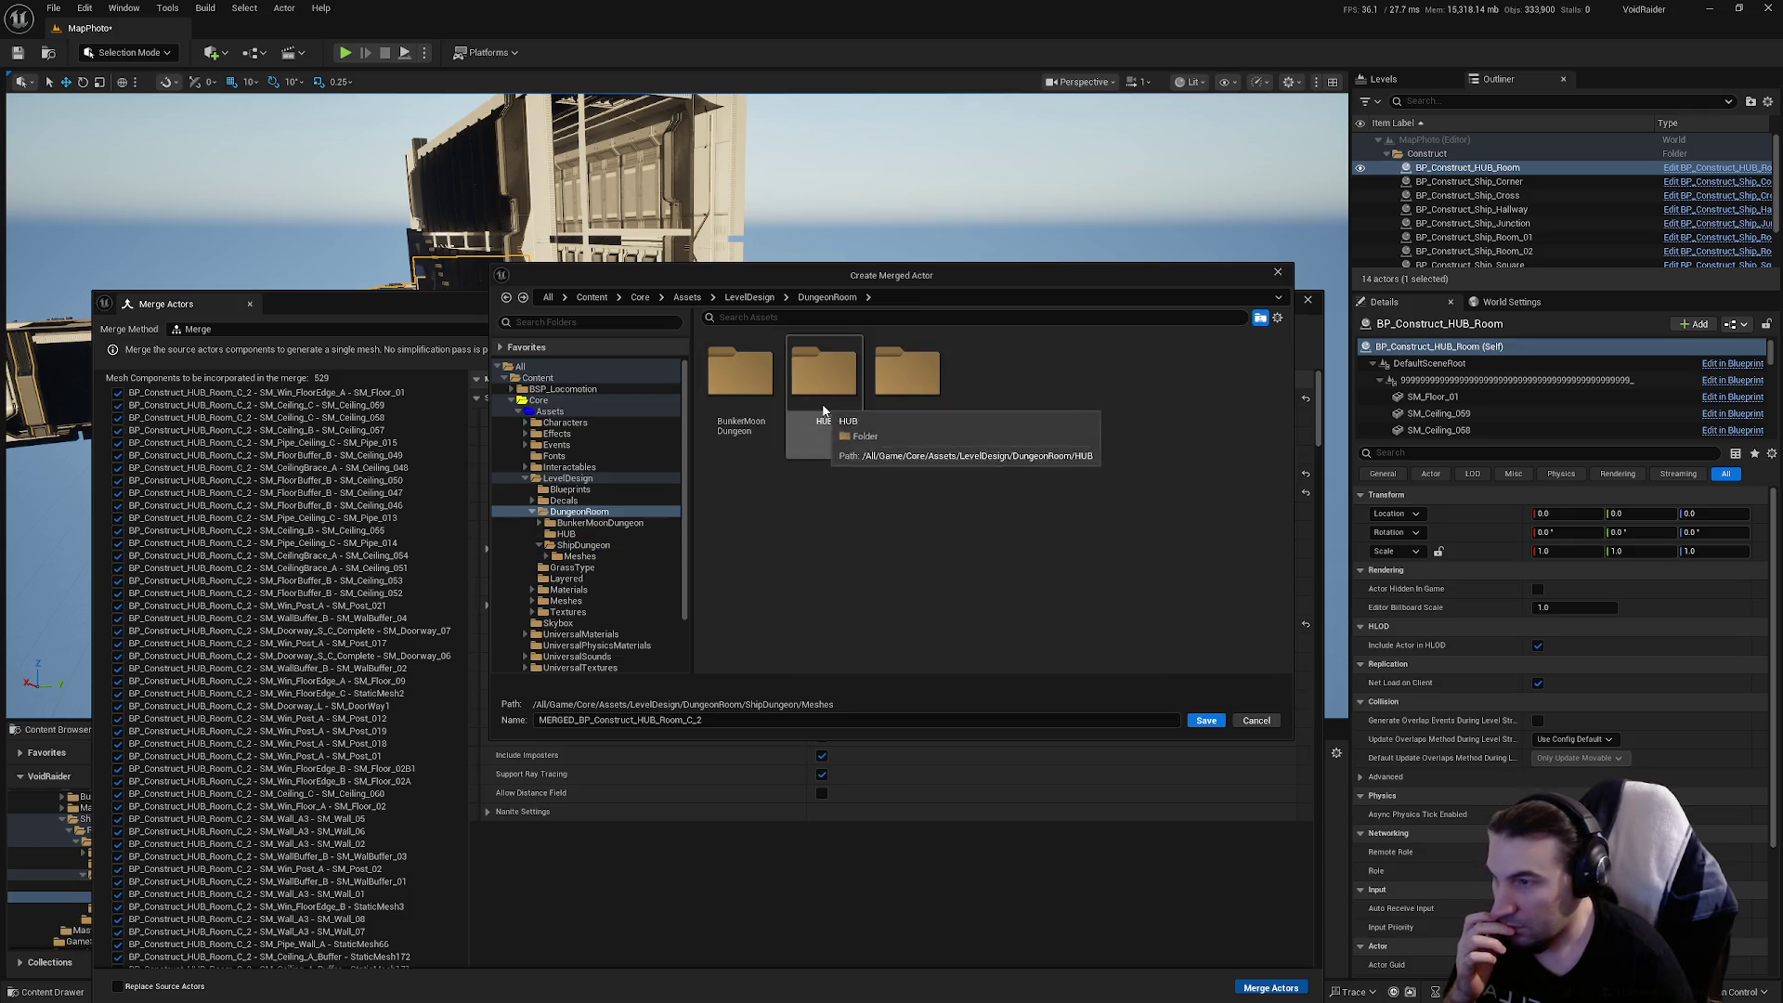
double_click(825, 399)
Name the merged mesh MERGED_HUB_Room and save it
left_click(773, 410)
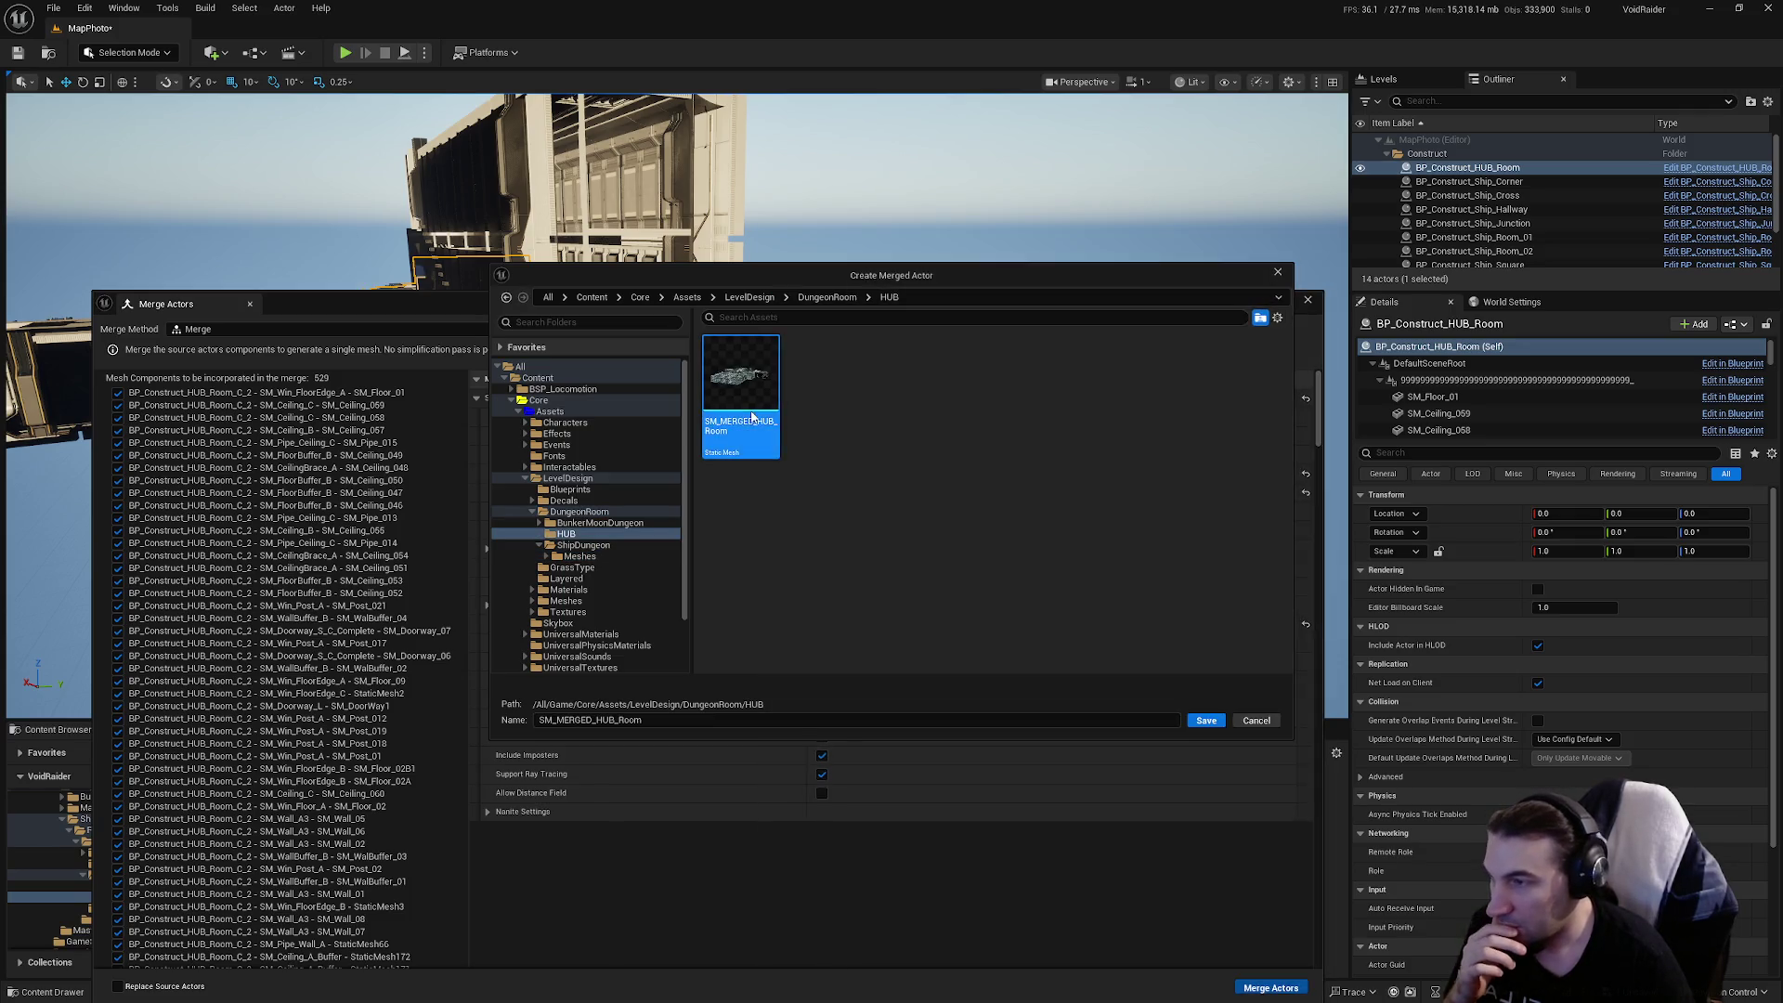
left_click(555, 721)
key("BackSpace")
key("BackSpace")
key("BackSpace")
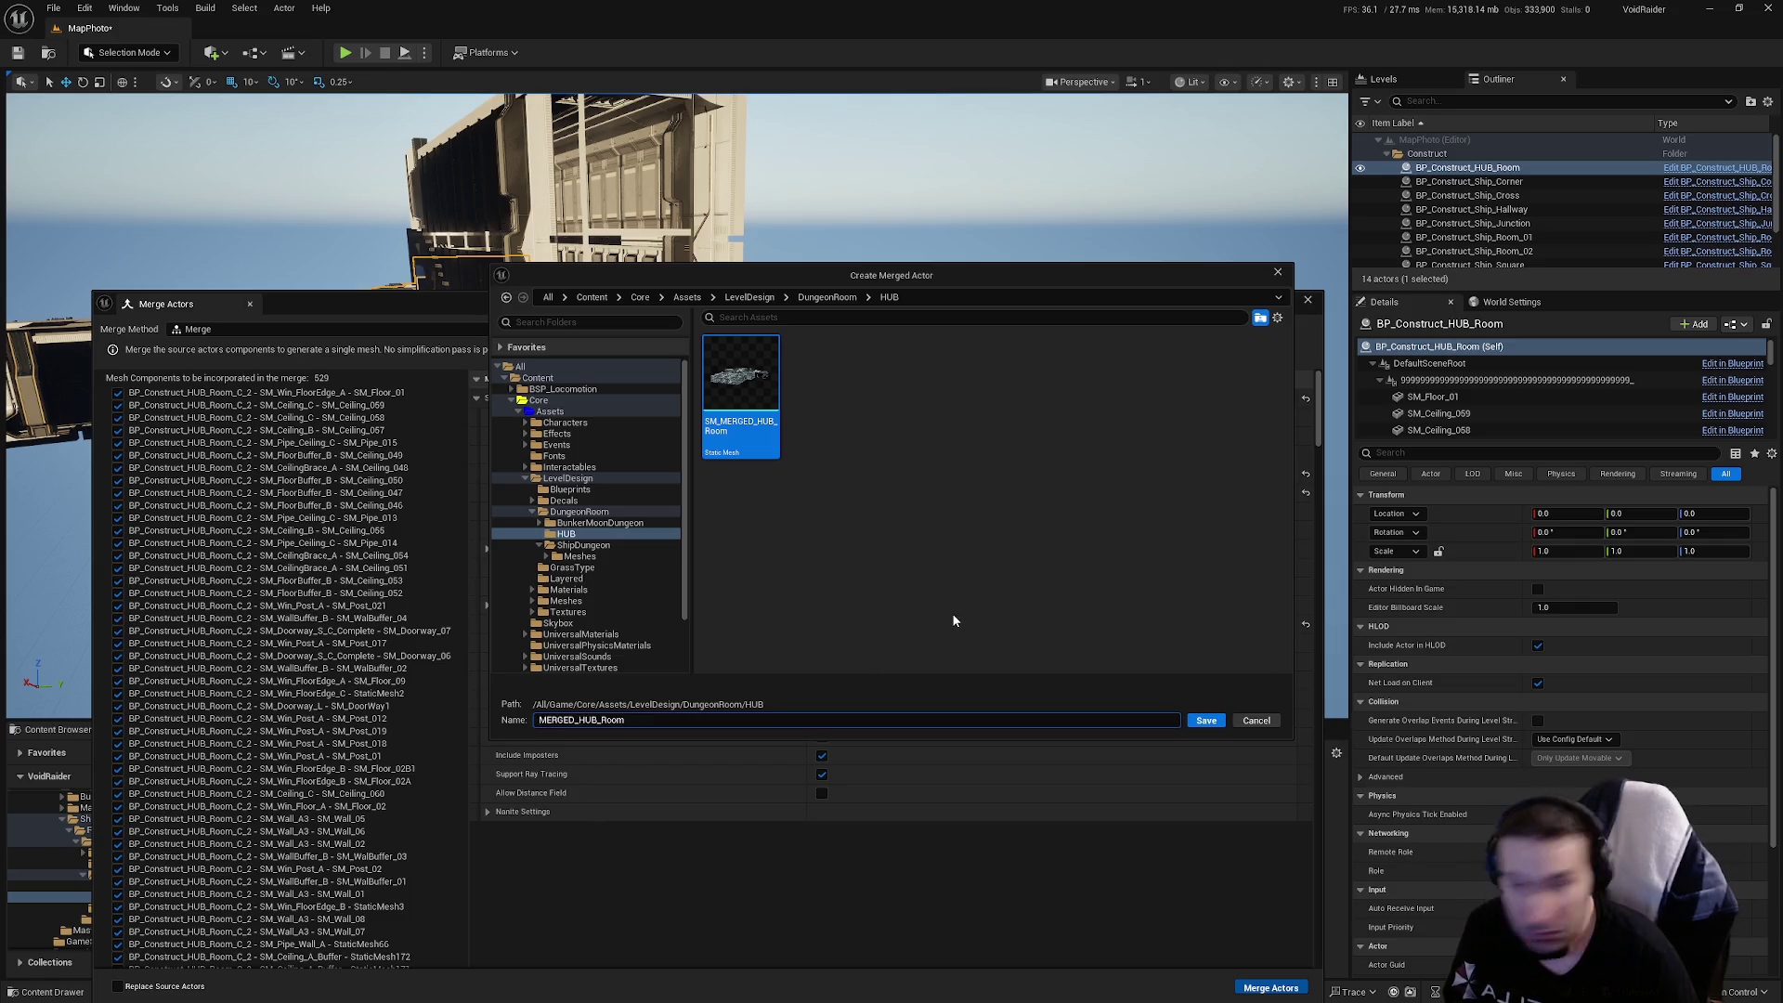
left_click(958, 612)
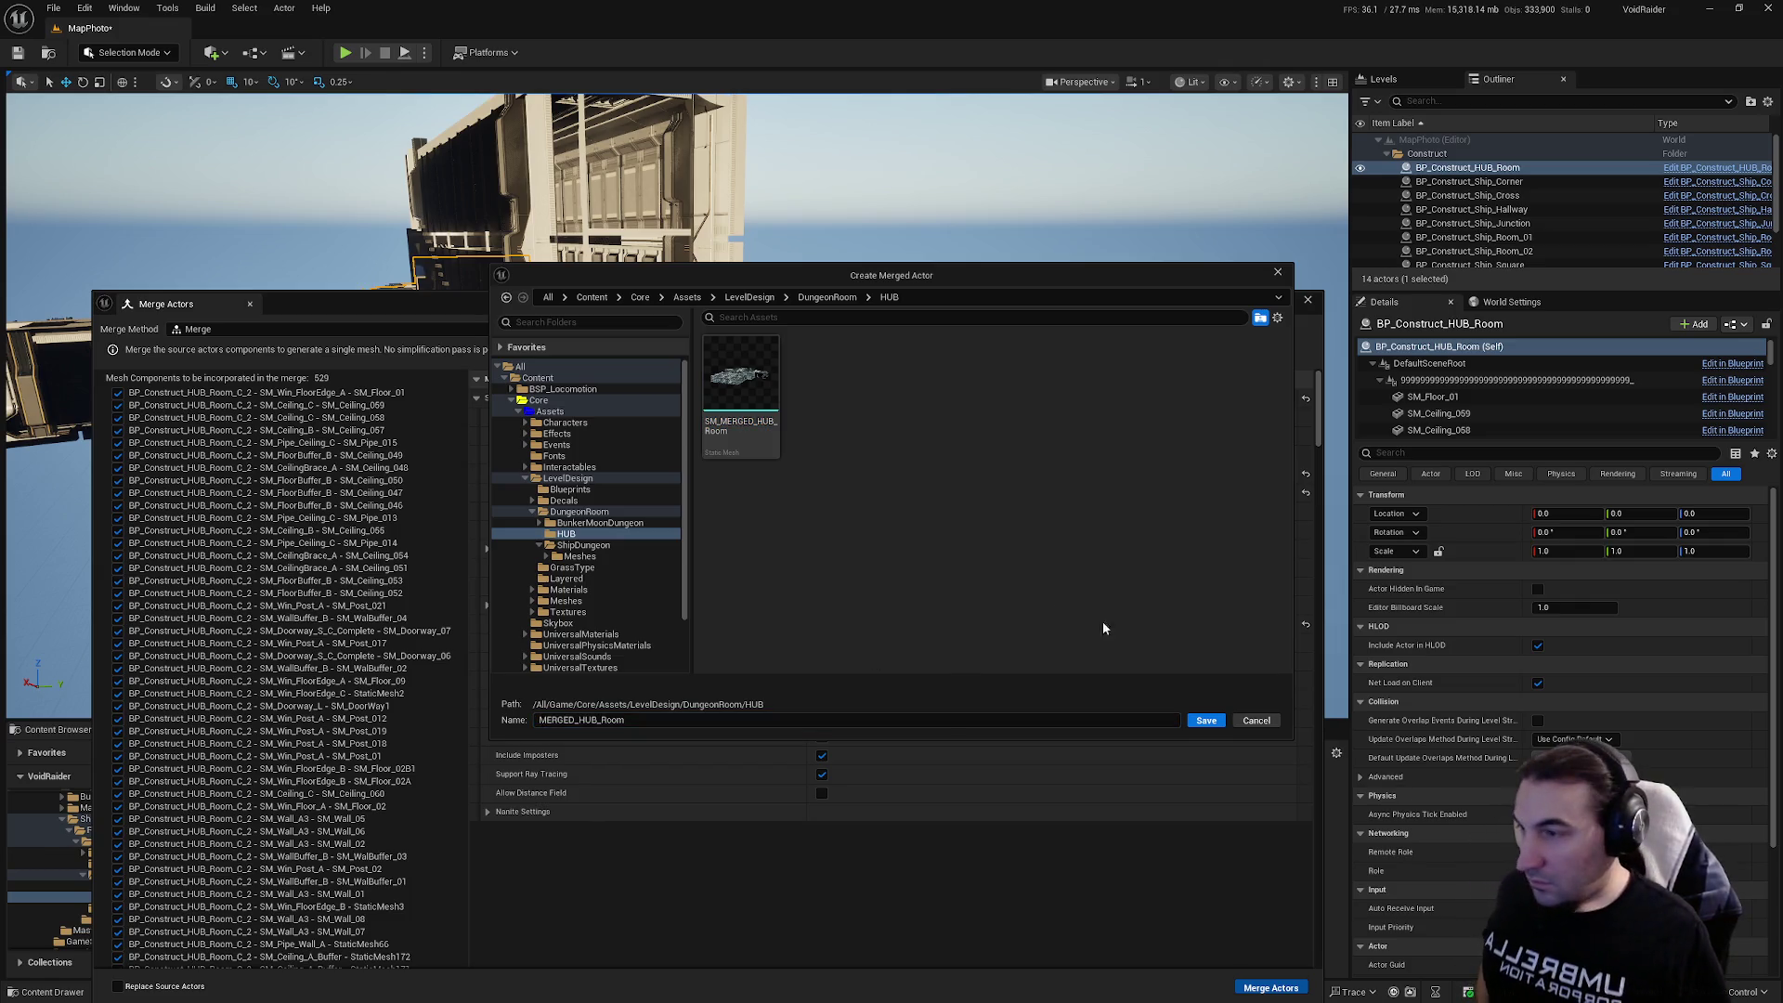
left_click(1204, 720)
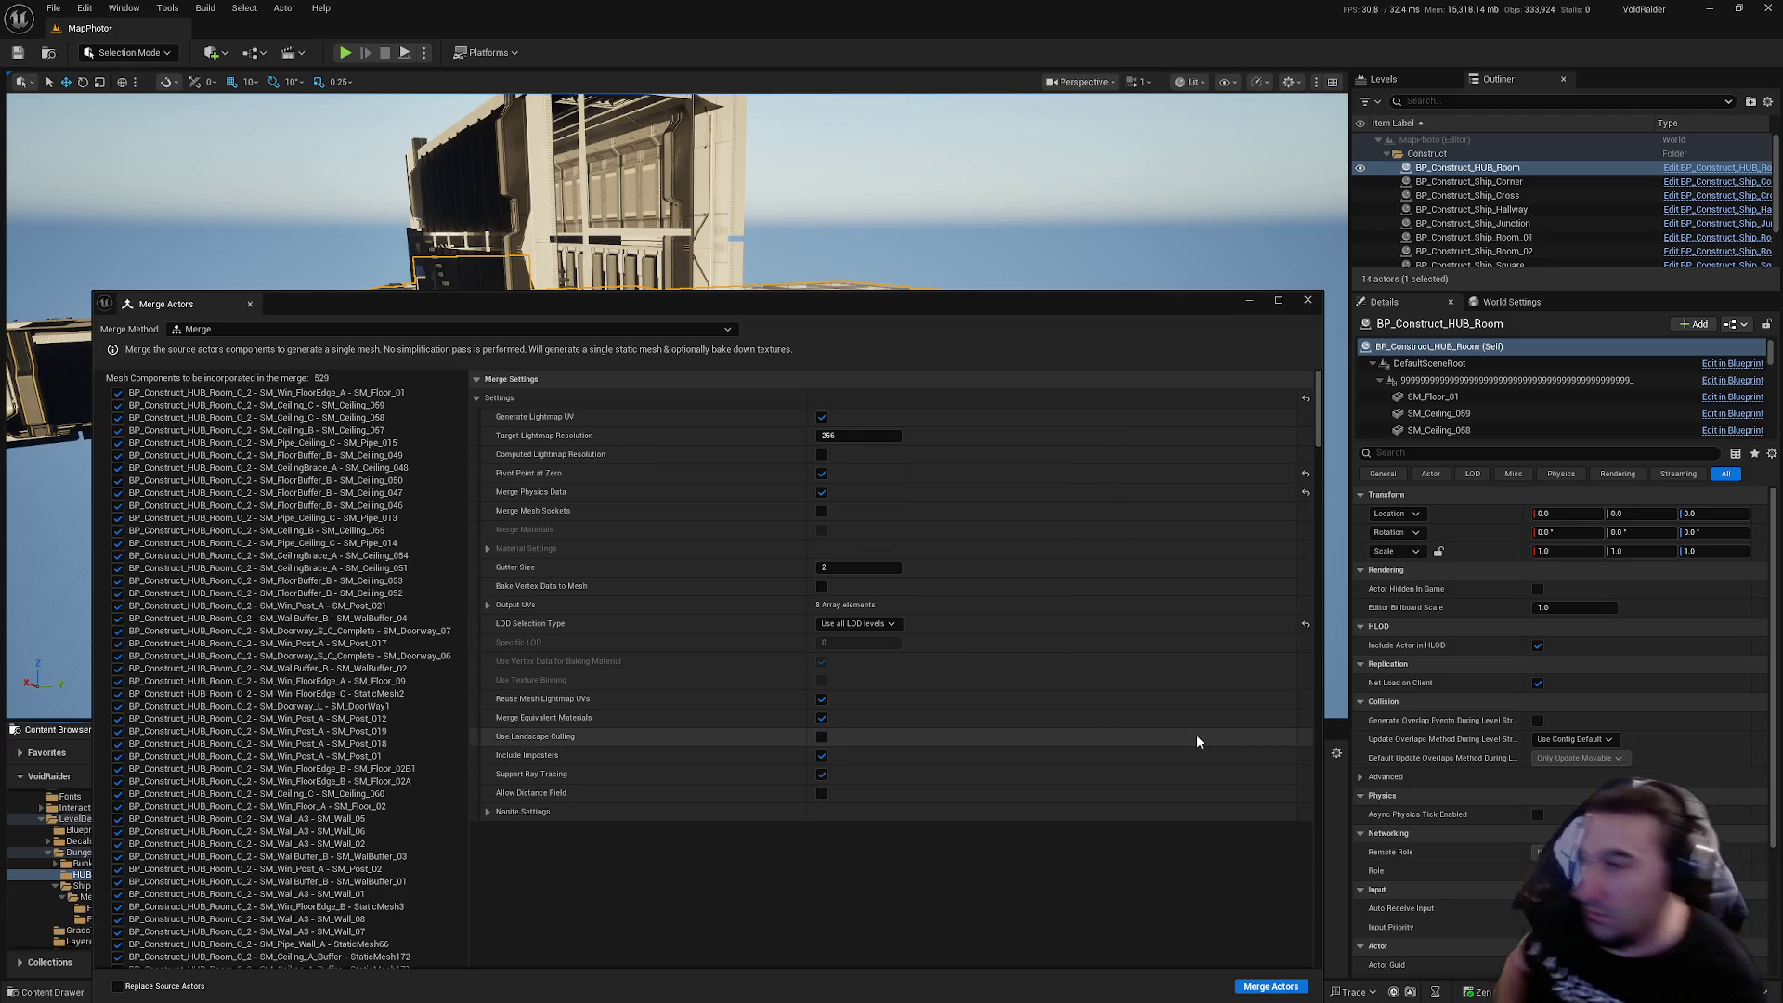
Close the Merge Actors window and save the MapPhoto map with Save Selected
left_click(1307, 302)
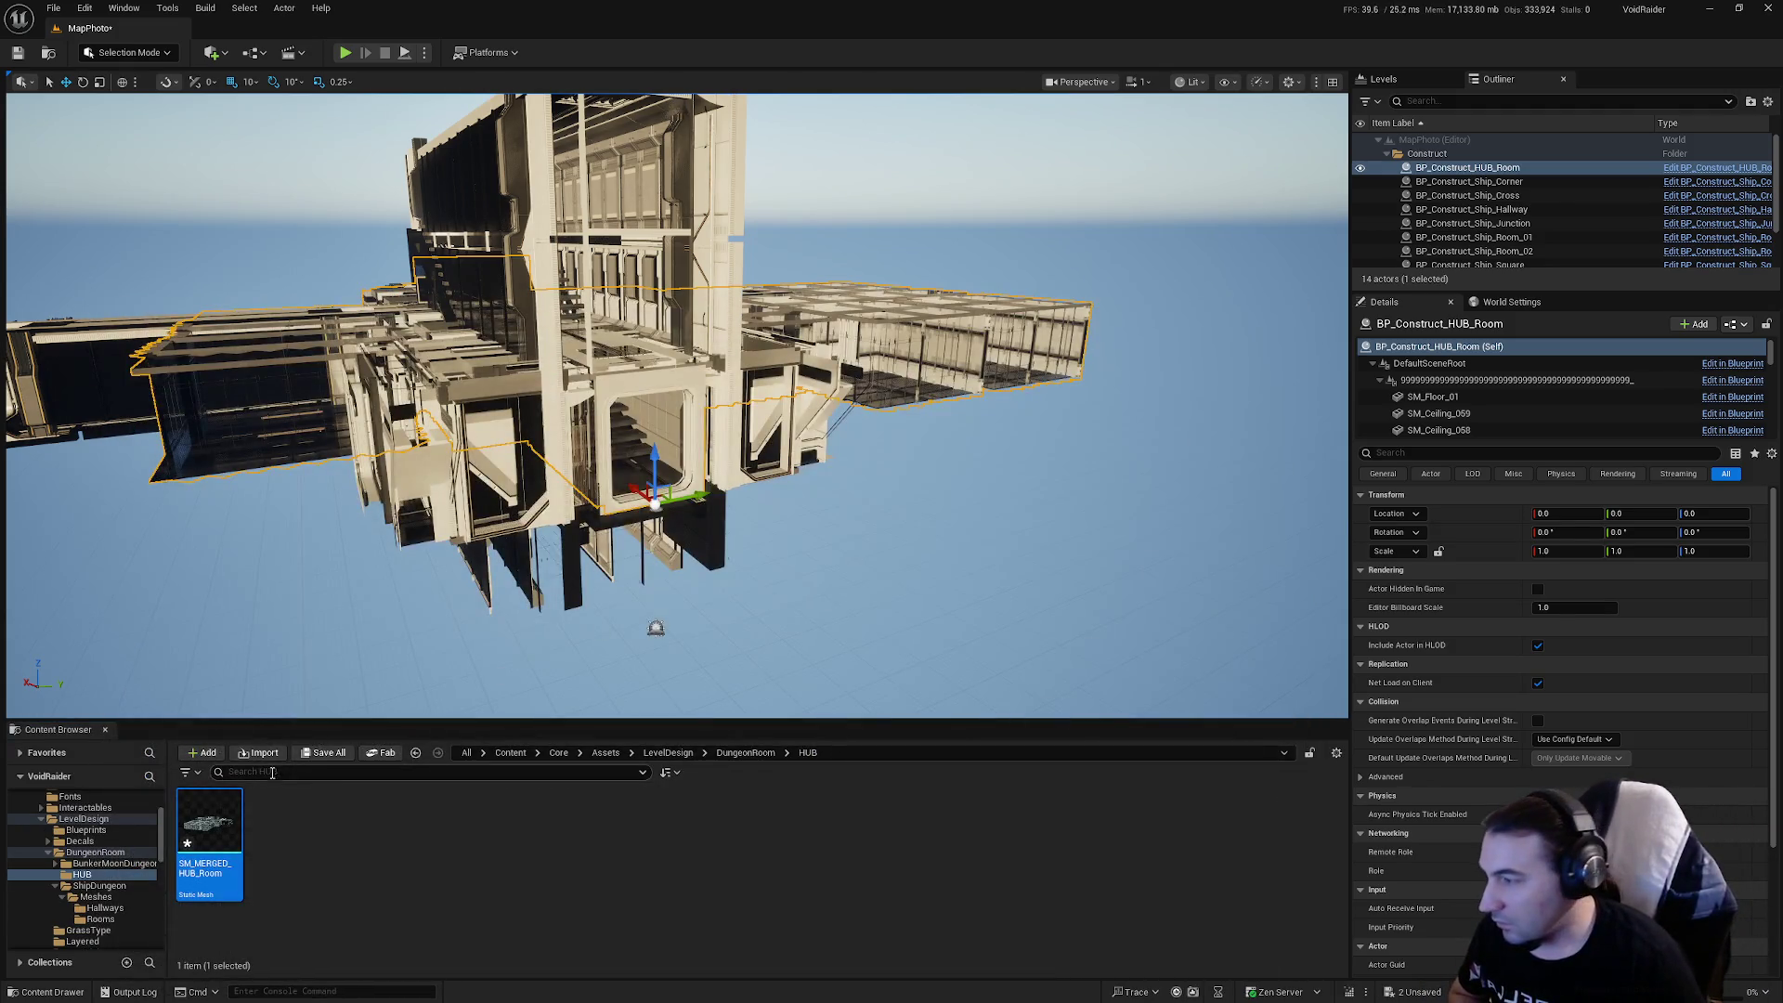
left_click(325, 753)
left_click(990, 667)
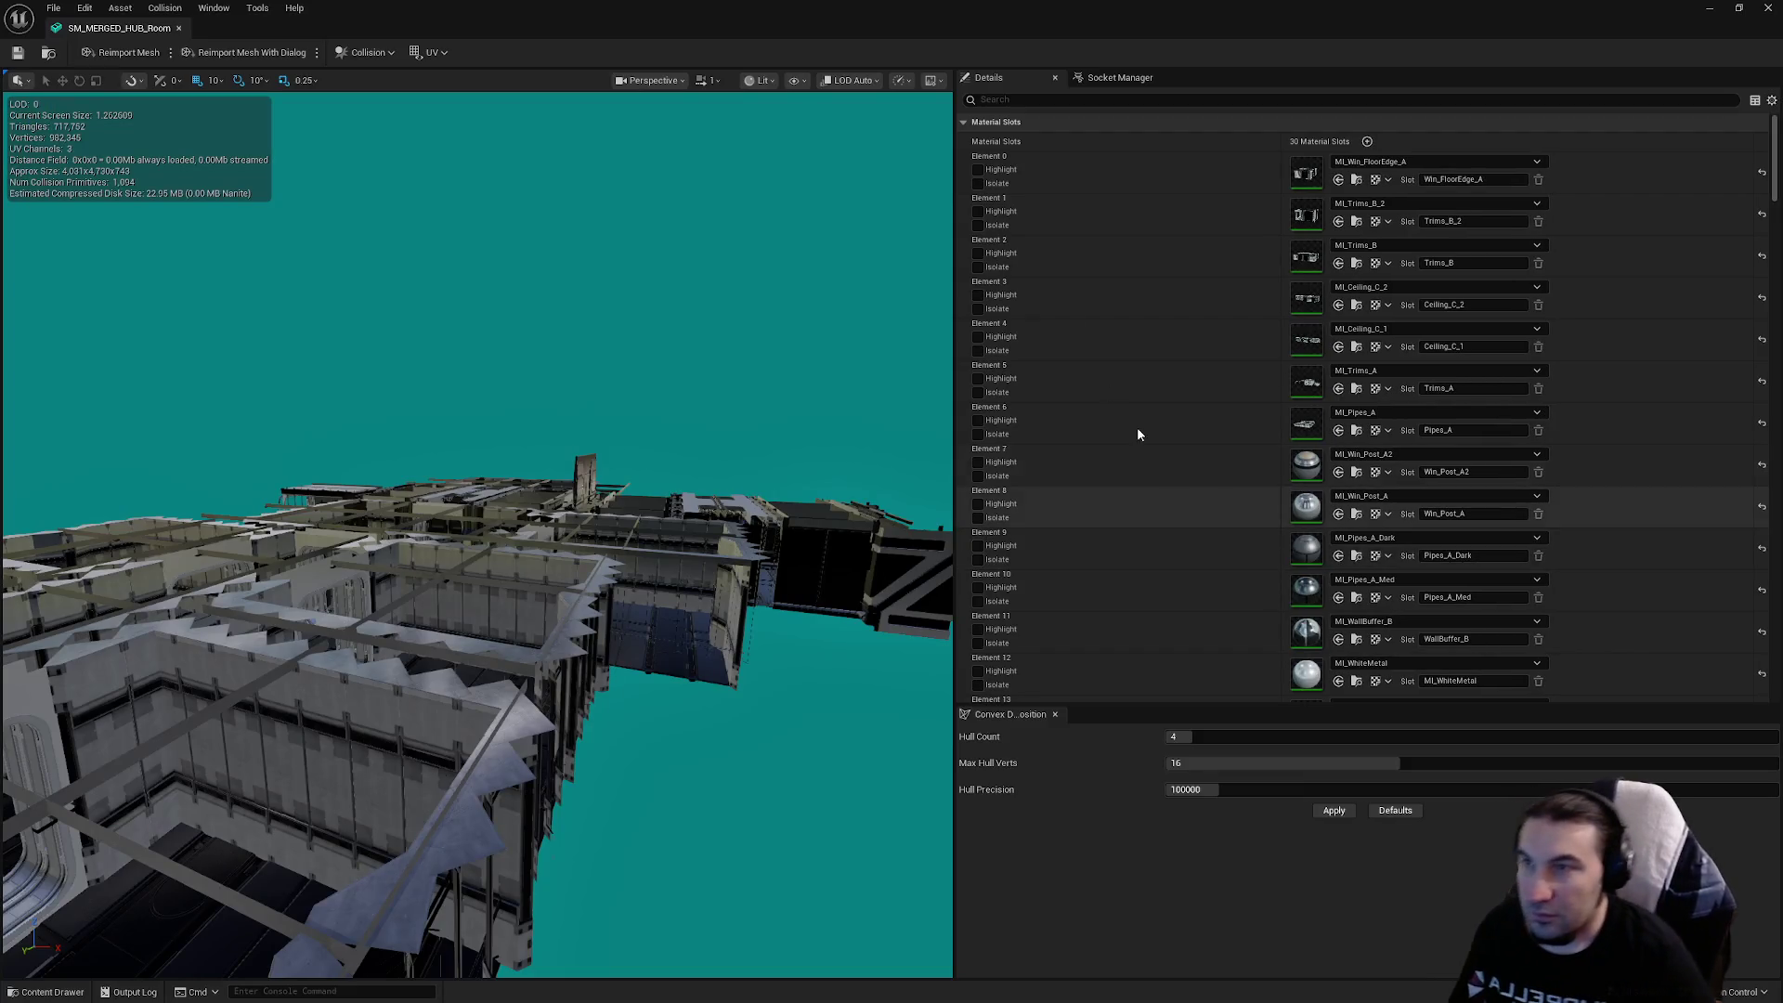
Uncheck Enable Collision on LOD 0 Section 7 and Section 15 of SM_MERGED_HUB_Room
left_click_drag(771, 362, 689, 422)
scroll(1211, 370, "down", 8)
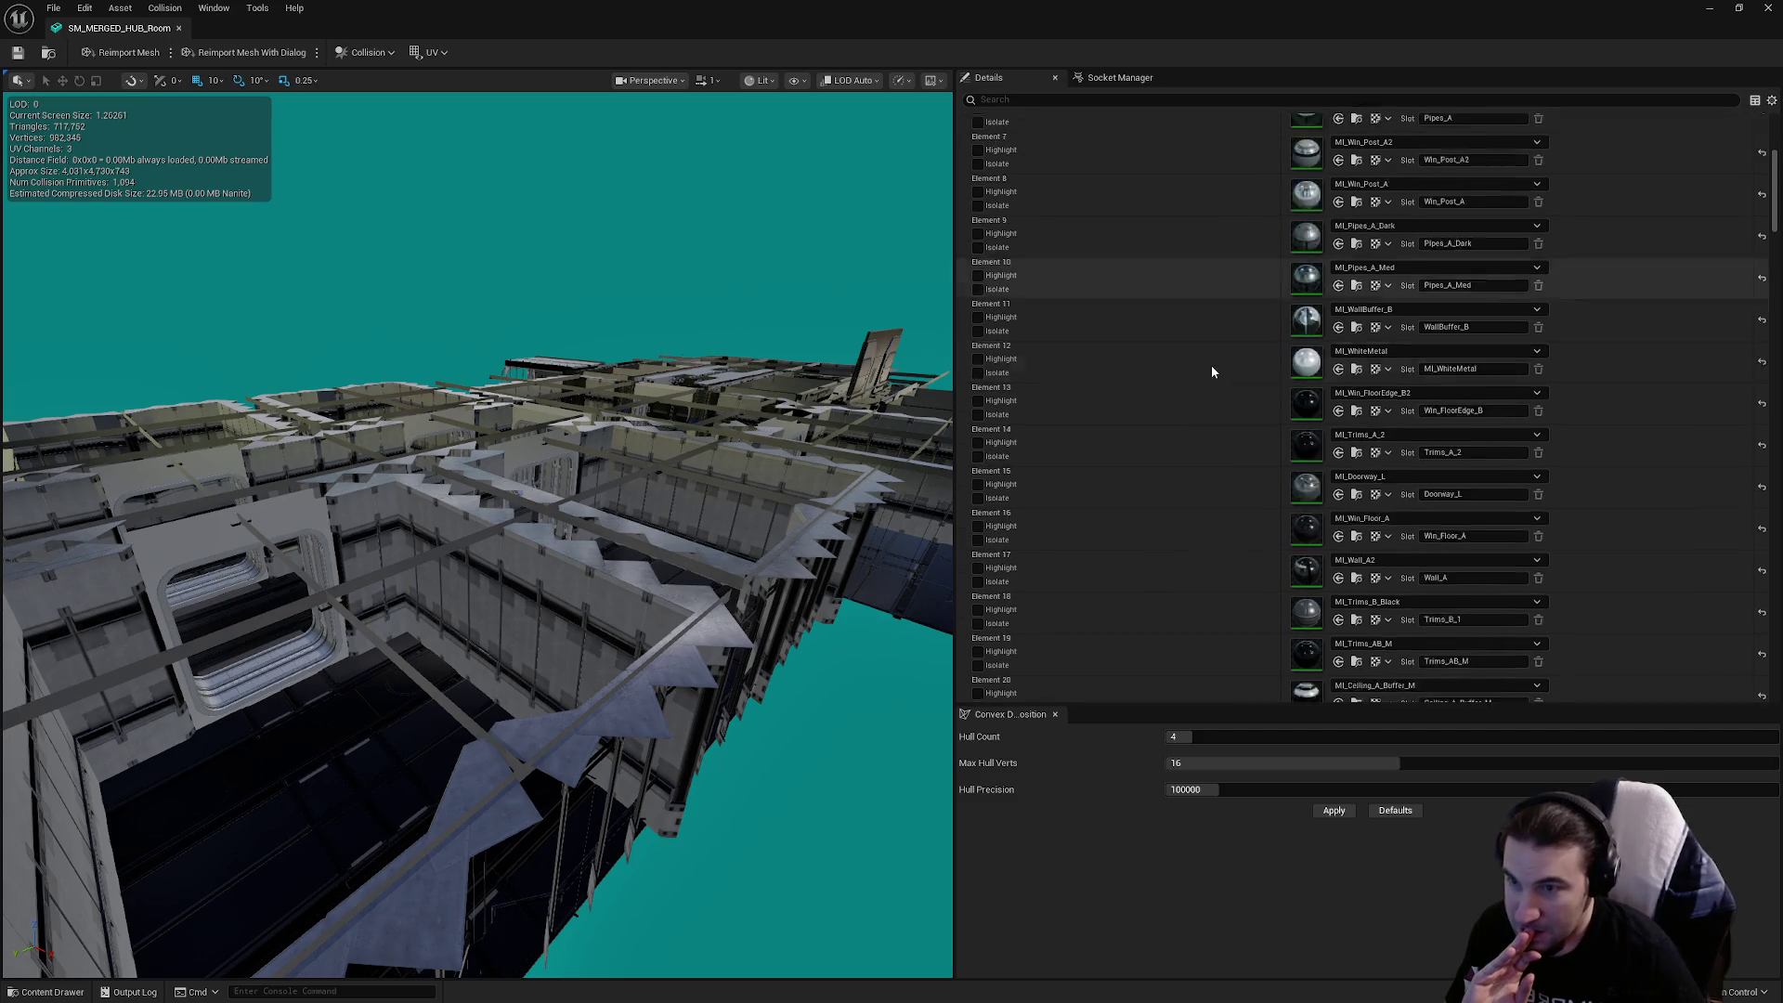
scroll(1213, 367, "down", 12)
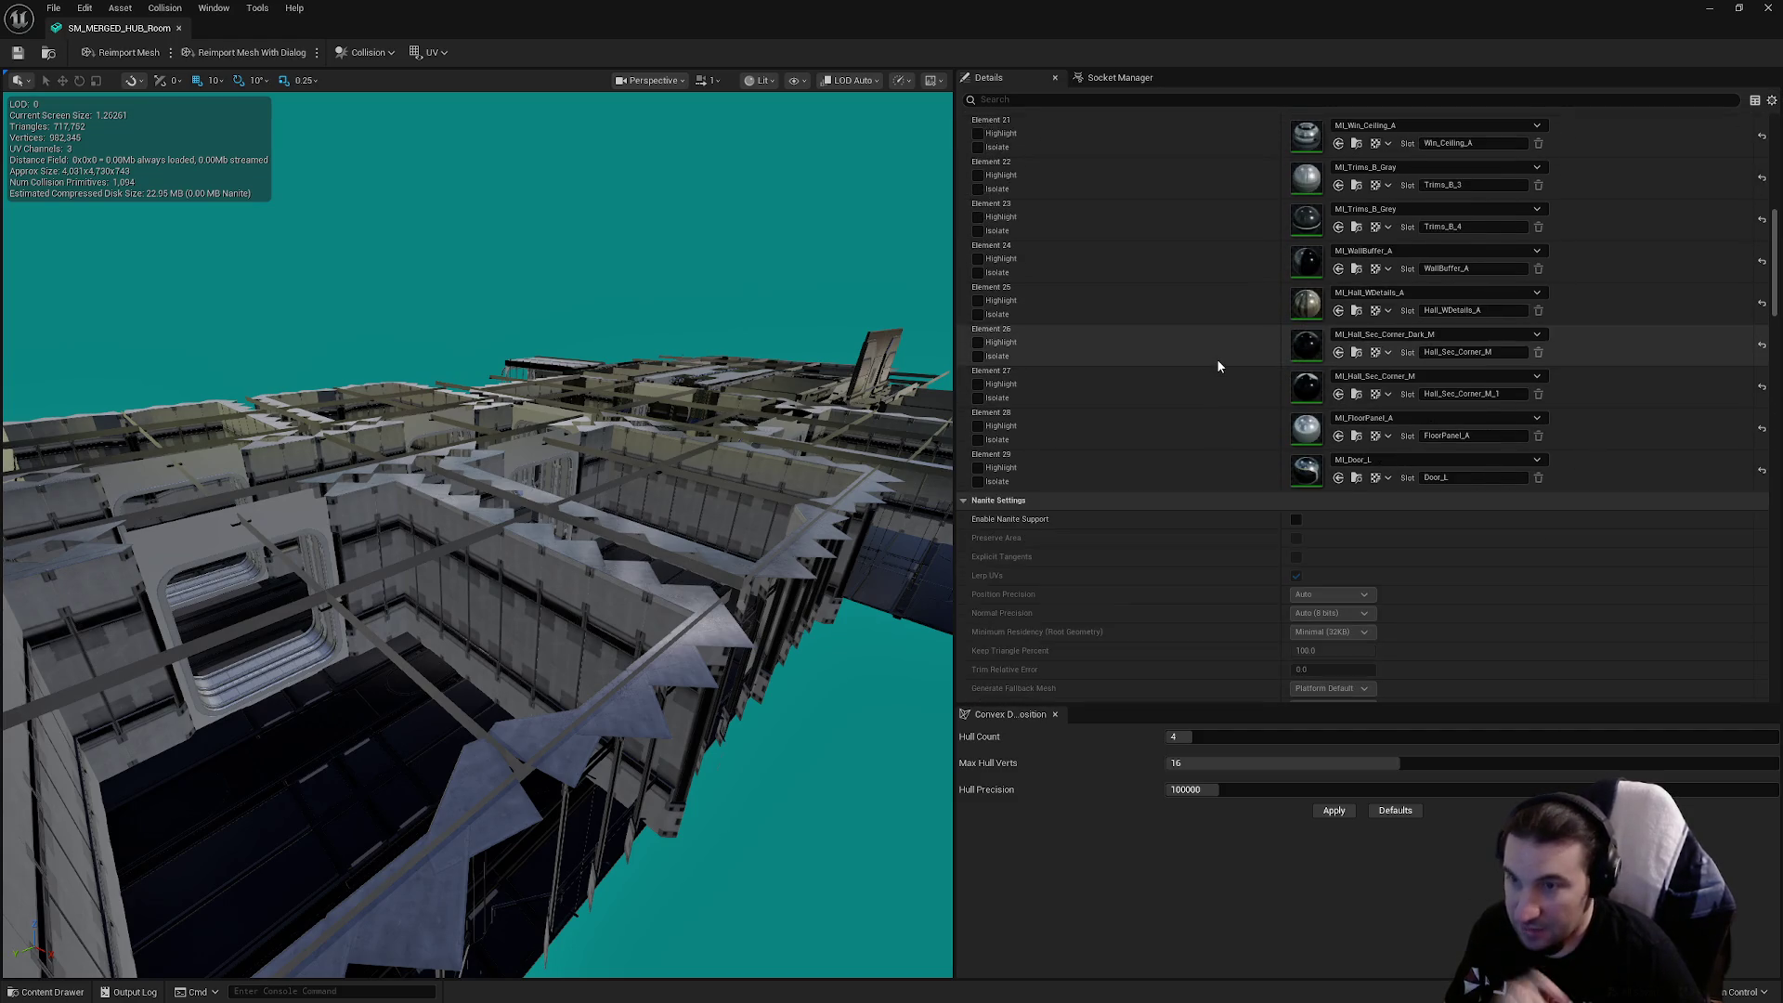
scroll(1330, 381, "down", 10)
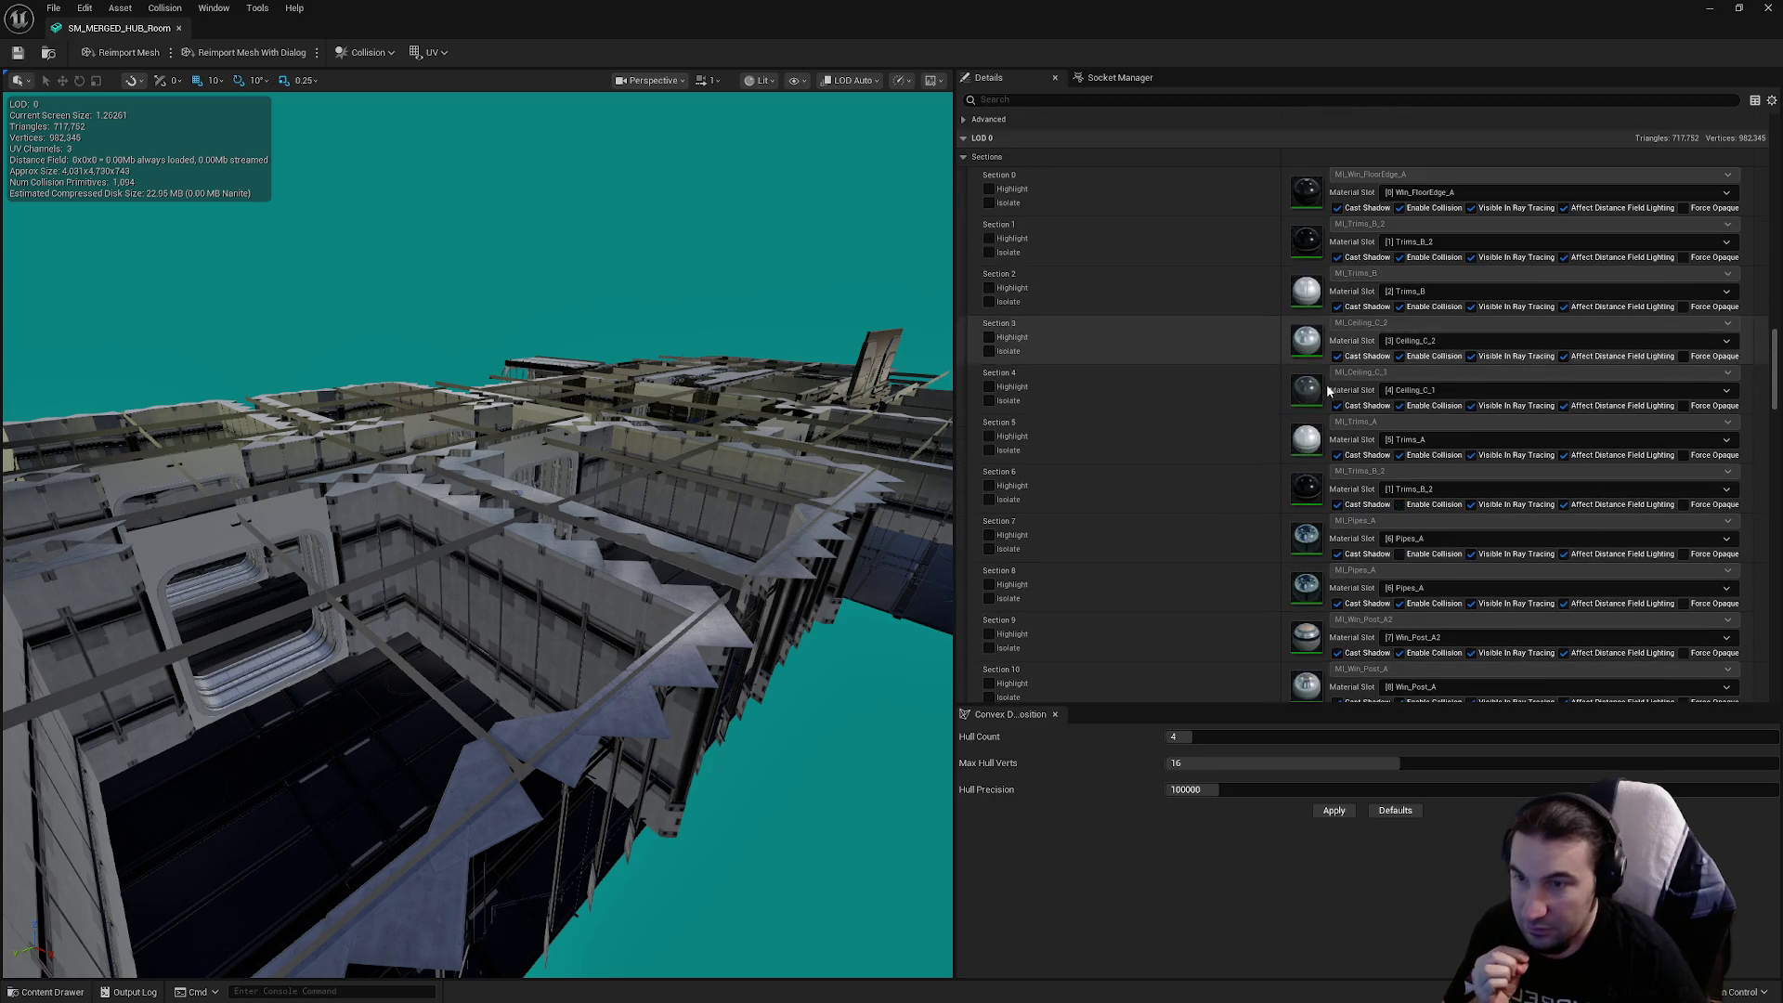
left_click(1398, 553)
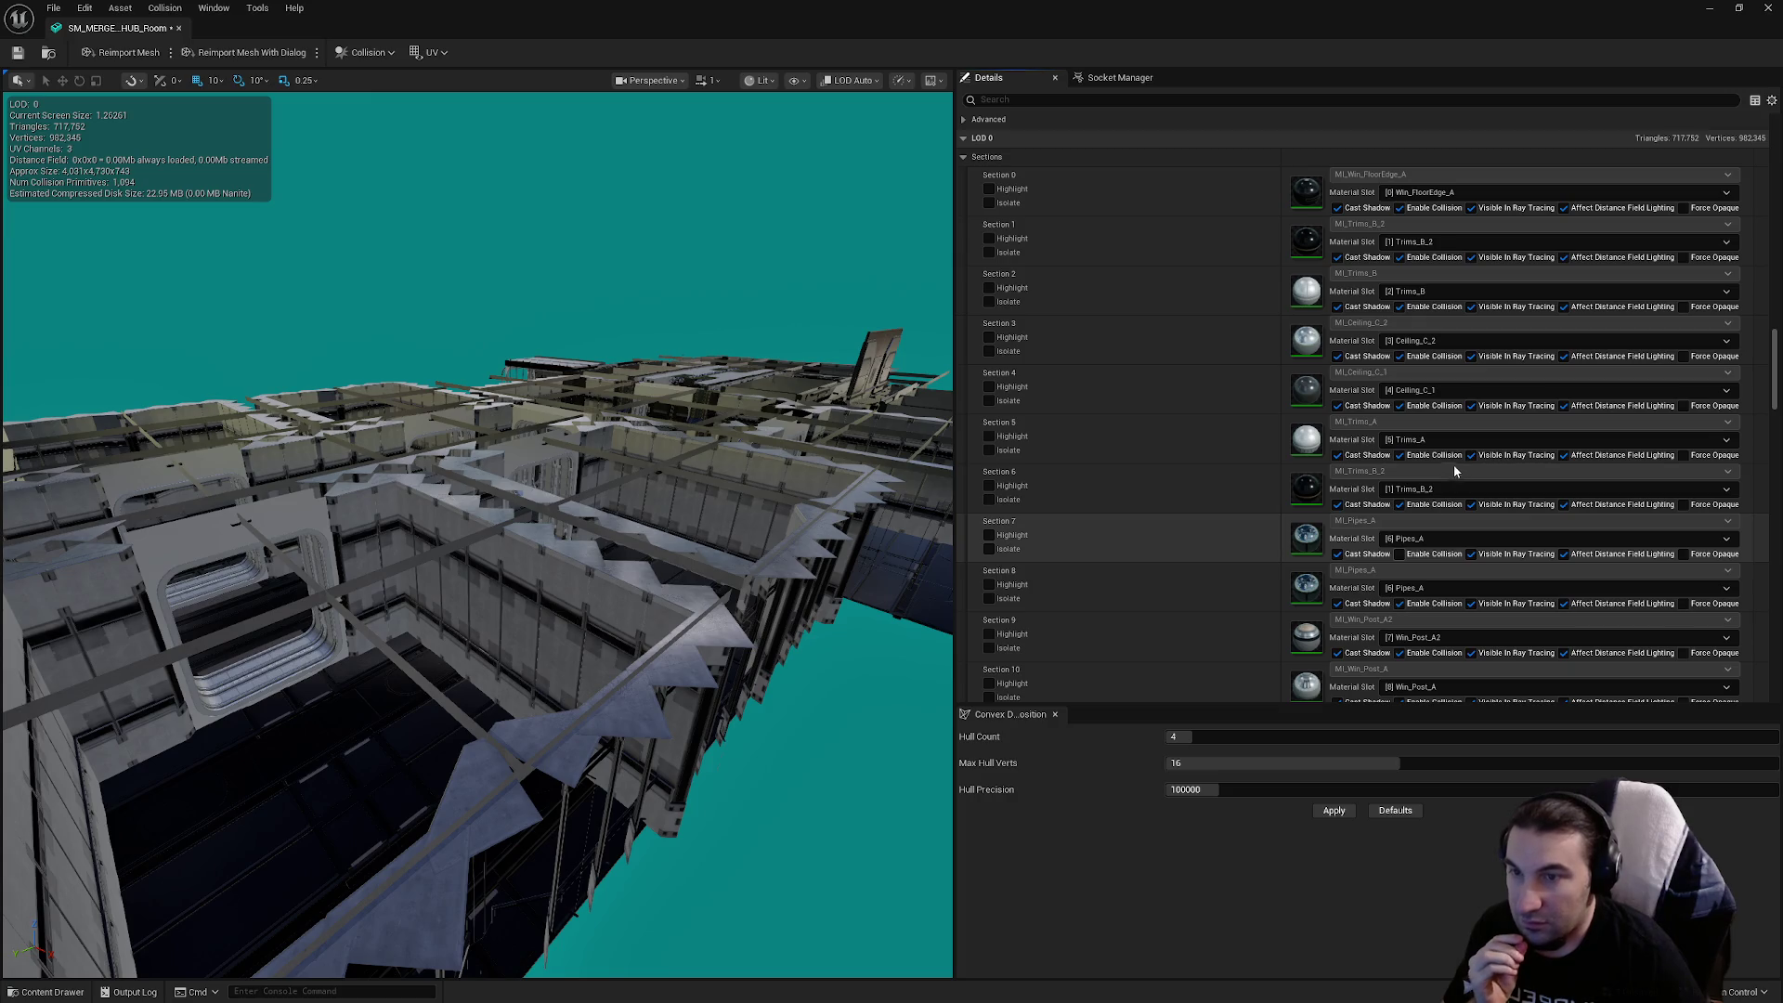
scroll(1441, 466, "down", 5)
scroll(1421, 476, "down", 1)
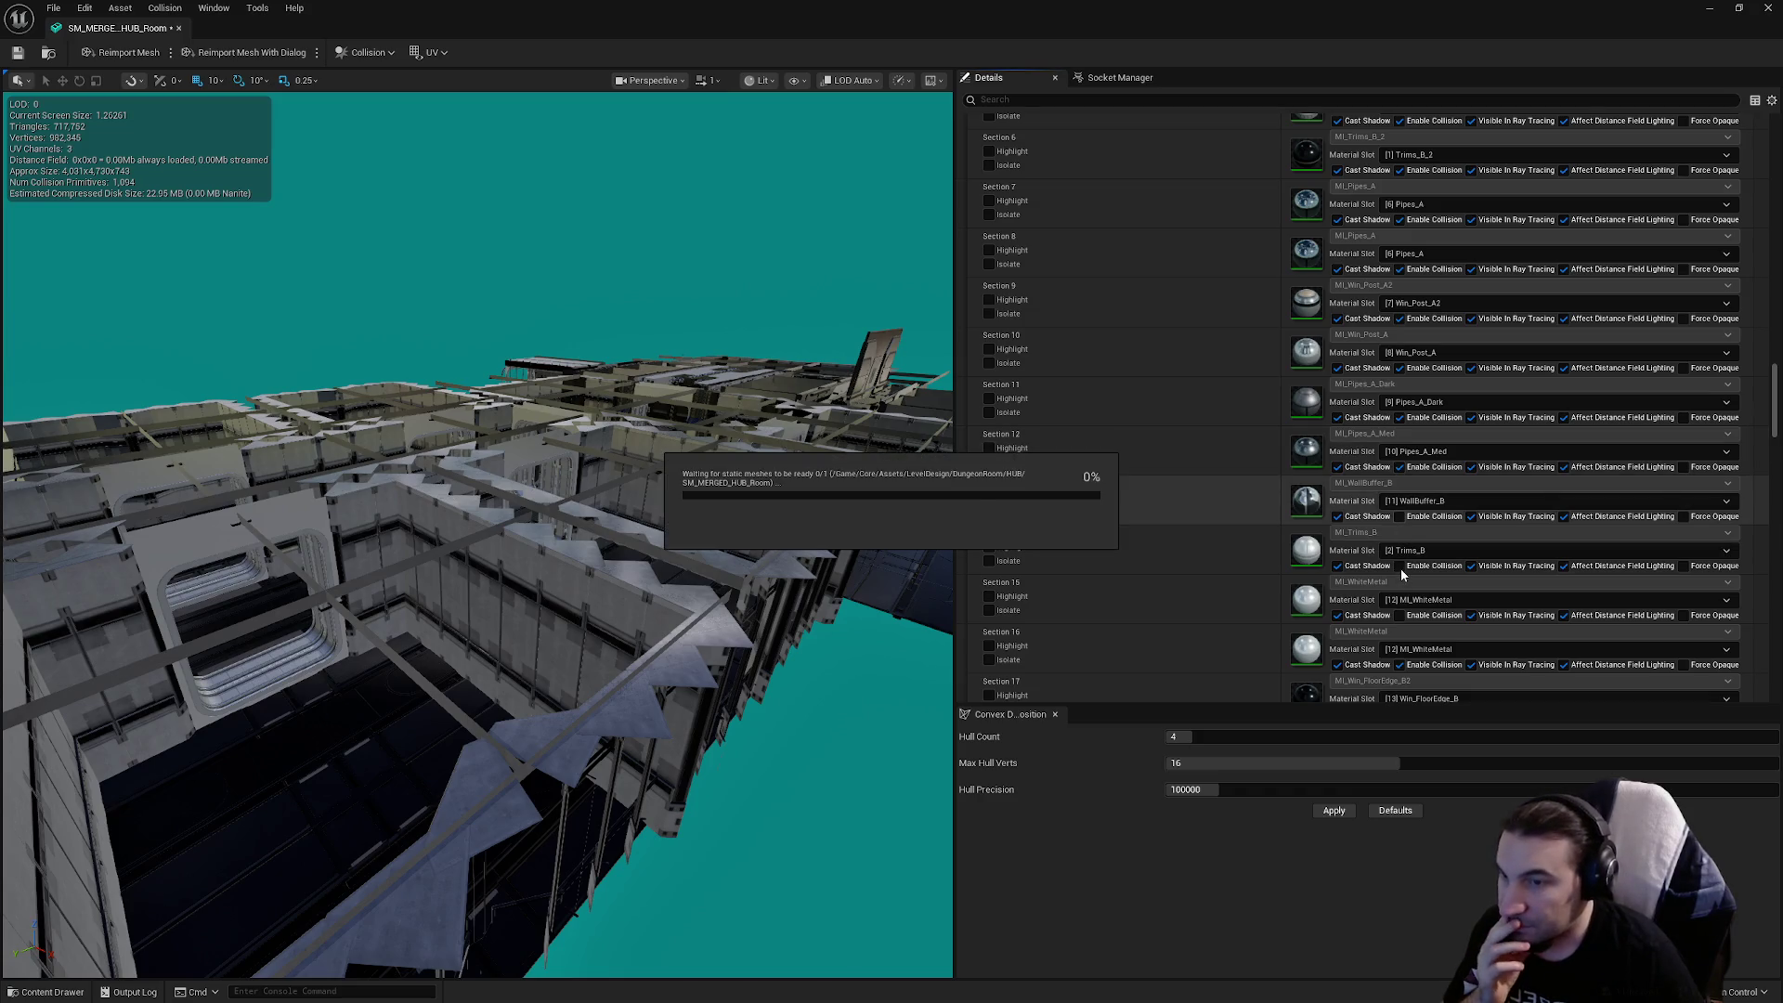
left_click(1400, 615)
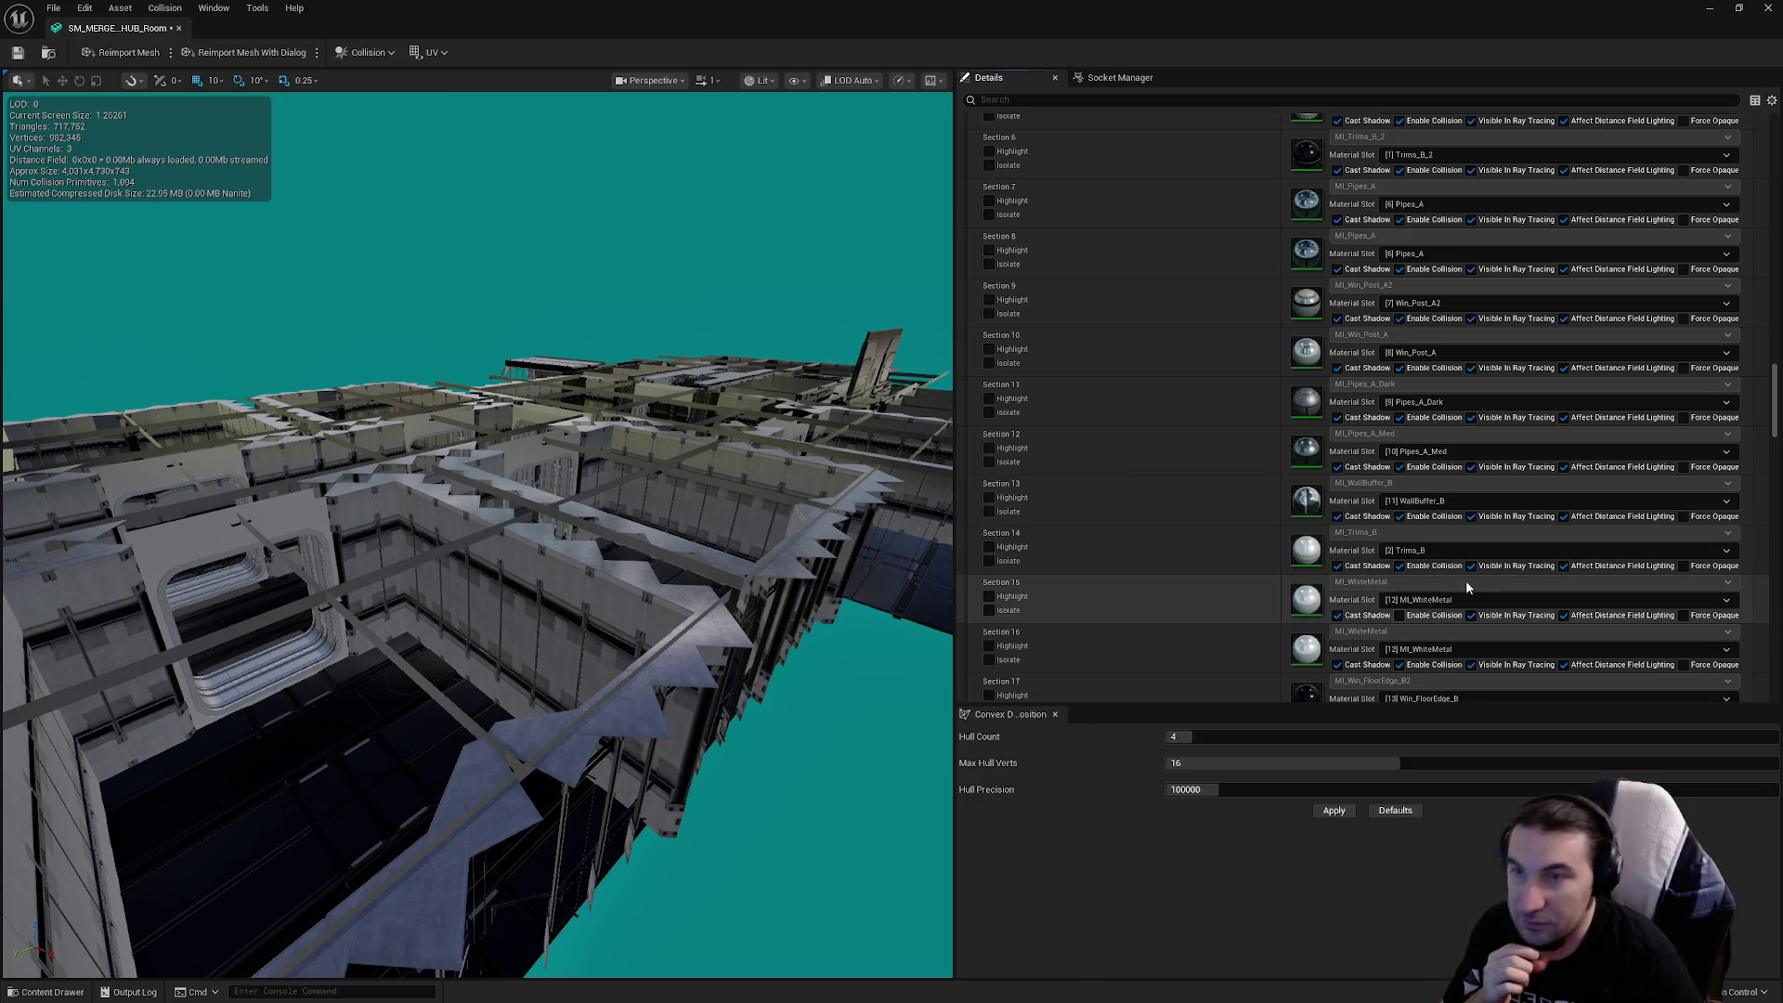
scroll(1446, 581, "down", 5)
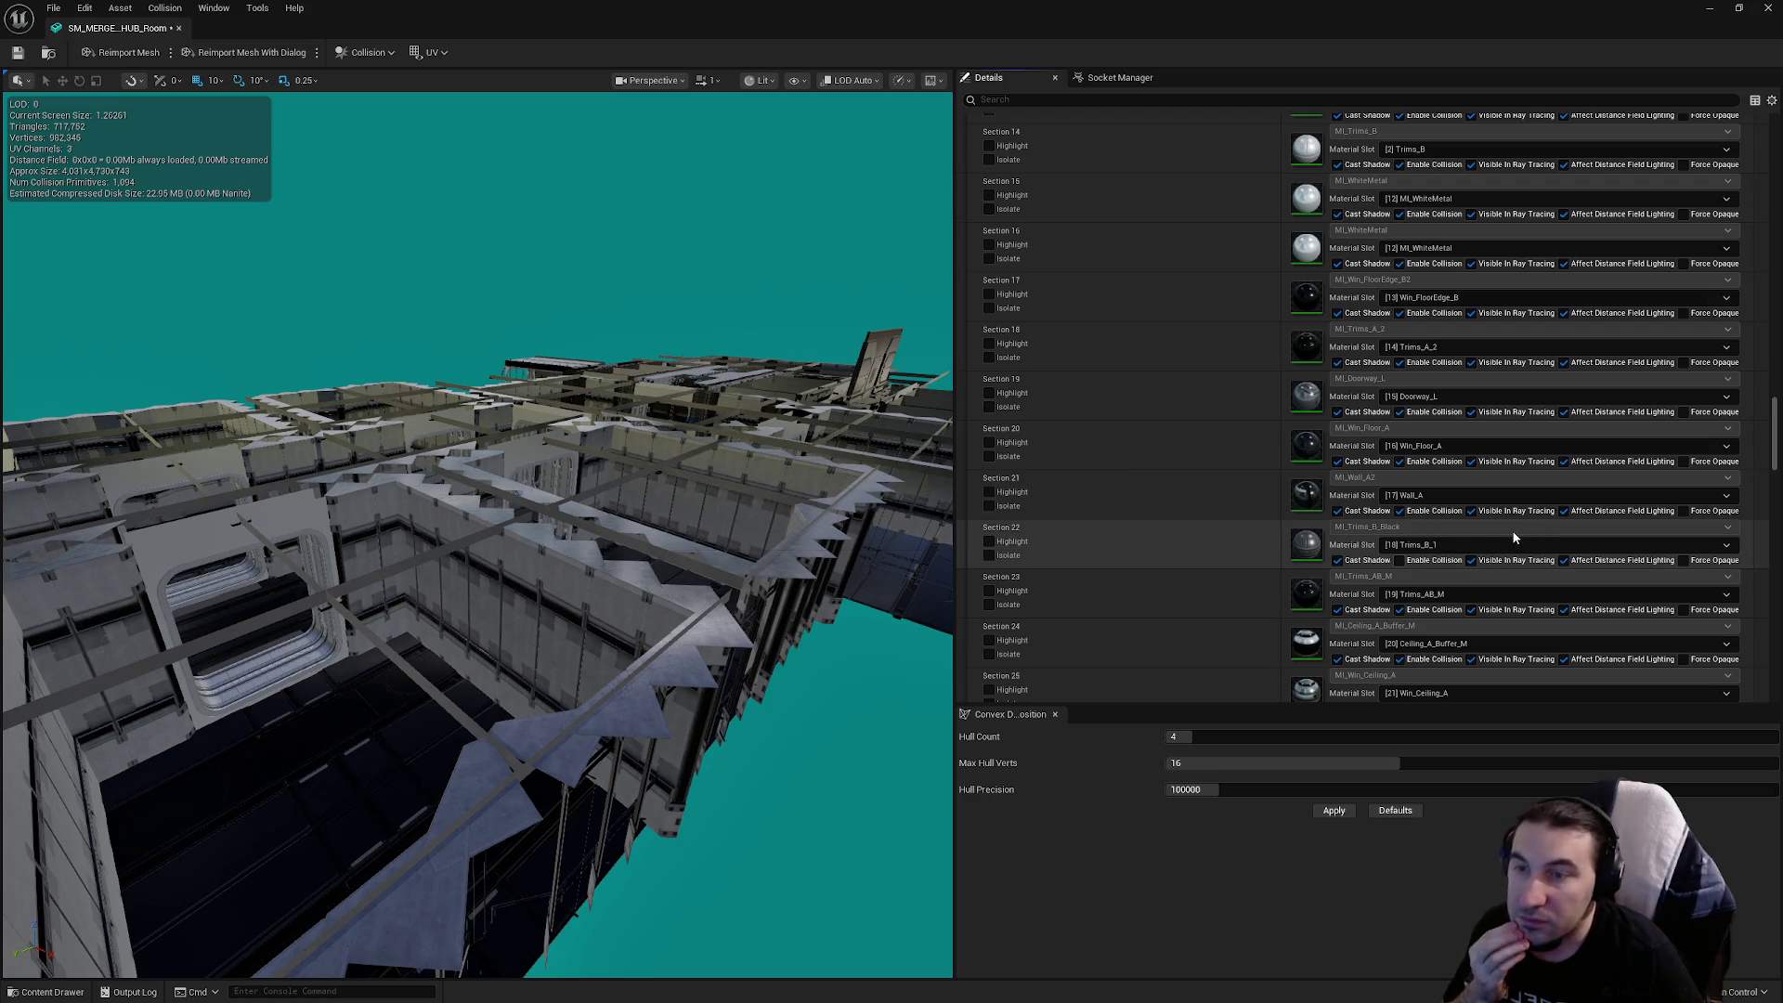
scroll(1518, 548, "down", 3)
scroll(1519, 548, "down", 5)
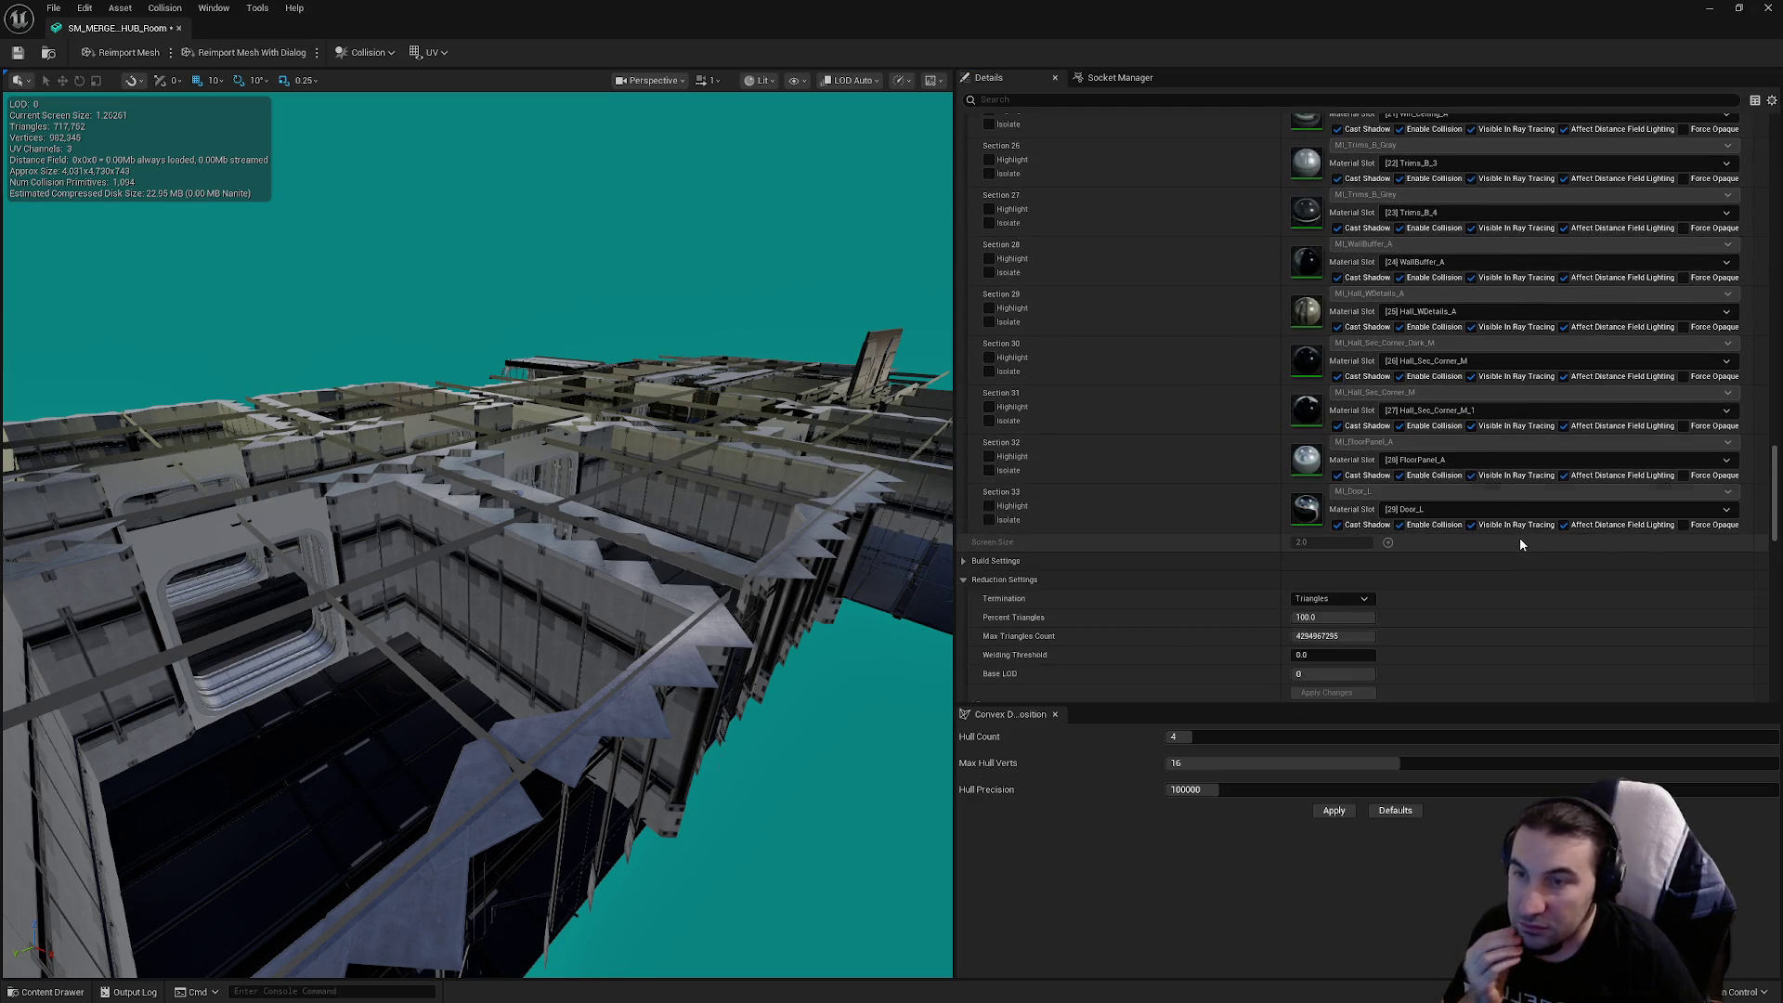
Set the LOD Group to LargeProp and confirm the change
left_click(1354, 532)
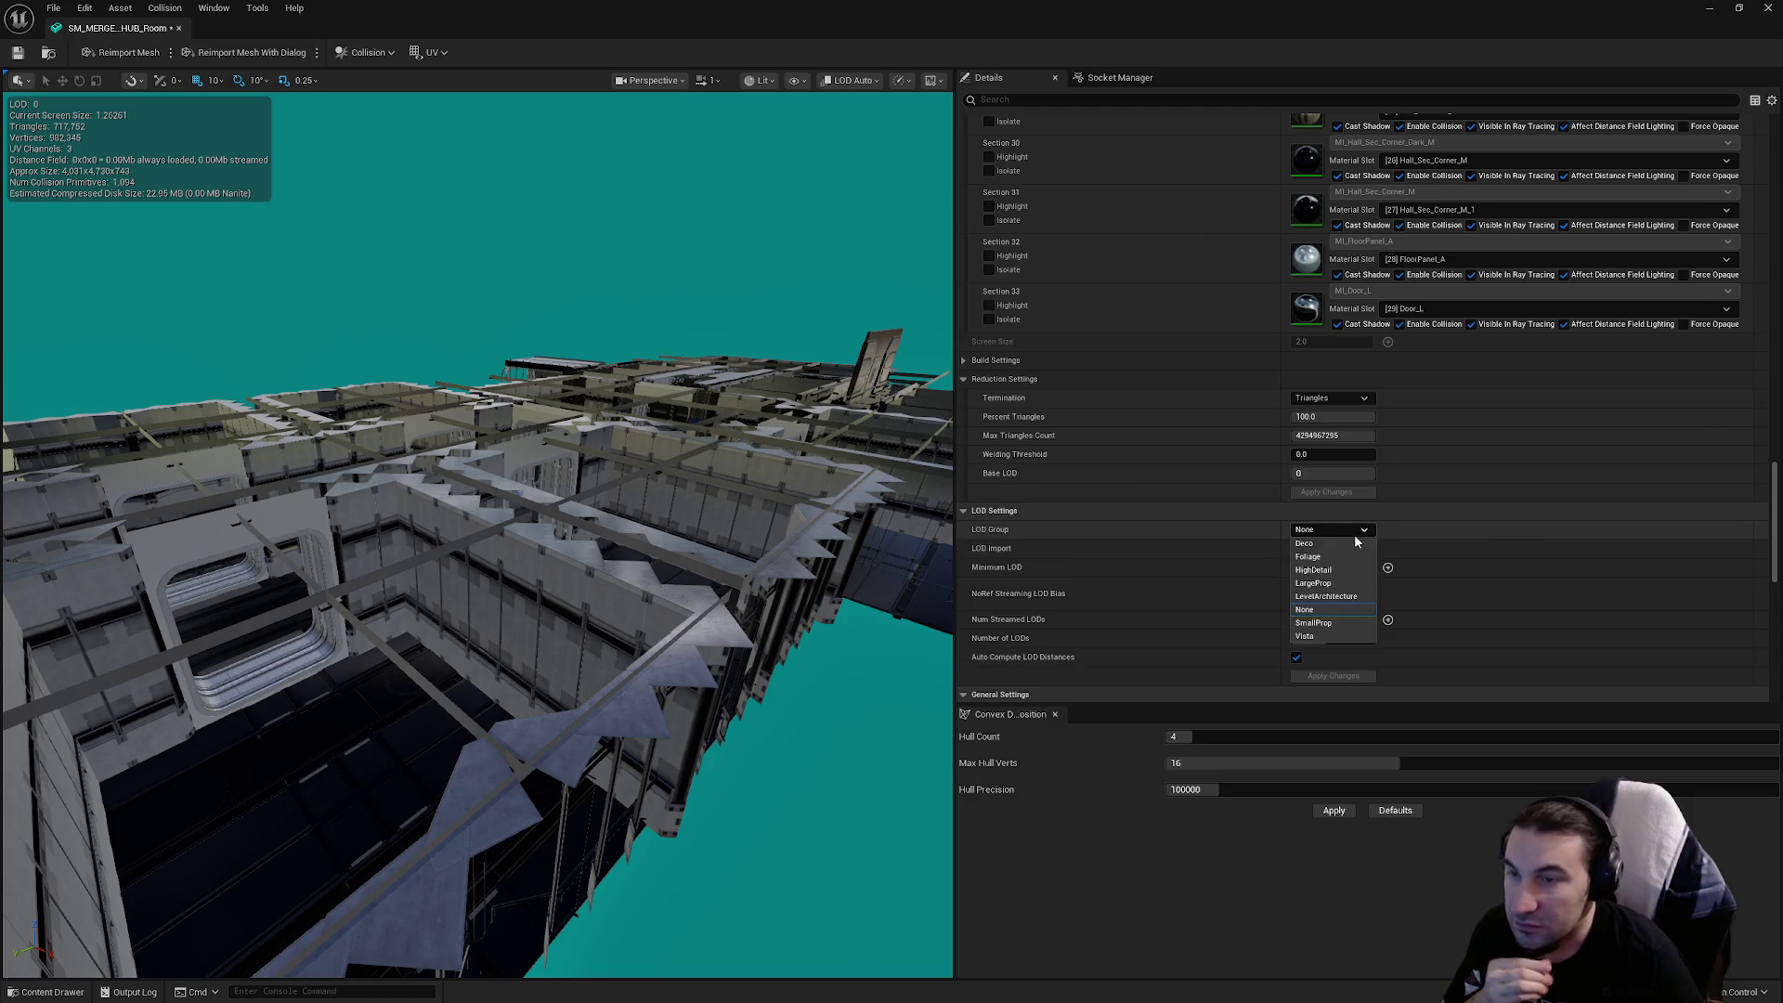
left_click(1311, 589)
left_click(1001, 535)
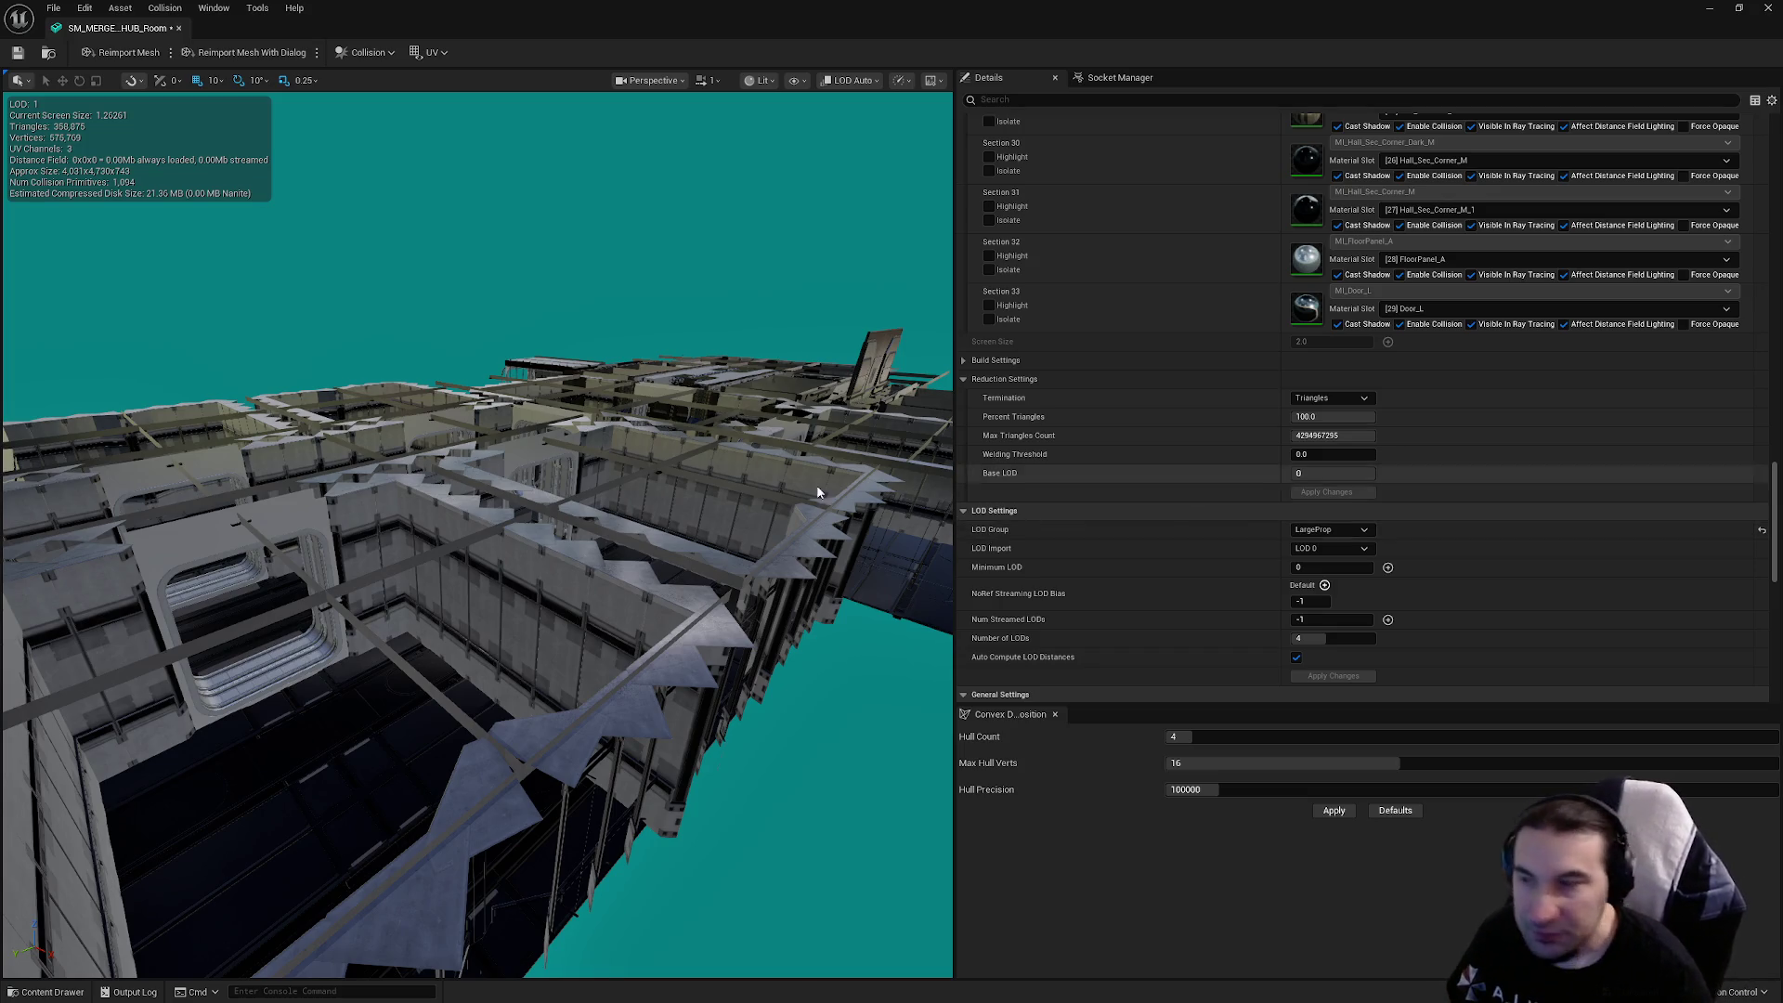
Save the merged mesh and switch off automatic LOD distance computation
left_click(17, 52)
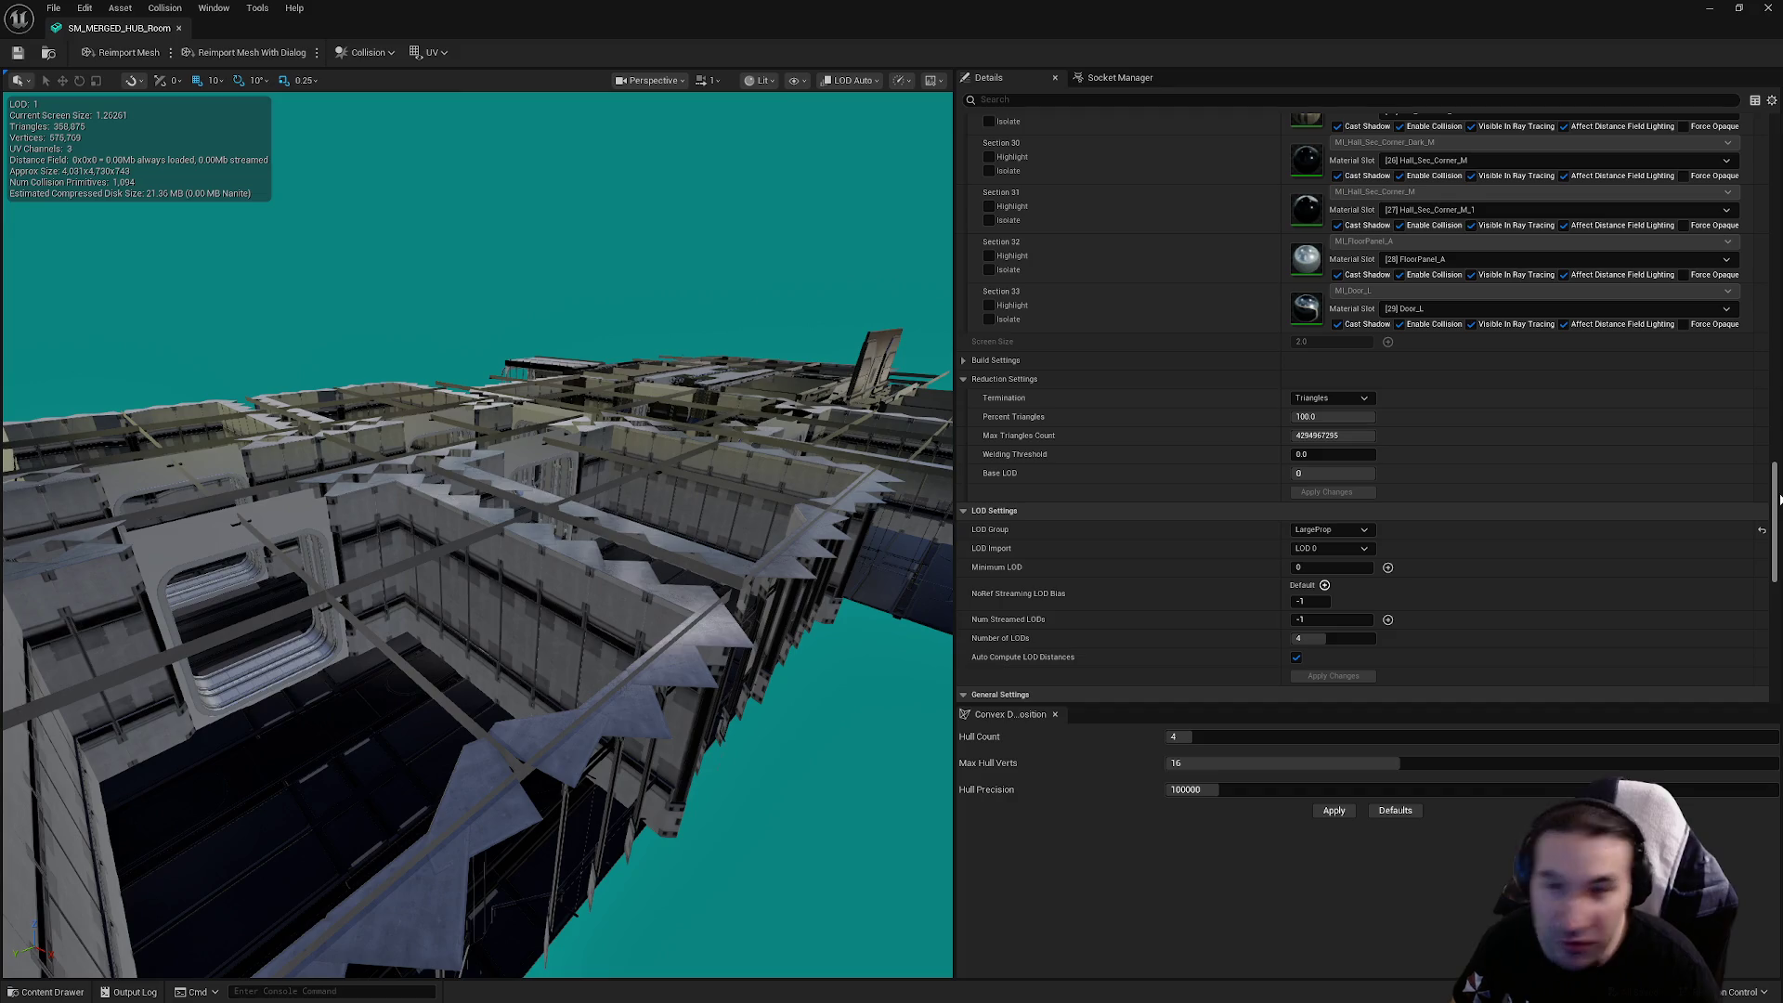
mouse_move(1776, 501)
left_mouse_down()
mouse_move(1765, 582)
mouse_move(1765, 499)
left_mouse_up()
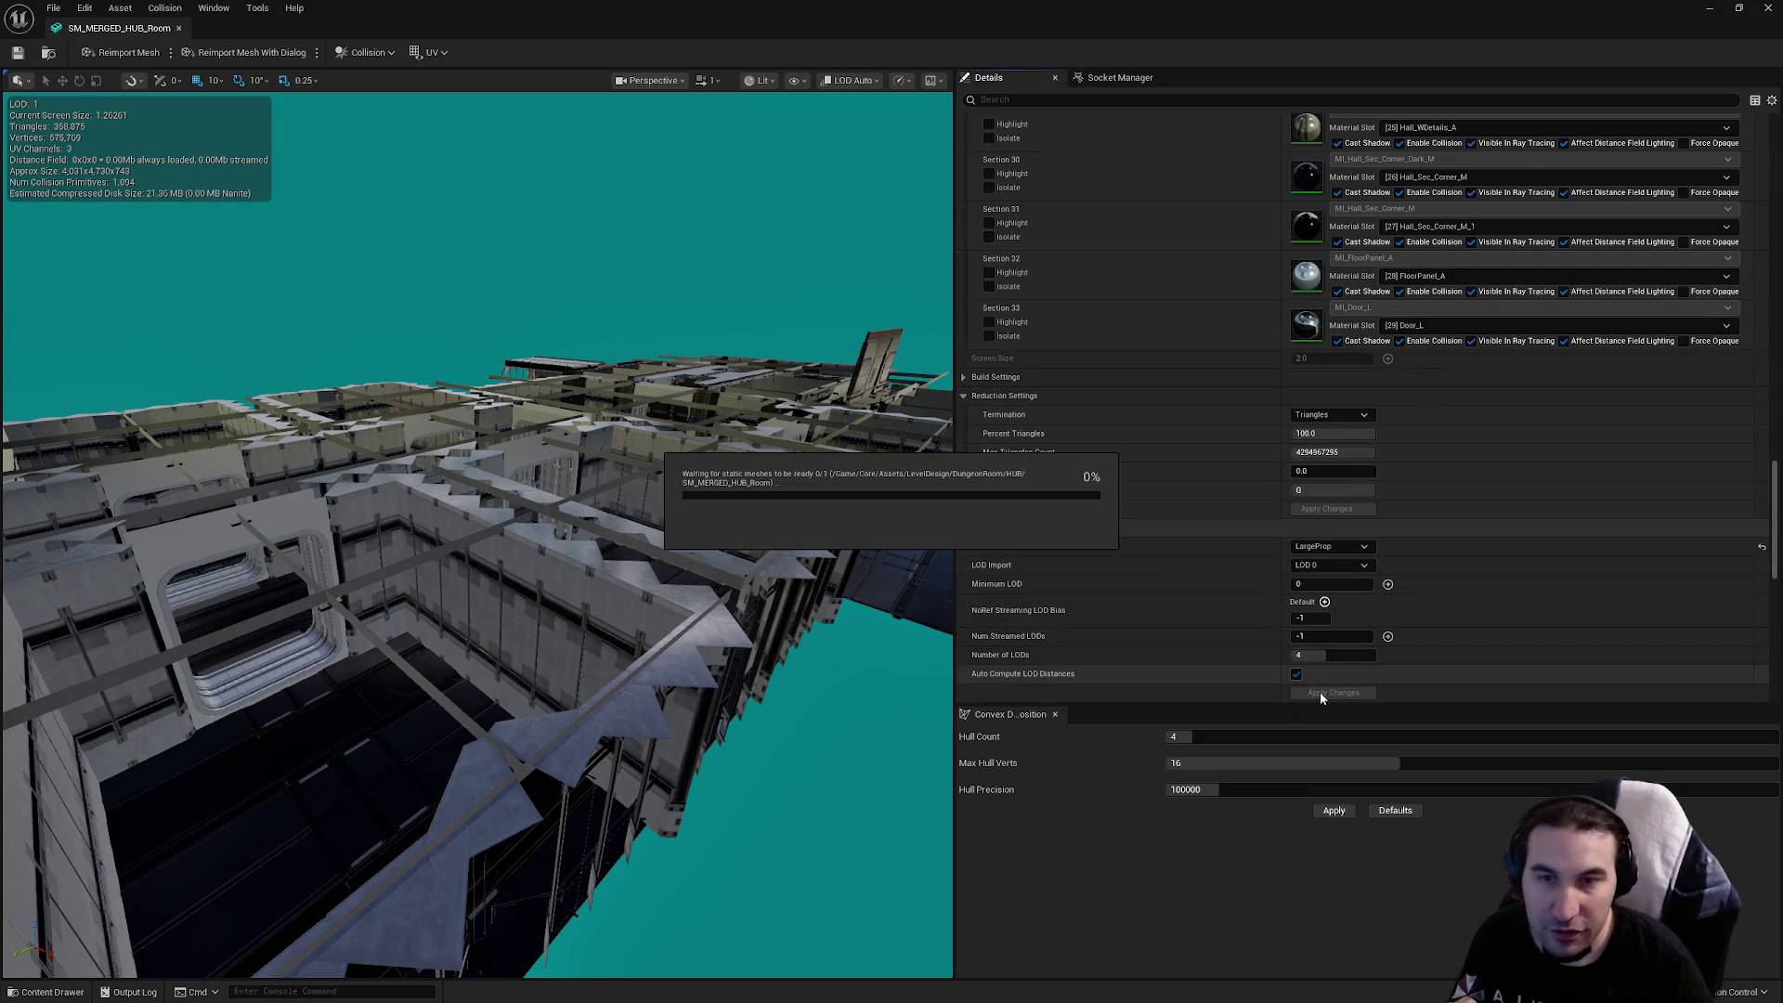
left_click(1296, 673)
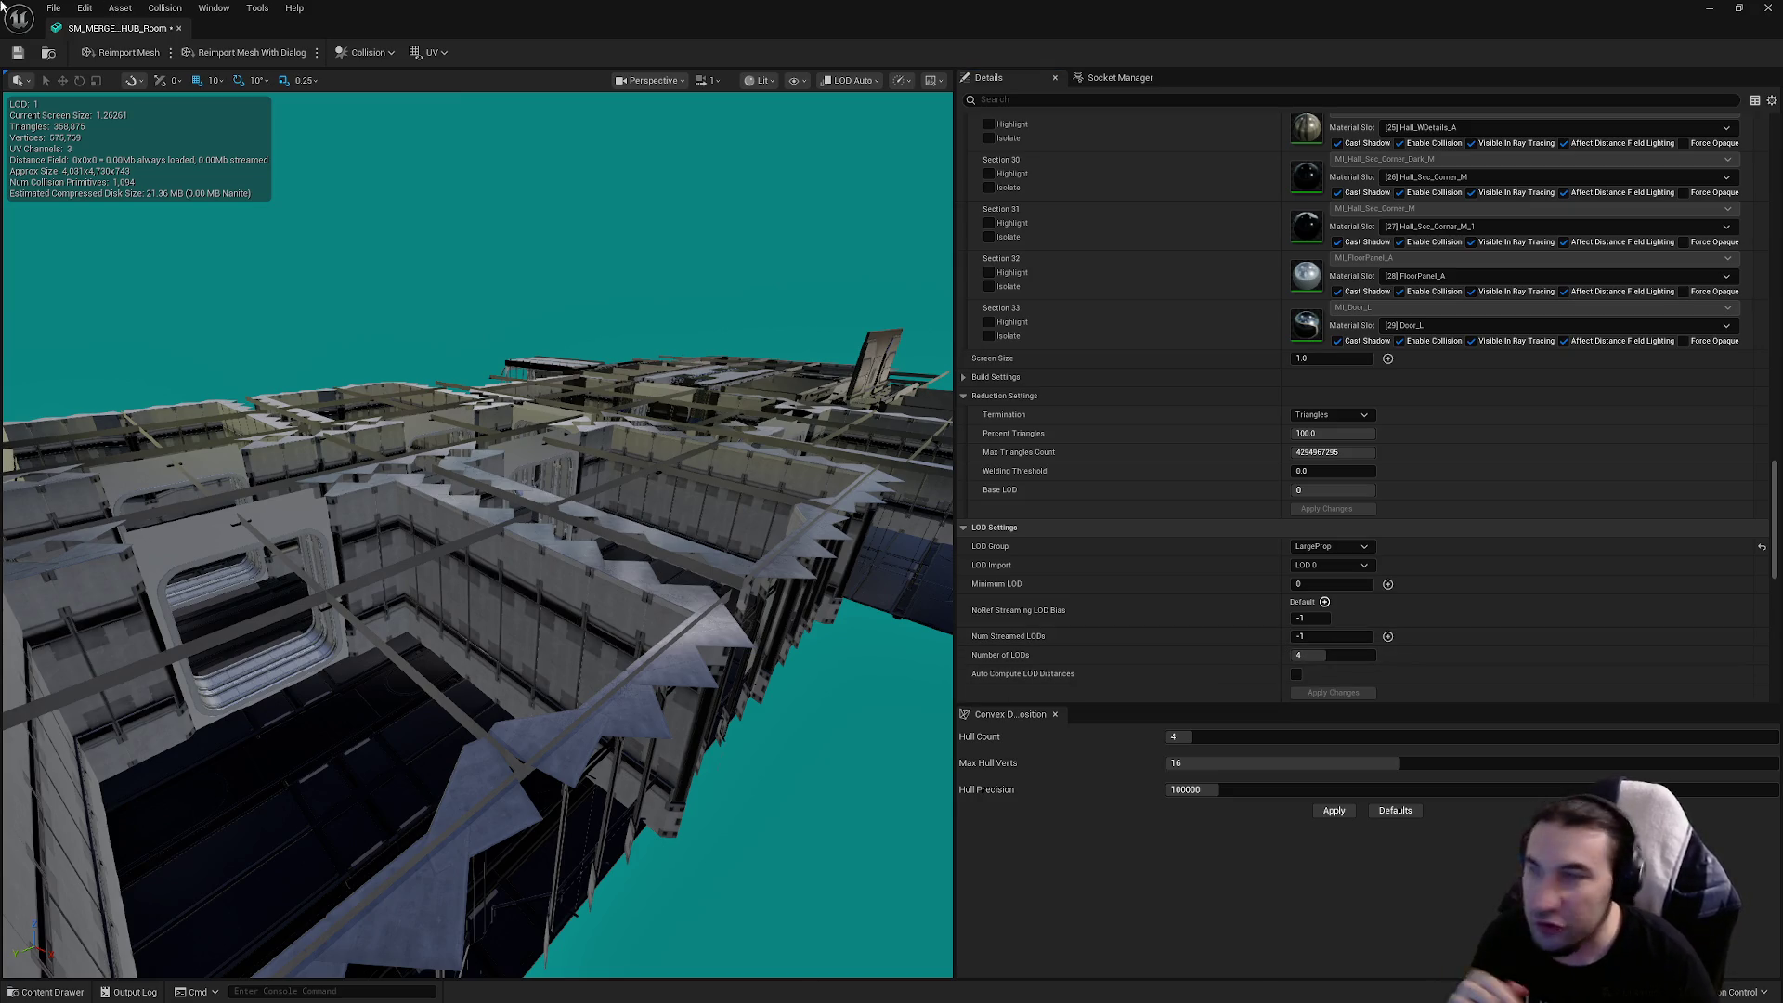
Save the mesh's LOD changes with Ctrl+S and undock the mesh editor into a floating window
key("ctrl+s")
mouse_move(630, 7)
left_mouse_down()
mouse_move(843, 404)
mouse_move(862, 243)
left_mouse_up()
scroll(97, 867, "up", 2)
Browse to Core/Blueprints/Characters and open the BP_TrainingDummy Blueprint
left_click(80, 852)
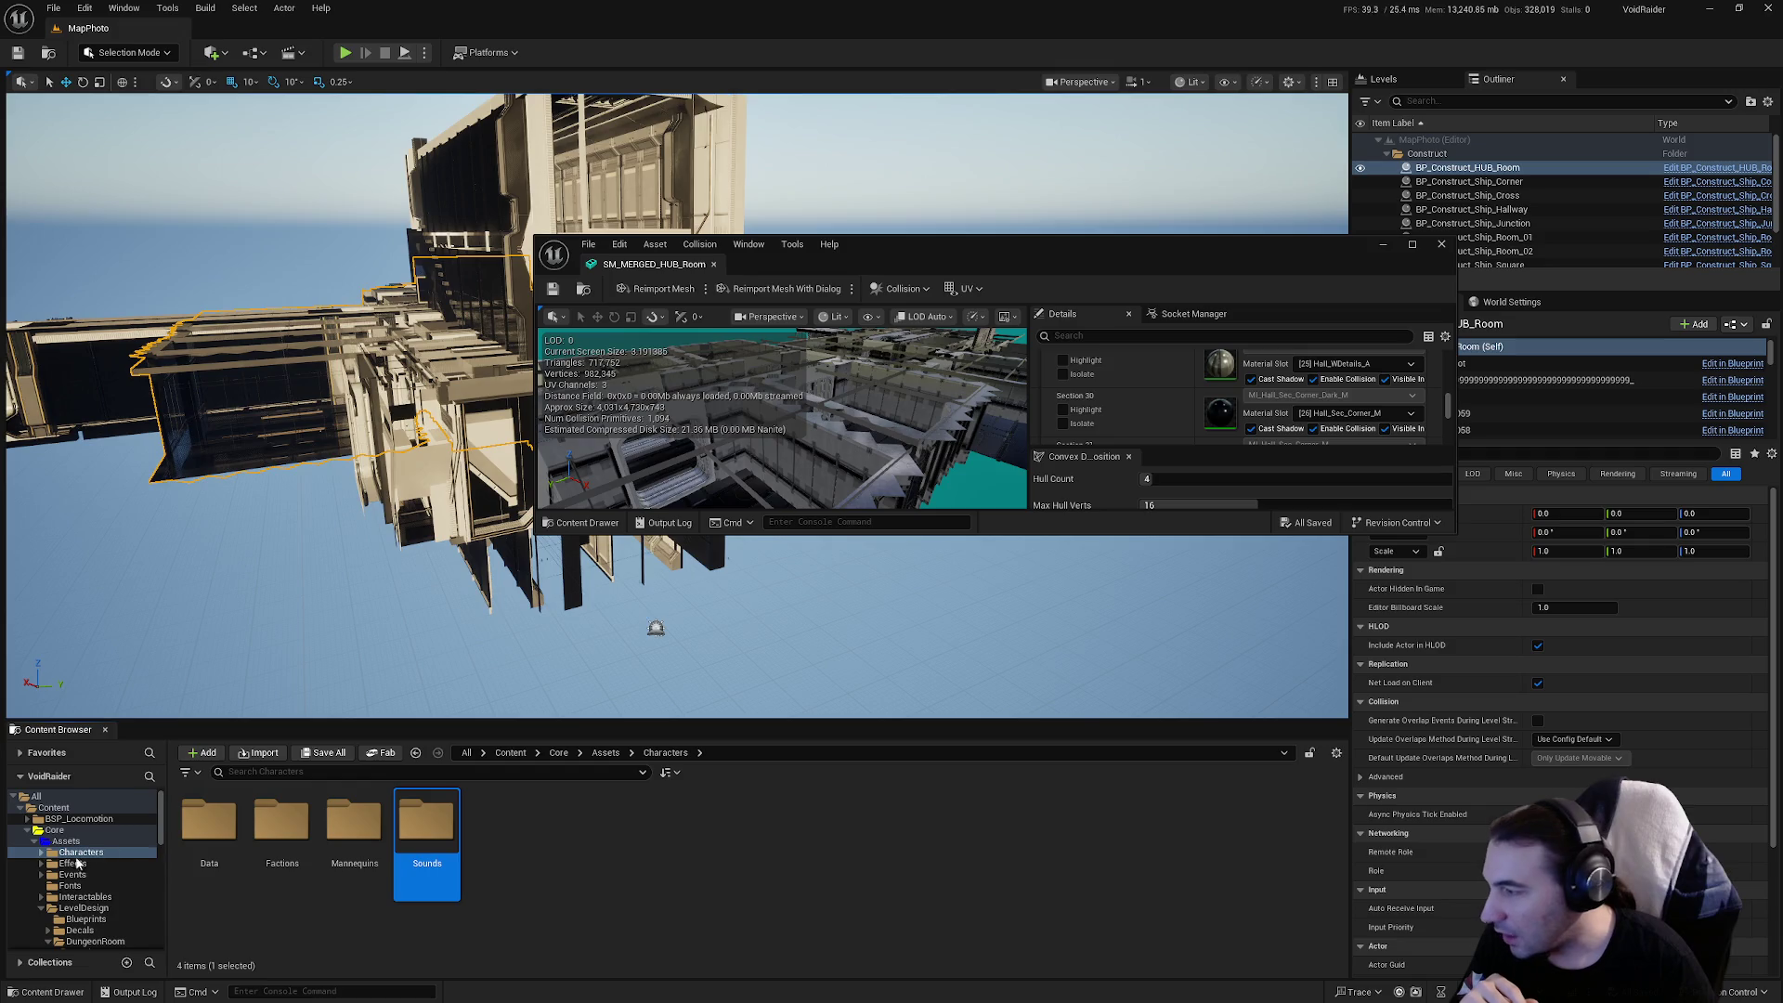
left_click(72, 863)
left_click(81, 851)
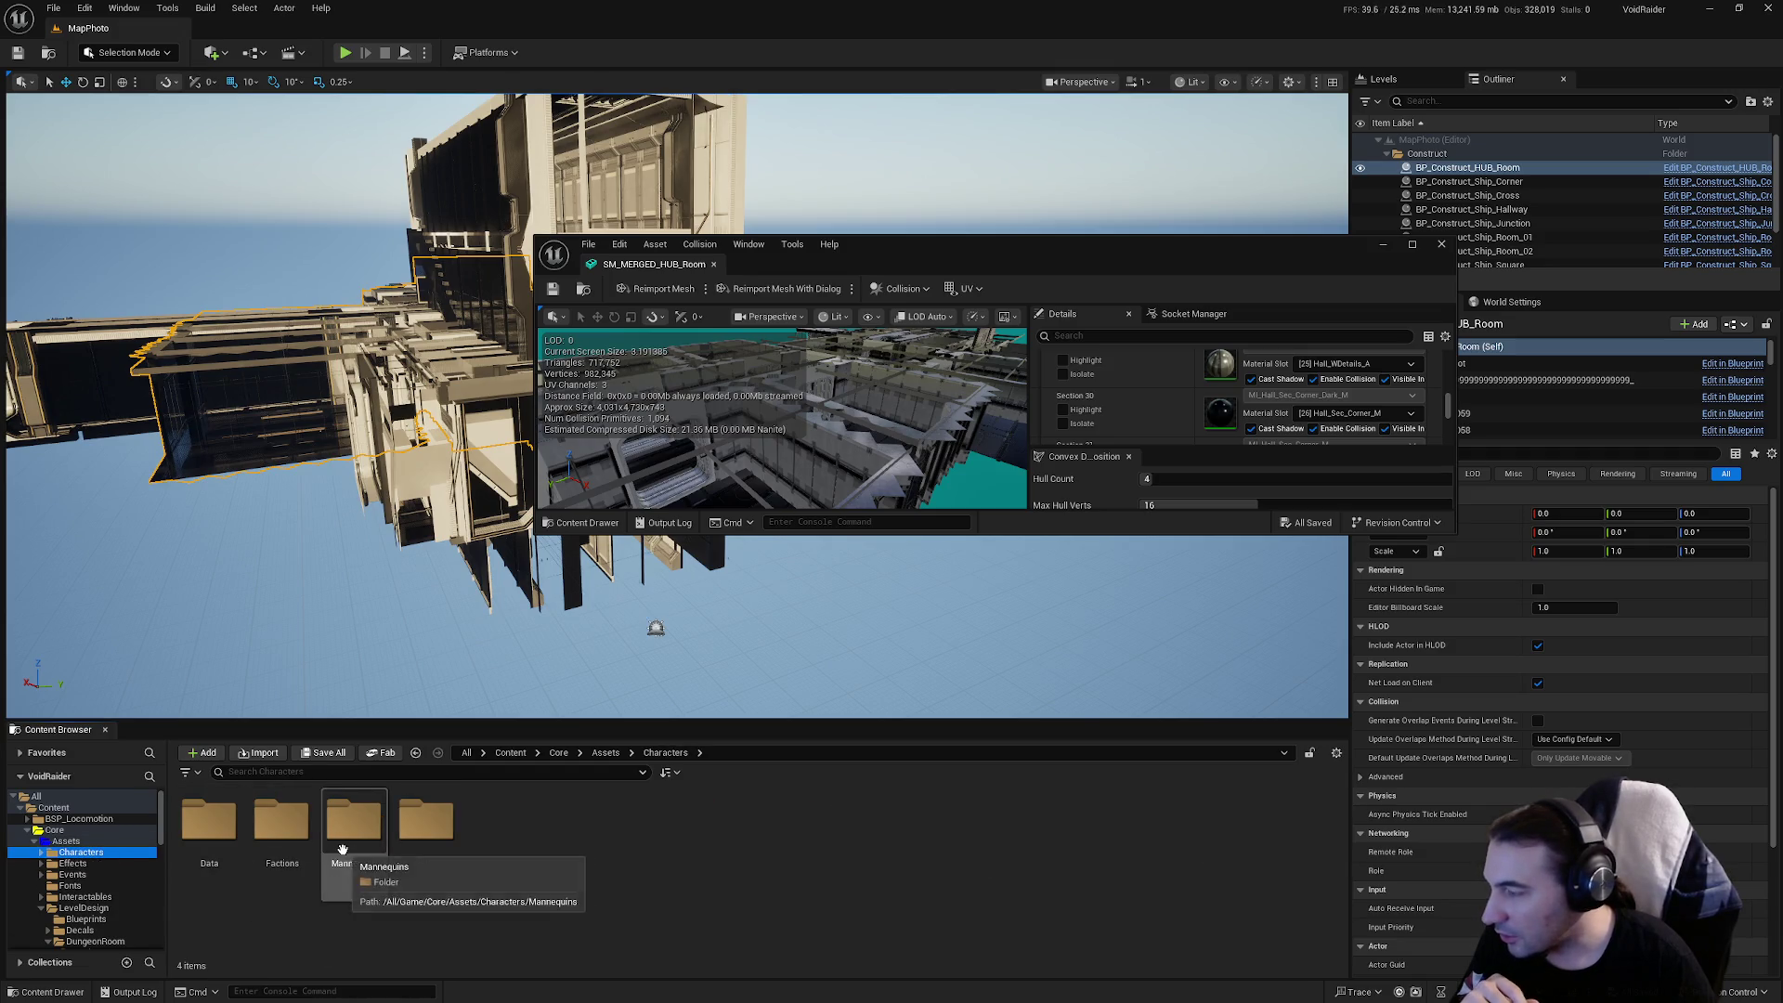
scroll(96, 905, "down", 1)
scroll(97, 891, "down", 5)
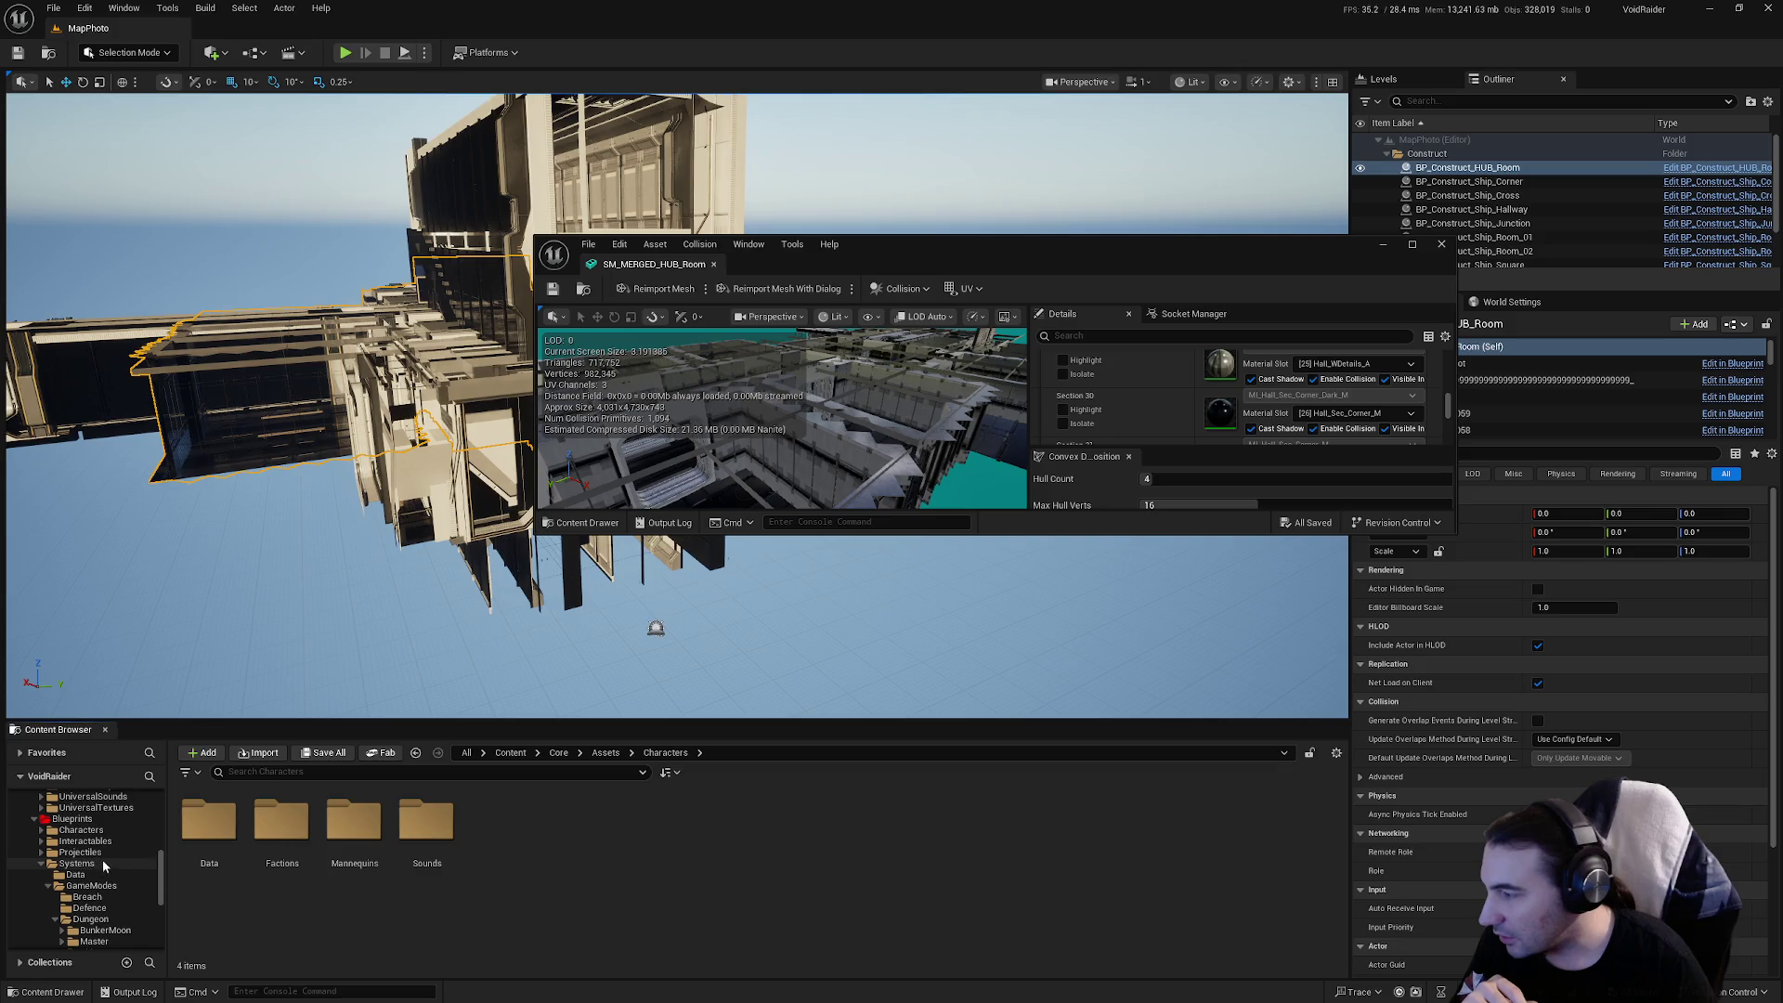
left_click(82, 829)
double_click(489, 819)
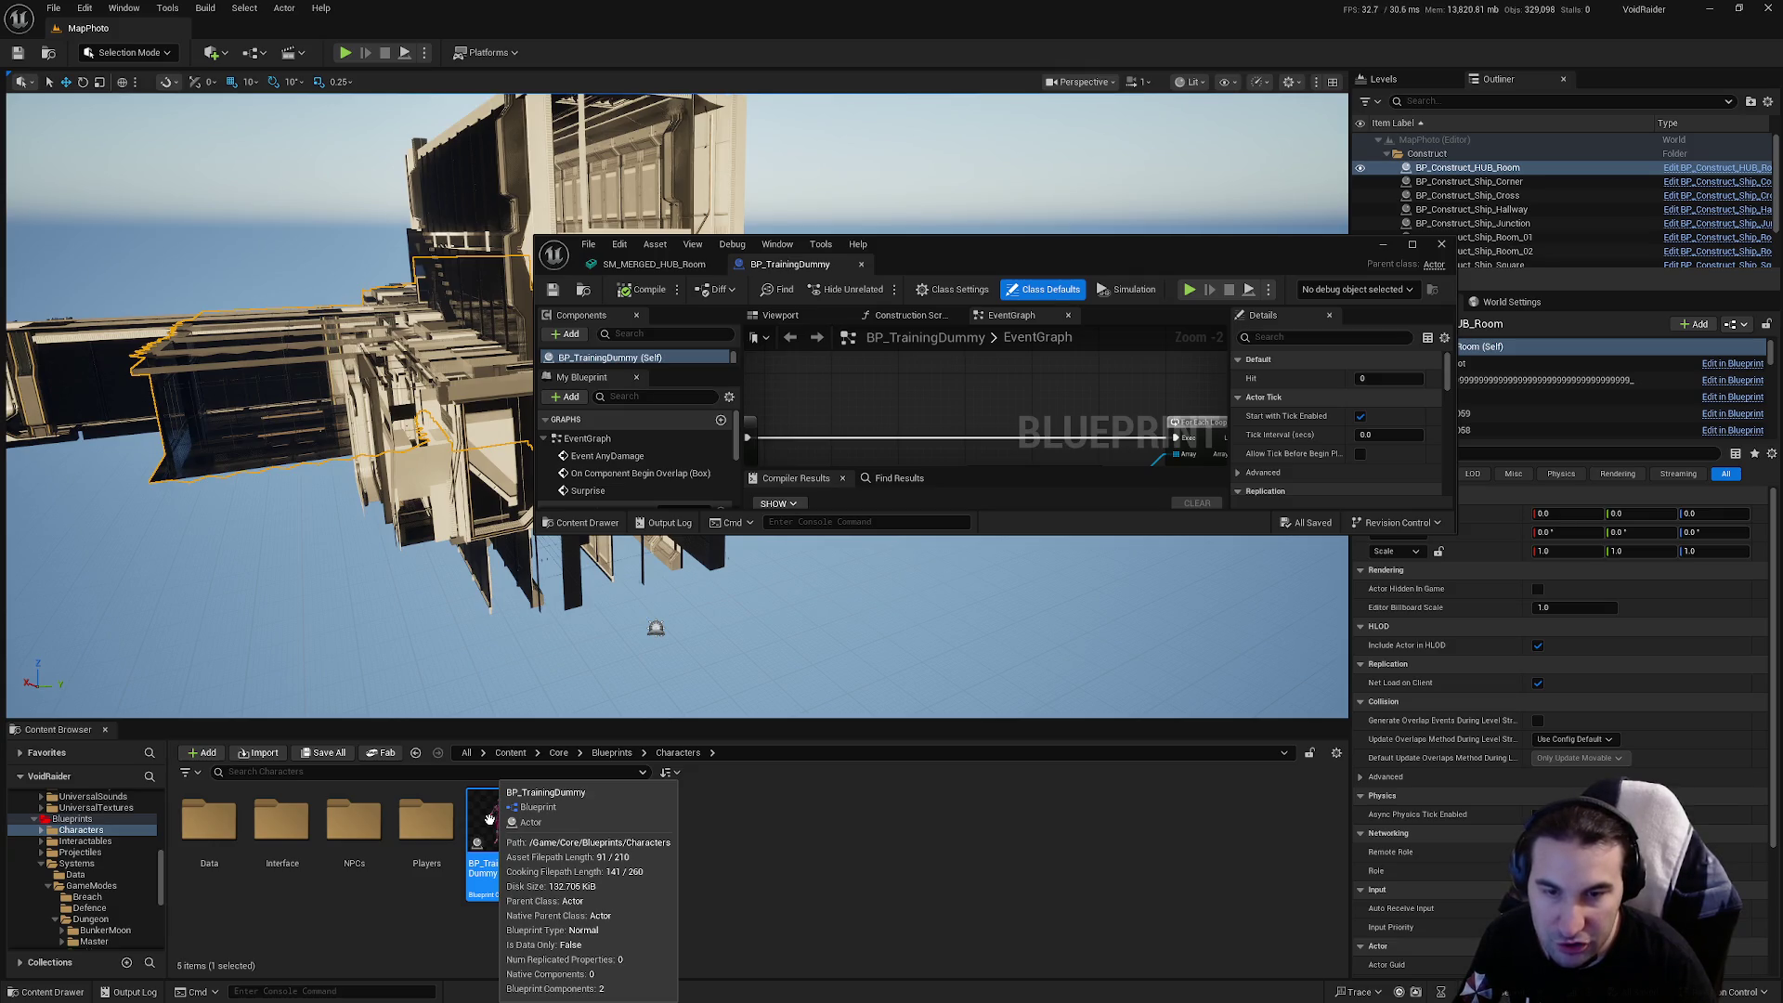
Maximize the Blueprint editor and add an Event BeginPlay node below the Surprise event
double_click(1013, 264)
scroll(1087, 599, "down", 3)
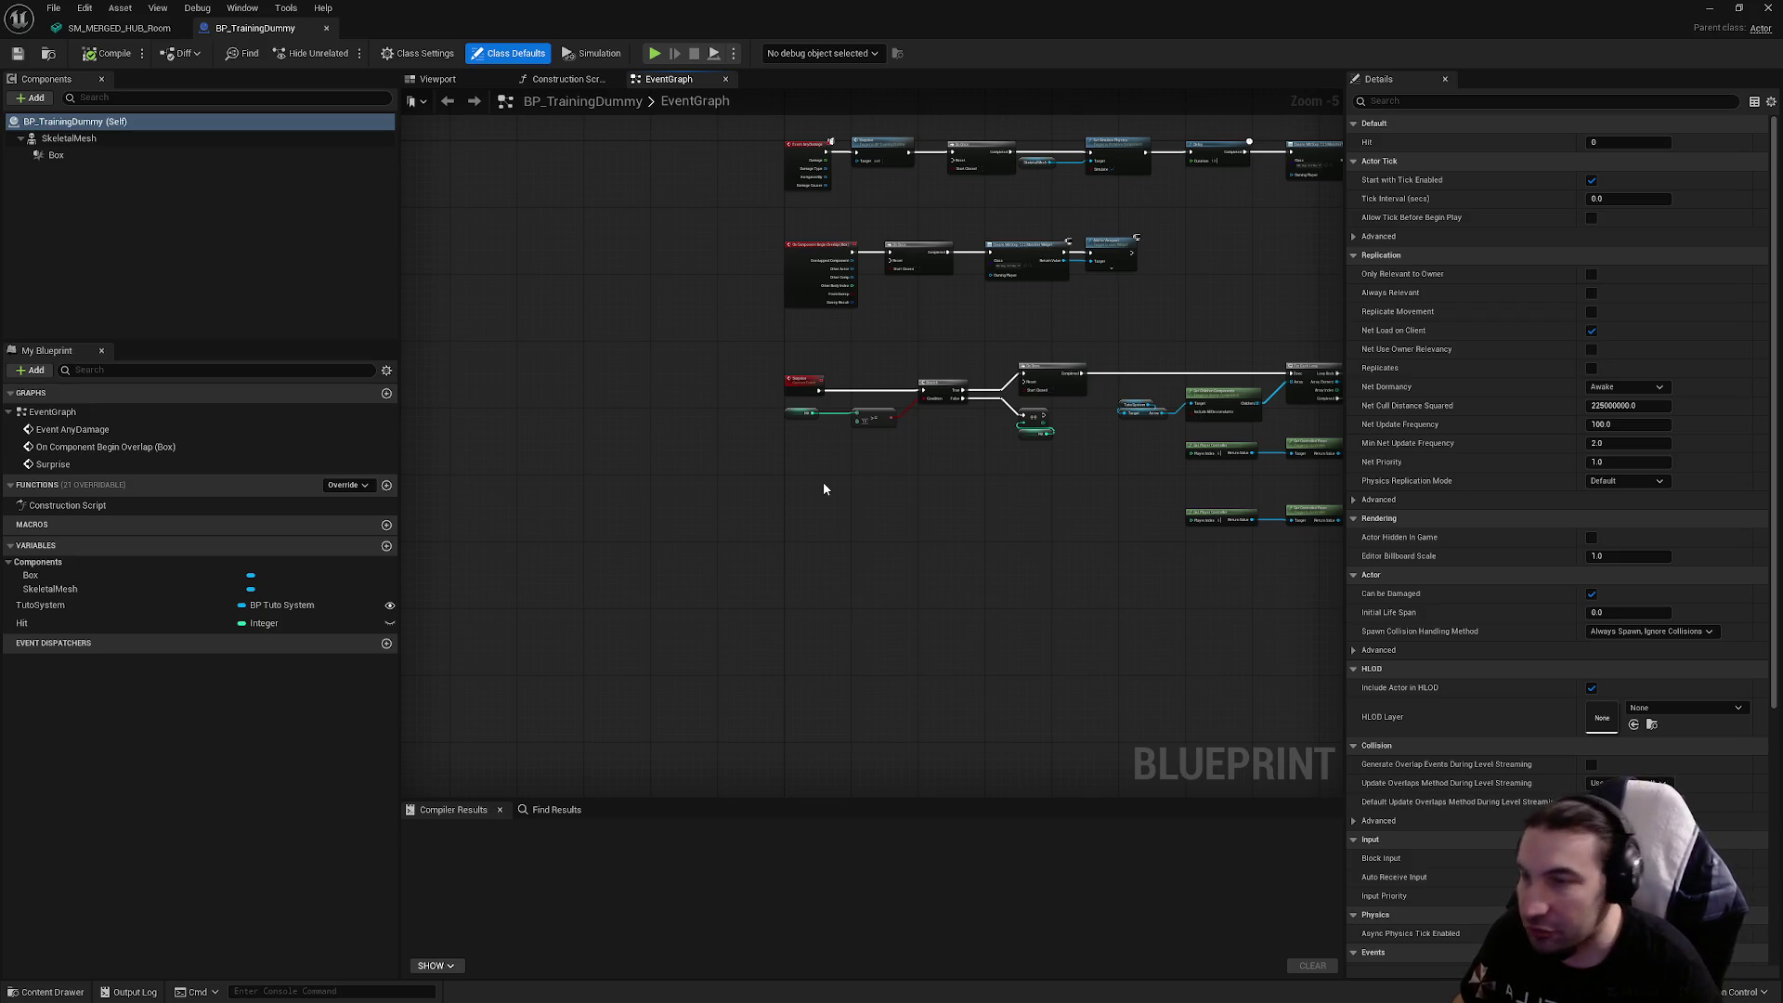
scroll(822, 490, "up", 5)
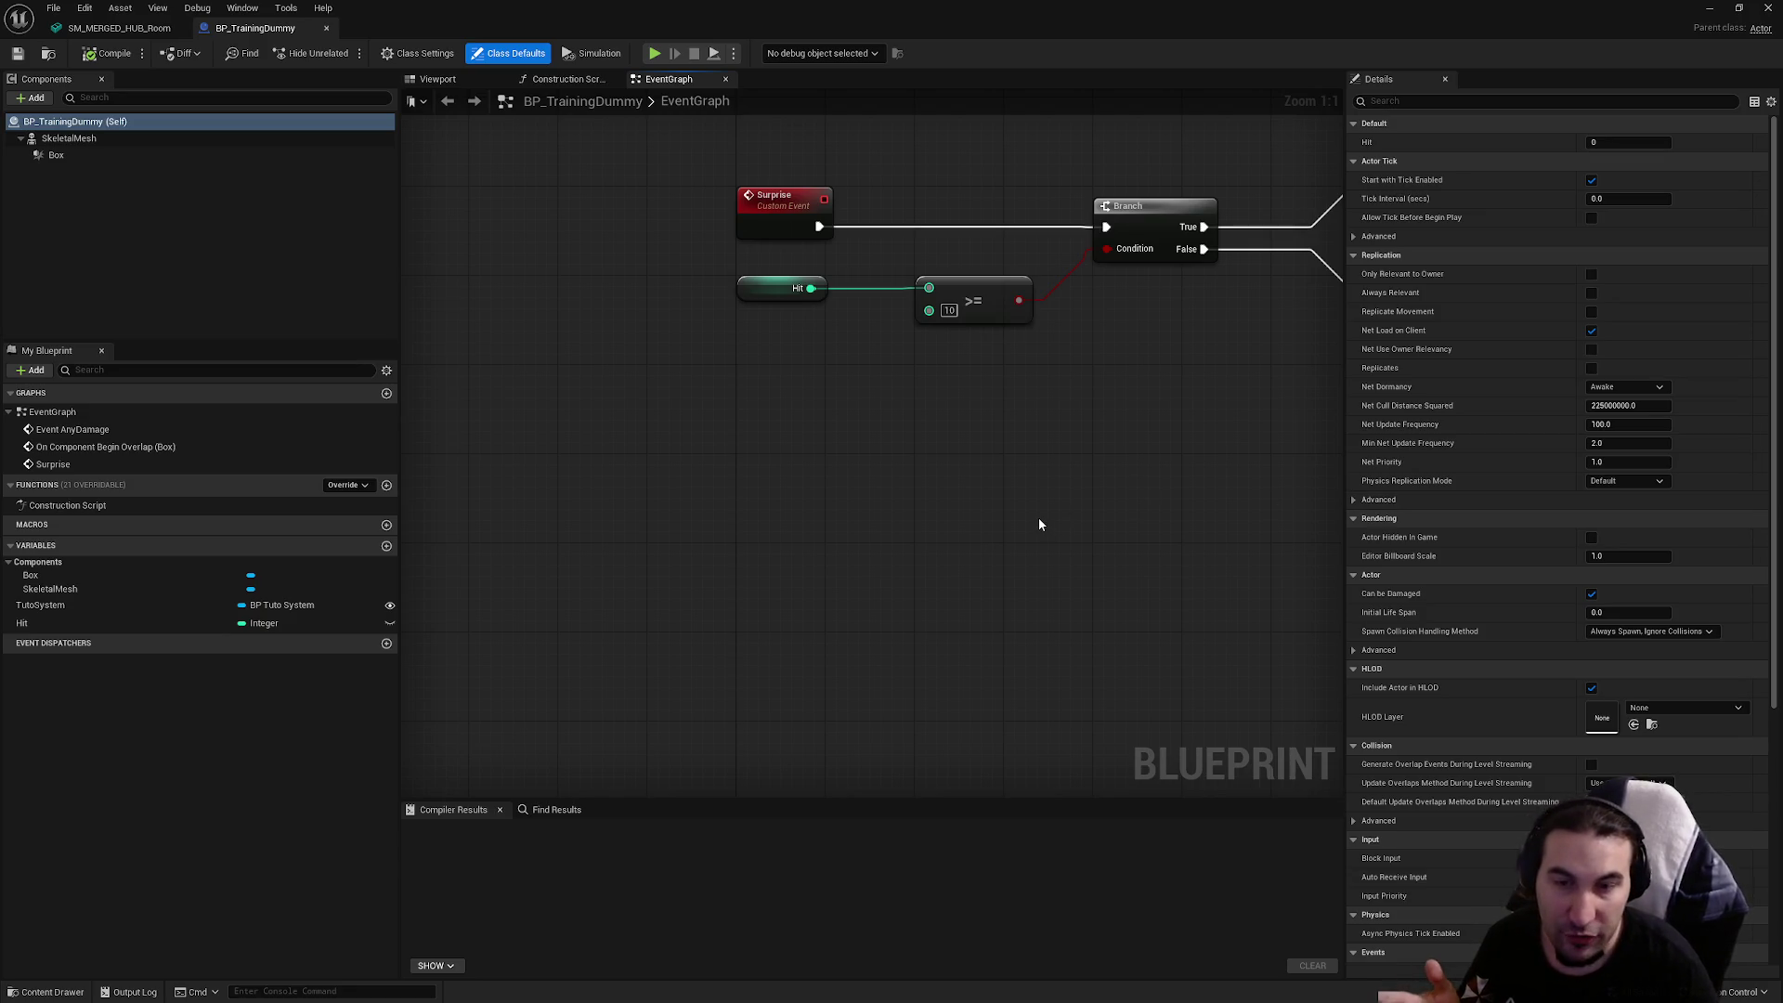
right_click(888, 517)
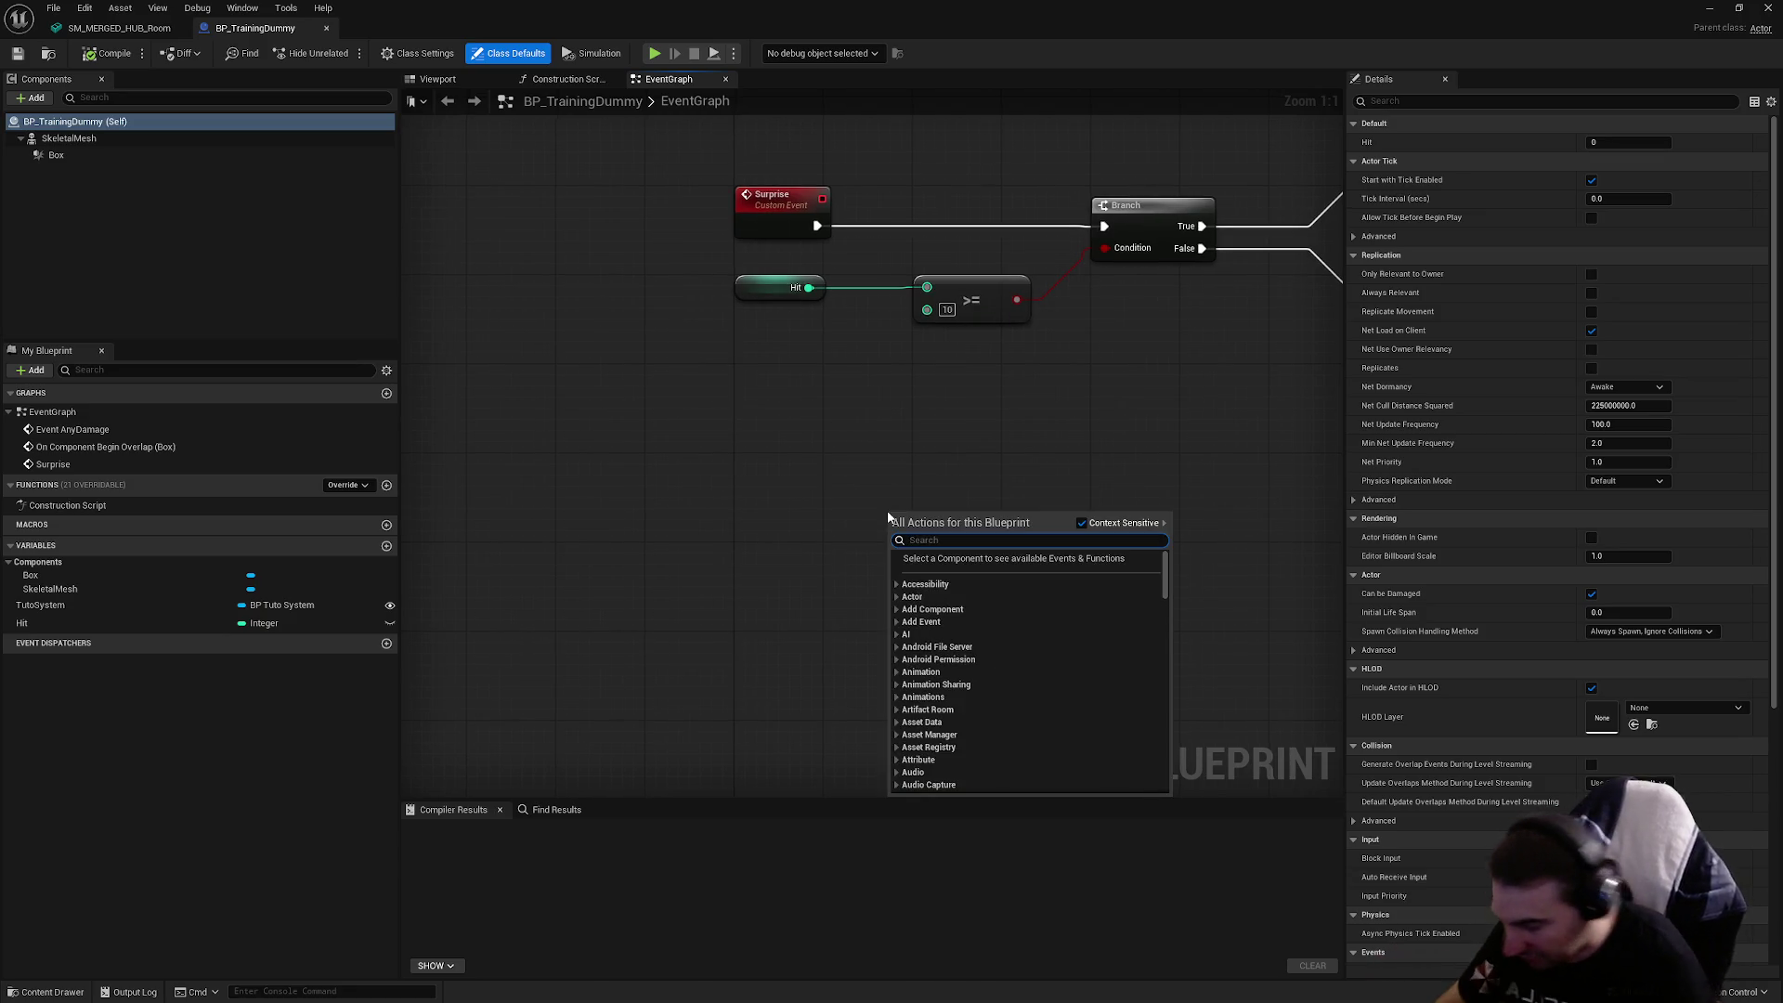
type("hit")
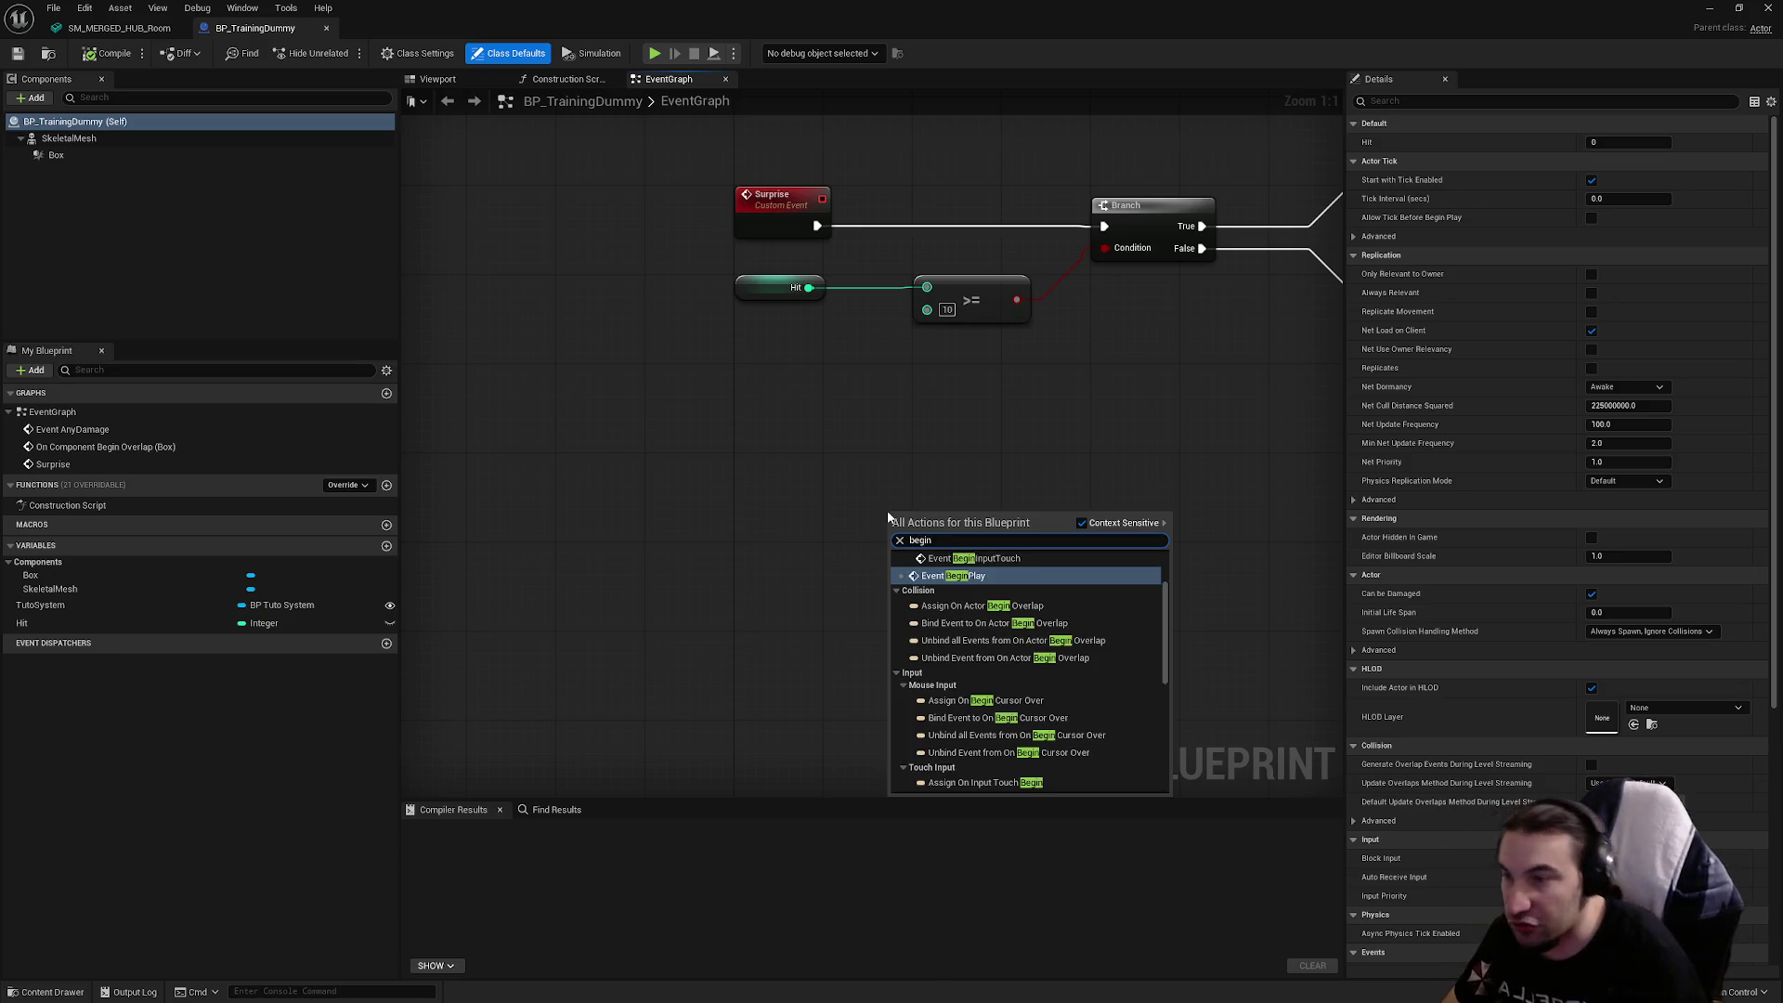
key("Escape")
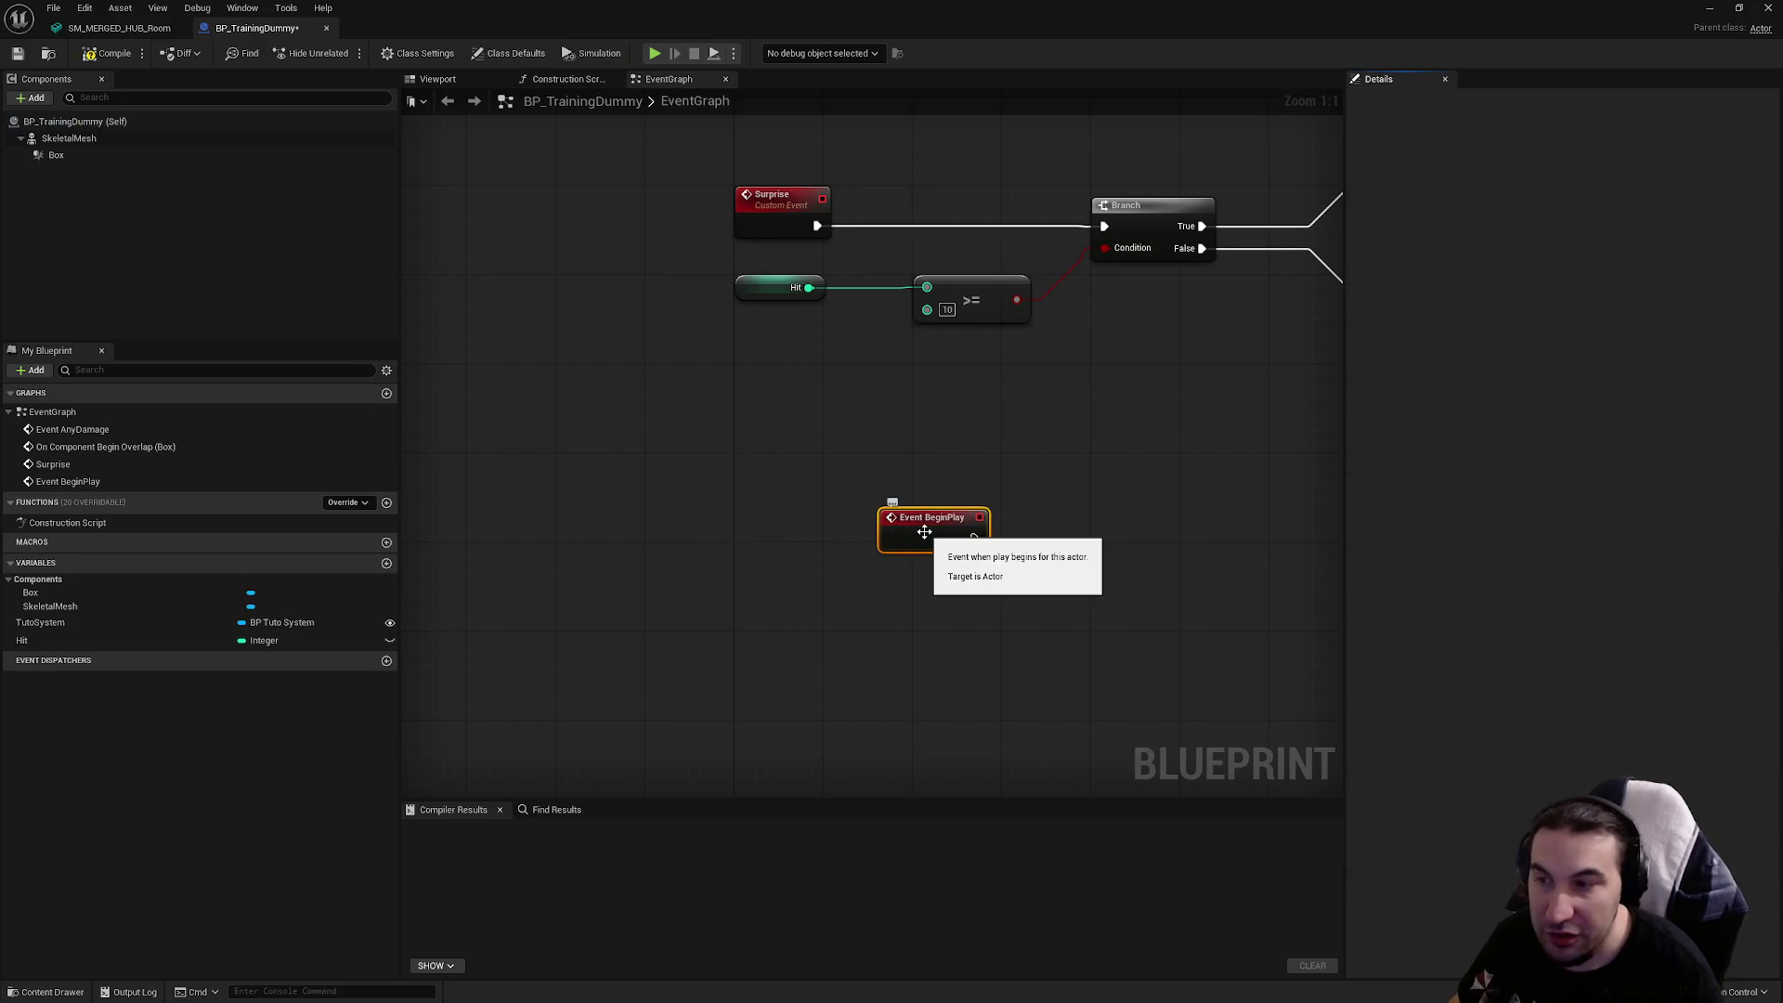
left_click_drag(747, 518, 596, 455)
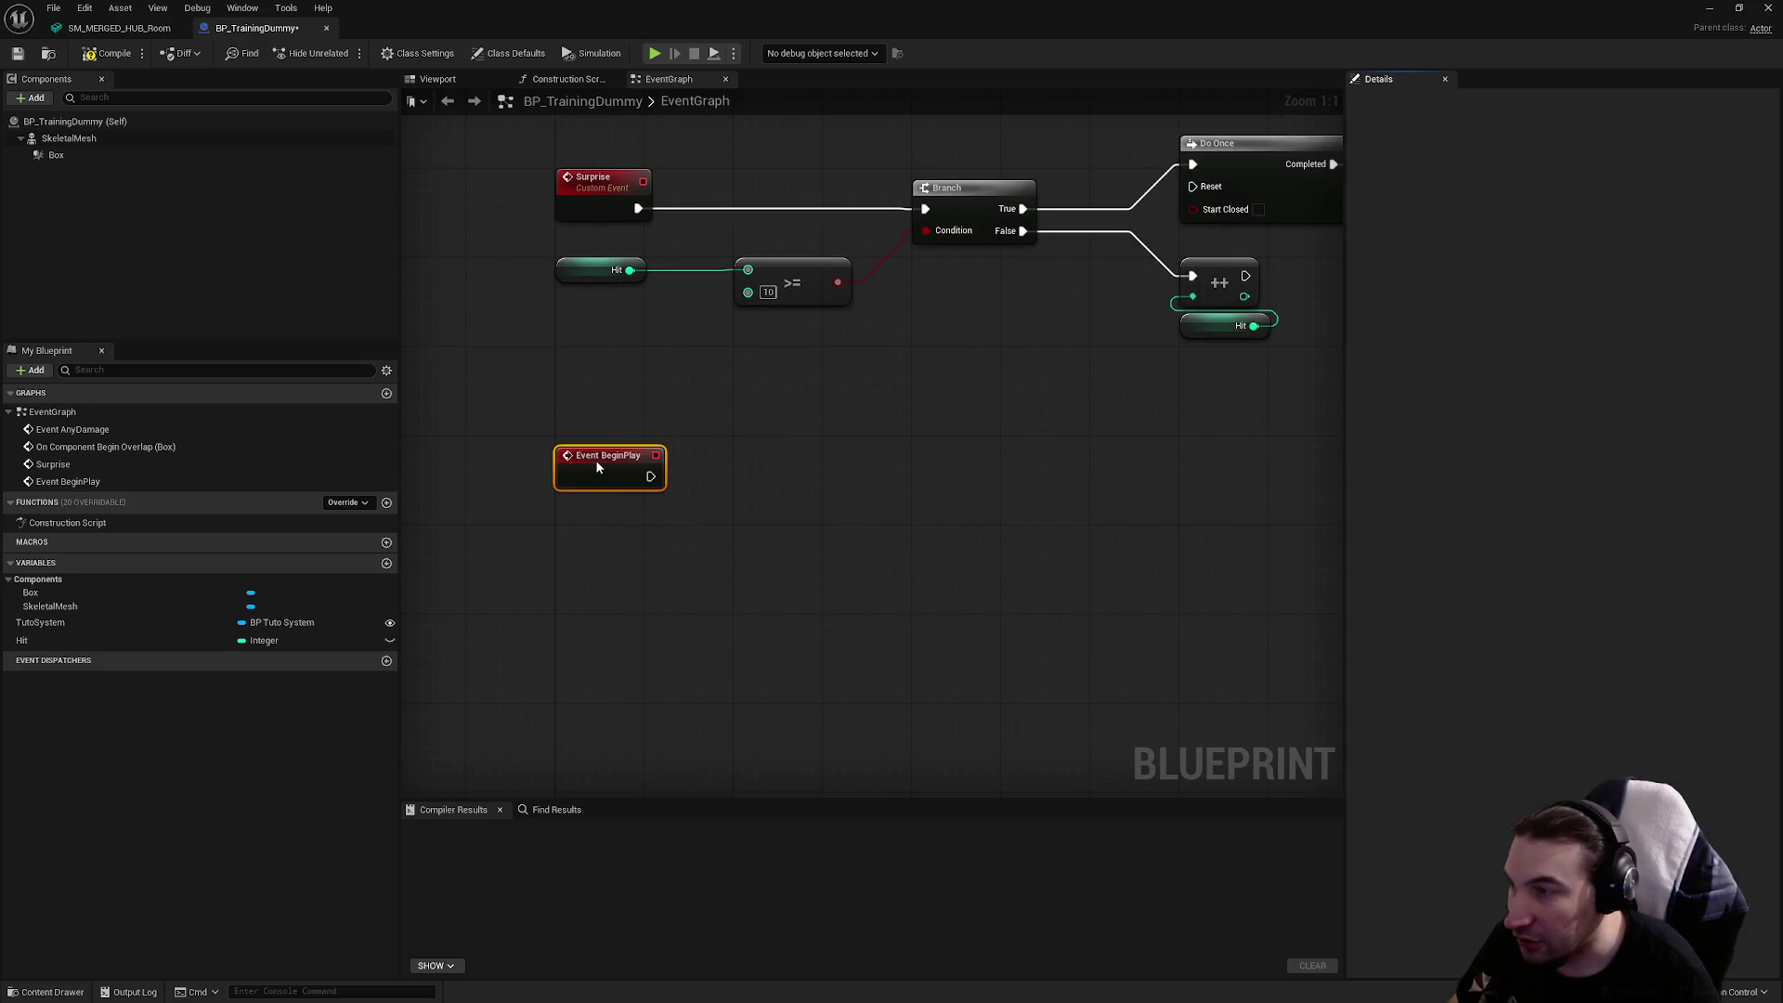
Add a Print String node beside Event BeginPlay and start editing its message text
right_click(848, 485)
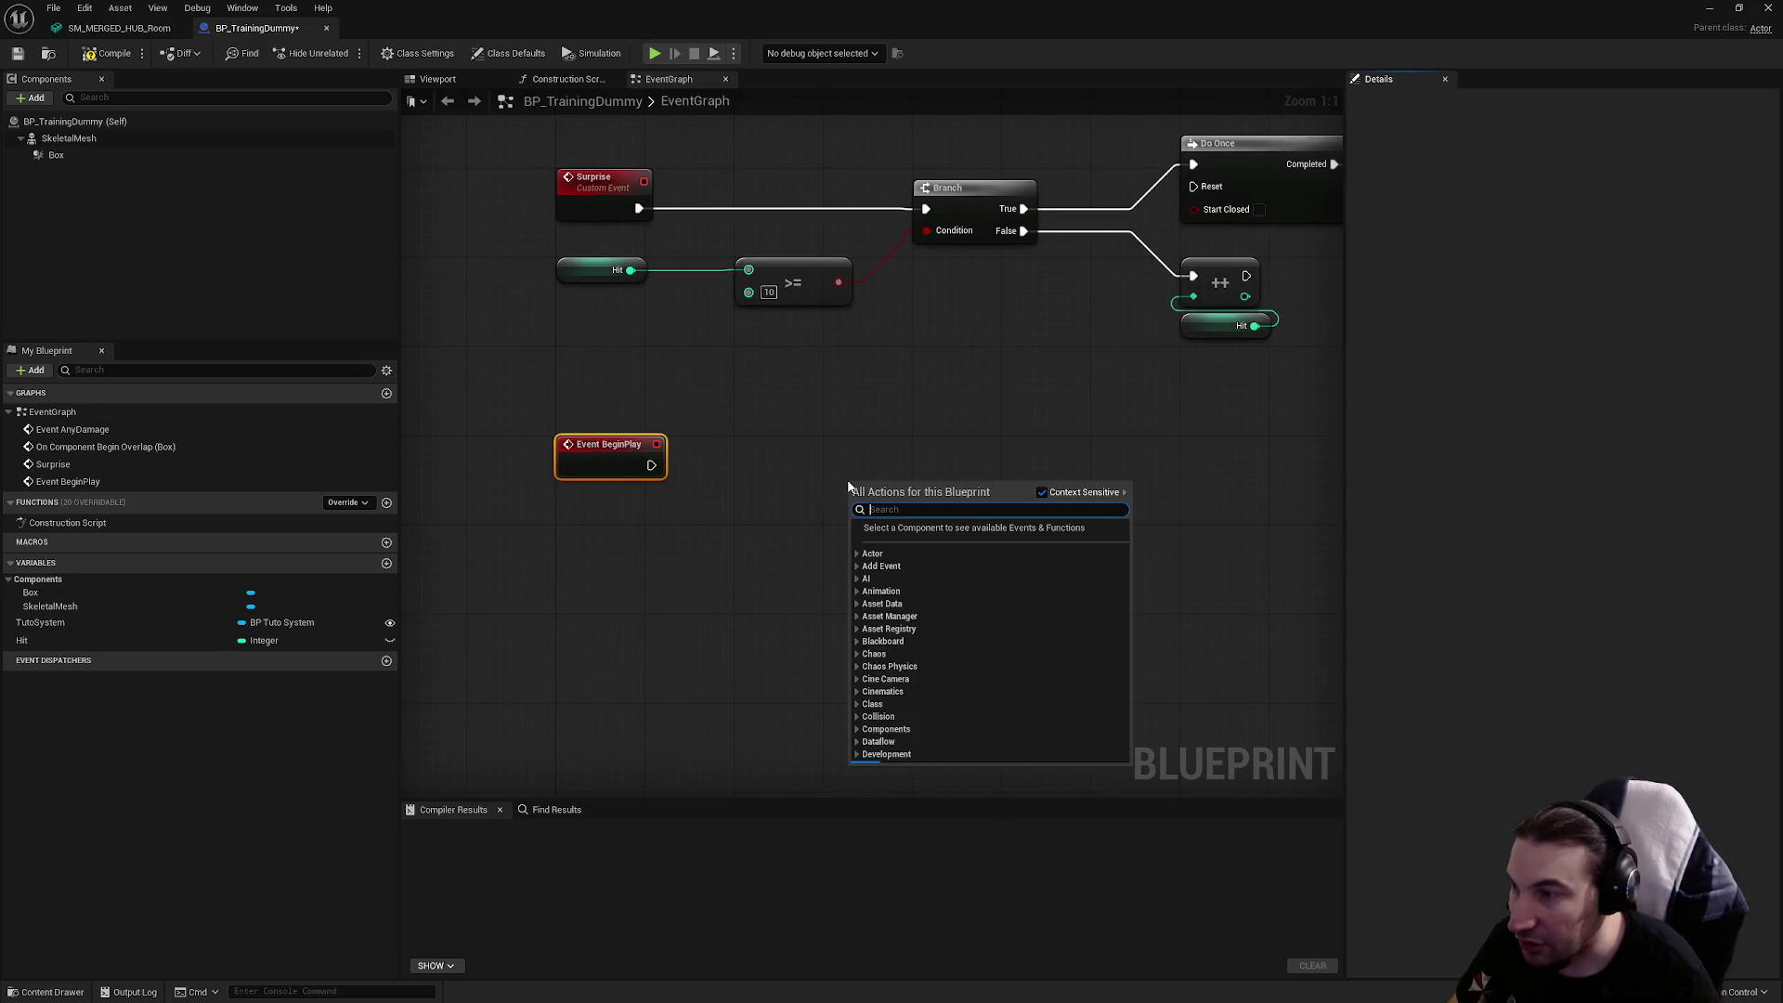
type("print")
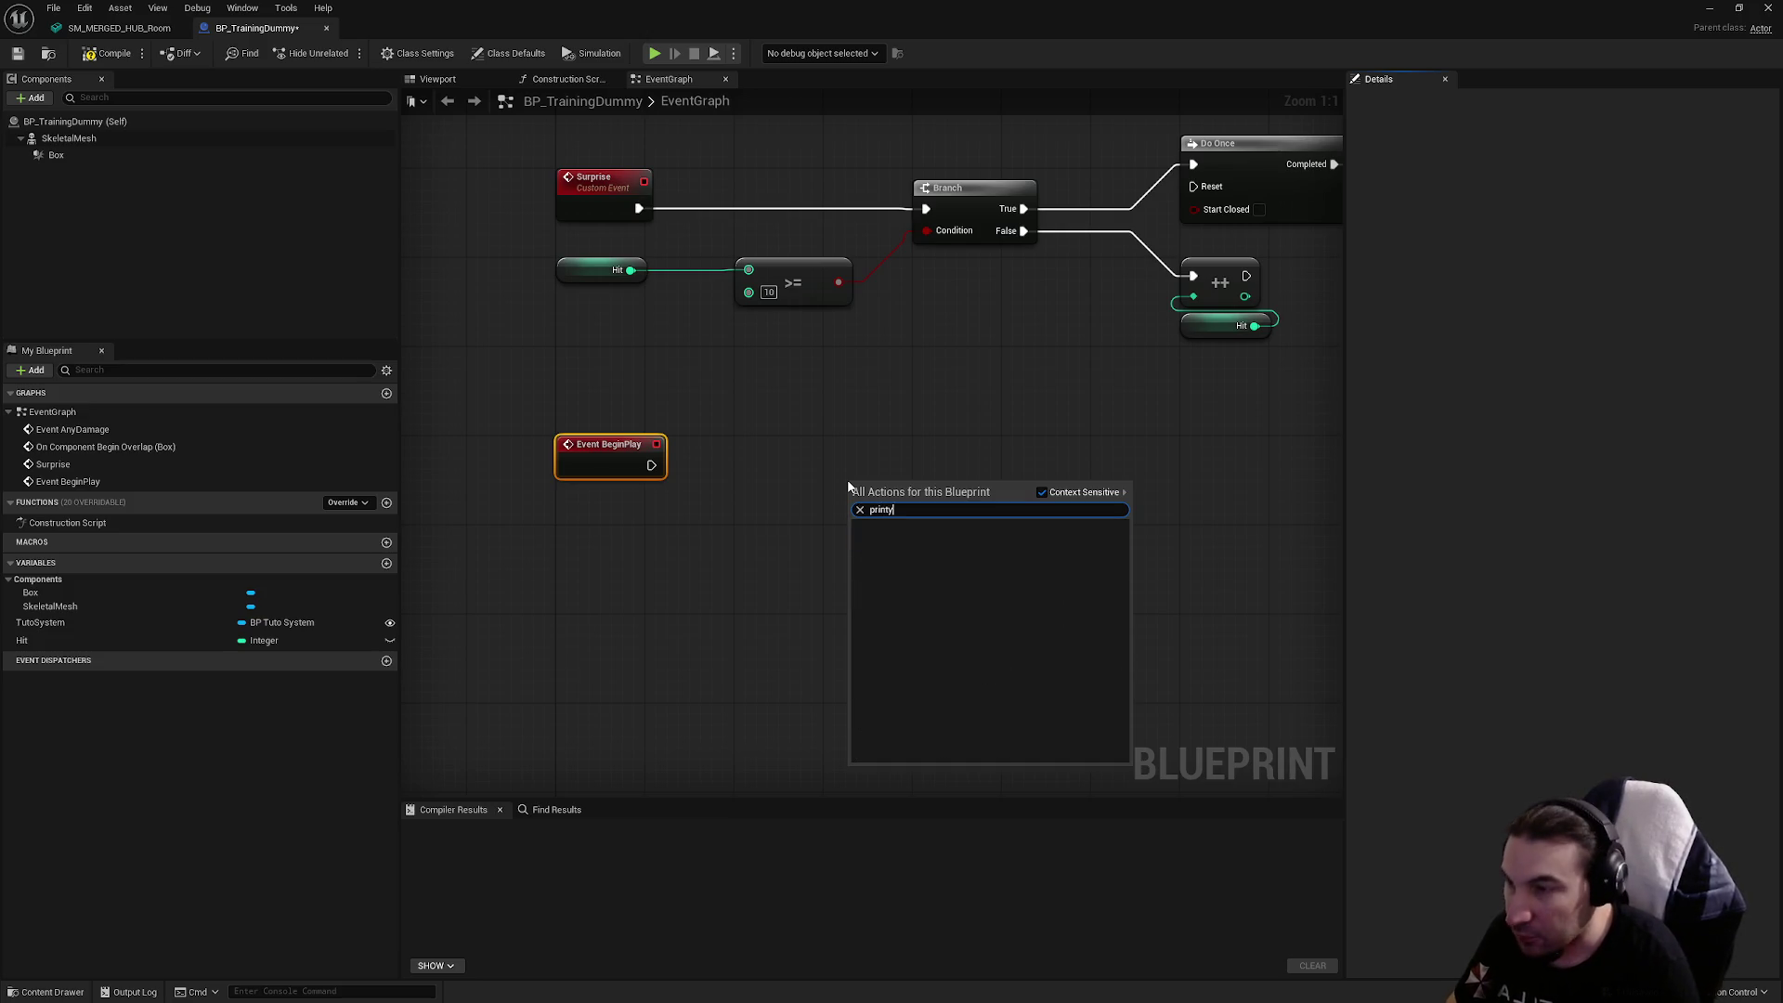
key("Return")
left_click(920, 534)
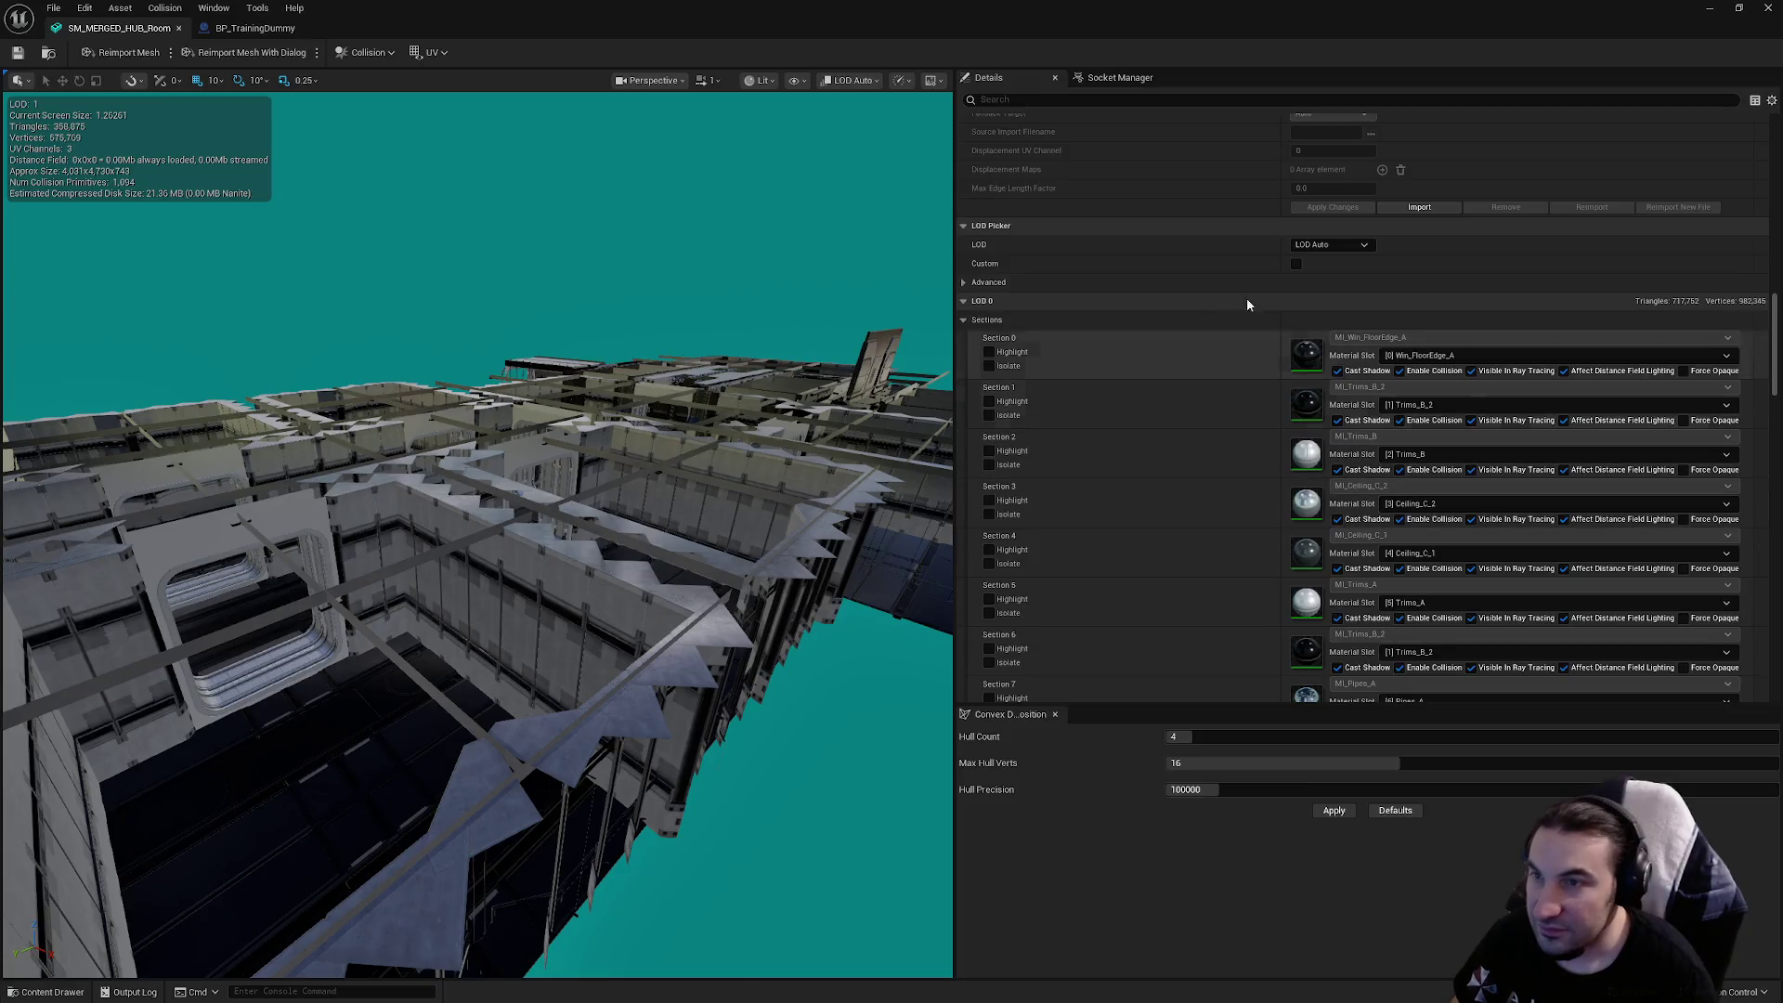
Preview the mesh at LOD 1, look into the room interior, and save the mesh
left_click(1314, 245)
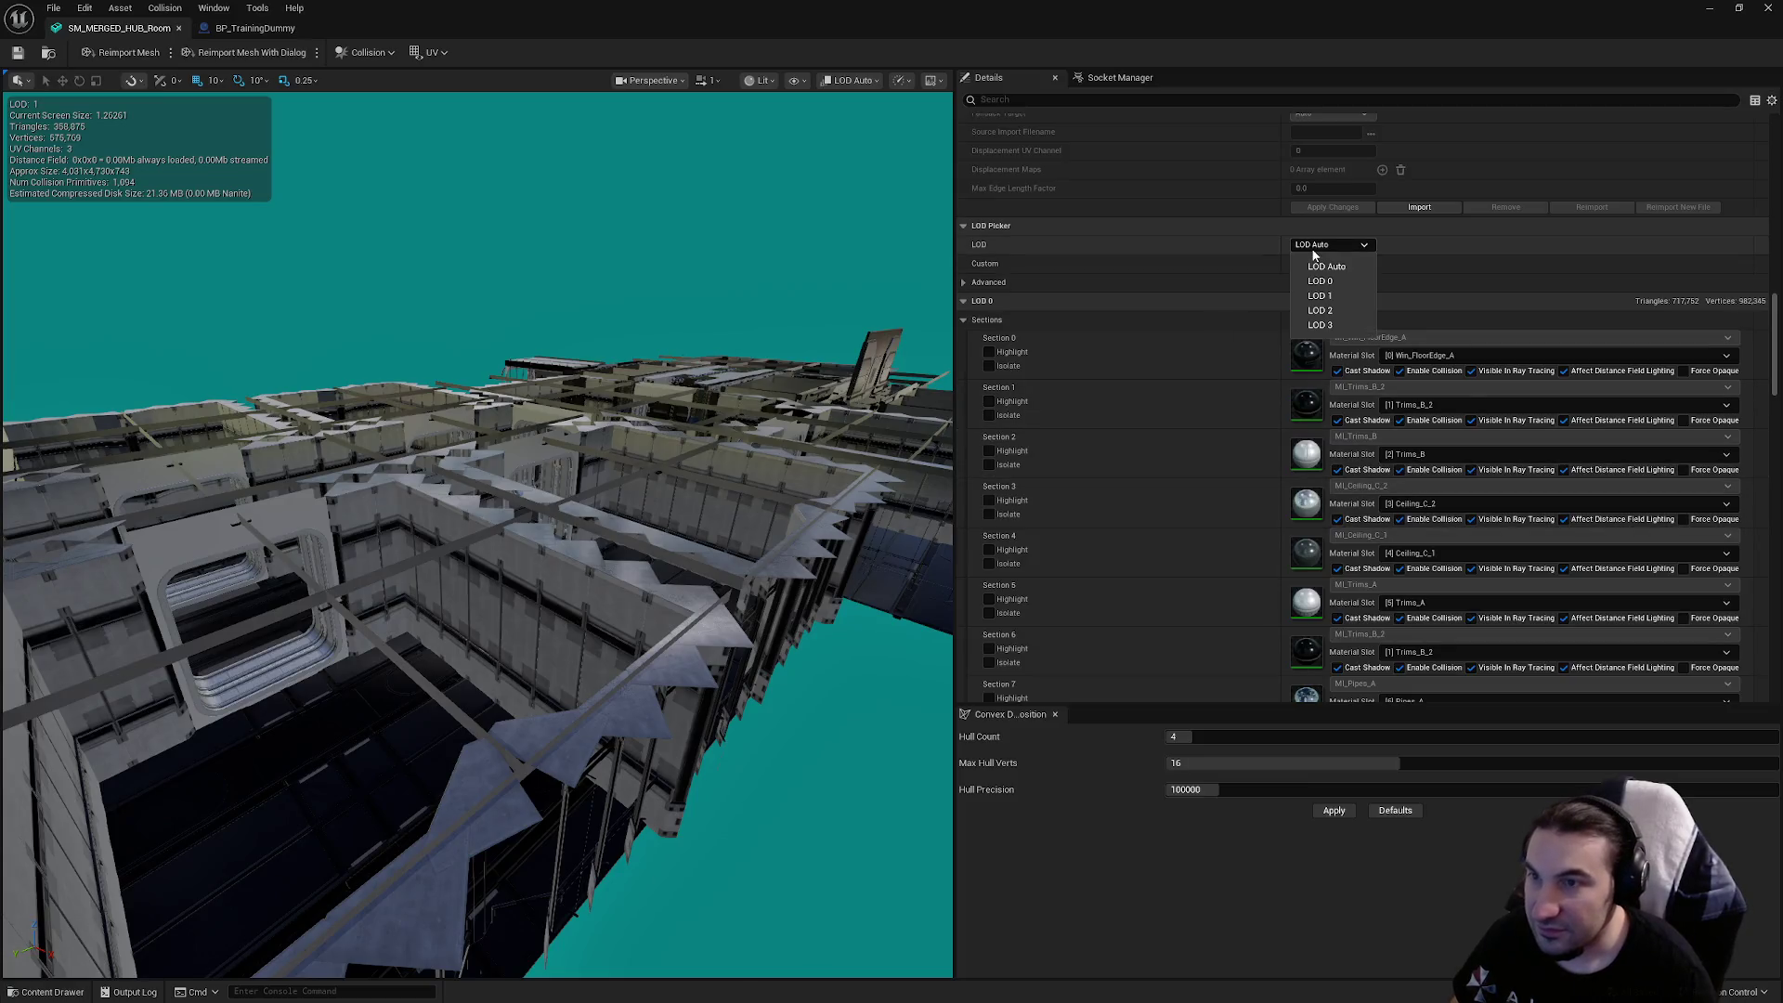
left_click(1330, 298)
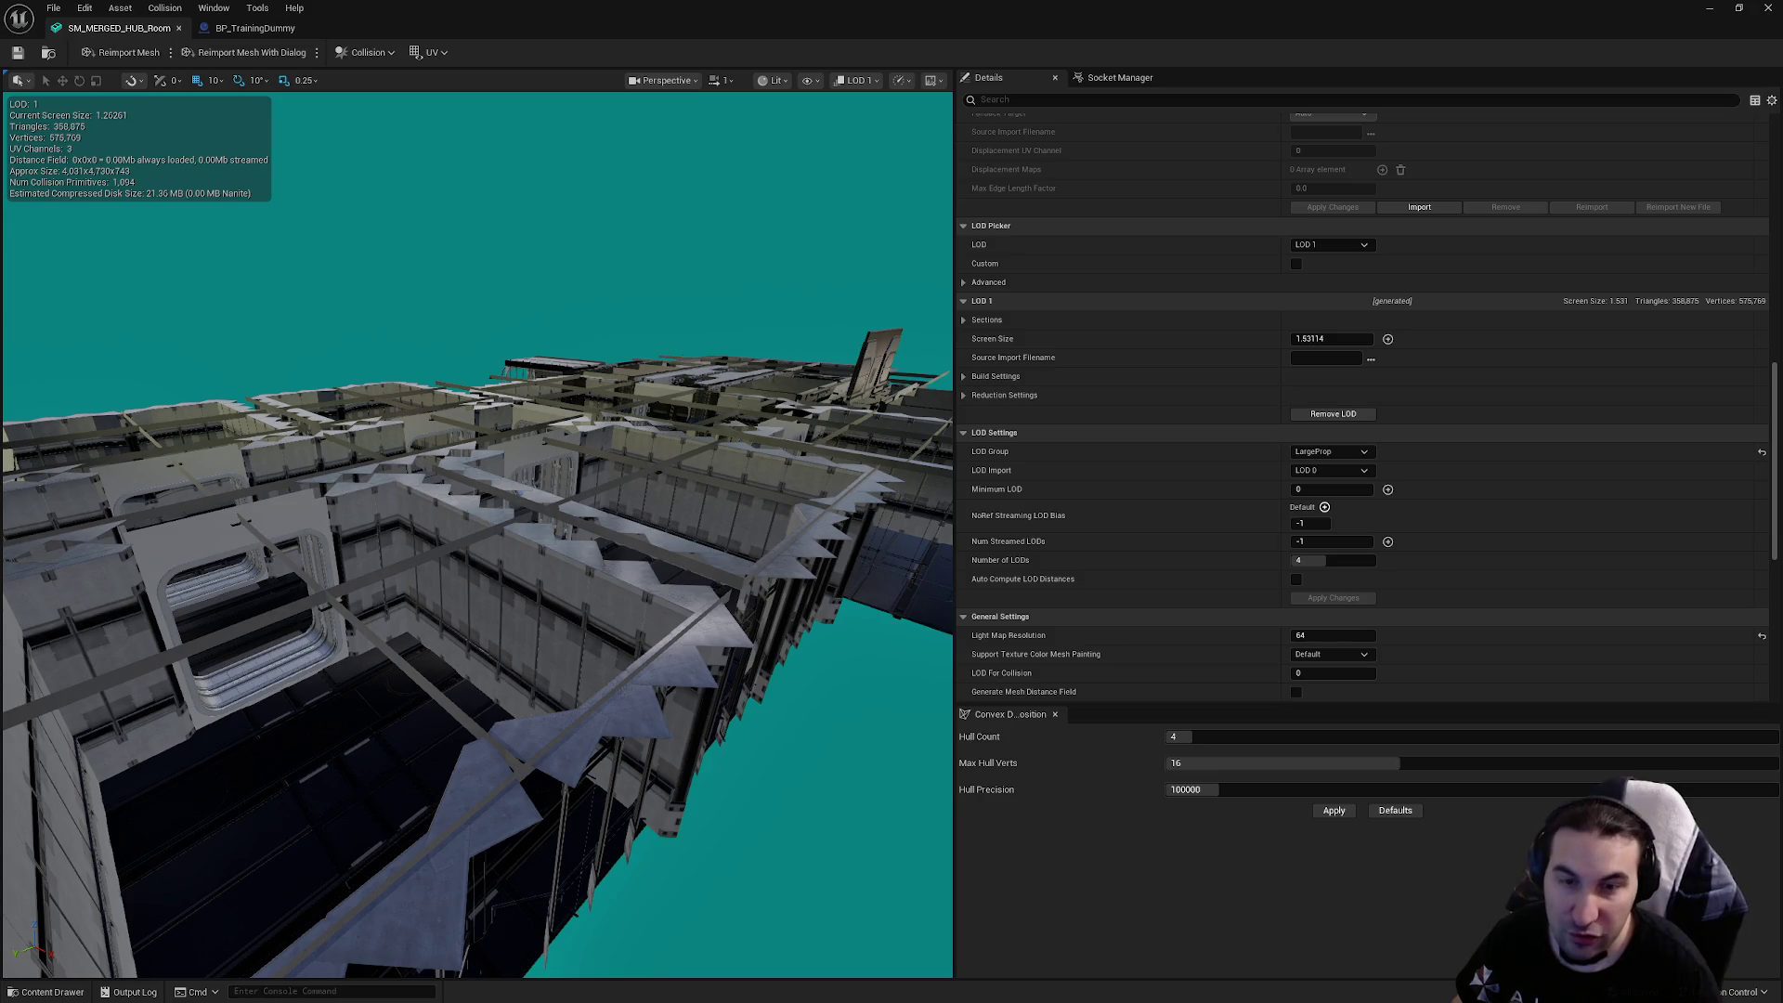
mouse_move(890, 413)
left_mouse_down()
mouse_move(878, 501)
mouse_move(827, 513)
left_mouse_up()
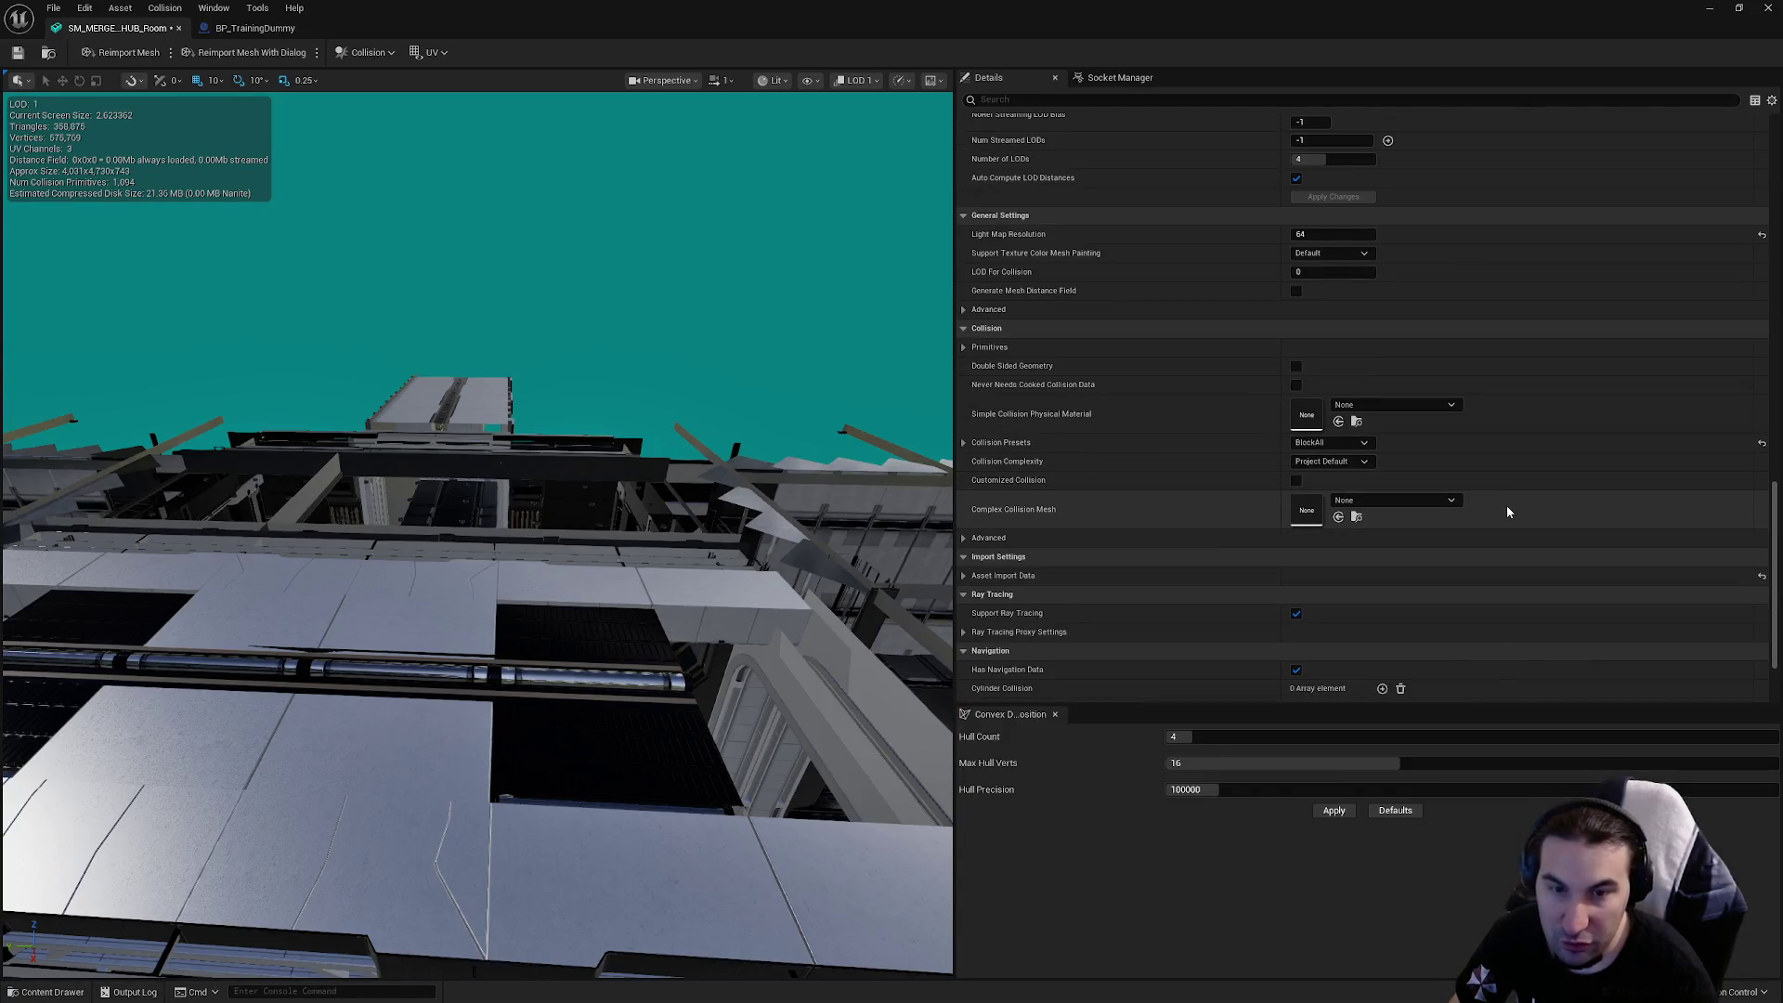
scroll(1506, 505, "up", 10)
scroll(1495, 509, "up", 15)
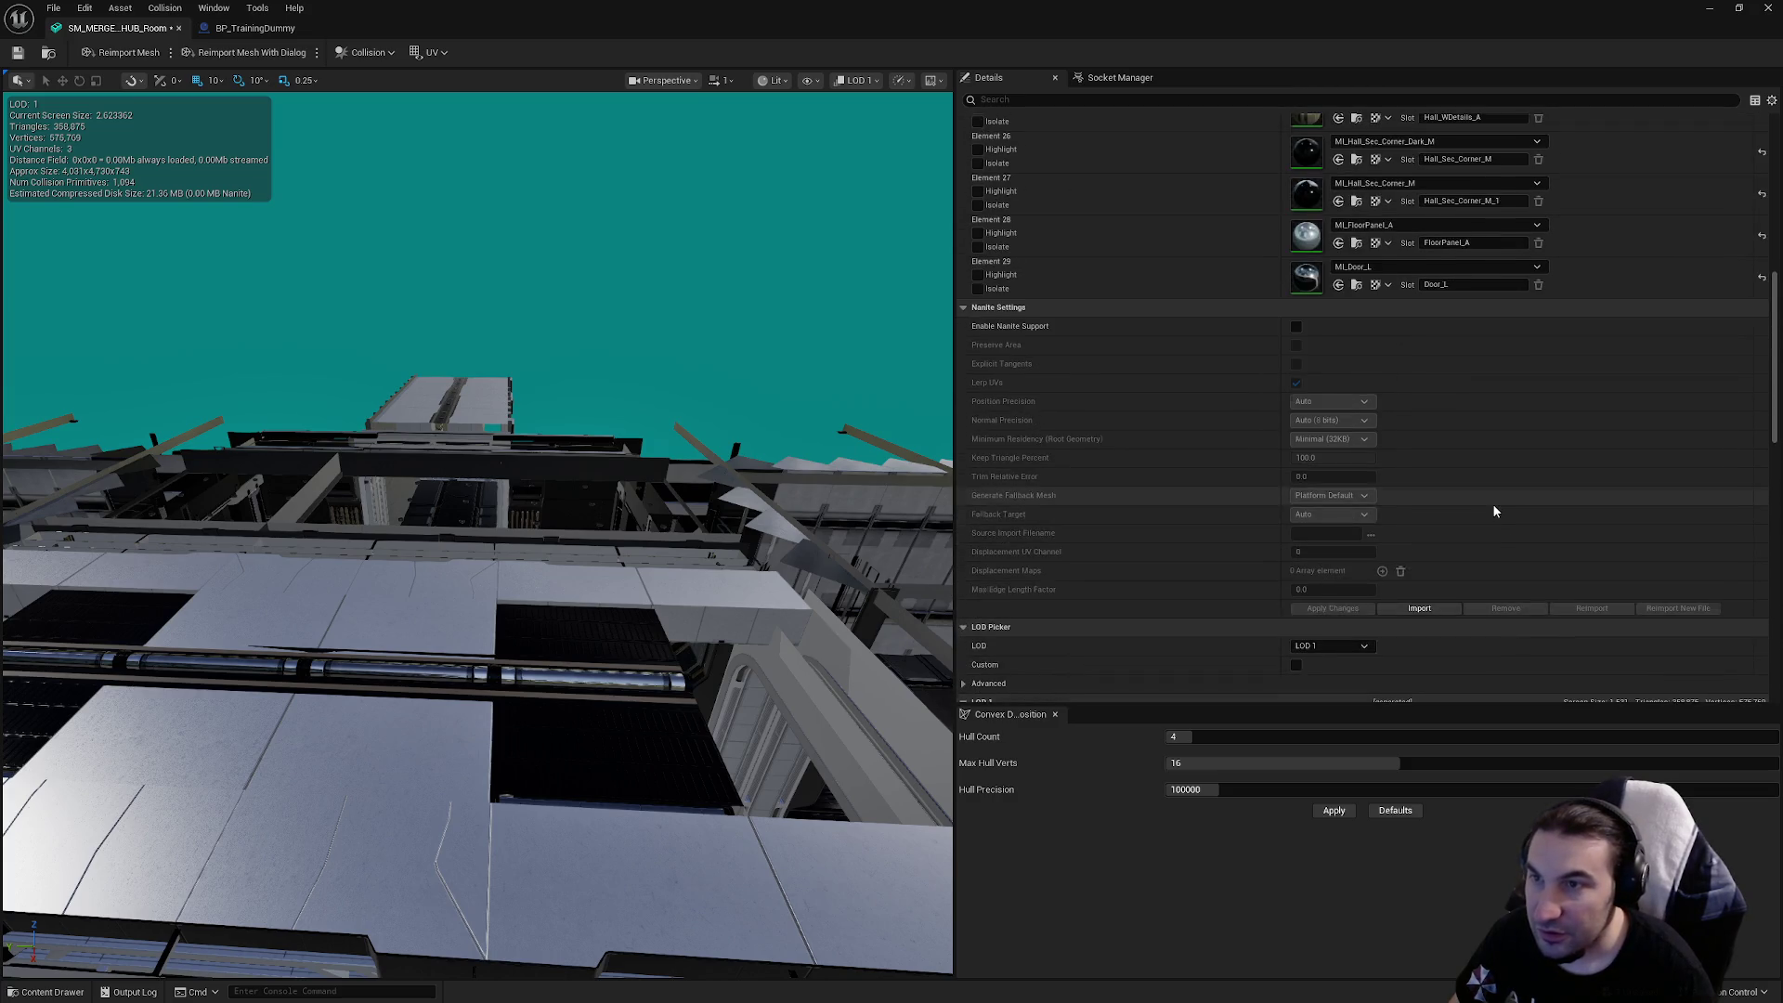
scroll(1486, 516, "up", 5)
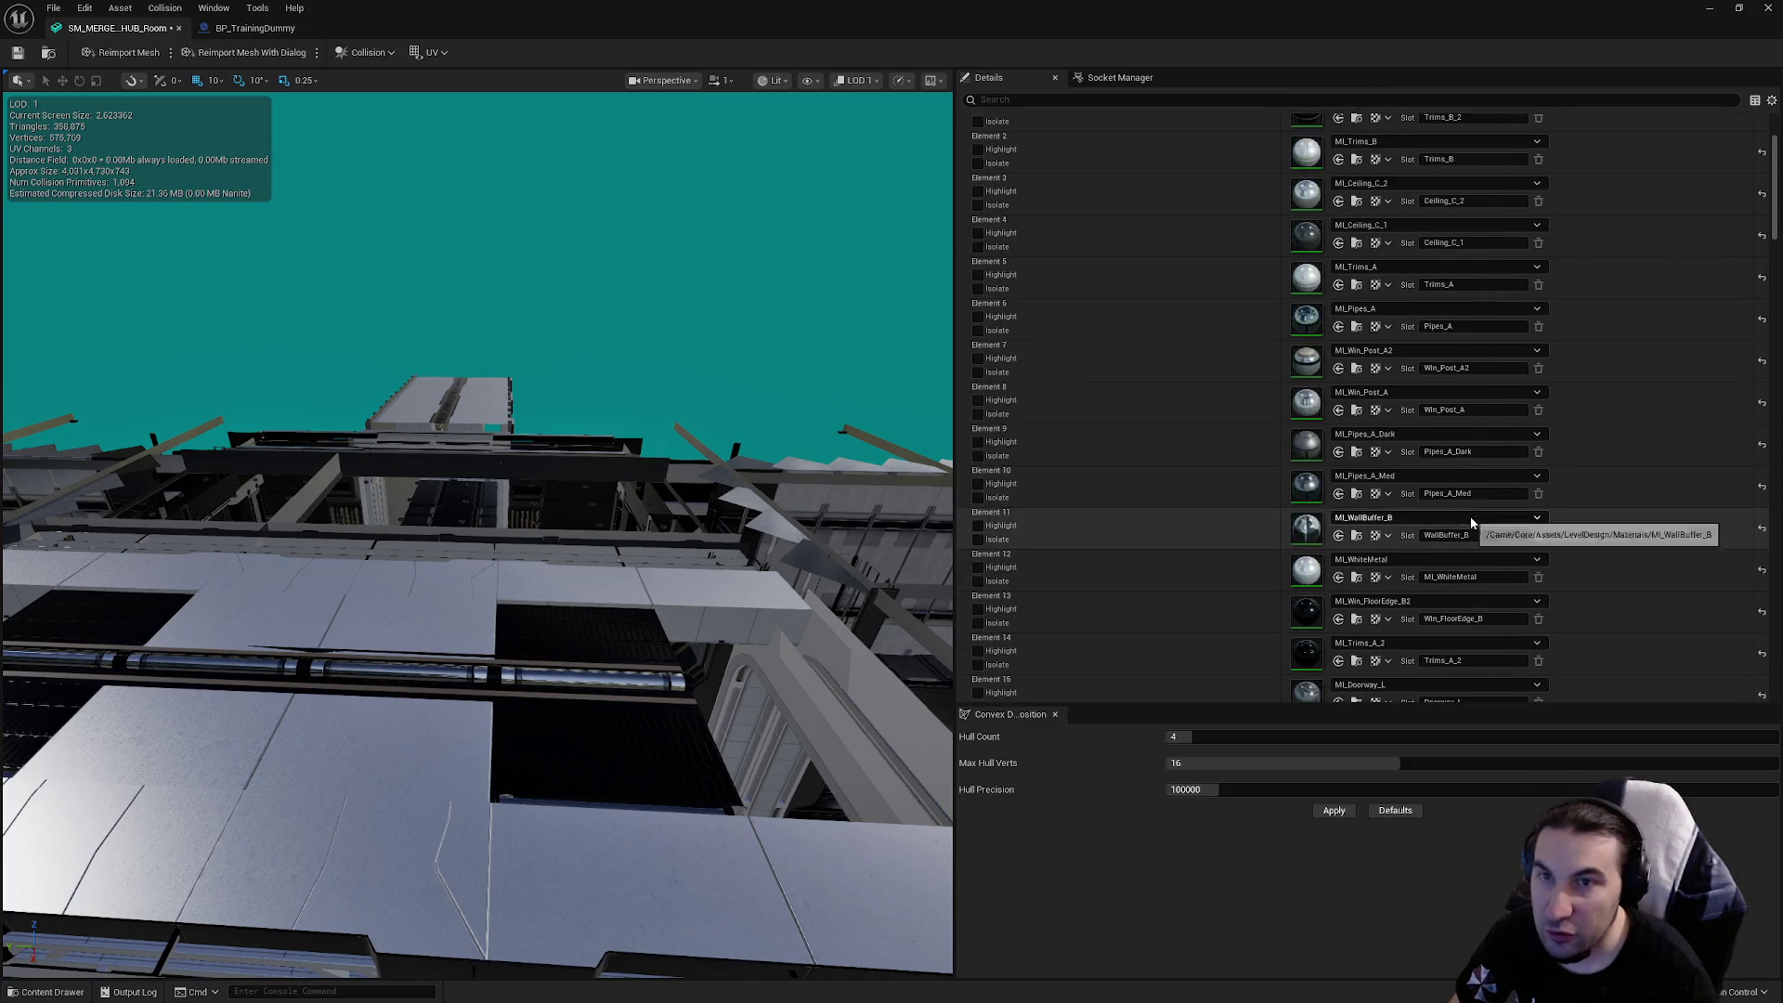
left_click(18, 54)
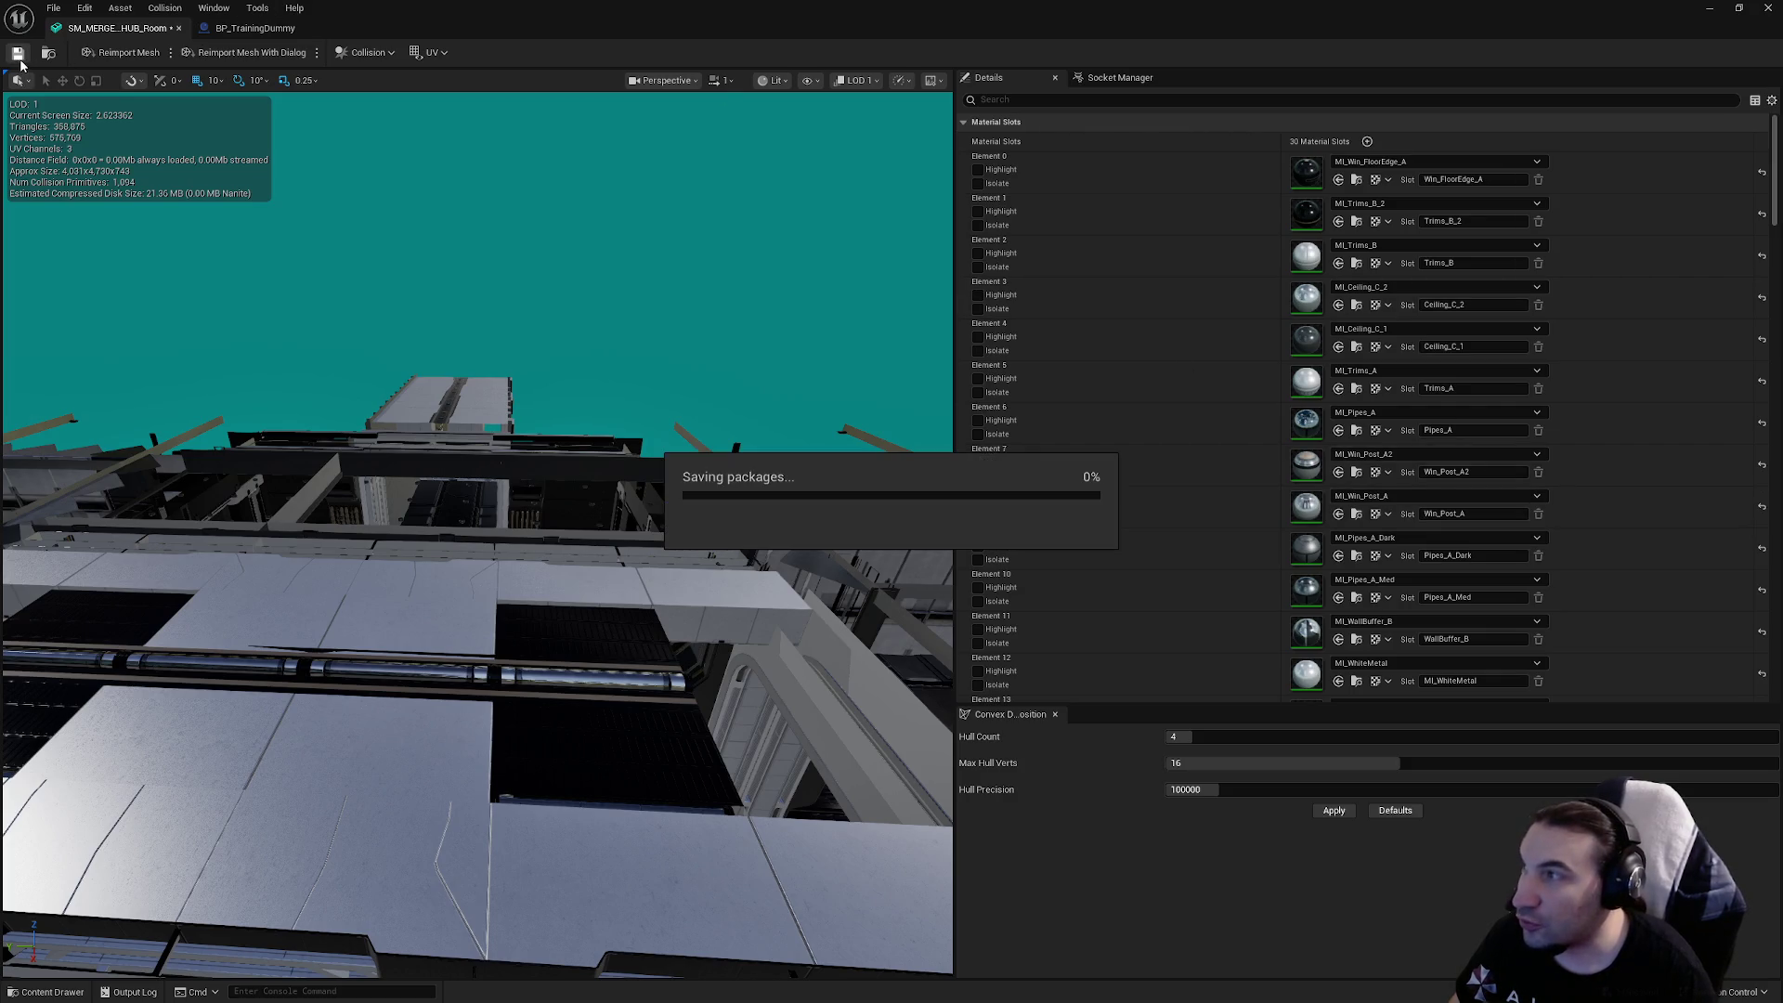
Return the LOD preview to Auto and pull the view back to see the switch to LOD 1
scroll(1353, 362, "down", 5)
scroll(1353, 363, "down", 5)
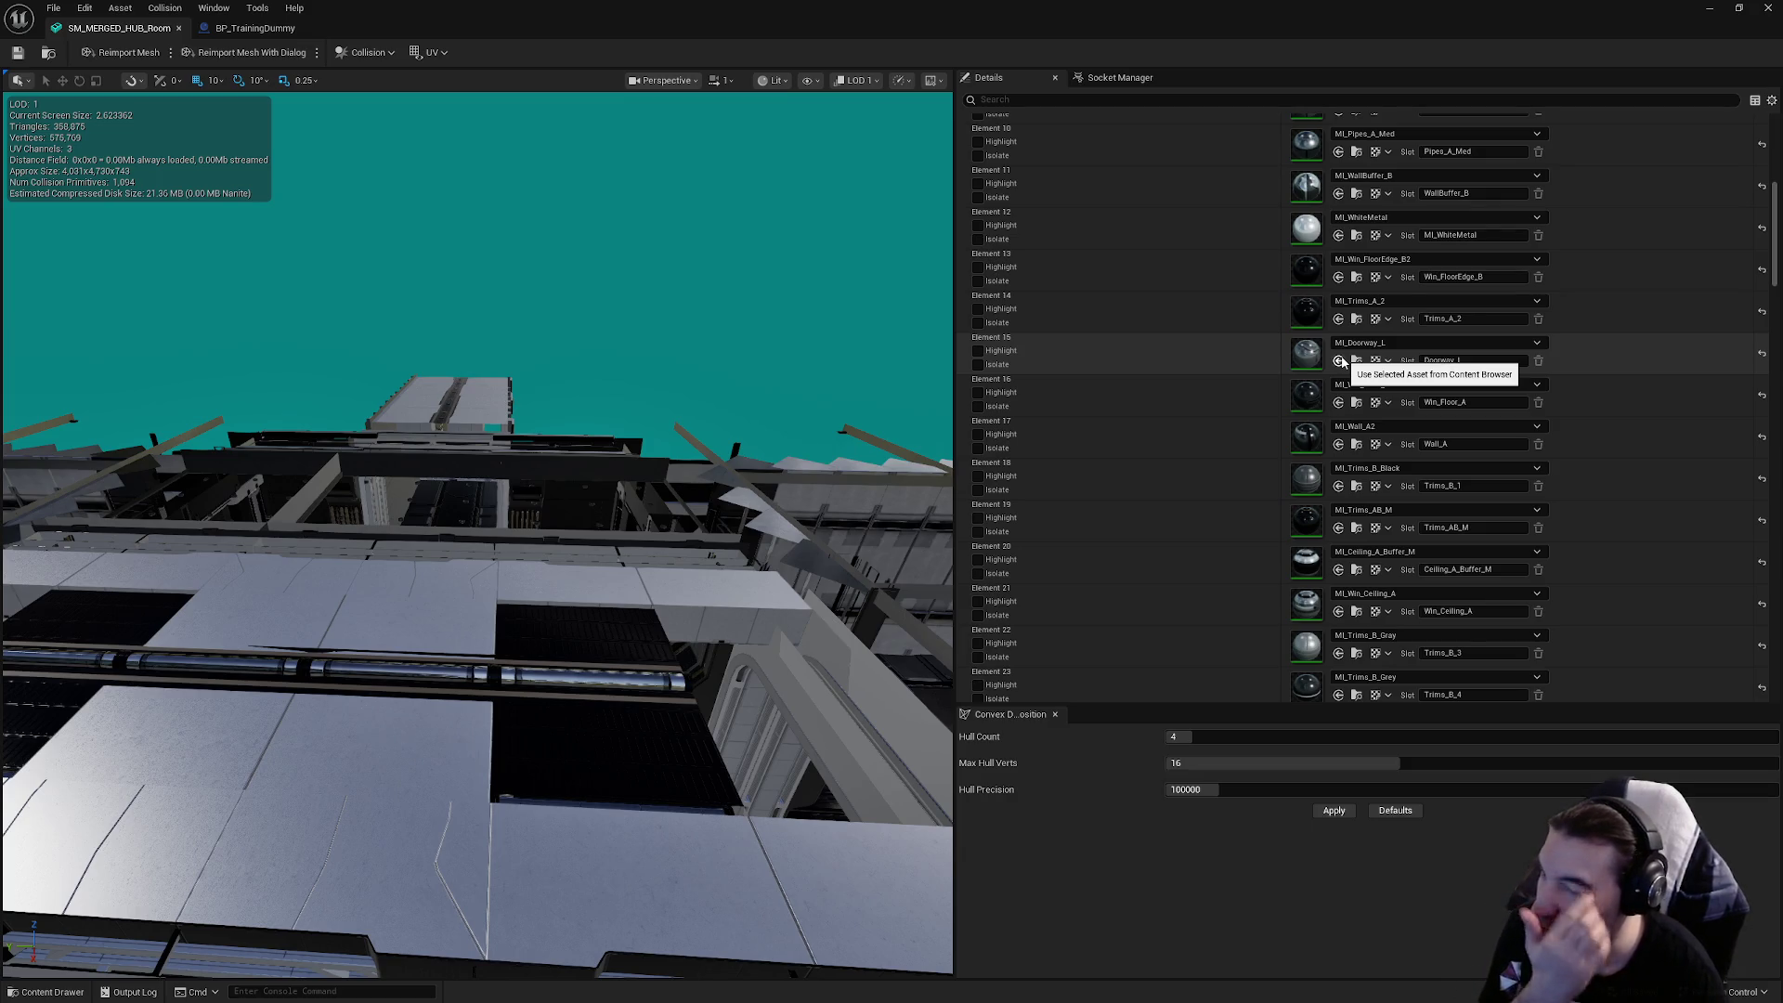
scroll(1337, 362, "down", 15)
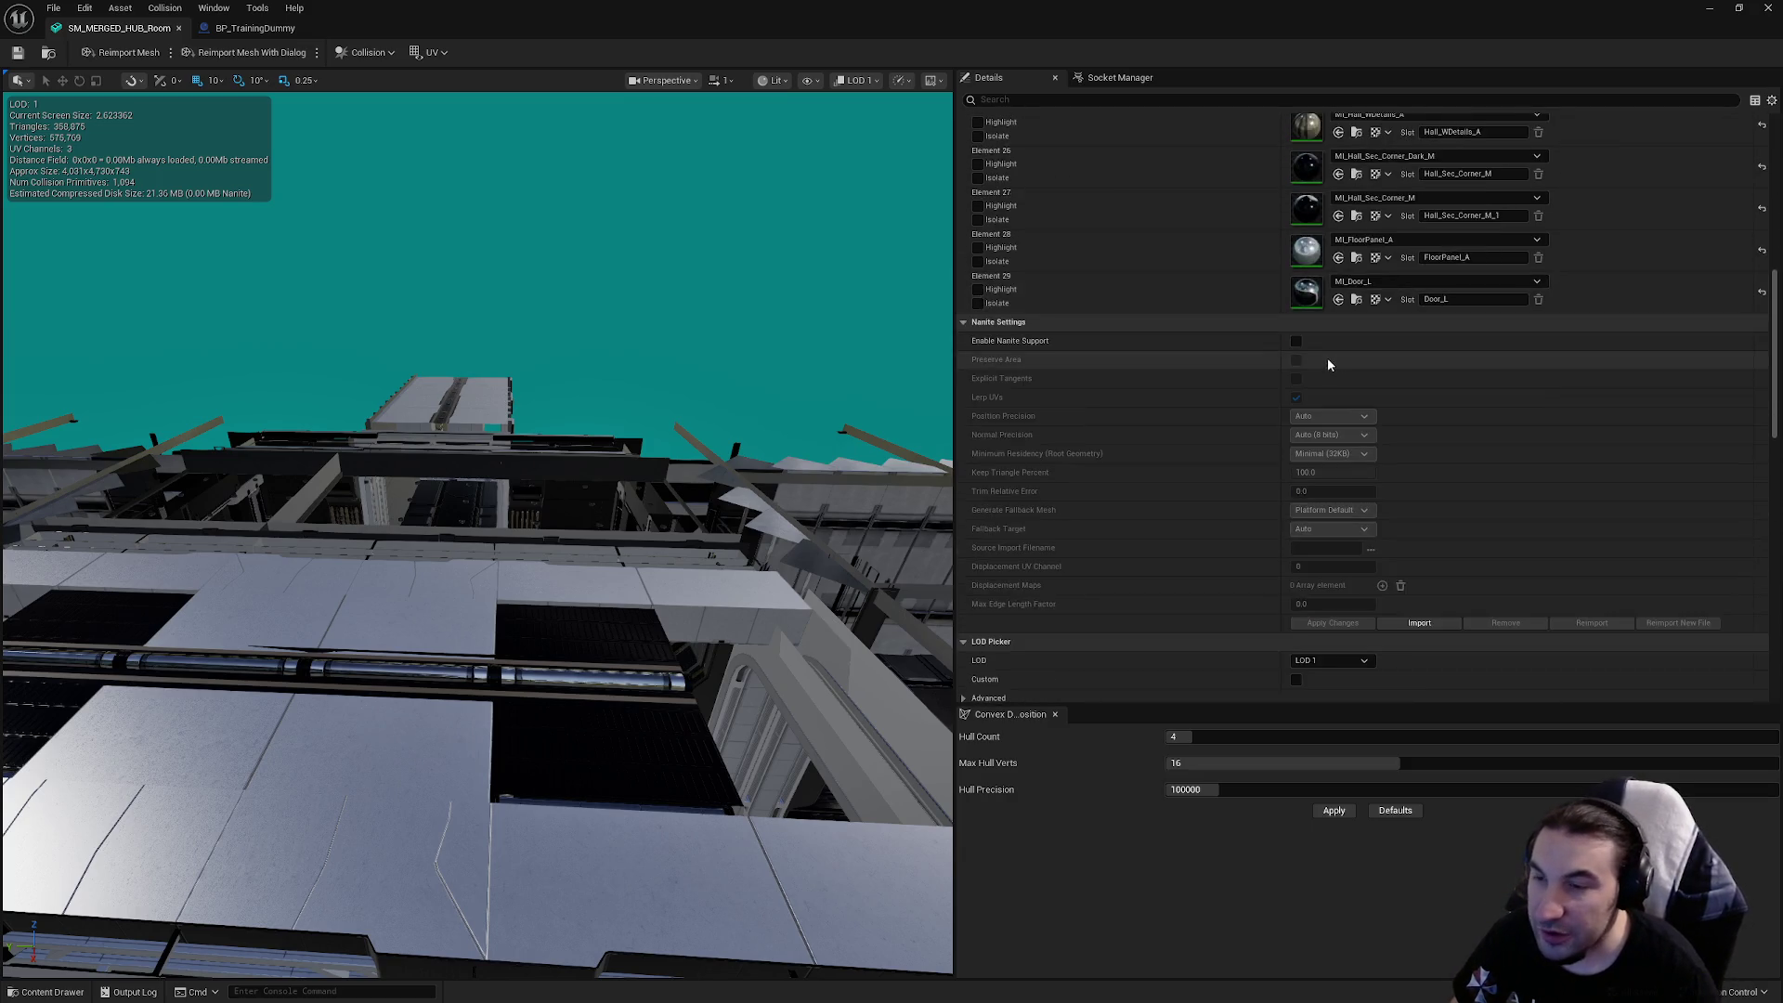
scroll(1300, 363, "down", 15)
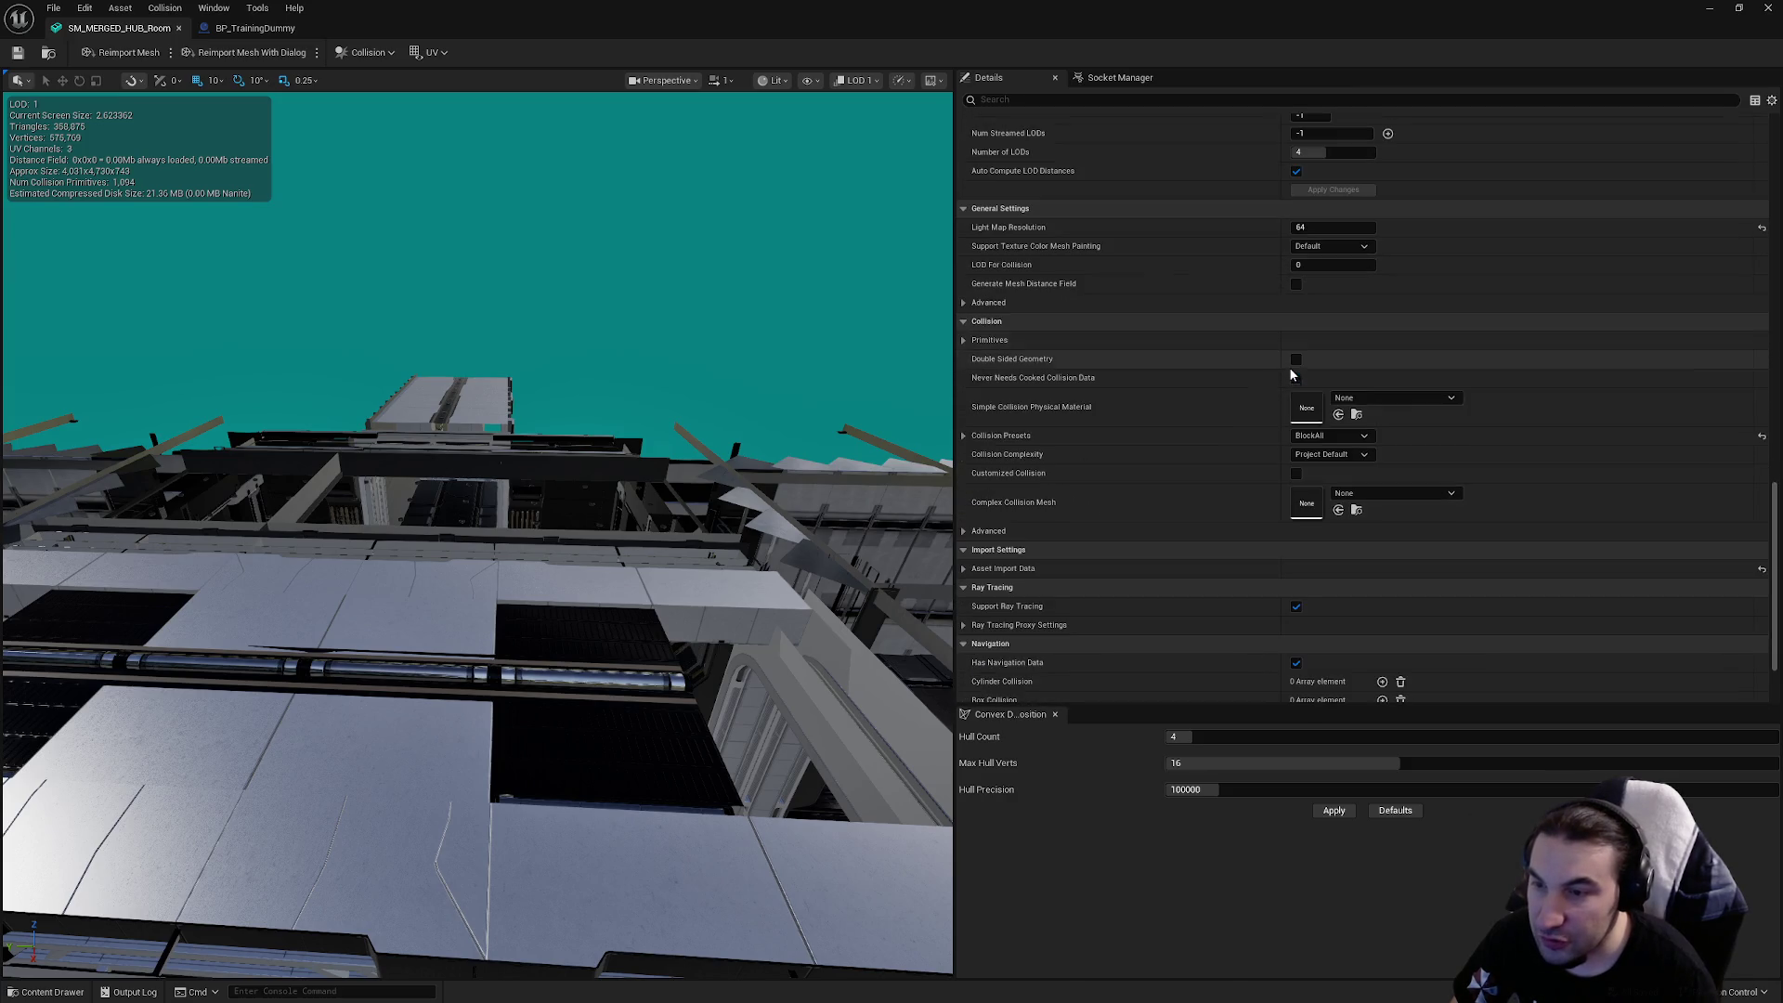
left_click_drag(1774, 576, 1773, 172)
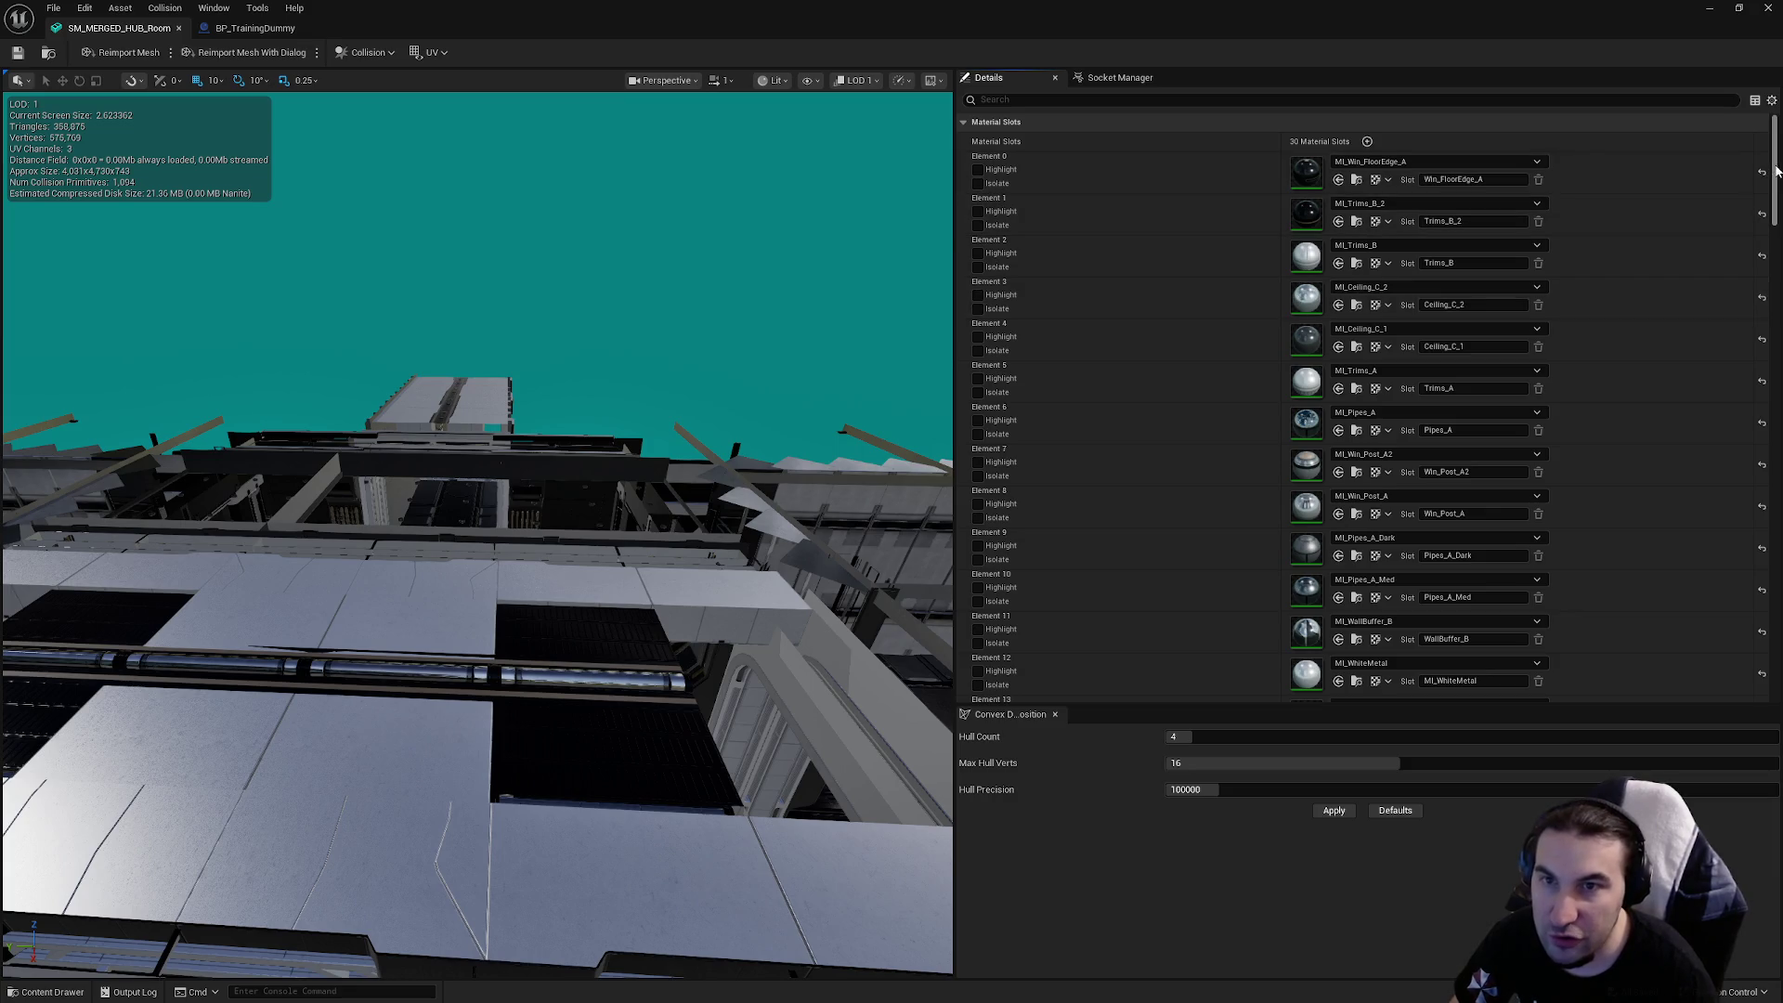
left_click_drag(1776, 170, 1777, 361)
left_click(1328, 375)
left_click(1317, 396)
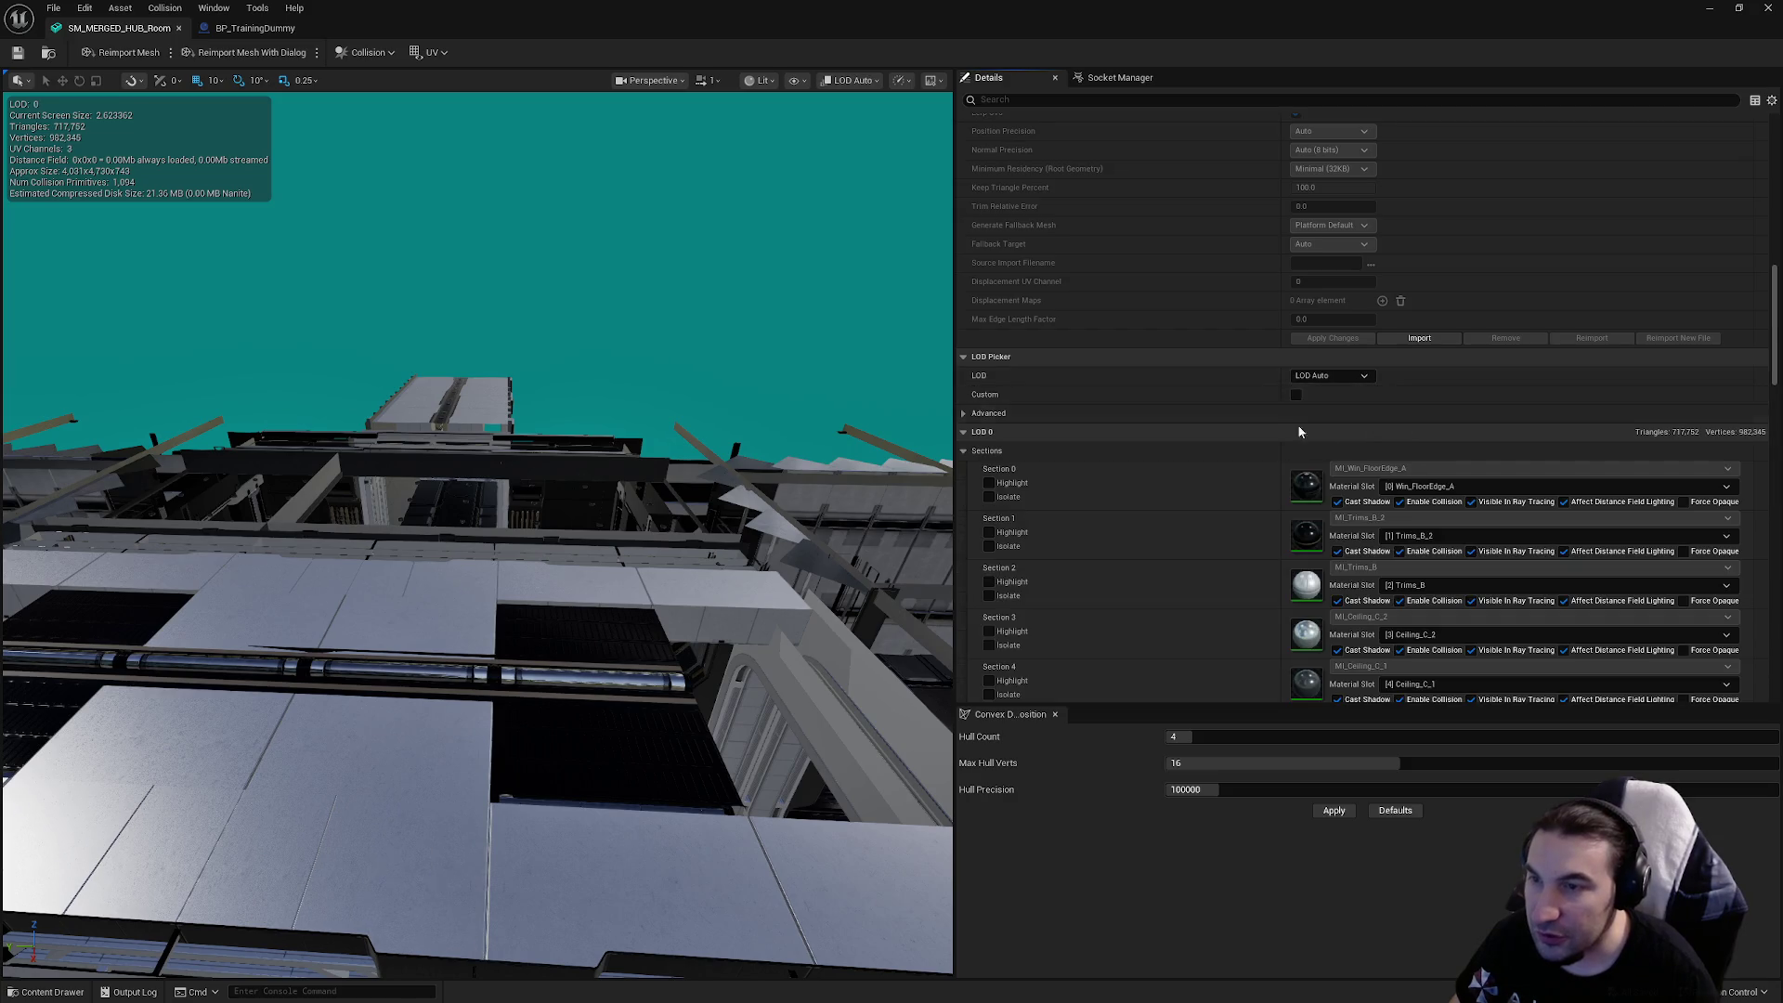
scroll(1299, 432, "down", 15)
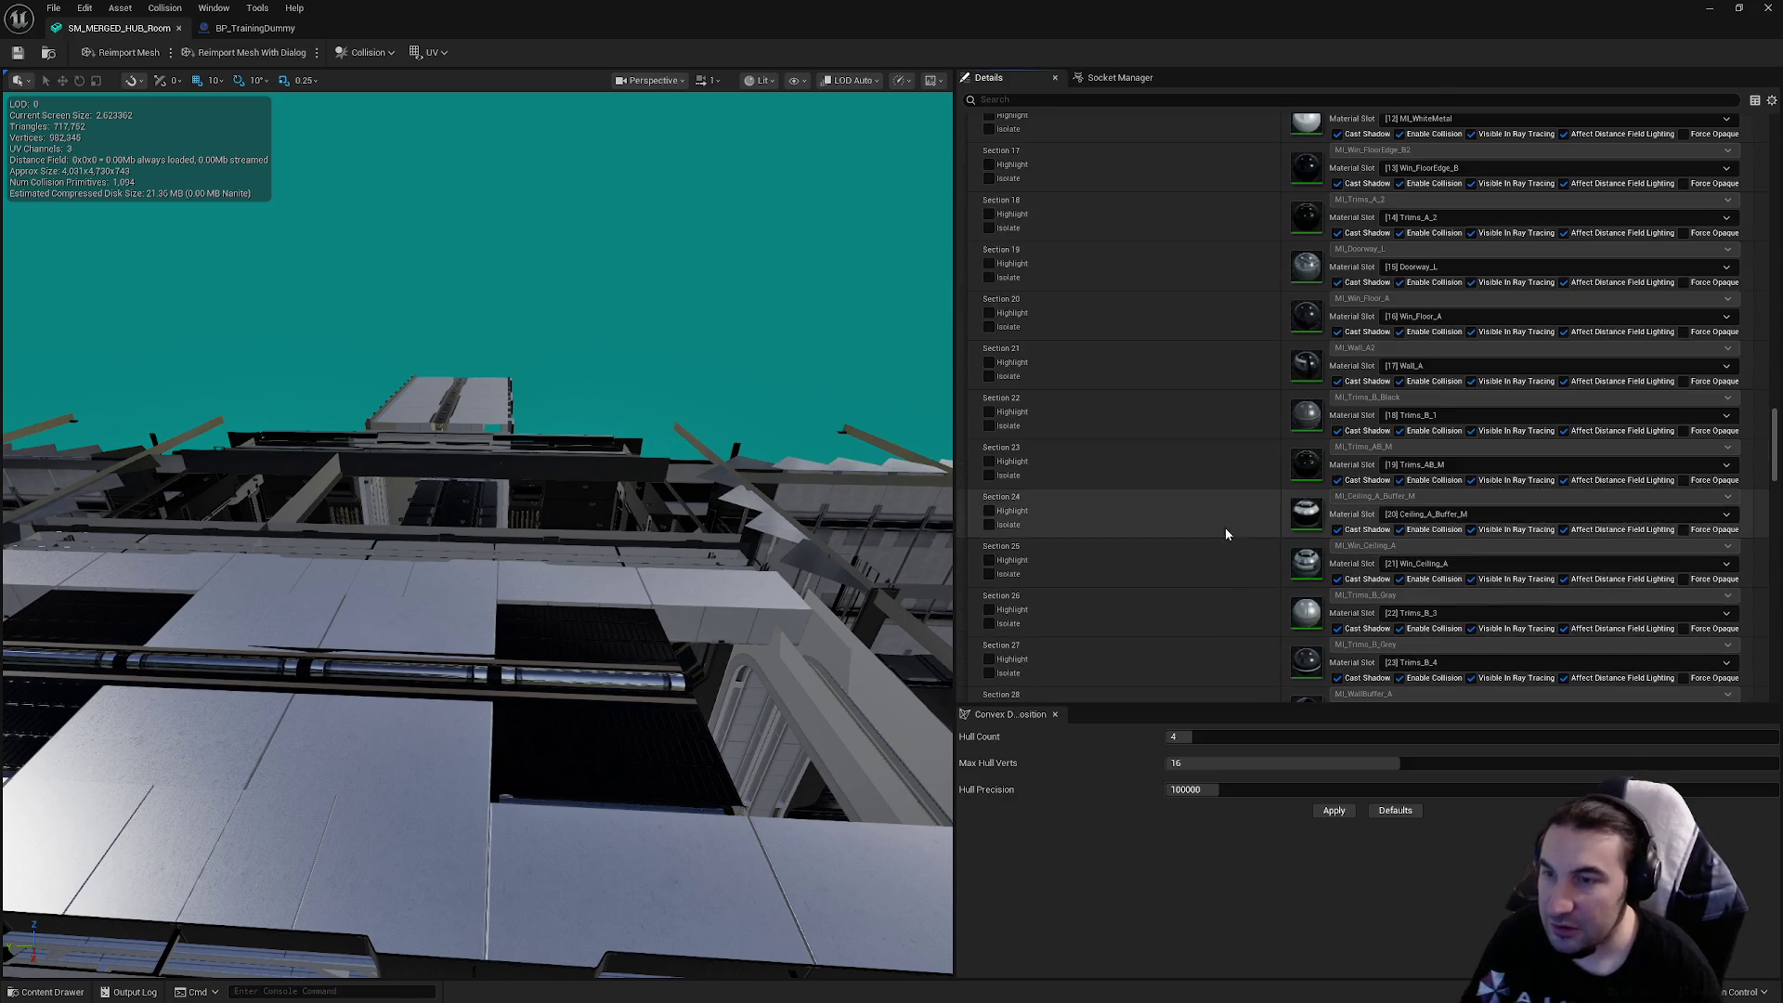
scroll(1216, 528, "down", 10)
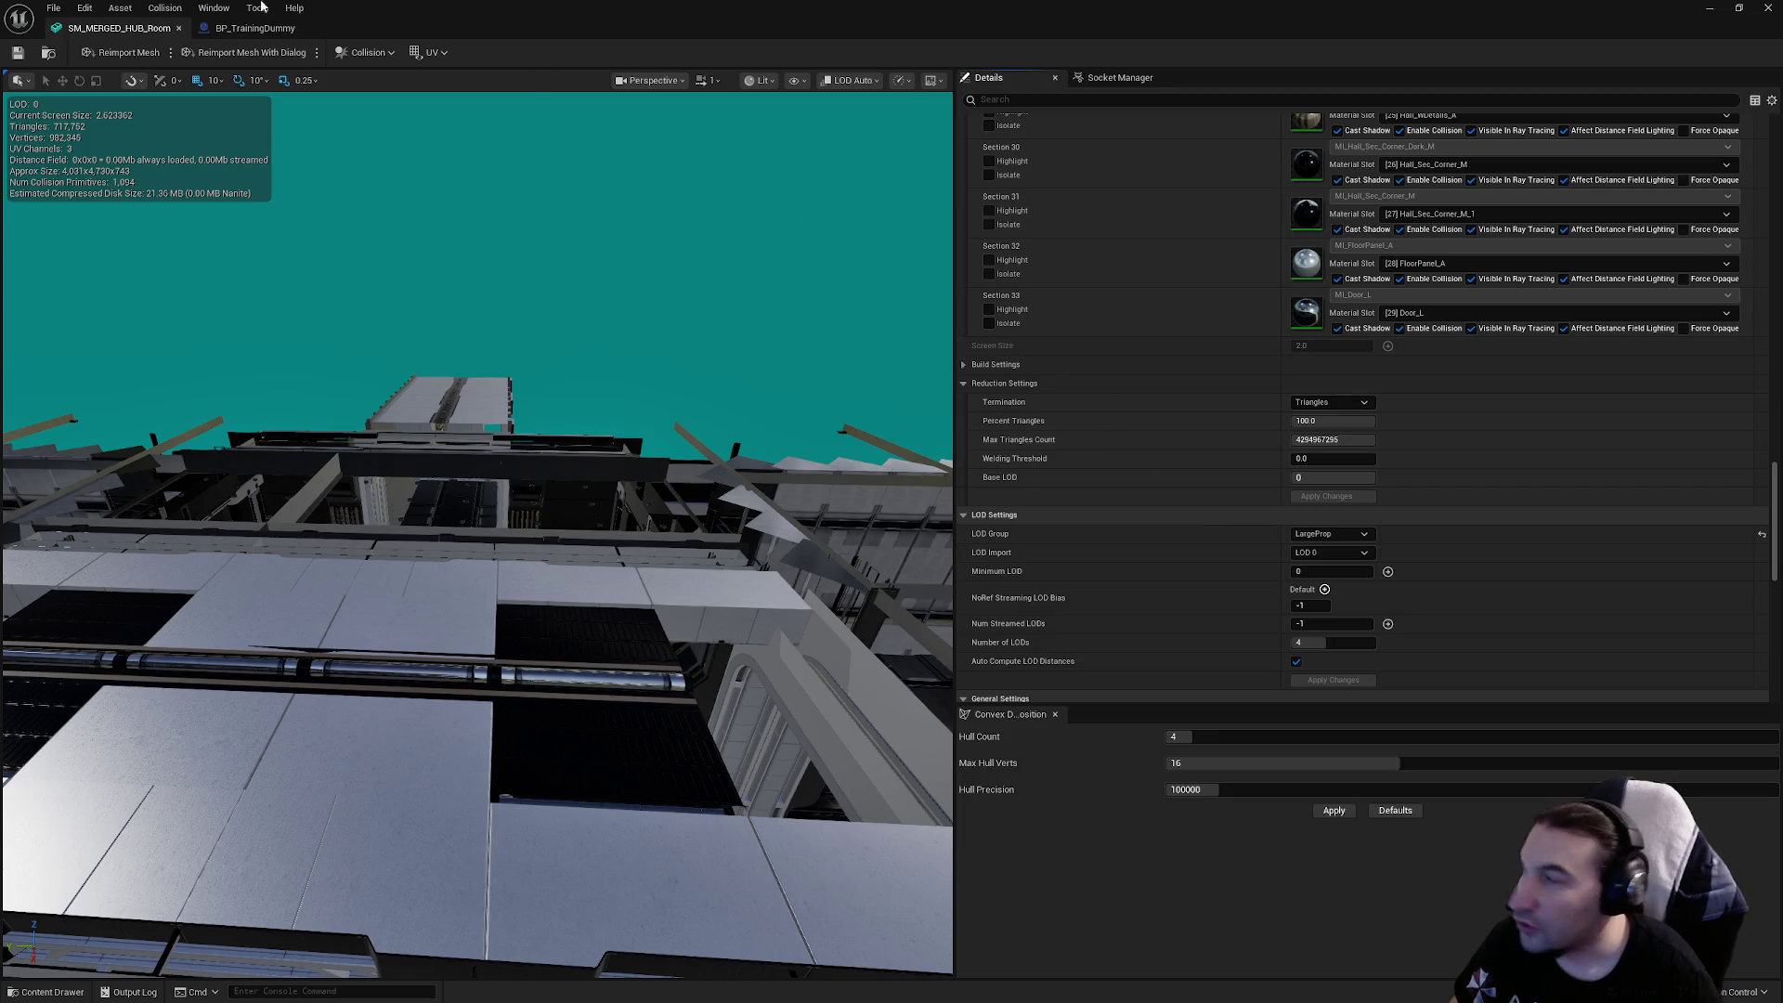
scroll(1361, 465, "down", 2)
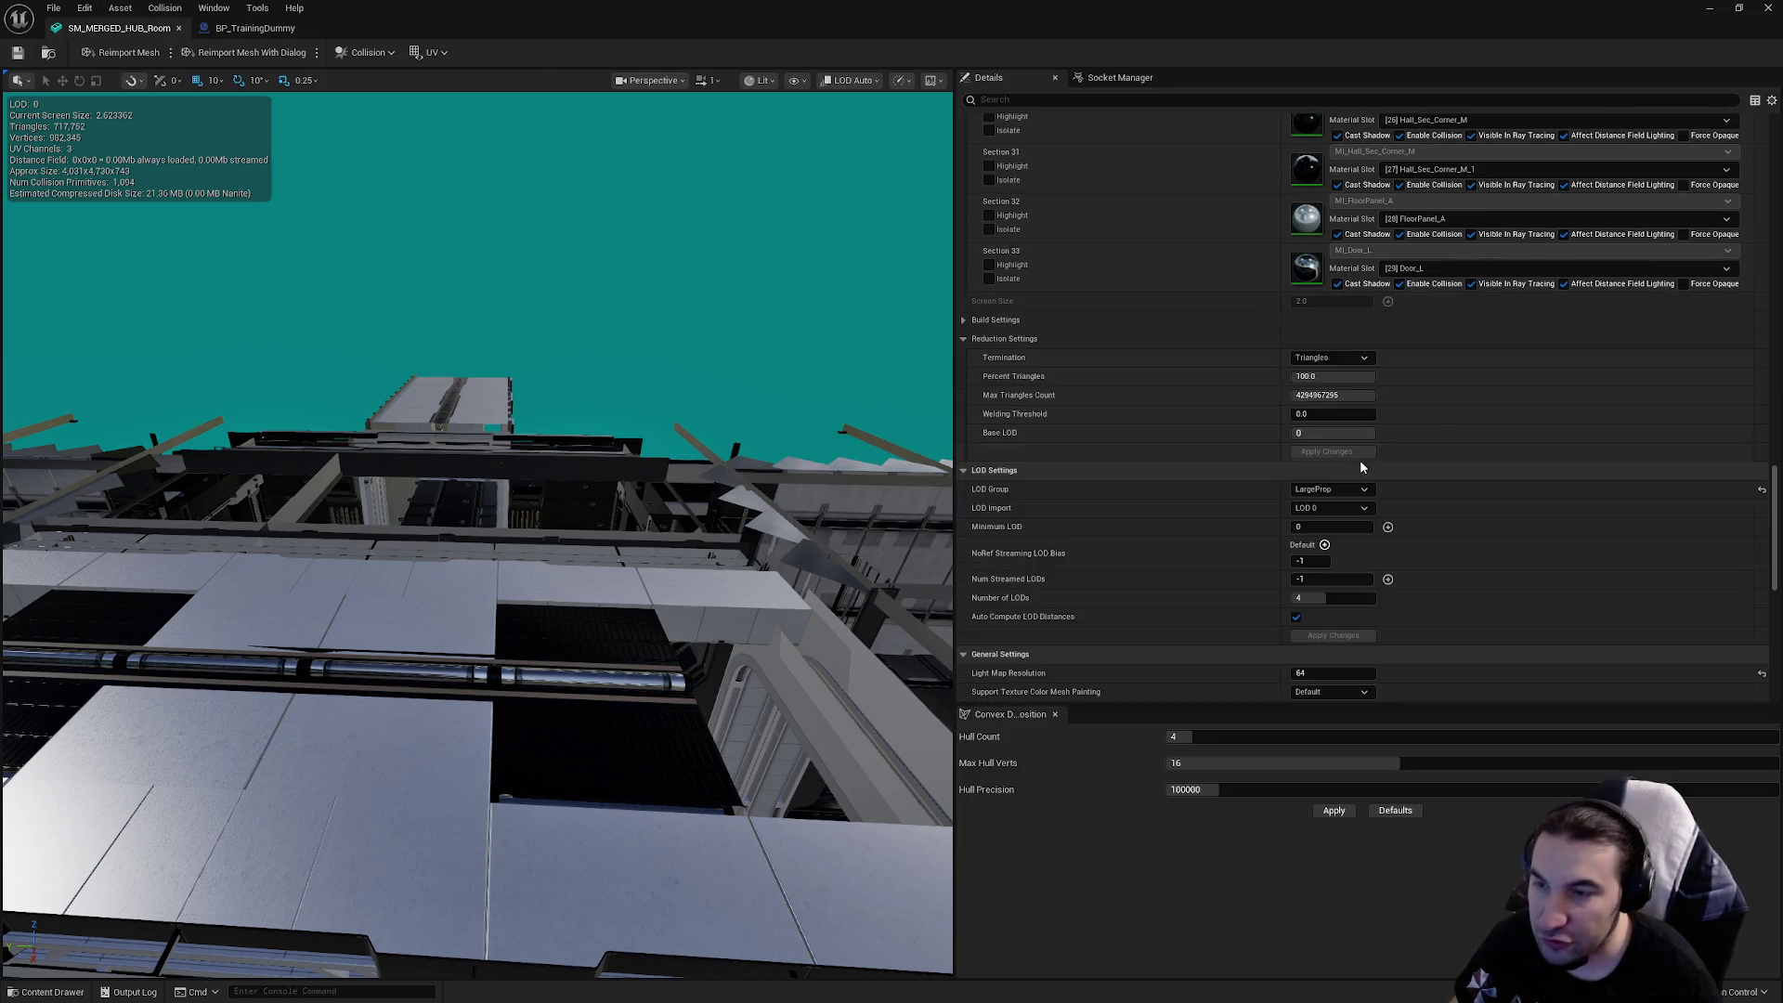
scroll(1369, 487, "down", 20)
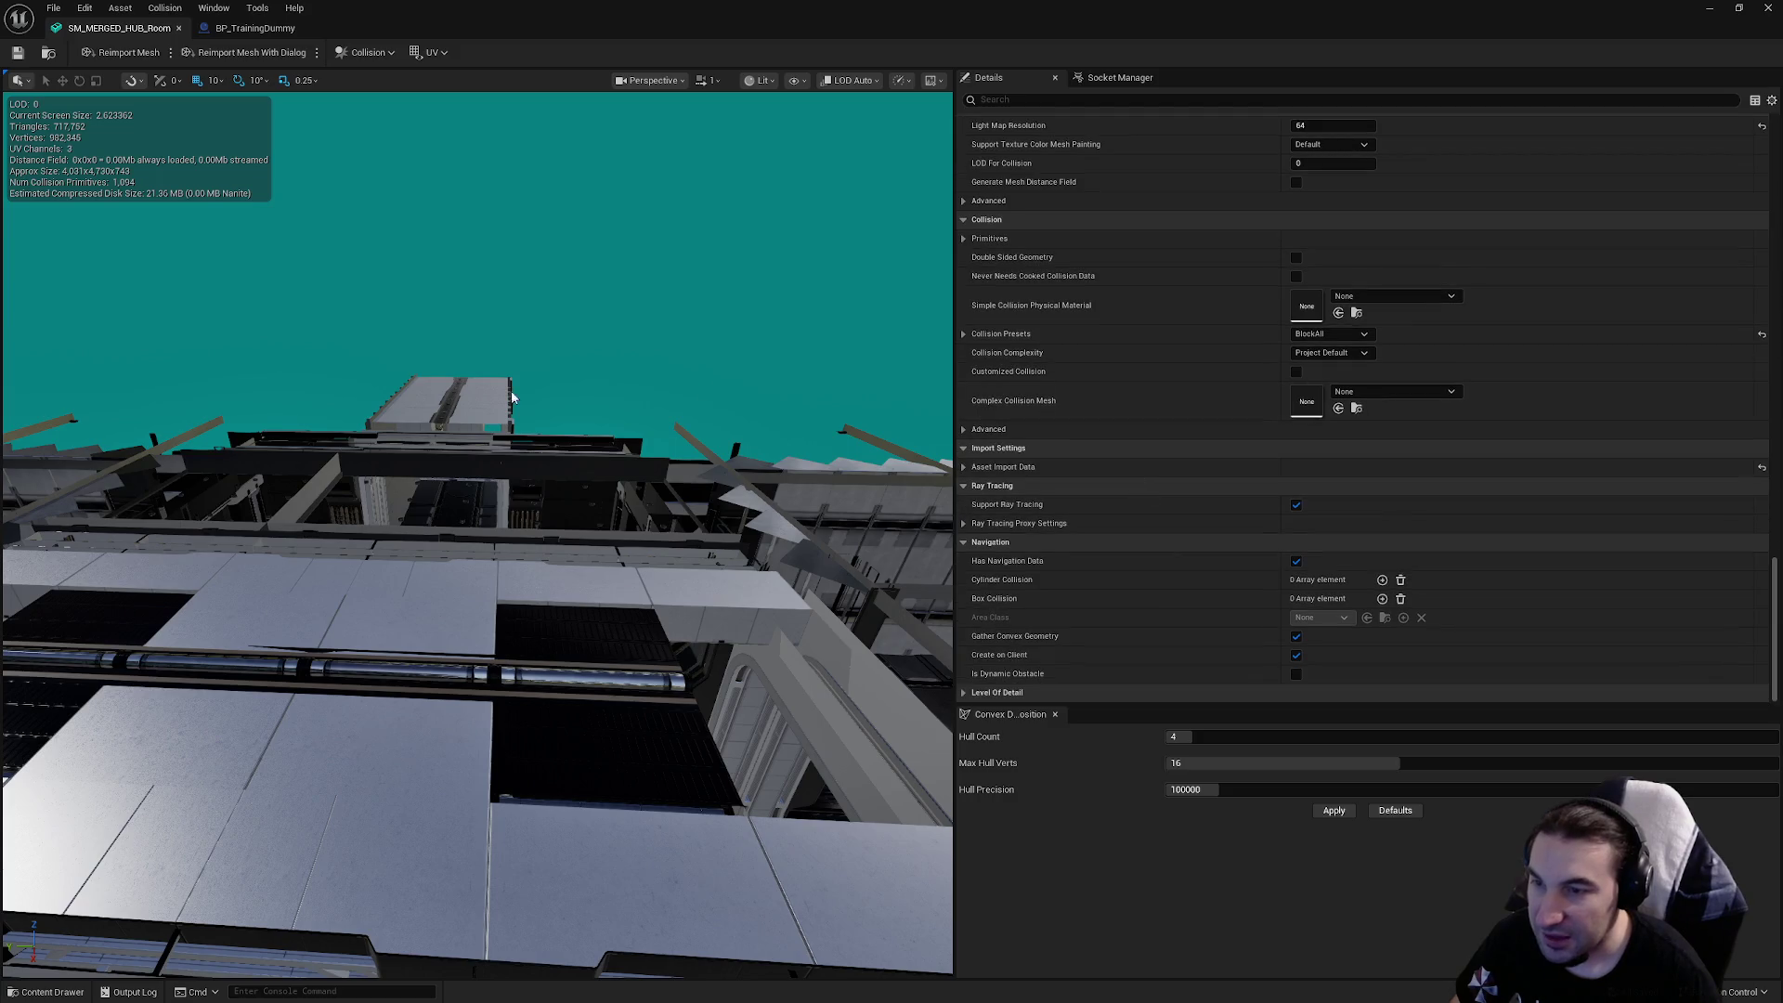
left_click_drag(511, 398, 450, 469)
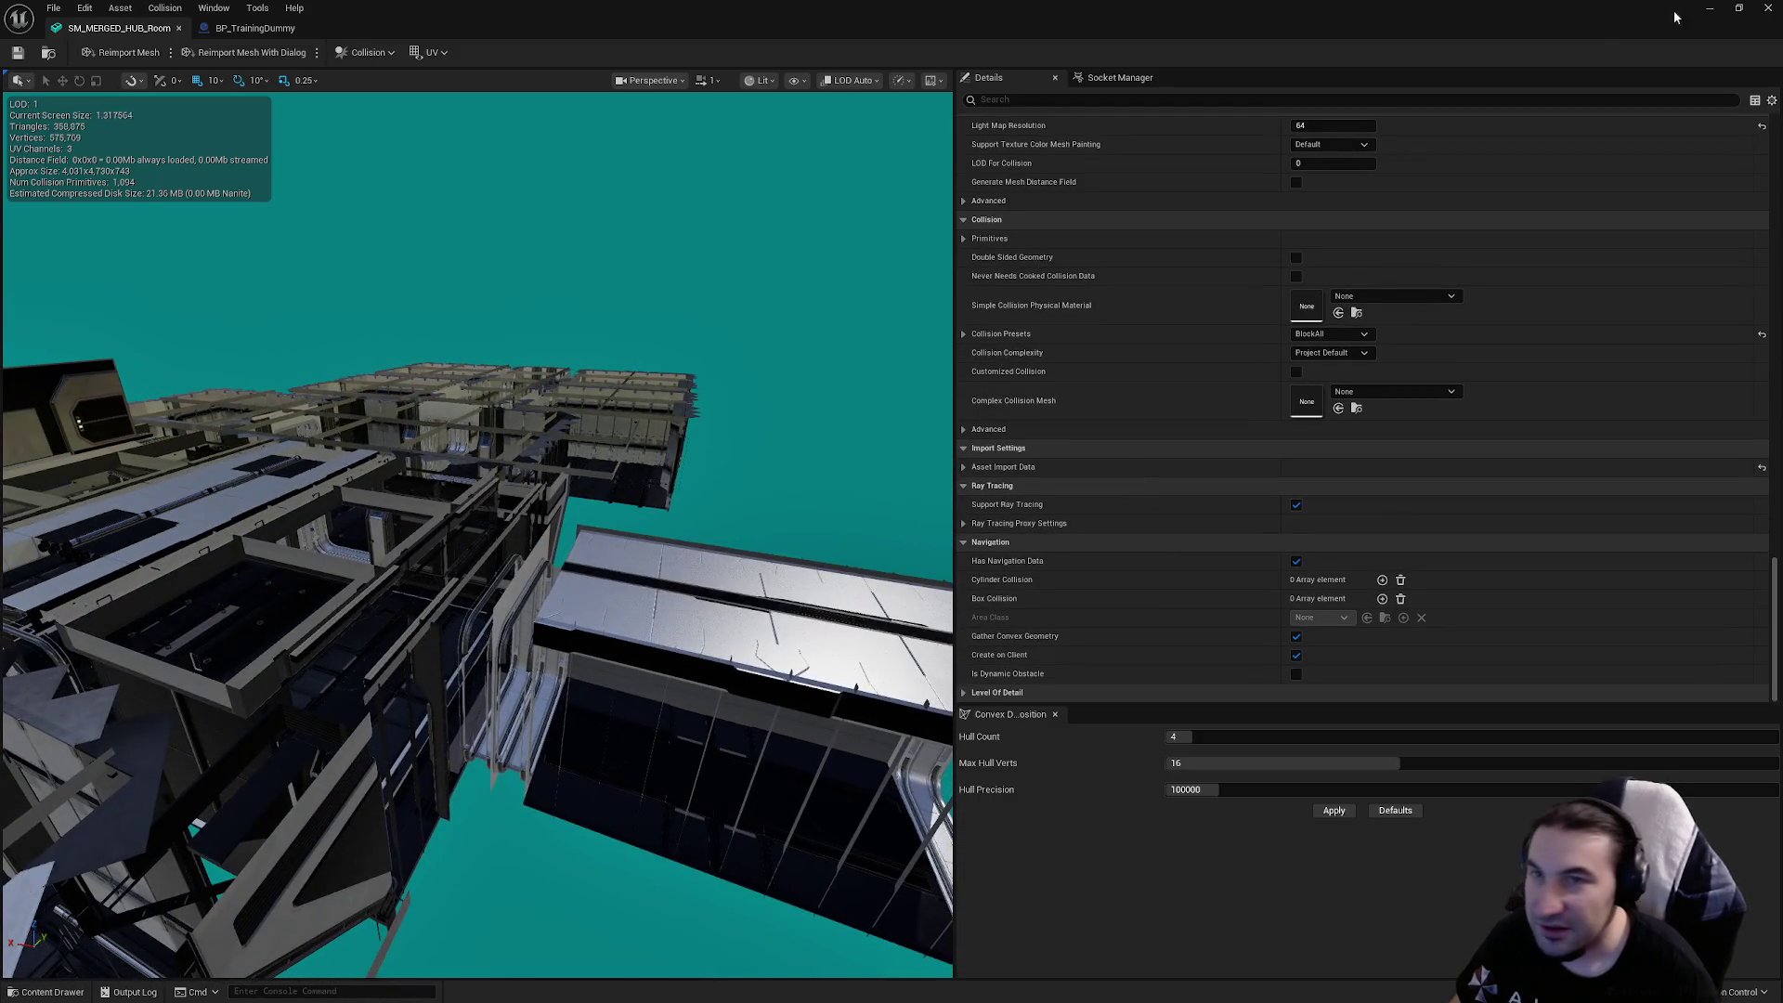
Close the SM_MERGED_HUB_Room editor, deselect the asset, and collapse the Systems folder
left_click(1768, 7)
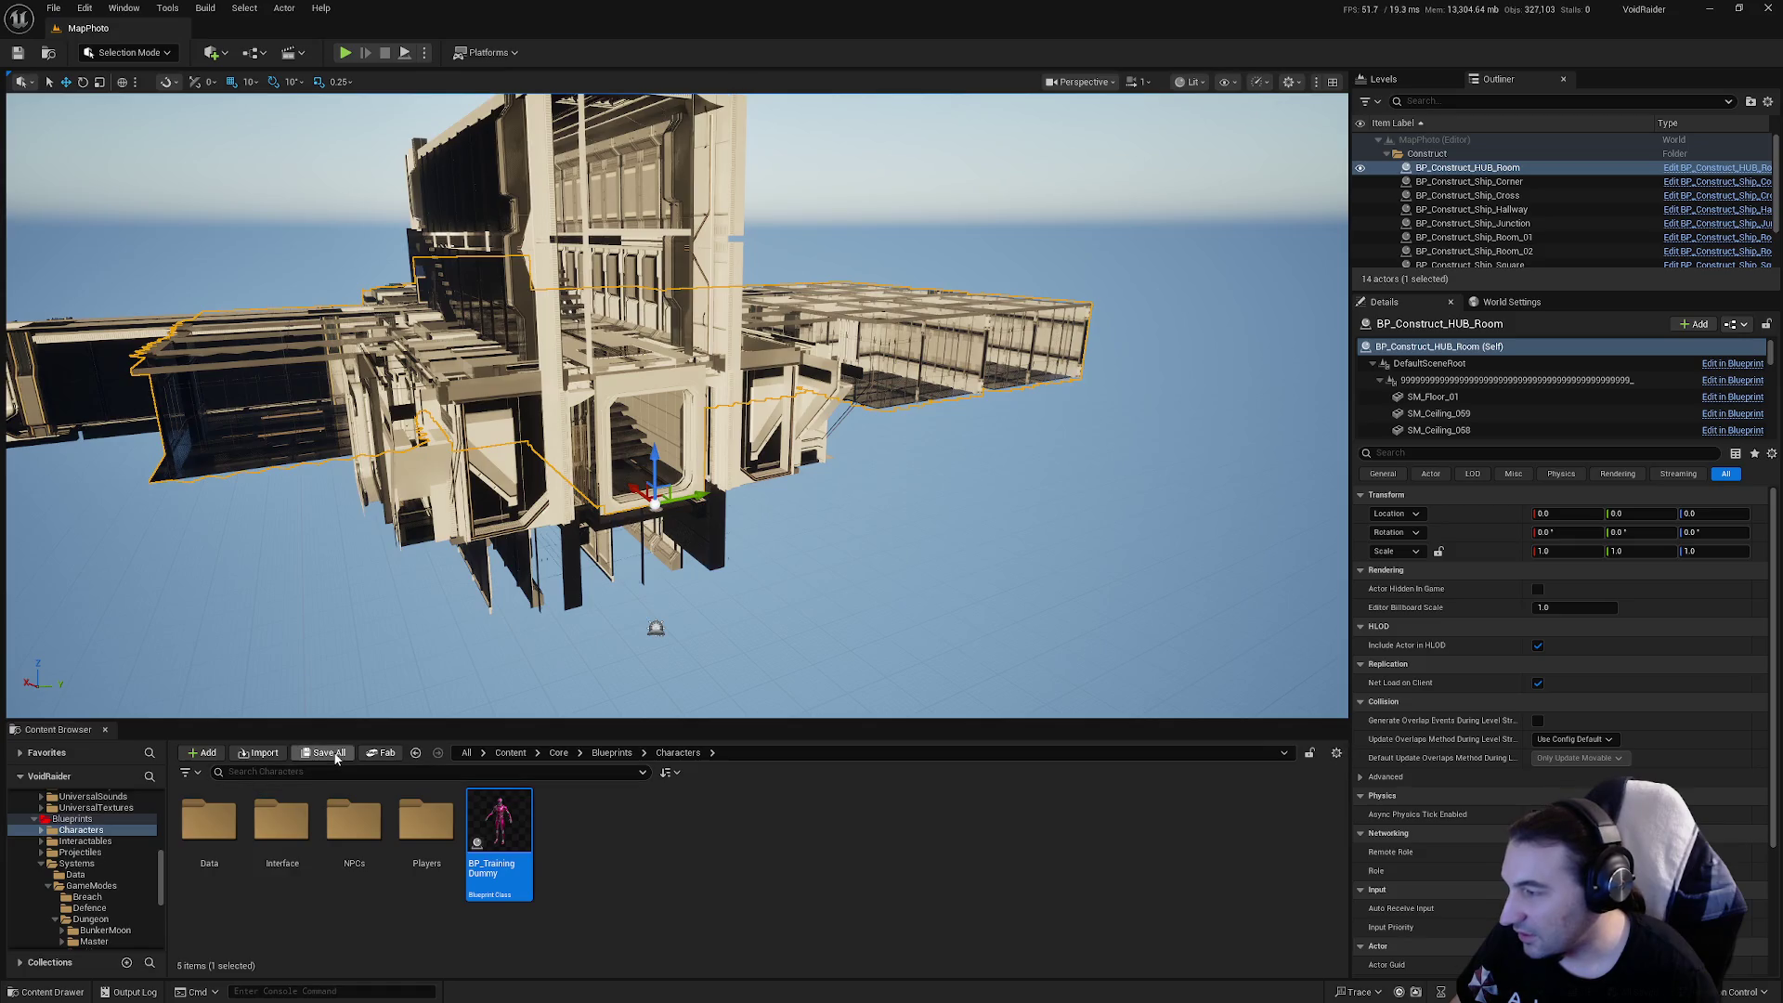
left_click(748, 867)
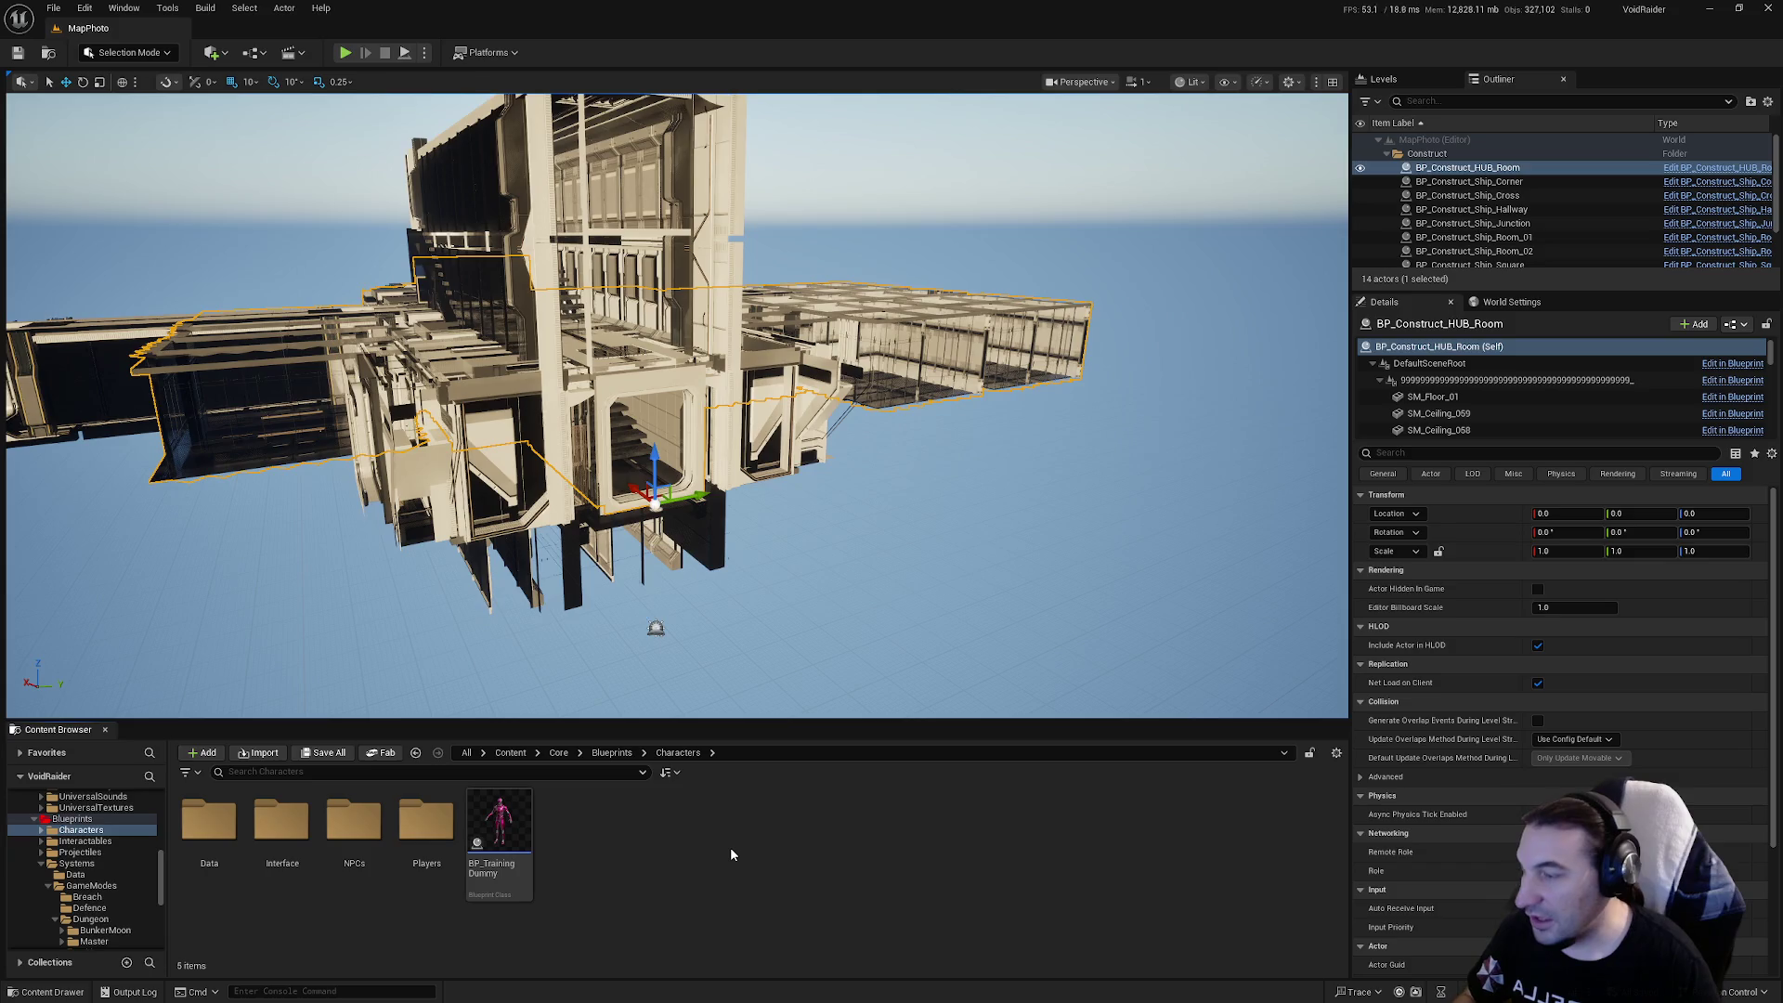
left_click(42, 864)
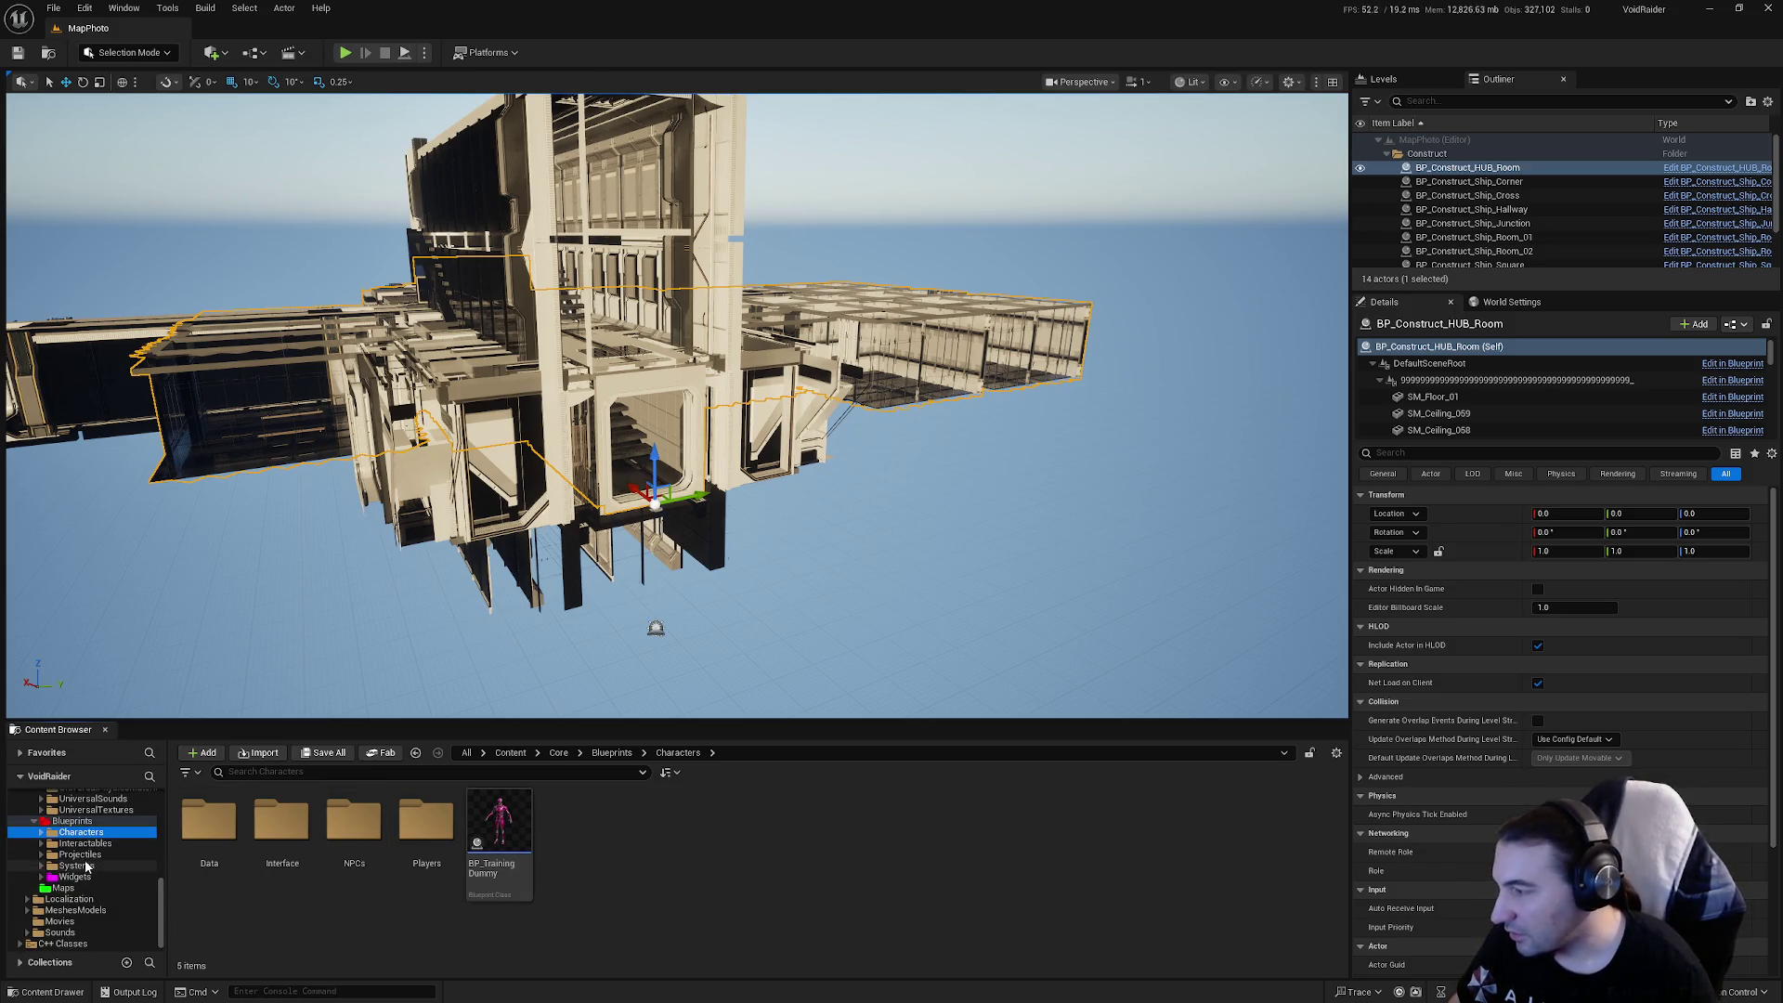
Navigate Systems > GameModes > Dungeon > Ship > RoomsShip > Rooms > ModularsRoom > Rooms
left_click(76, 865)
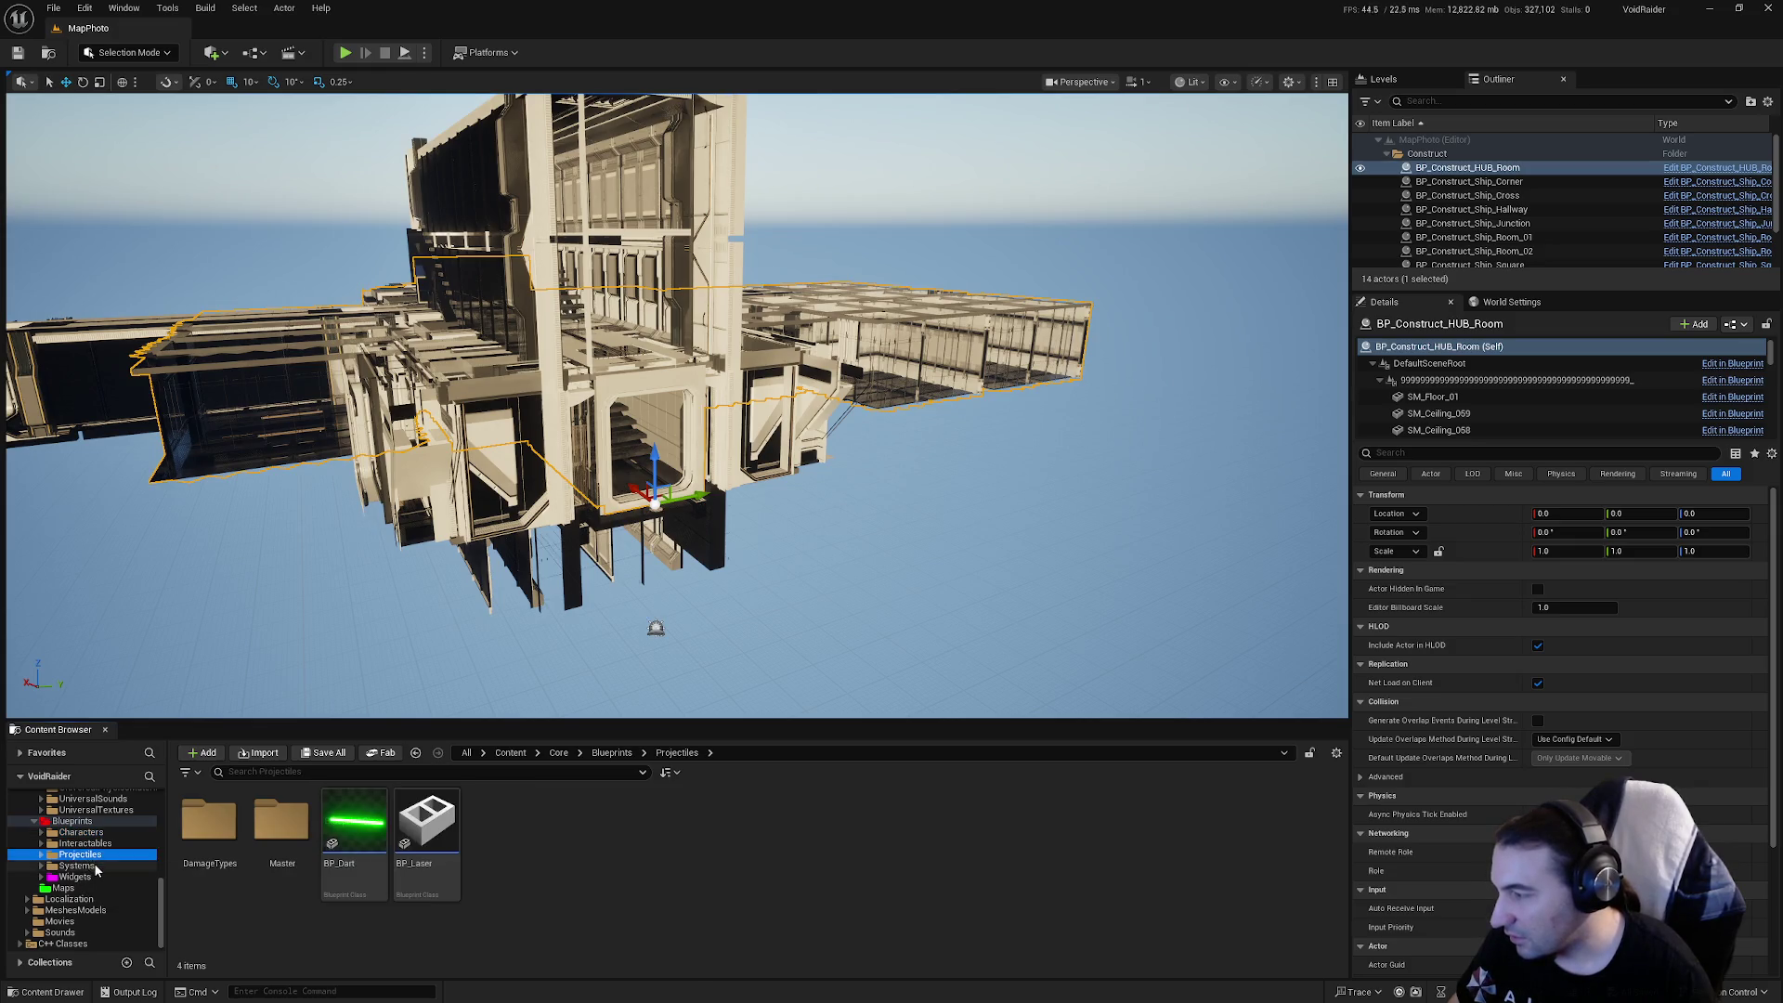
left_click(292, 837)
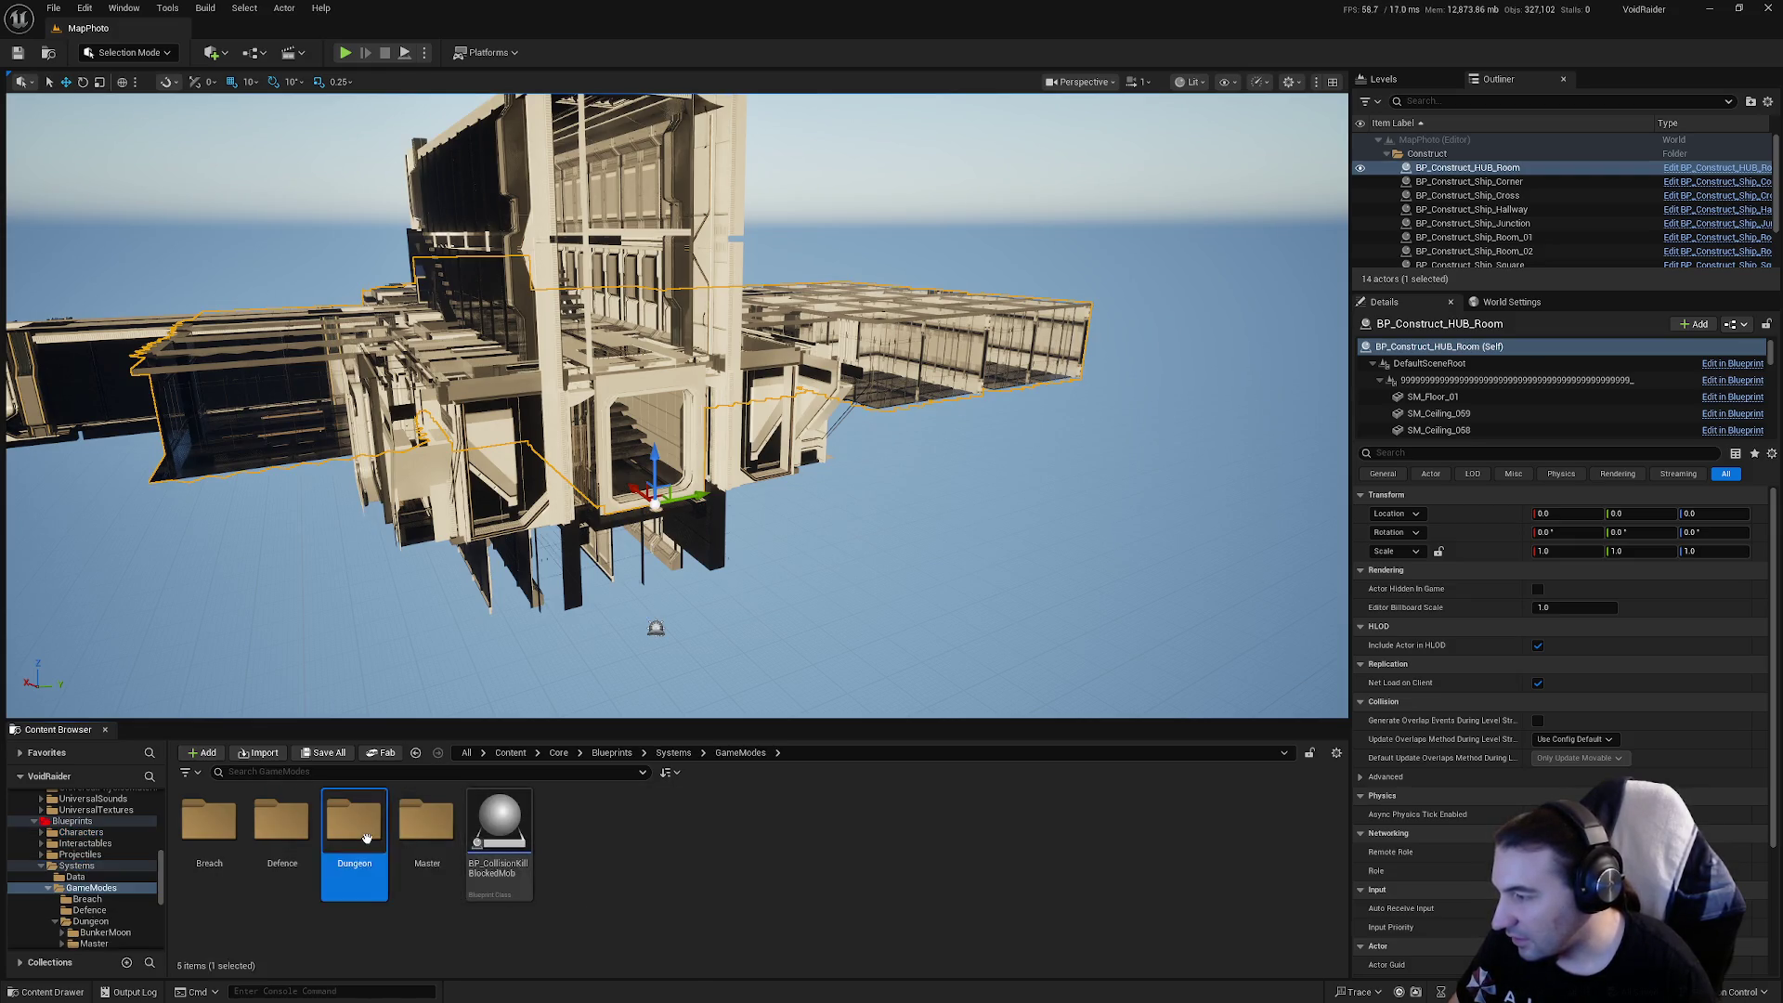
double_click(354, 822)
double_click(354, 821)
double_click(223, 826)
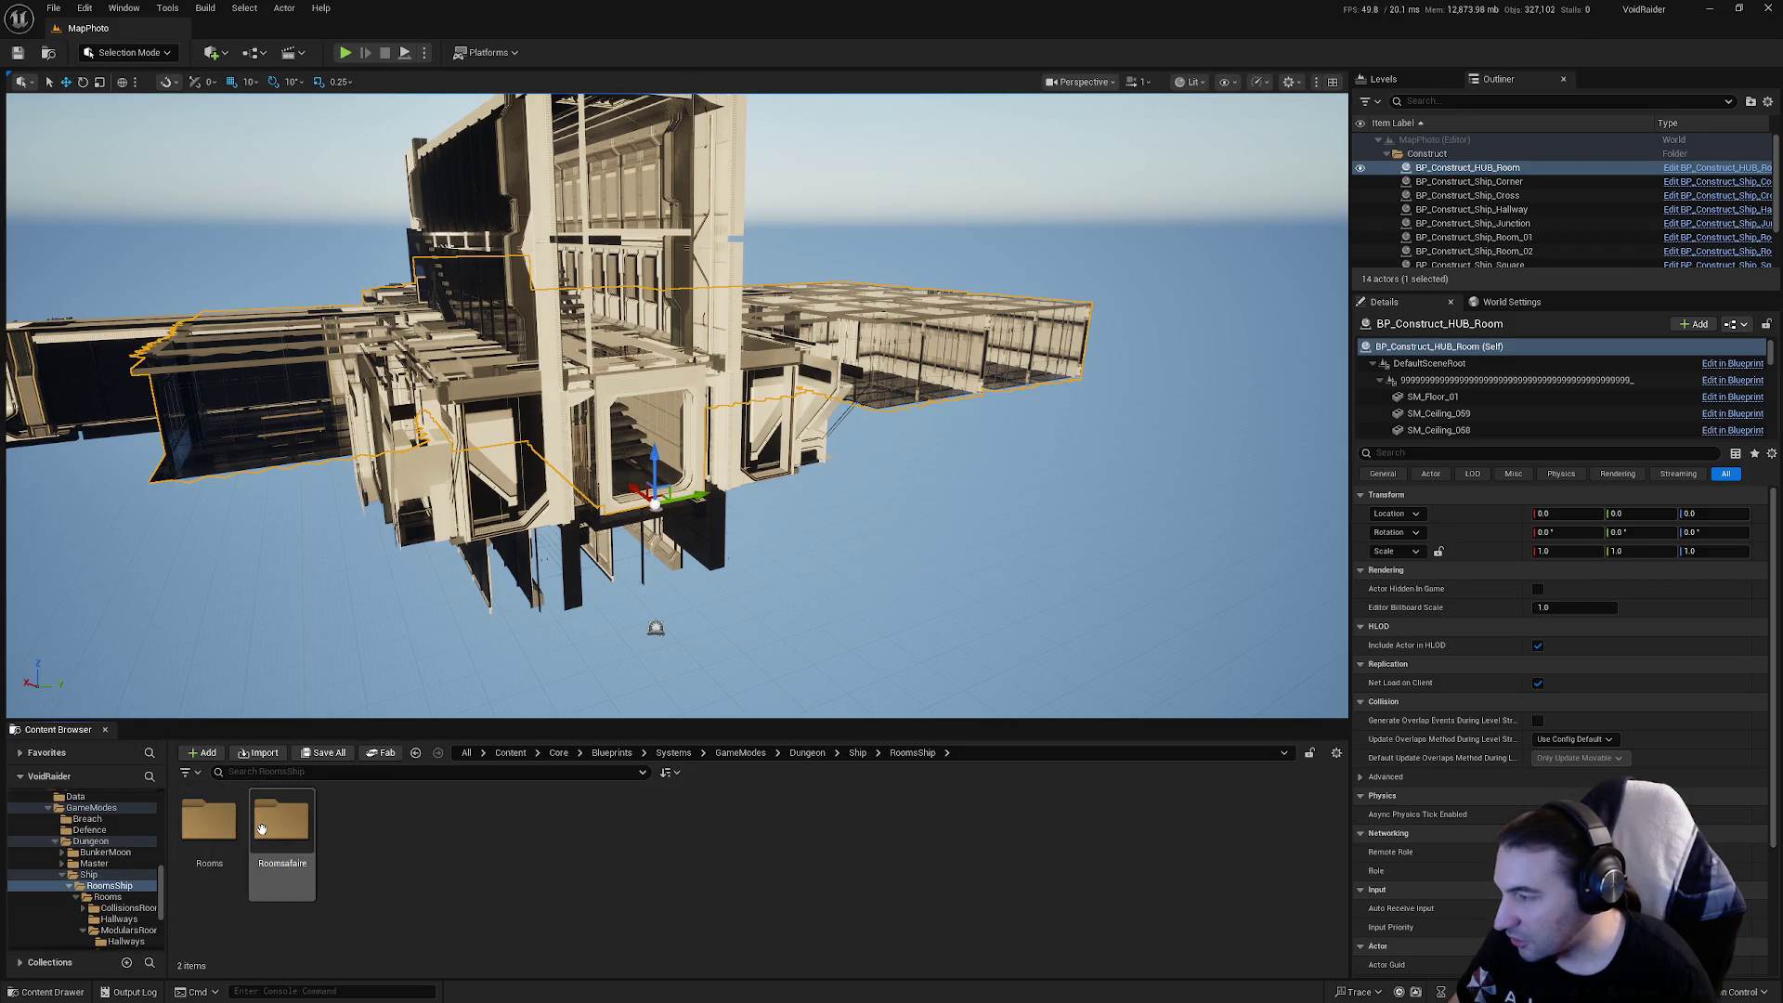
double_click(212, 827)
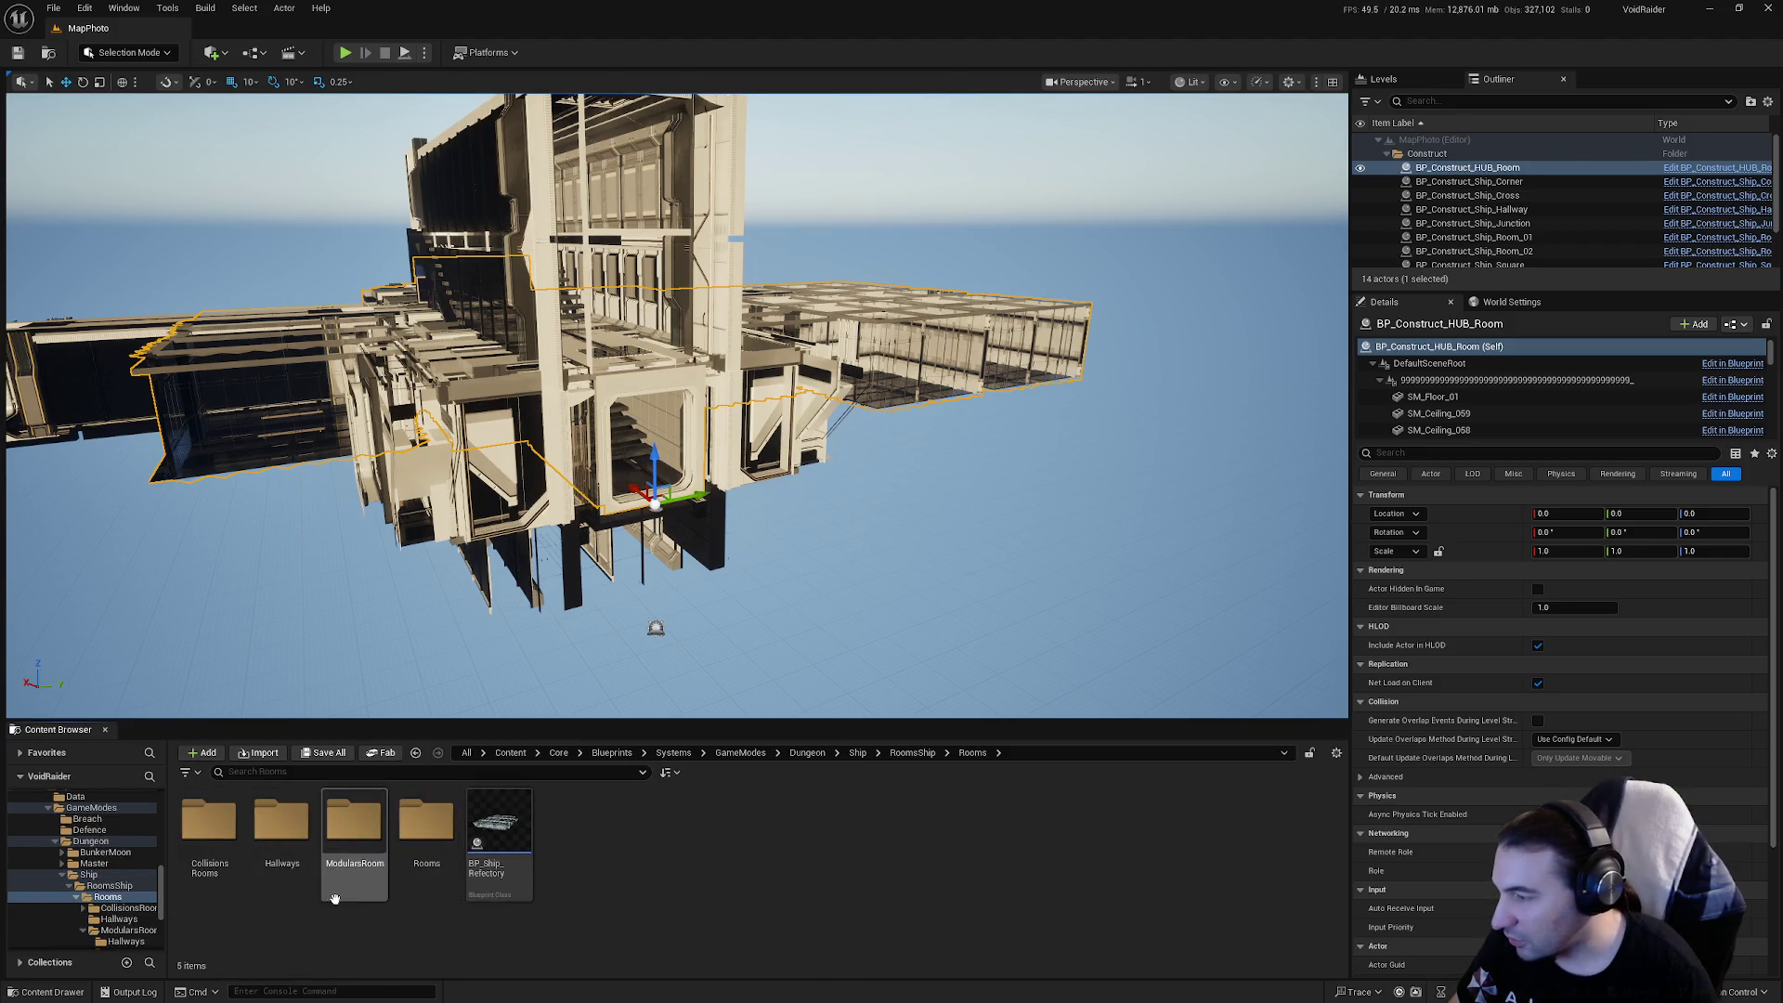
double_click(352, 822)
double_click(255, 845)
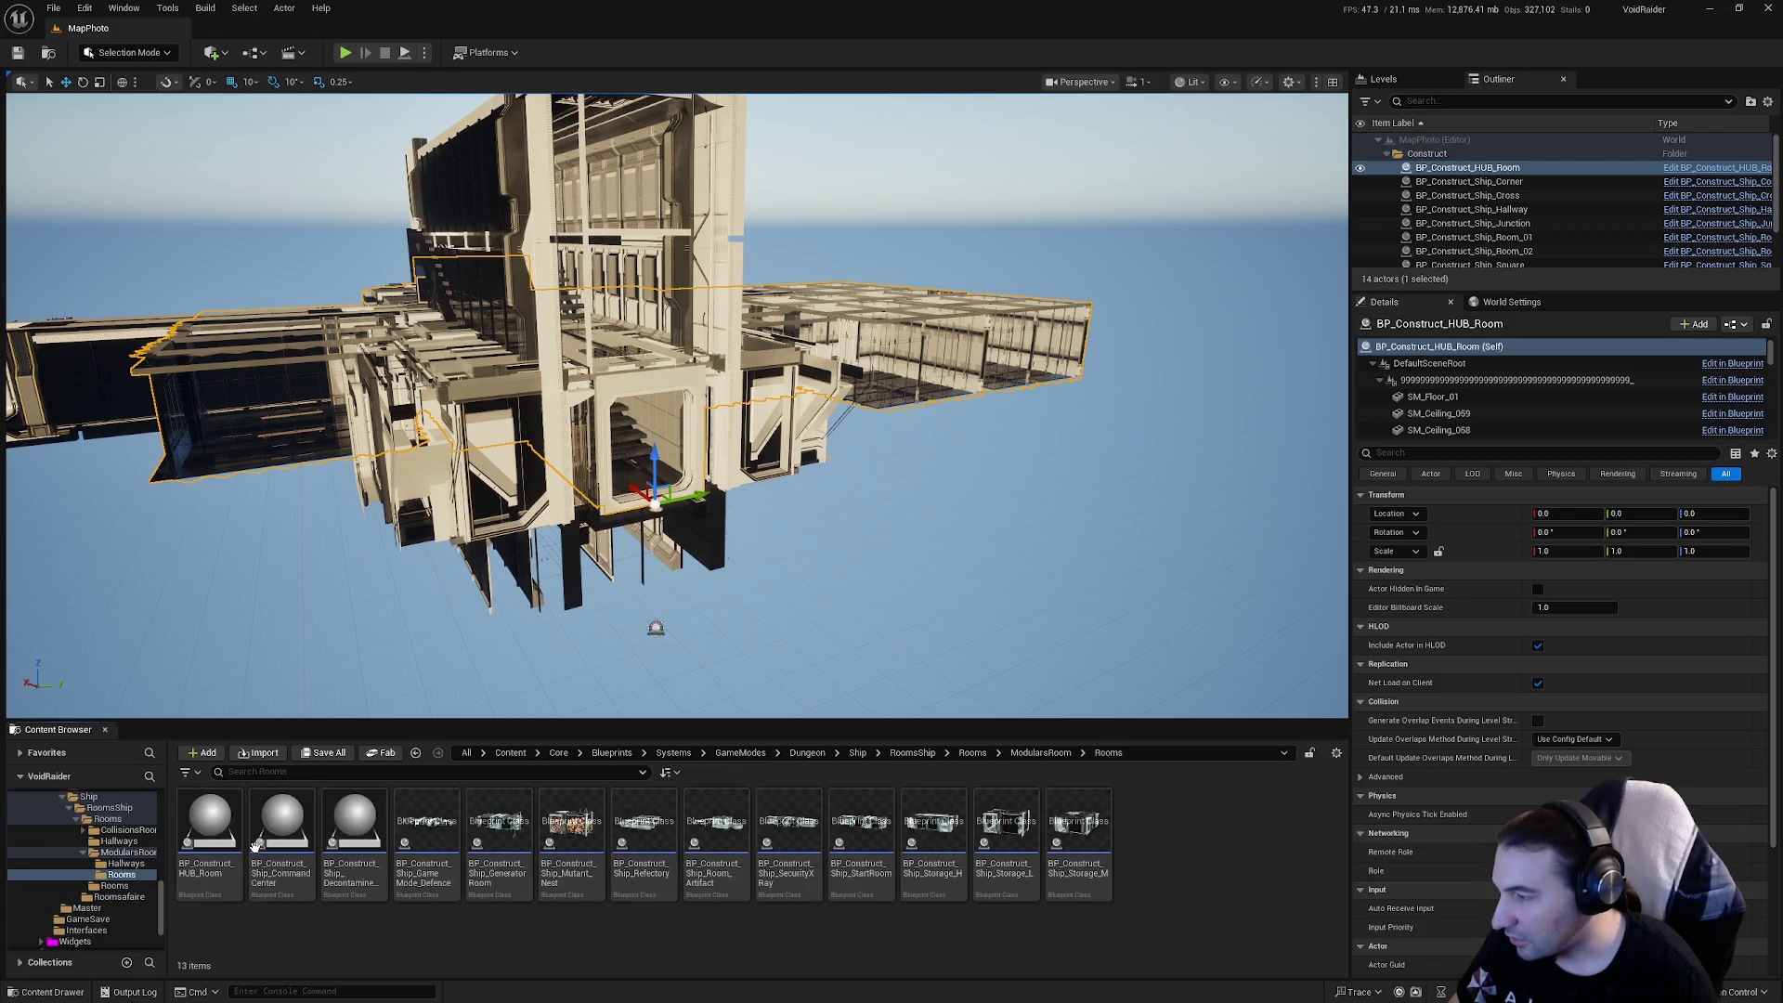
Drop BP_Construct_Ship_CommandCenter at location 0, 0, 0 and move it into the Construct folder
left_click_drag(279, 821, 929, 562)
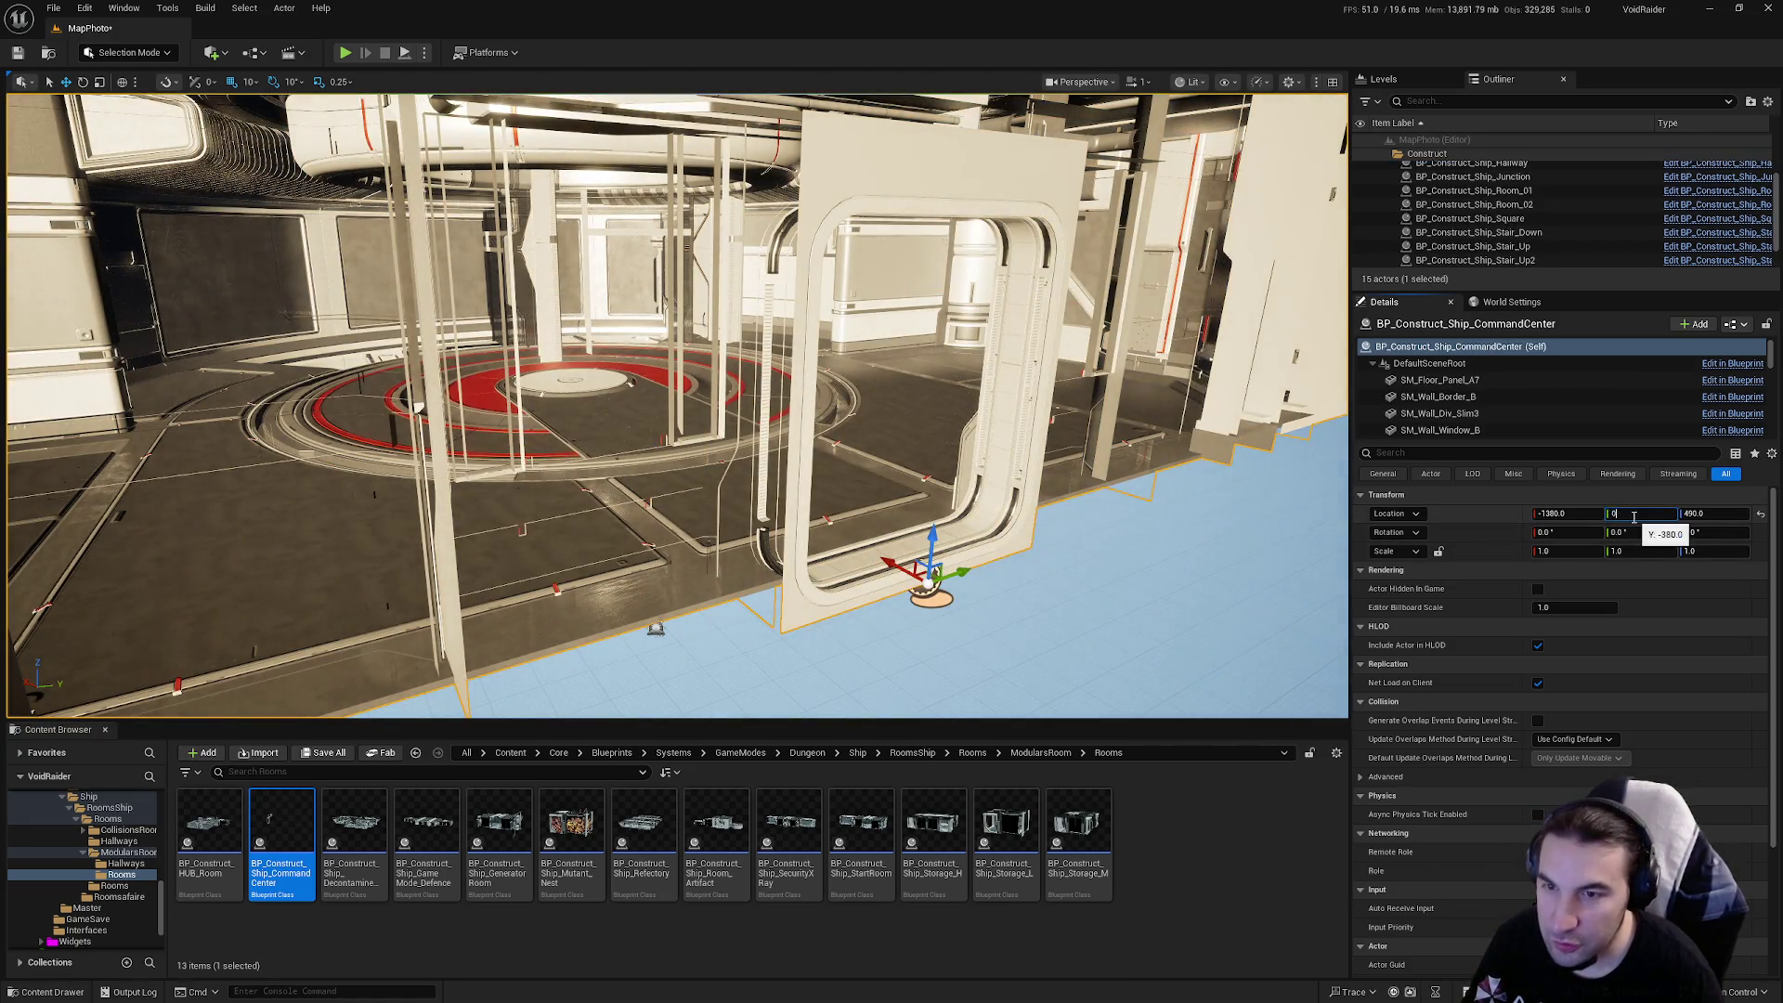
type("0")
key("shift+Tab")
type("0")
key("Tab")
type("0")
key("Return")
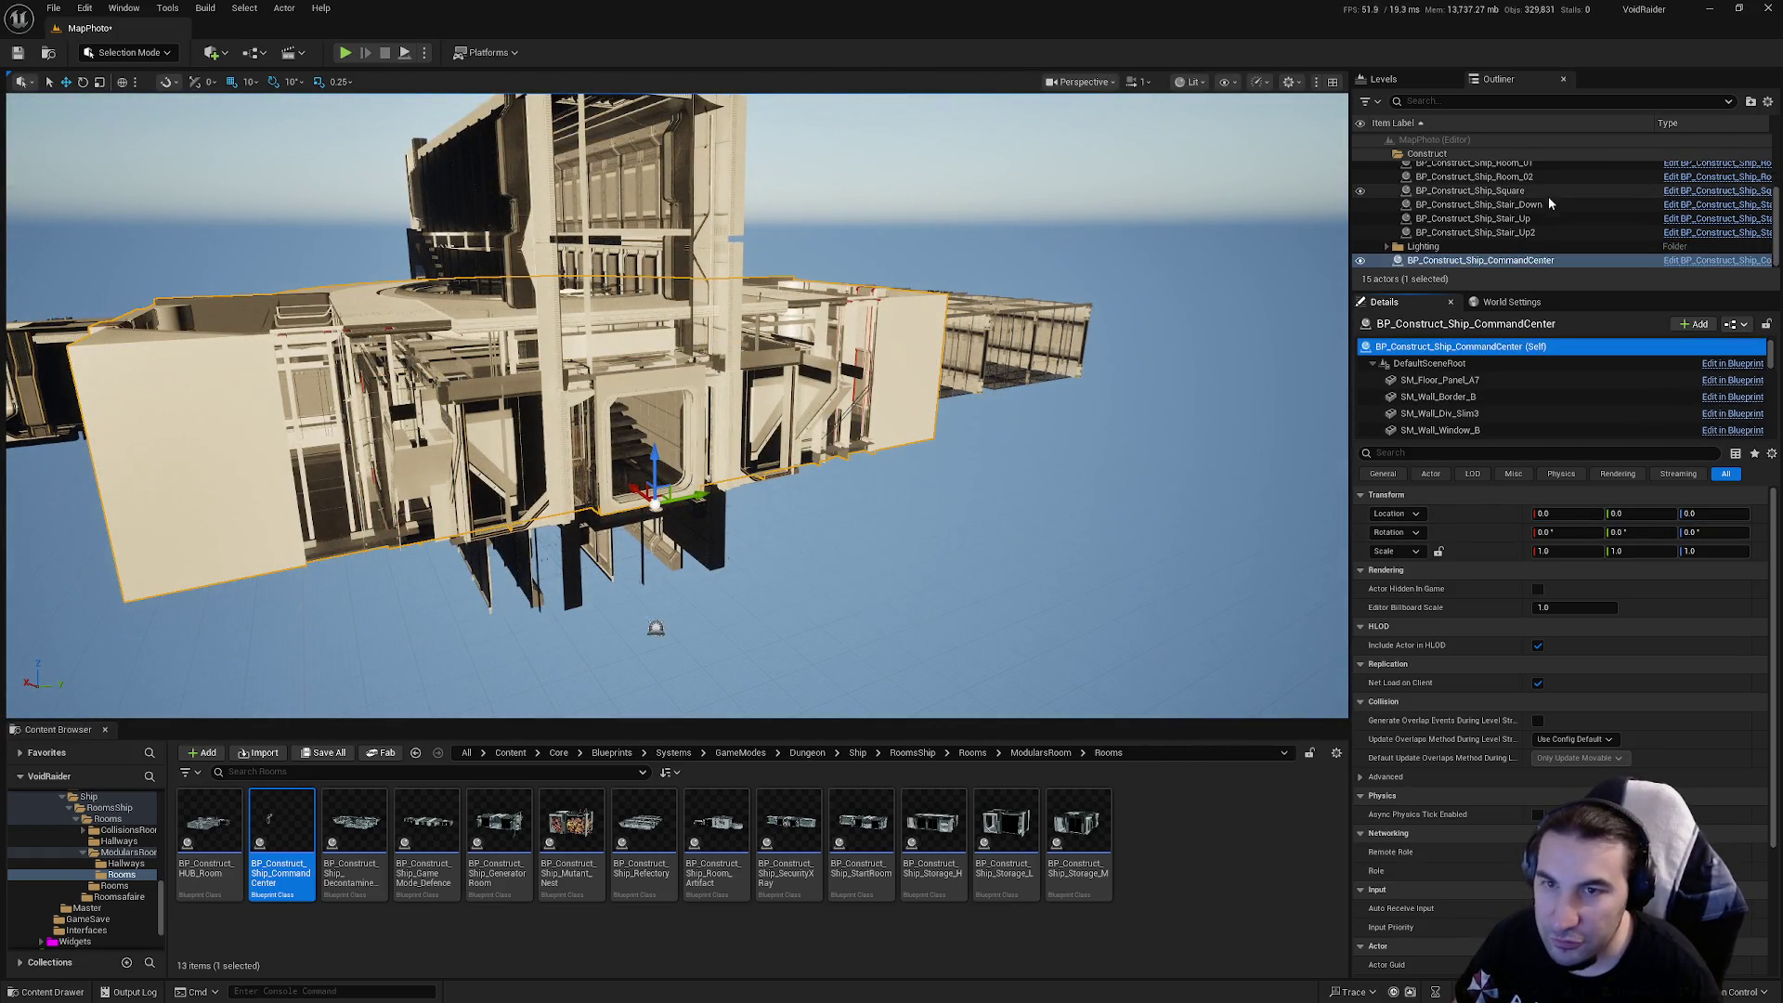
scroll(1540, 208, "up", 2)
left_click_drag(1465, 168, 1435, 156)
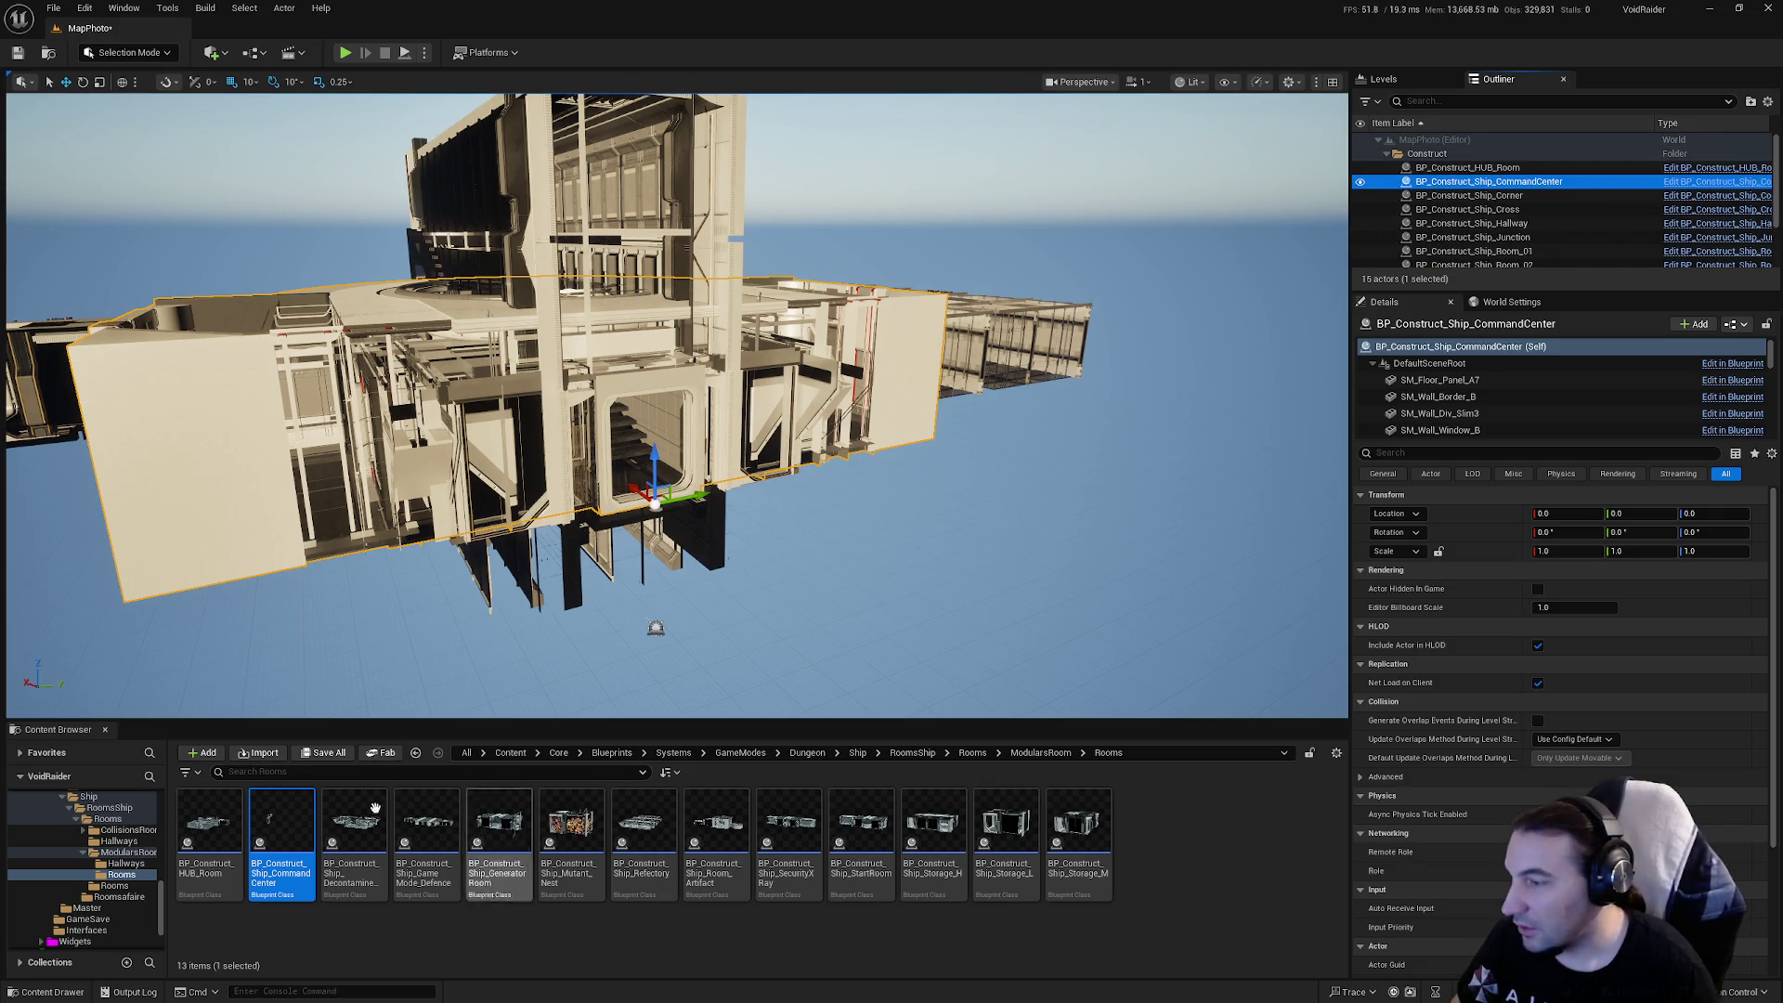
In the CommandCenter blueprint viewport, delete the rail piece beside the ramp
double_click(296, 836)
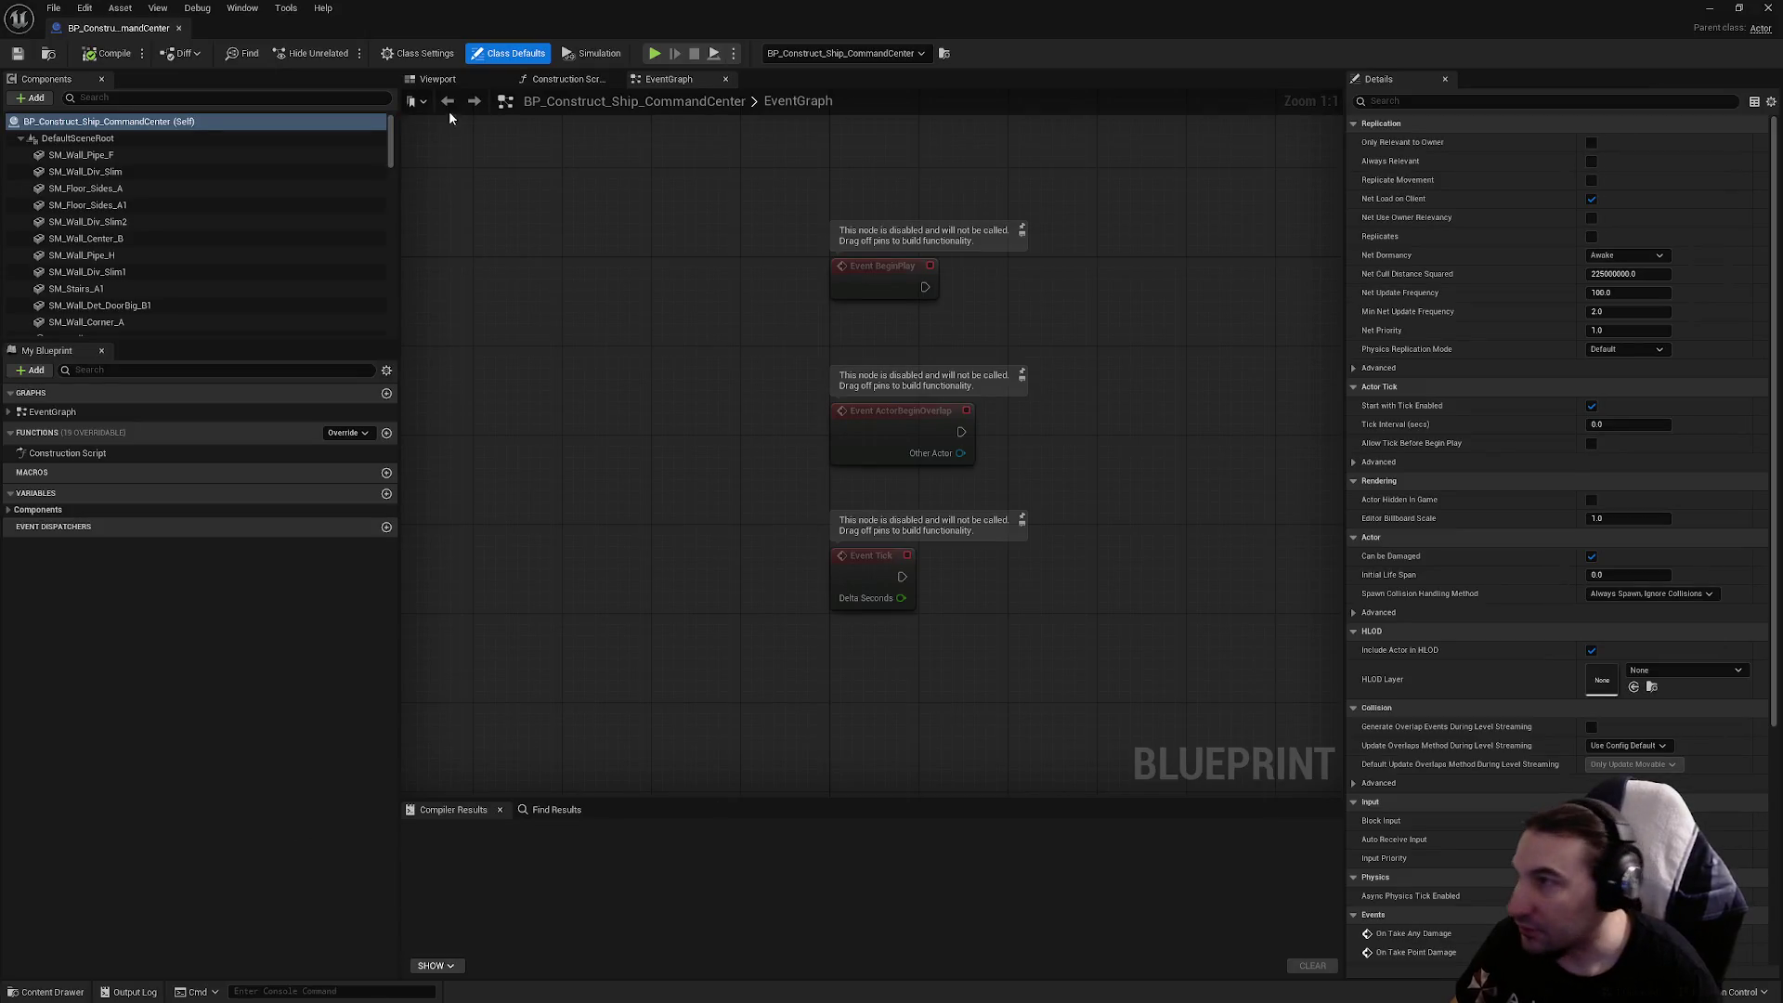
left_click(438, 79)
scroll(871, 446, "down", 3)
mouse_move(799, 332)
left_mouse_down()
mouse_move(808, 307)
mouse_move(798, 333)
left_mouse_up()
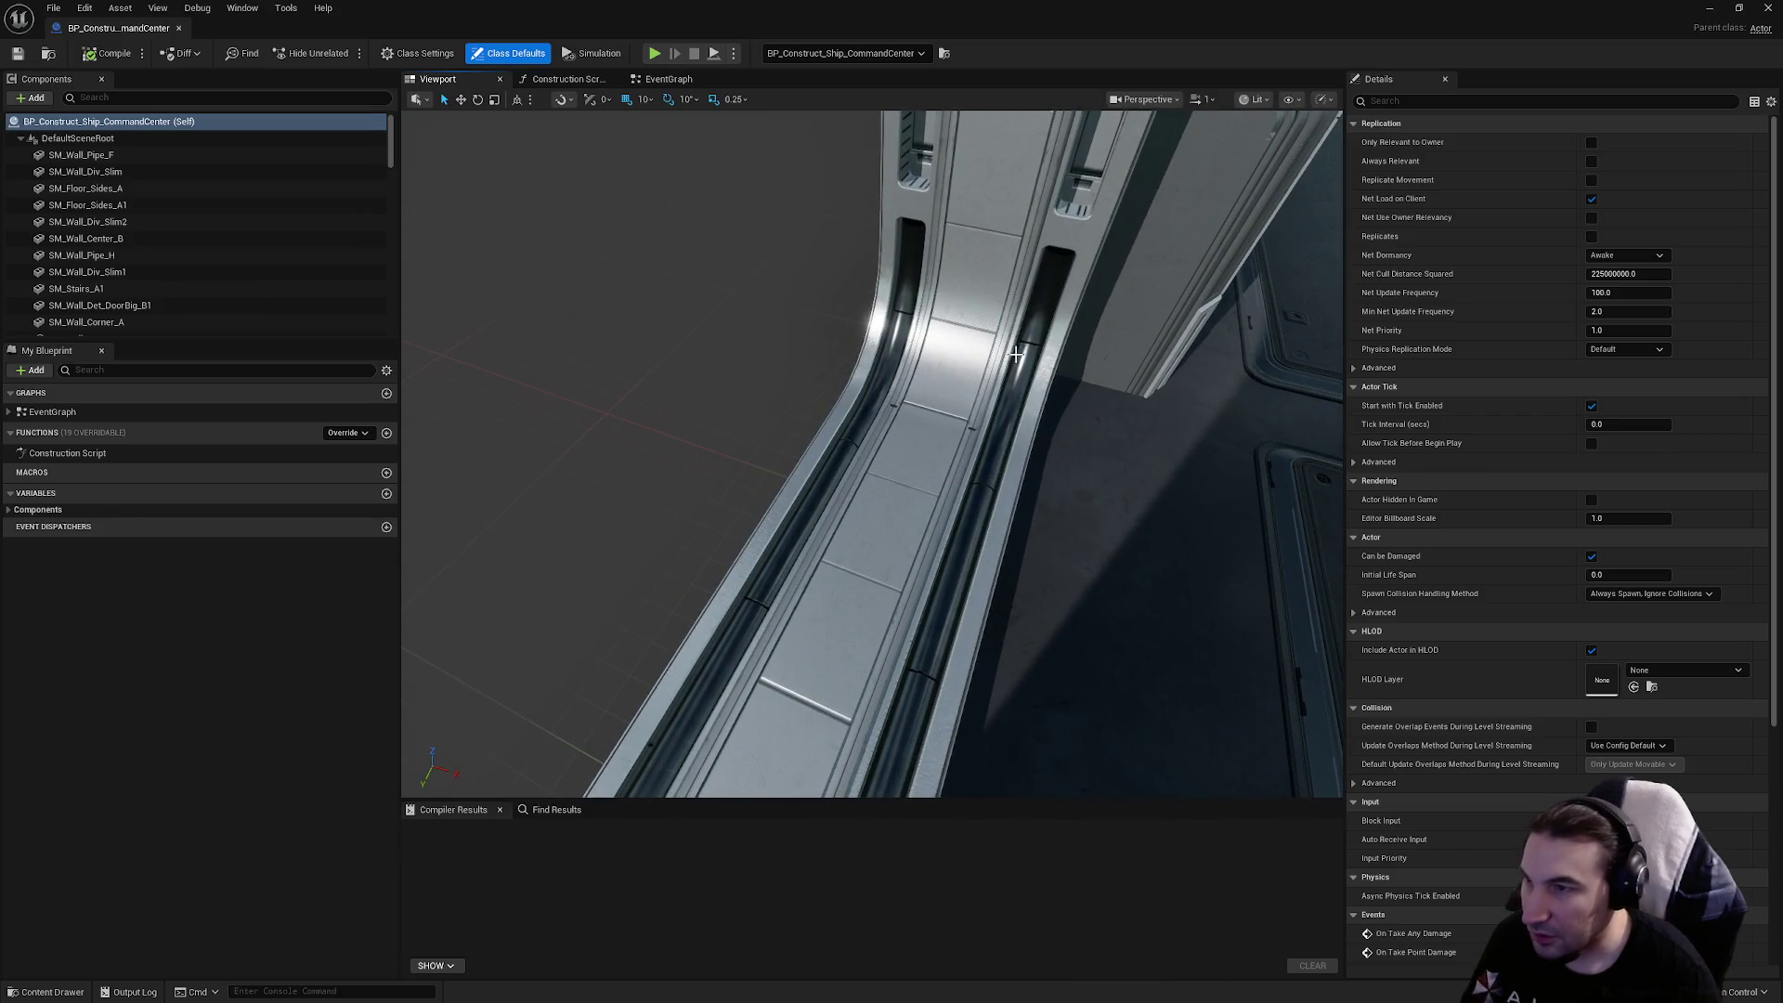
left_click(1016, 354)
key("Delete")
Switch SM_DoorWay_03's static mesh to SM_Doorway_S_C_Complete, then compile and save the blueprint
left_click(984, 464)
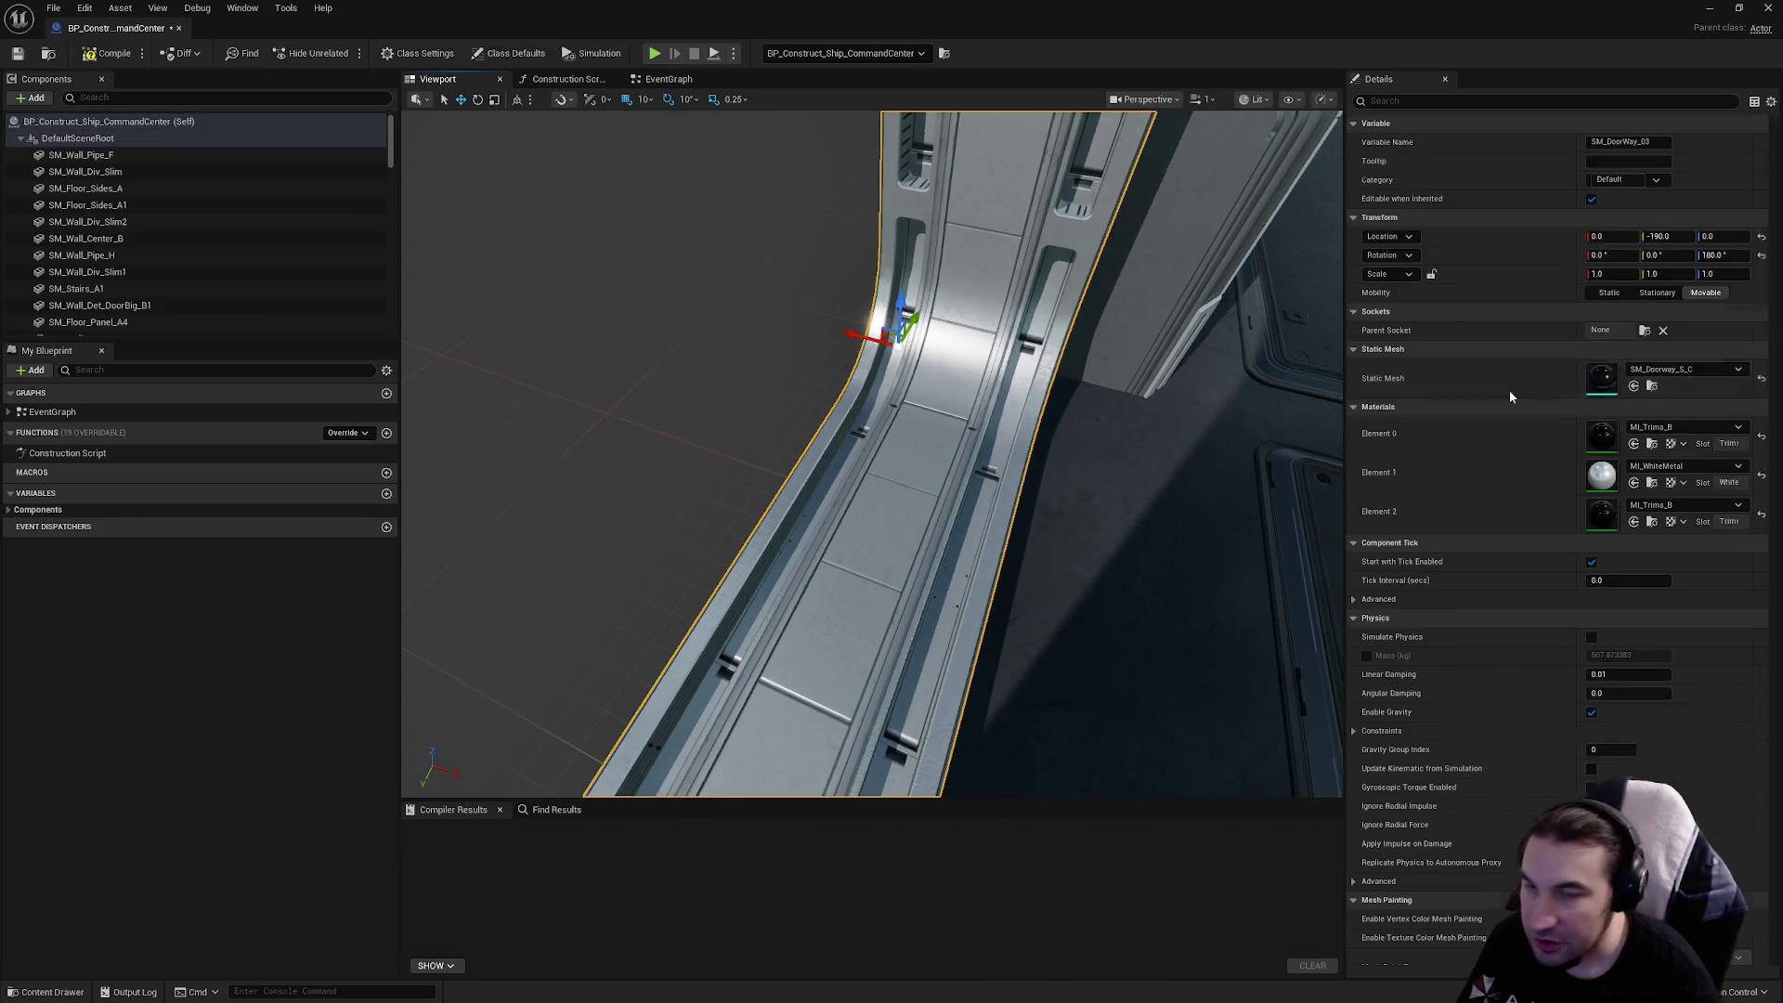
left_click(1685, 369)
left_click(1715, 553)
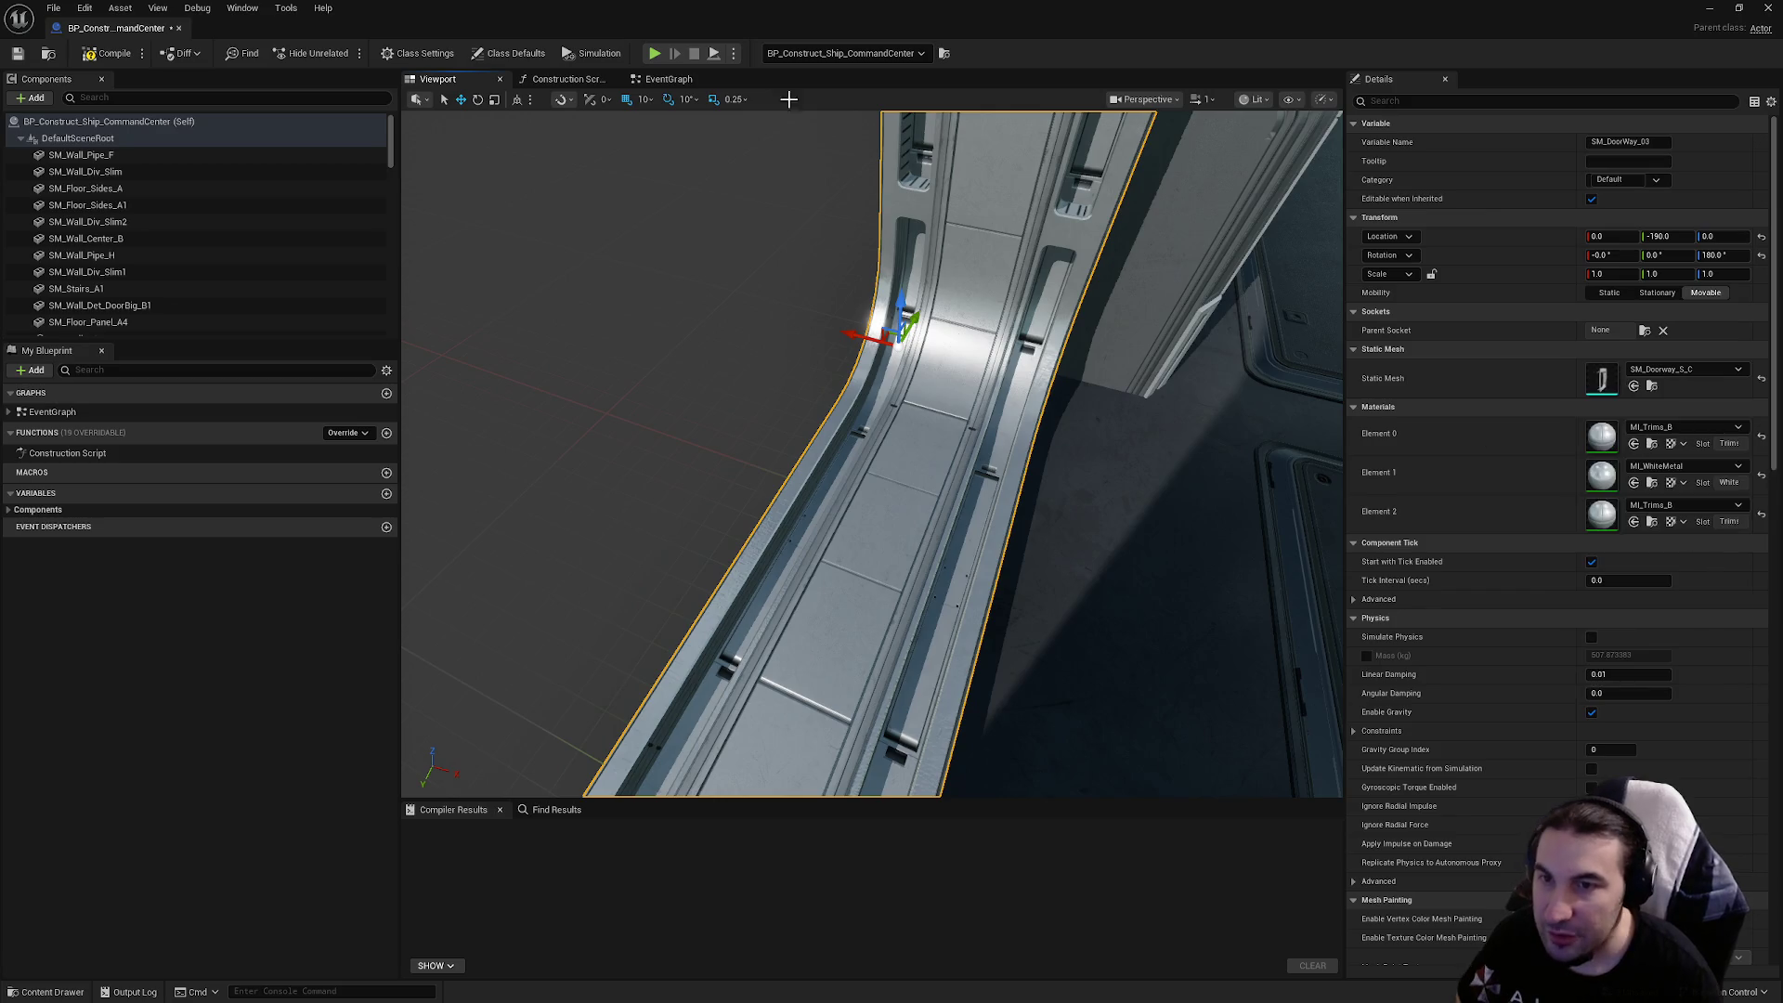
left_click(105, 64)
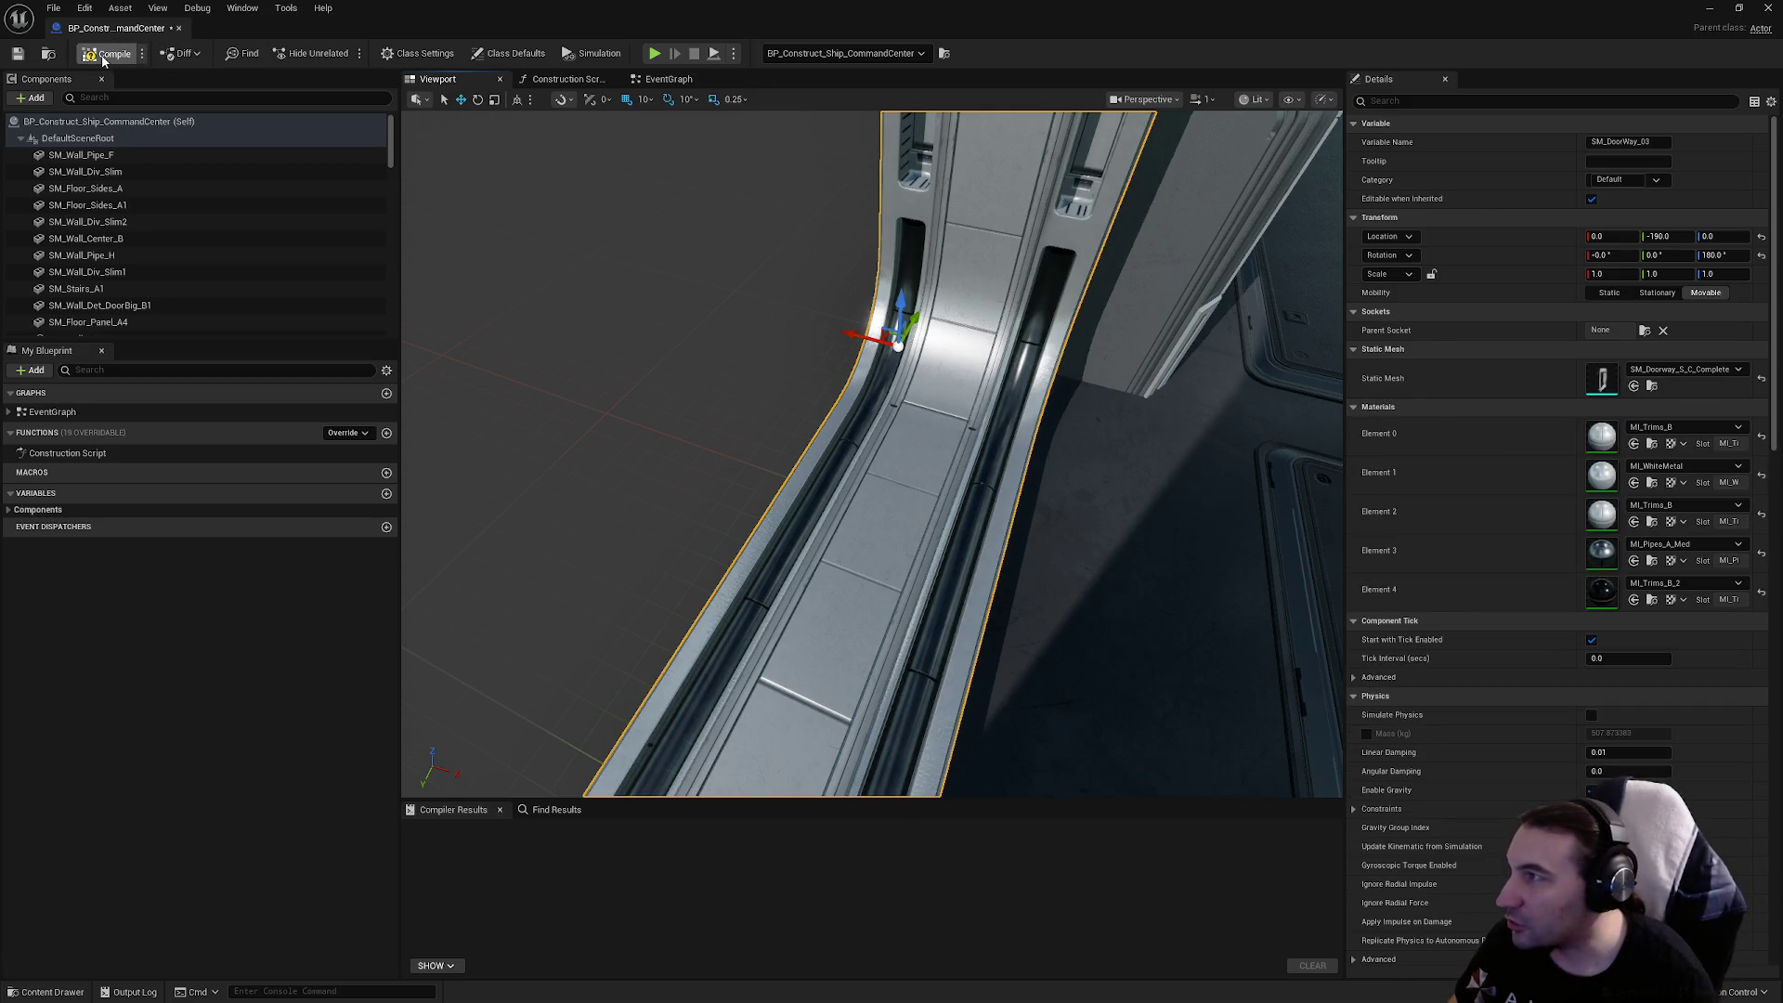
key("ctrl+s")
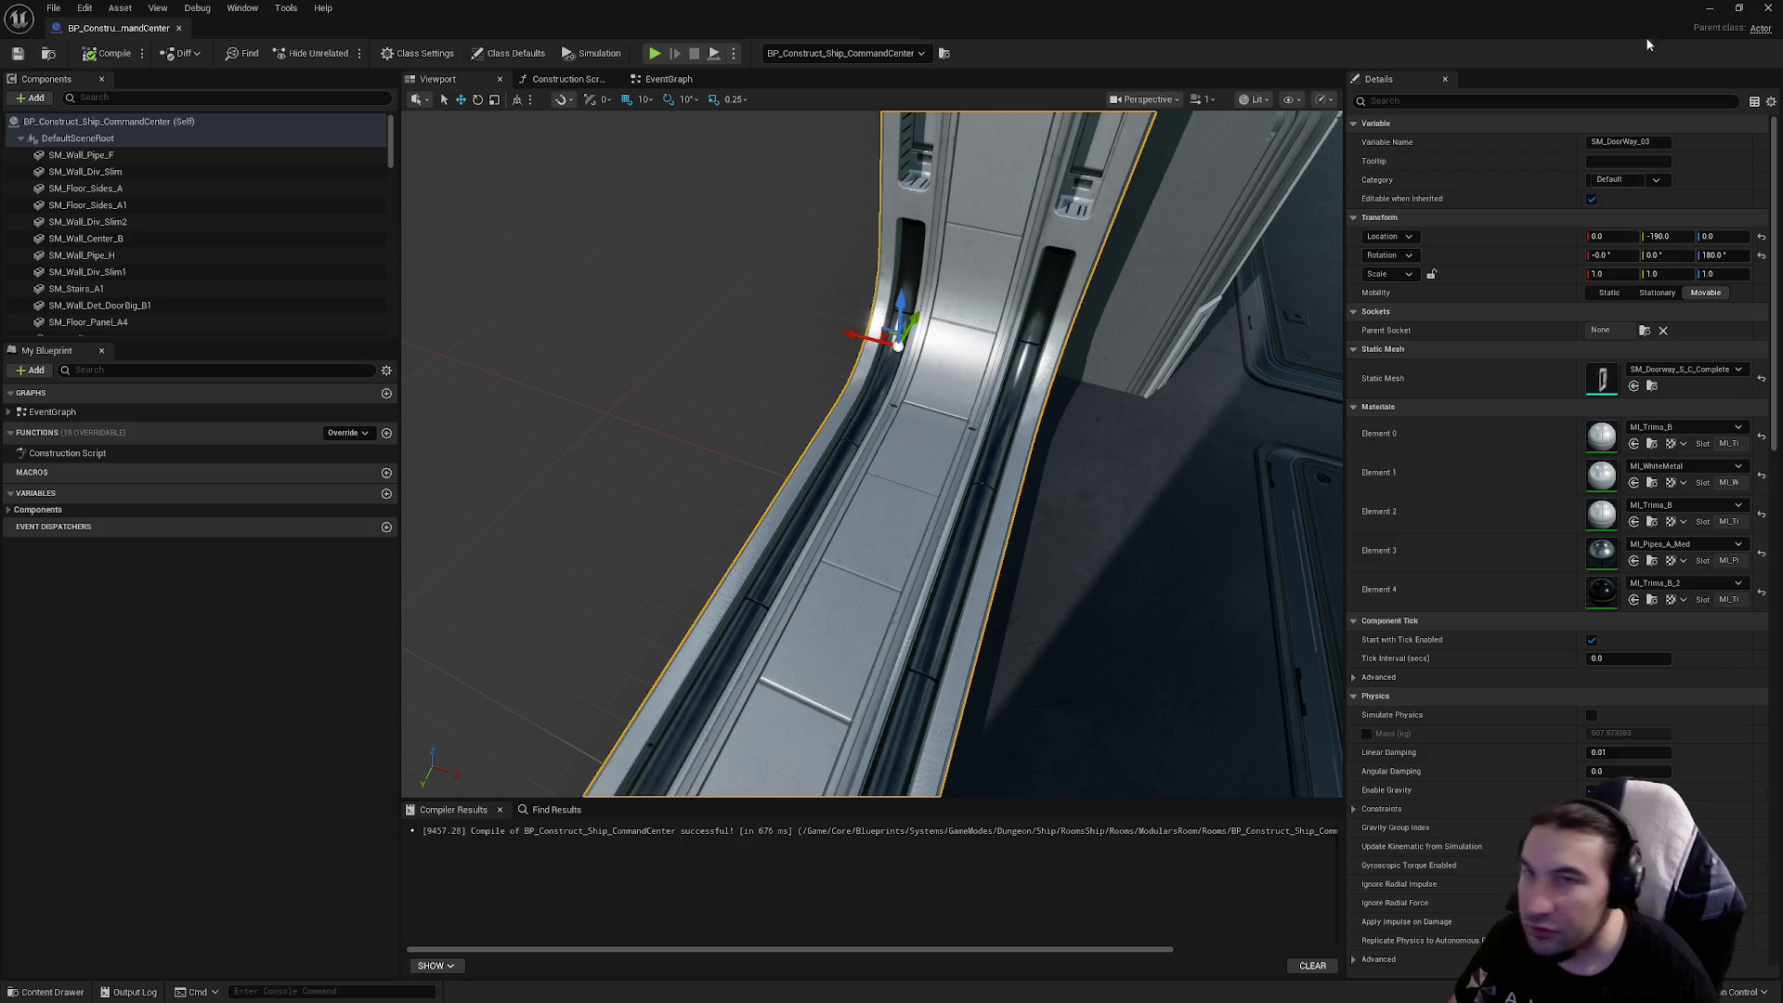
Close the blueprint editor and save all content, including the MapPhoto map
left_click(1767, 7)
left_click(329, 754)
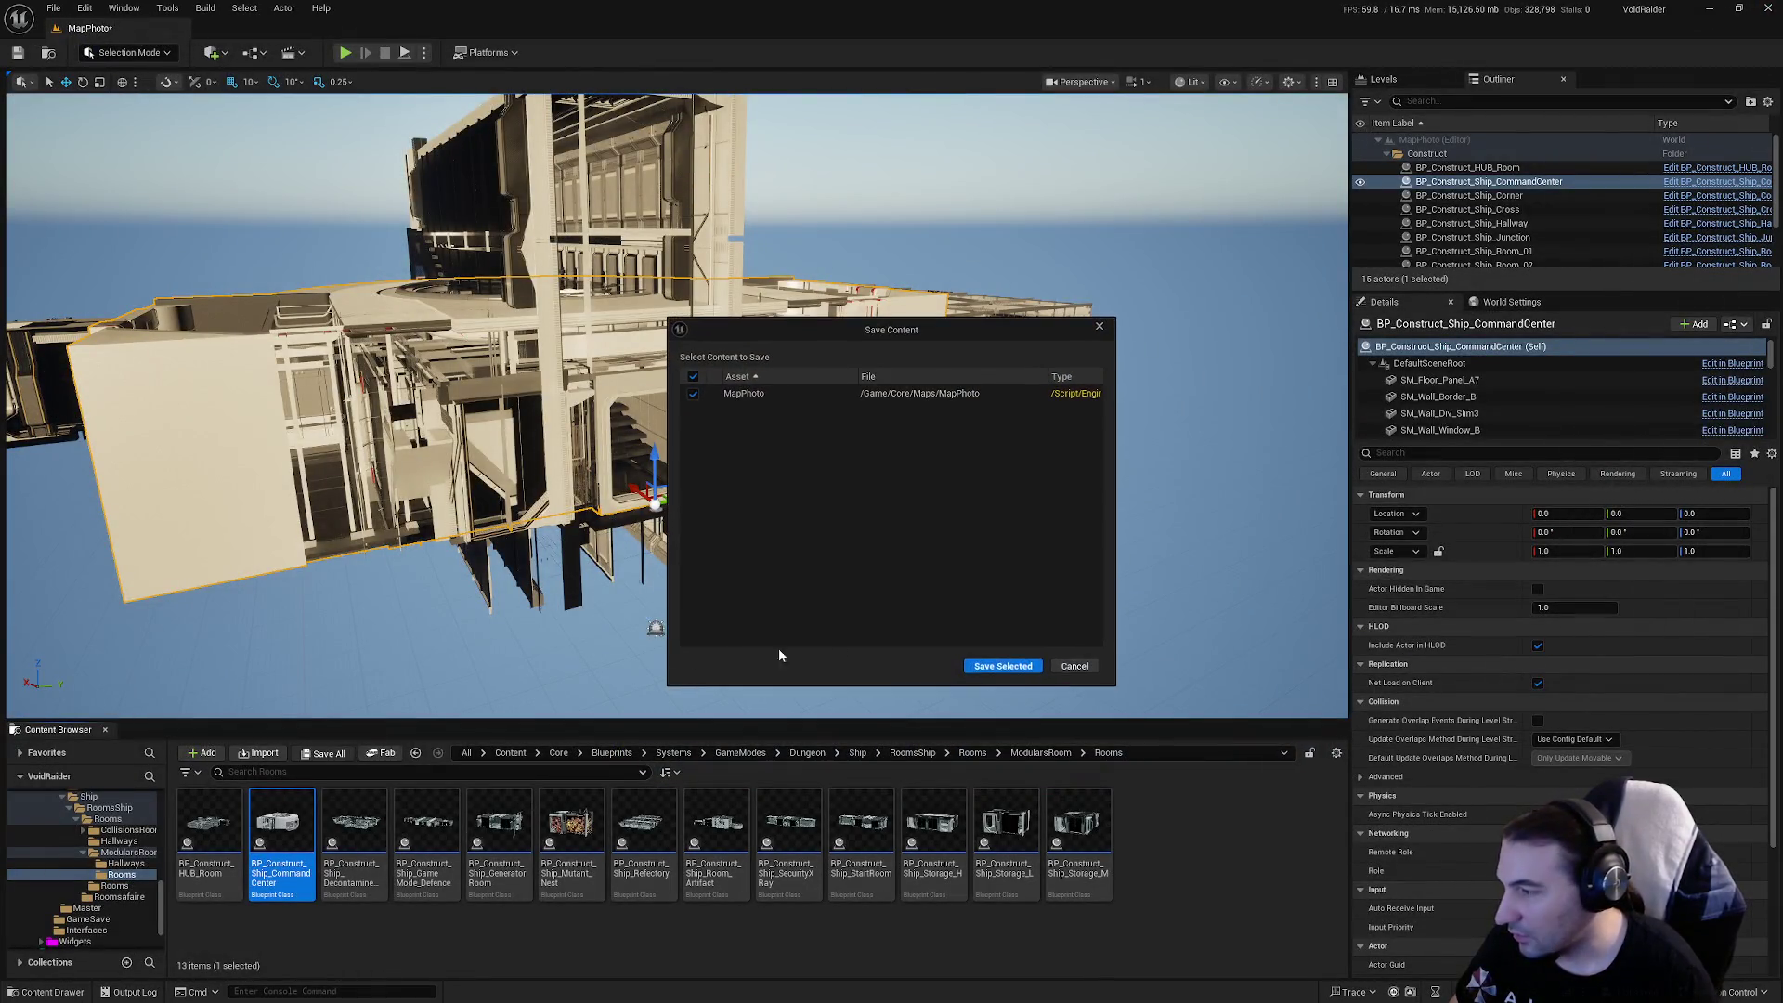
left_click(1003, 666)
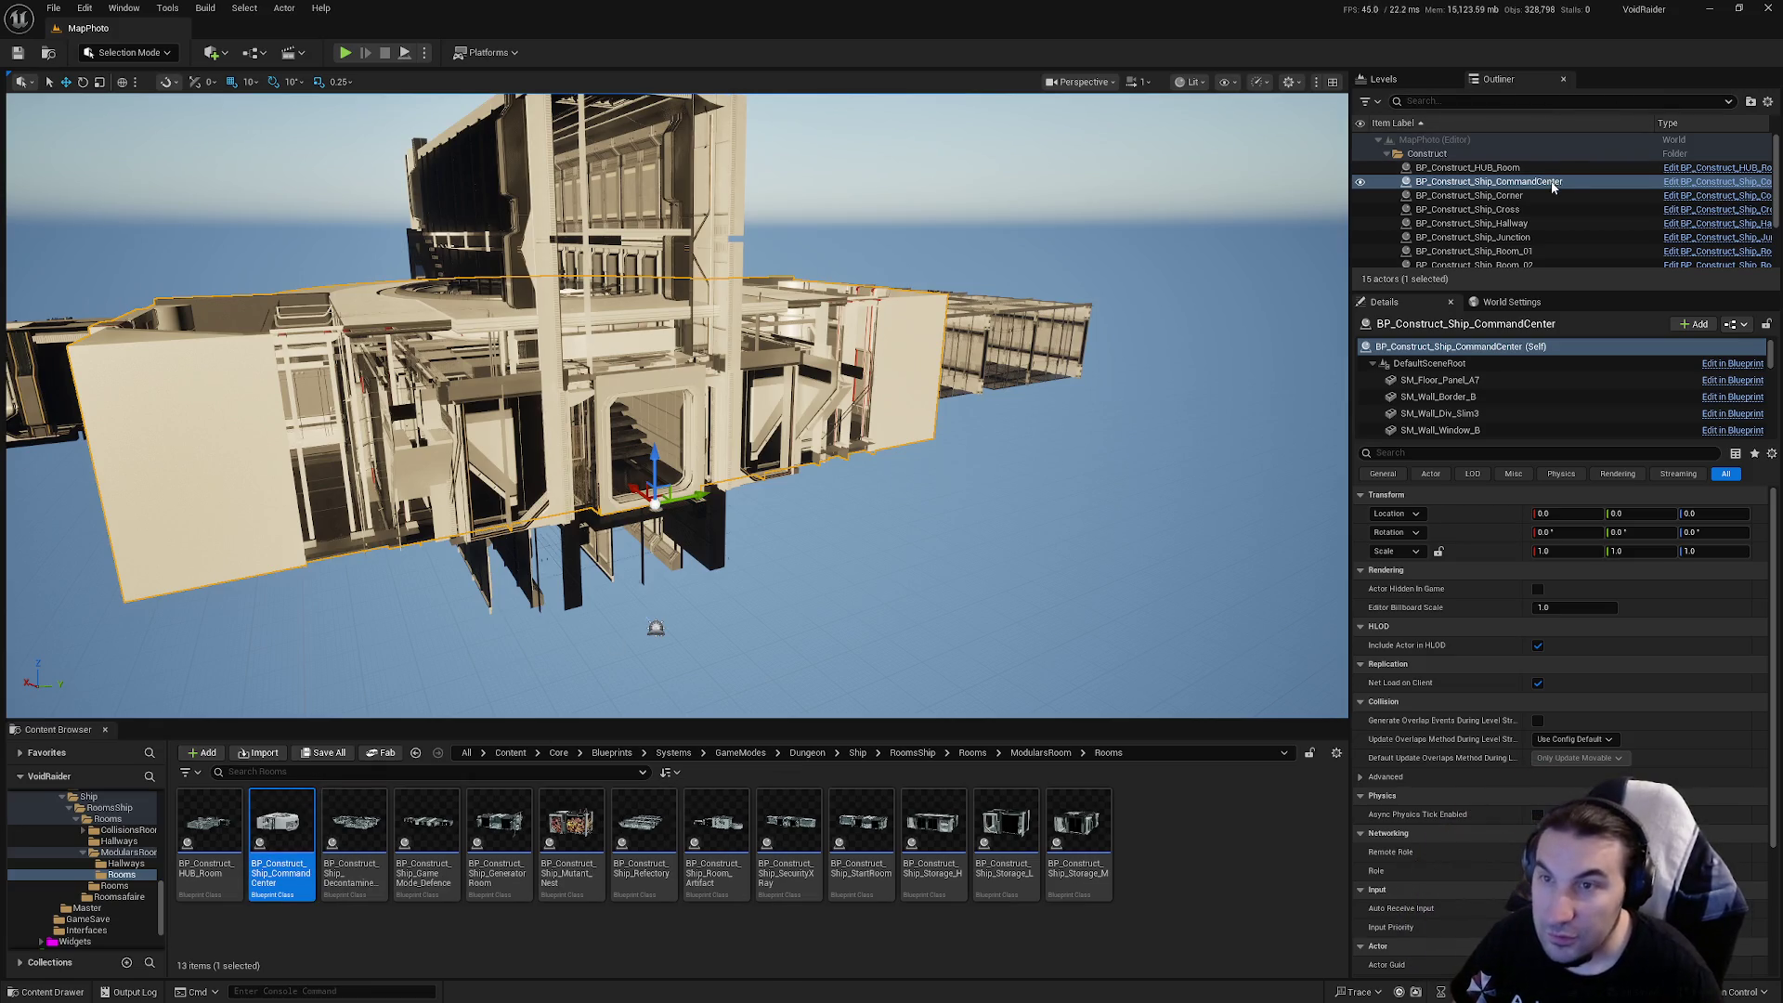
left_click(167, 8)
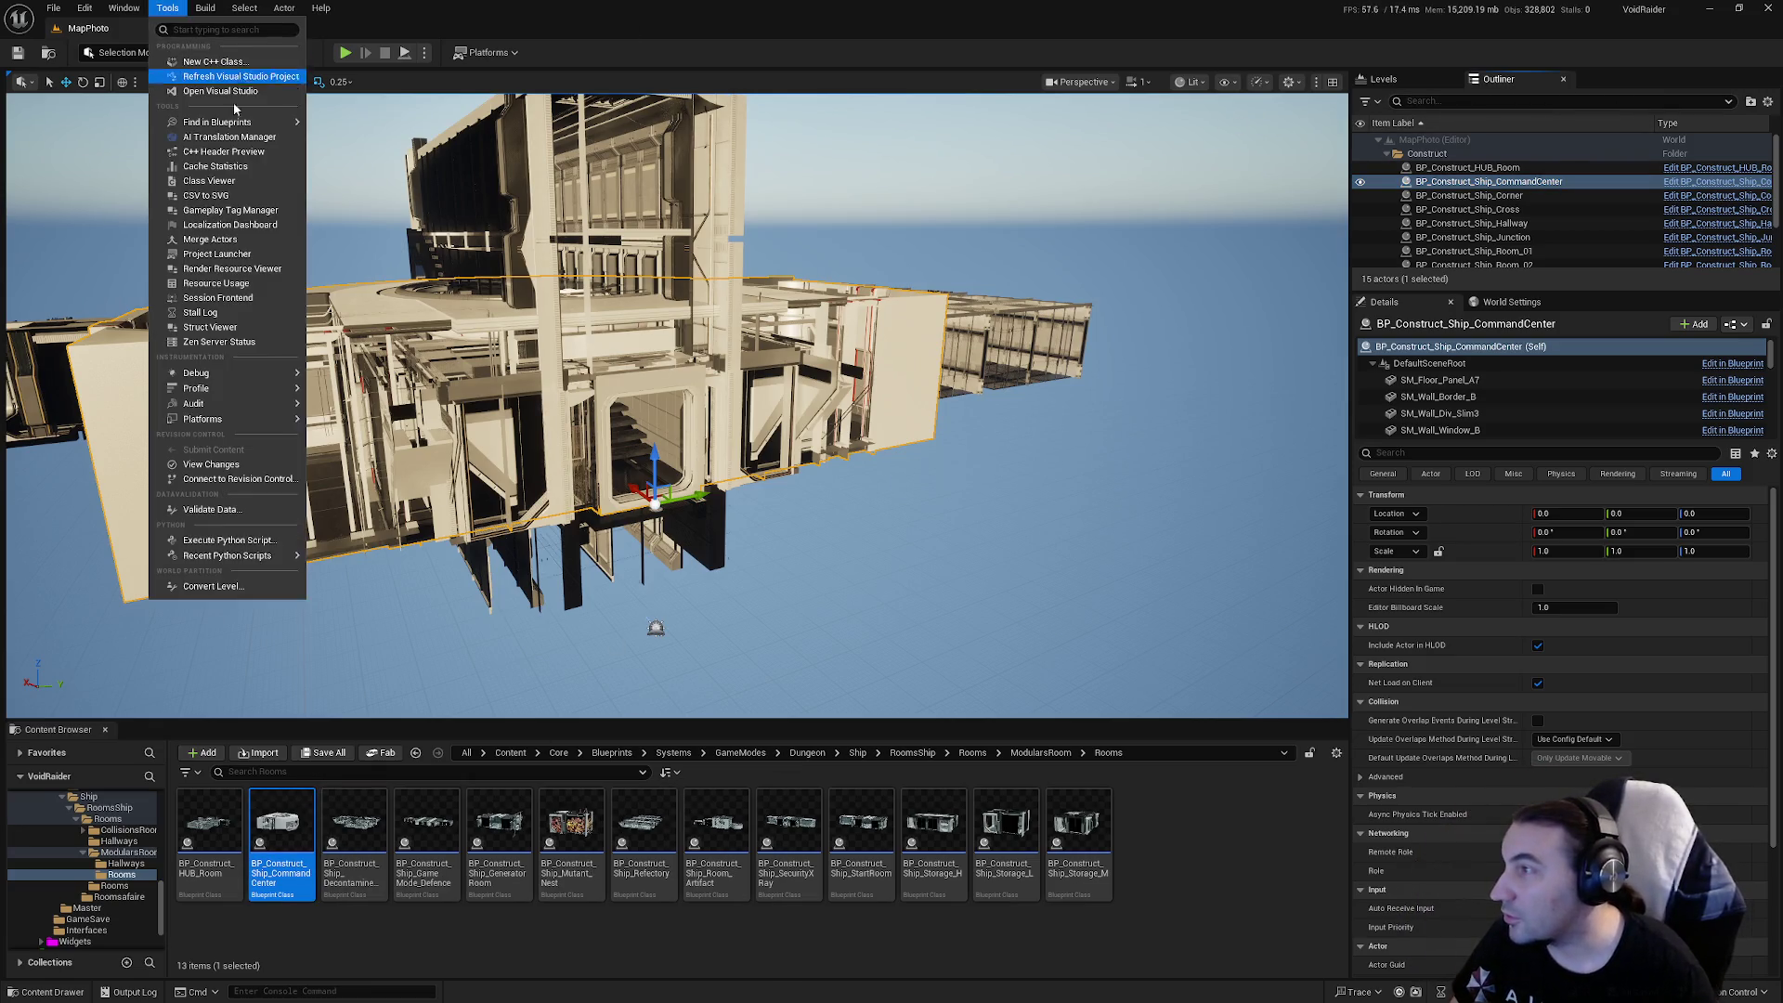
Start merging the room's actors and browse to LevelDesign > DungeonRoom > ShipDungeon
left_click(236, 240)
left_click(1267, 986)
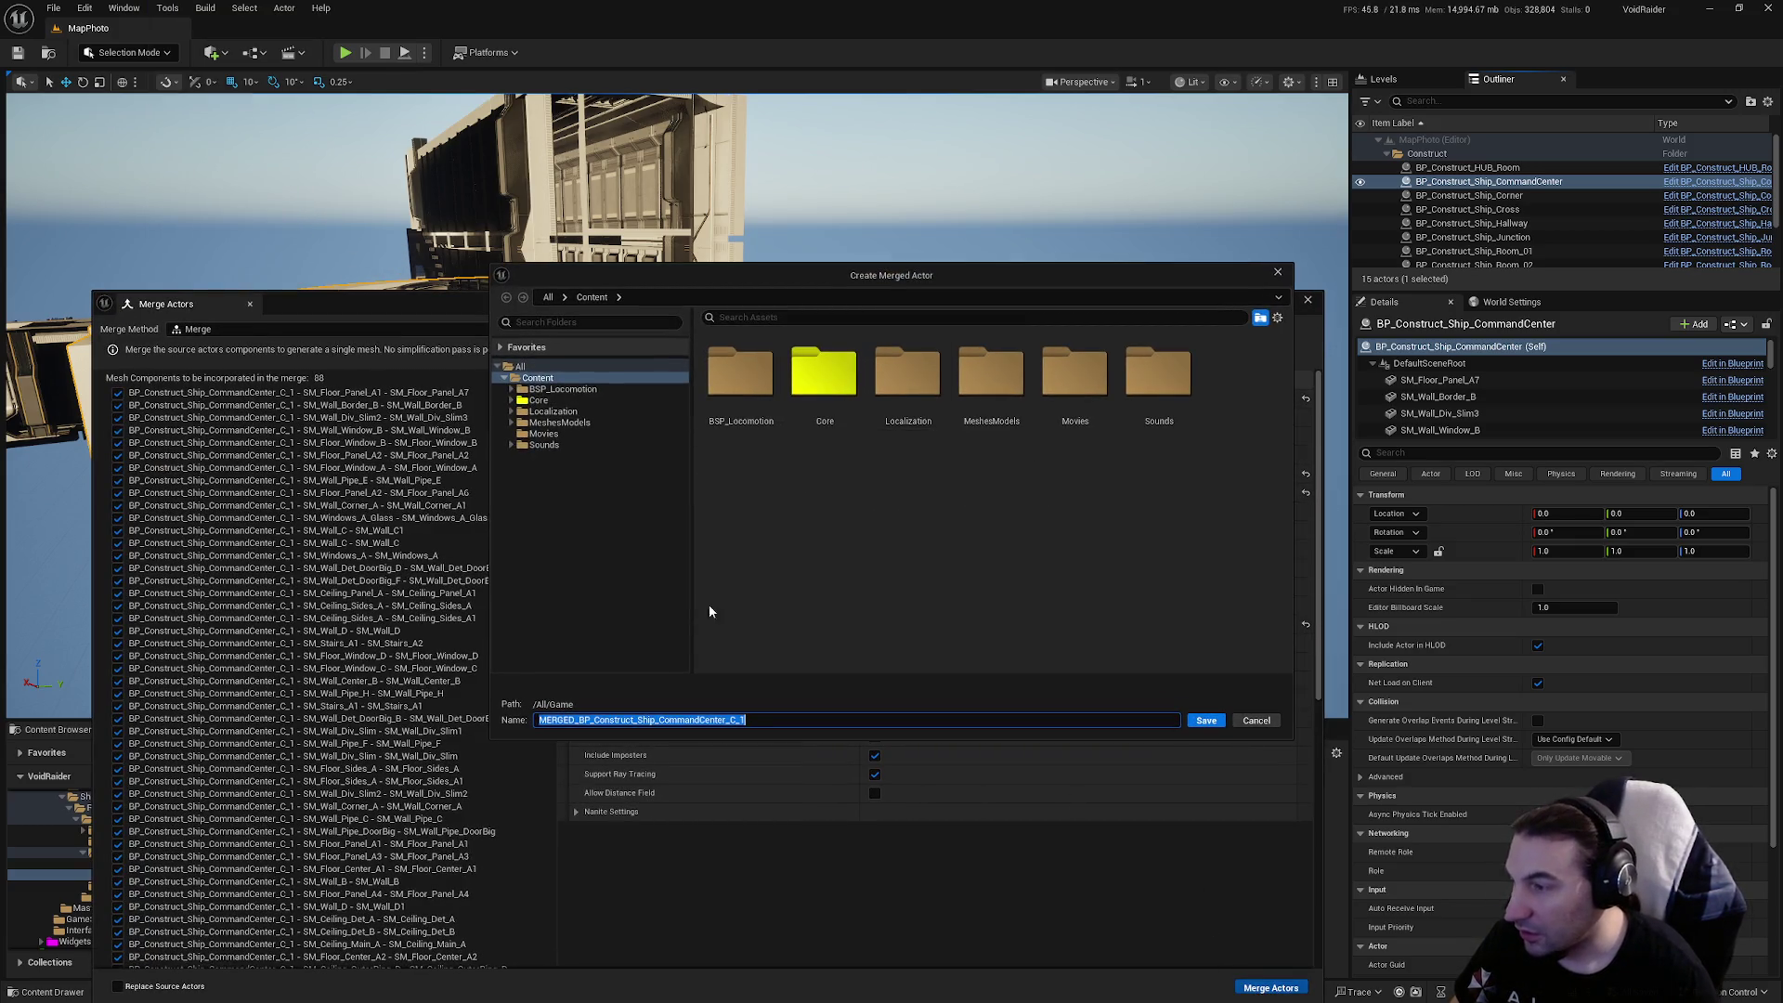
double_click(825, 427)
left_click(754, 396)
double_click(754, 388)
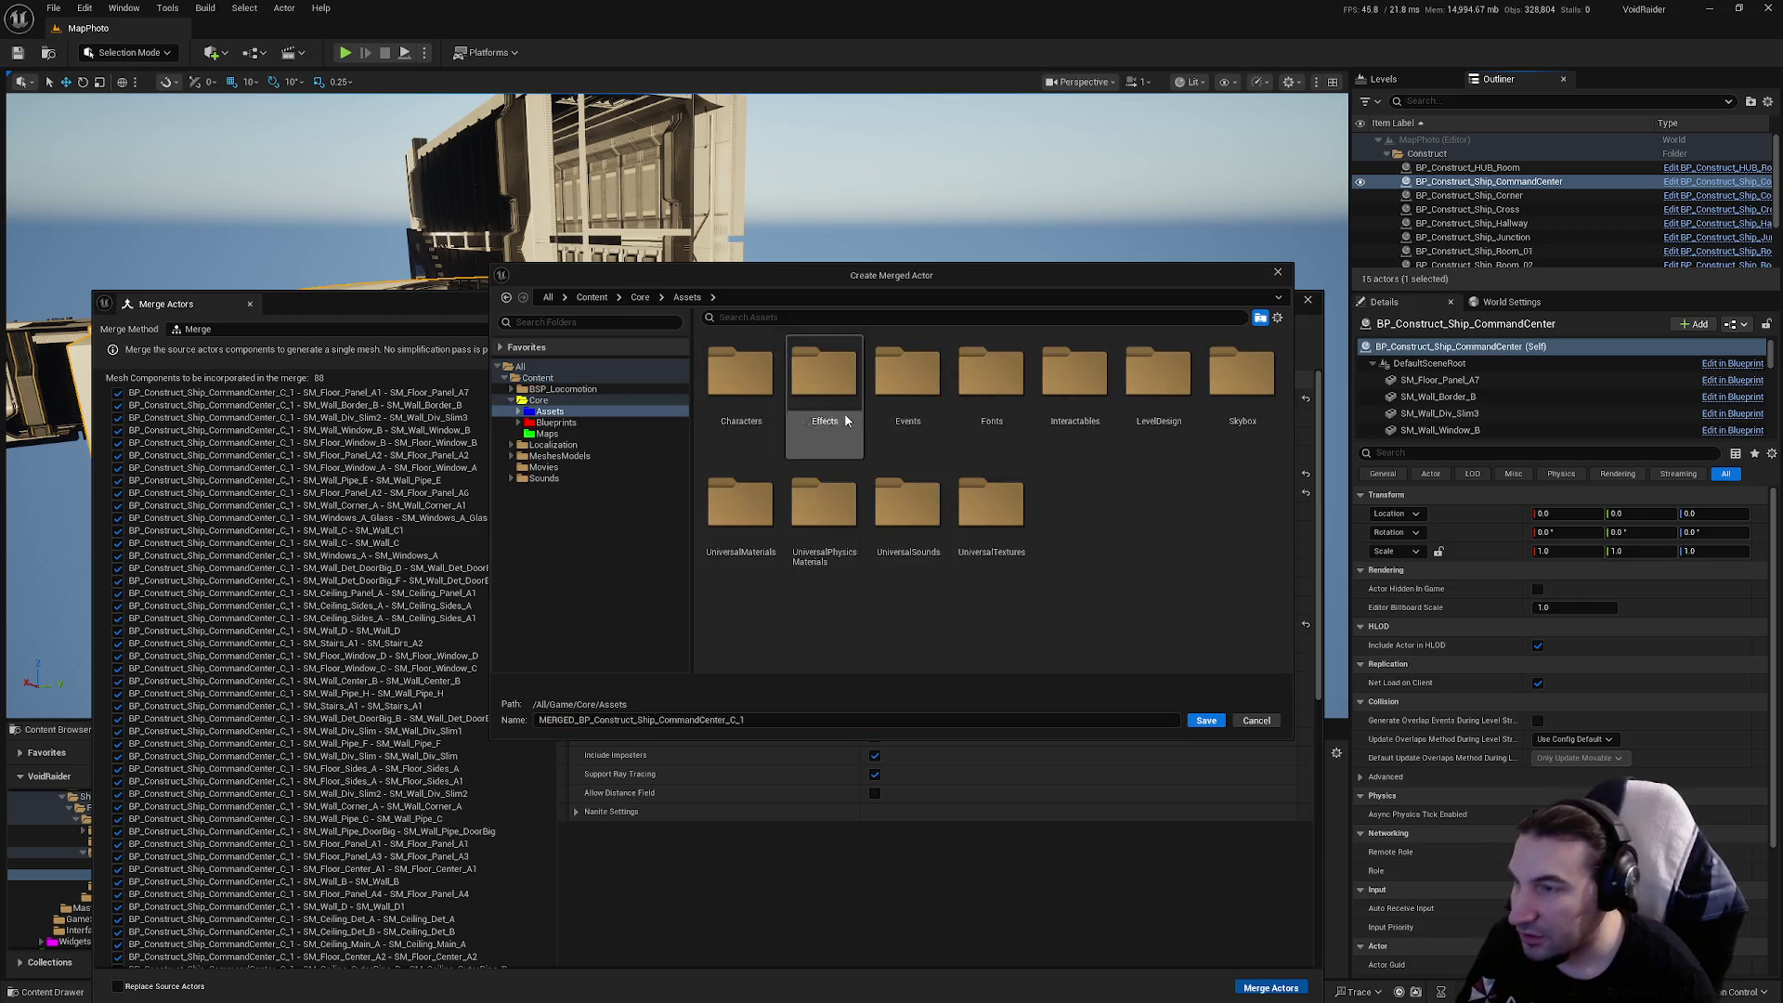
double_click(1158, 385)
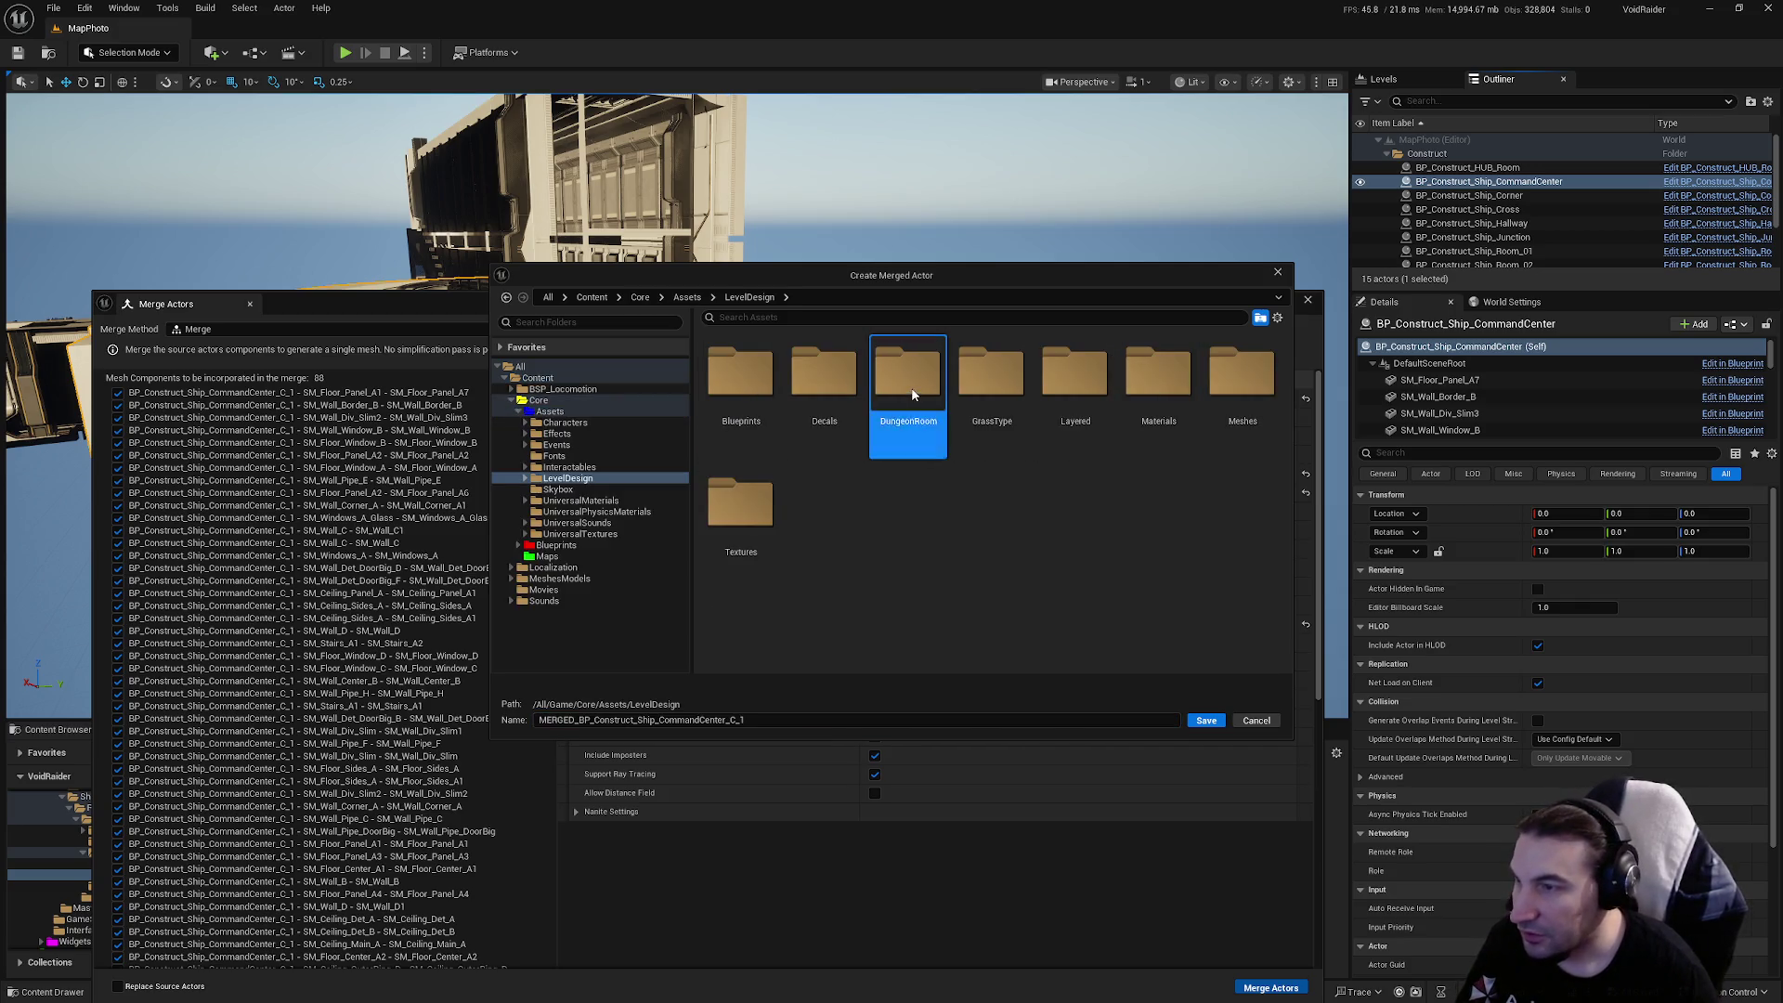
double_click(900, 400)
double_click(896, 394)
In Meshes > Rooms, name the merged mesh SM_MERGED_Ship_CommandCenter and save it
left_click(750, 400)
double_click(750, 399)
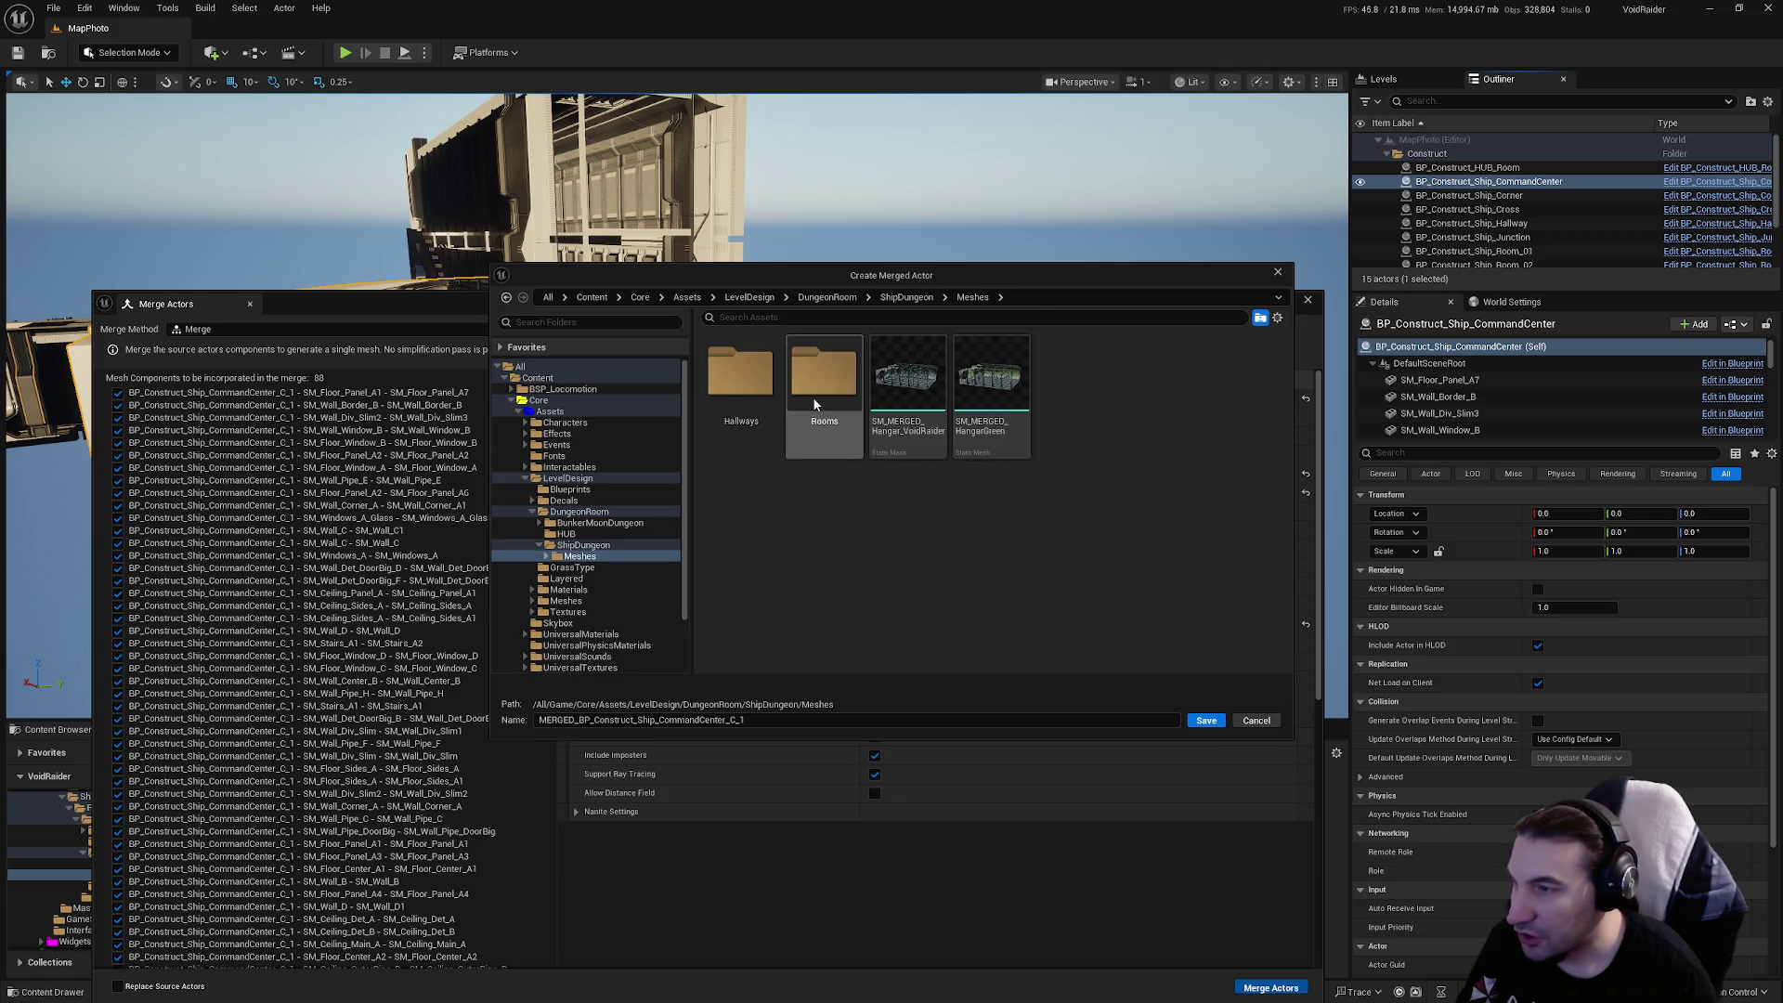
double_click(811, 397)
left_click(741, 385)
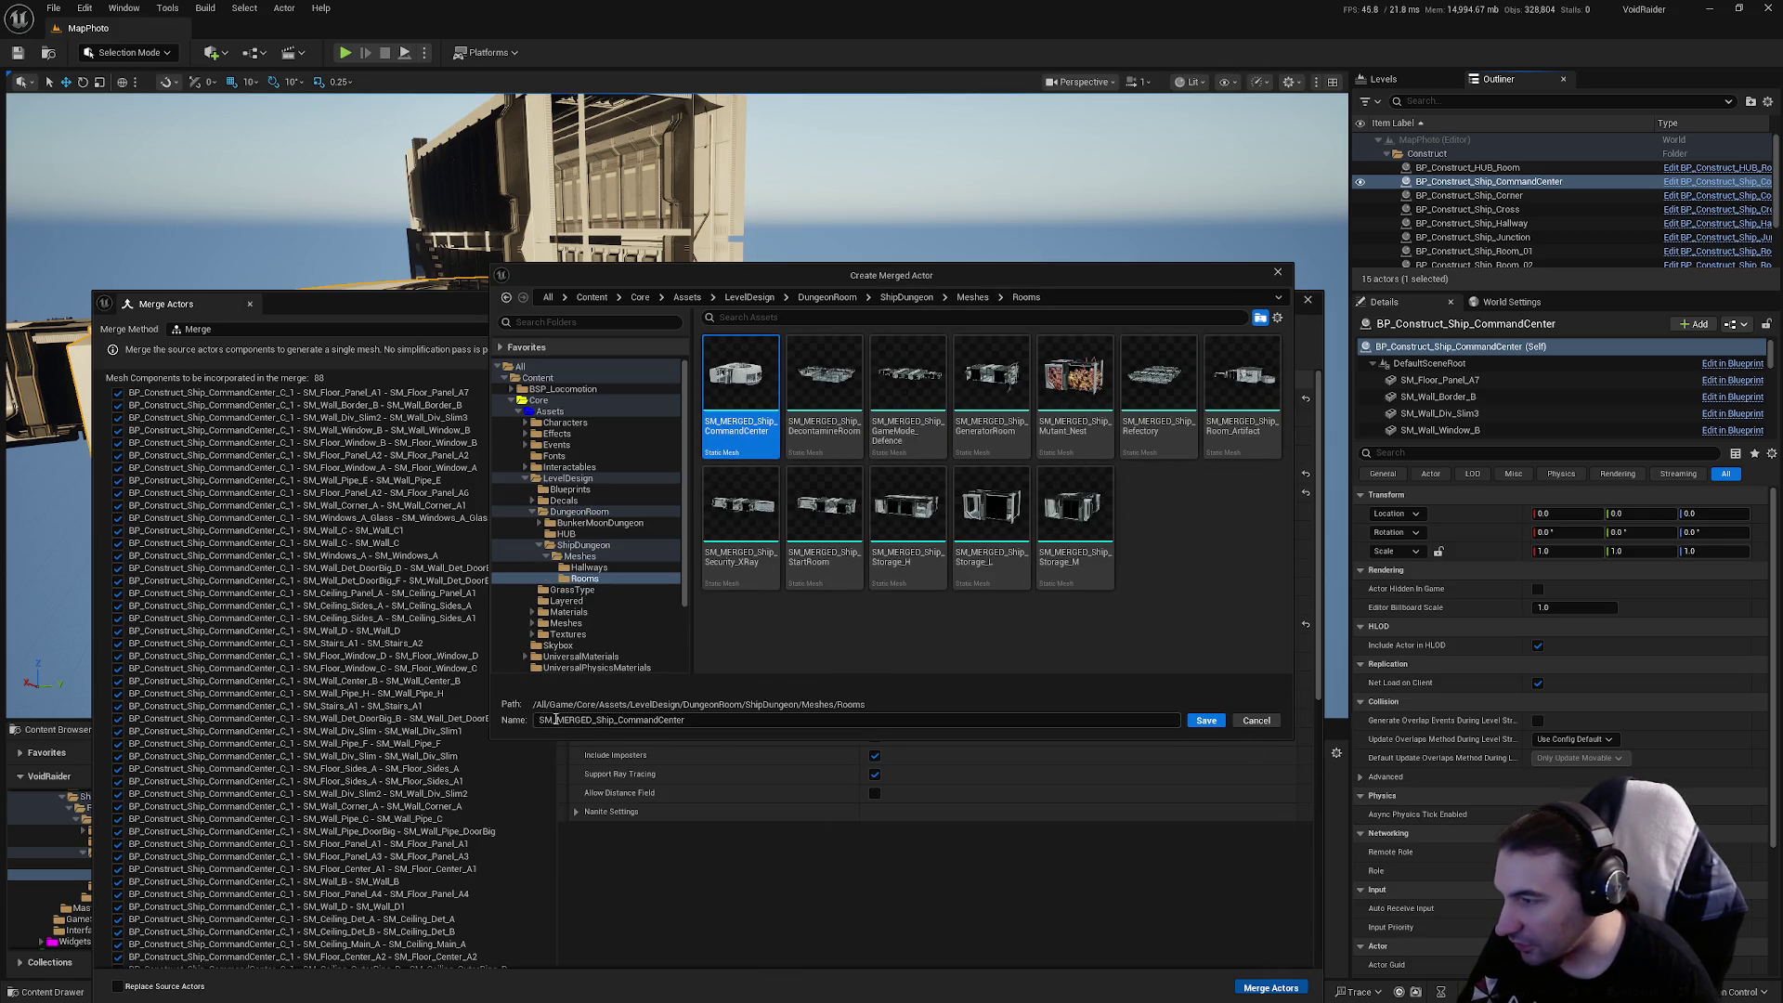
left_click(556, 720)
key("BackSpace")
key("BackSpace")
key("BackSpace")
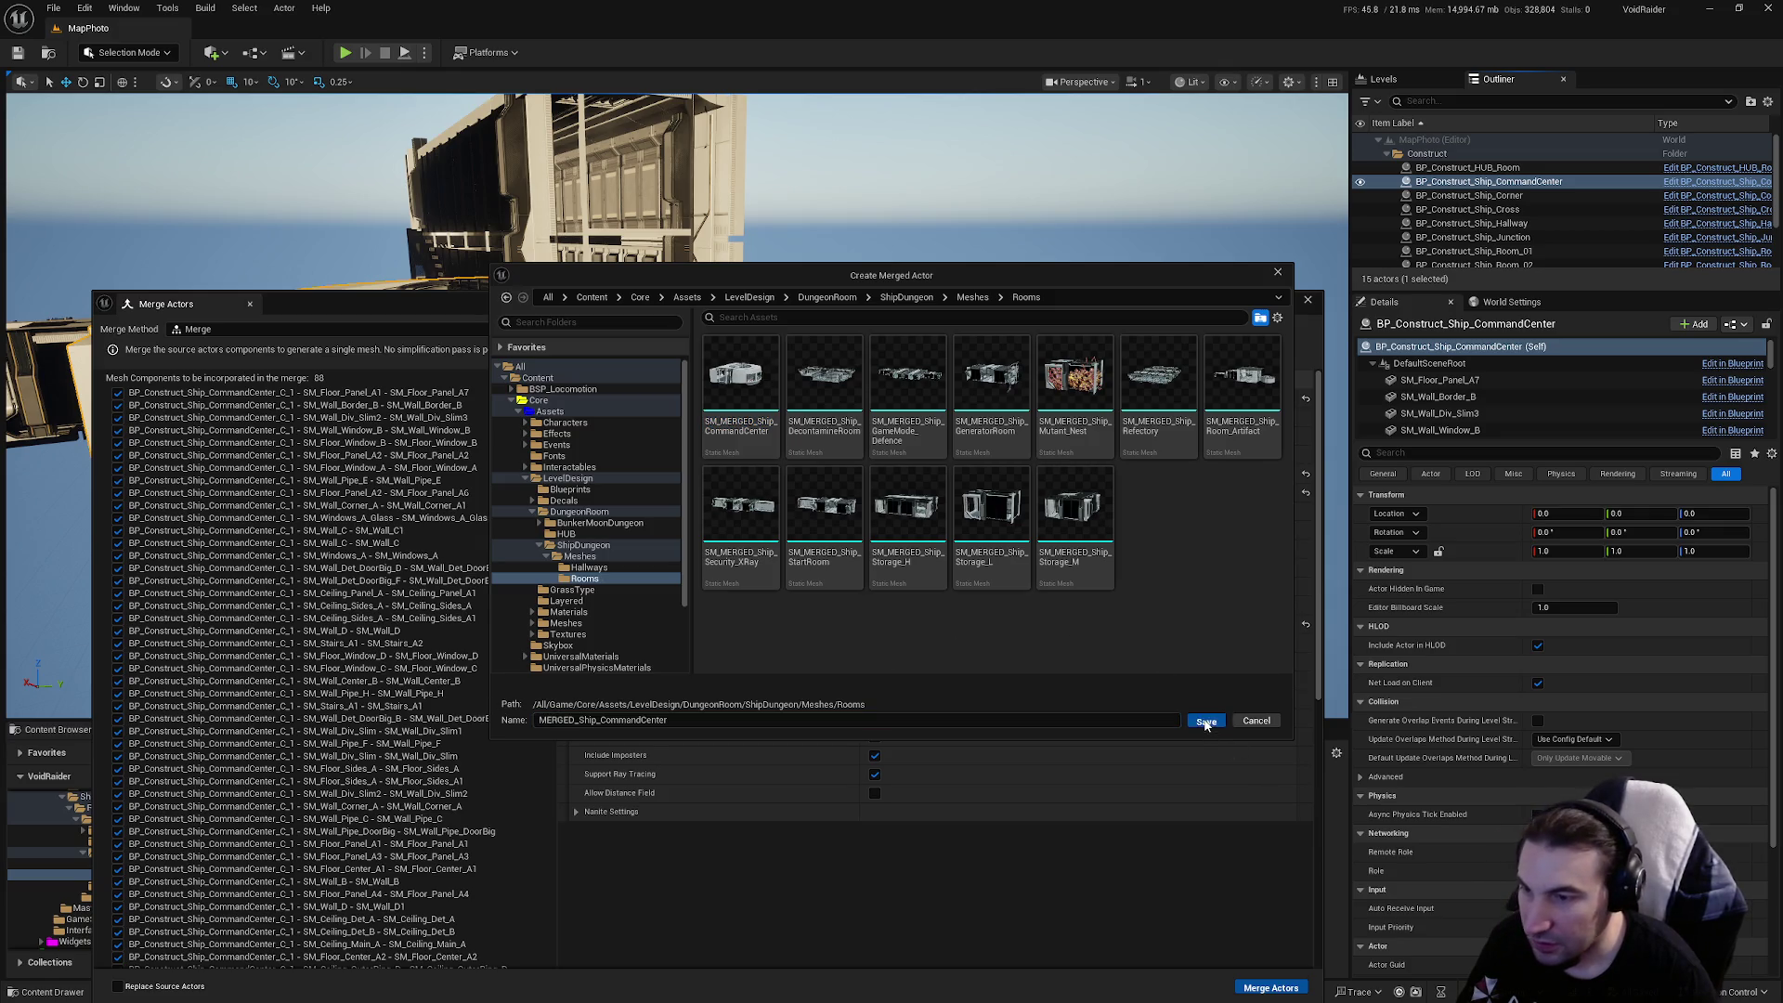
left_click(1205, 721)
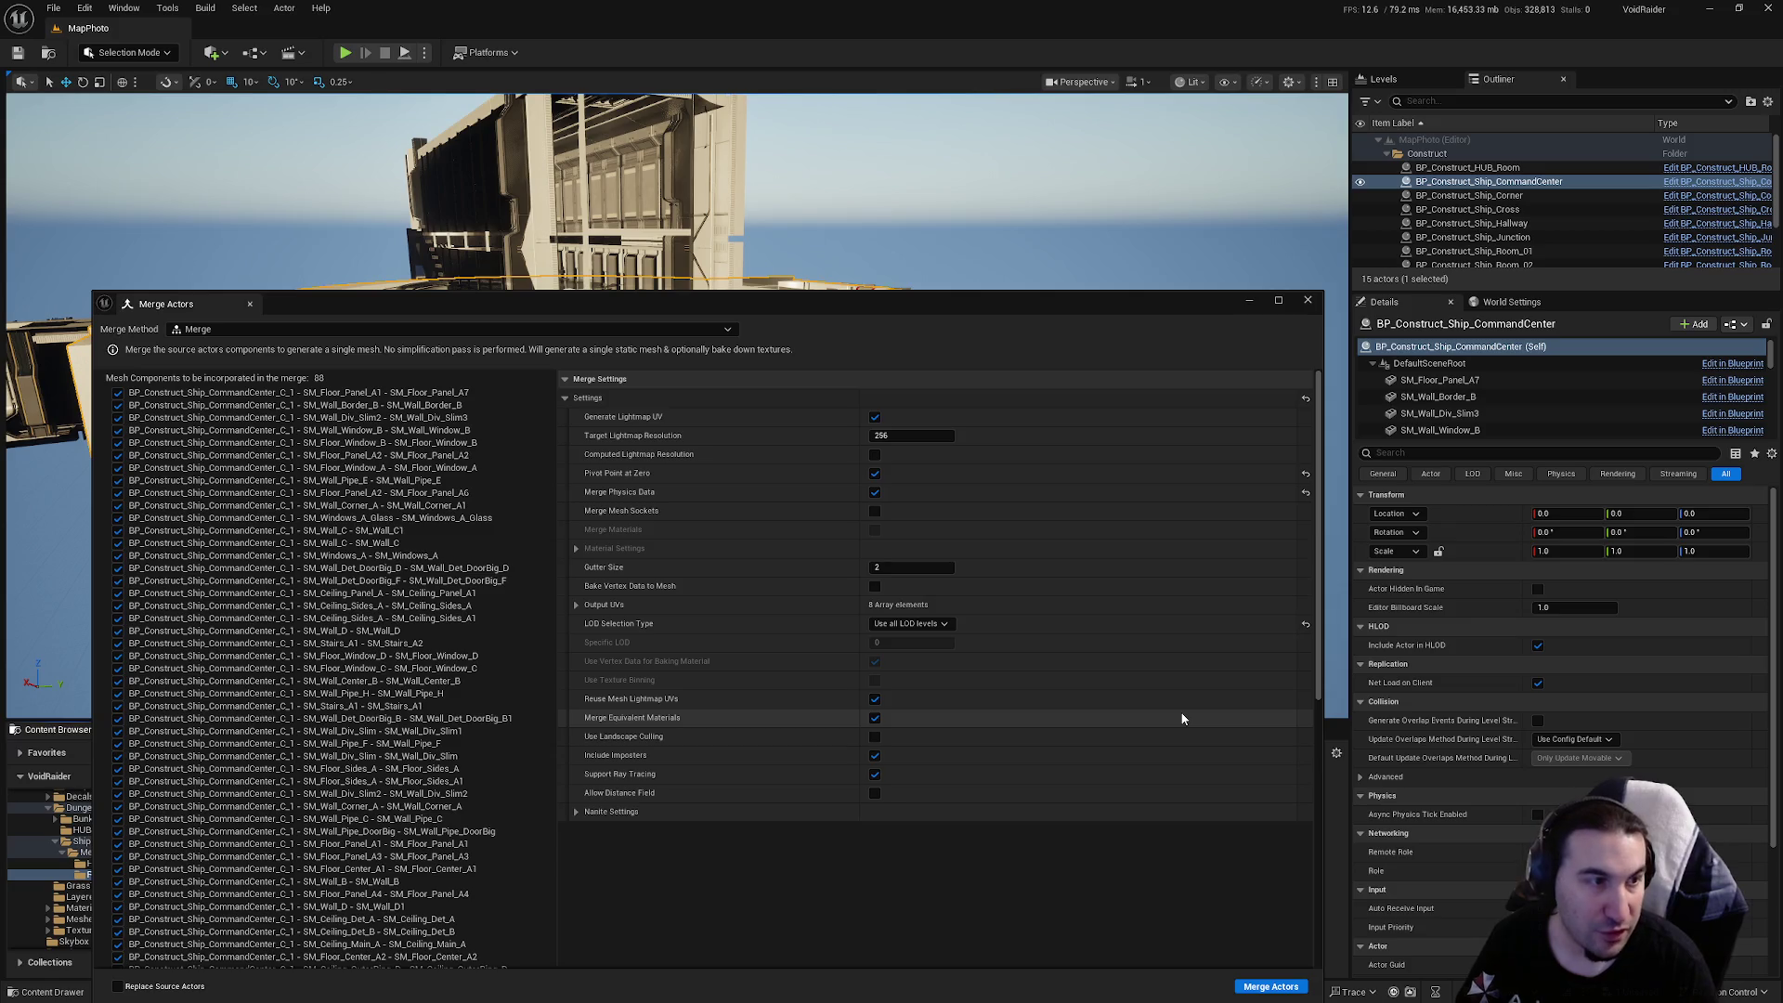
Save the merged SM_MERGED_Ship_CommandCenter mesh and BP_Ship_CommandCenter, then open the merged mesh
left_click(1306, 301)
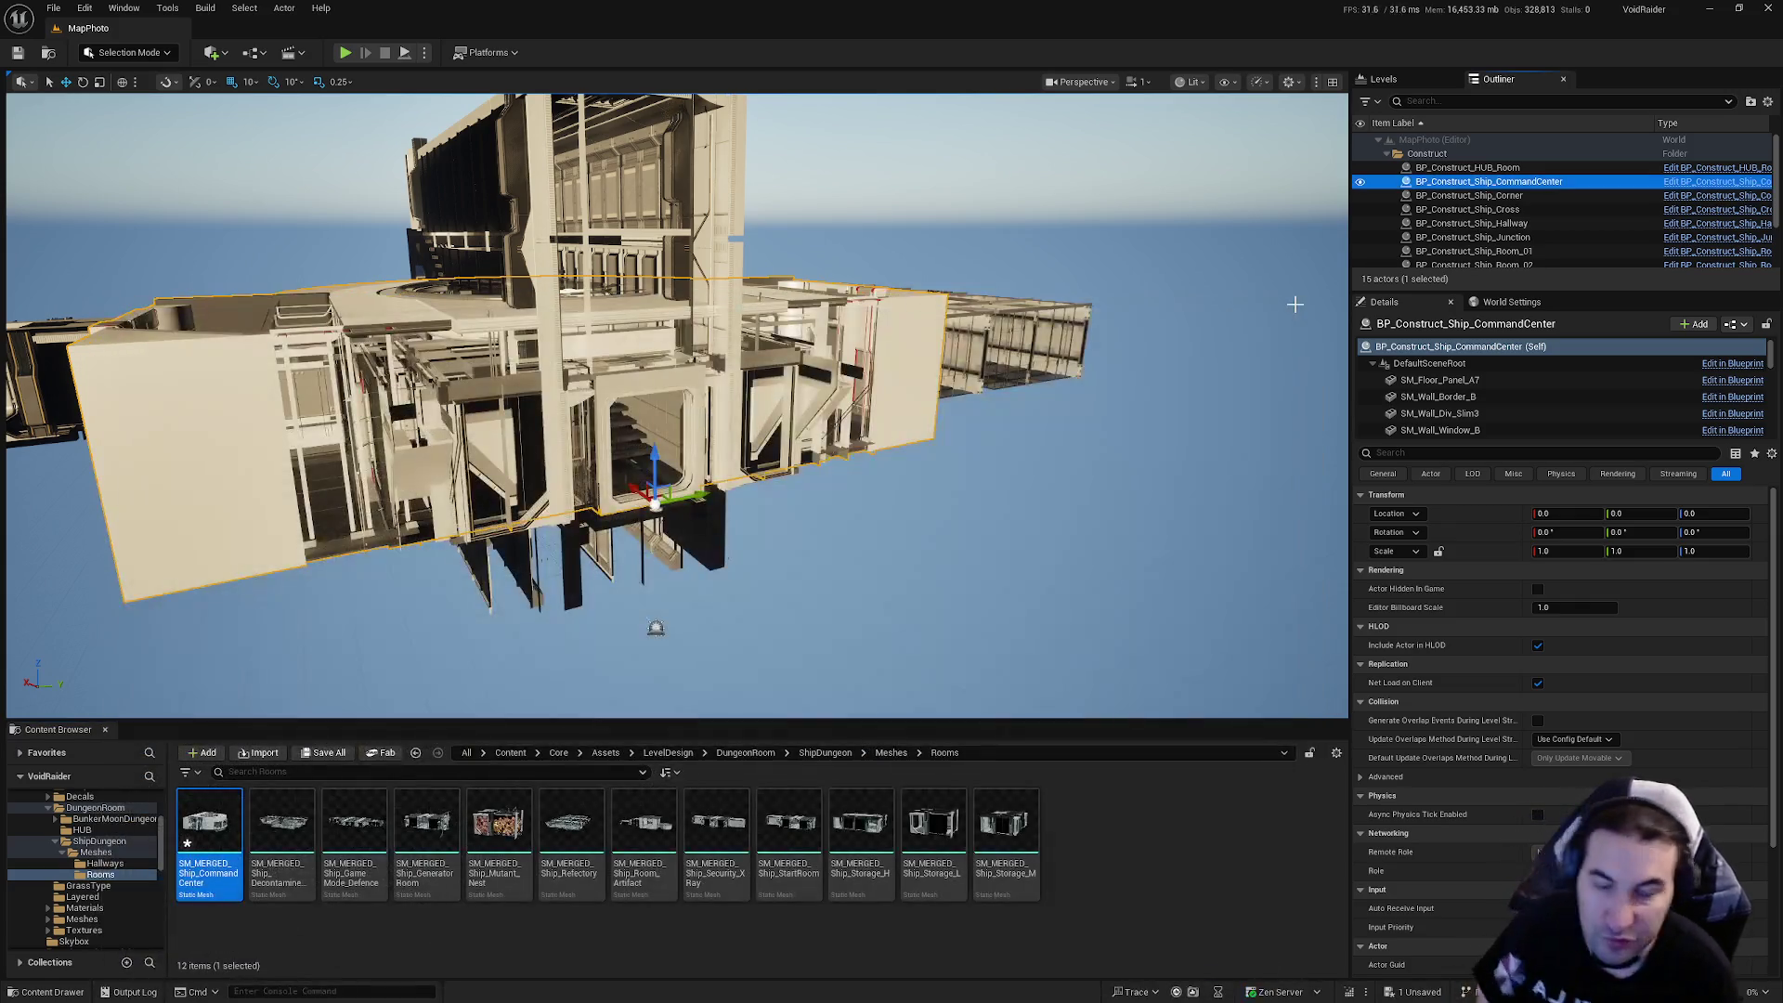
left_click(322, 756)
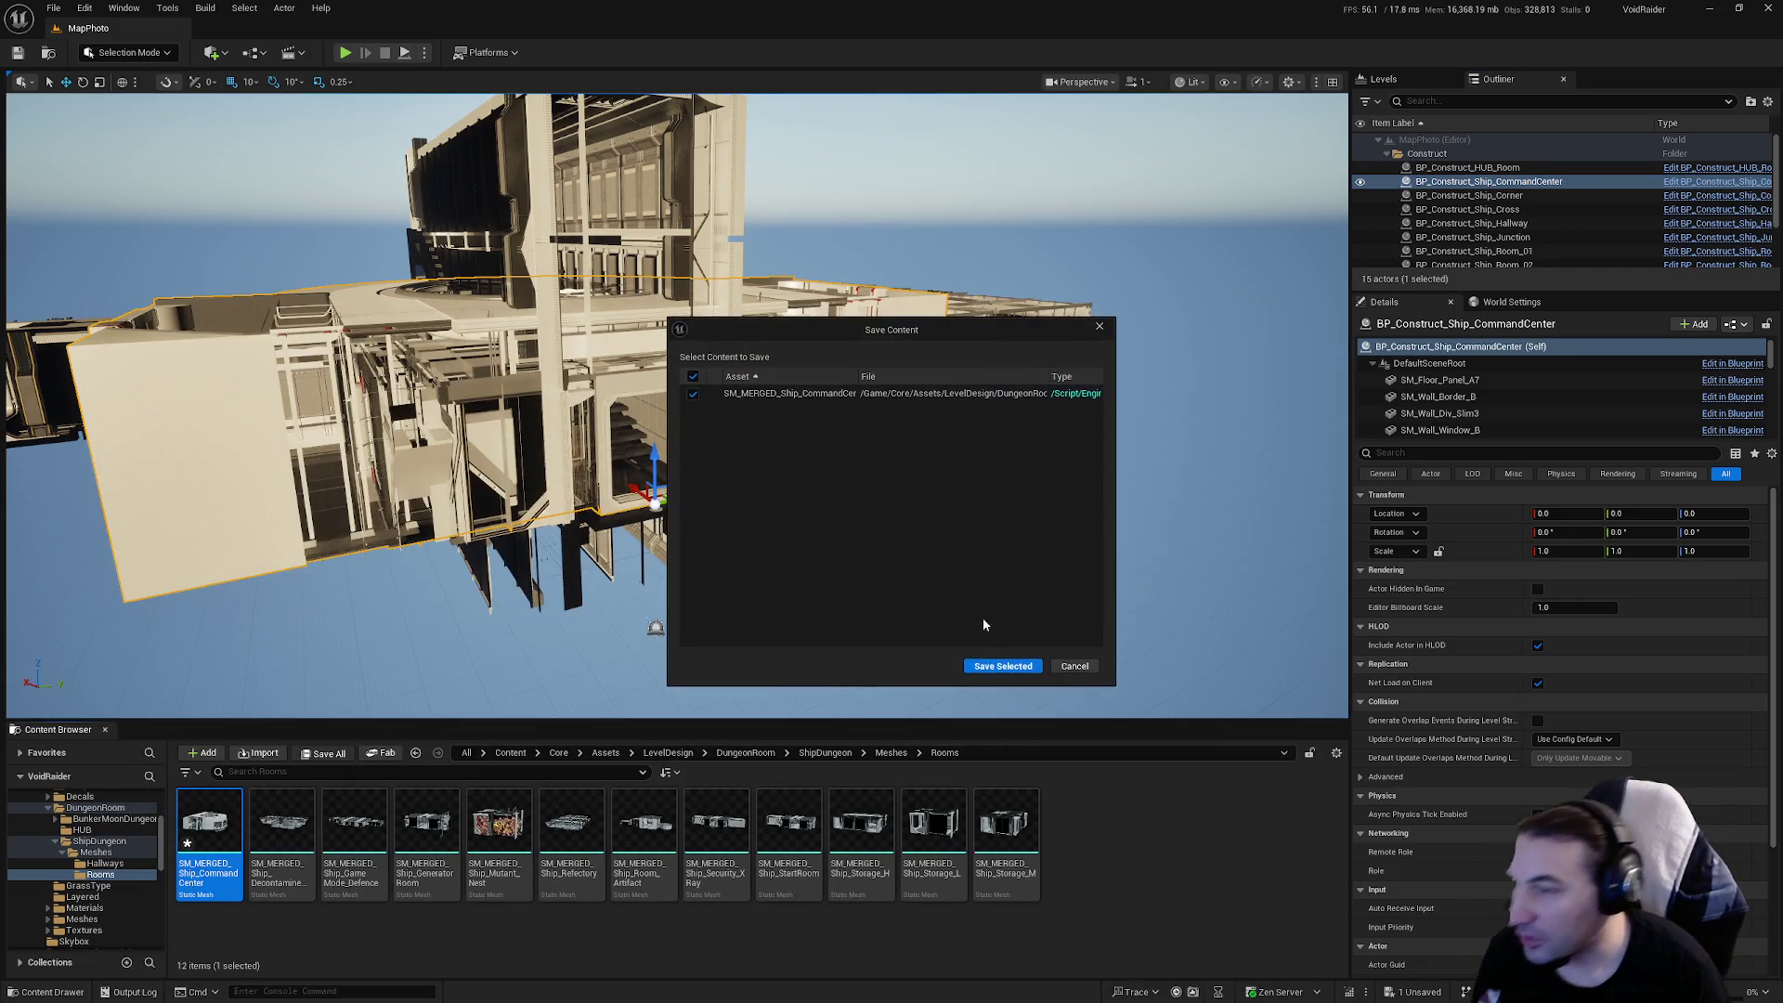
left_click(984, 666)
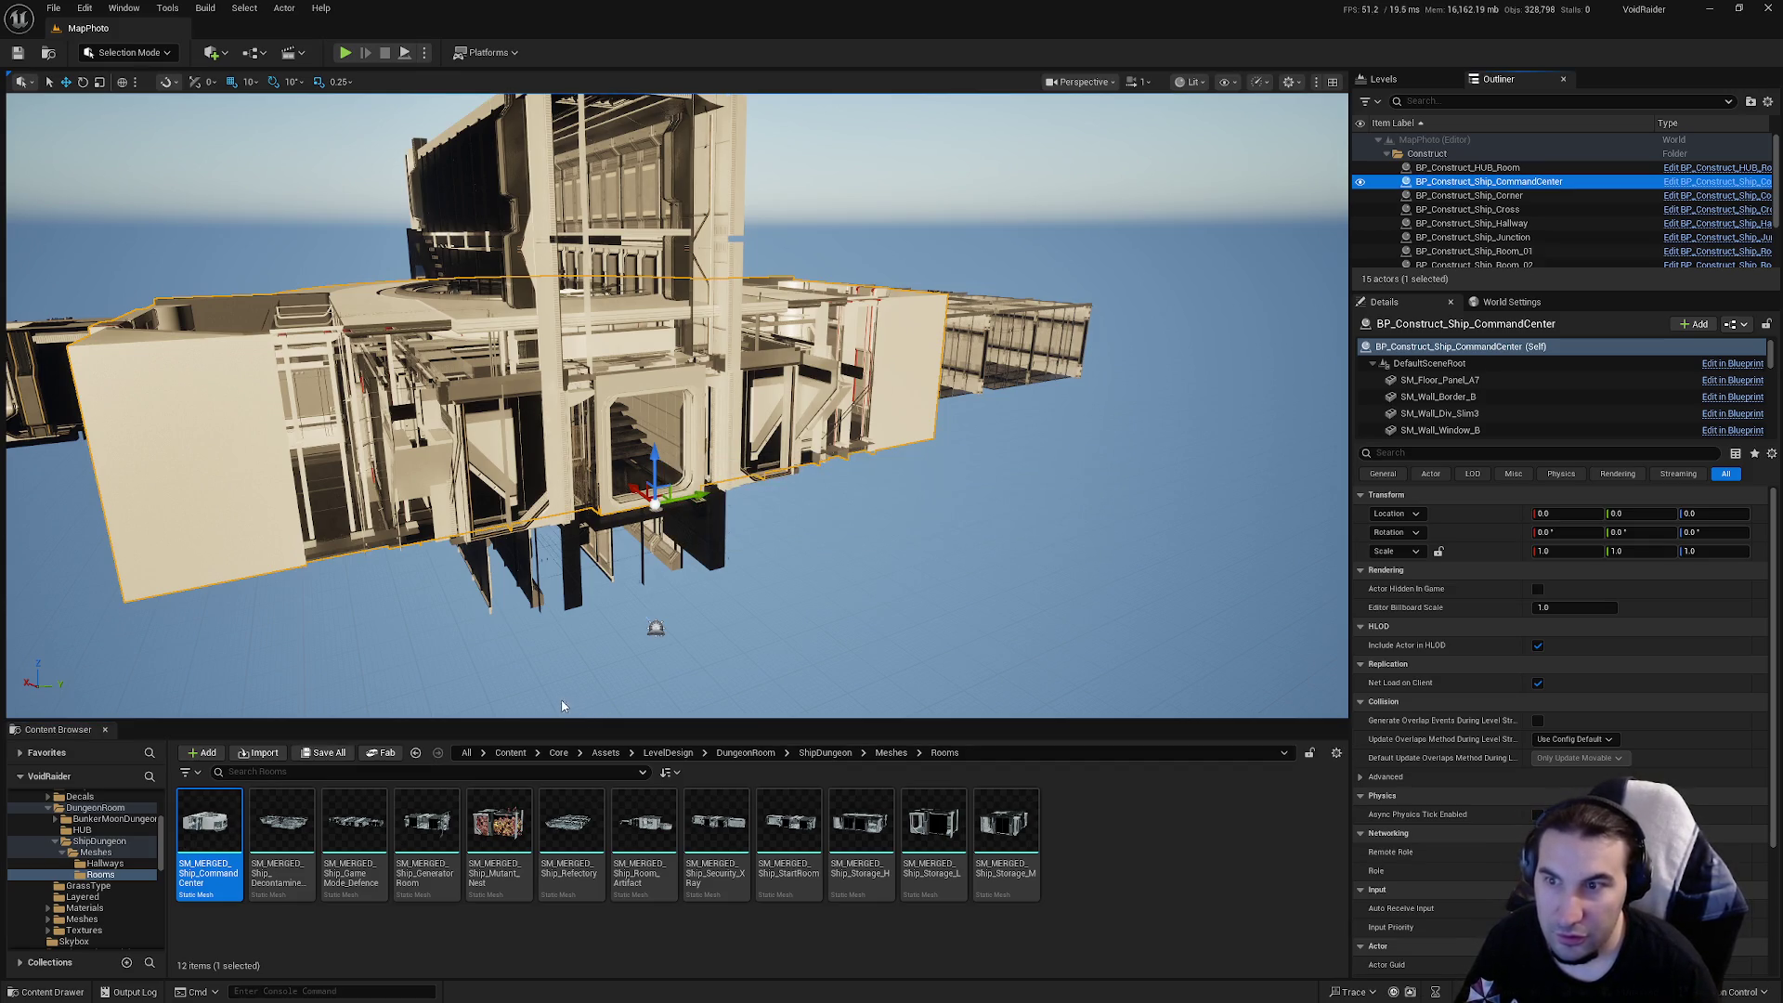
key("ctrl+shift+s")
left_click(1003, 665)
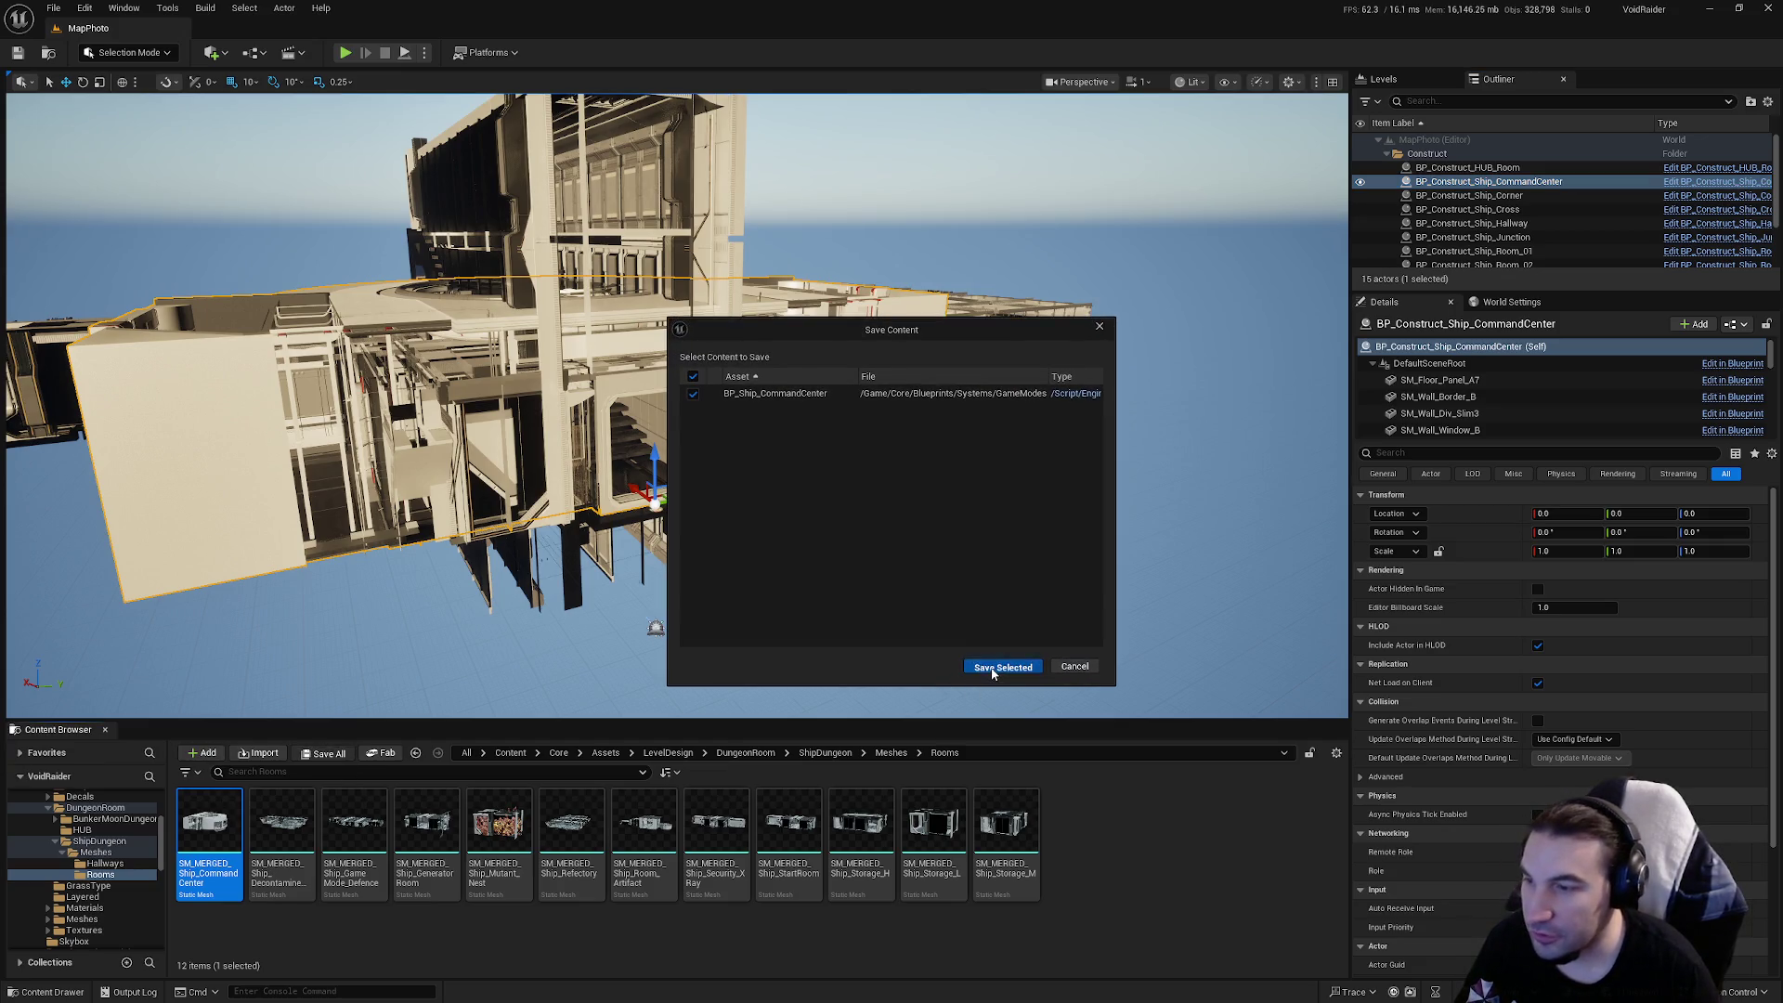
double_click(206, 826)
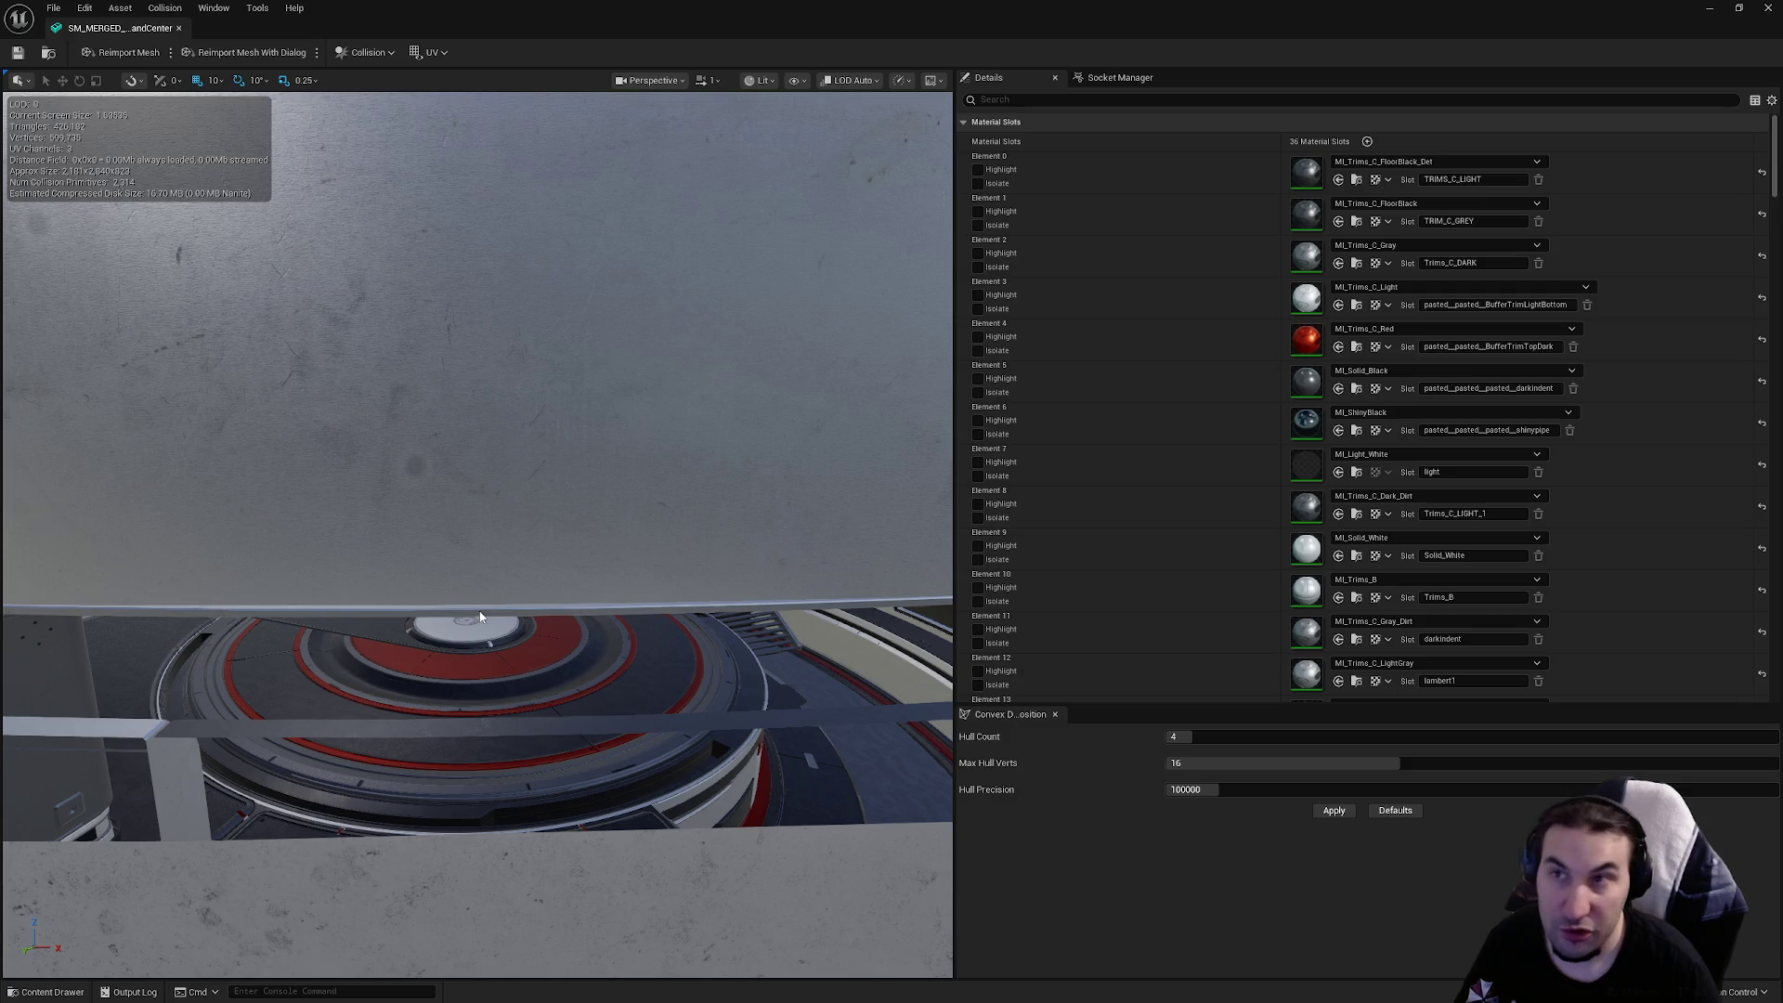
Disable collision on LOD 0 sections 36, 37 and 38 of the merged mesh and save it
scroll(1152, 371, "down", 8)
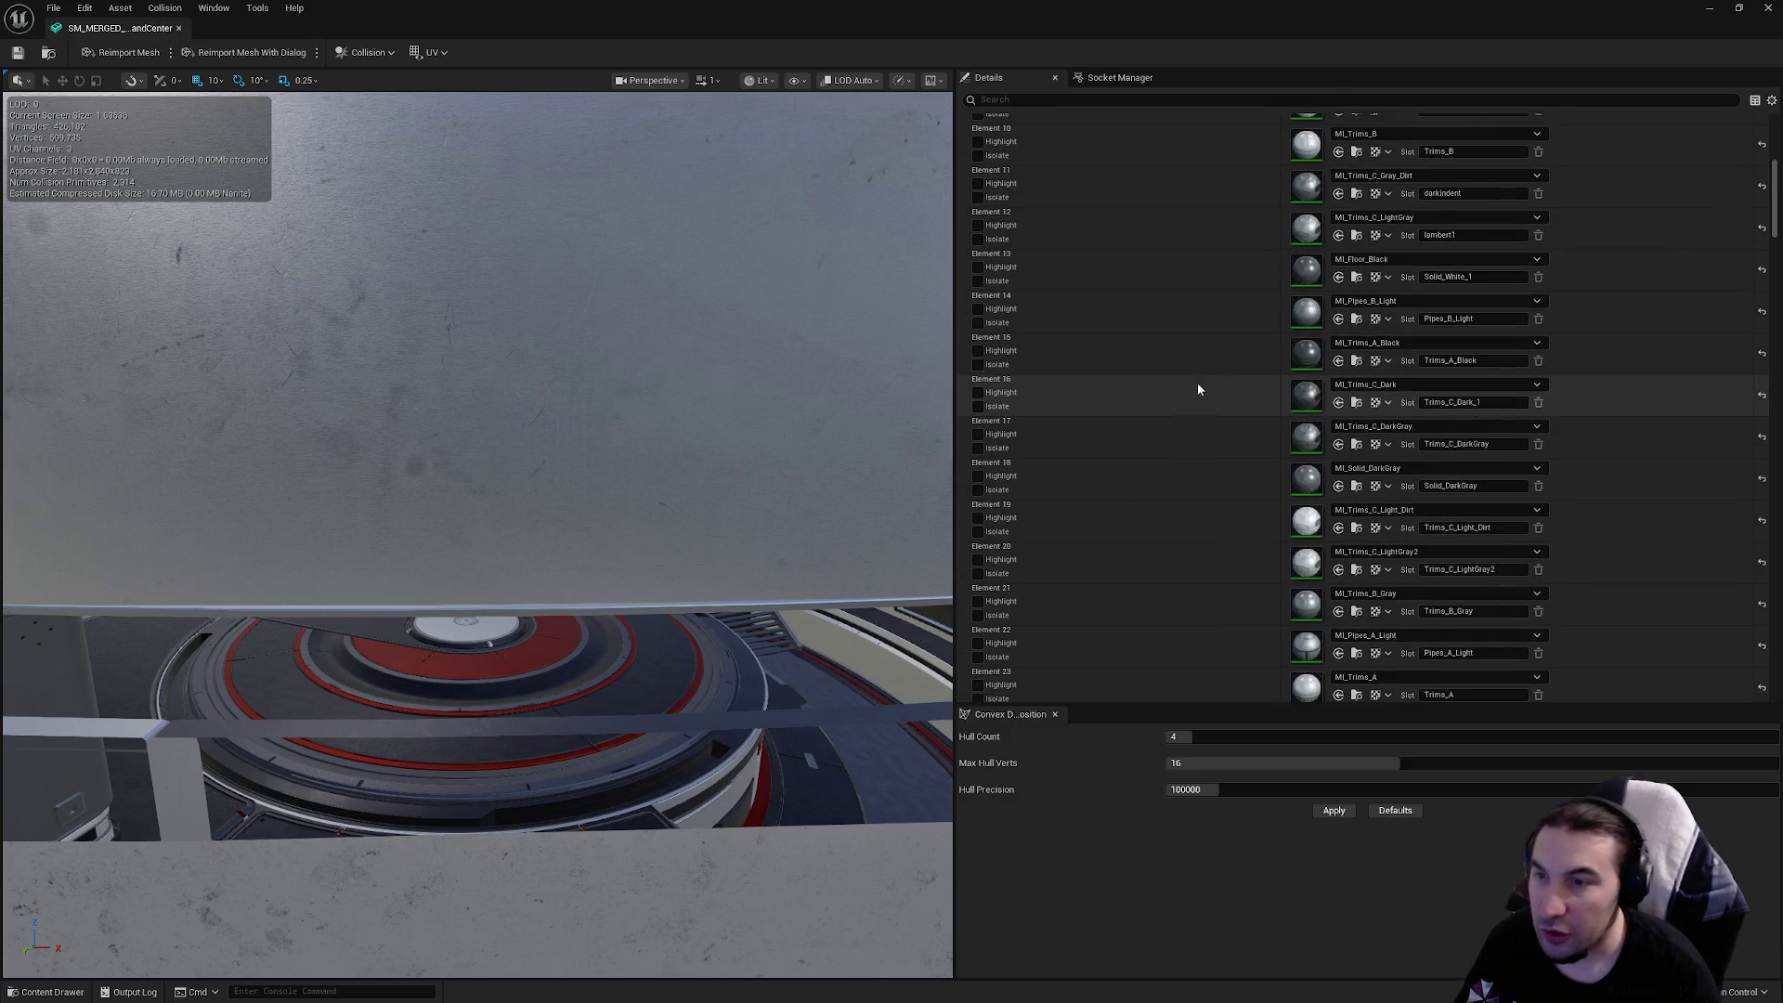
scroll(1240, 368, "down", 15)
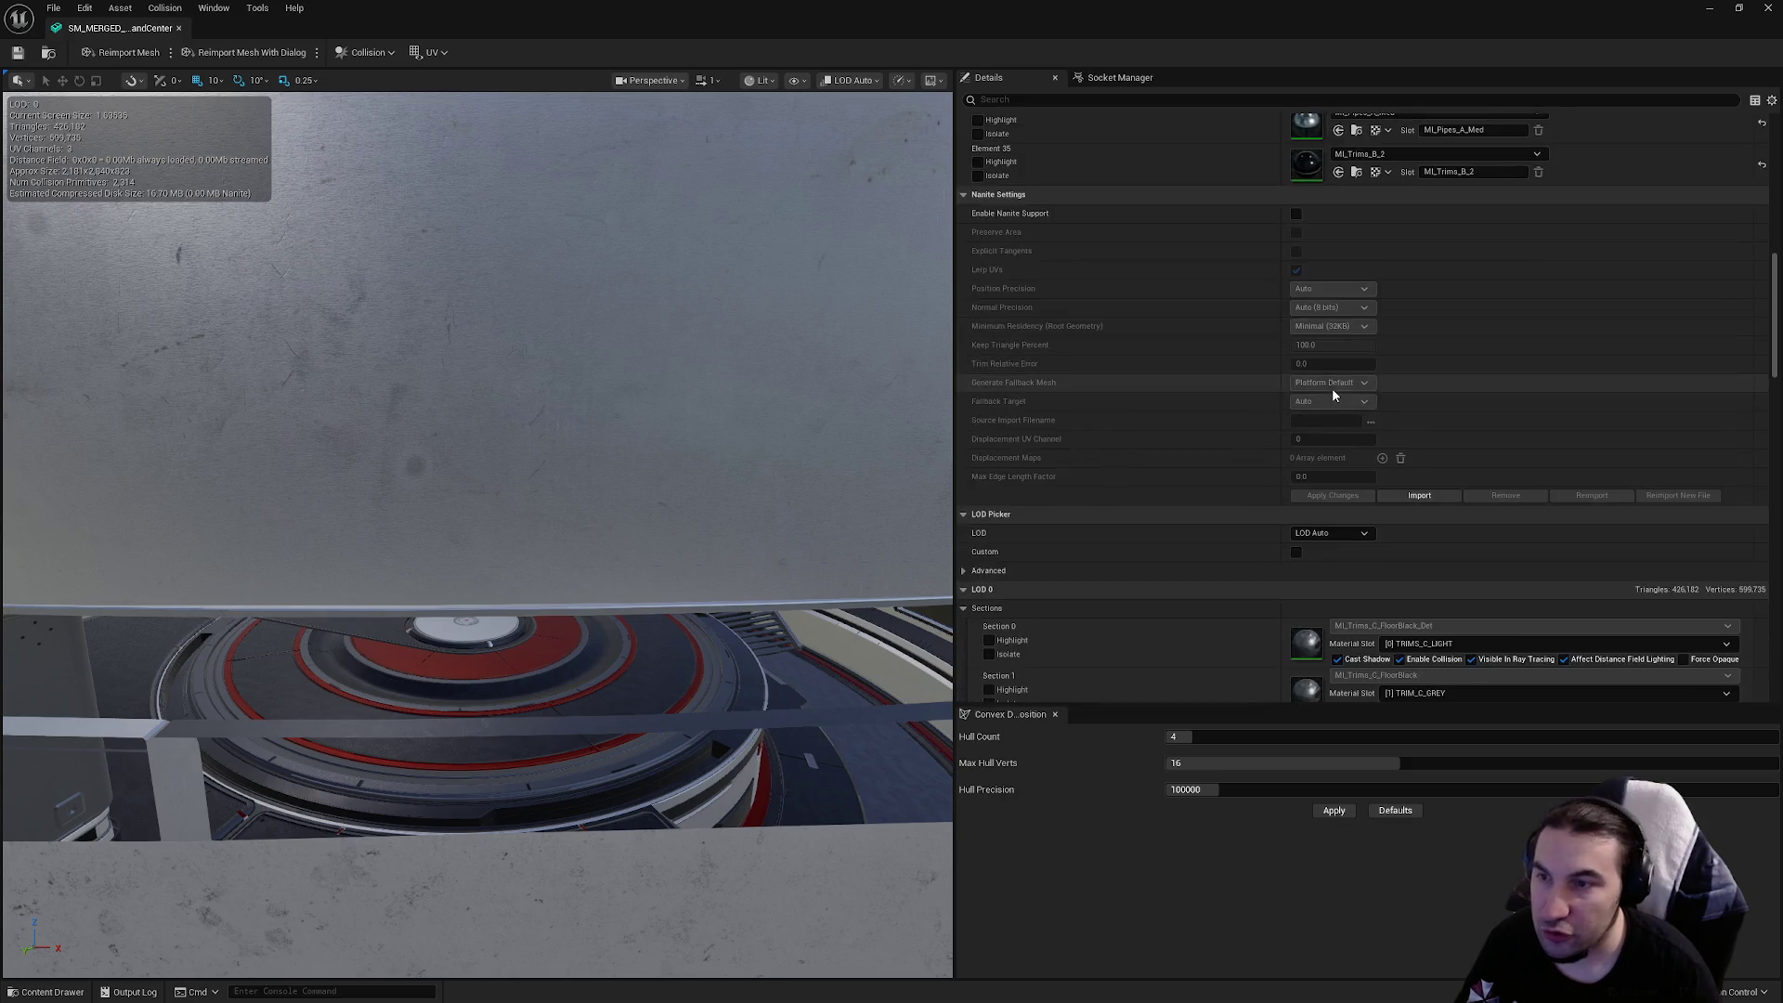
scroll(1344, 406, "down", 10)
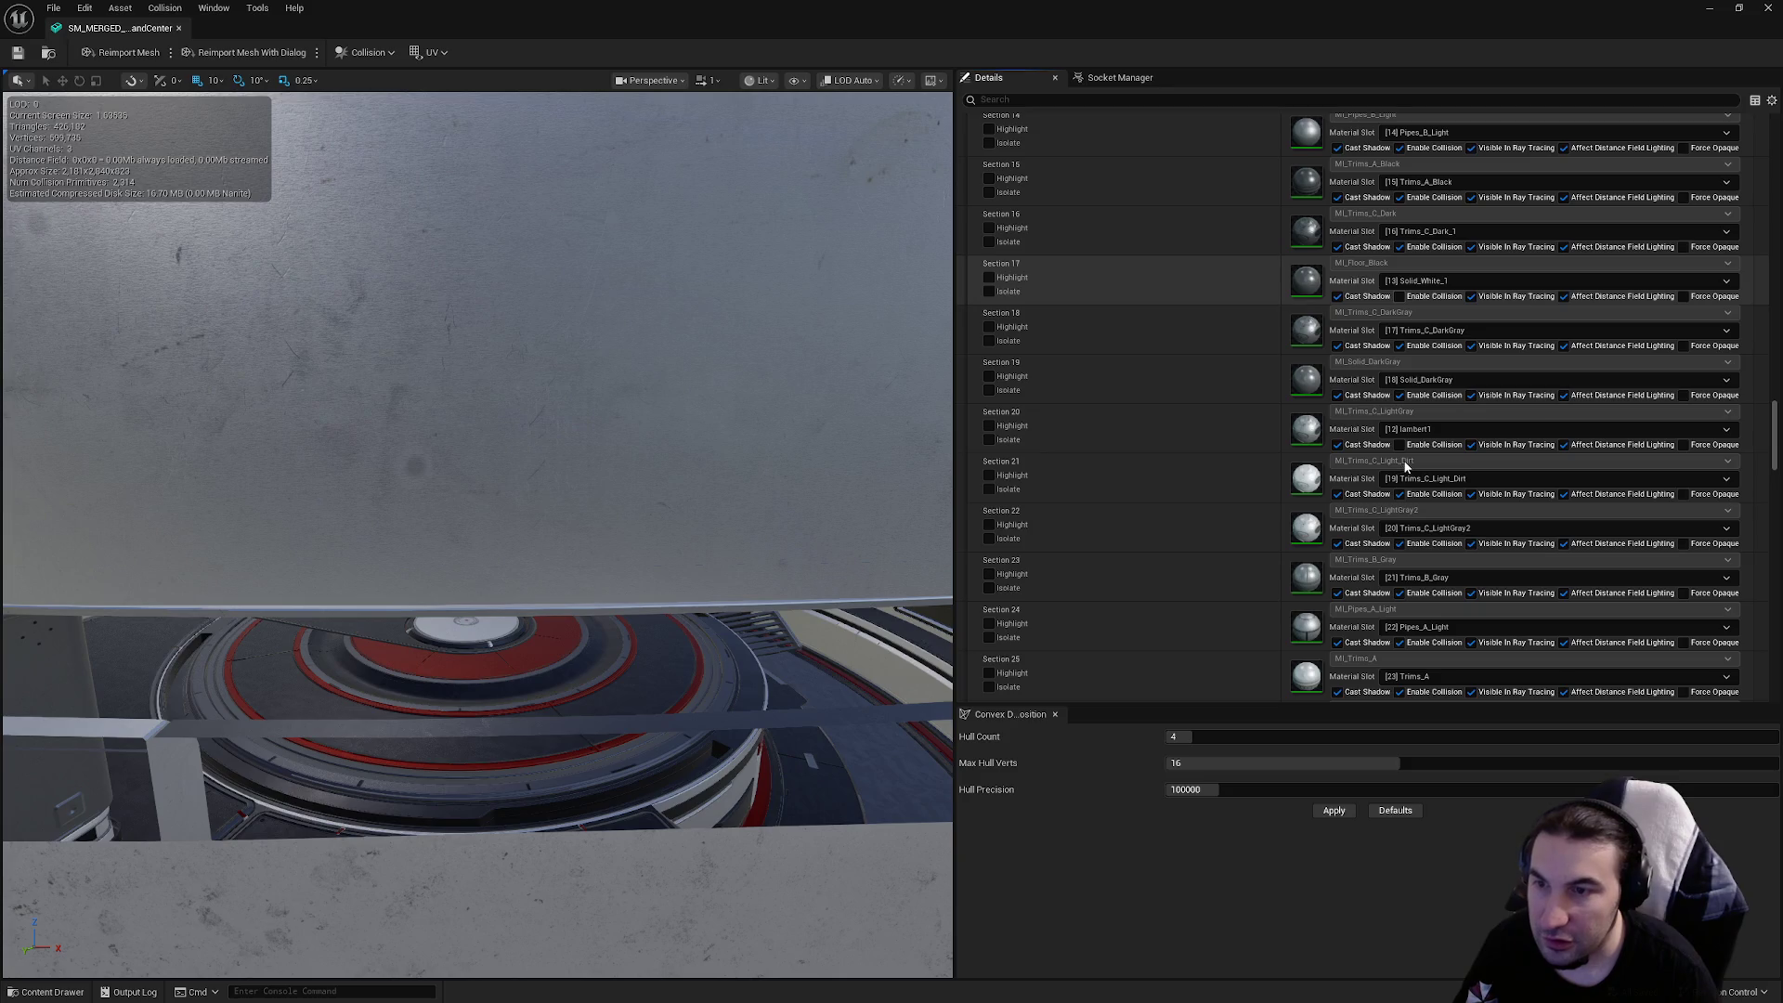
left_click(1404, 445)
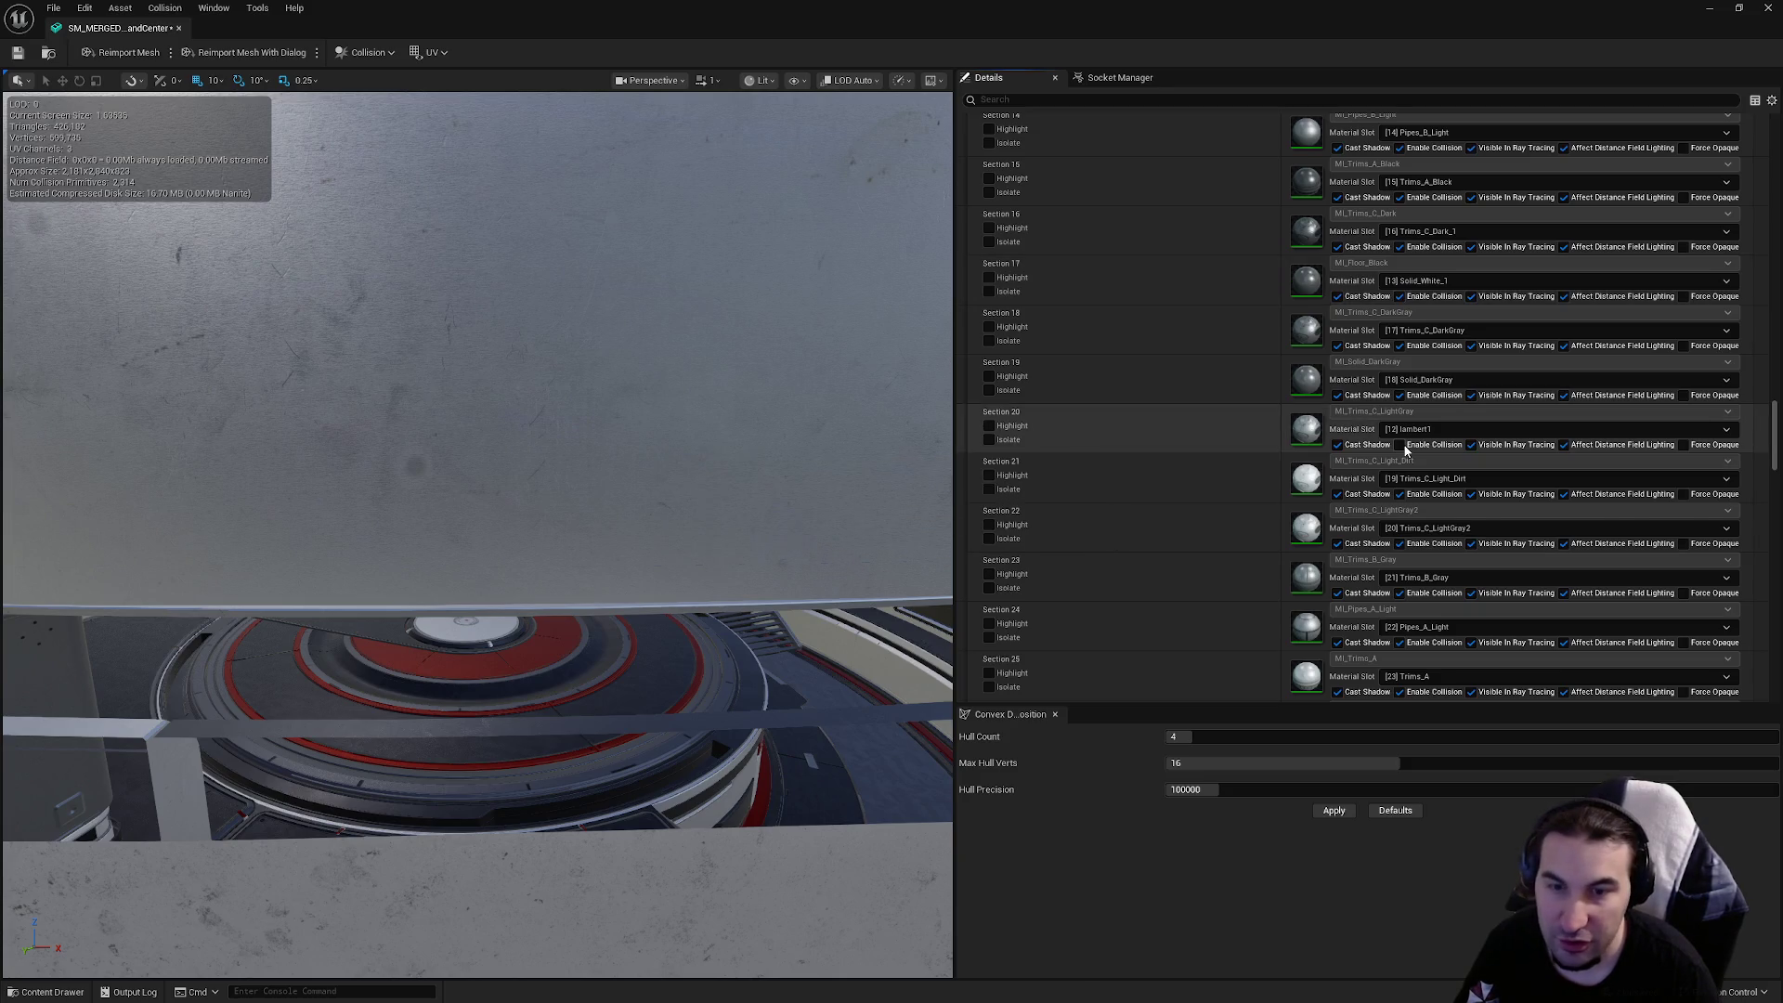
left_click(1406, 450)
scroll(1445, 494, "down", 5)
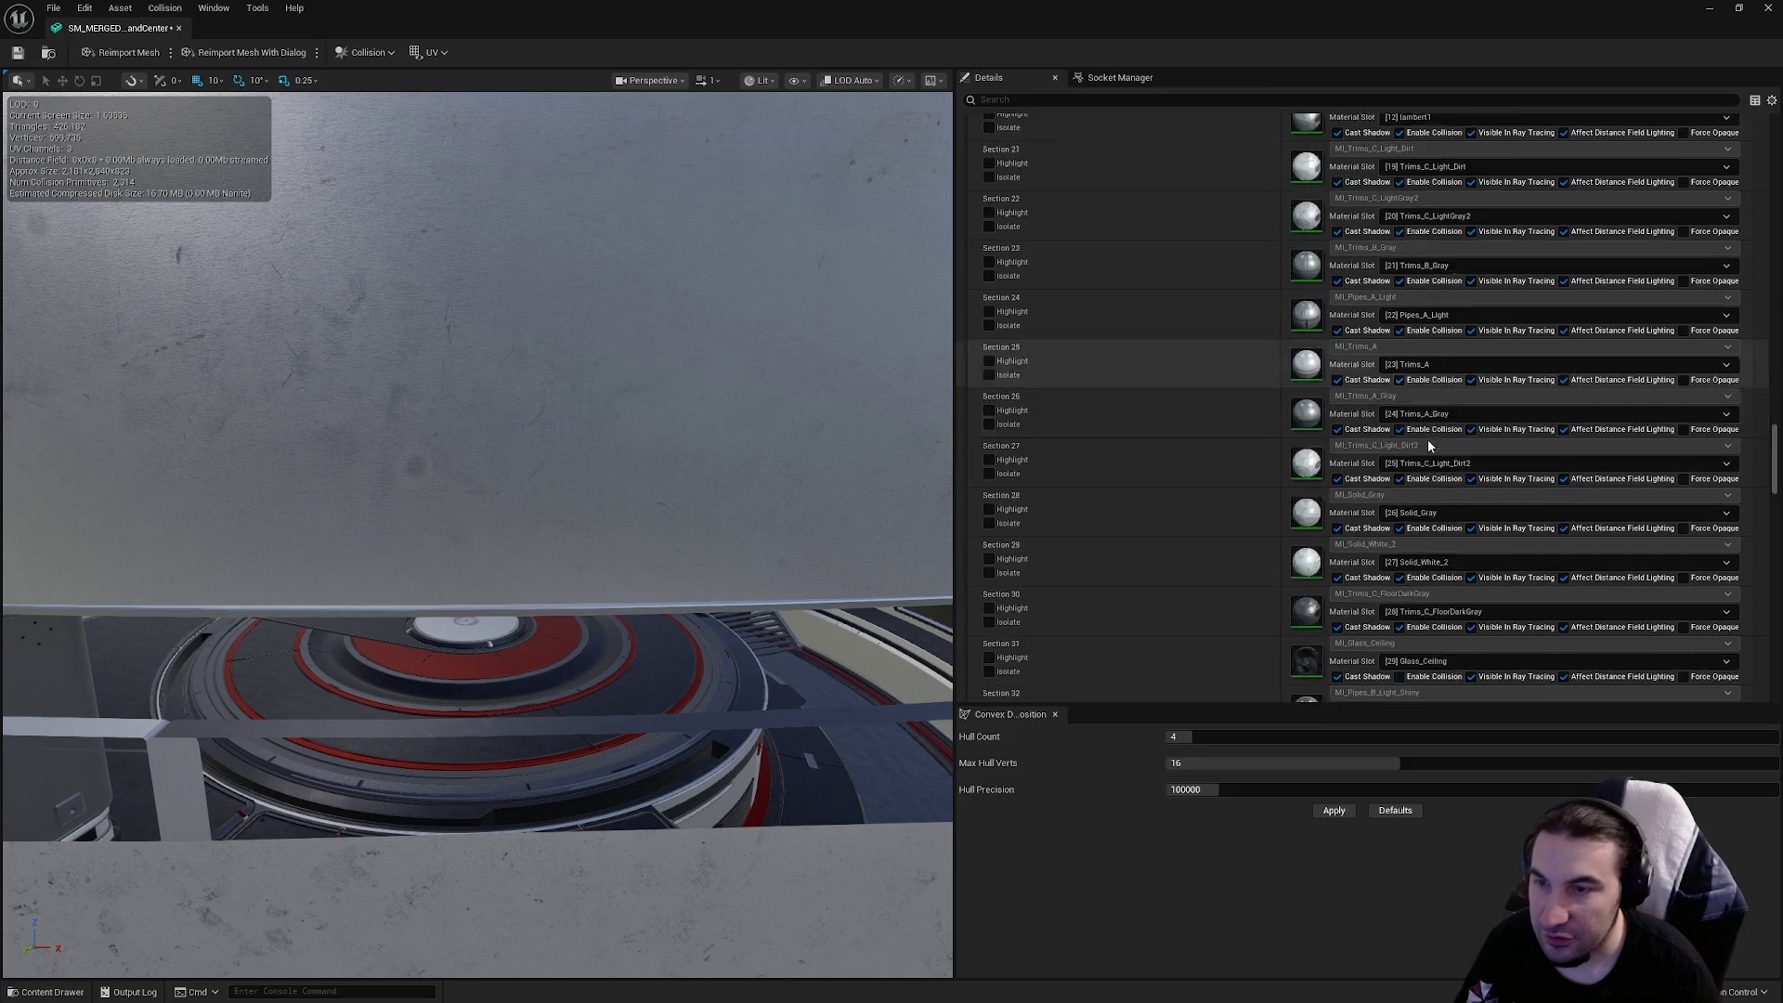
scroll(1429, 442, "down", 5)
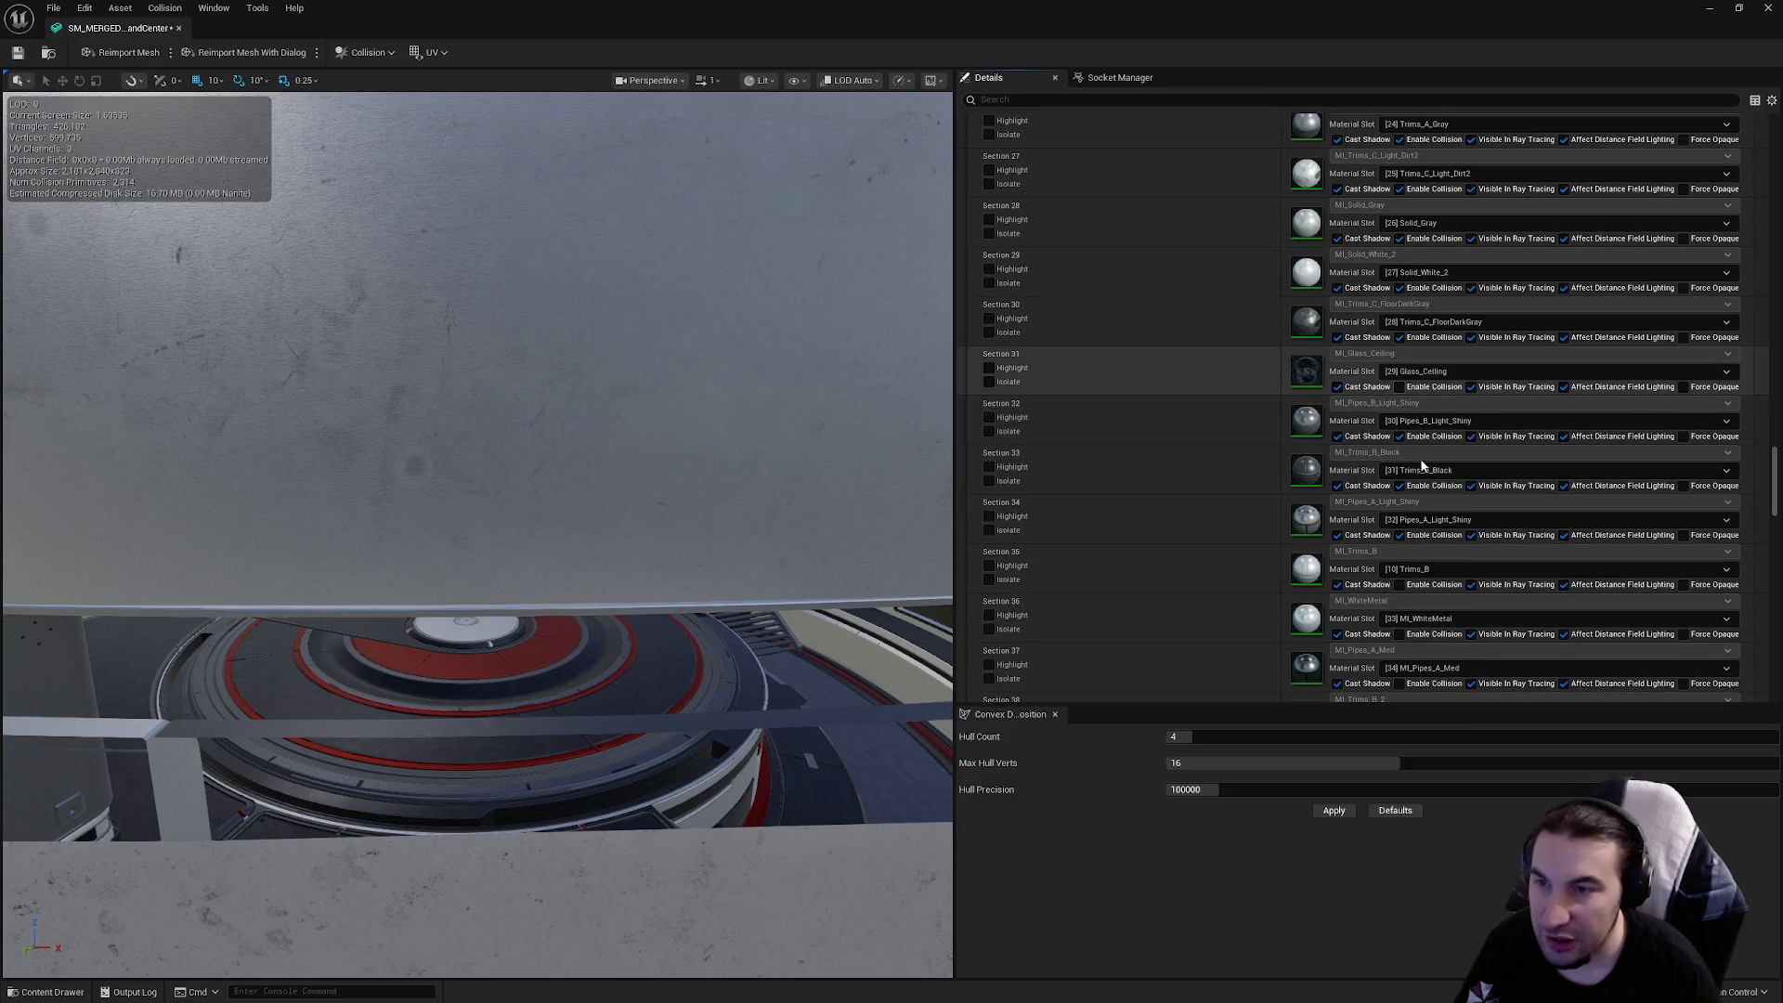
left_click(1398, 635)
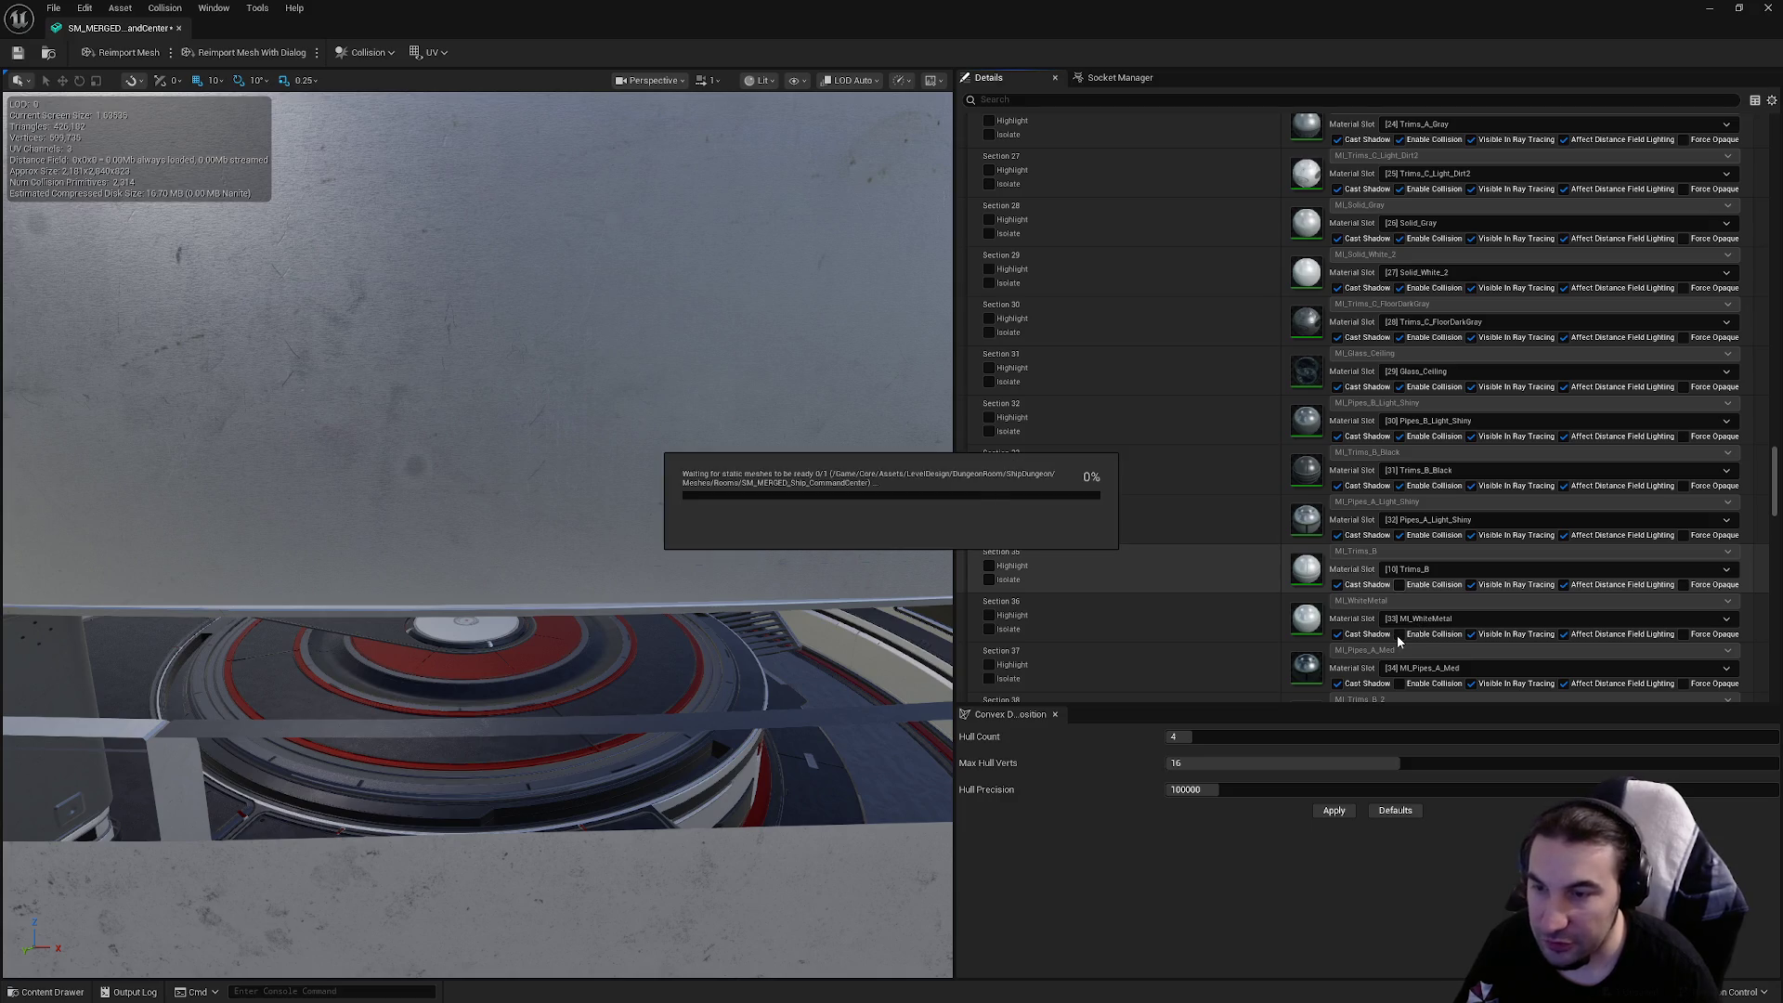
left_click(1400, 683)
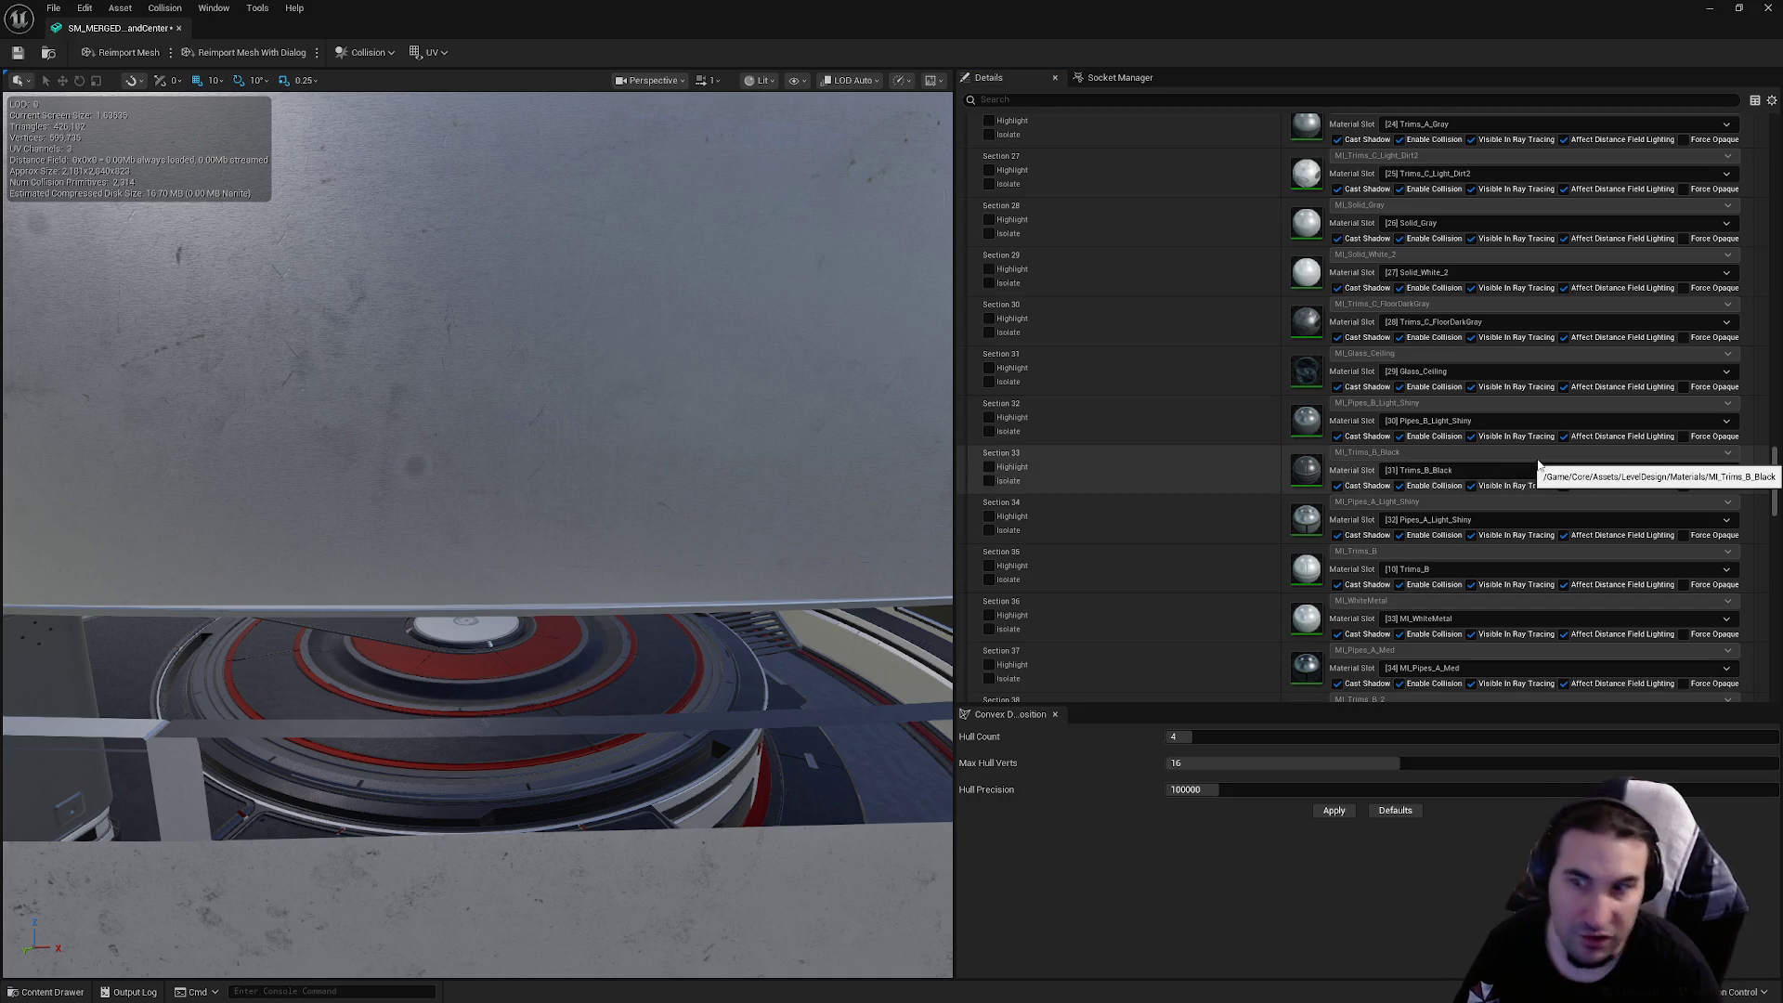
scroll(1532, 469, "down", 3)
left_click(1400, 577)
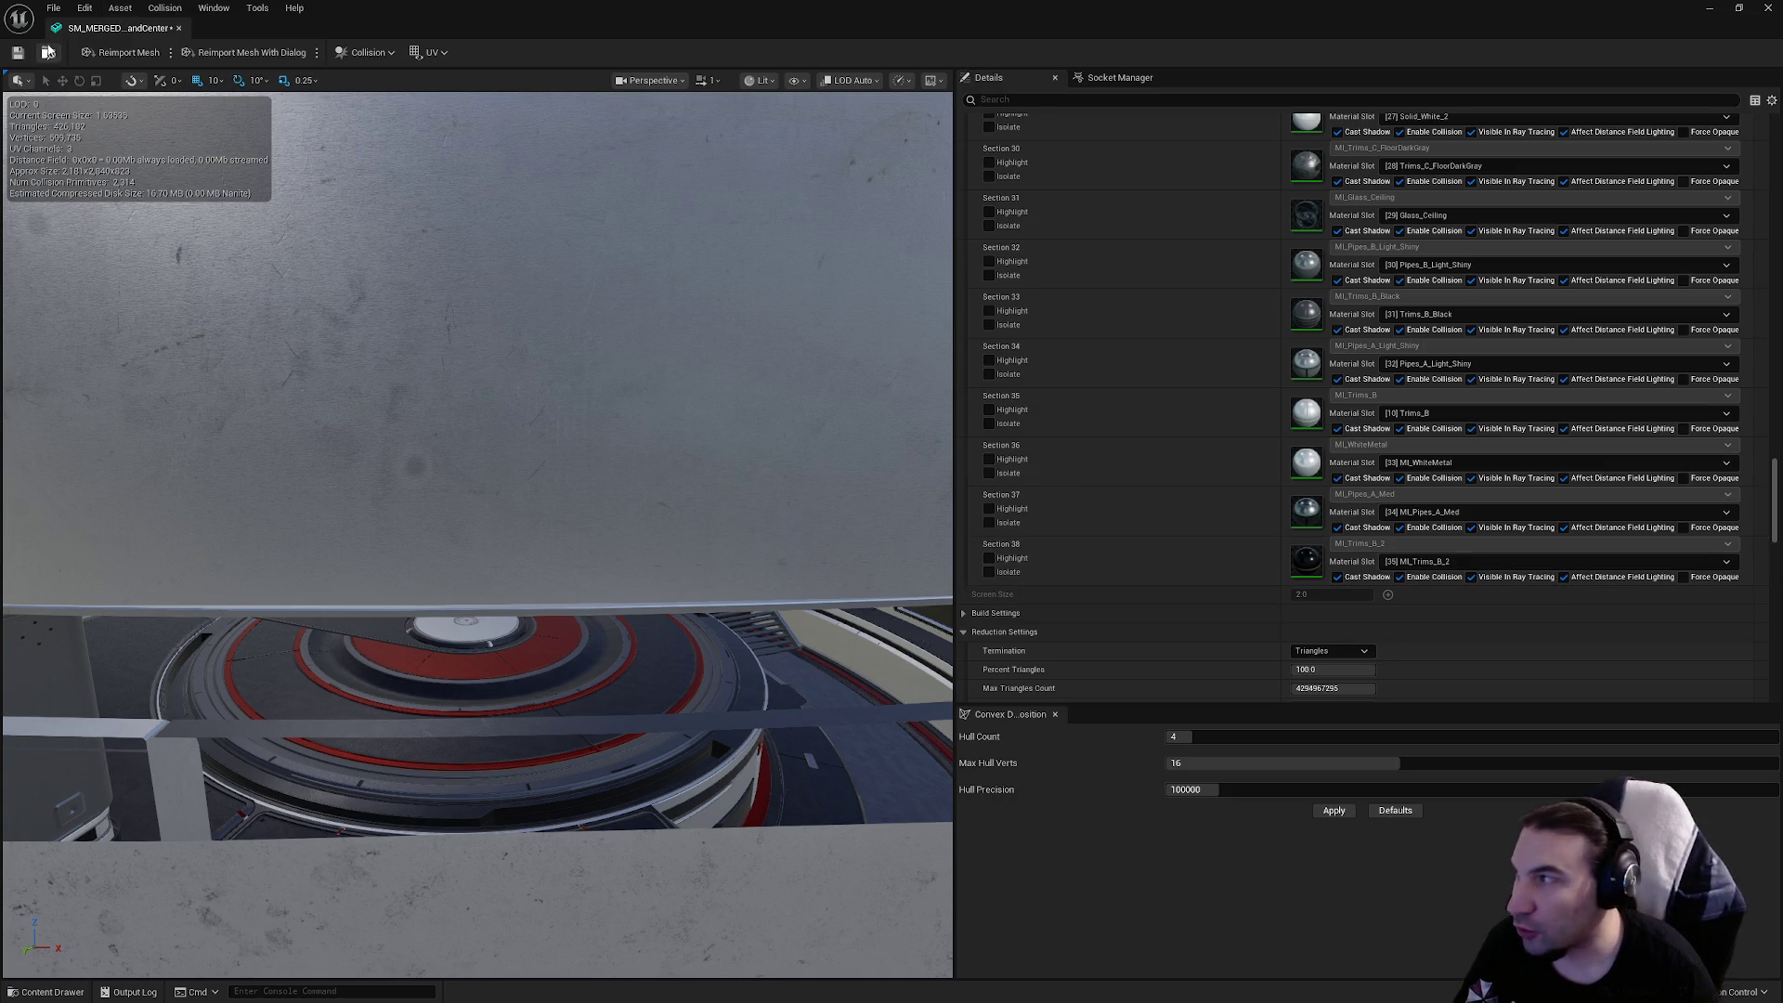
left_click(15, 56)
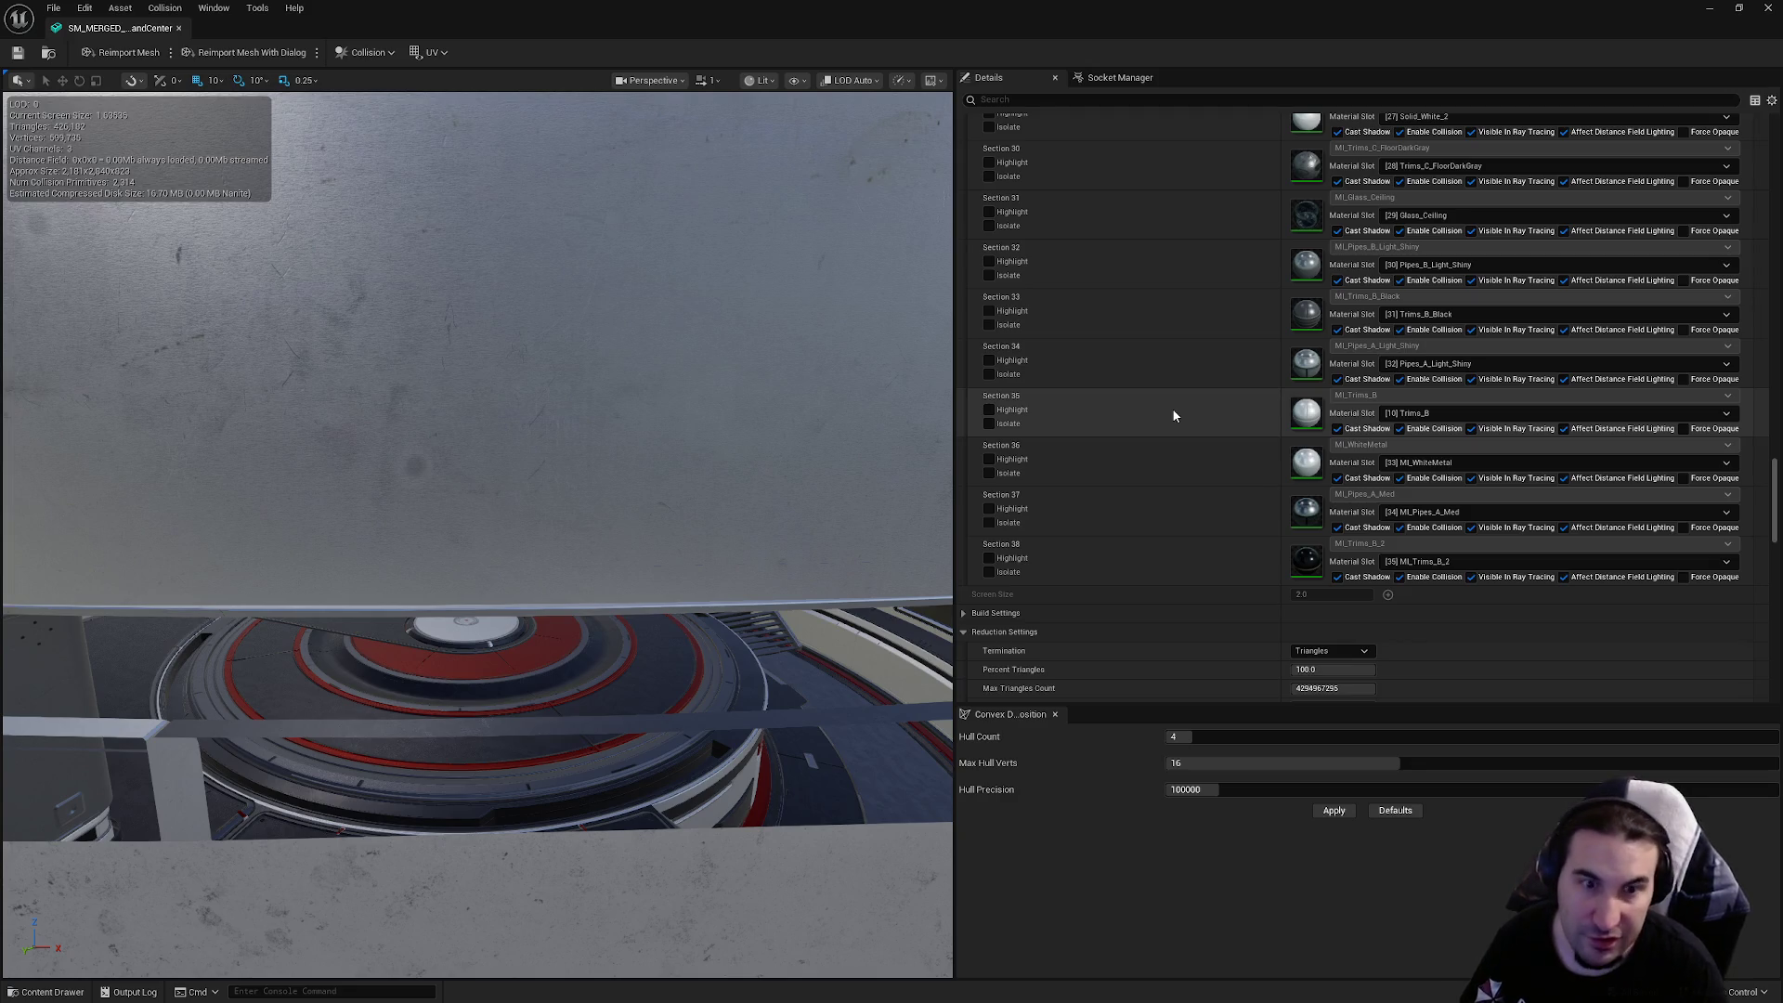
Set the mesh's LOD Group to LargeProp, accepting the overwrite with LargeProp defaults
scroll(1173, 413, "down", 5)
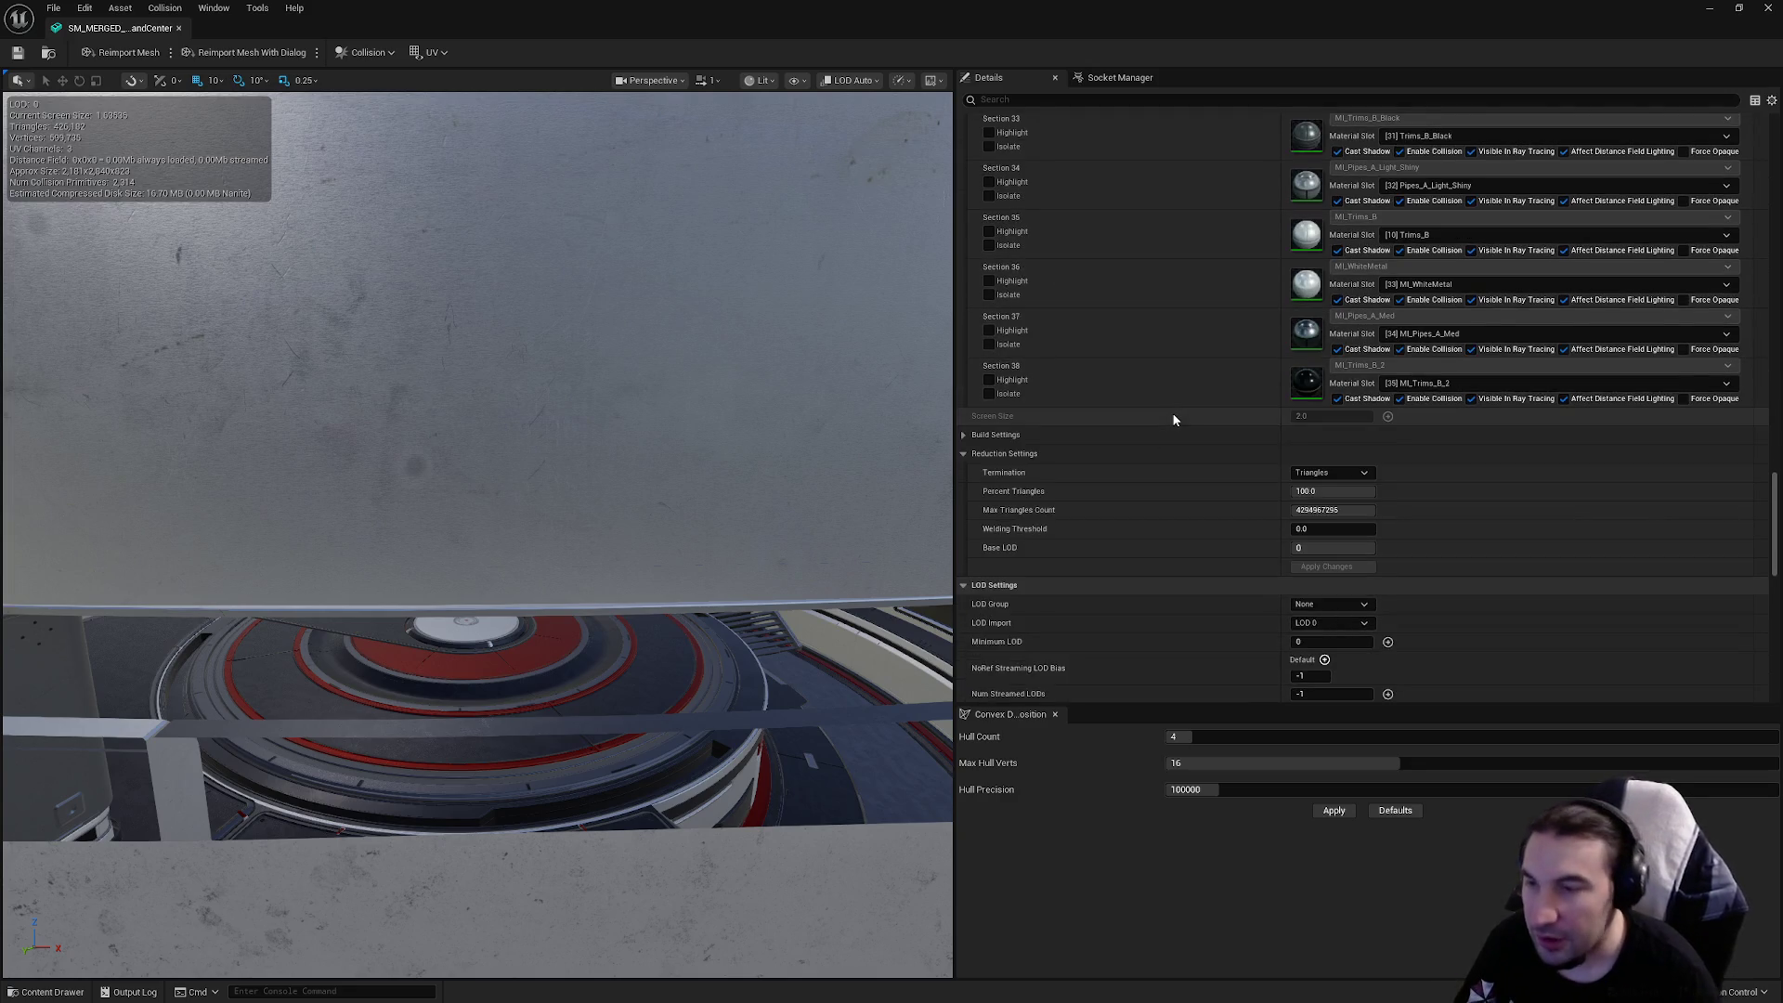
left_click(1325, 424)
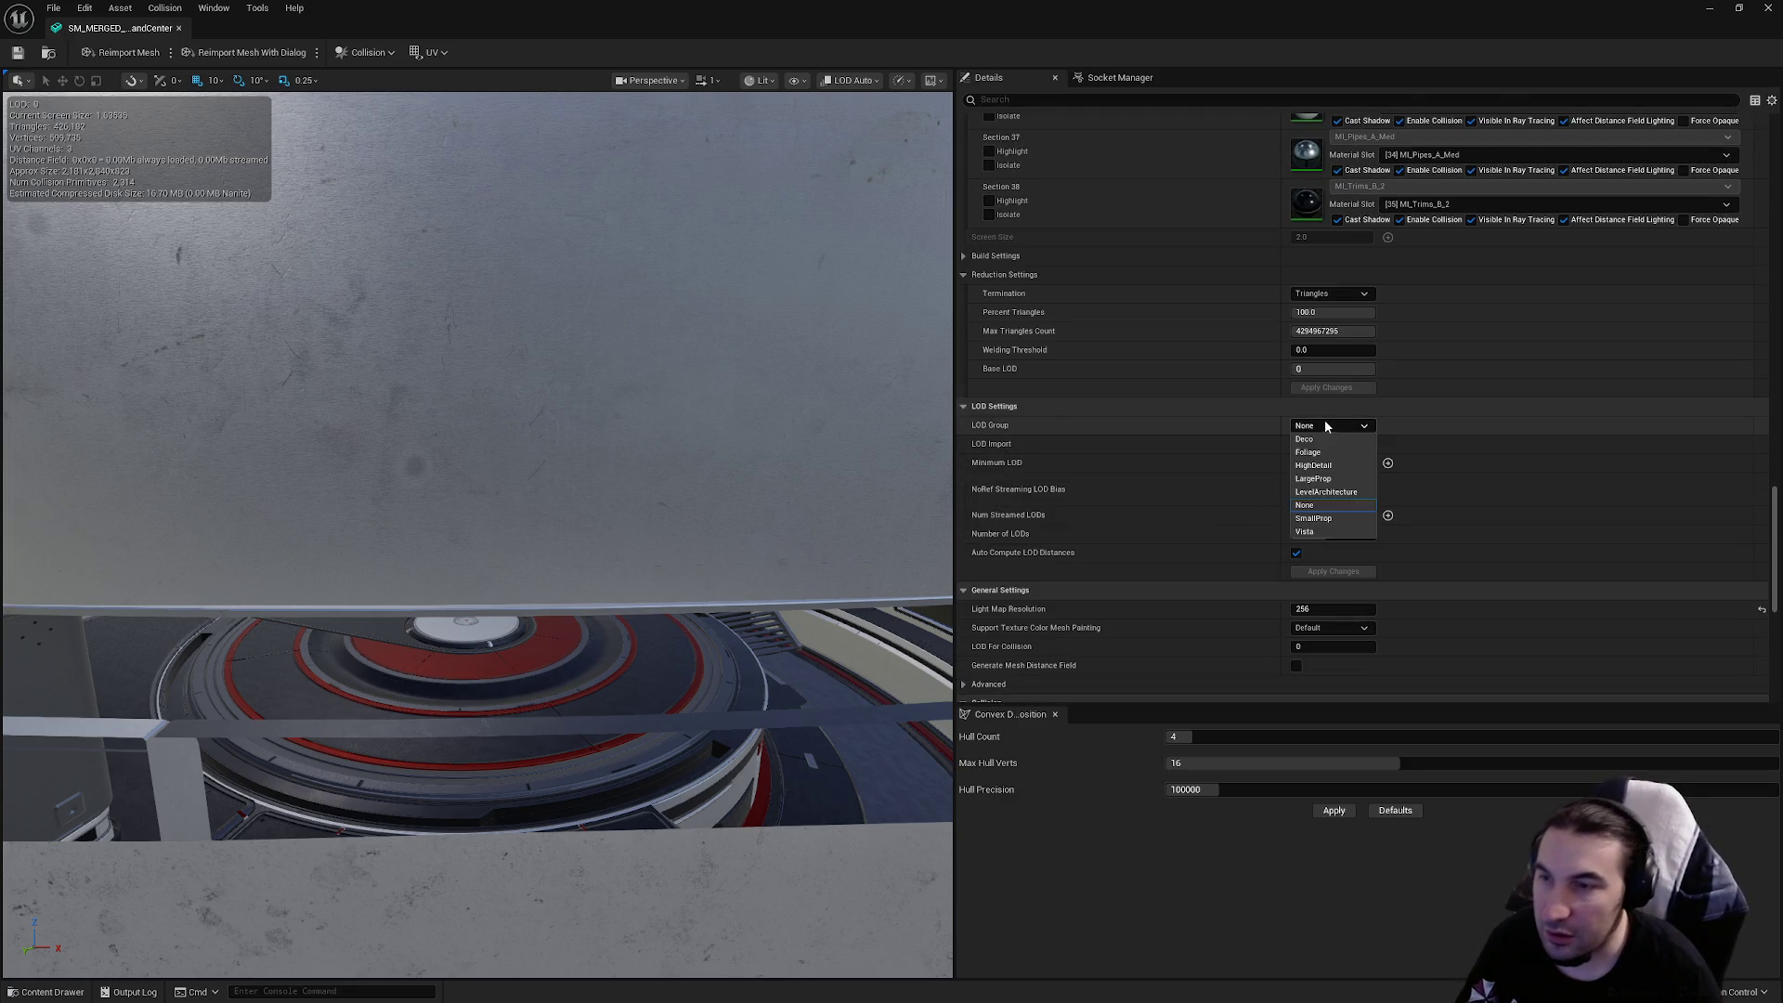
left_click(1324, 478)
left_click(1001, 536)
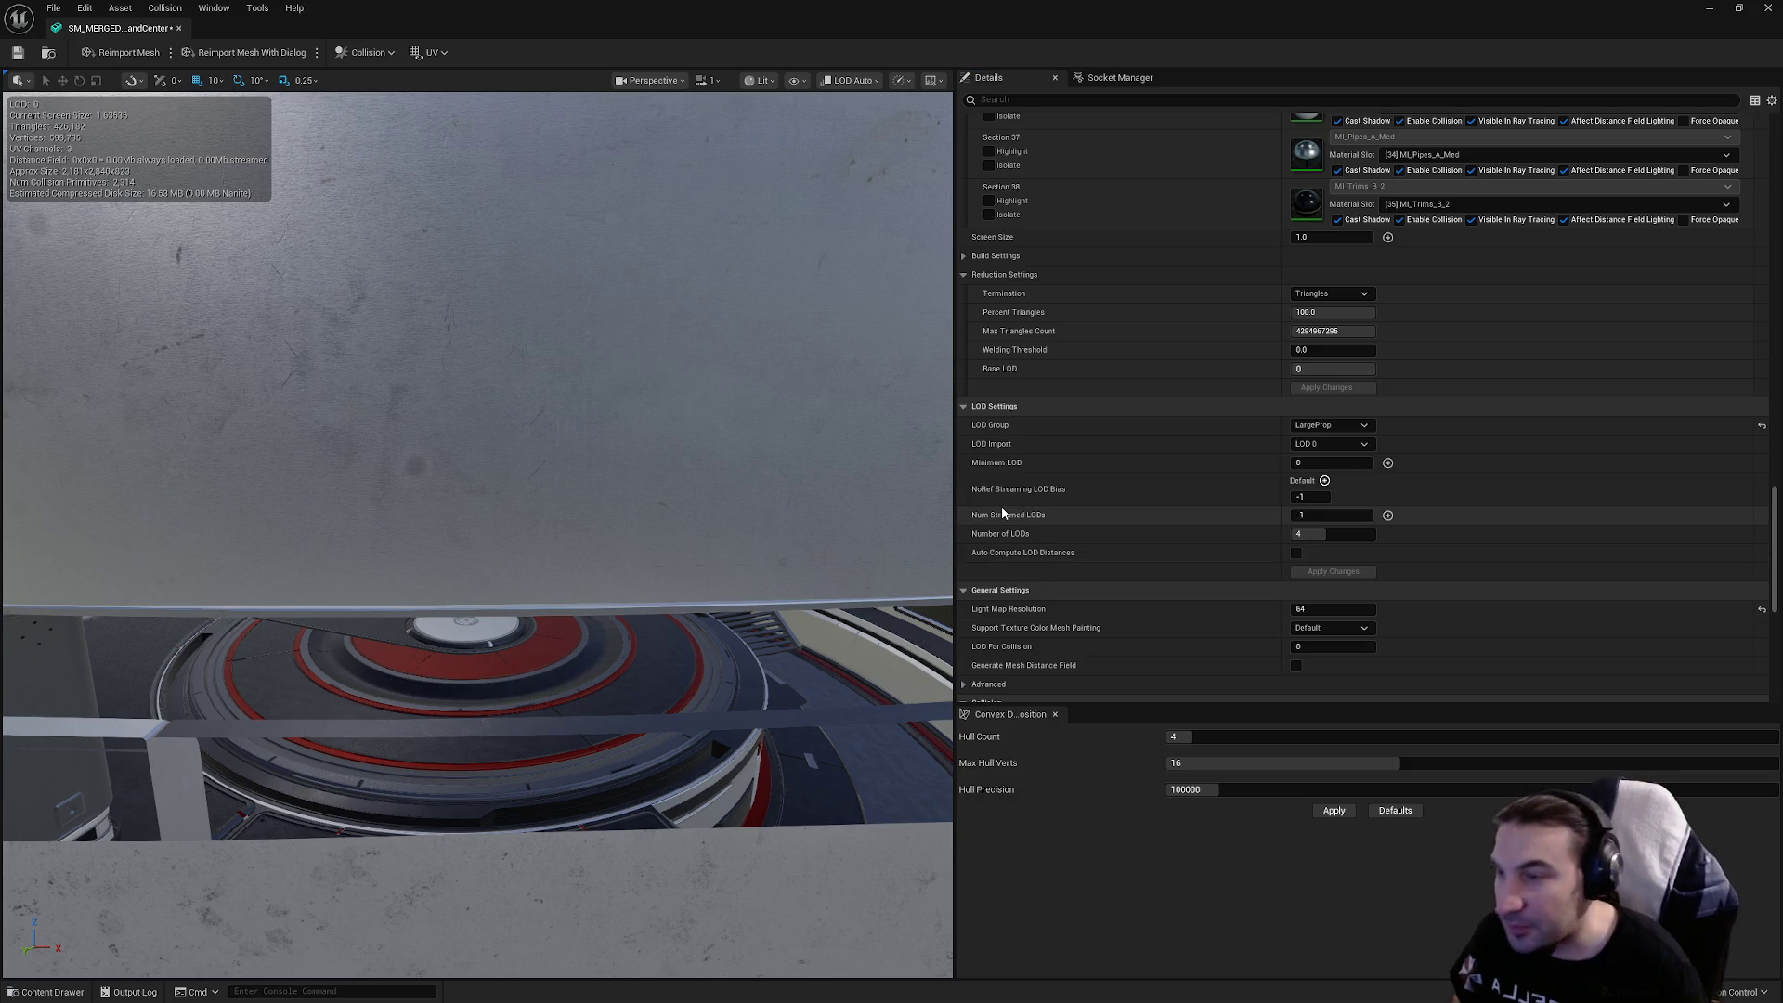
Save the mesh, frame the whole room, and open the LOD Picker preview list
left_click(18, 53)
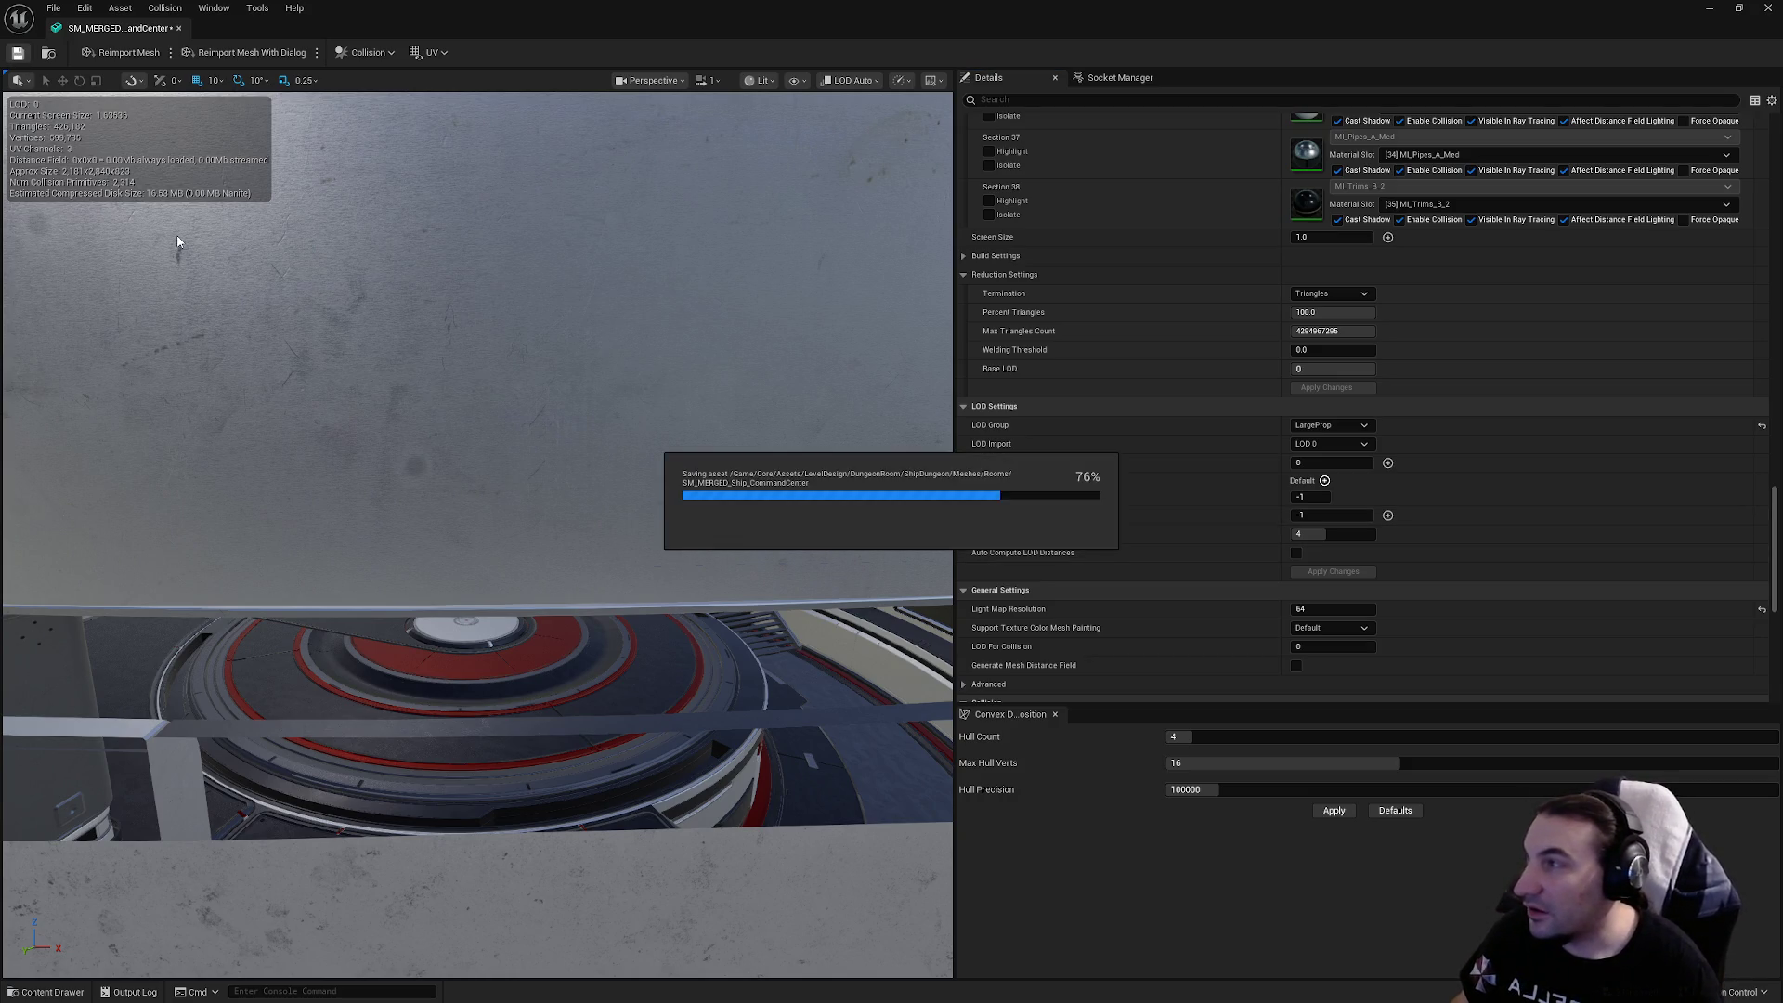
left_click_drag(443, 493, 472, 488)
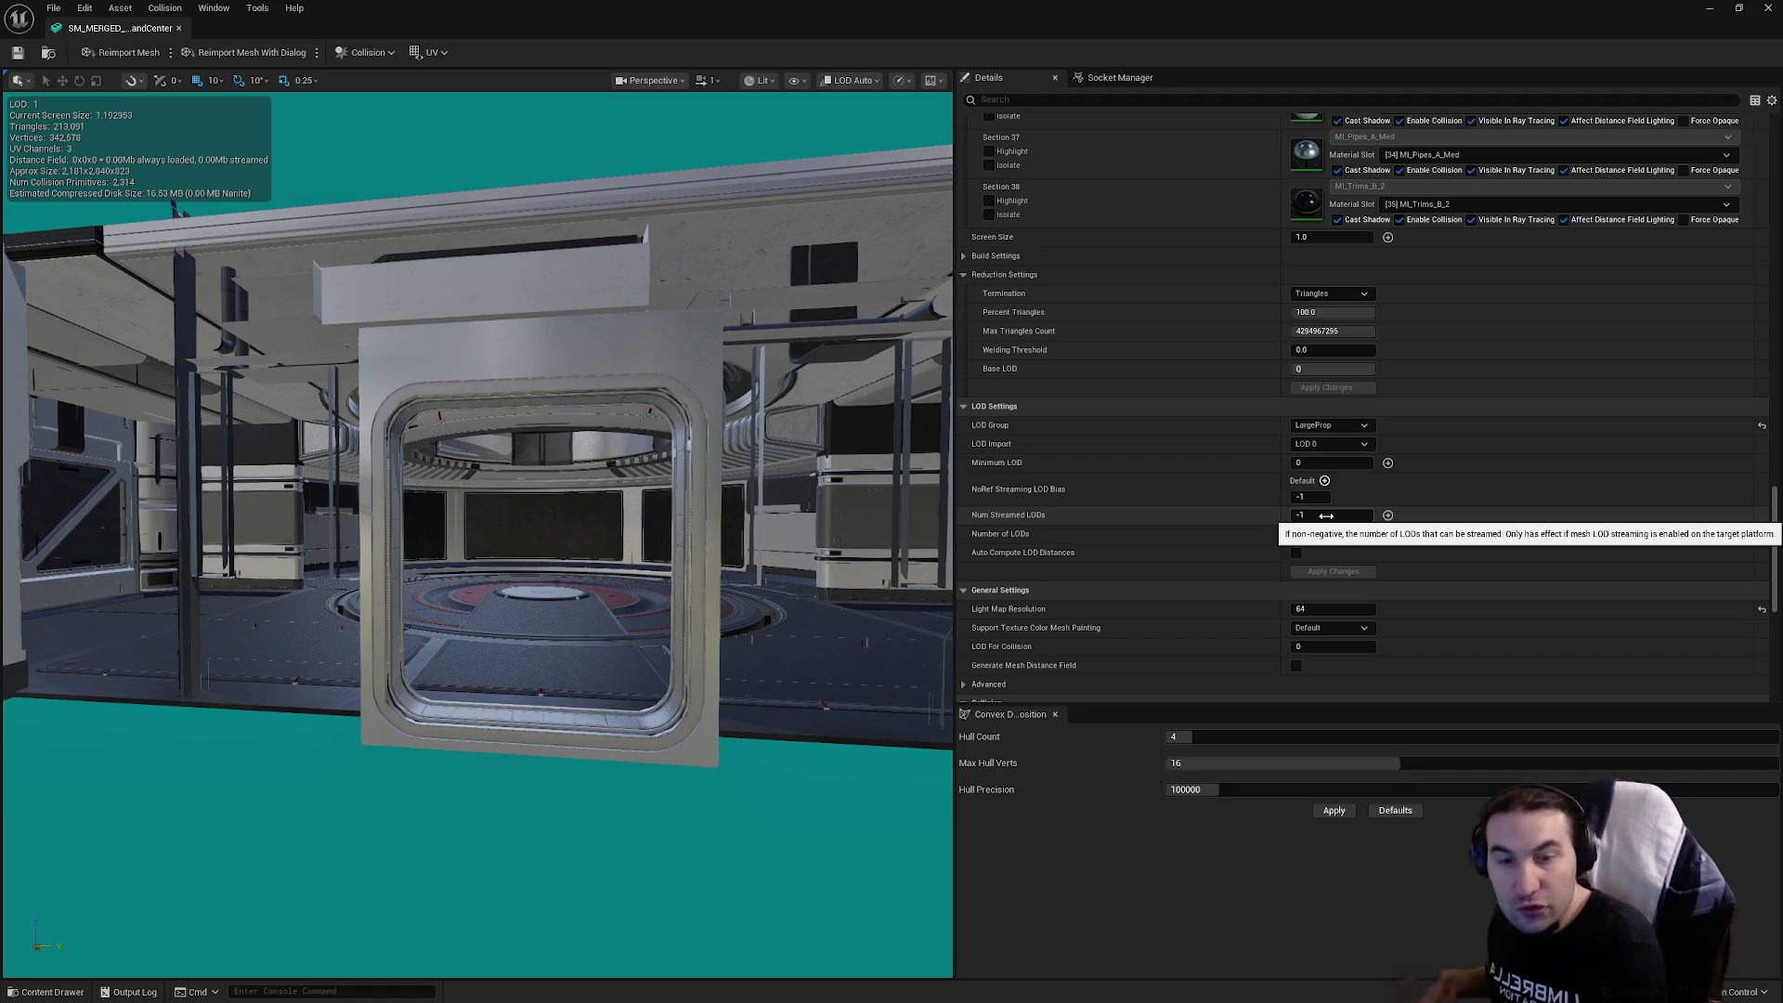
scroll(1274, 400, "up", 5)
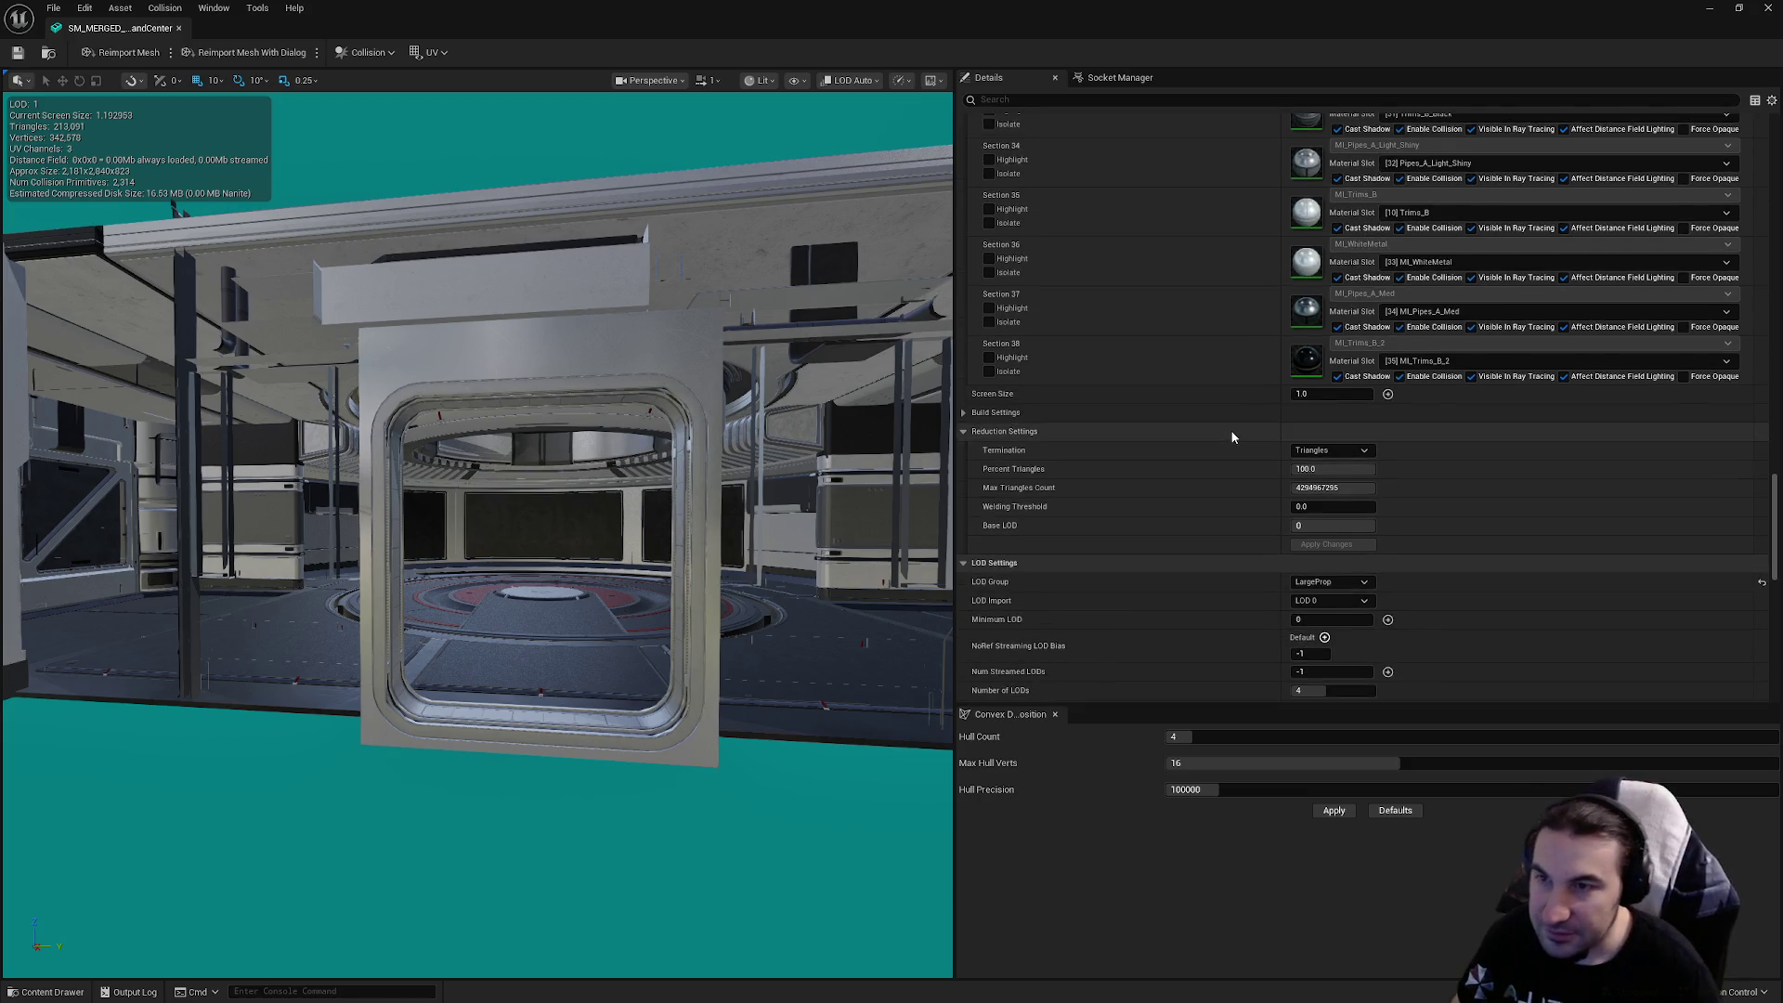
mouse_move(1767, 479)
left_mouse_down()
mouse_move(1763, 288)
mouse_move(1779, 518)
left_mouse_up()
scroll(1499, 371, "up", 15)
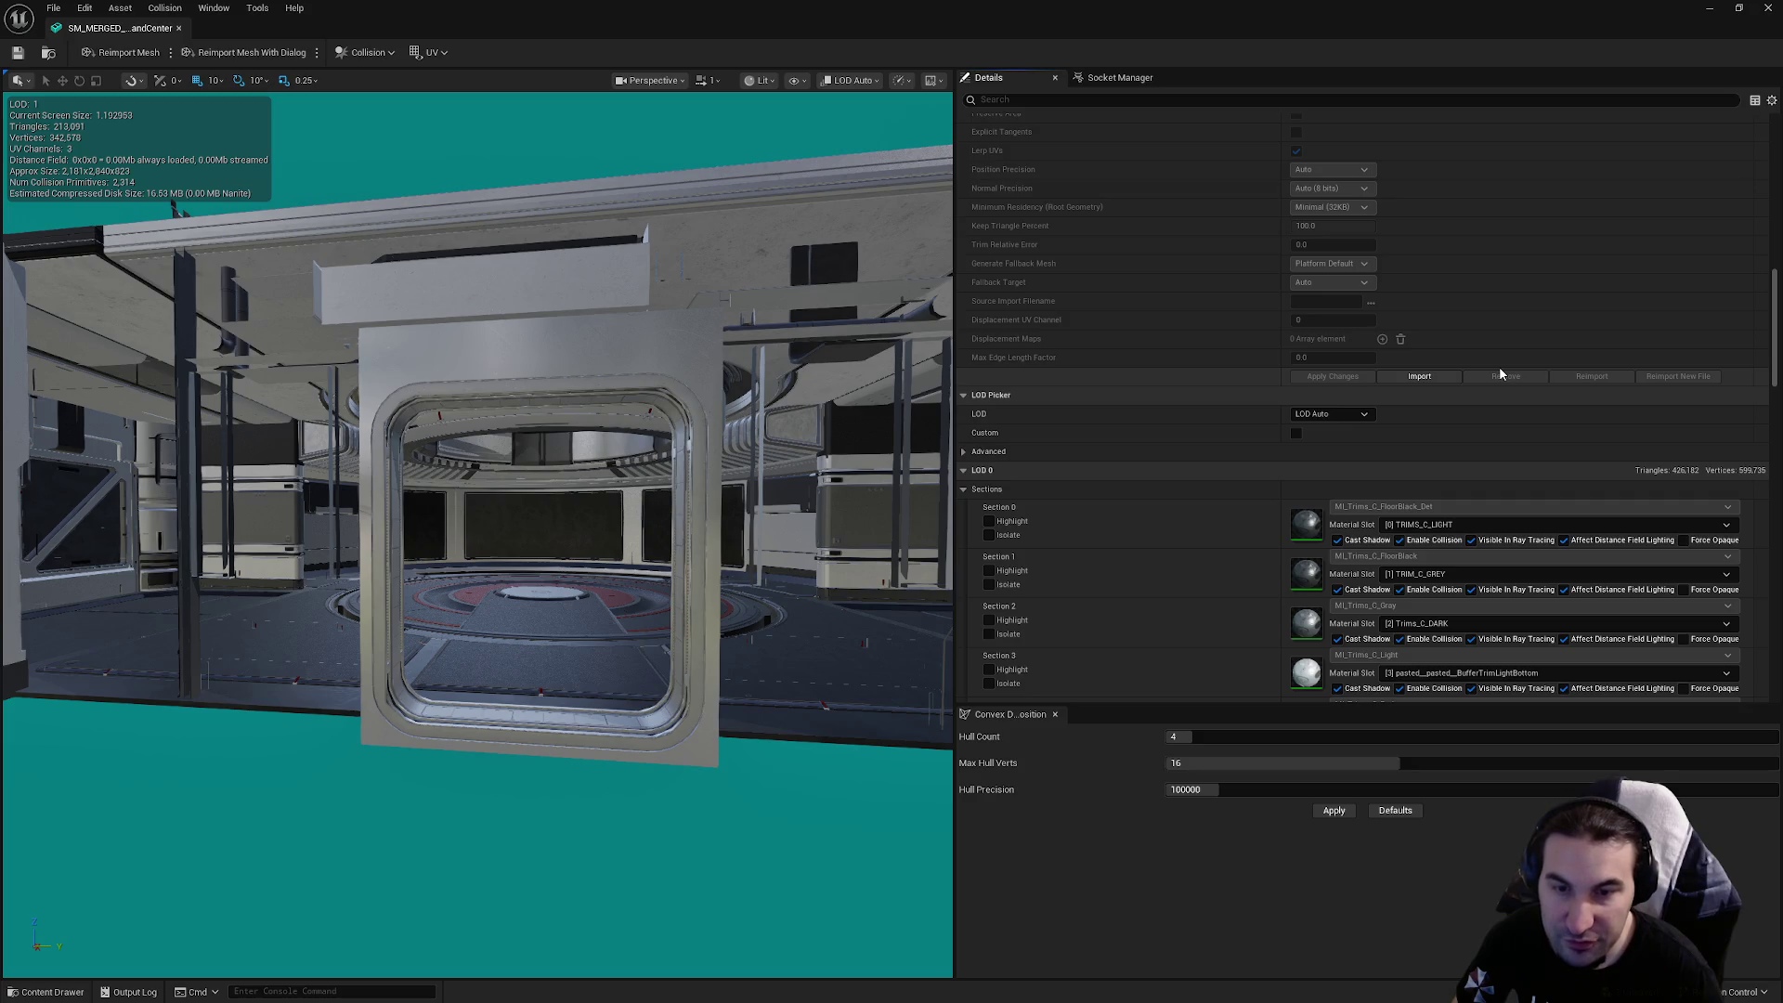
left_click(1356, 415)
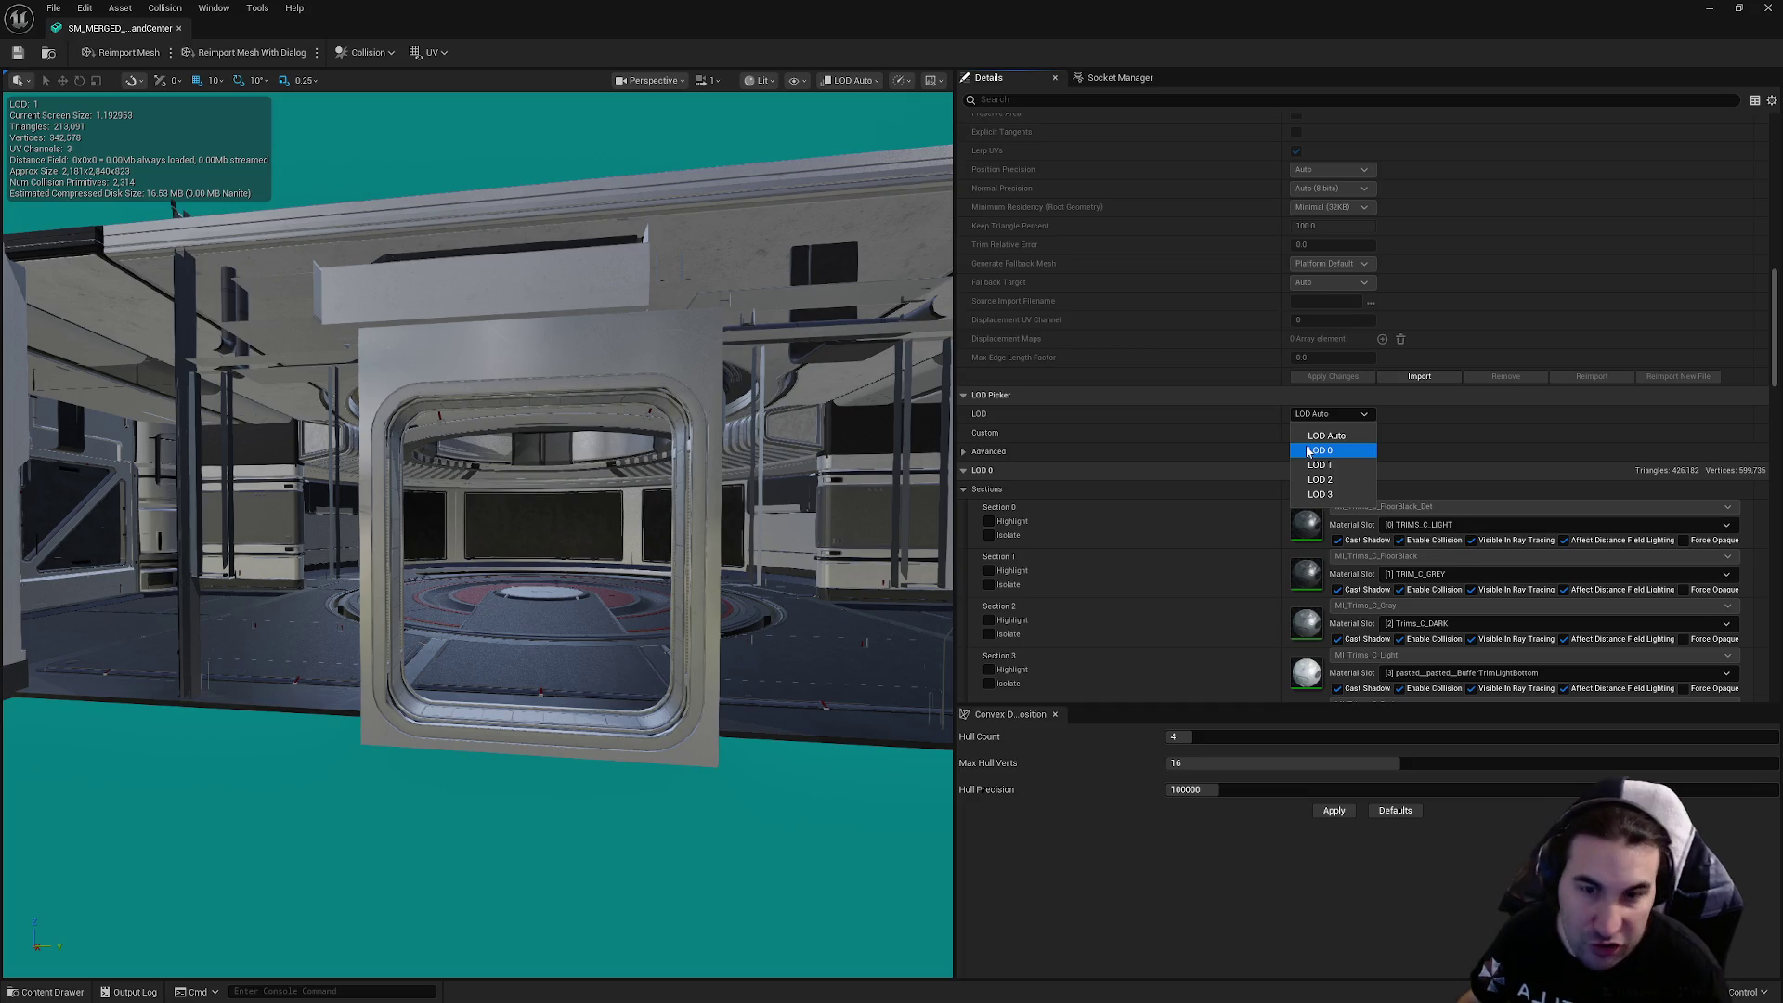
Preview the command-center mesh at LOD 0, then switch the preview to LOD 1
left_click(1047, 442)
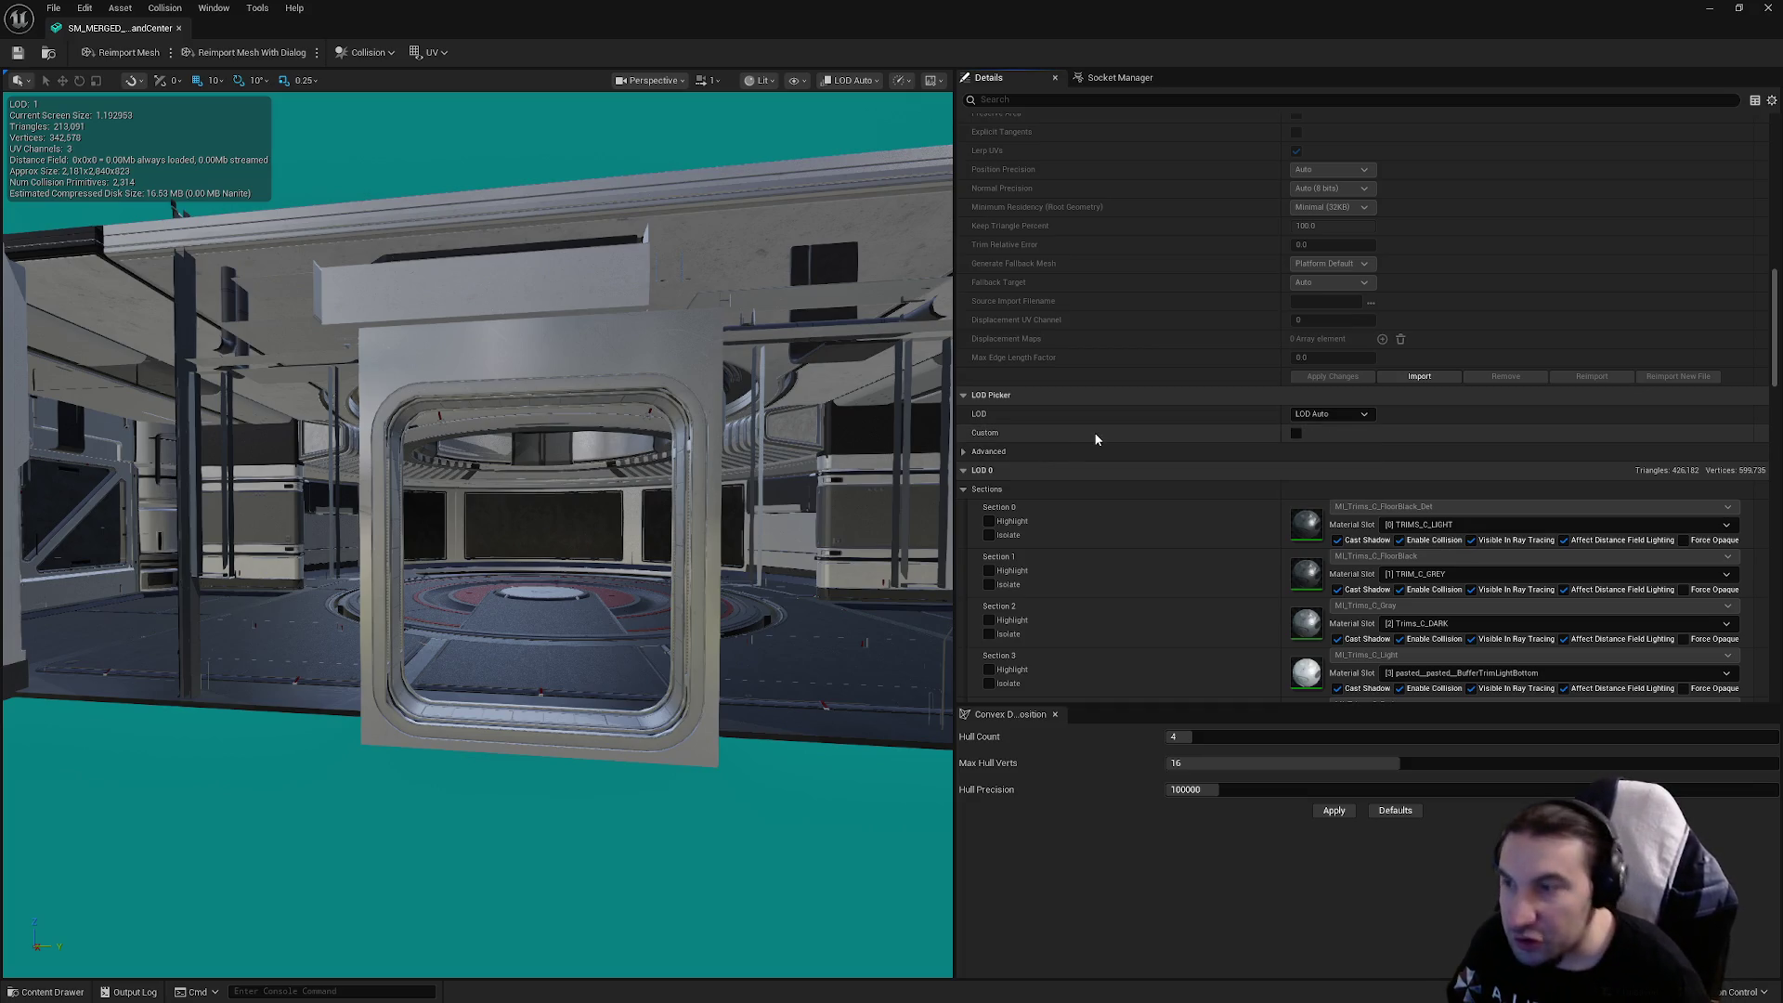
left_click(1328, 418)
left_click(1211, 431)
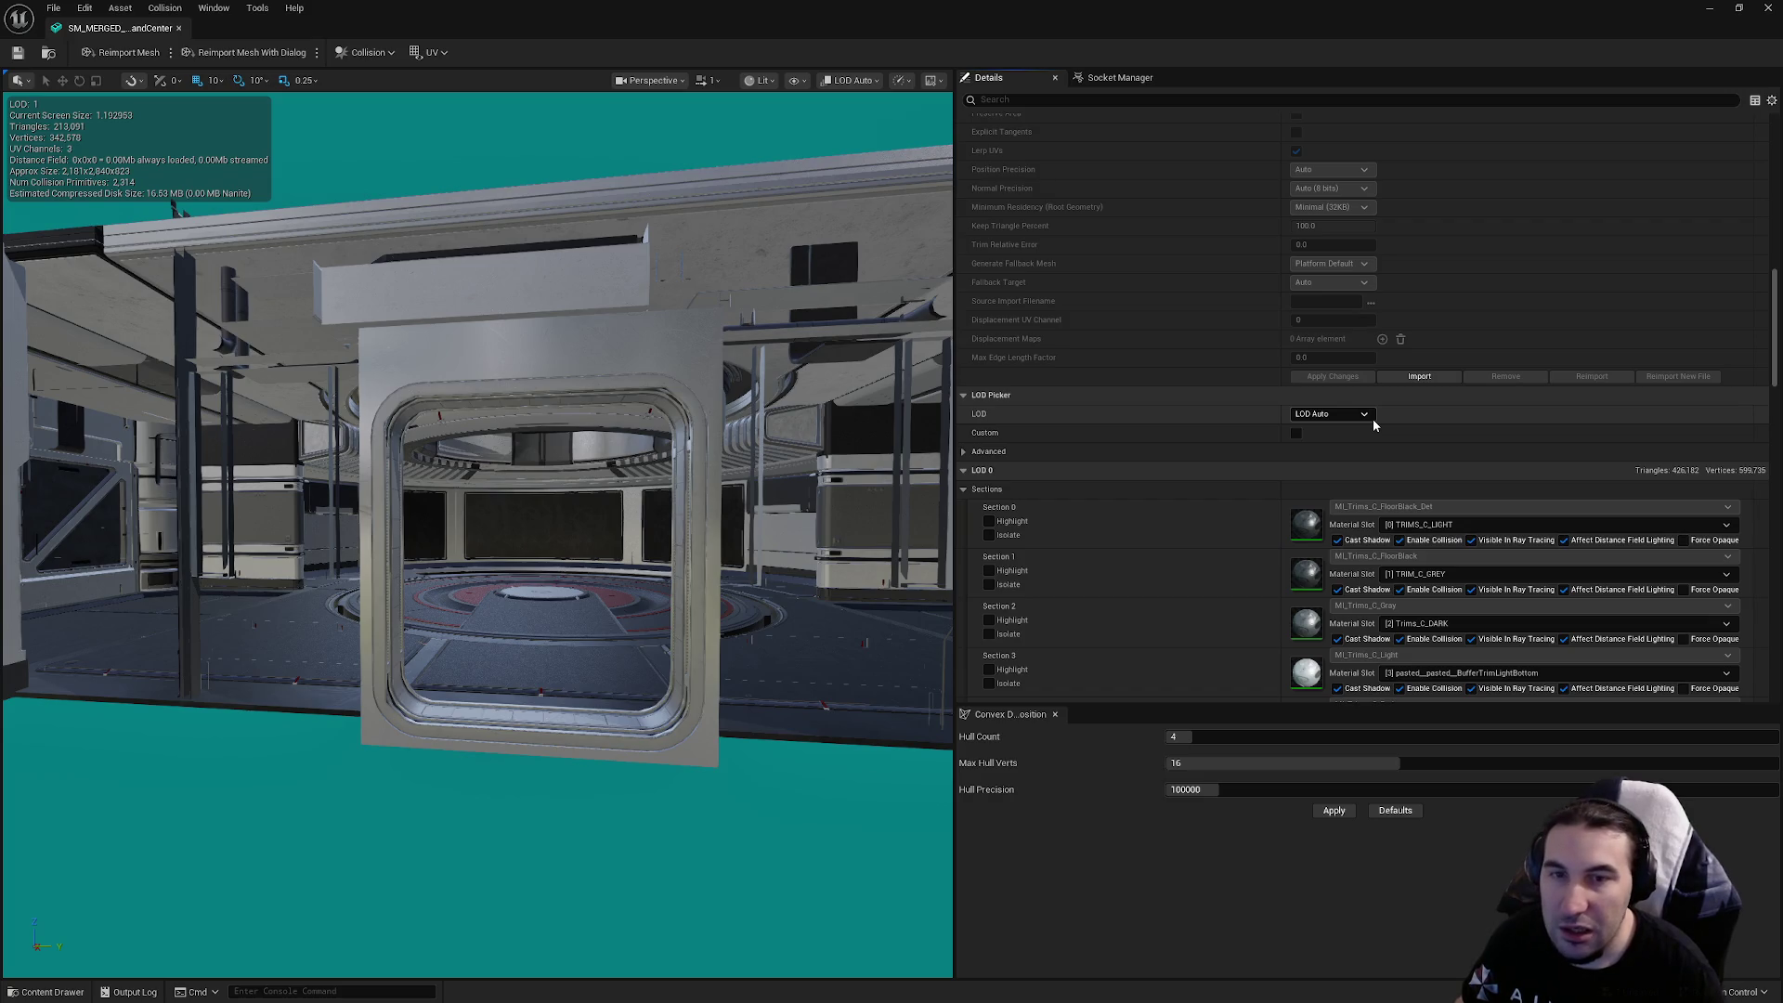
left_click(1372, 420)
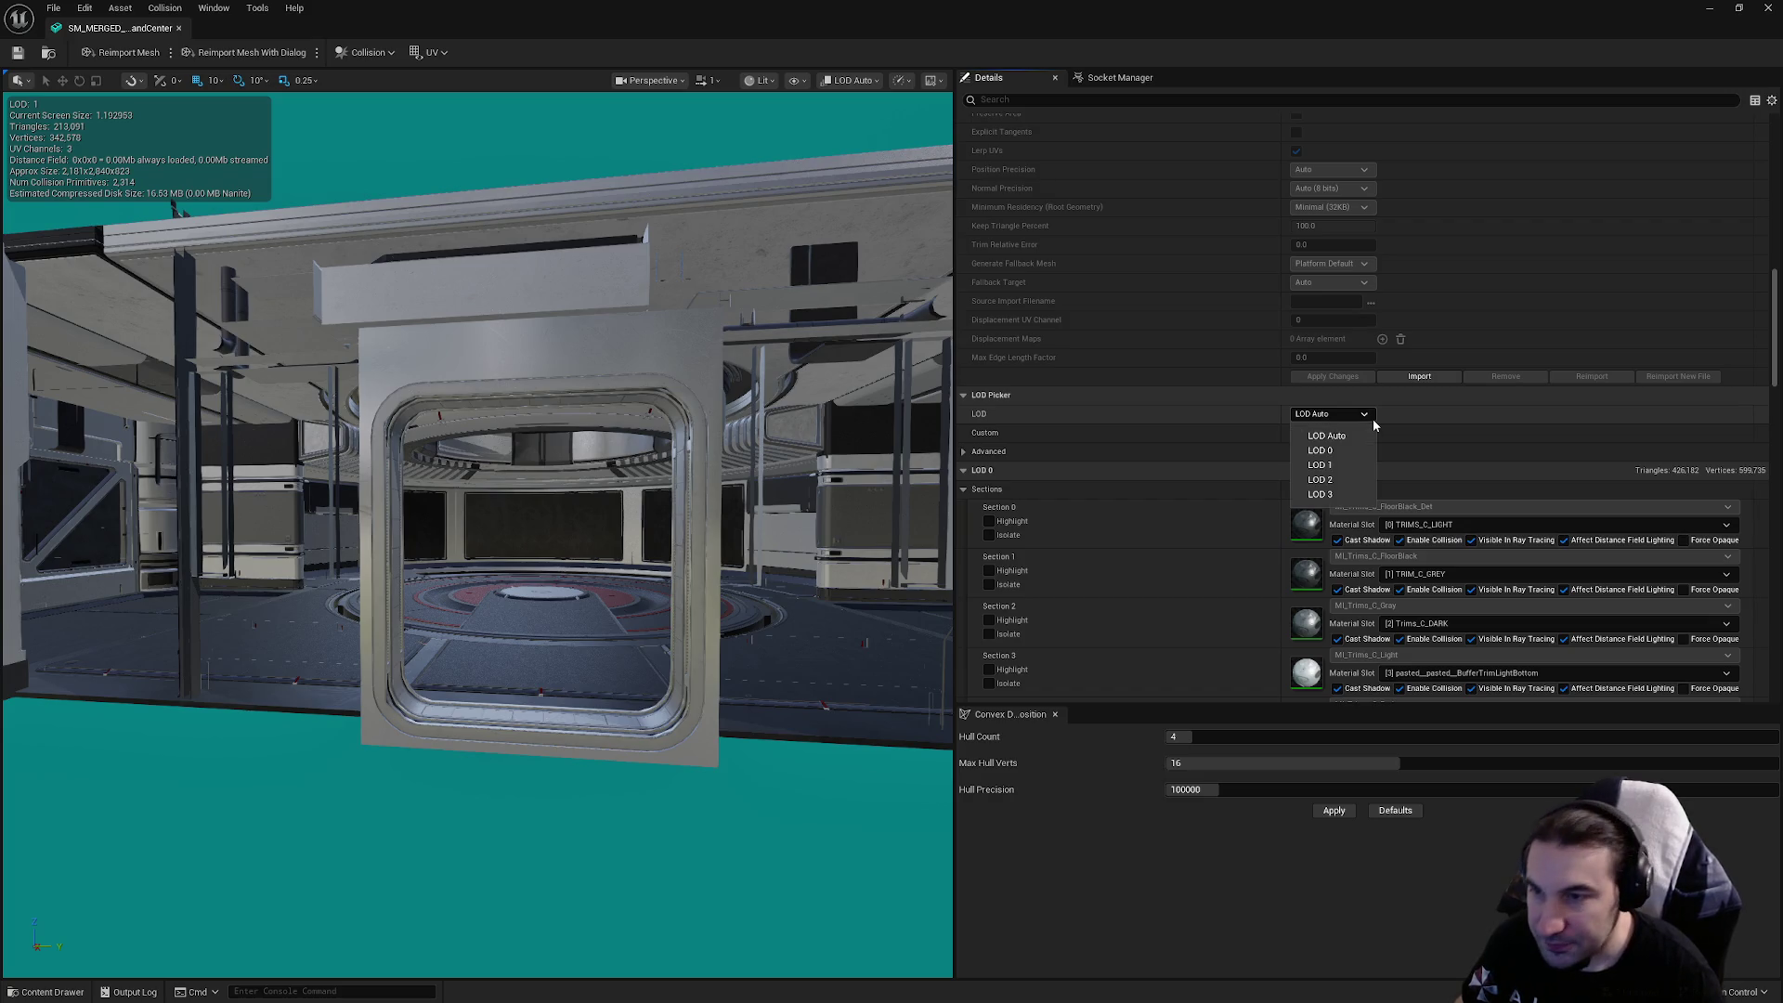
left_click(1334, 450)
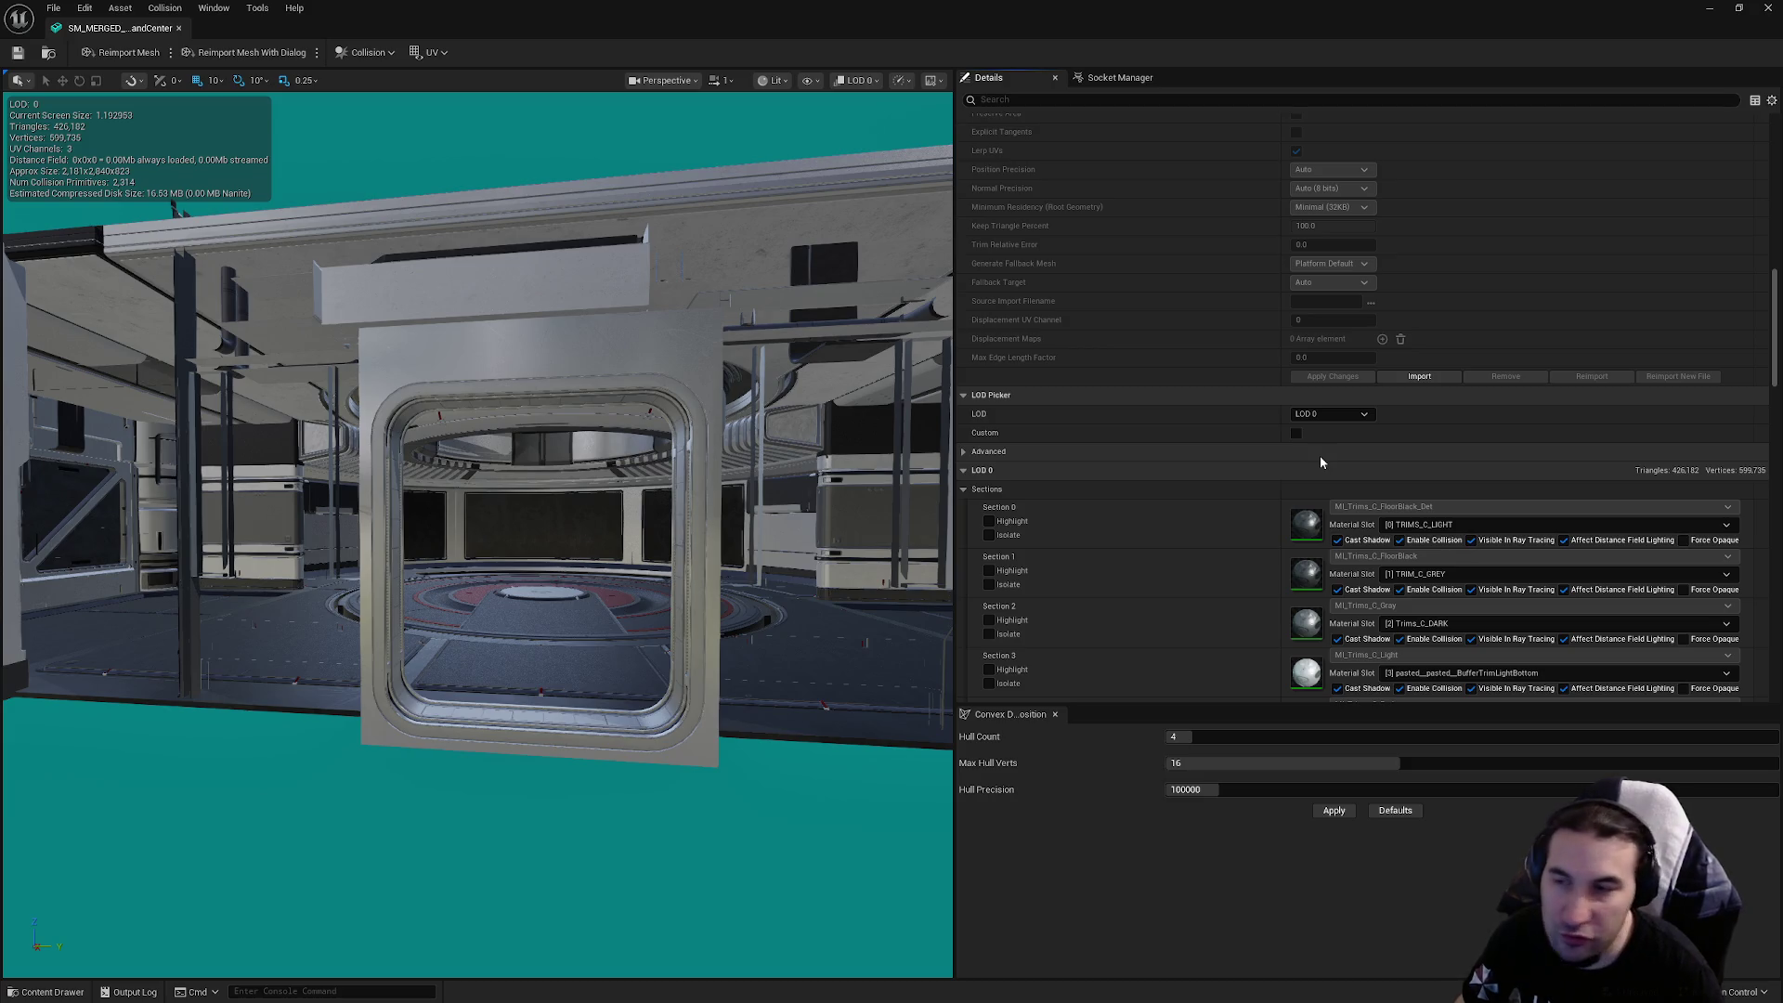
left_click(1346, 414)
left_click(1349, 466)
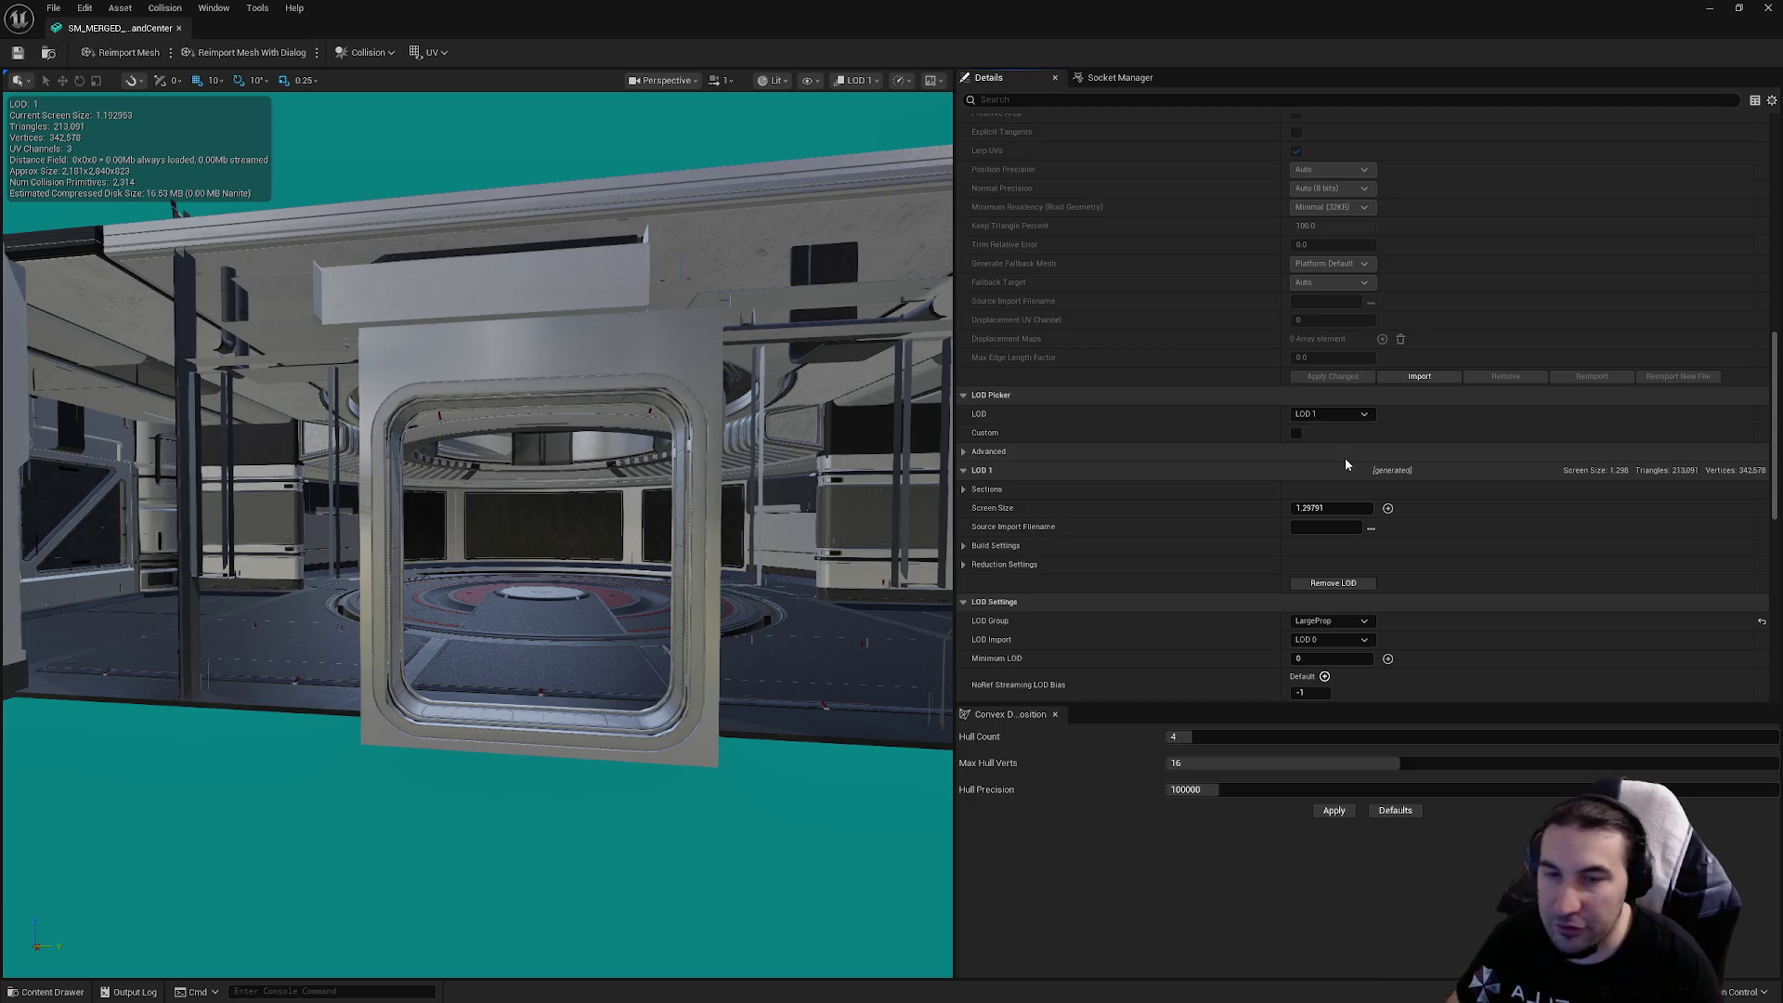
Set the LOD 1 screen size to 0.9
mouse_move(882, 558)
left_mouse_down()
mouse_move(835, 553)
mouse_move(836, 520)
mouse_move(835, 654)
left_mouse_up()
left_click(1328, 509)
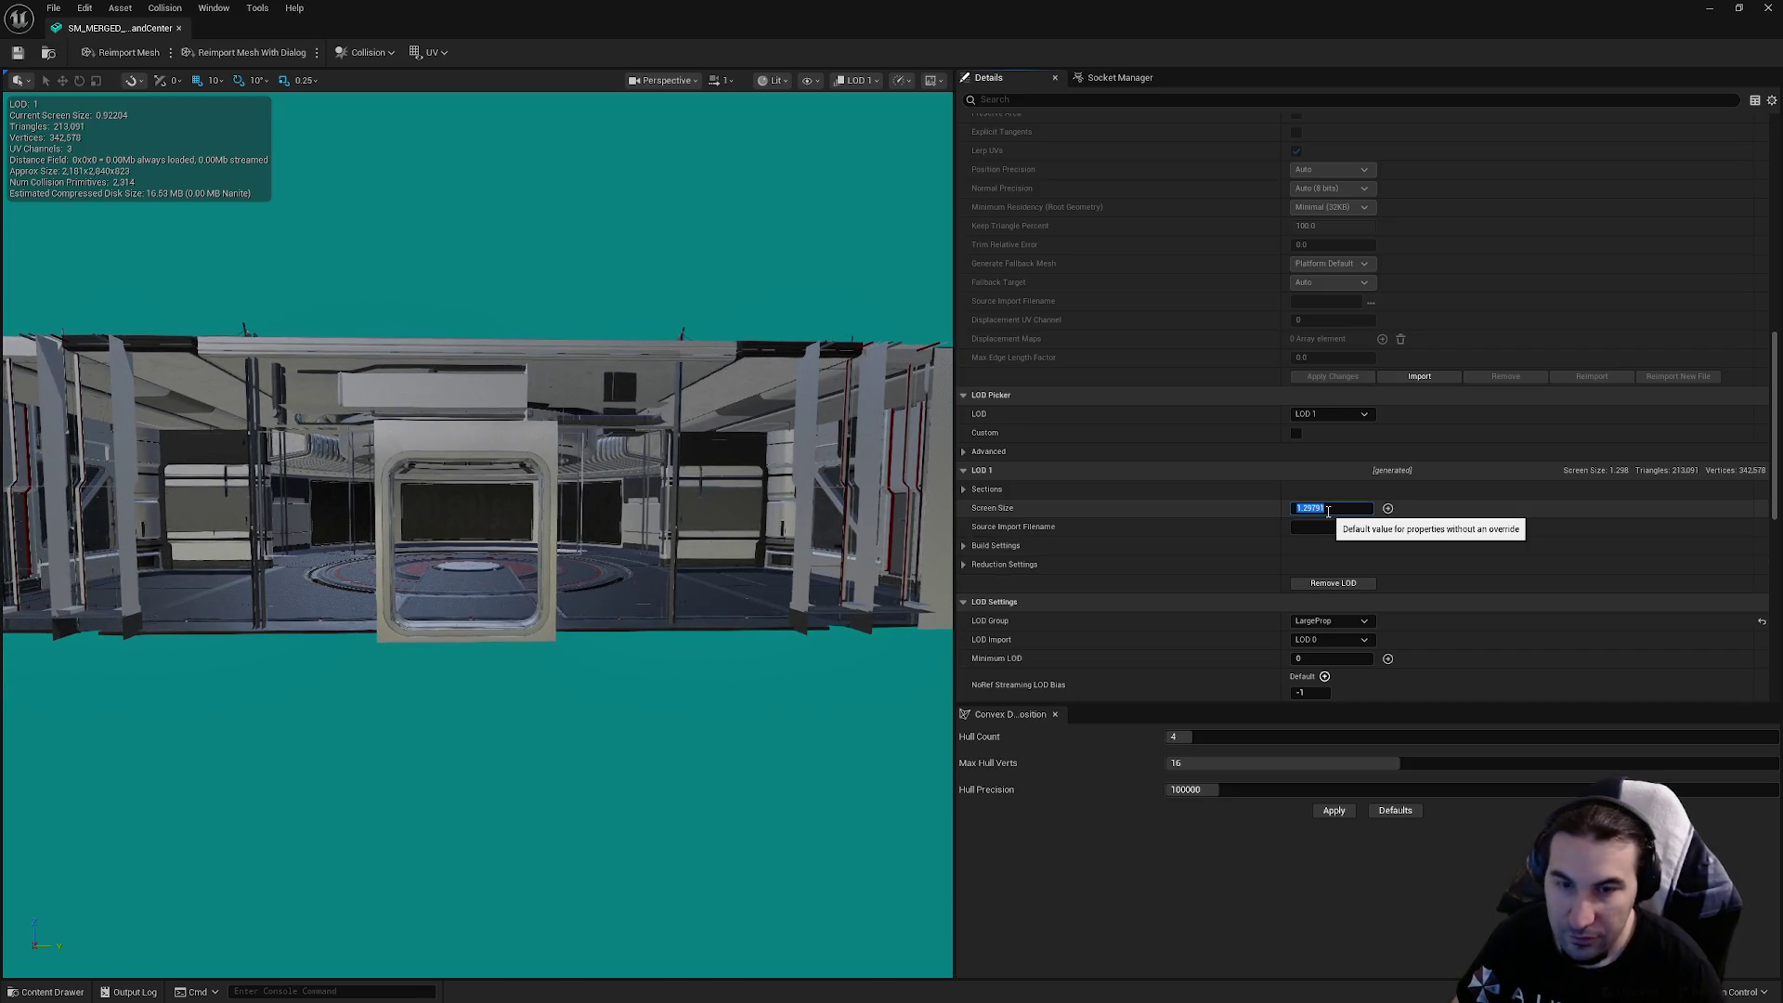
type("0")
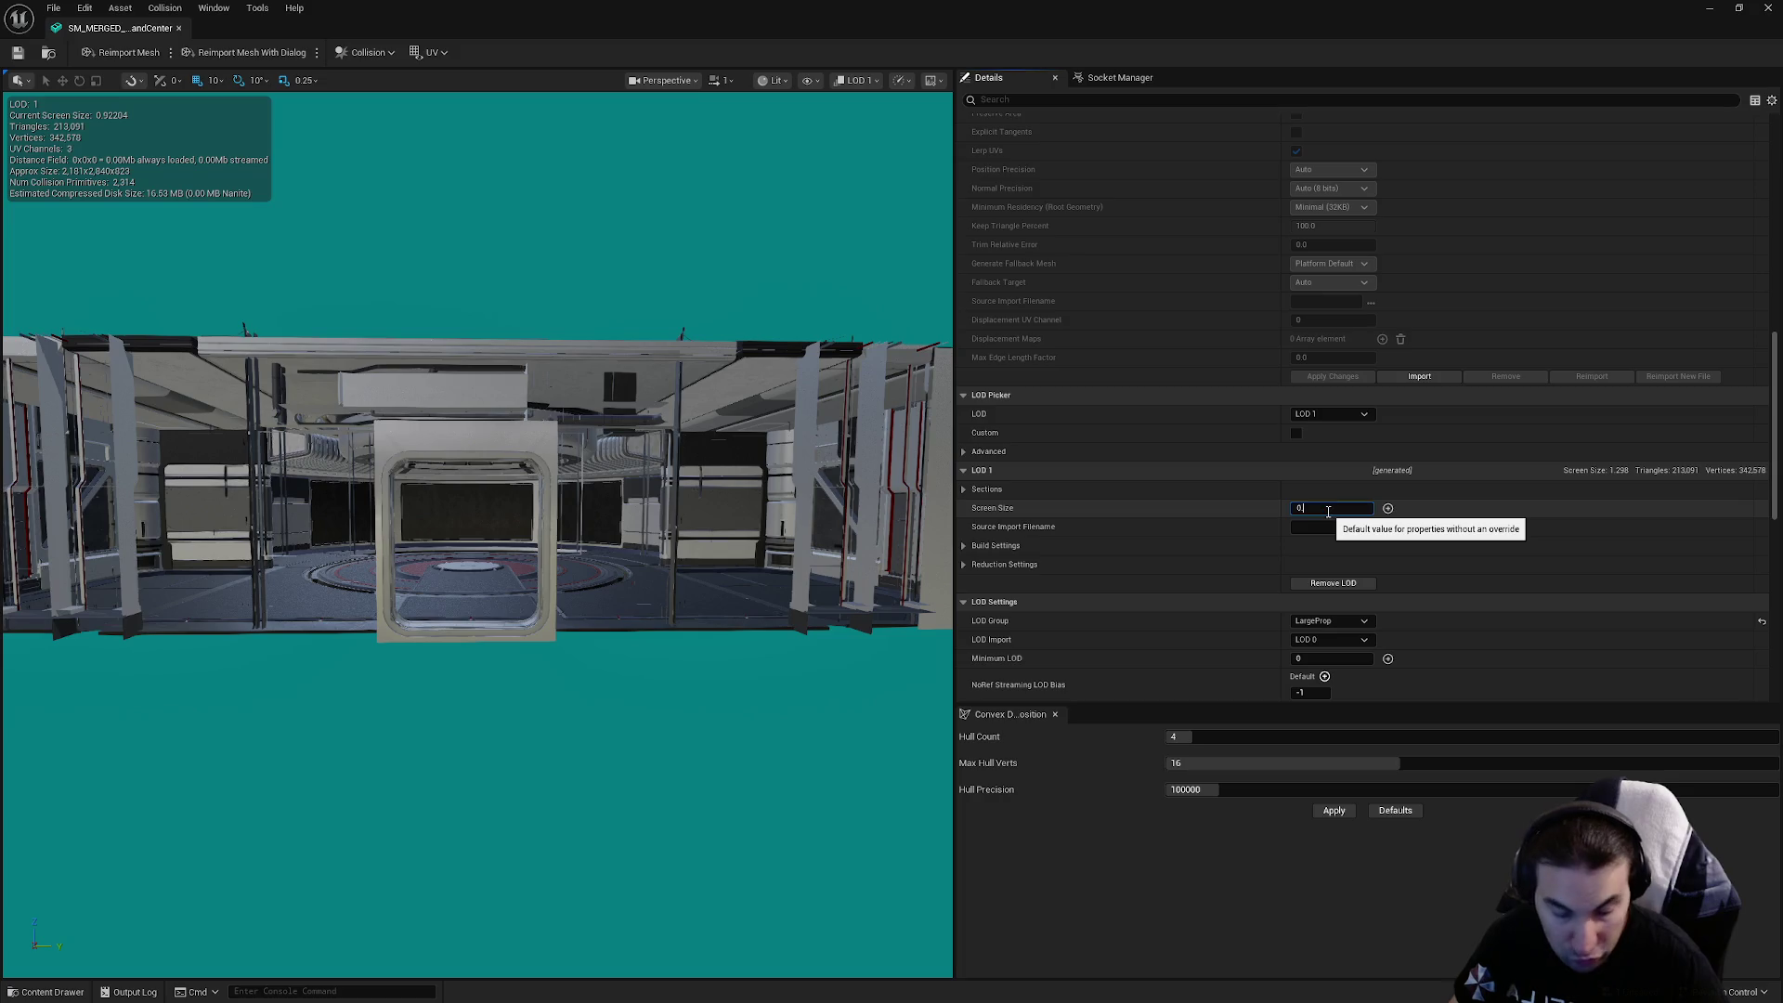
type(".9")
key("Return")
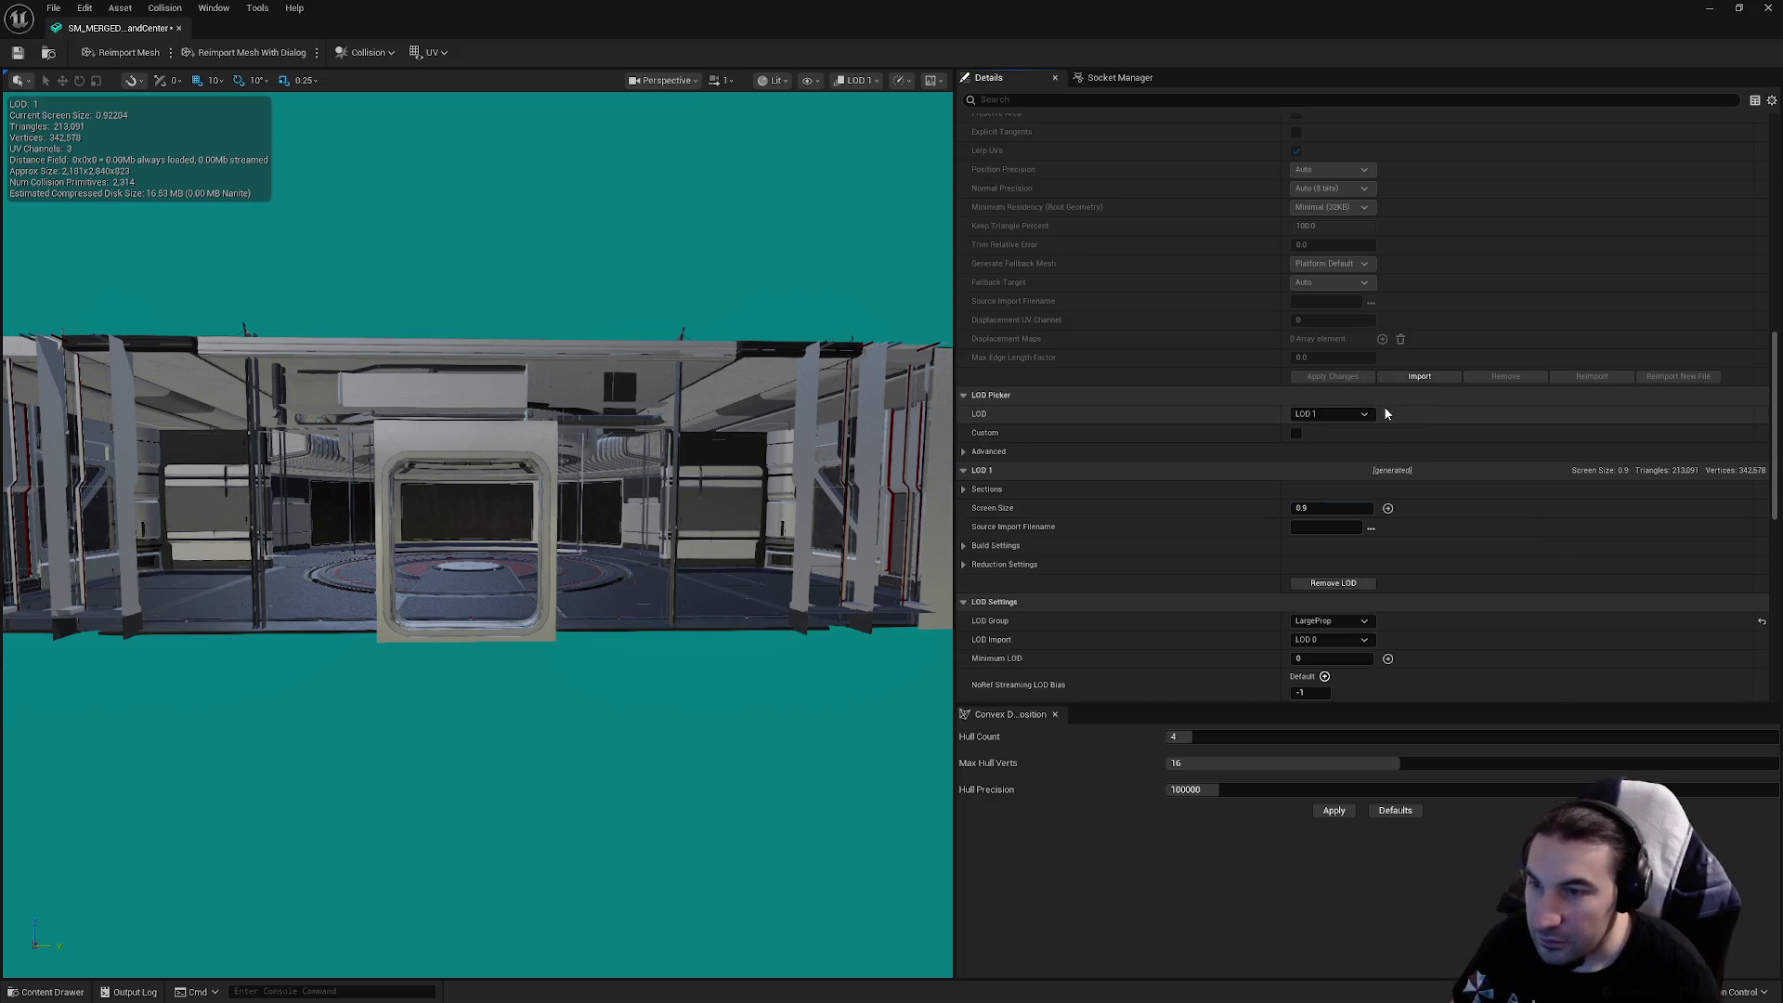
Preview LOD 2 and set its screen size to 0.65
left_click(1373, 415)
left_click(1320, 479)
left_click(1003, 564)
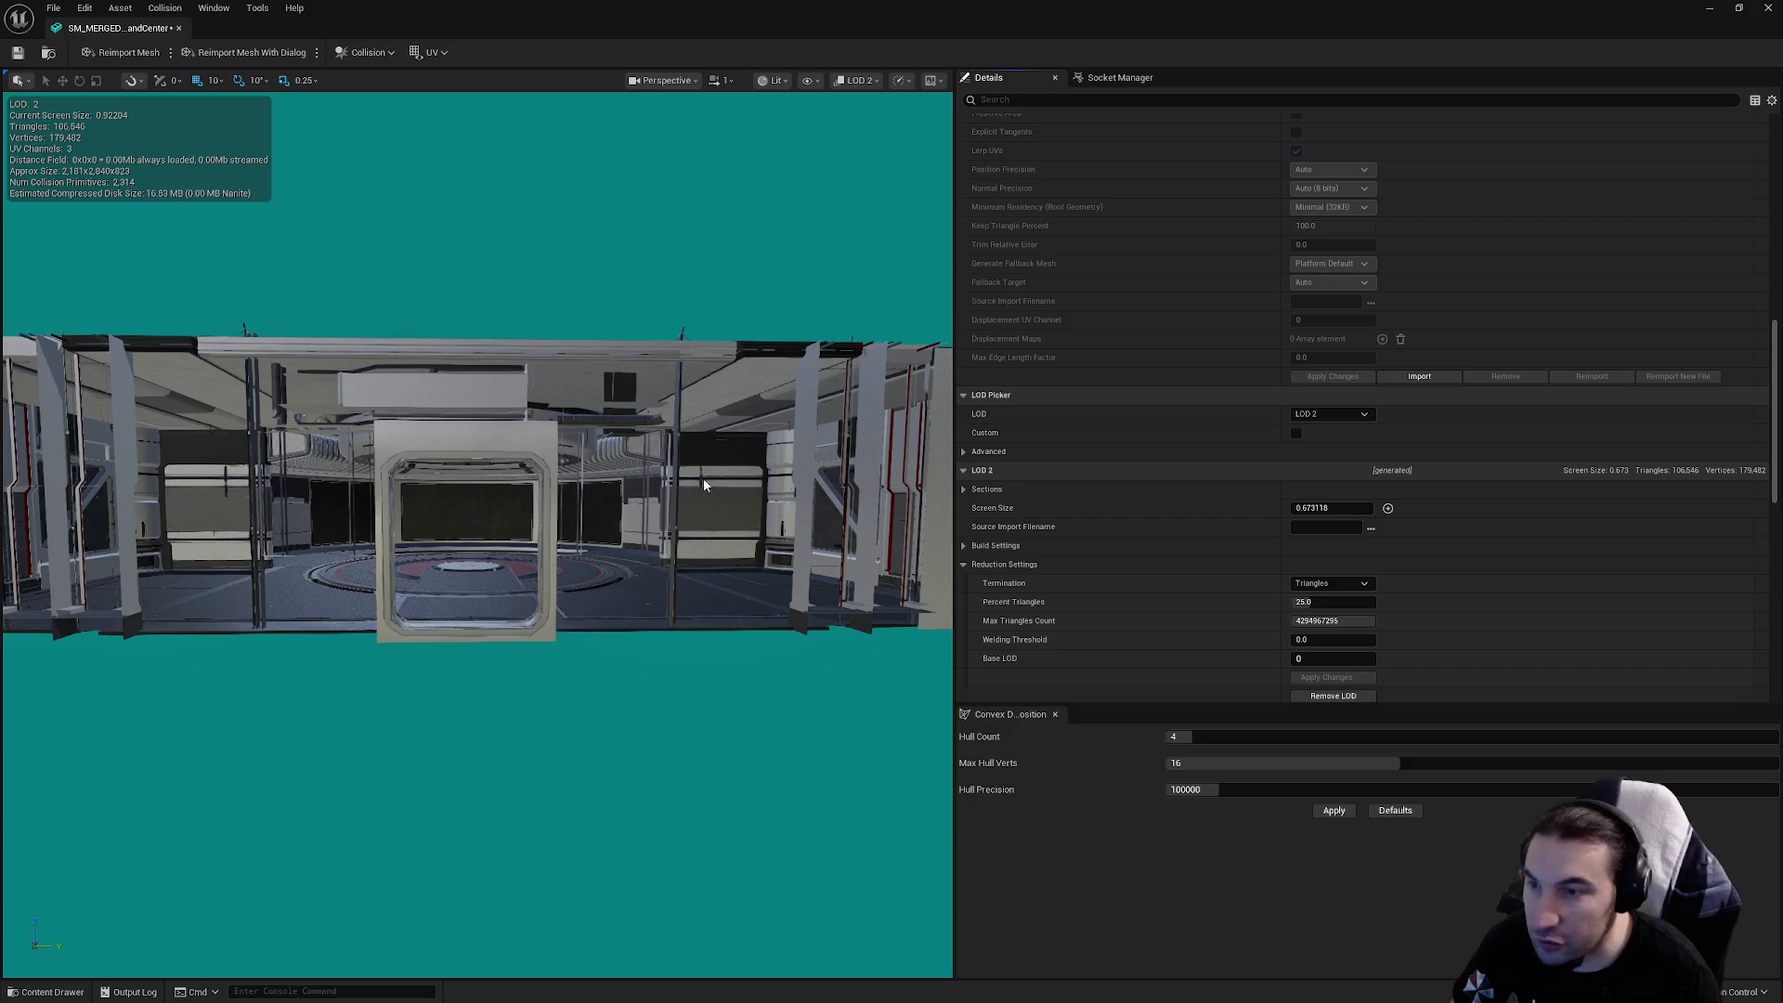
scroll(478, 511, "down", 5)
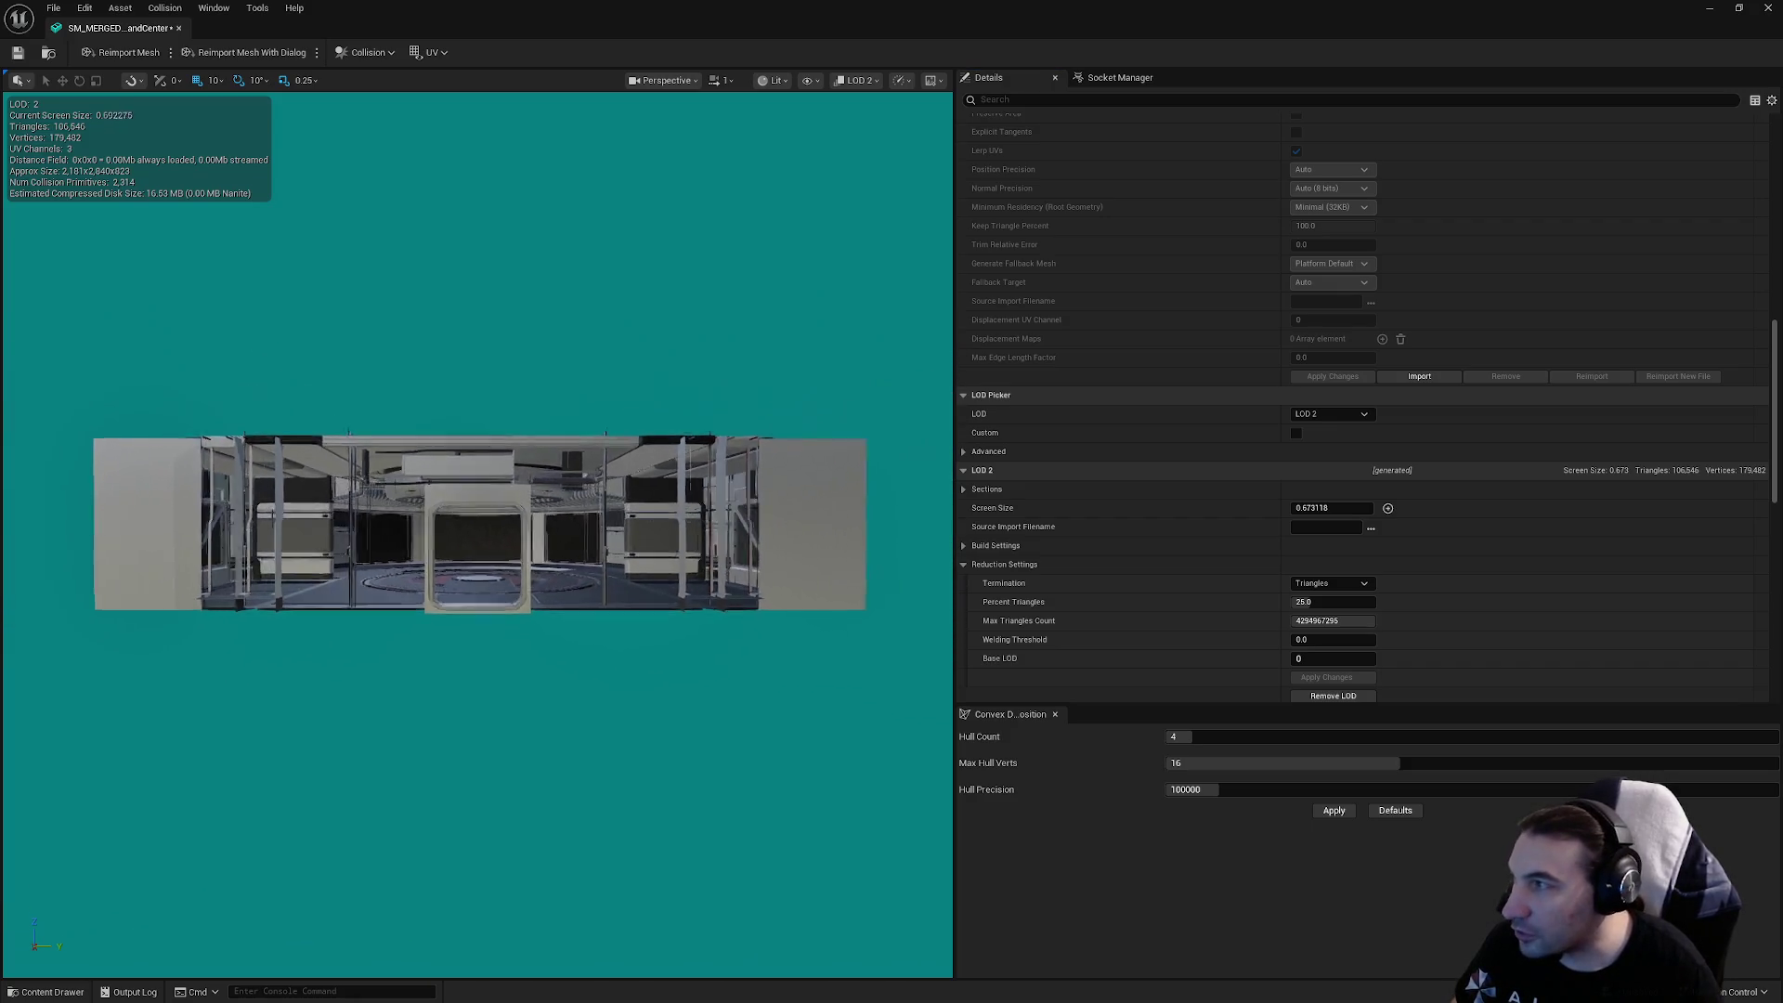
scroll(477, 511, "down", 3)
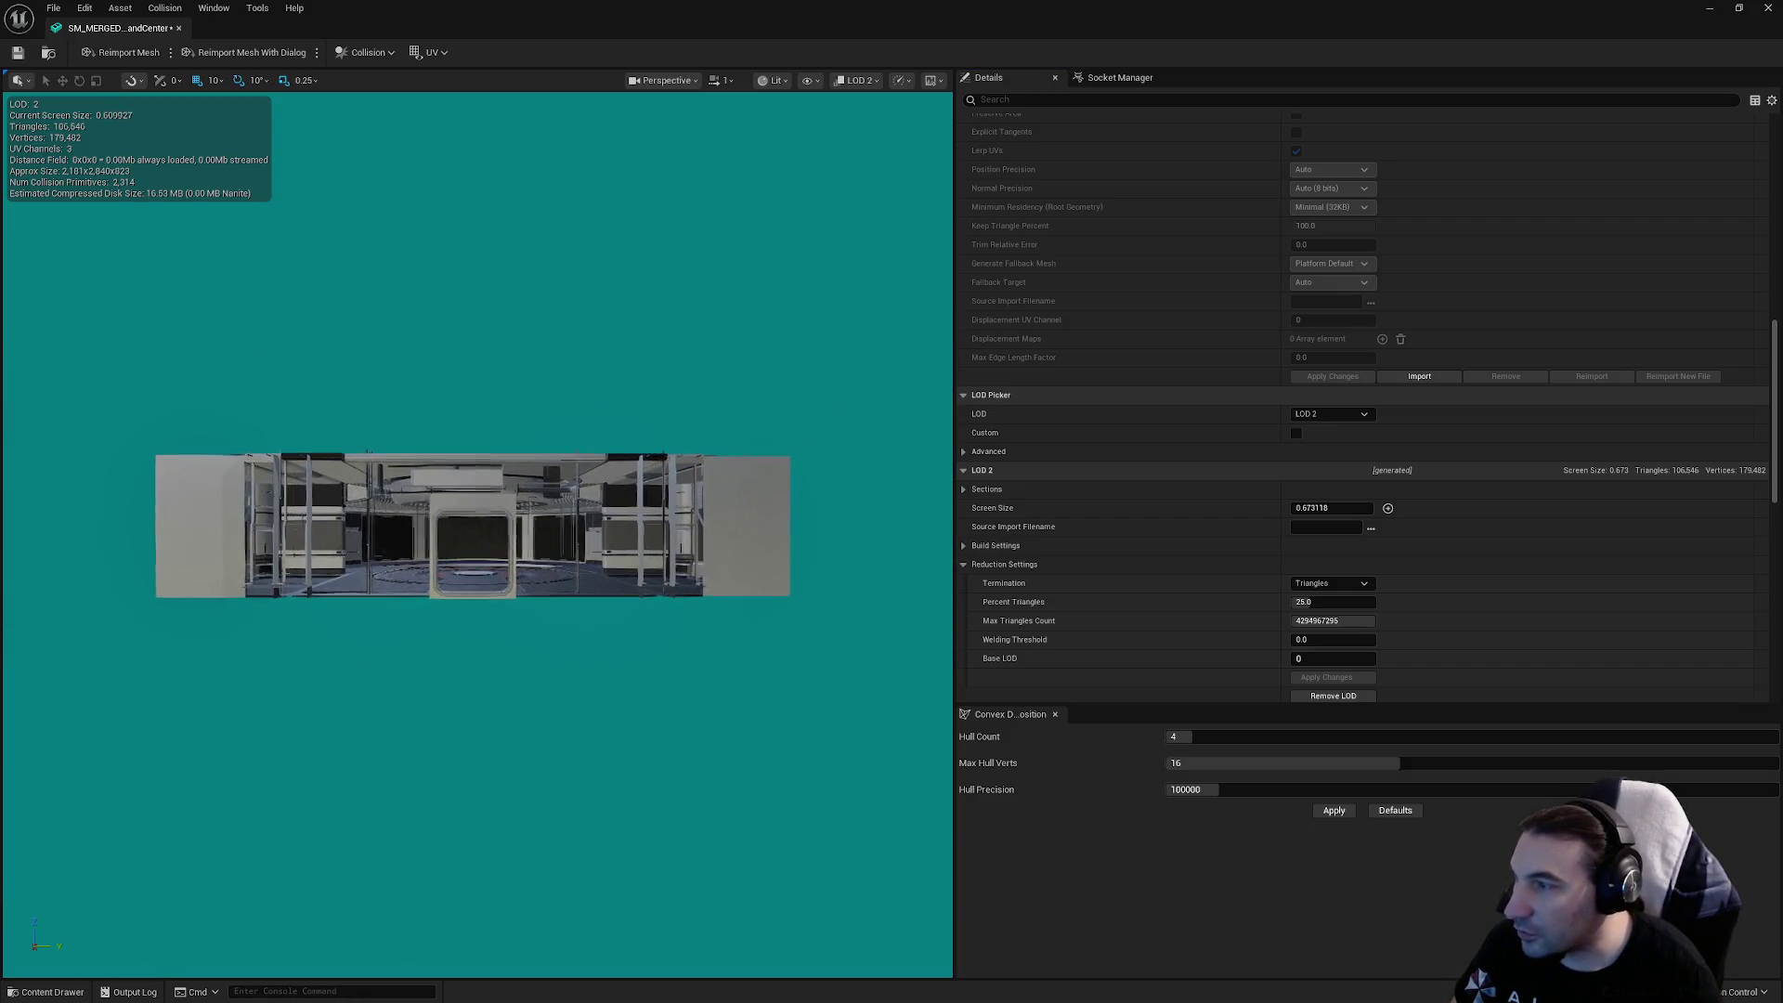
left_click(1337, 507)
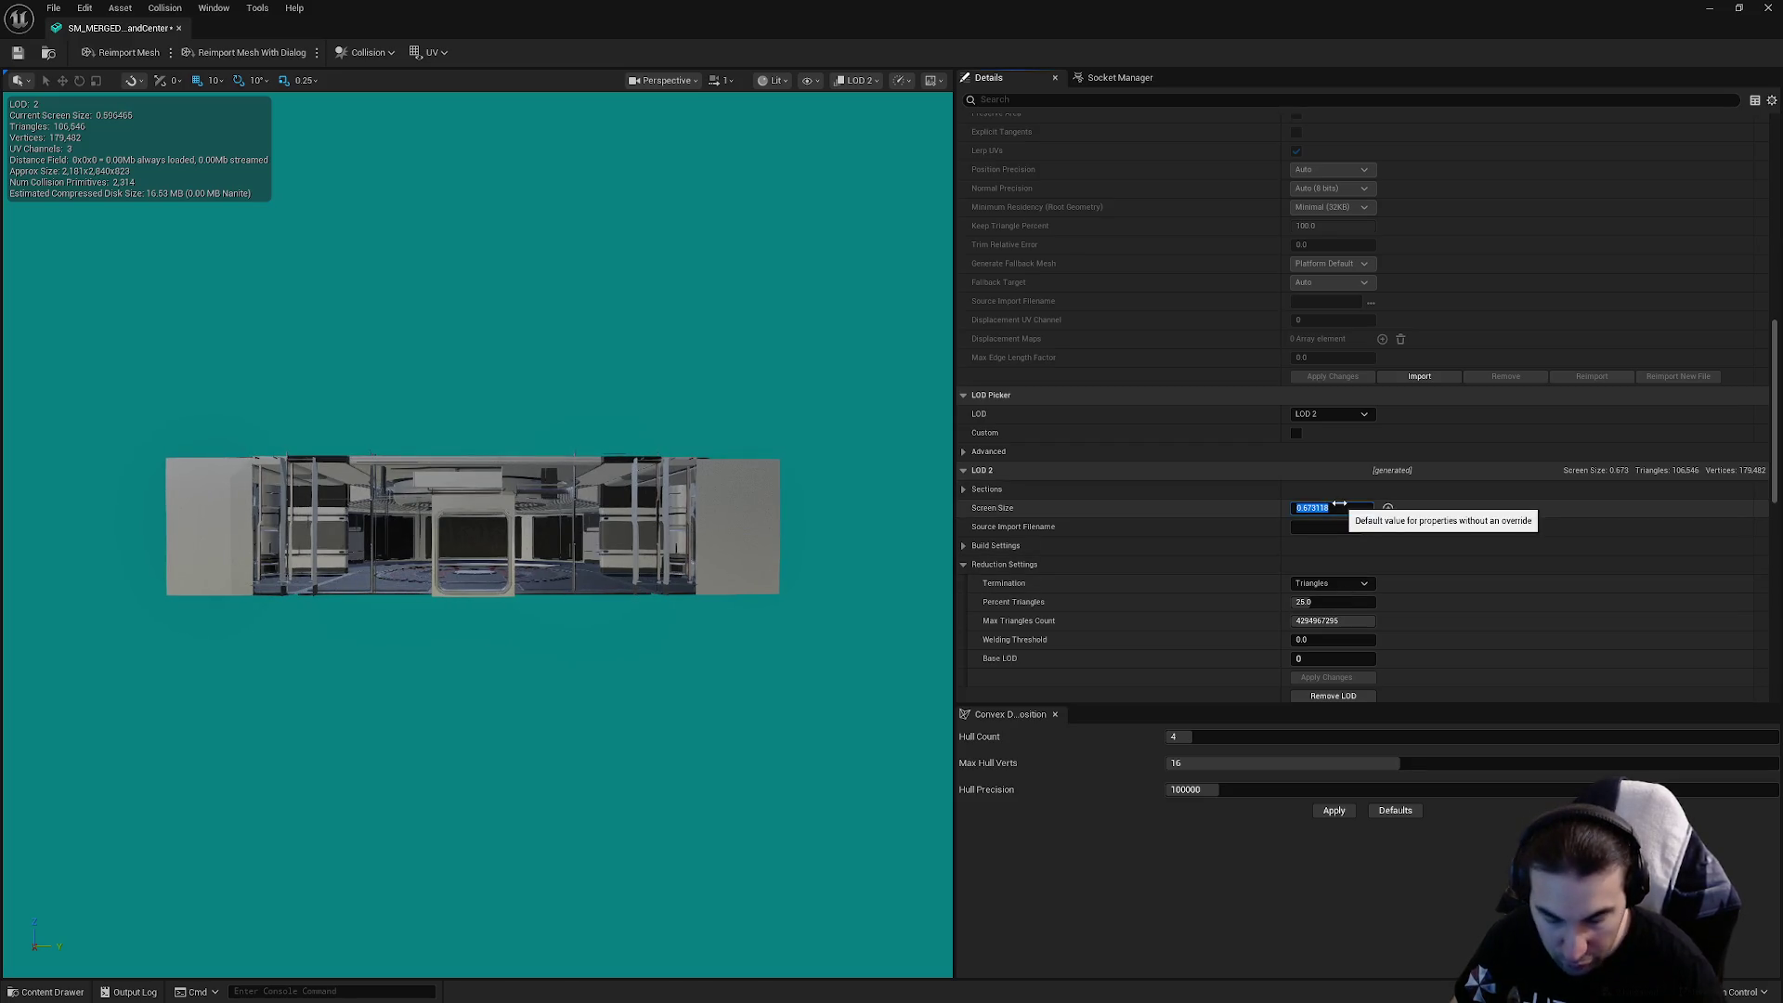
type("0.65")
key("Return")
scroll(464, 525, "up", 3)
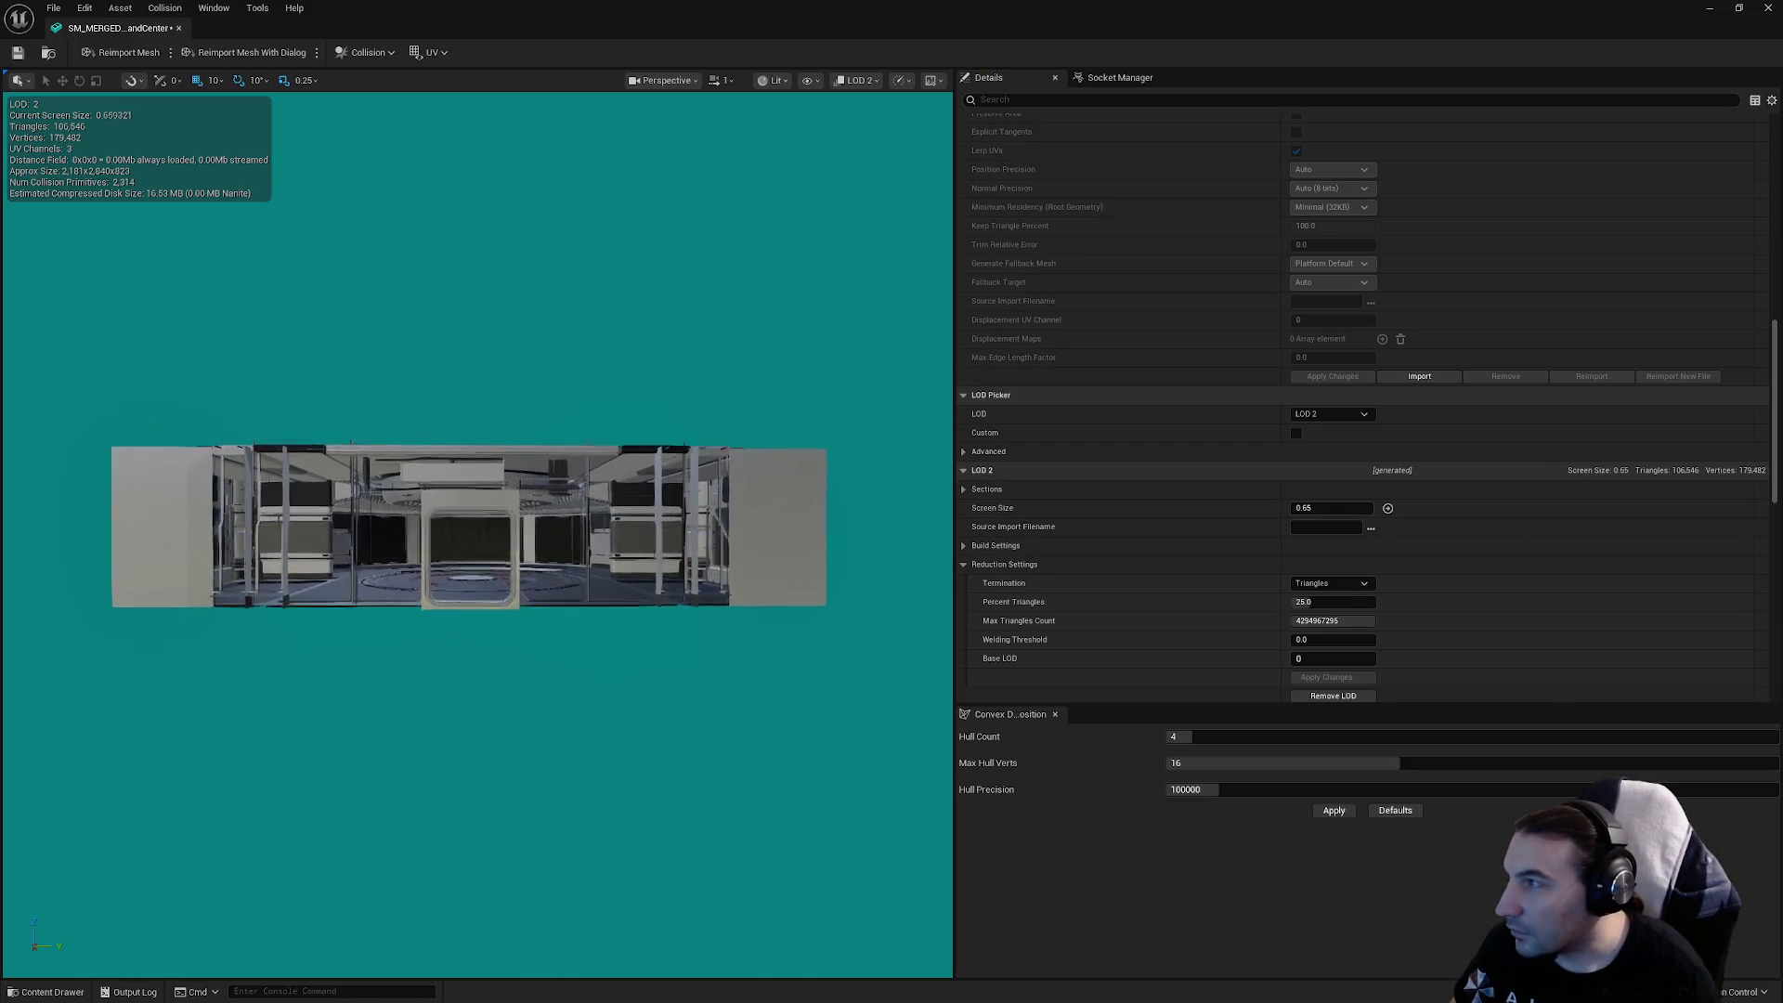
scroll(464, 524, "down", 5)
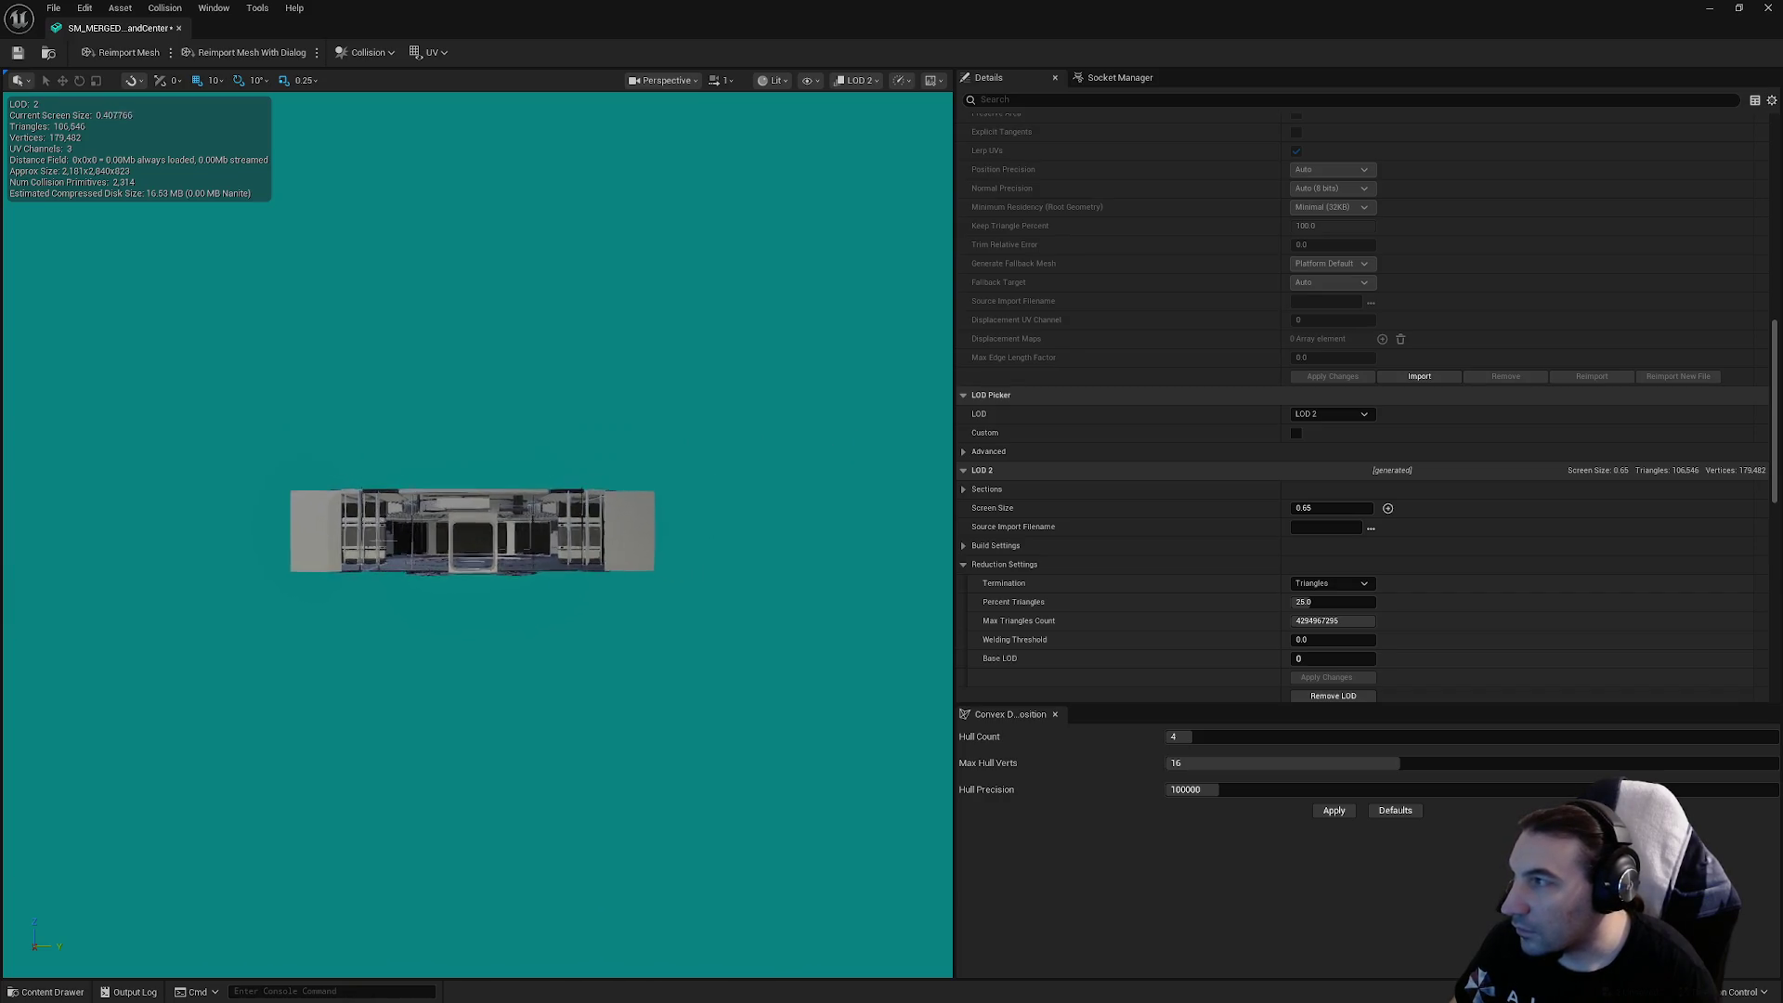
Preview LOD 3, set its screen size to 0.35, and save the mesh
left_click(1363, 413)
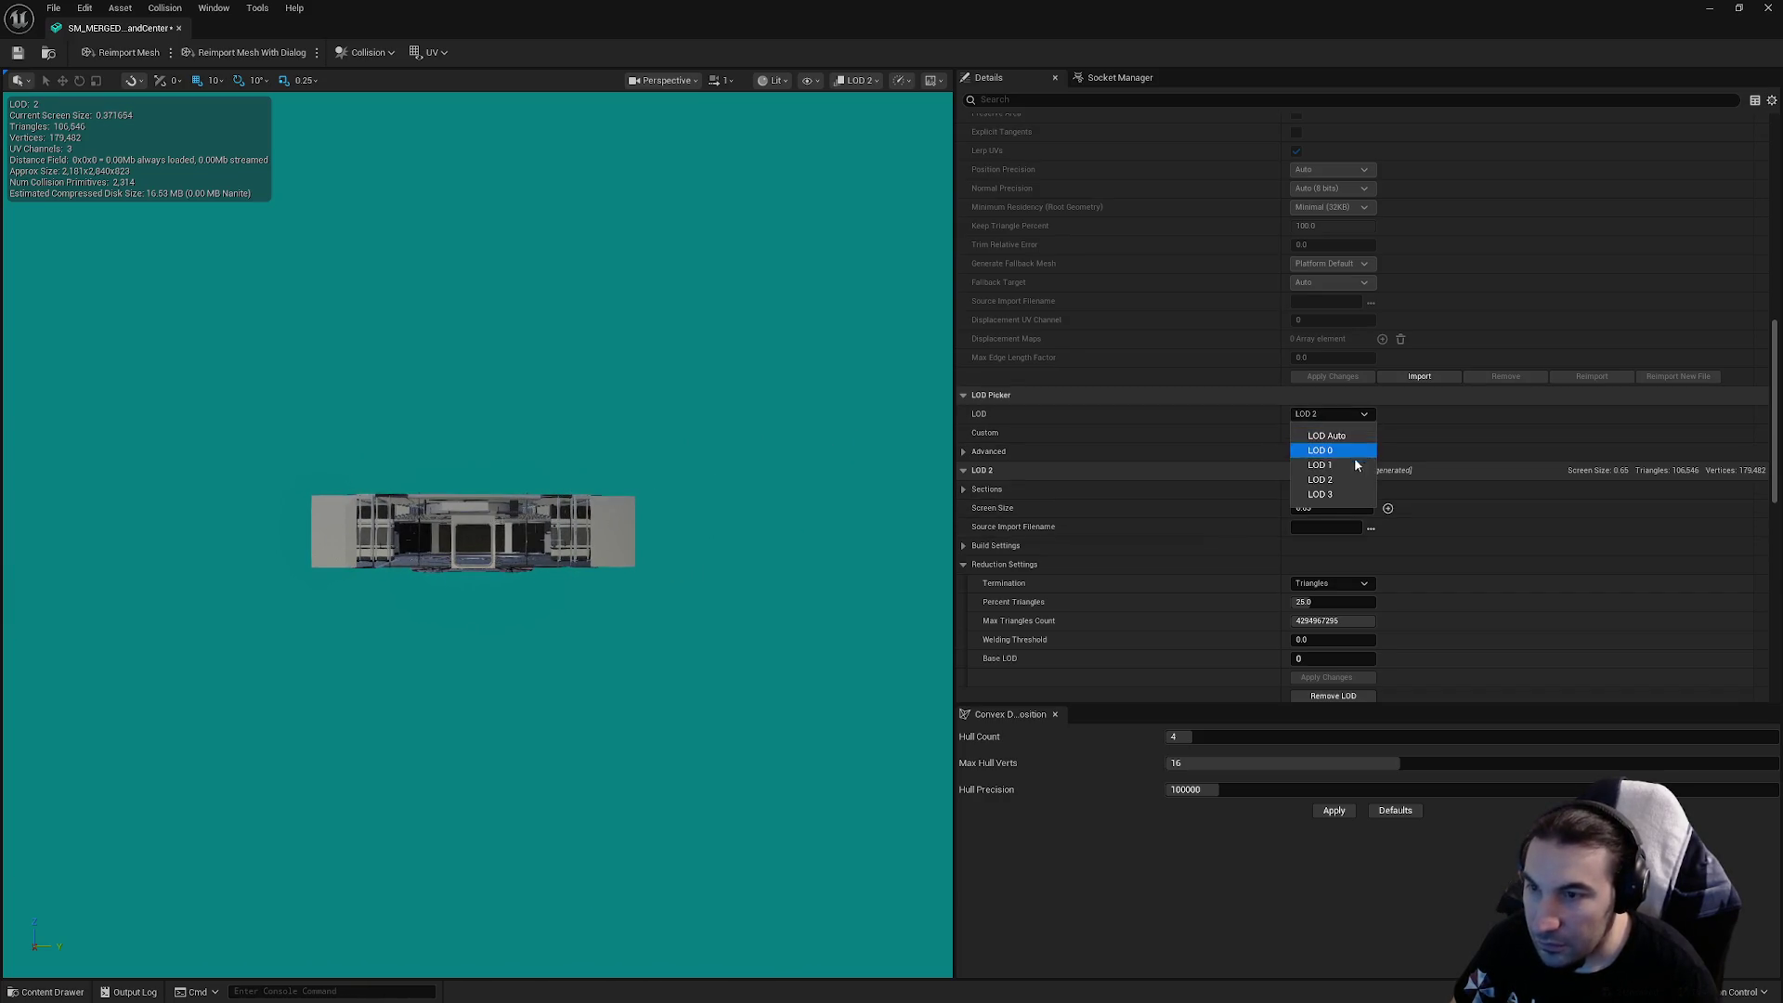
left_click(1328, 484)
left_click(1338, 508)
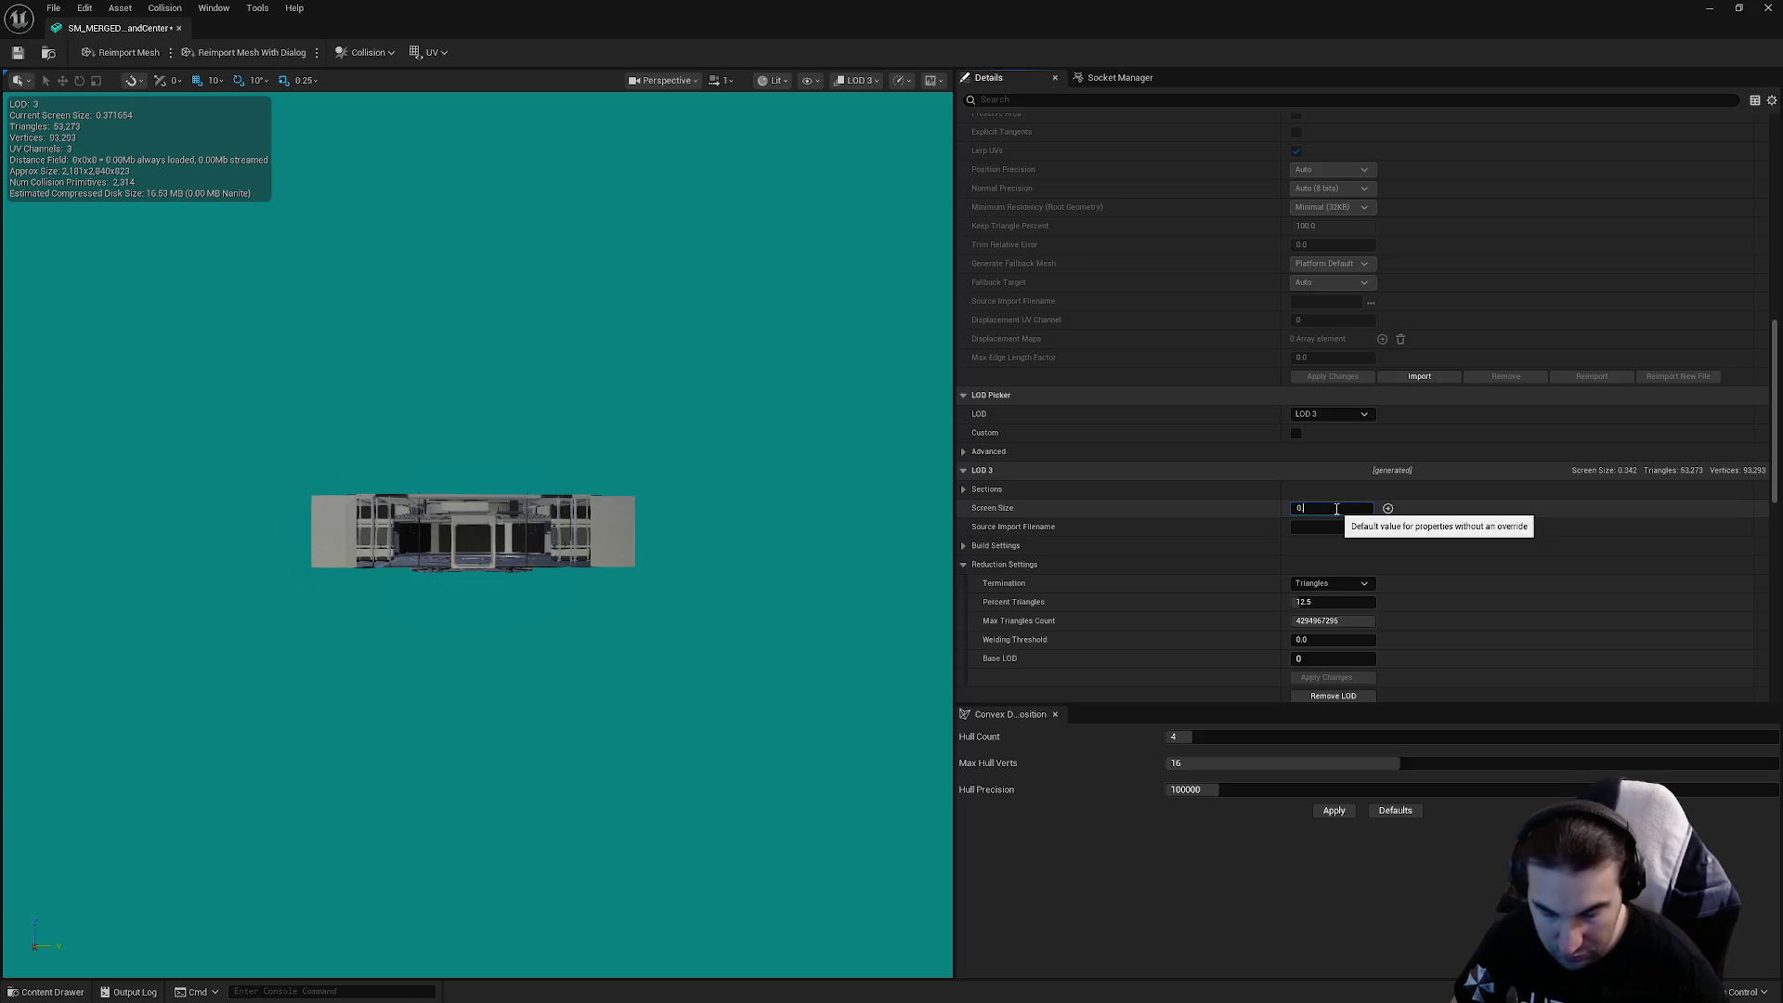
type(".35")
left_click(1245, 527)
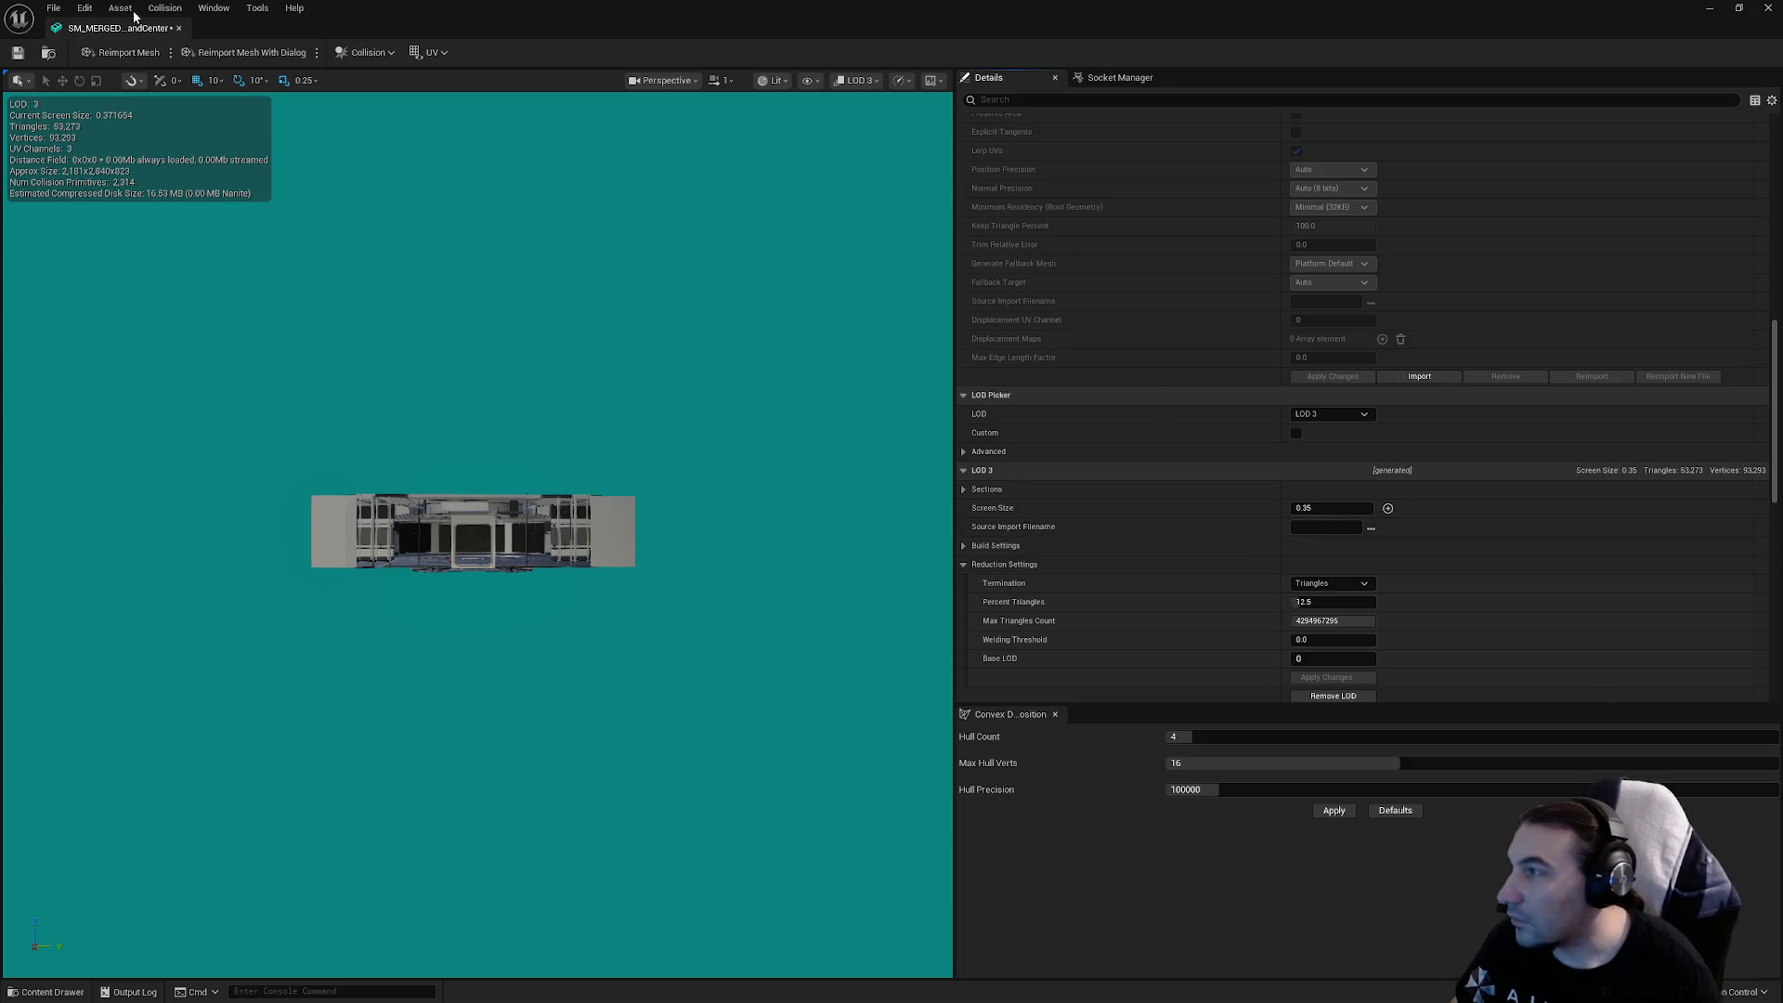
left_click(16, 55)
Reduce LOD 3 to 1 percent of its triangles and apply the changes
scroll(1315, 518, "down", 2)
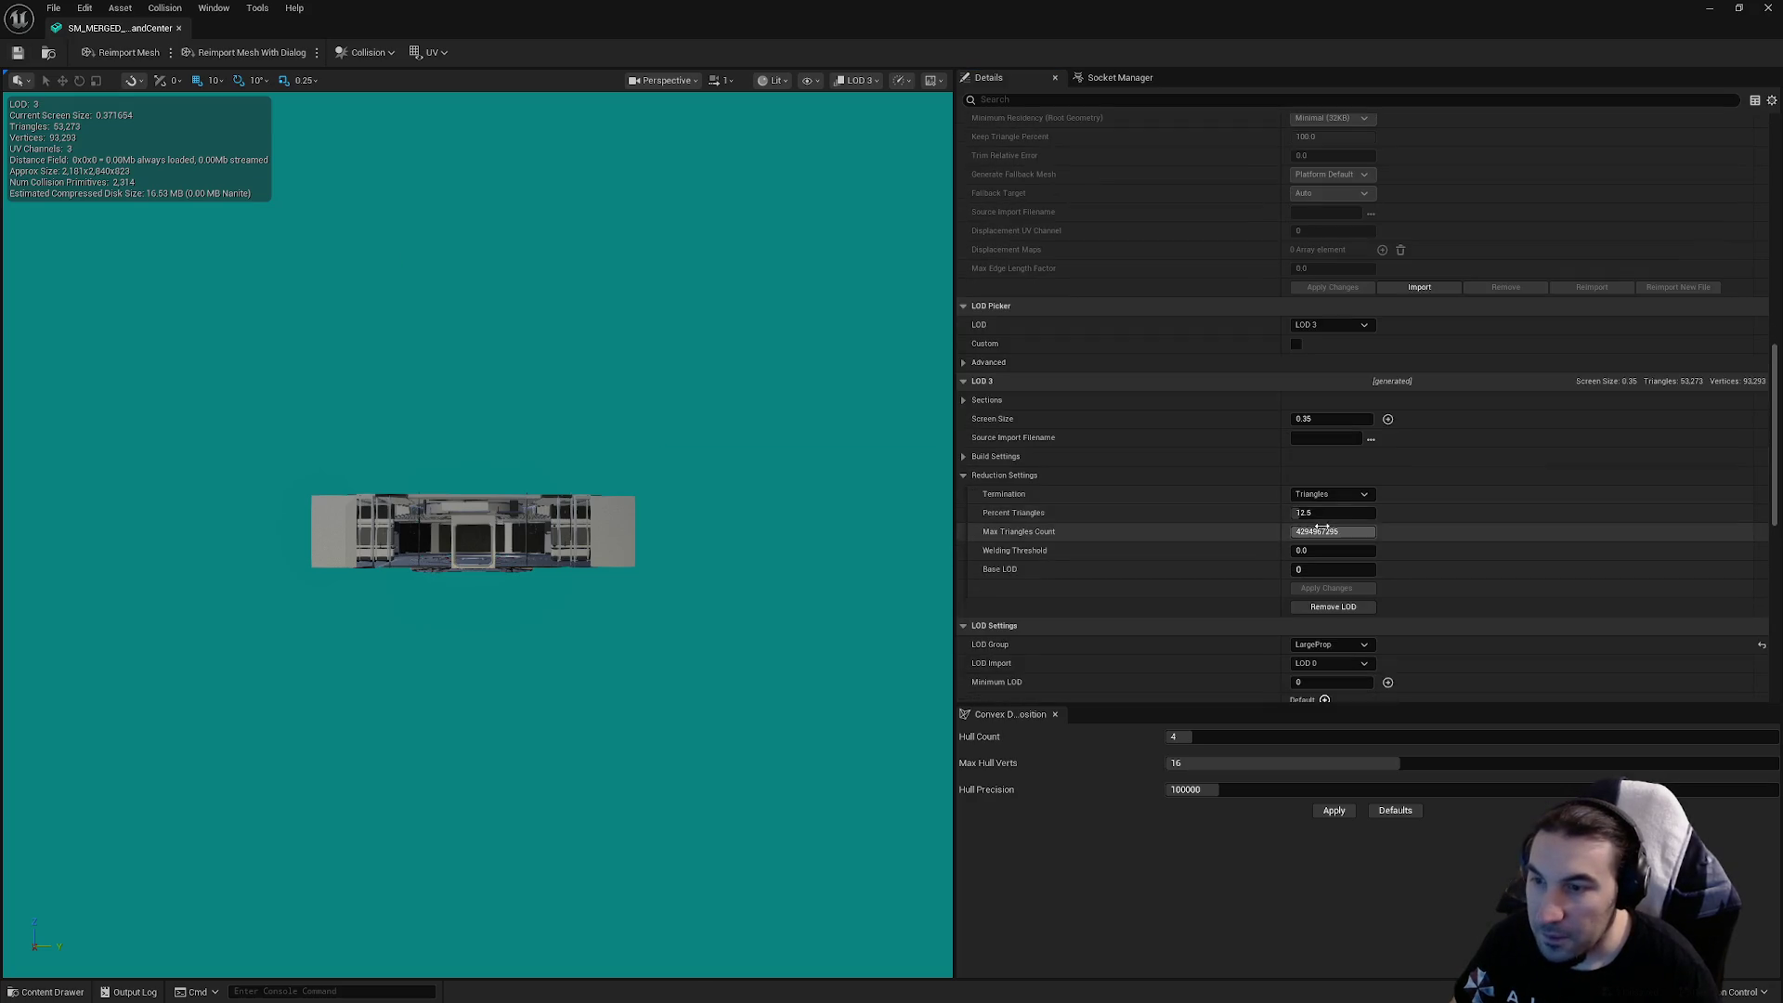
left_click(1310, 516)
type("1")
key("Return")
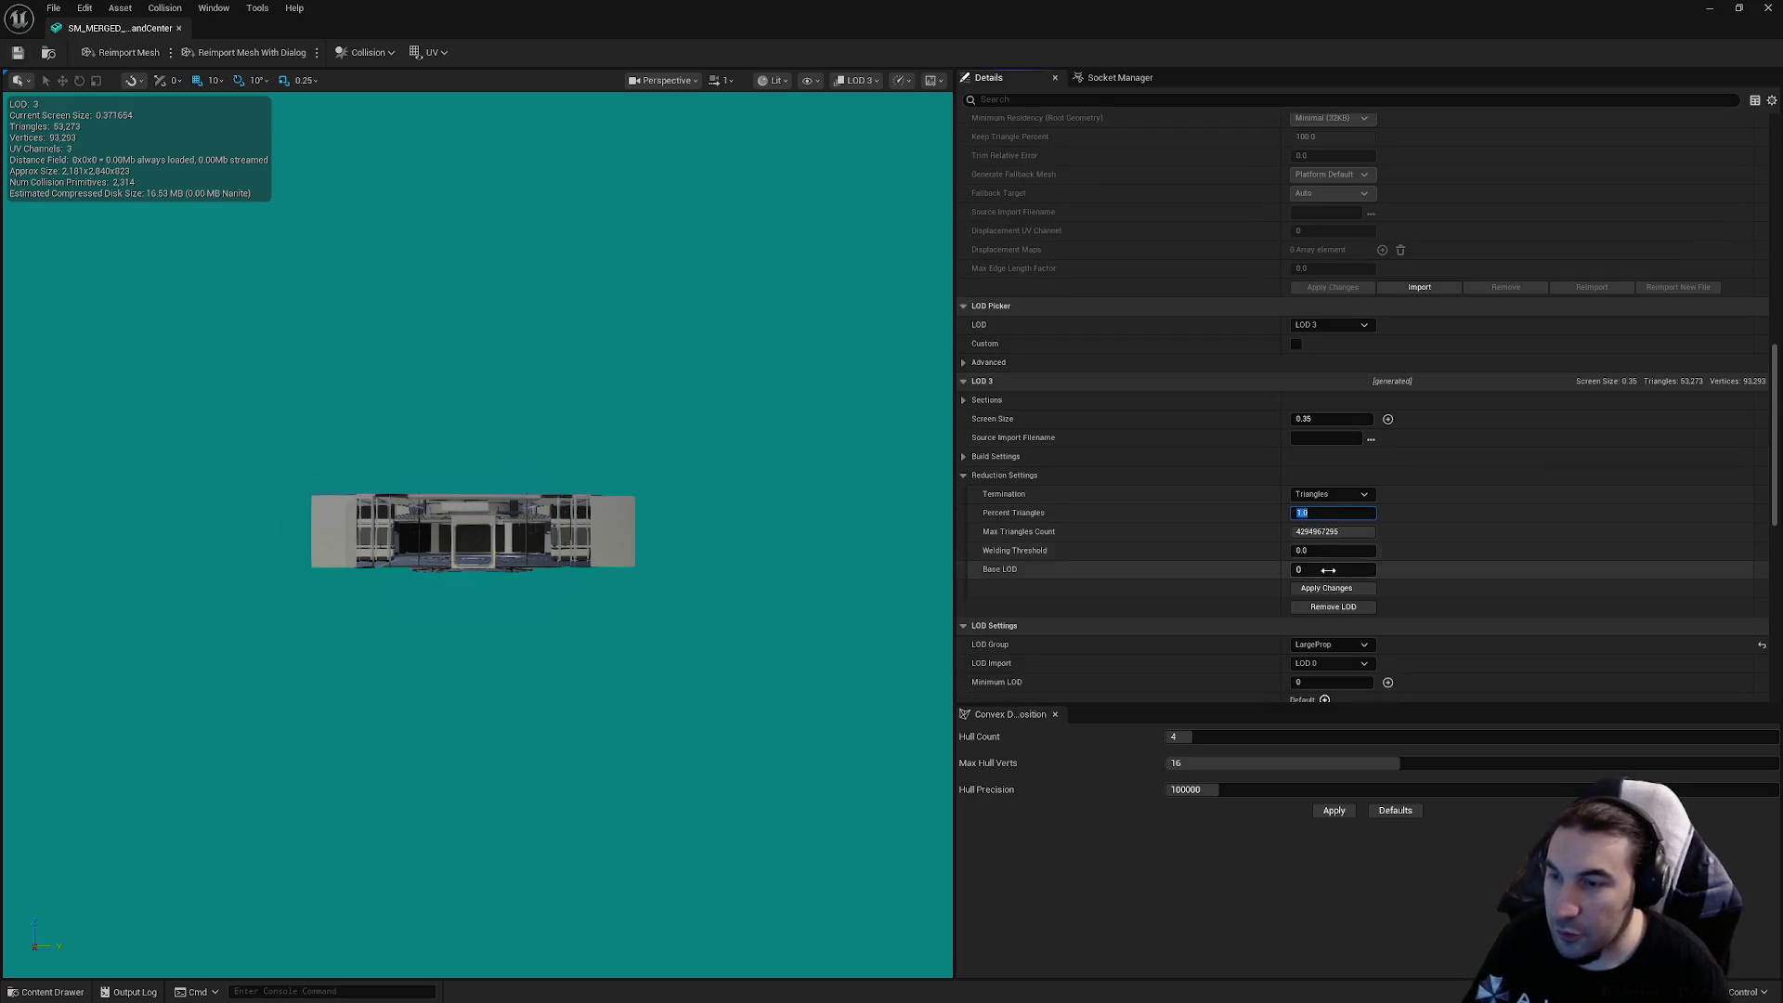
left_click(1329, 588)
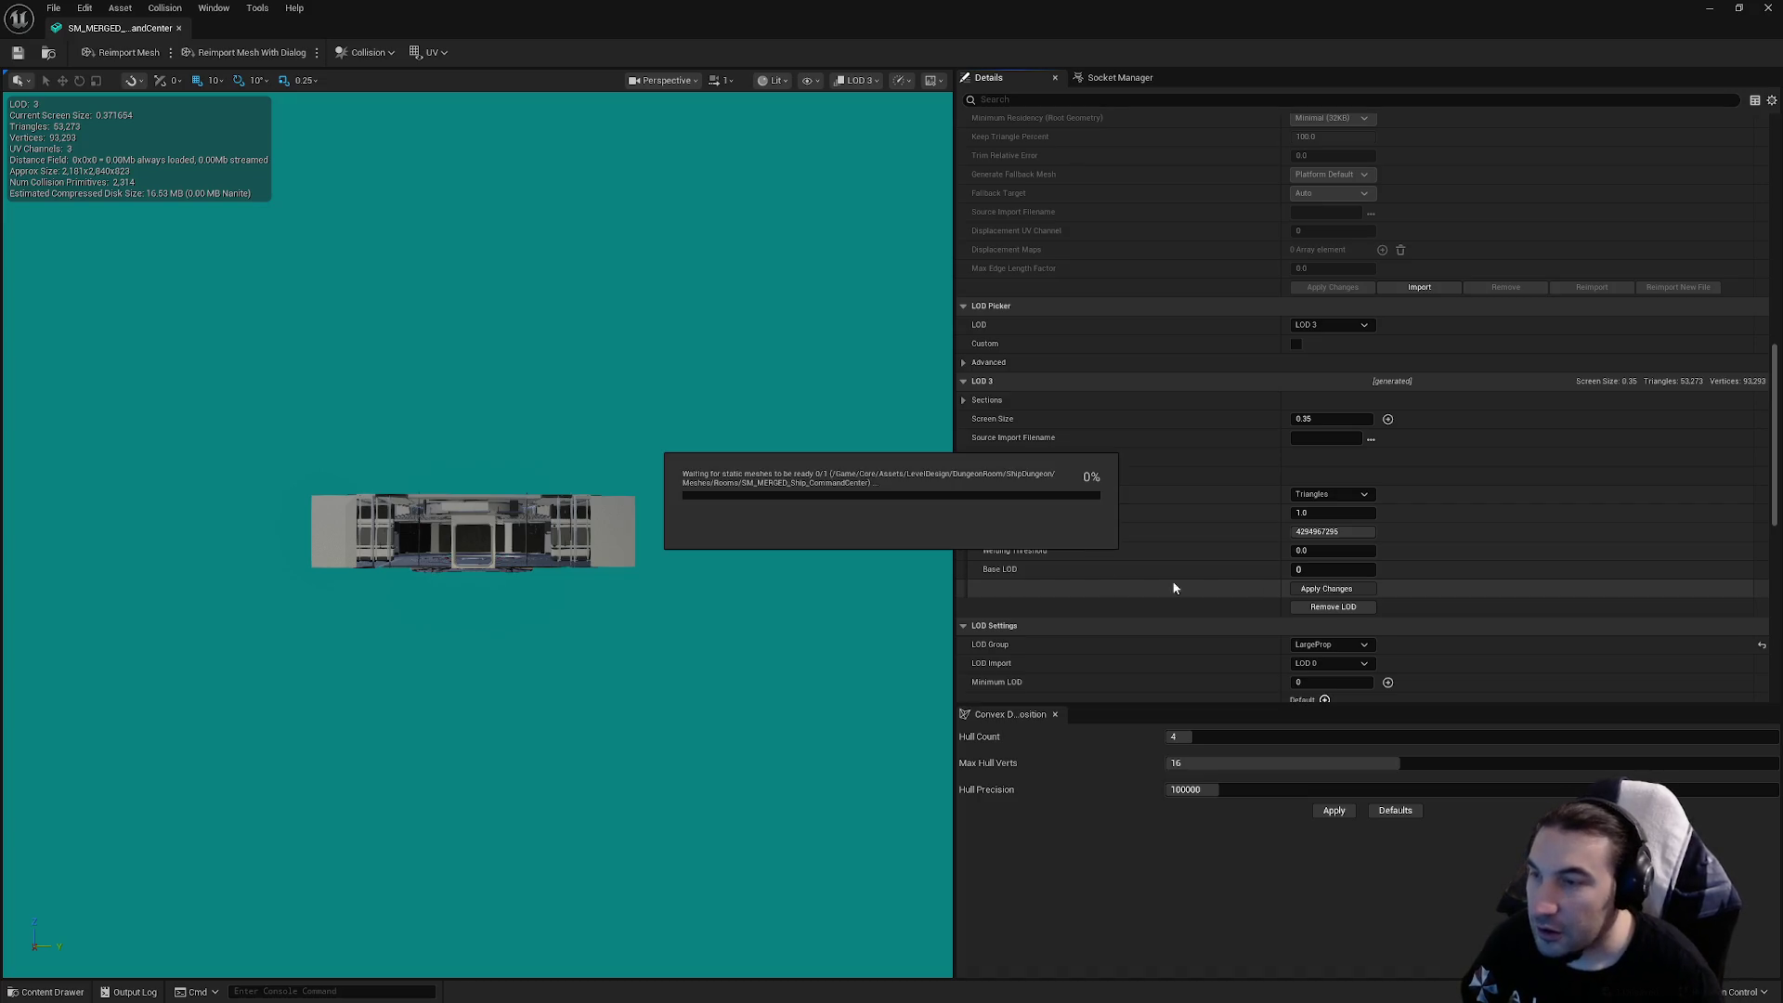
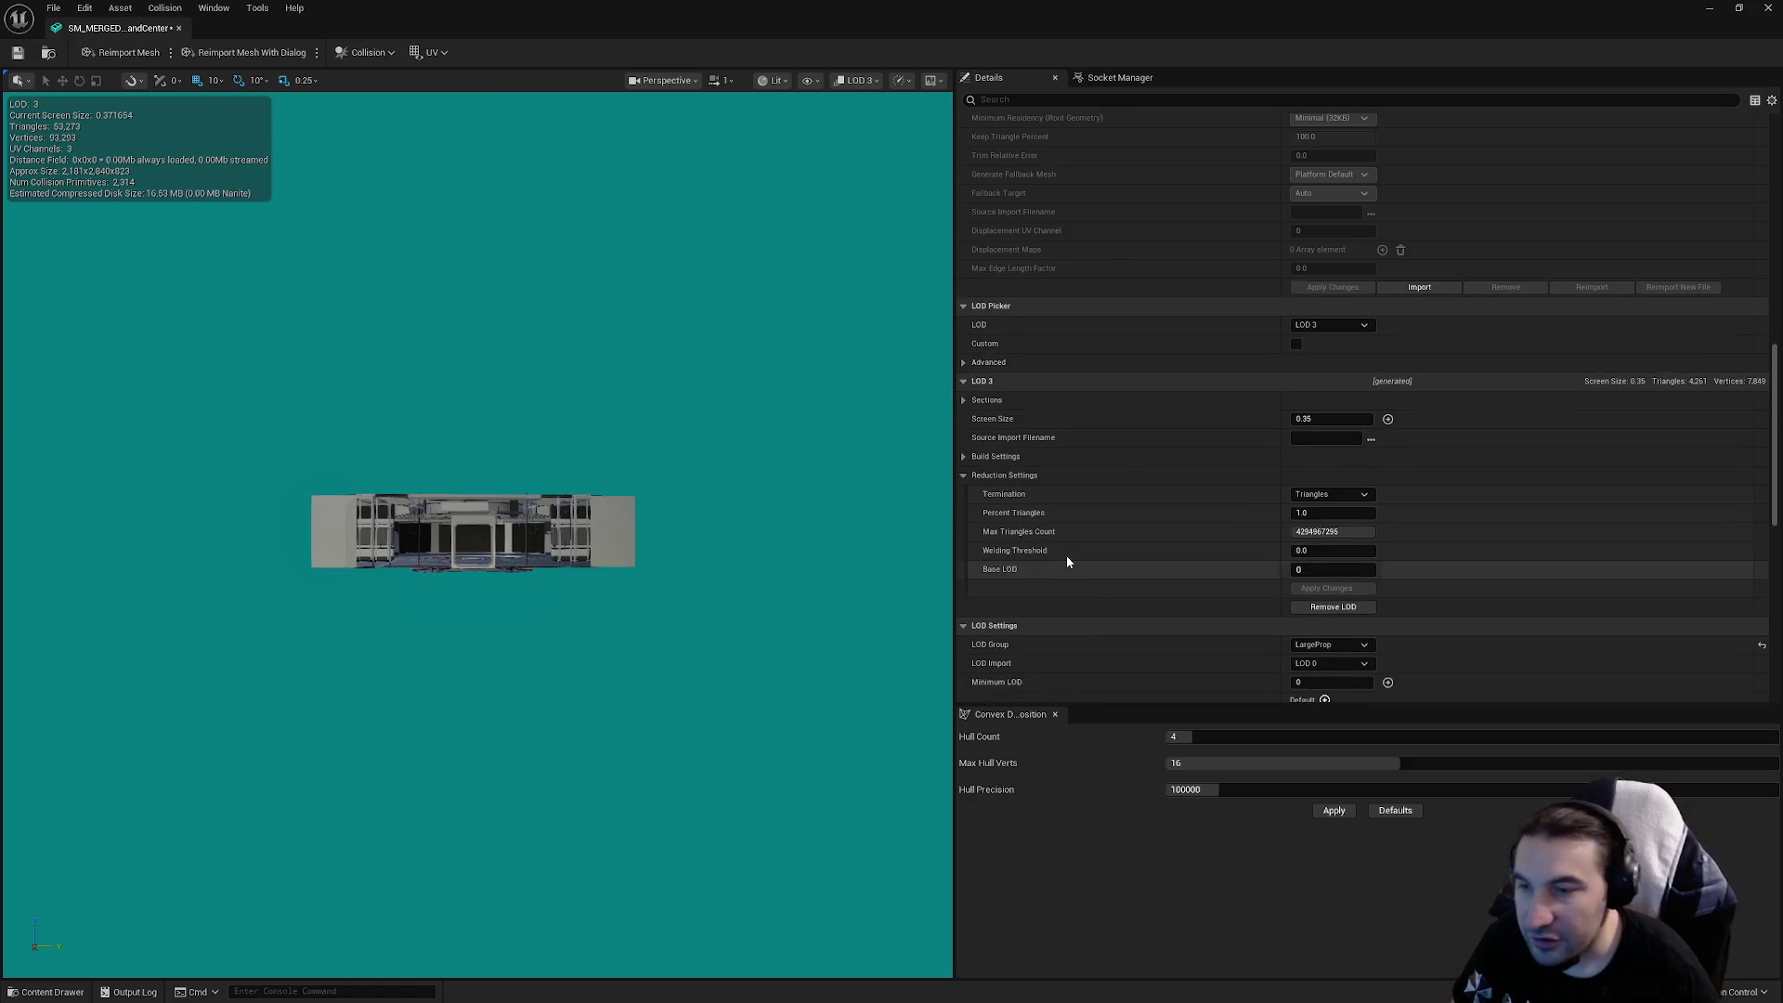
Scroll through the merged command center mesh's LOD 3 details and save the mesh
scroll(1096, 548, "down", 10)
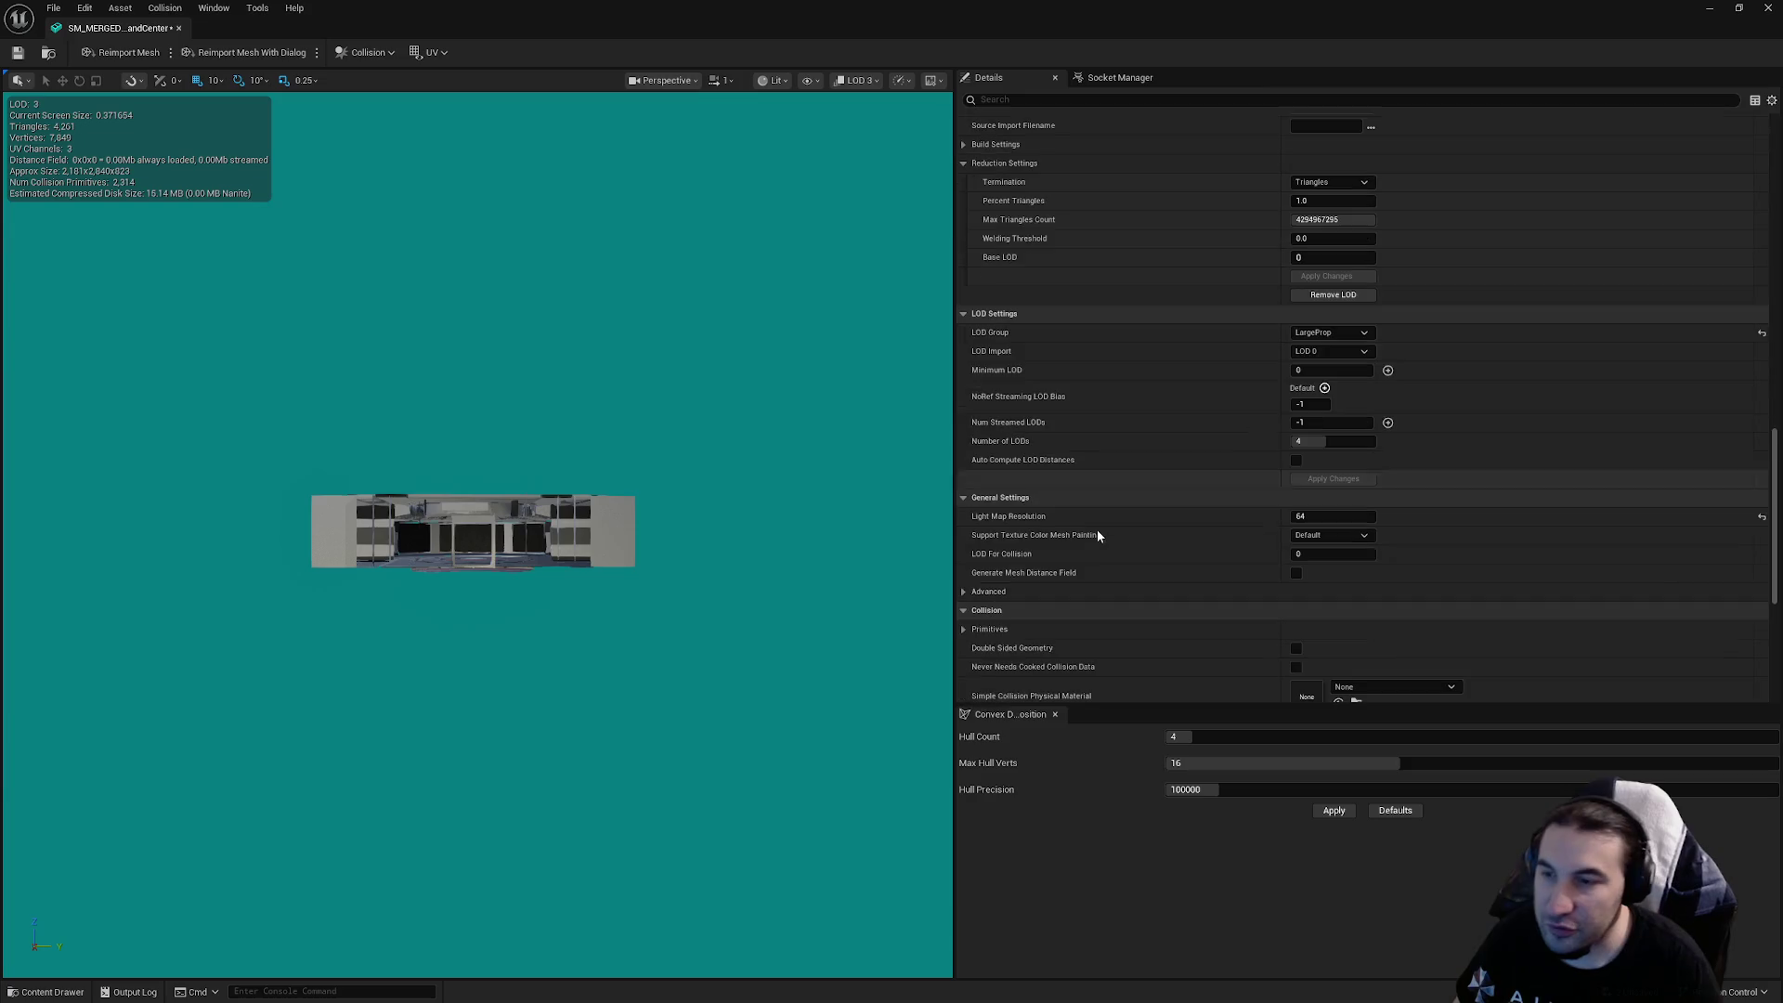
scroll(1168, 506, "down", 2)
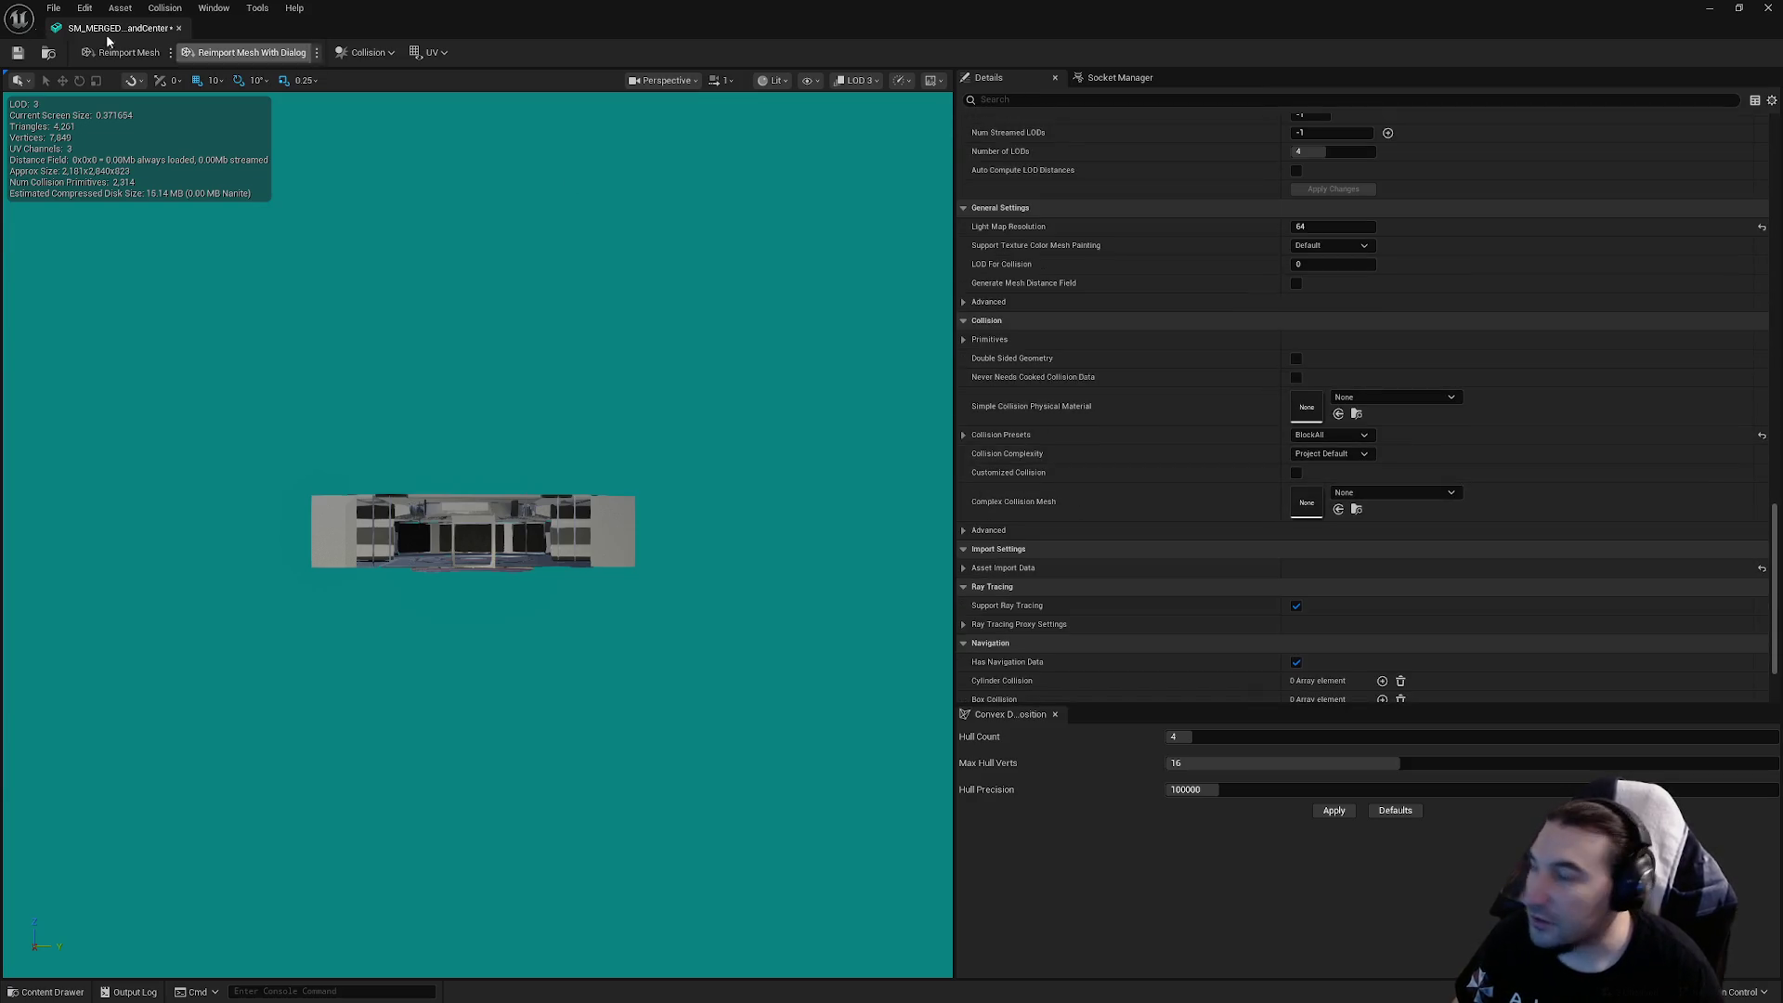
left_click(18, 52)
scroll(1255, 483, "up", 10)
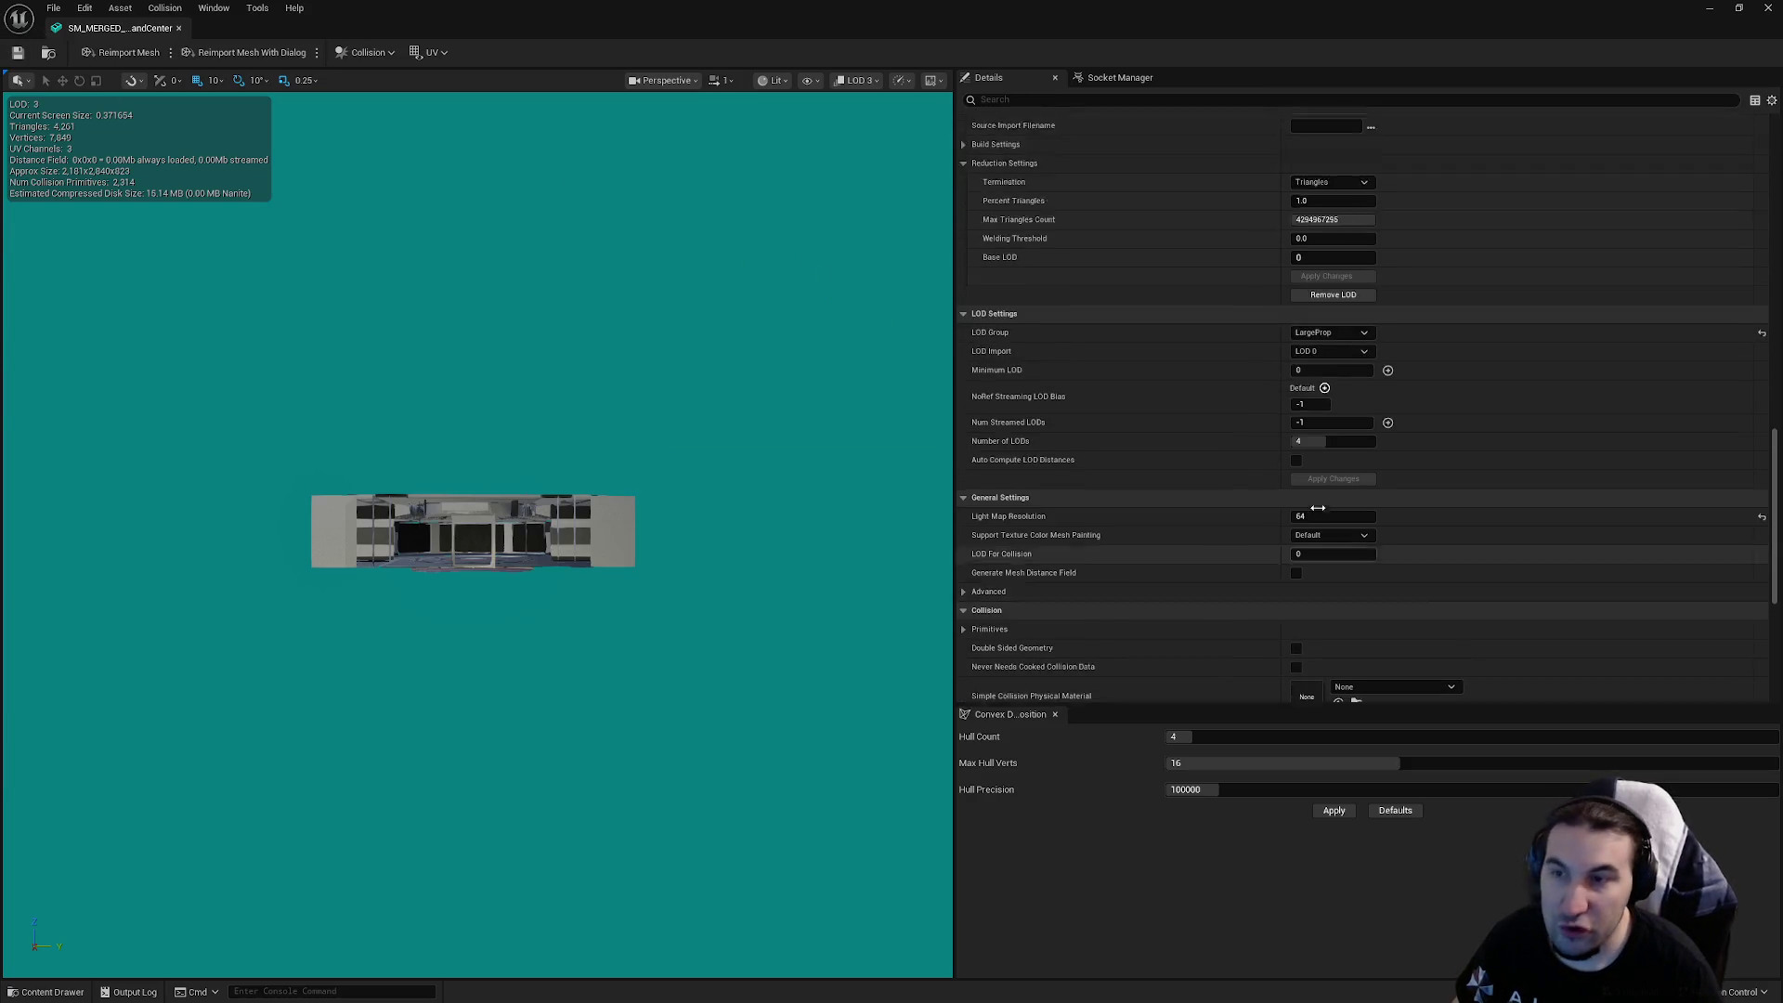
scroll(1316, 516, "up", 15)
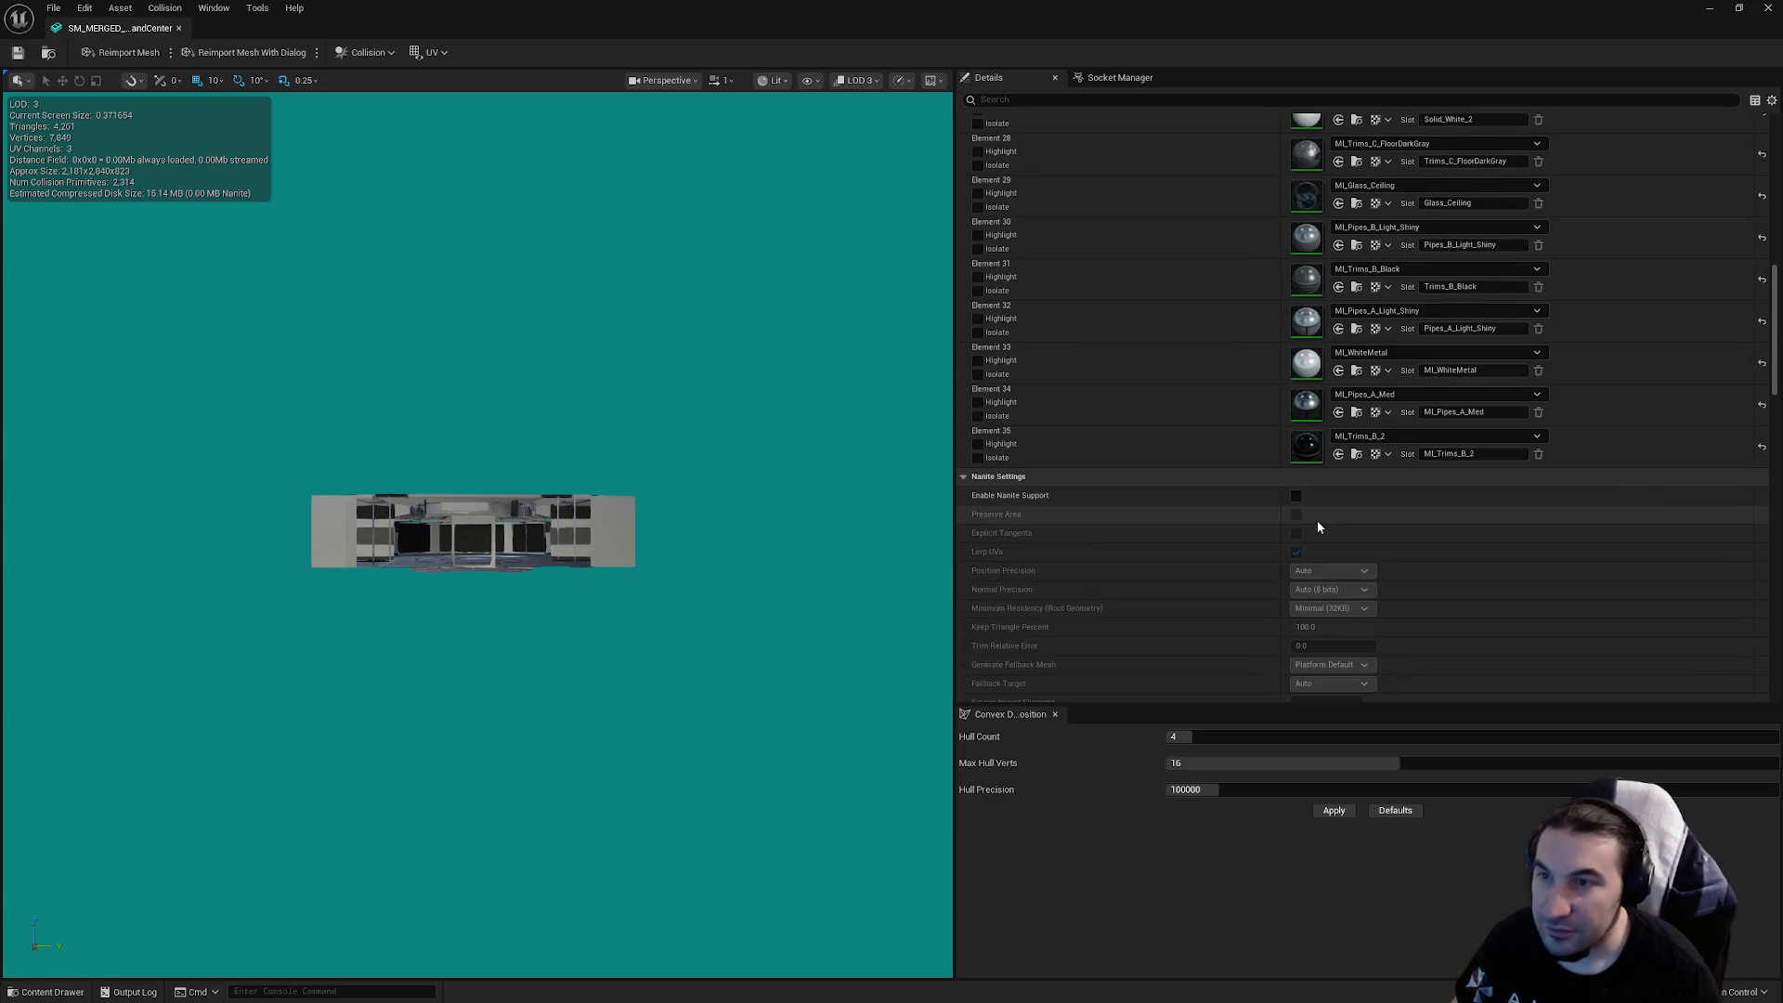
Review the LOD Settings, save again with Ctrl+S, and close the Static Mesh Editor
mouse_move(1772, 290)
left_mouse_down()
mouse_move(1772, 218)
mouse_move(1769, 358)
left_mouse_up()
scroll(1769, 358, "down", 5)
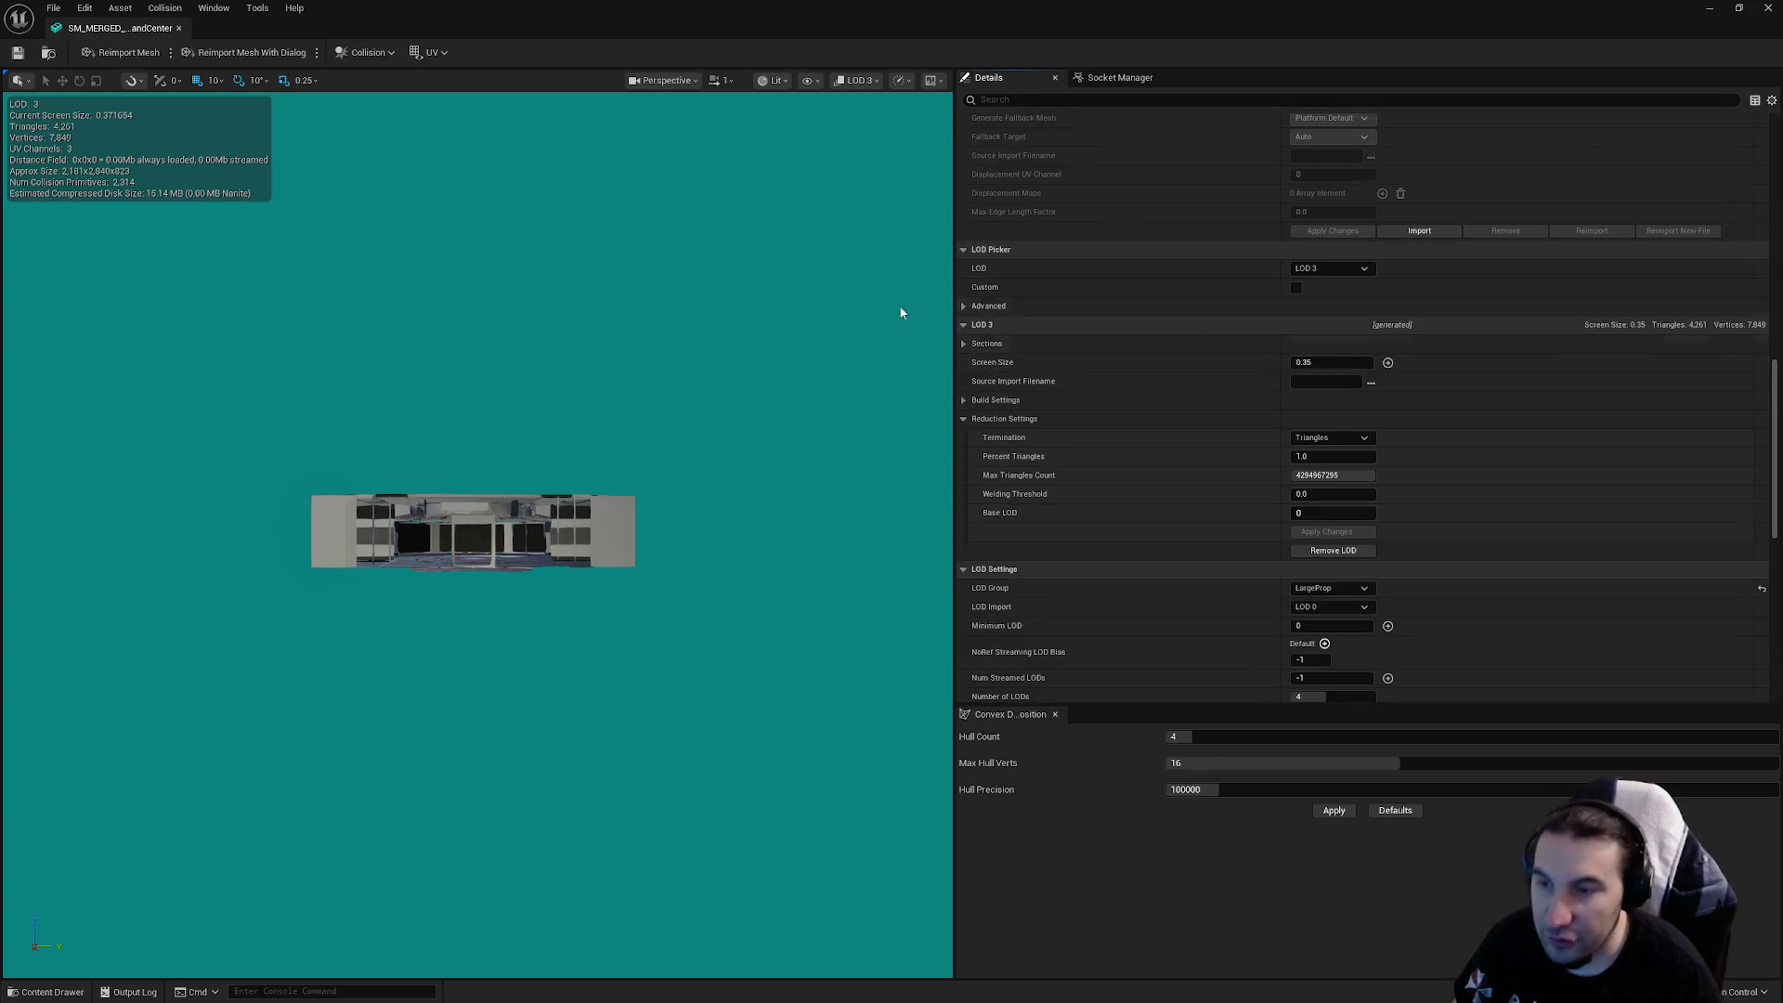
scroll(1057, 358, "down", 6)
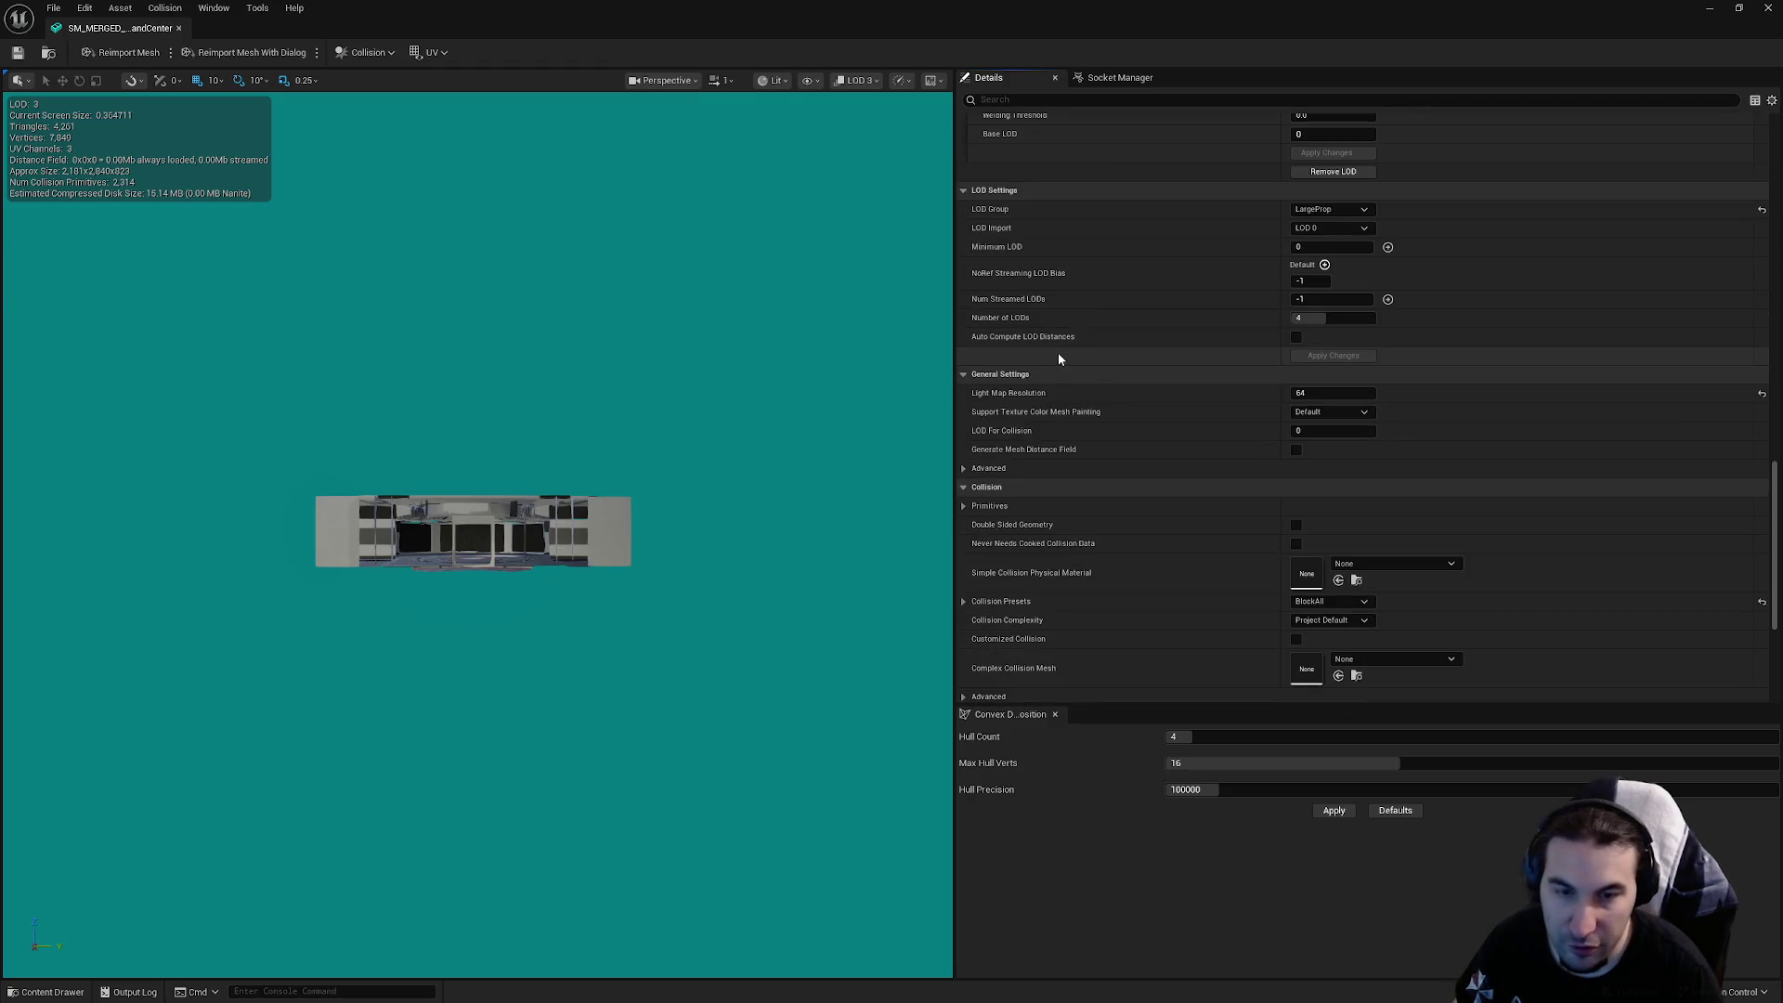
key("ctrl+s")
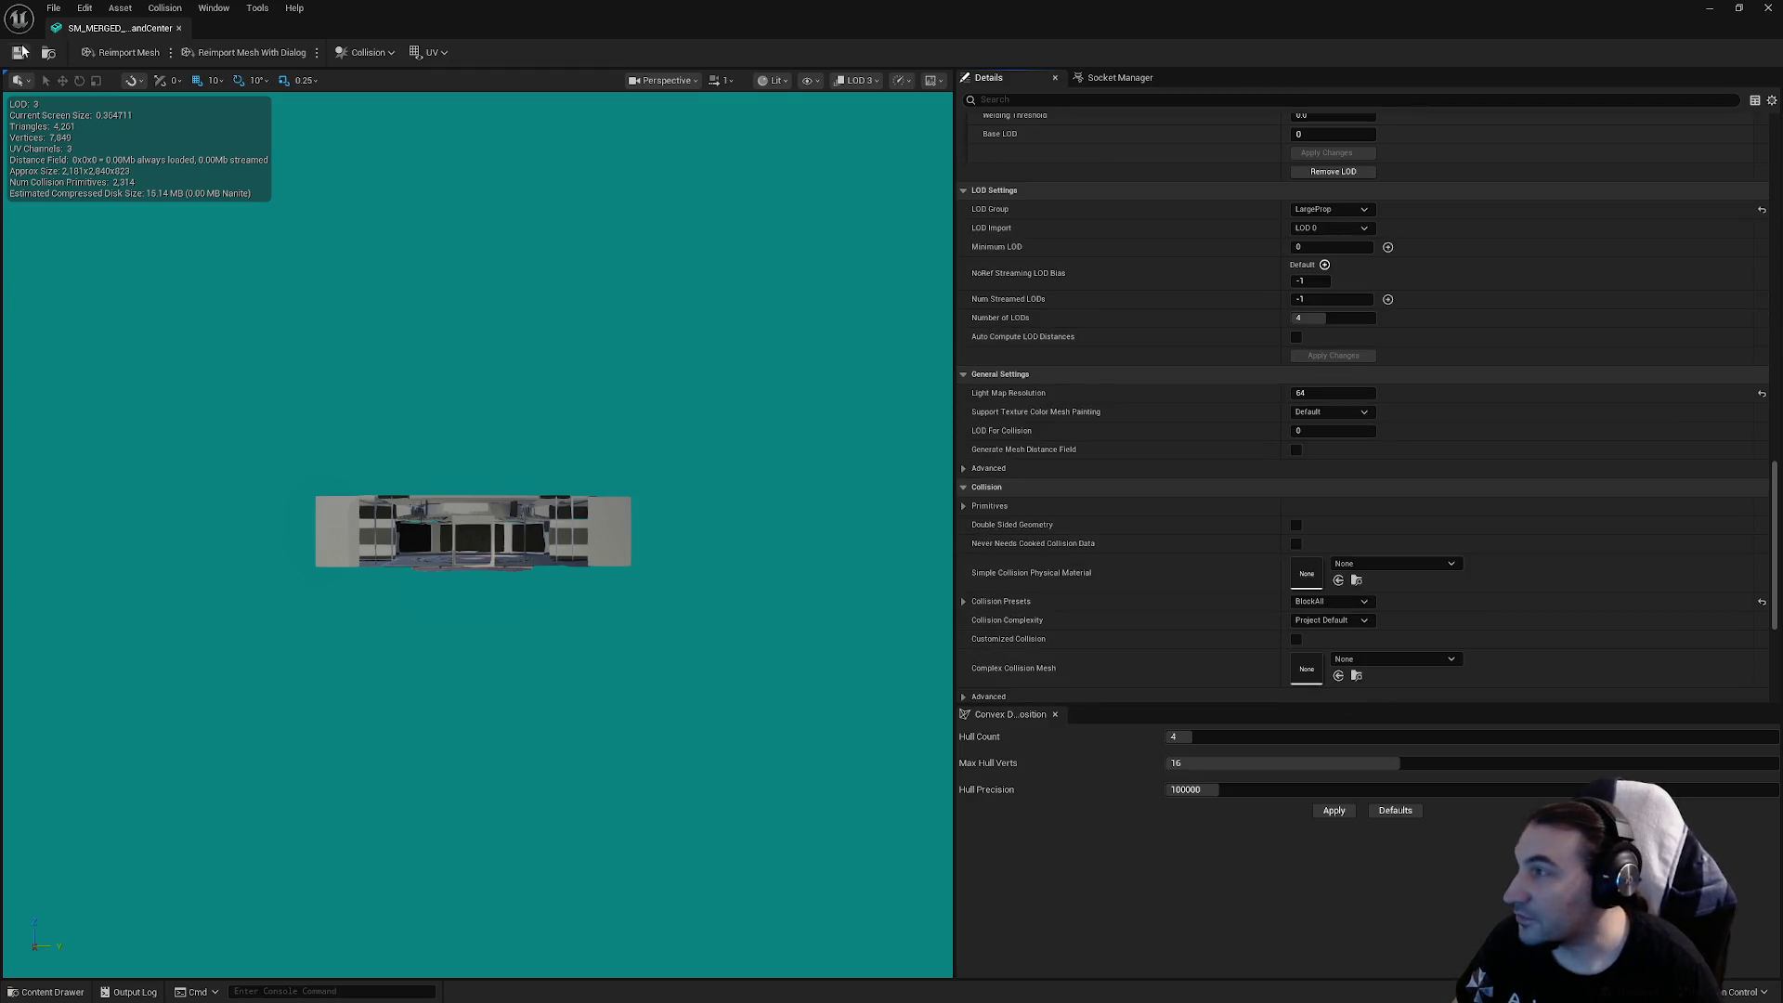
left_click(1768, 7)
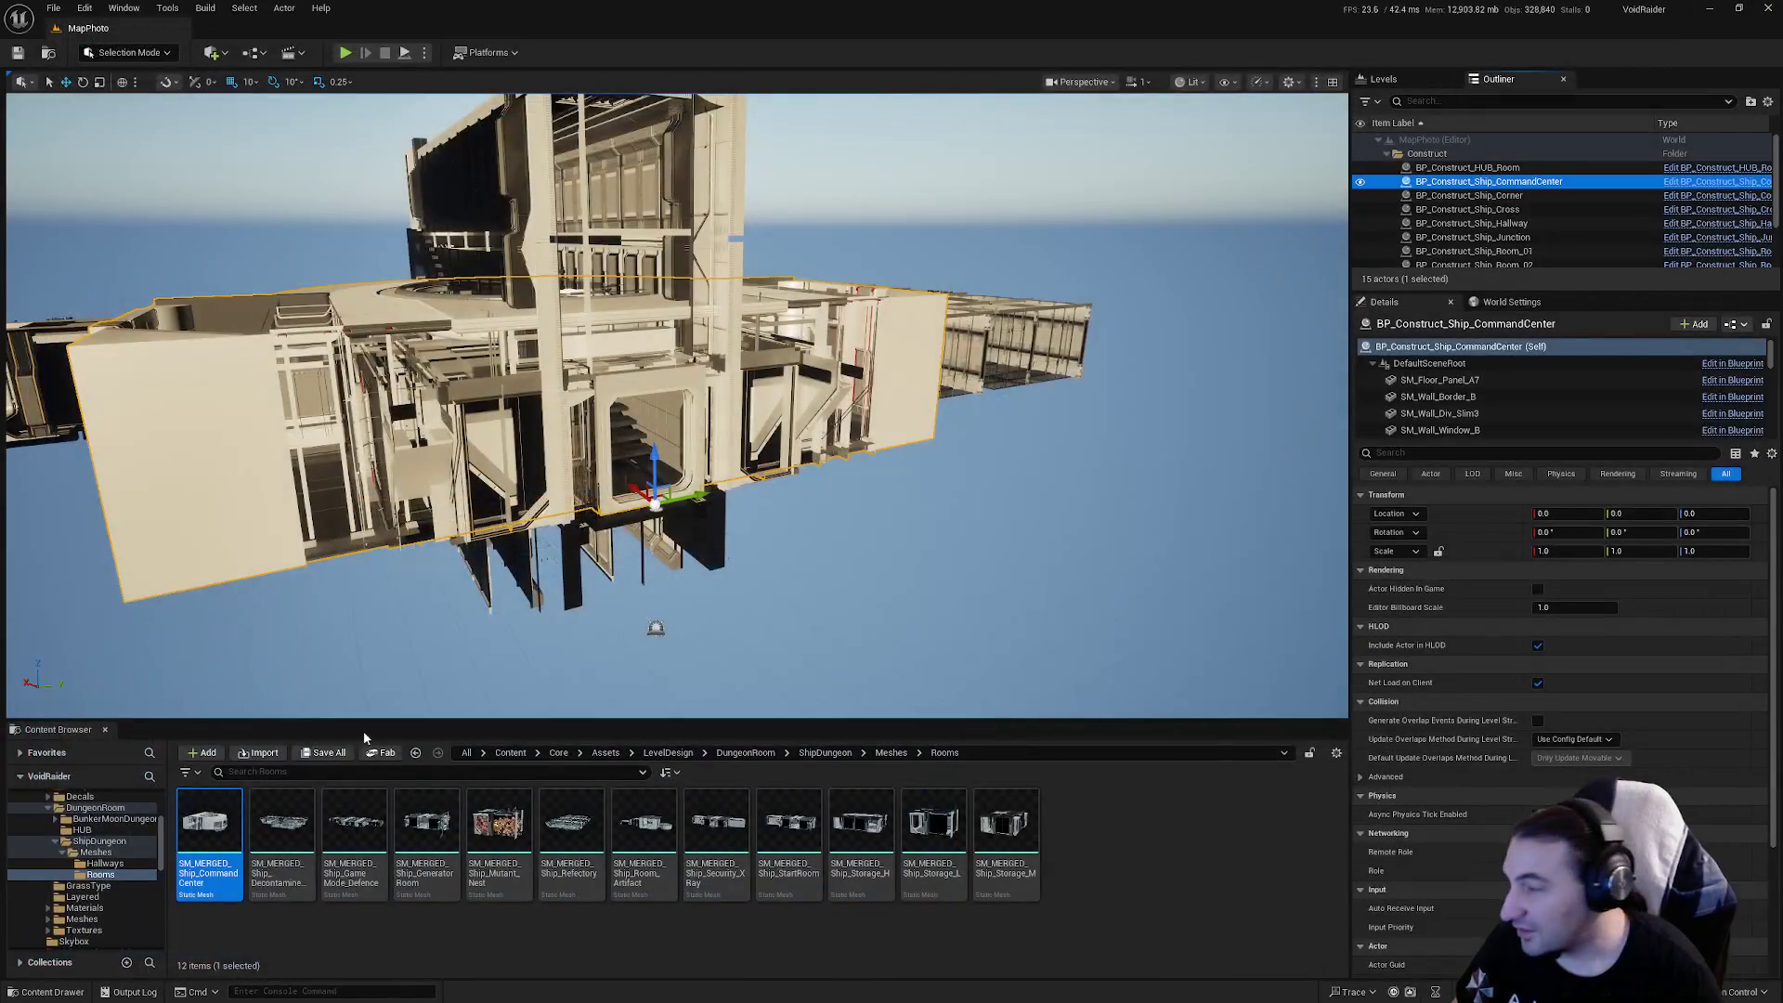
Save all unsaved assets, including the command center blueprint
left_click(322, 754)
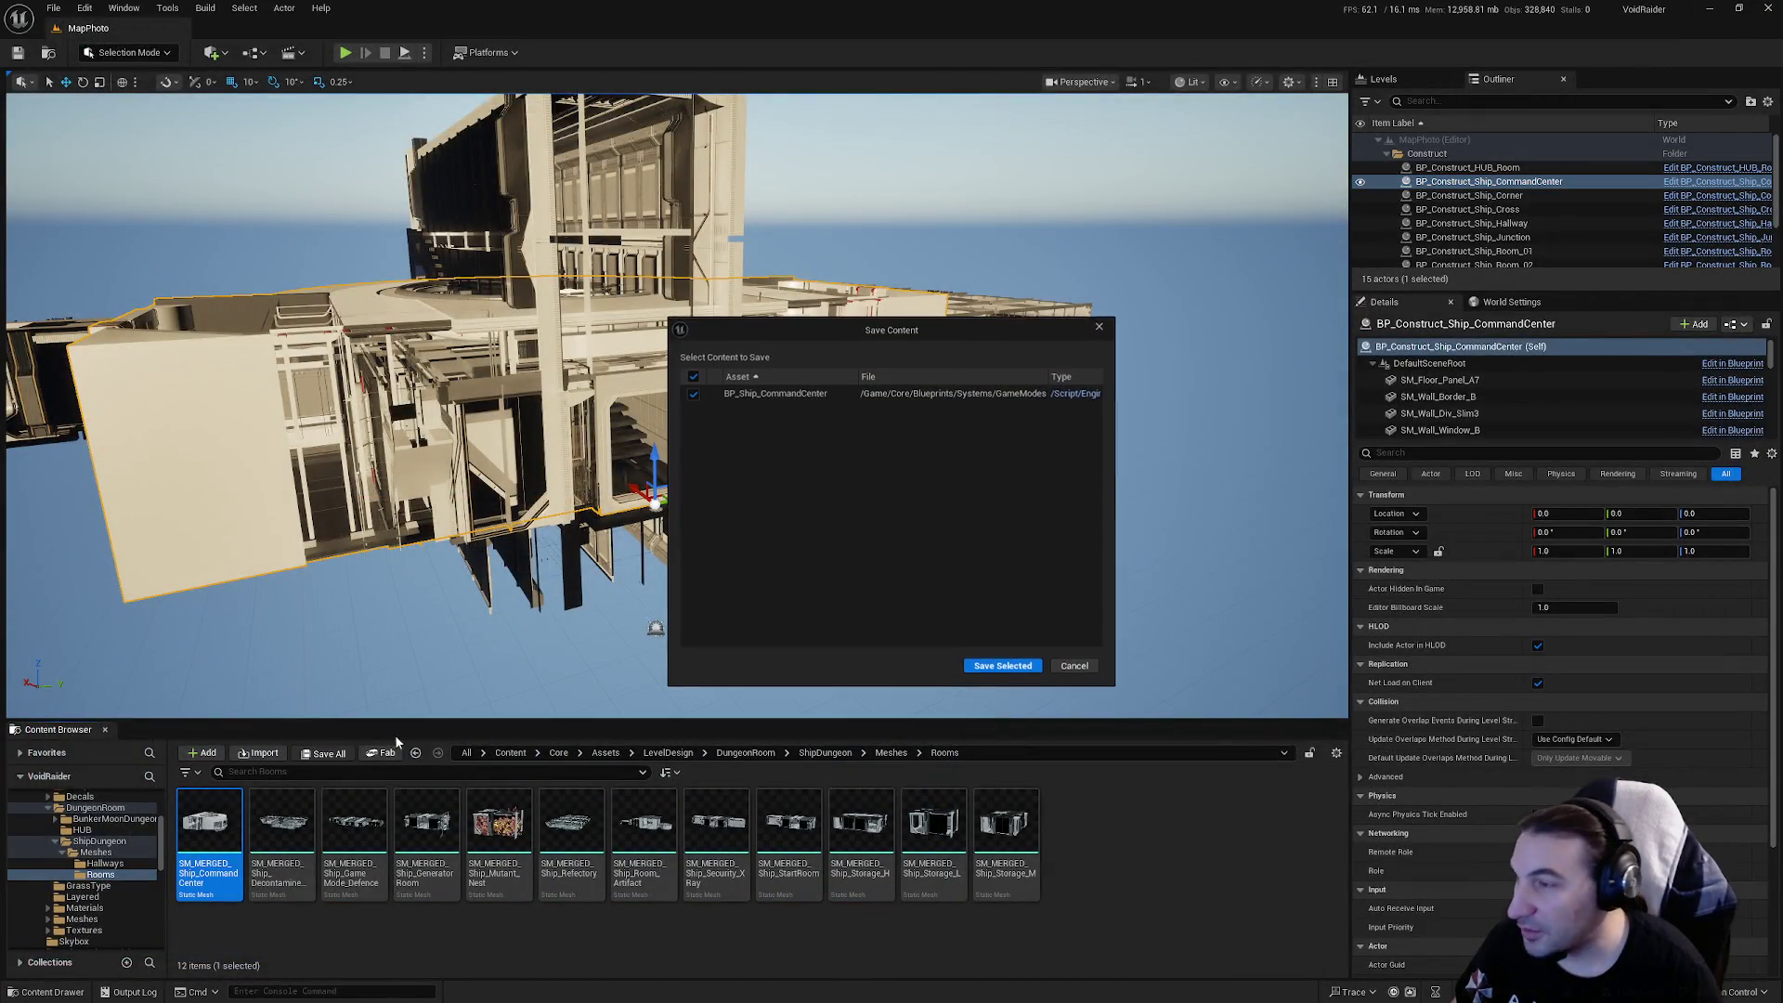
left_click(989, 668)
left_click(273, 815)
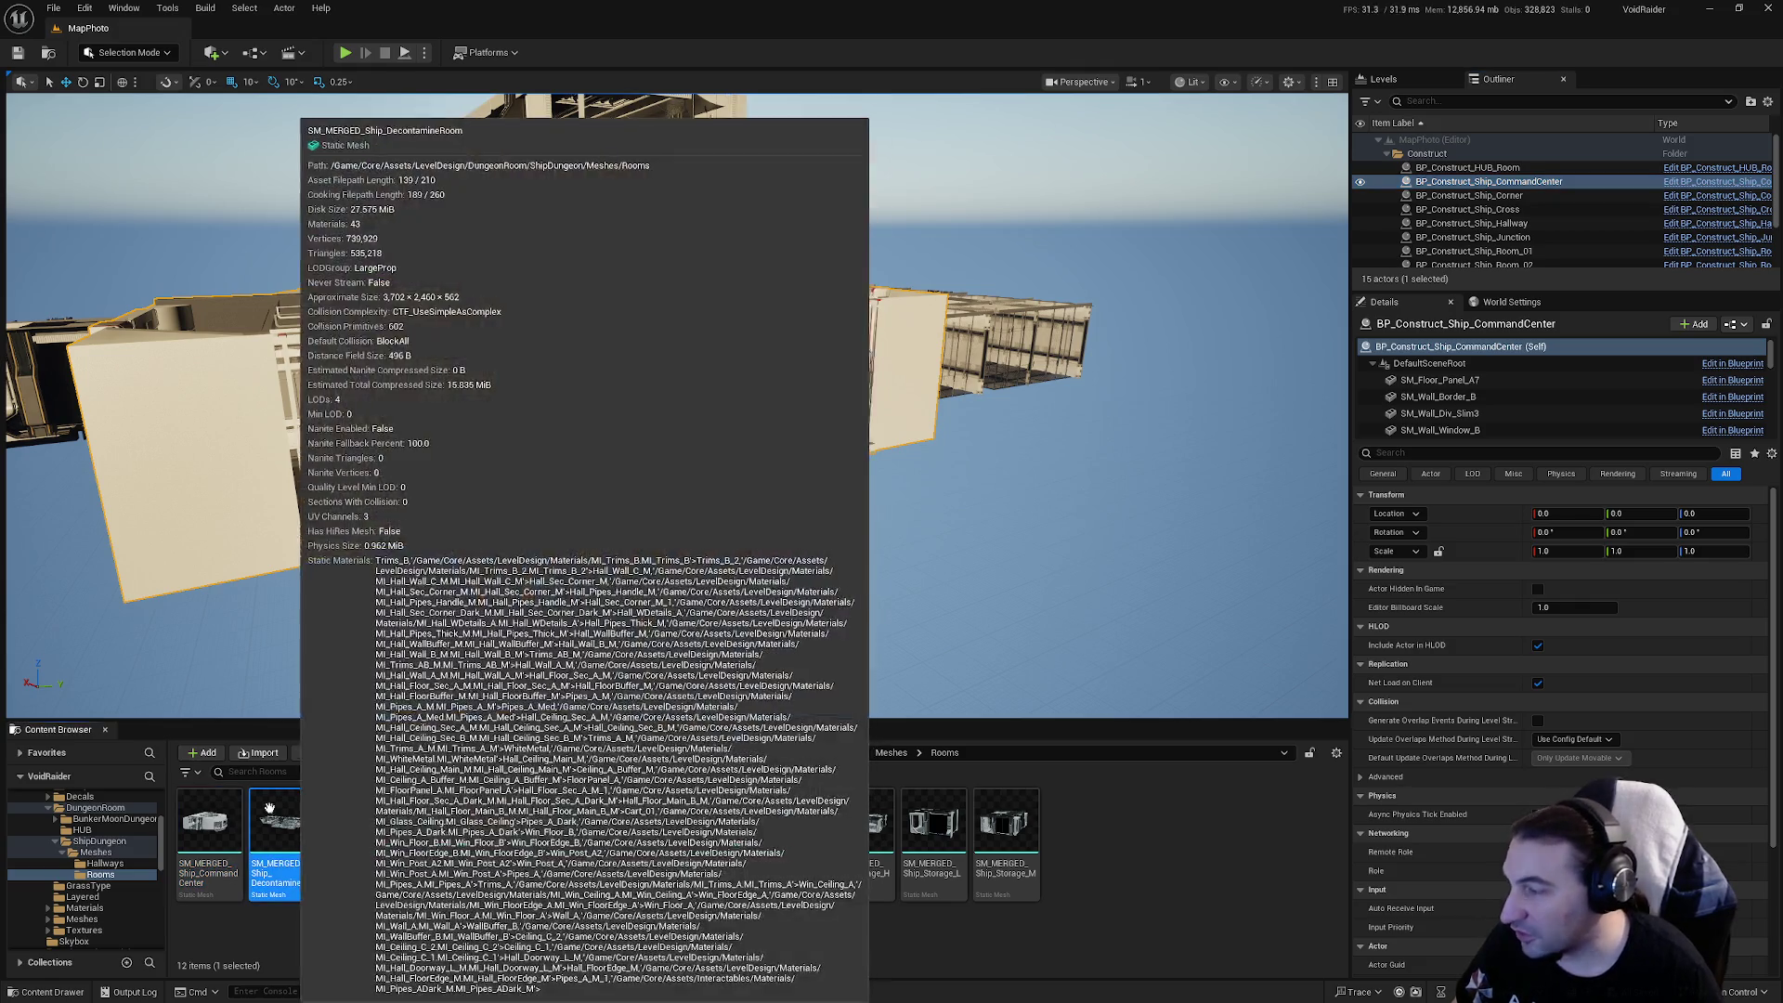
scroll(127, 875, "down", 10)
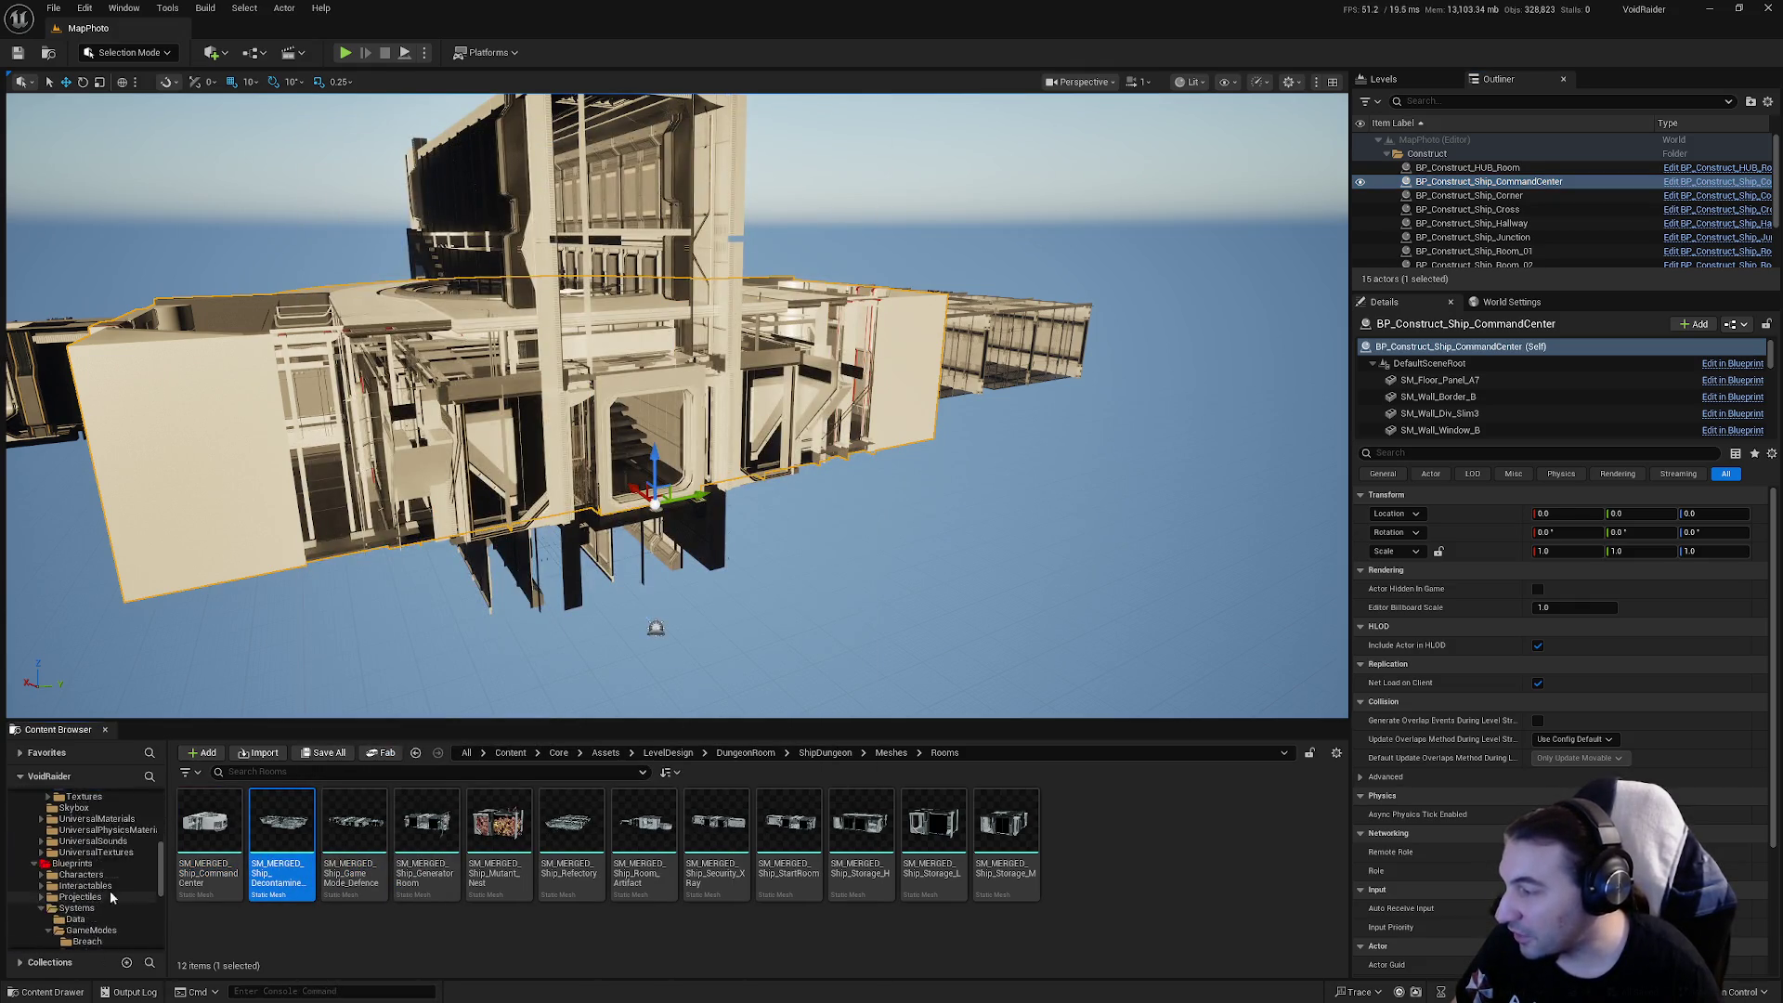
scroll(116, 891, "down", 5)
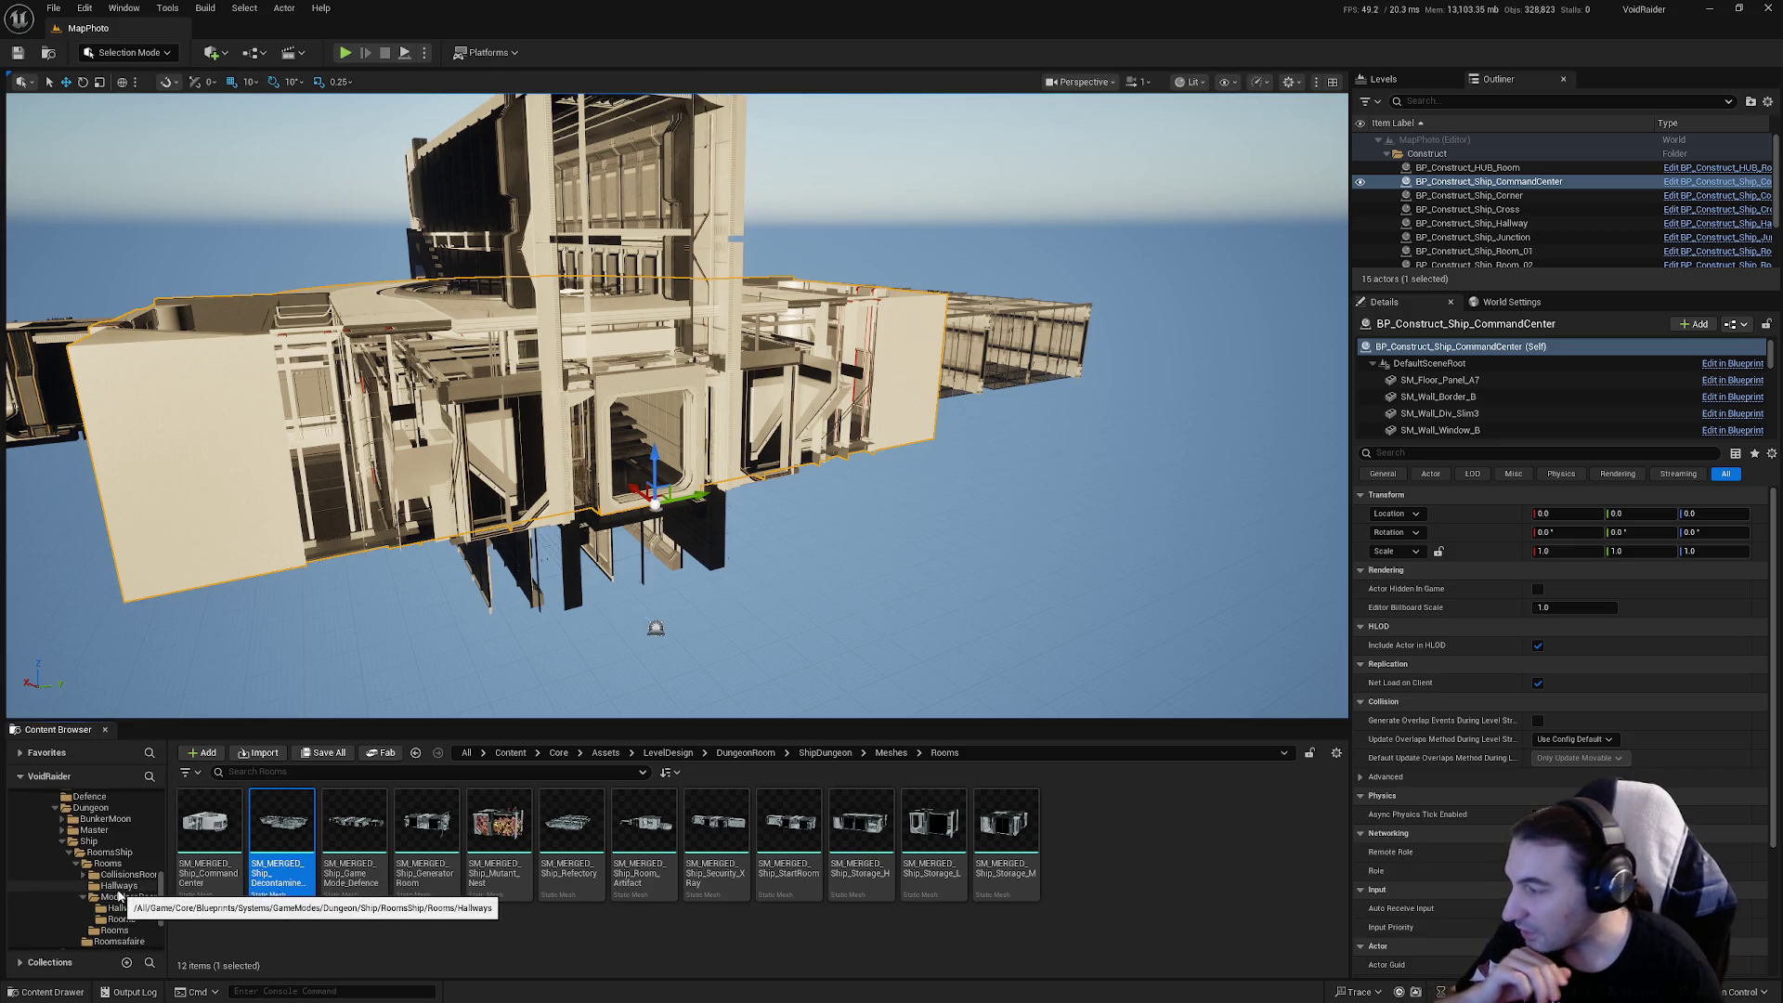
Drag BP_Construct_Ship_DecontamineRoom from the Rooms folder into the level viewport
left_click(121, 919)
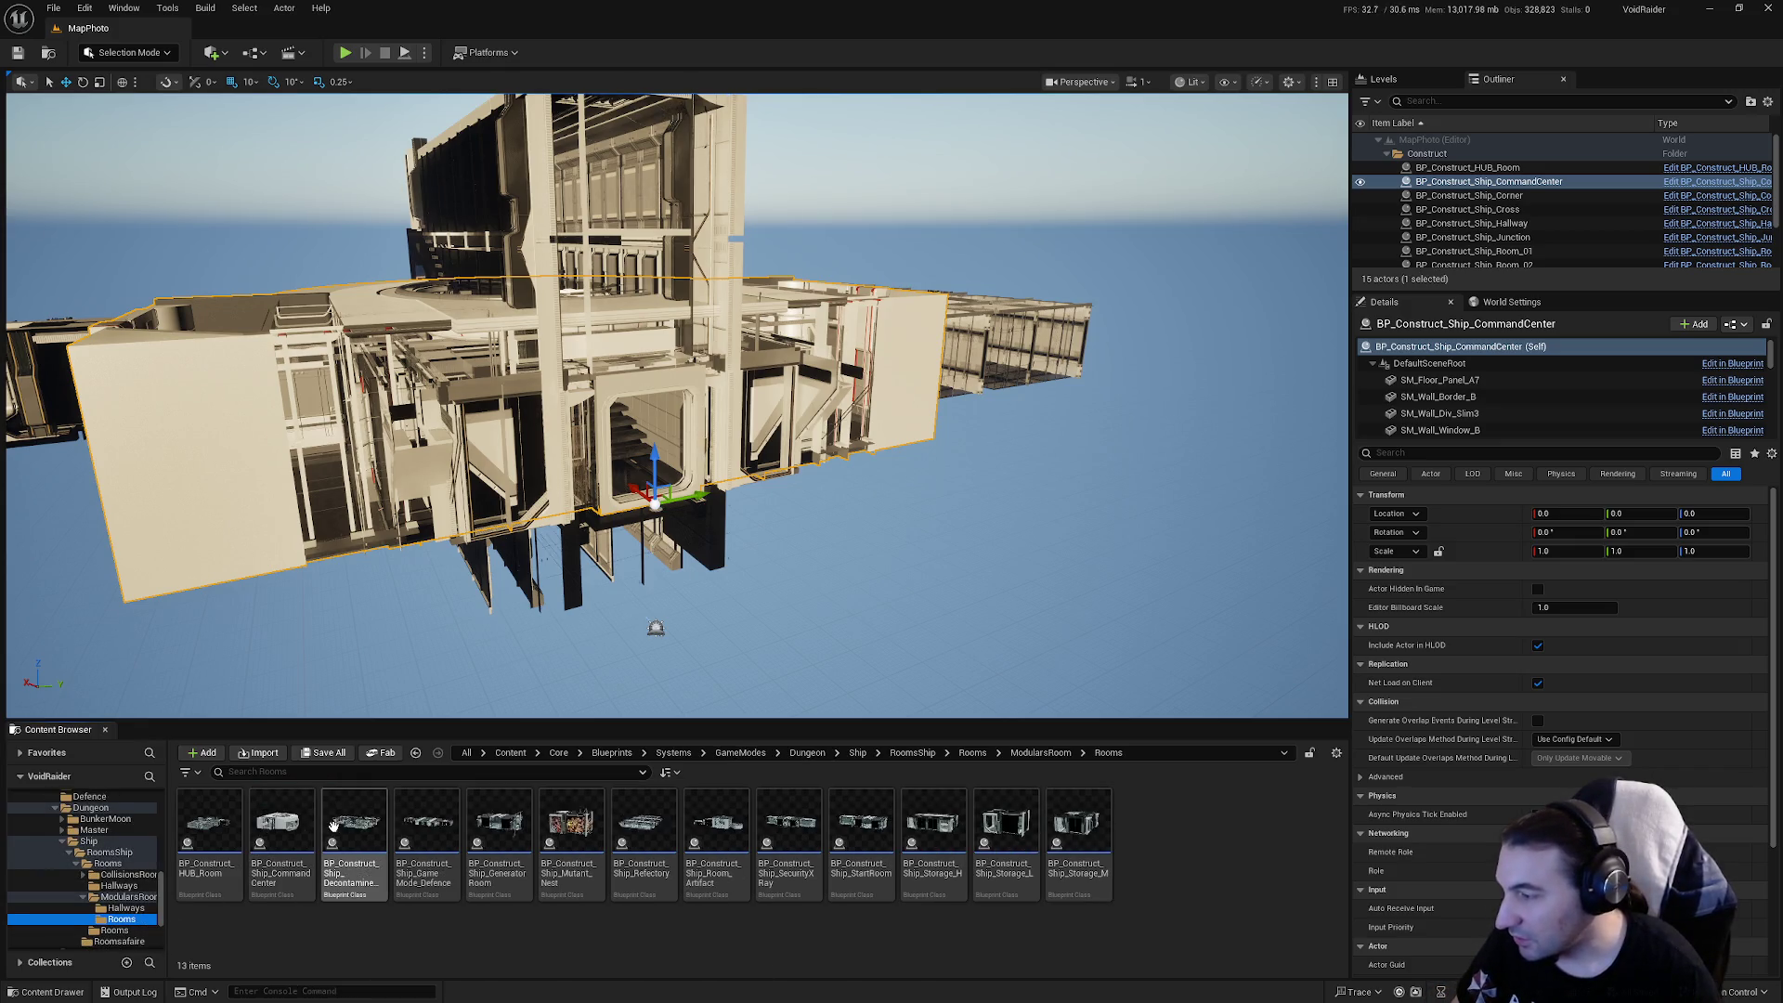
left_click(365, 825)
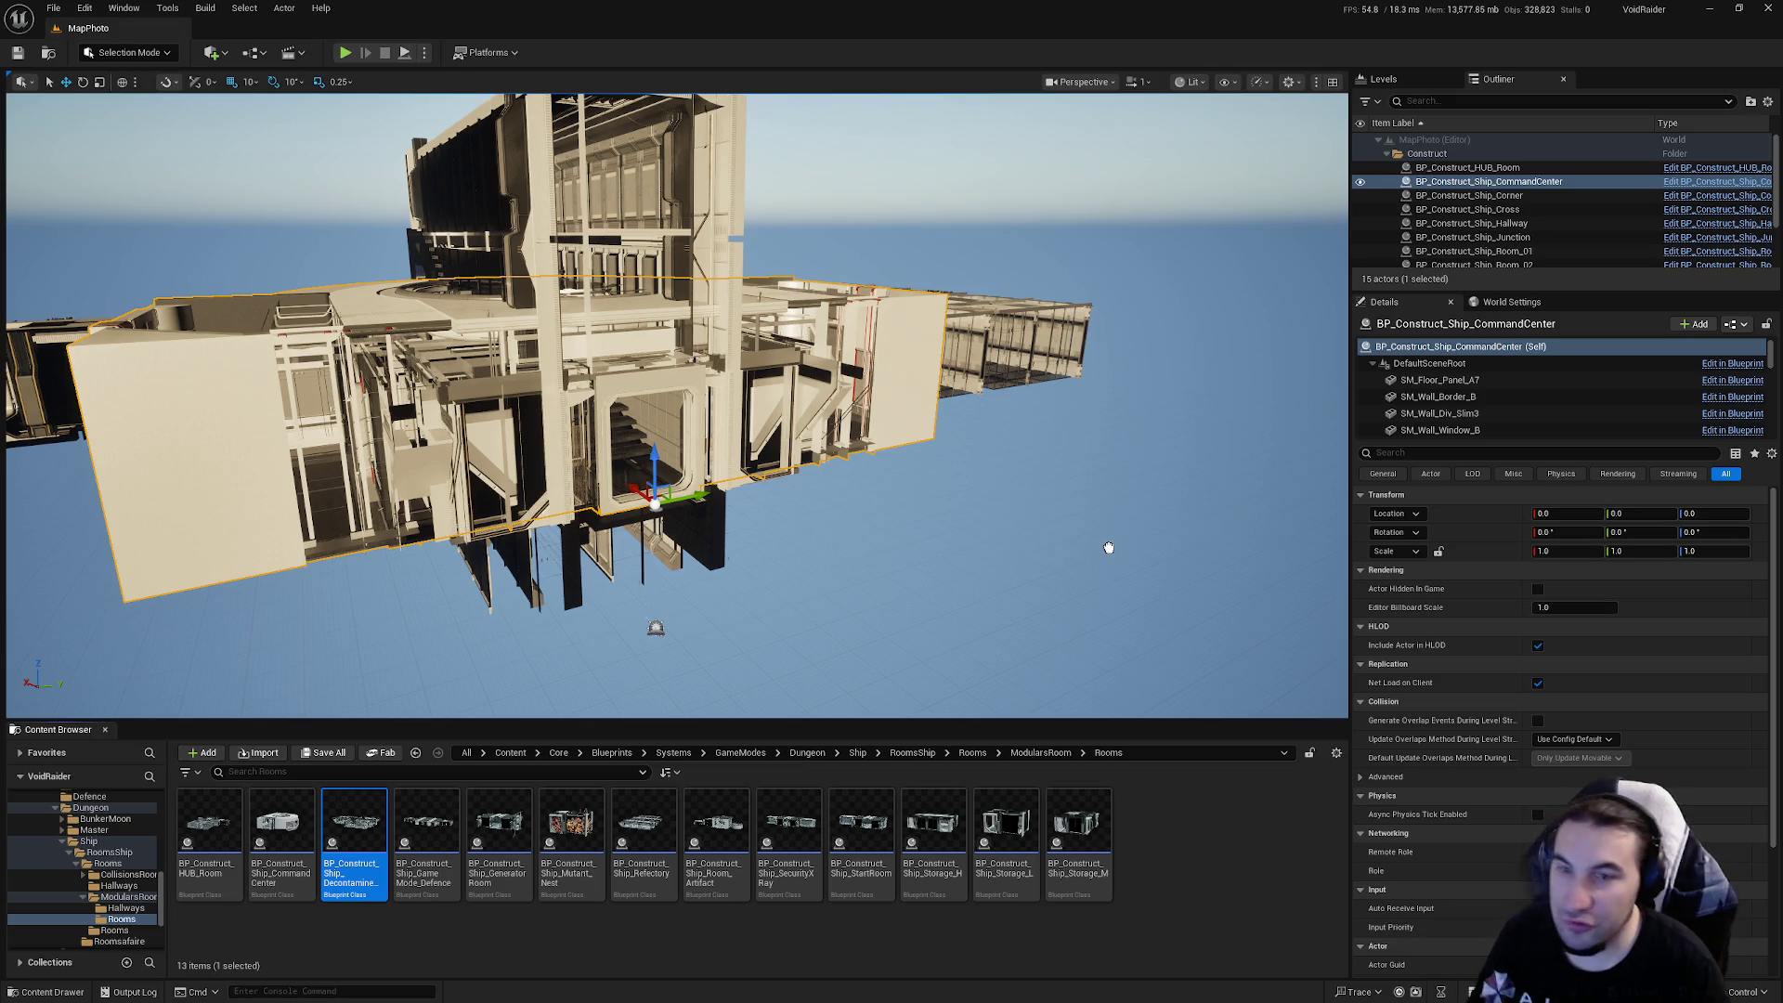
scroll(1101, 550, "up", 5)
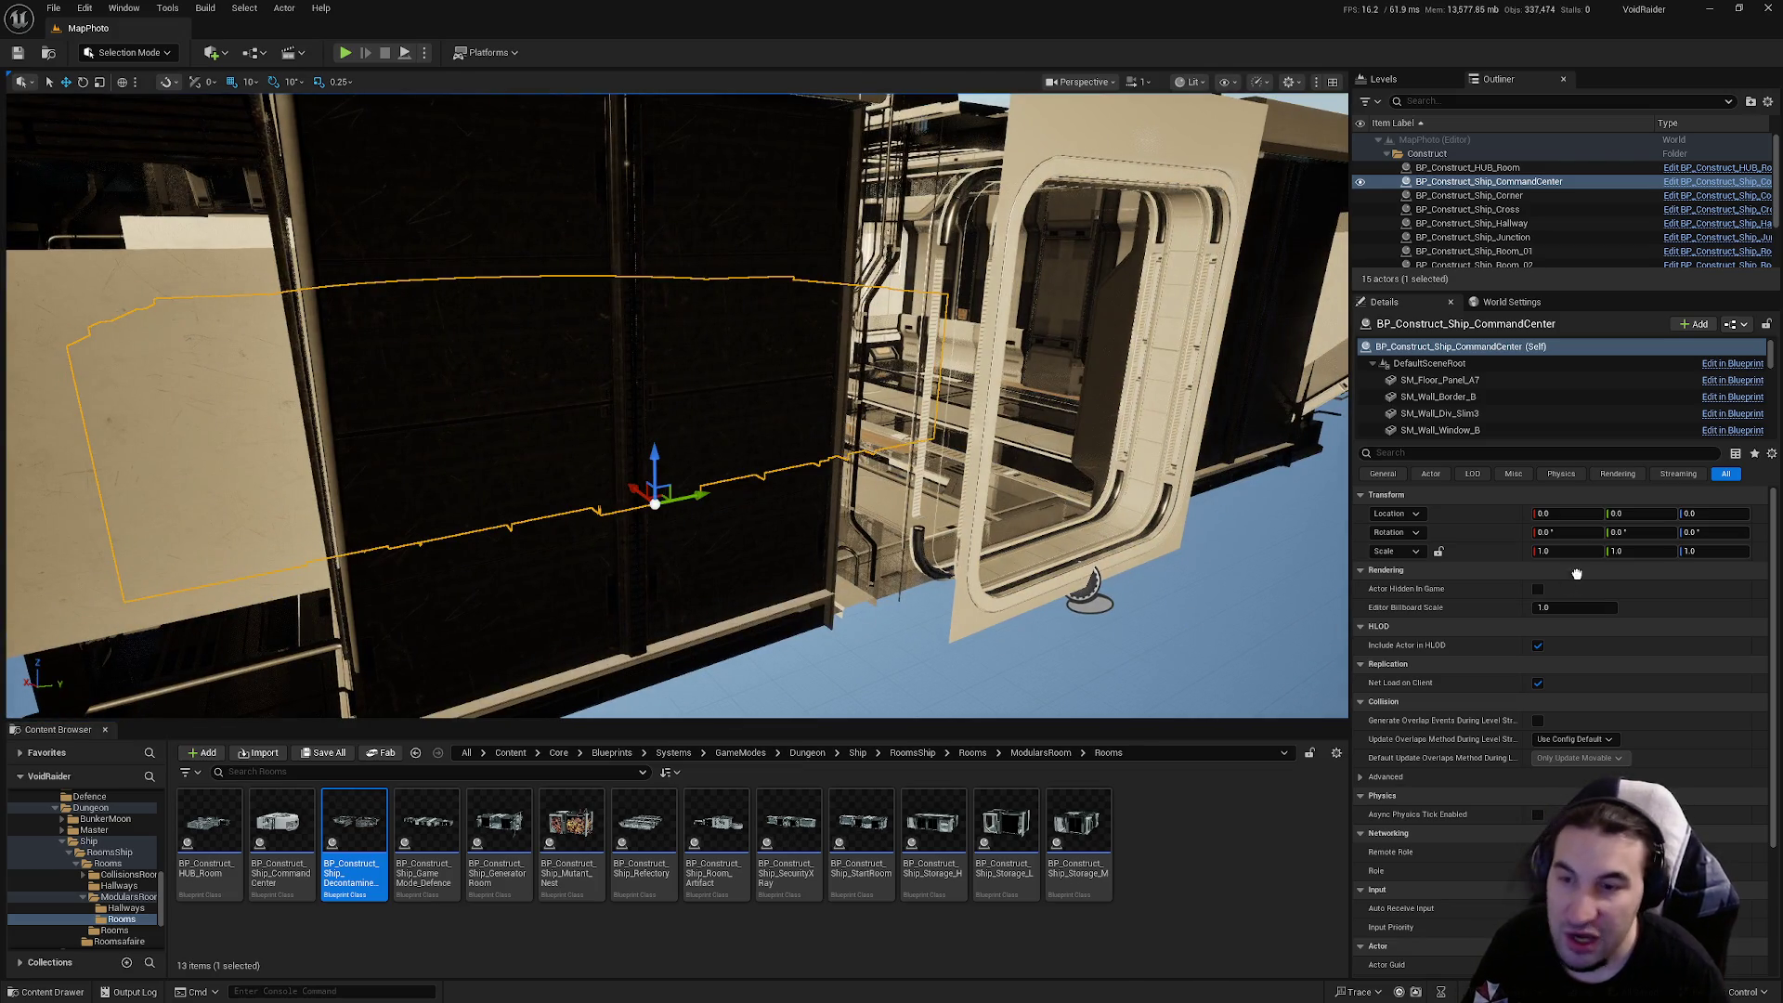
left_click_drag(354, 824, 756, 498)
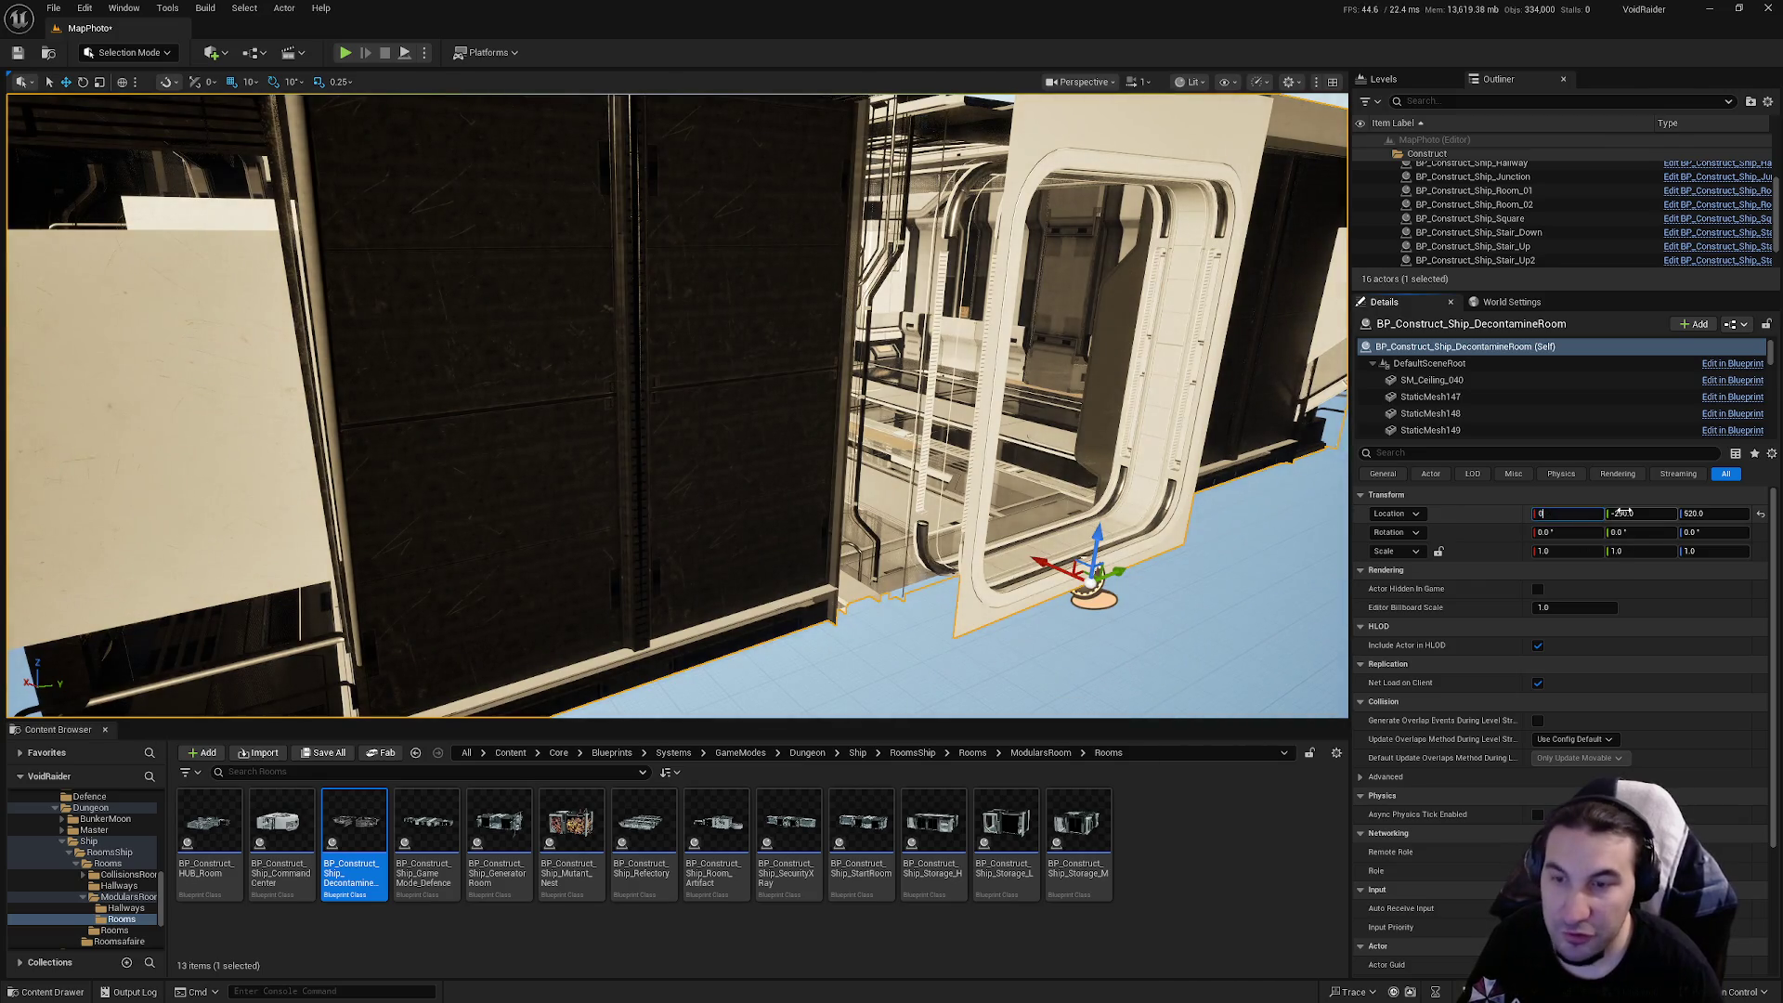
Set the decontamination room's Location Y and Z to 0
left_click(1625, 513)
type("0")
key("Tab")
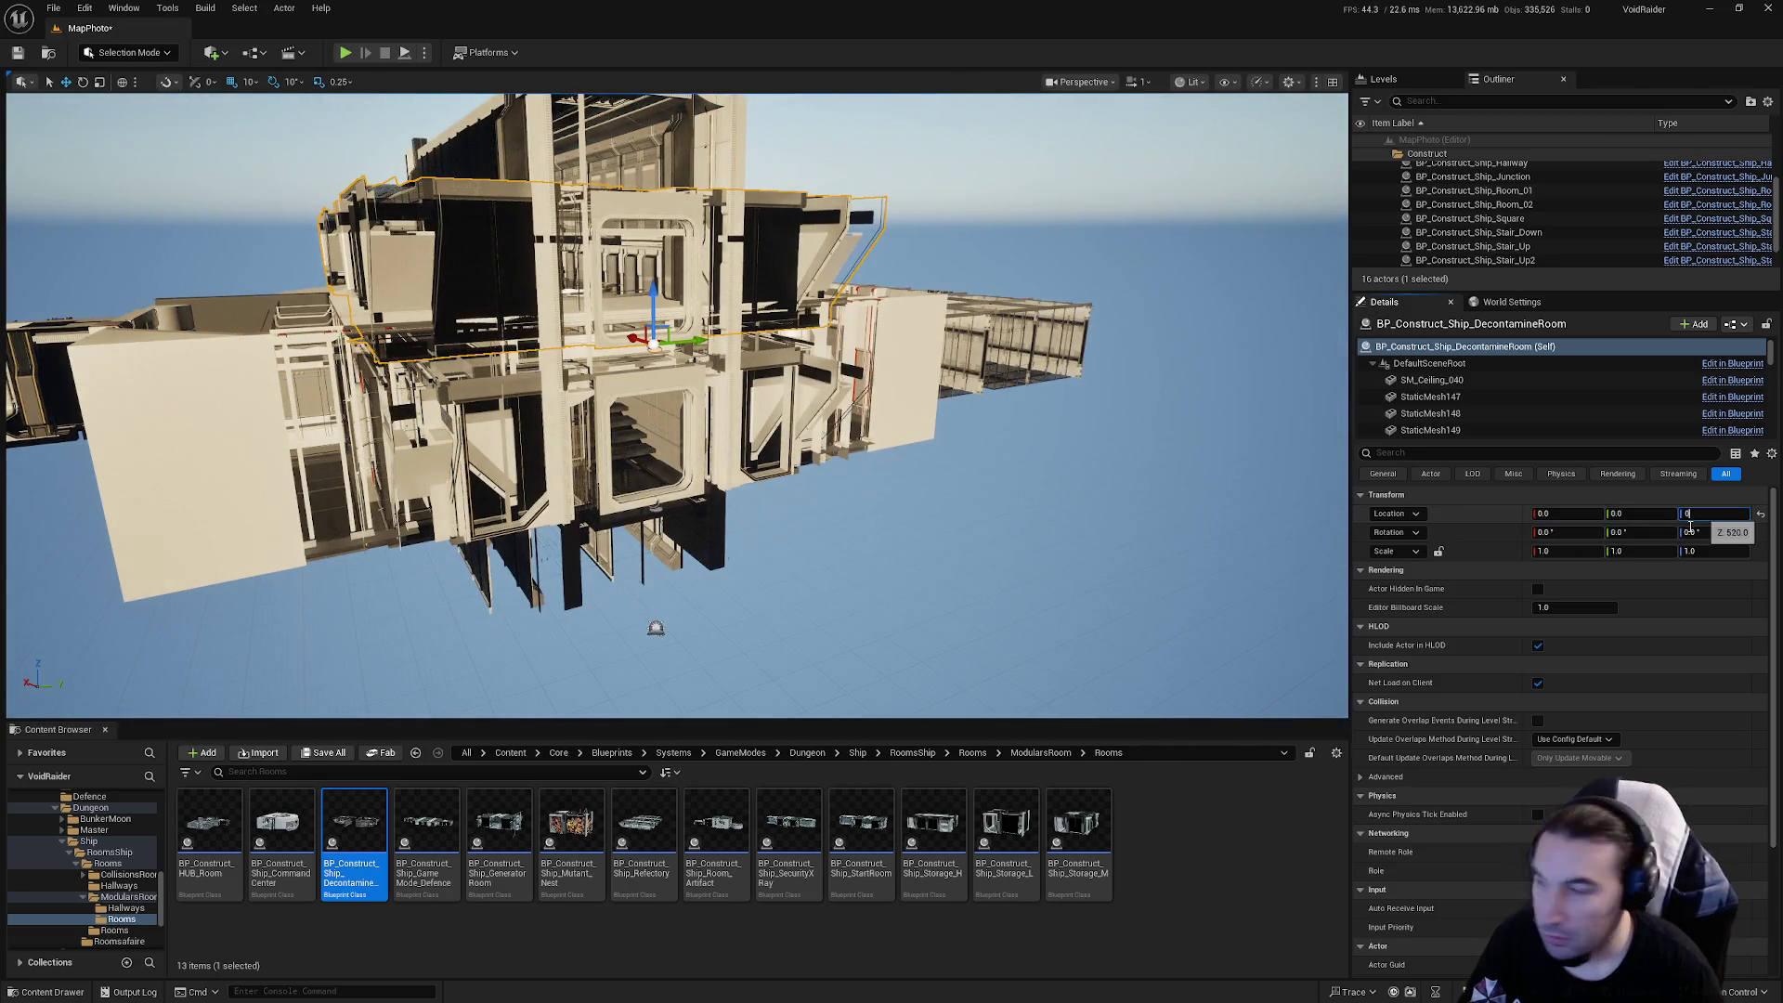
type("0")
key("Return")
Open the decontamination room blueprint's viewport and fly toward its doorway
double_click(351, 864)
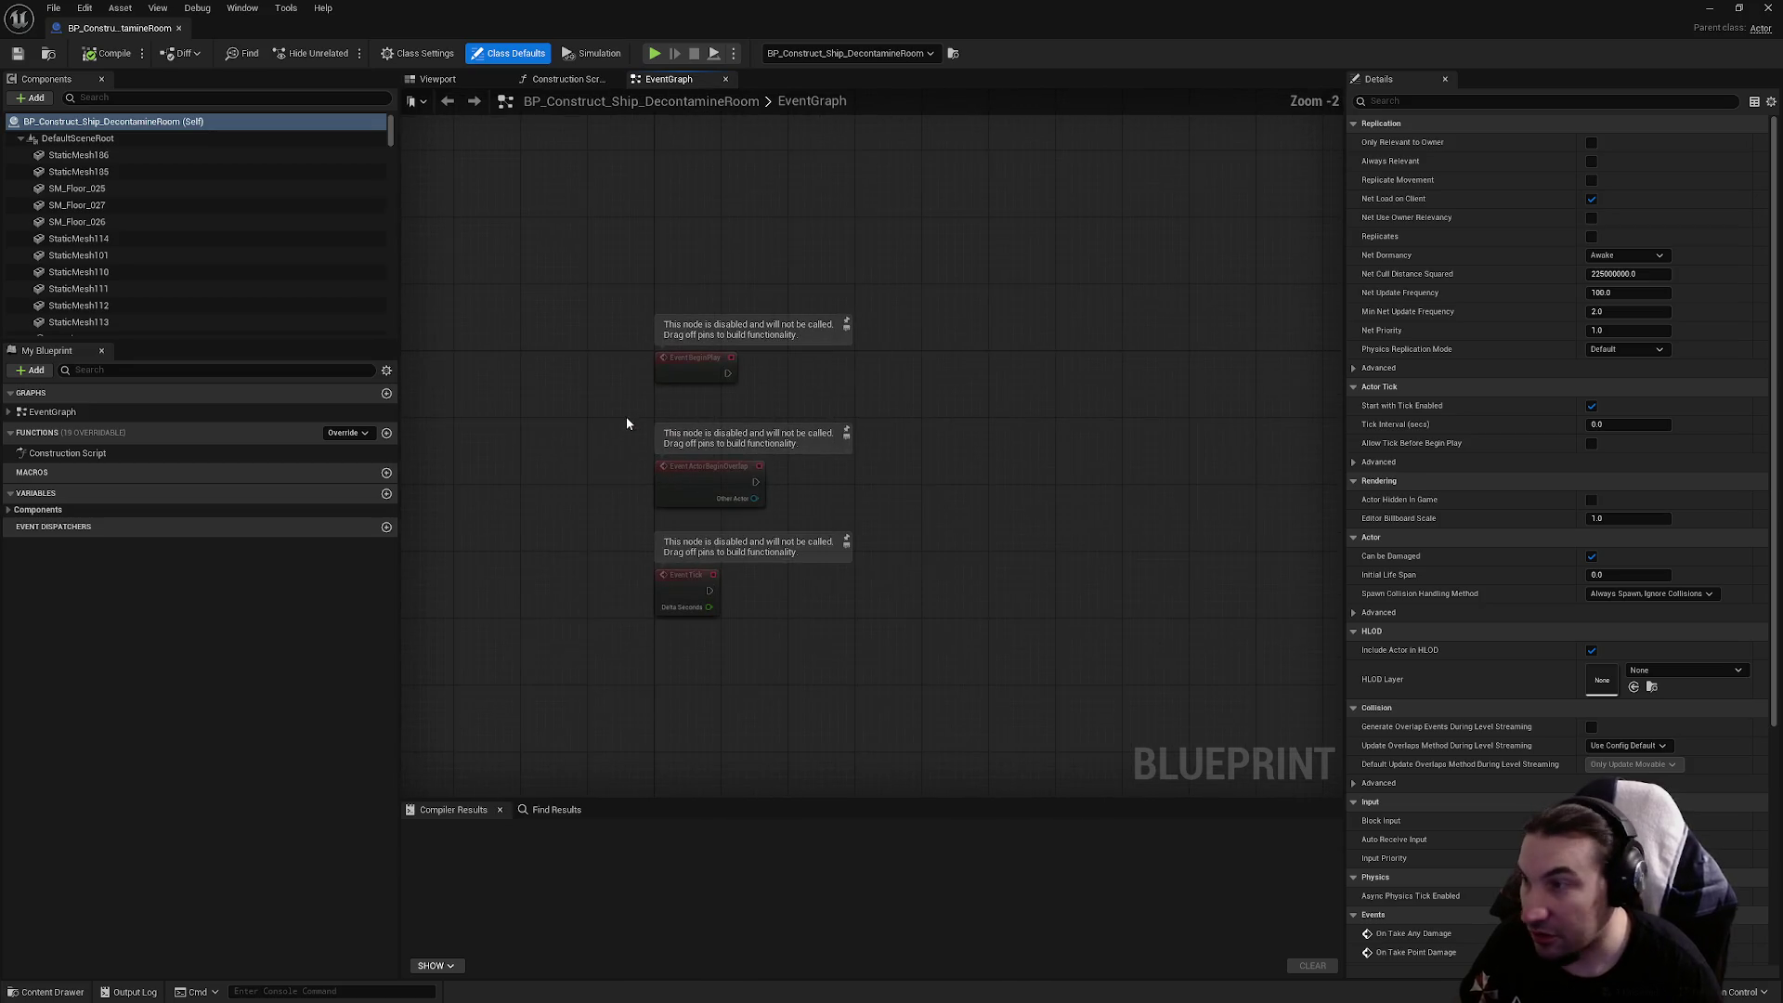
left_click(436, 79)
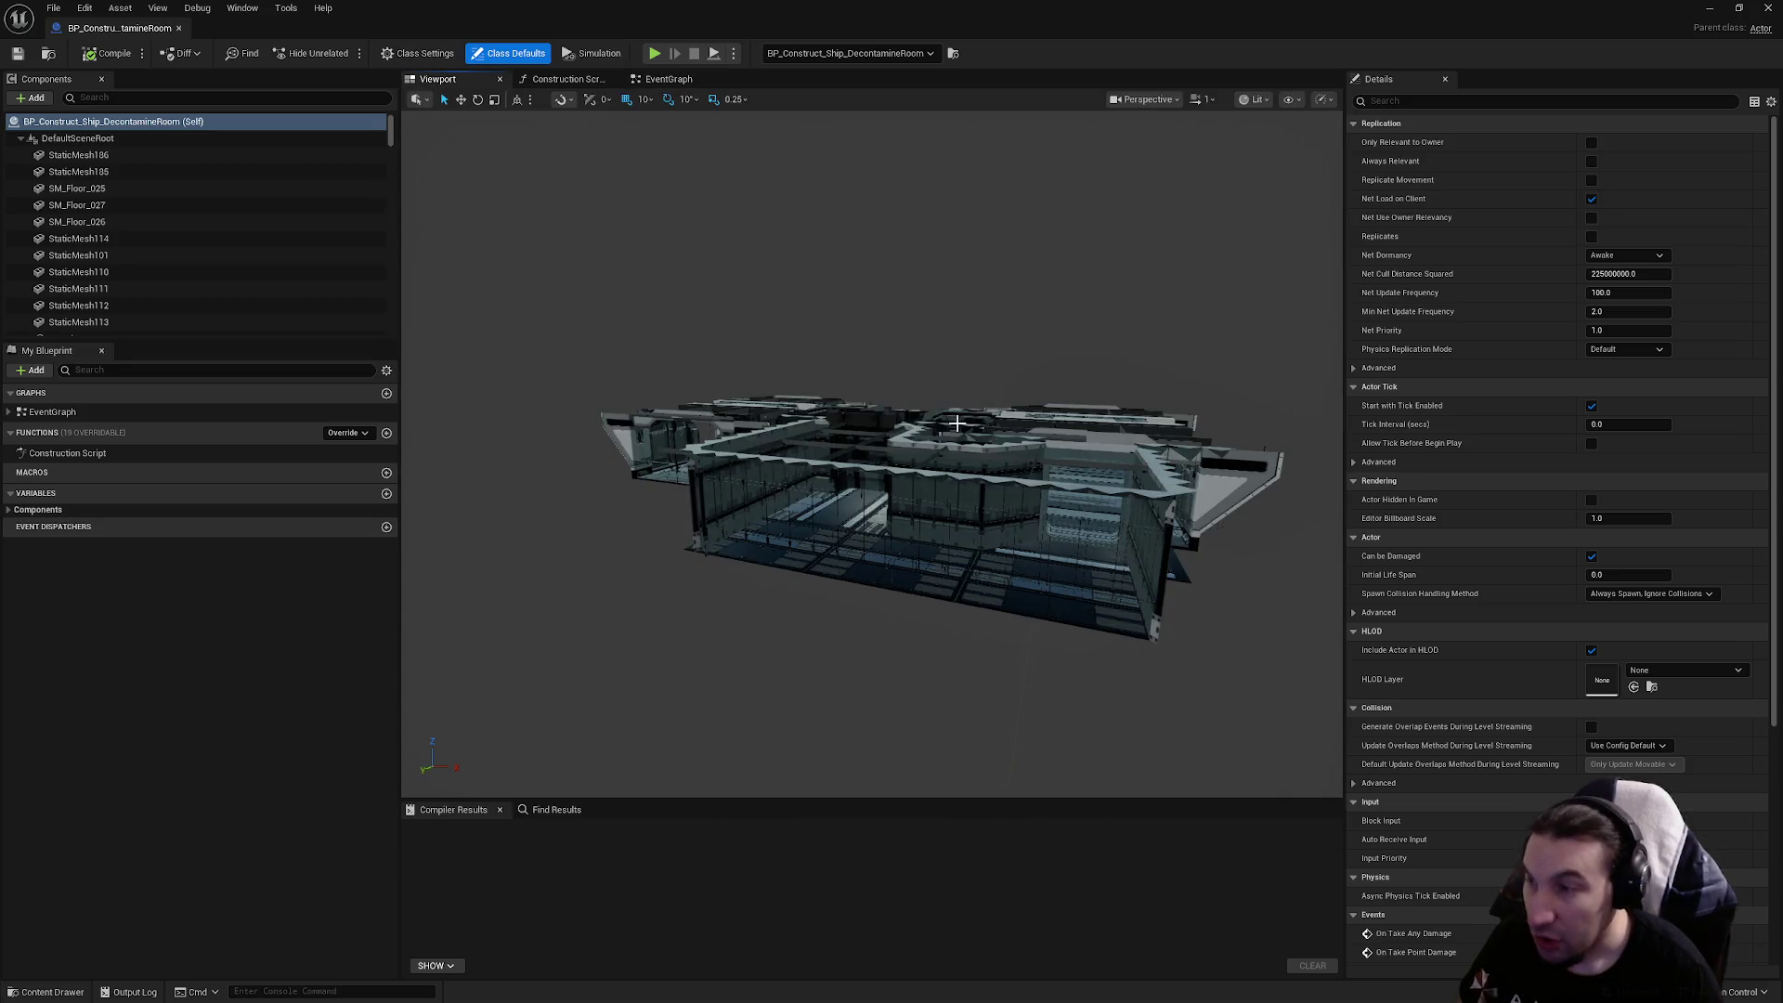
scroll(872, 453, "up", 10)
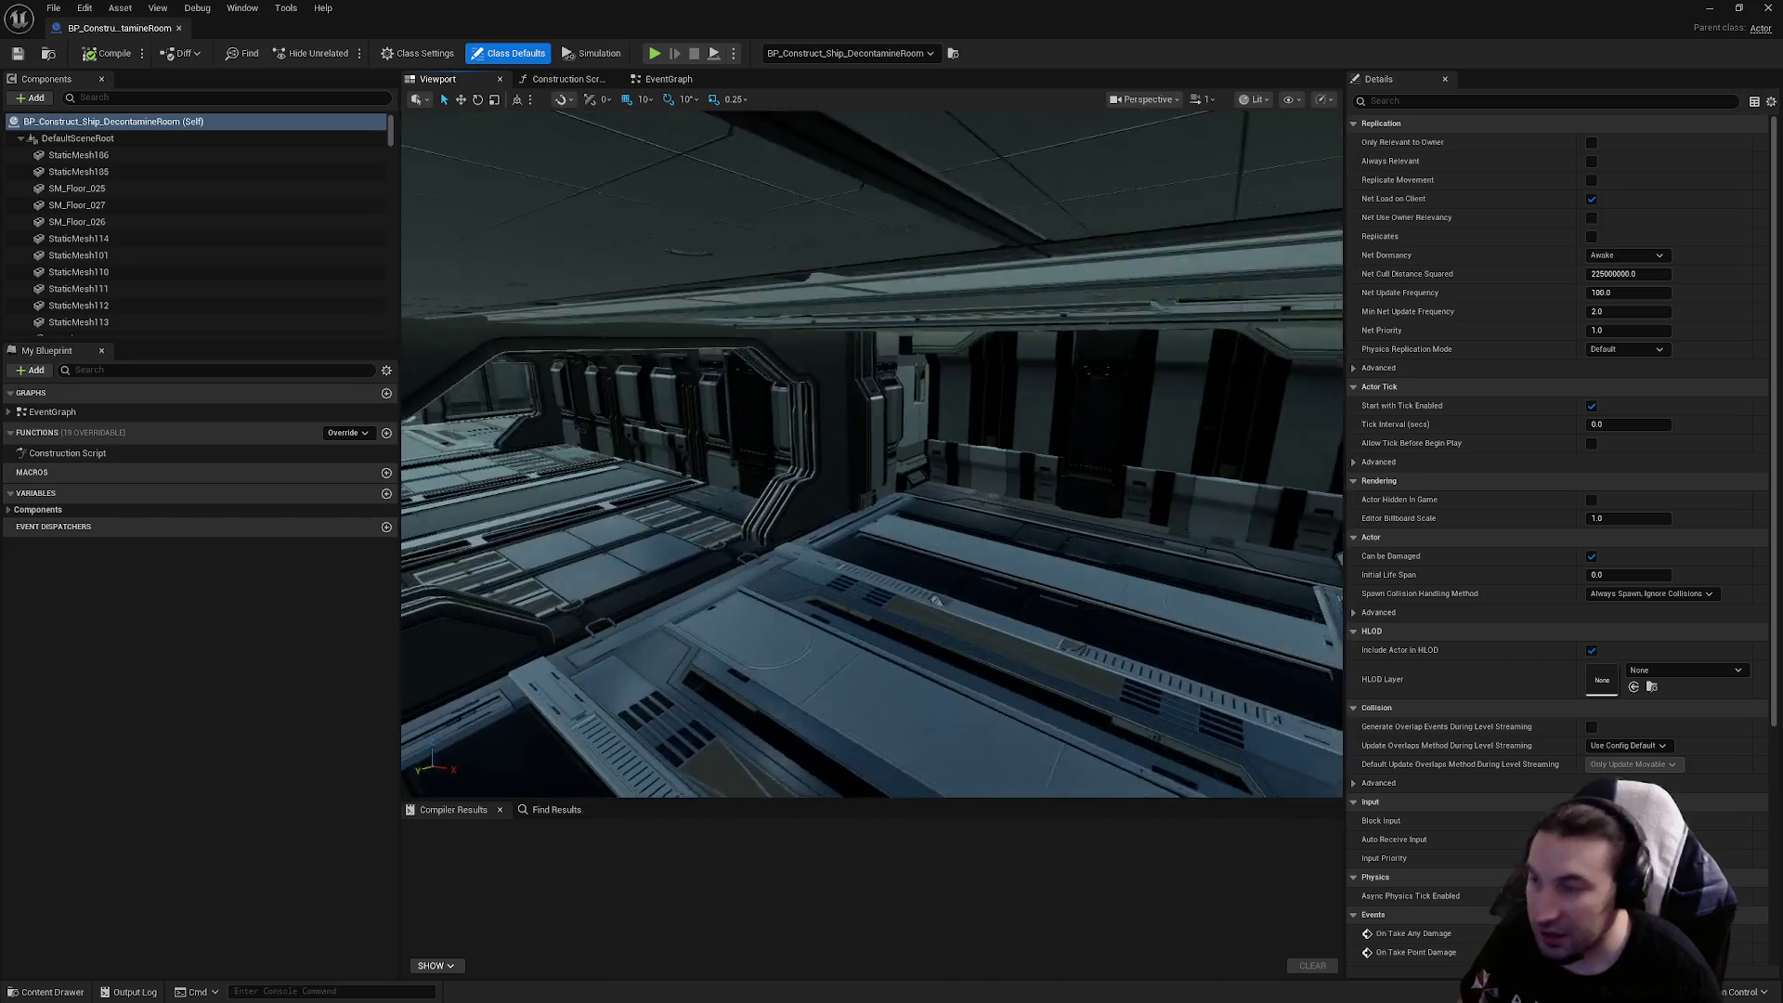
left_click_drag(871, 453, 844, 414)
left_click_drag(731, 254, 731, 254)
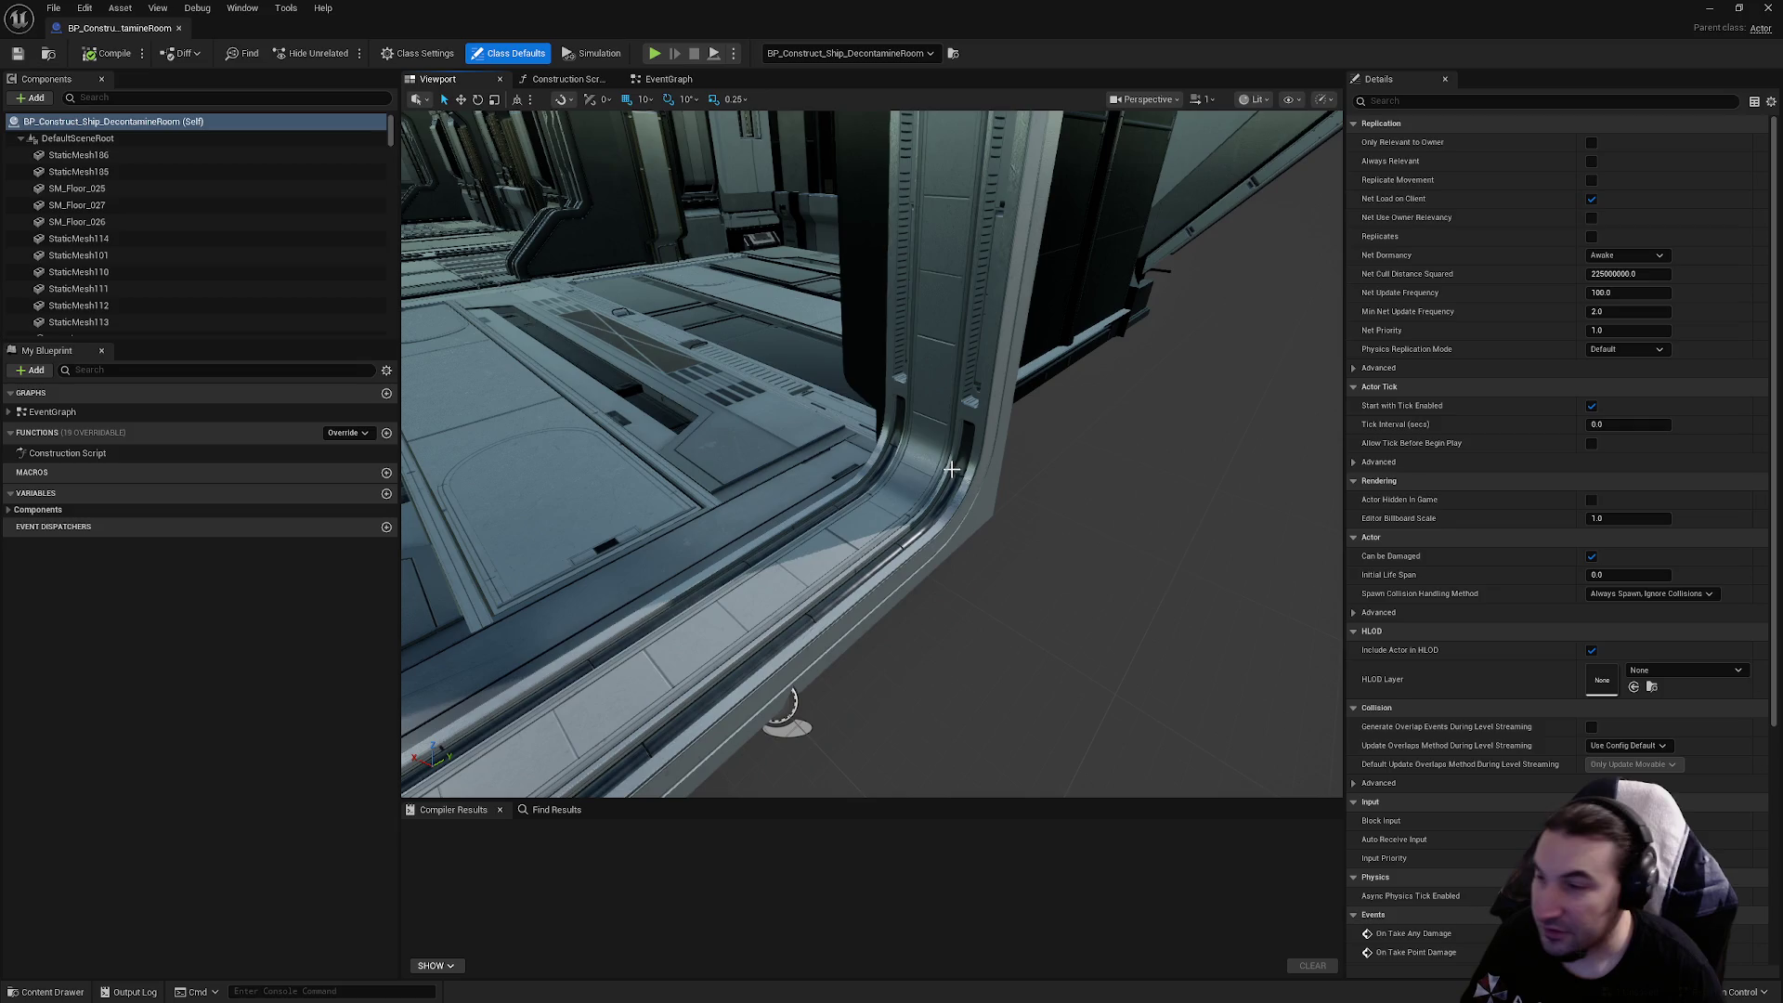
Swap the first doorway frame's mesh to SM_Doorway_S_C_Complete
left_click(957, 474)
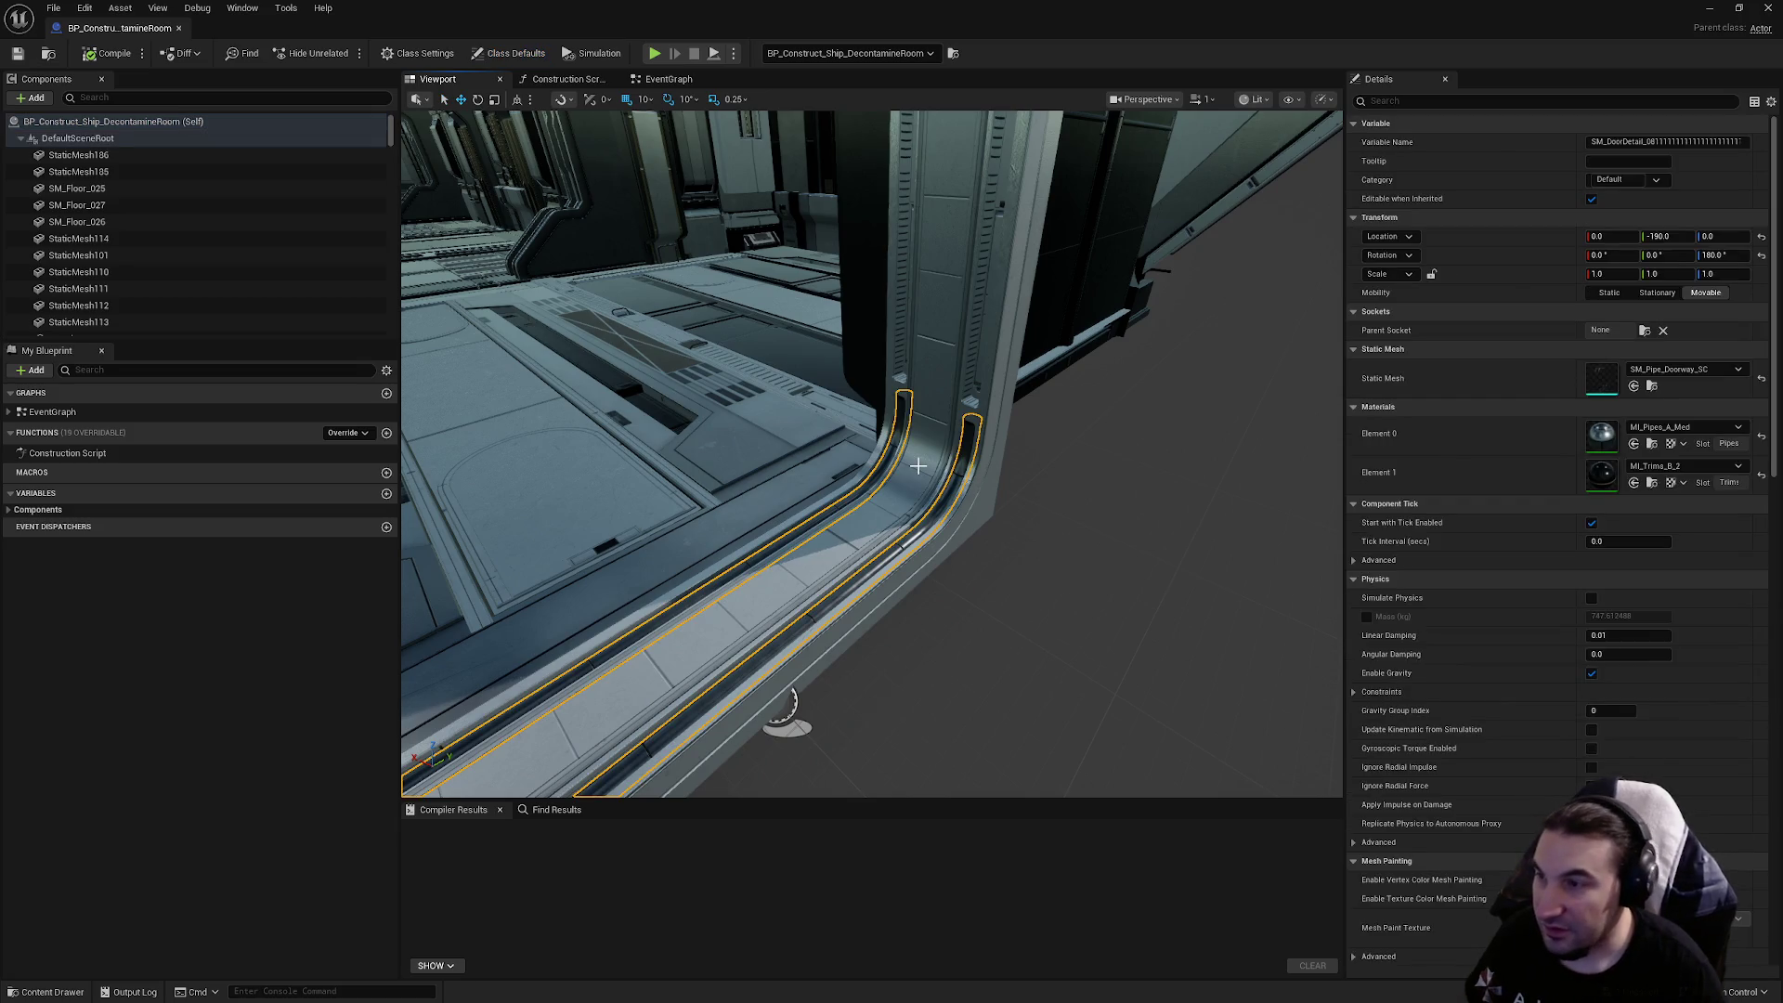
left_click(918, 465)
left_click(1686, 369)
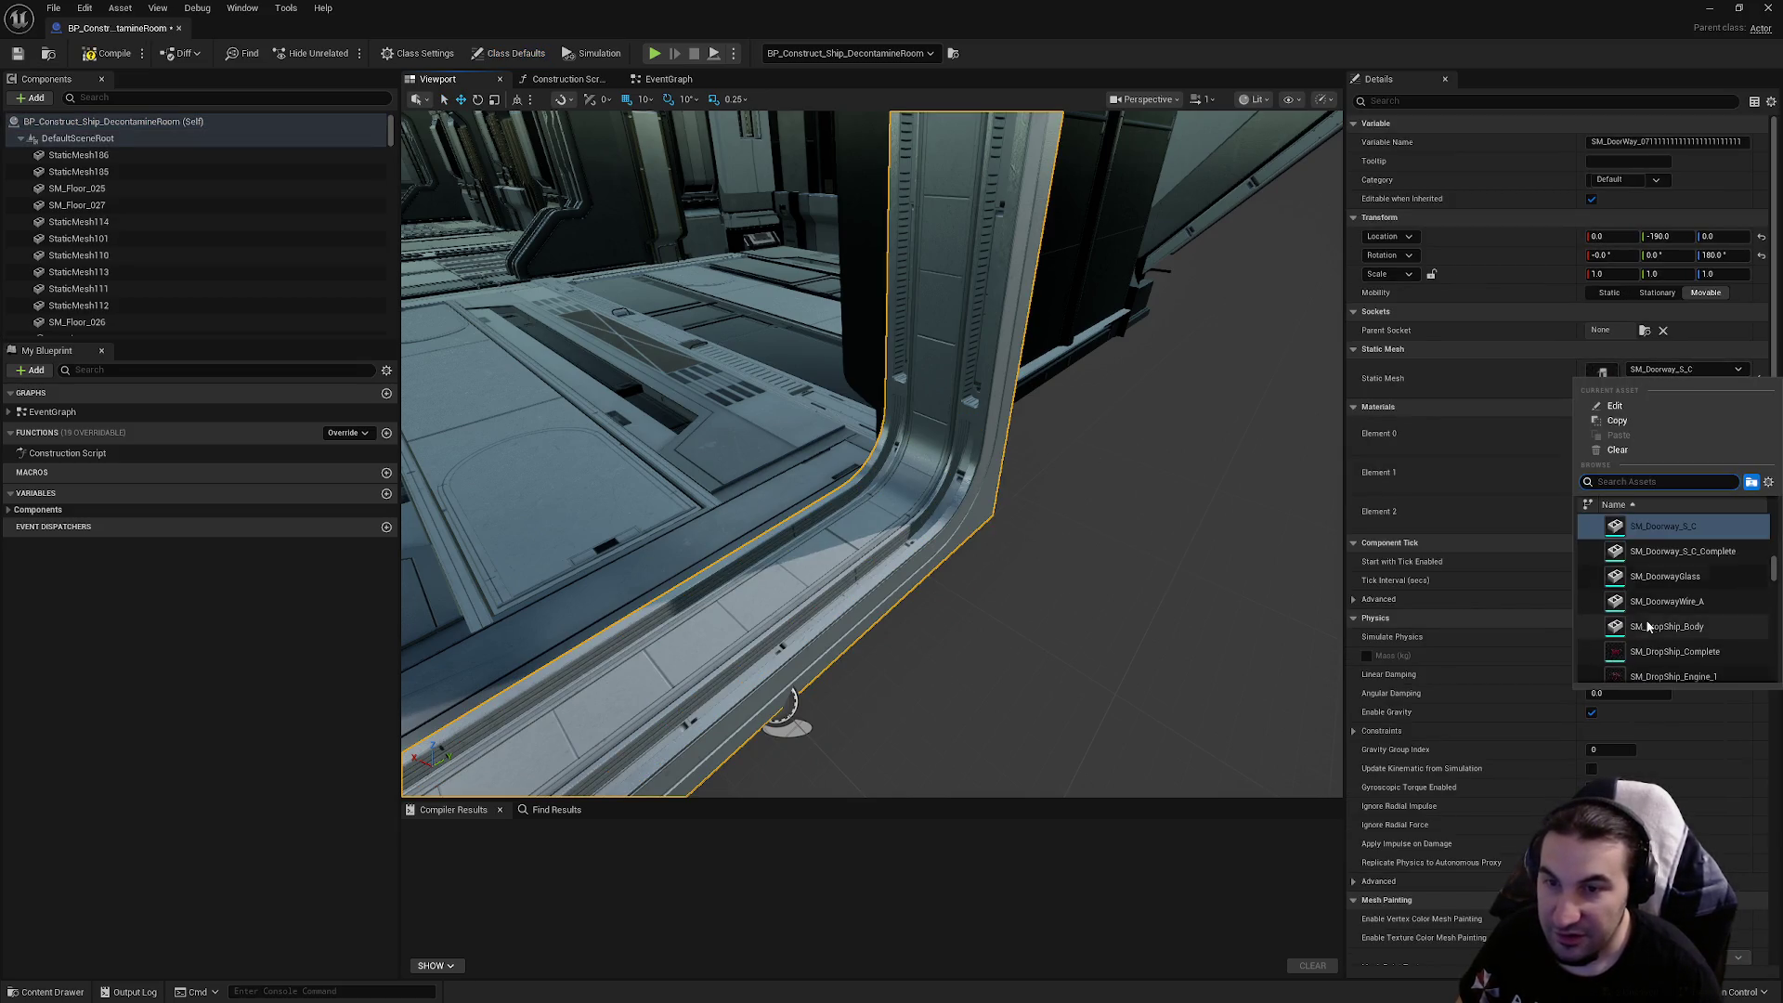
left_click(1662, 526)
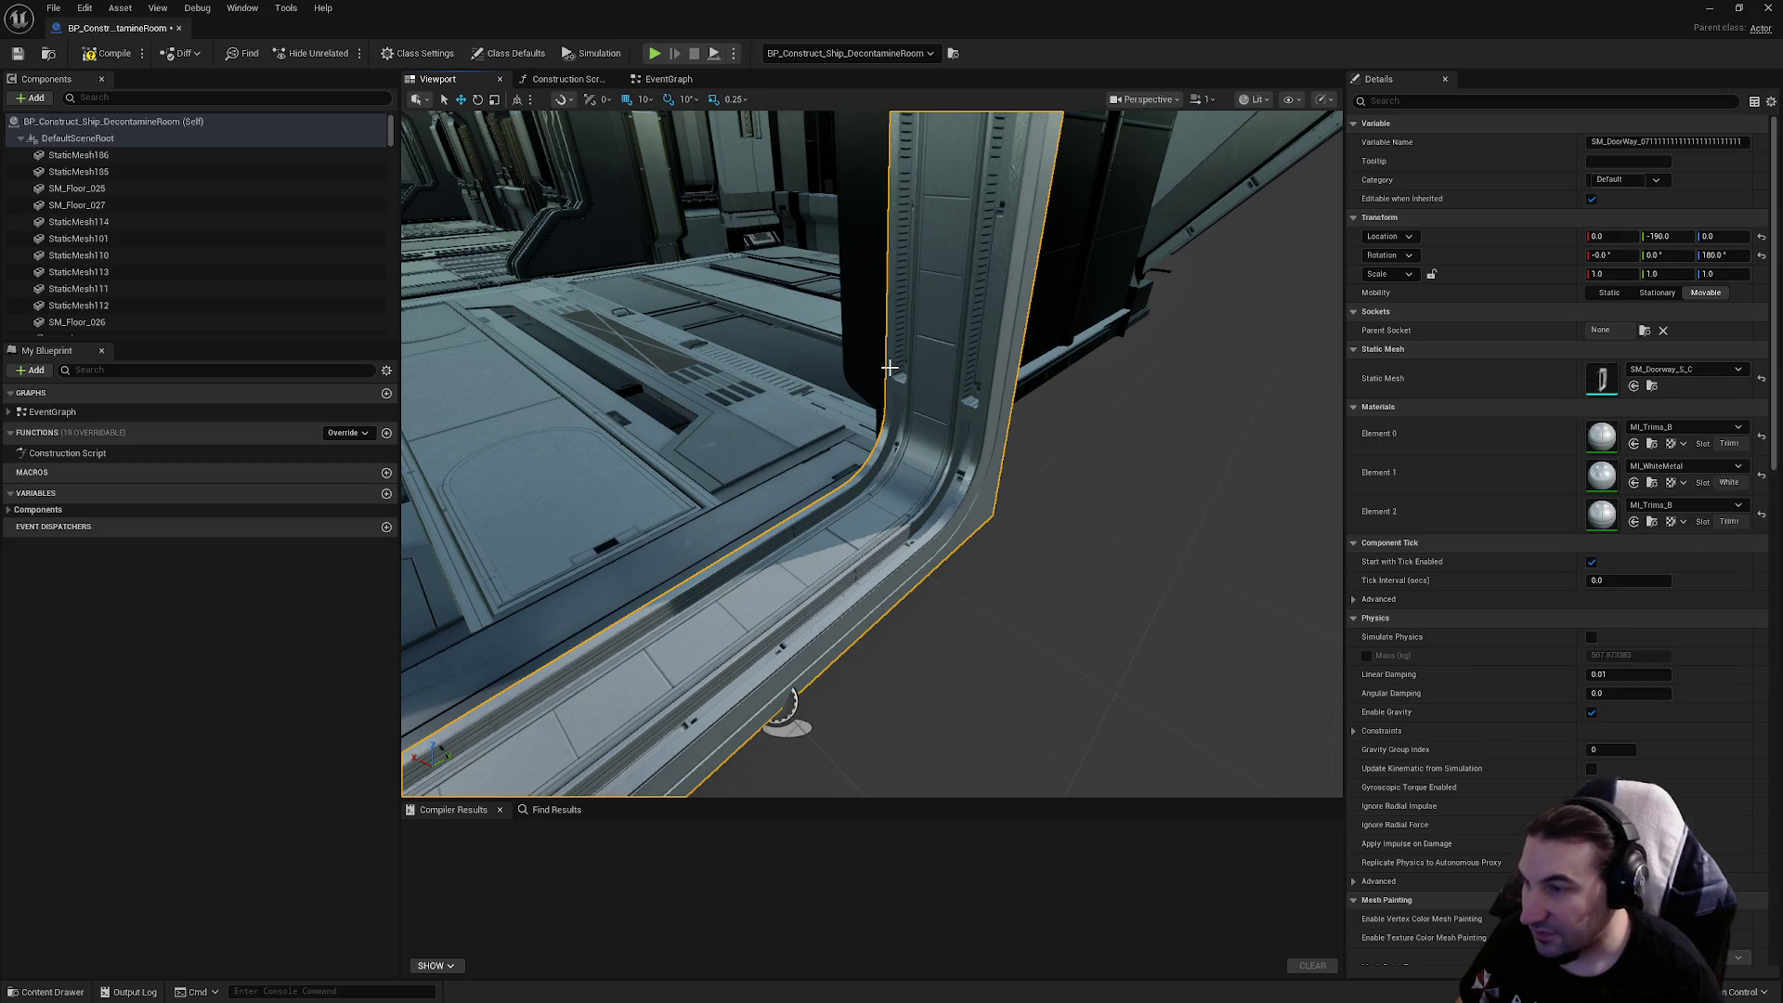
Move down the corridor and inspect the second doorway frame's mesh options
mouse_move(914, 374)
left_mouse_down()
mouse_move(873, 379)
mouse_move(882, 316)
mouse_move(901, 405)
left_mouse_up()
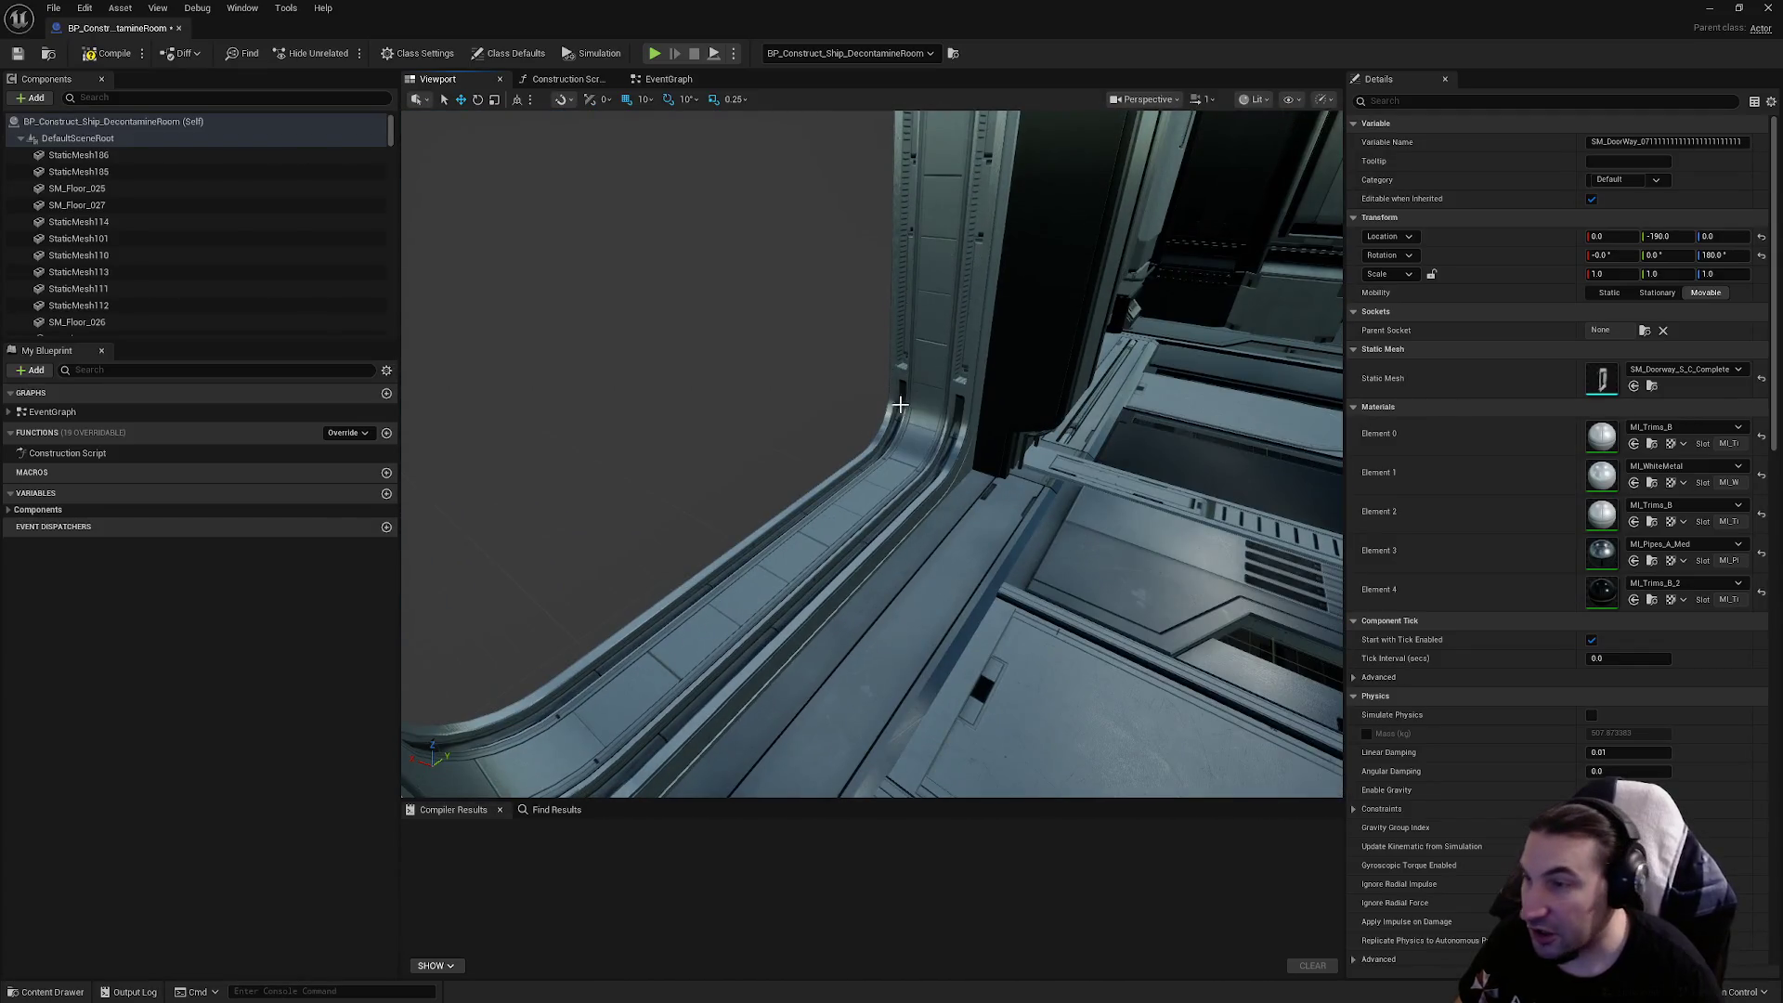
left_click(955, 430)
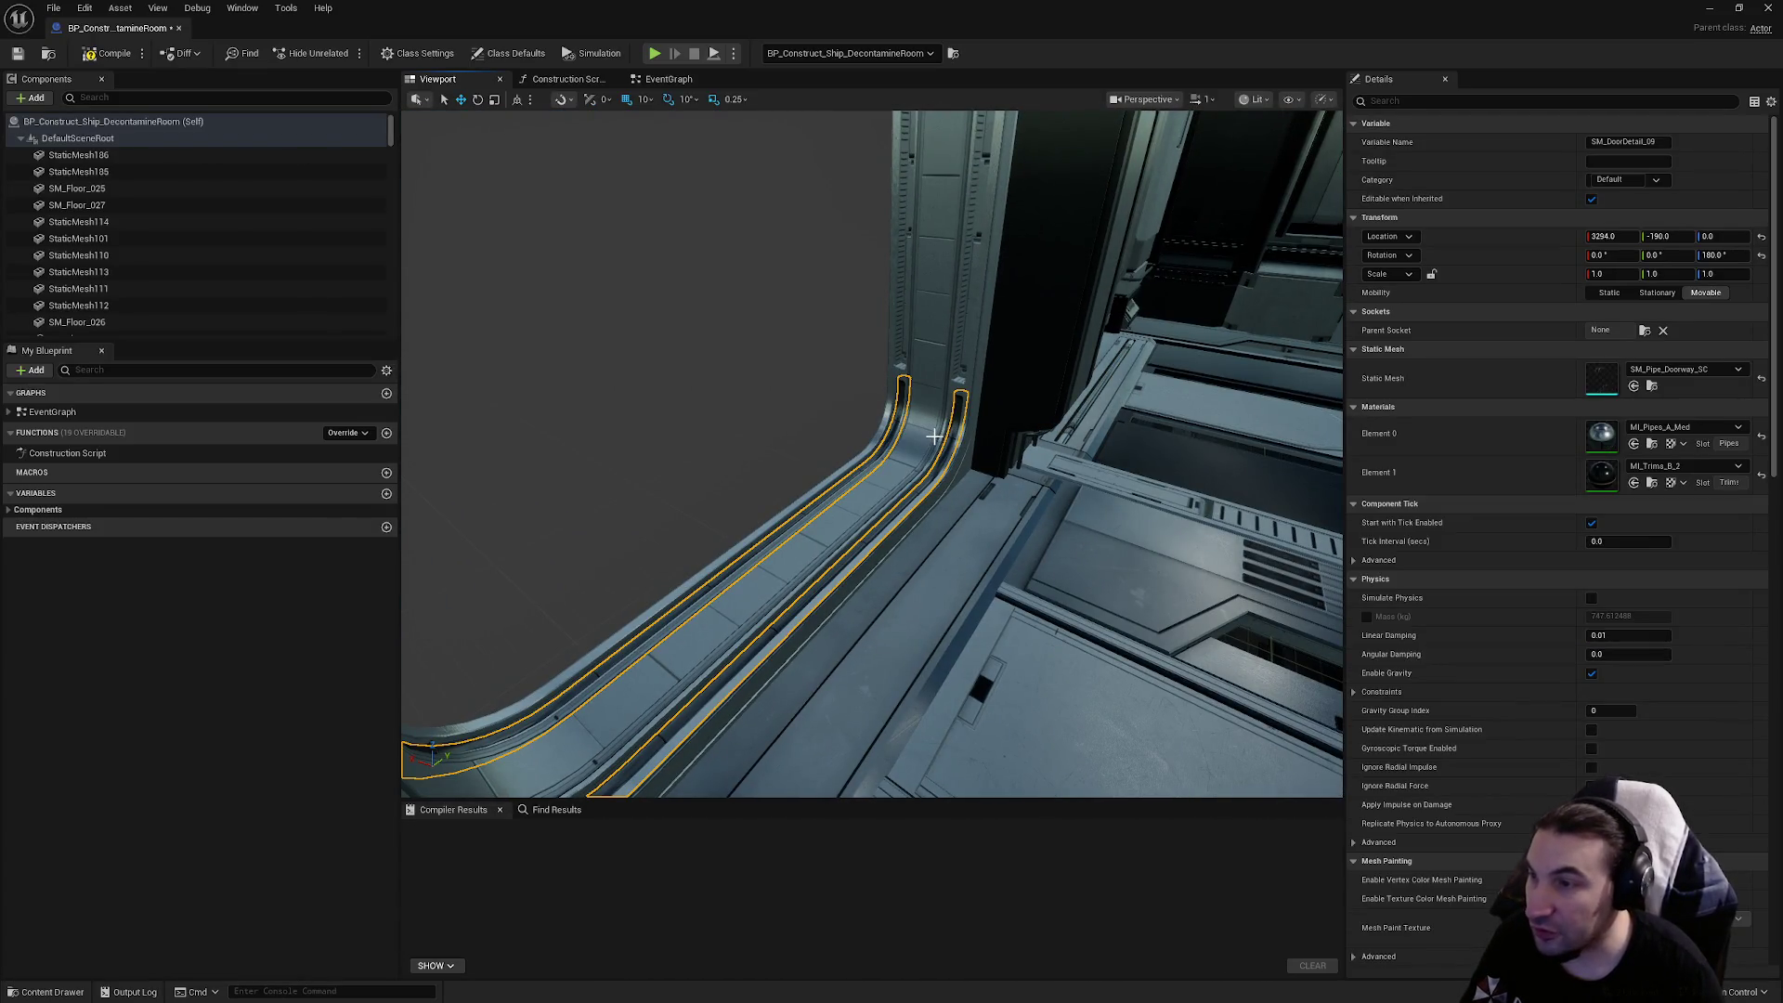
left_click(933, 437)
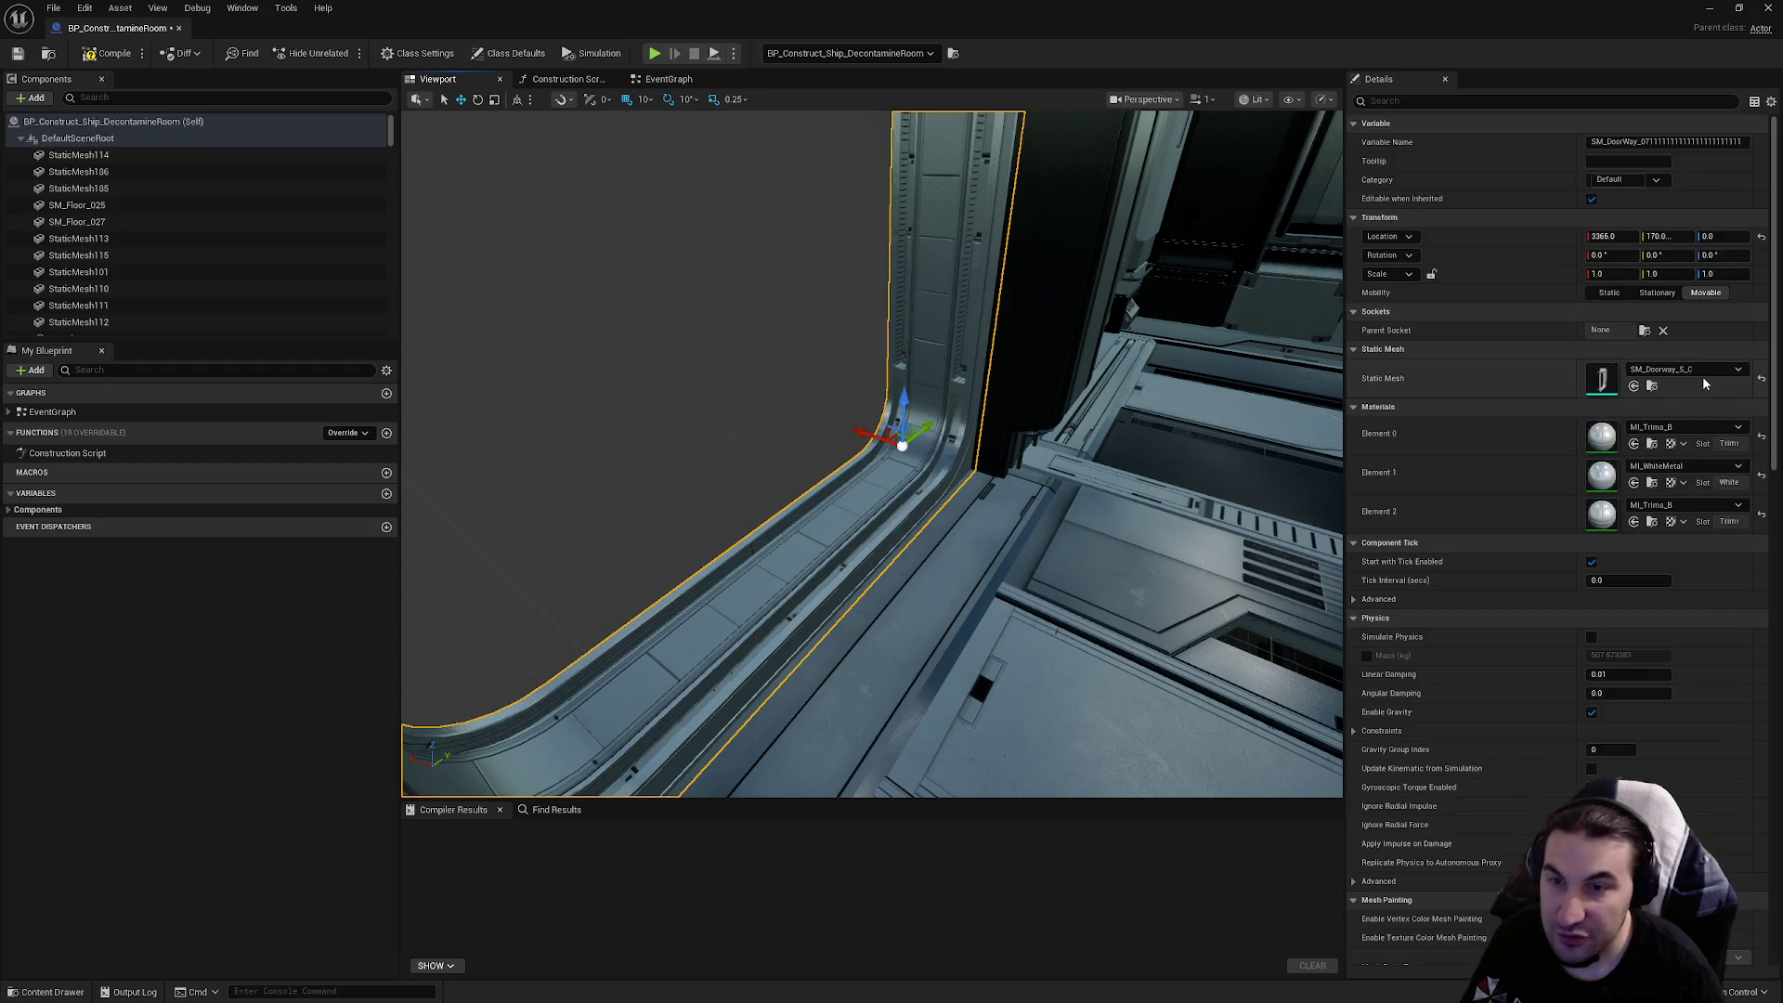
left_click(1682, 370)
key("Escape")
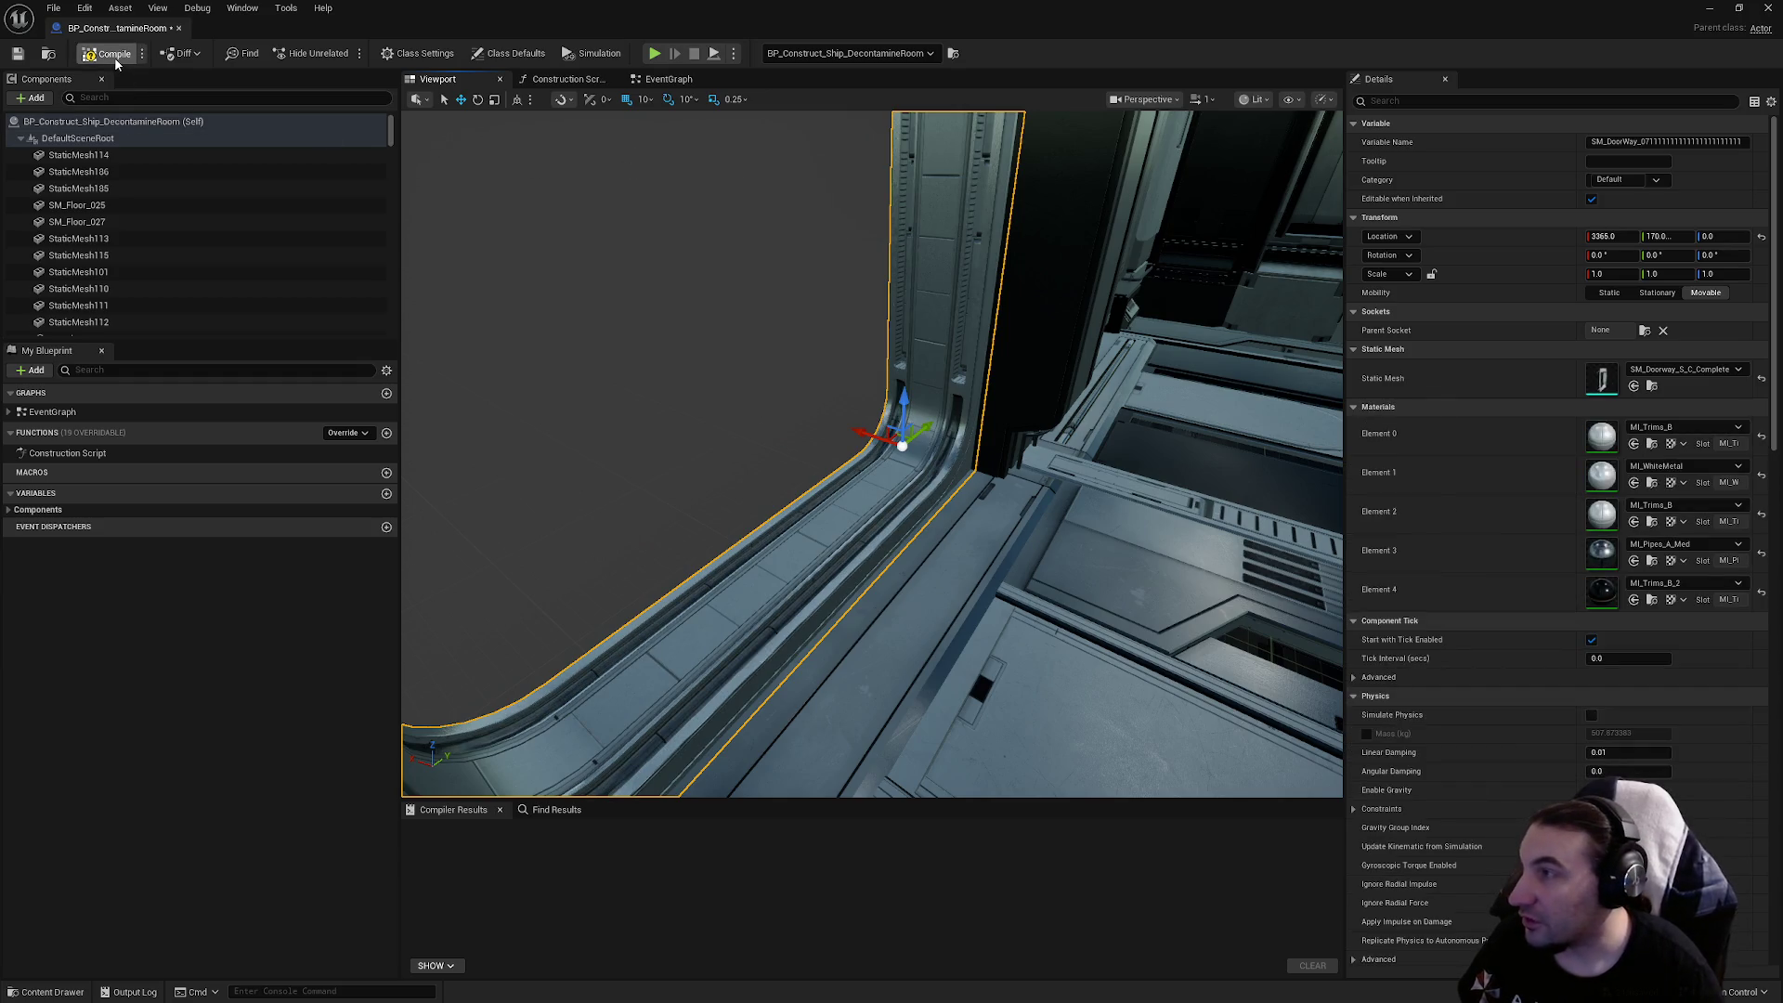
Compile and save the room blueprint, frame the doorway, and close the editor
left_click(17, 52)
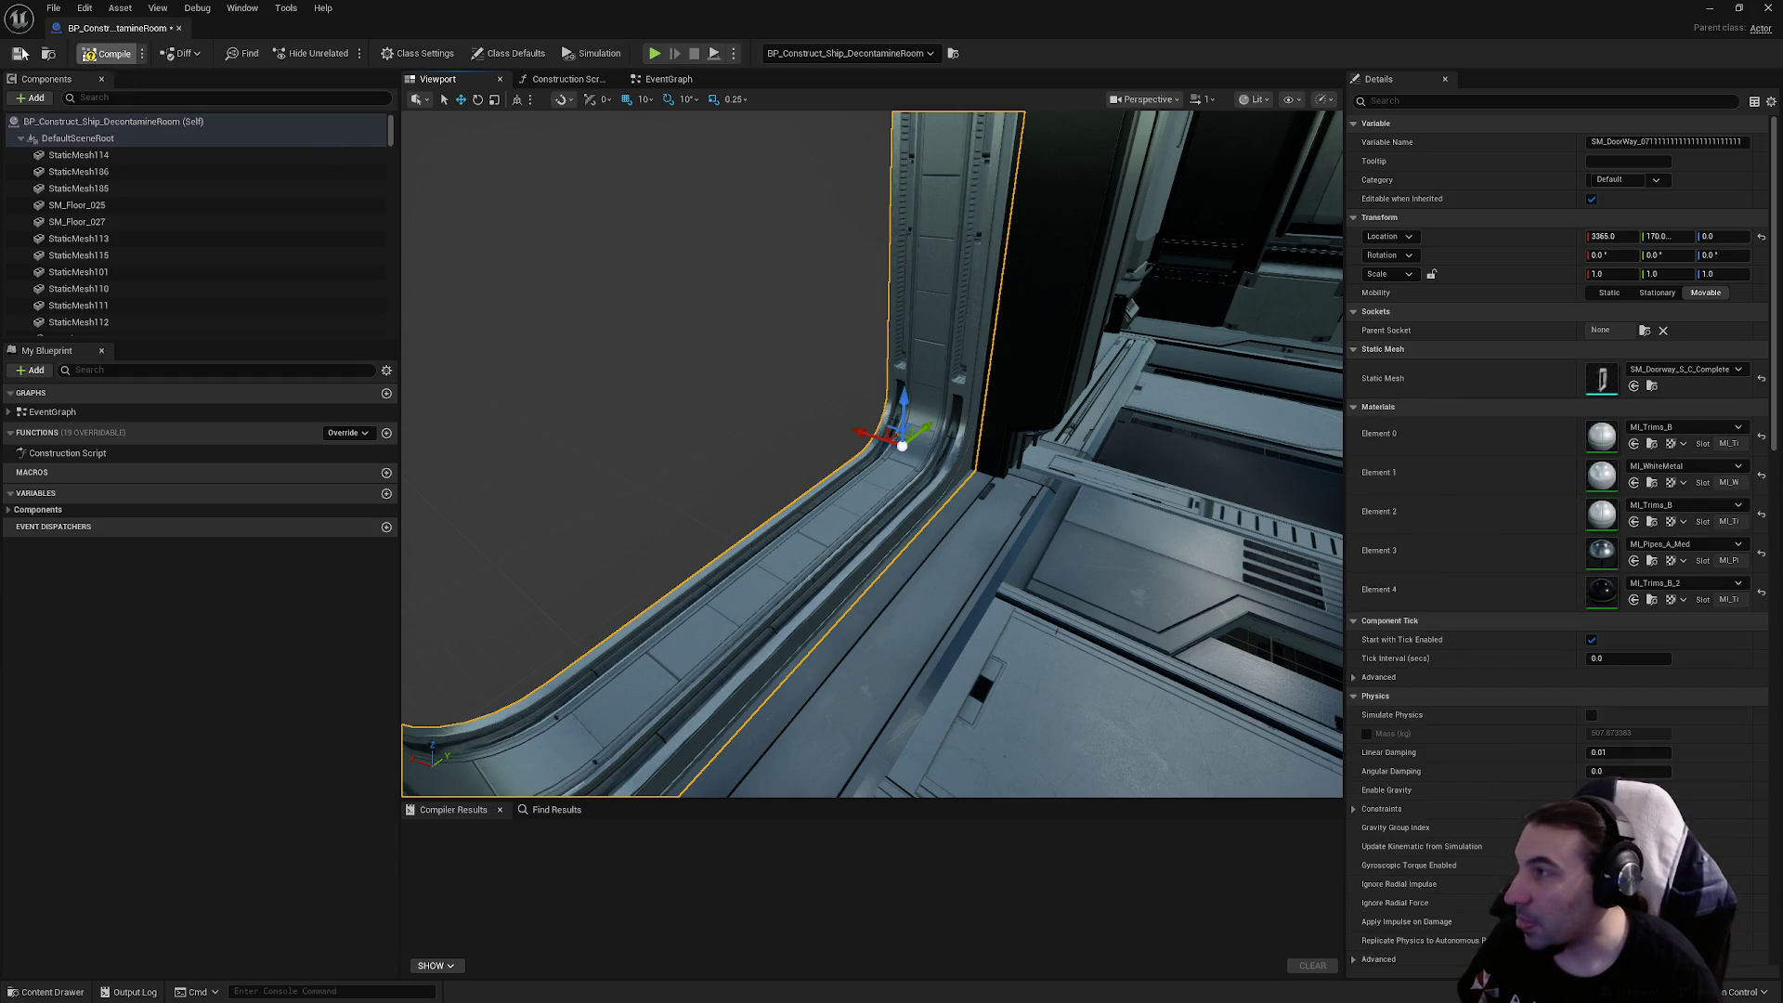
left_click_drag(813, 420, 814, 420)
key("f")
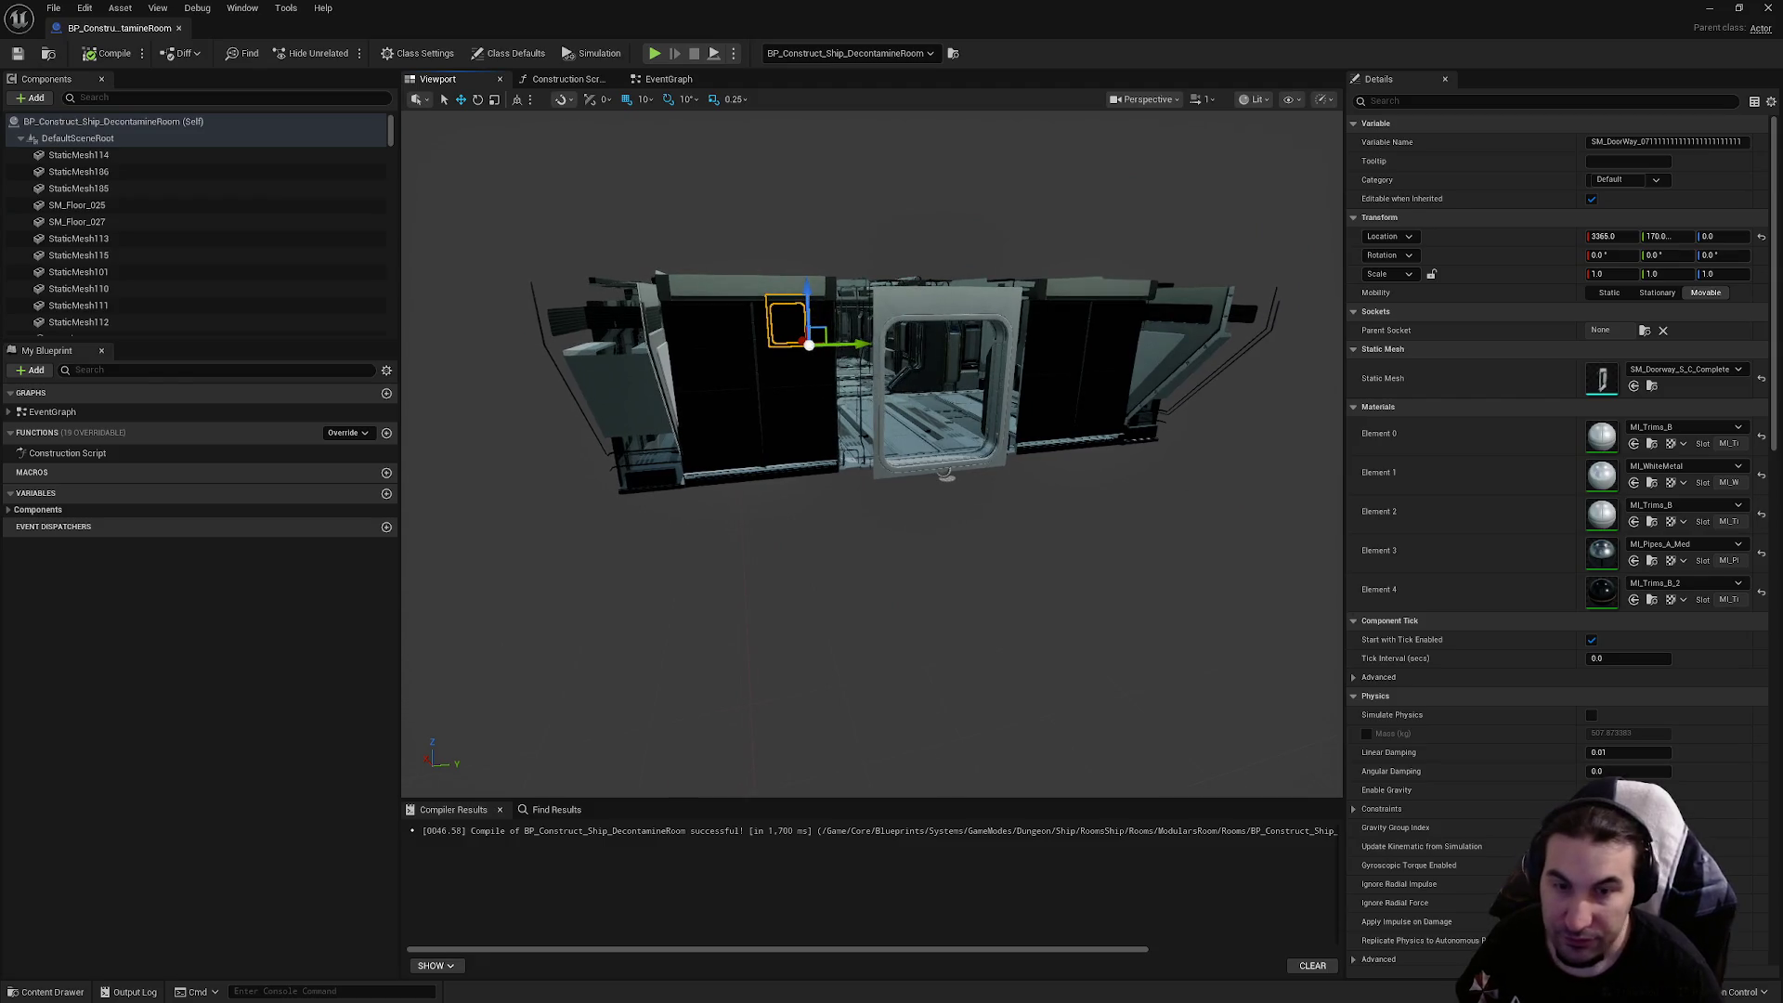
left_click(17, 53)
left_click(1767, 8)
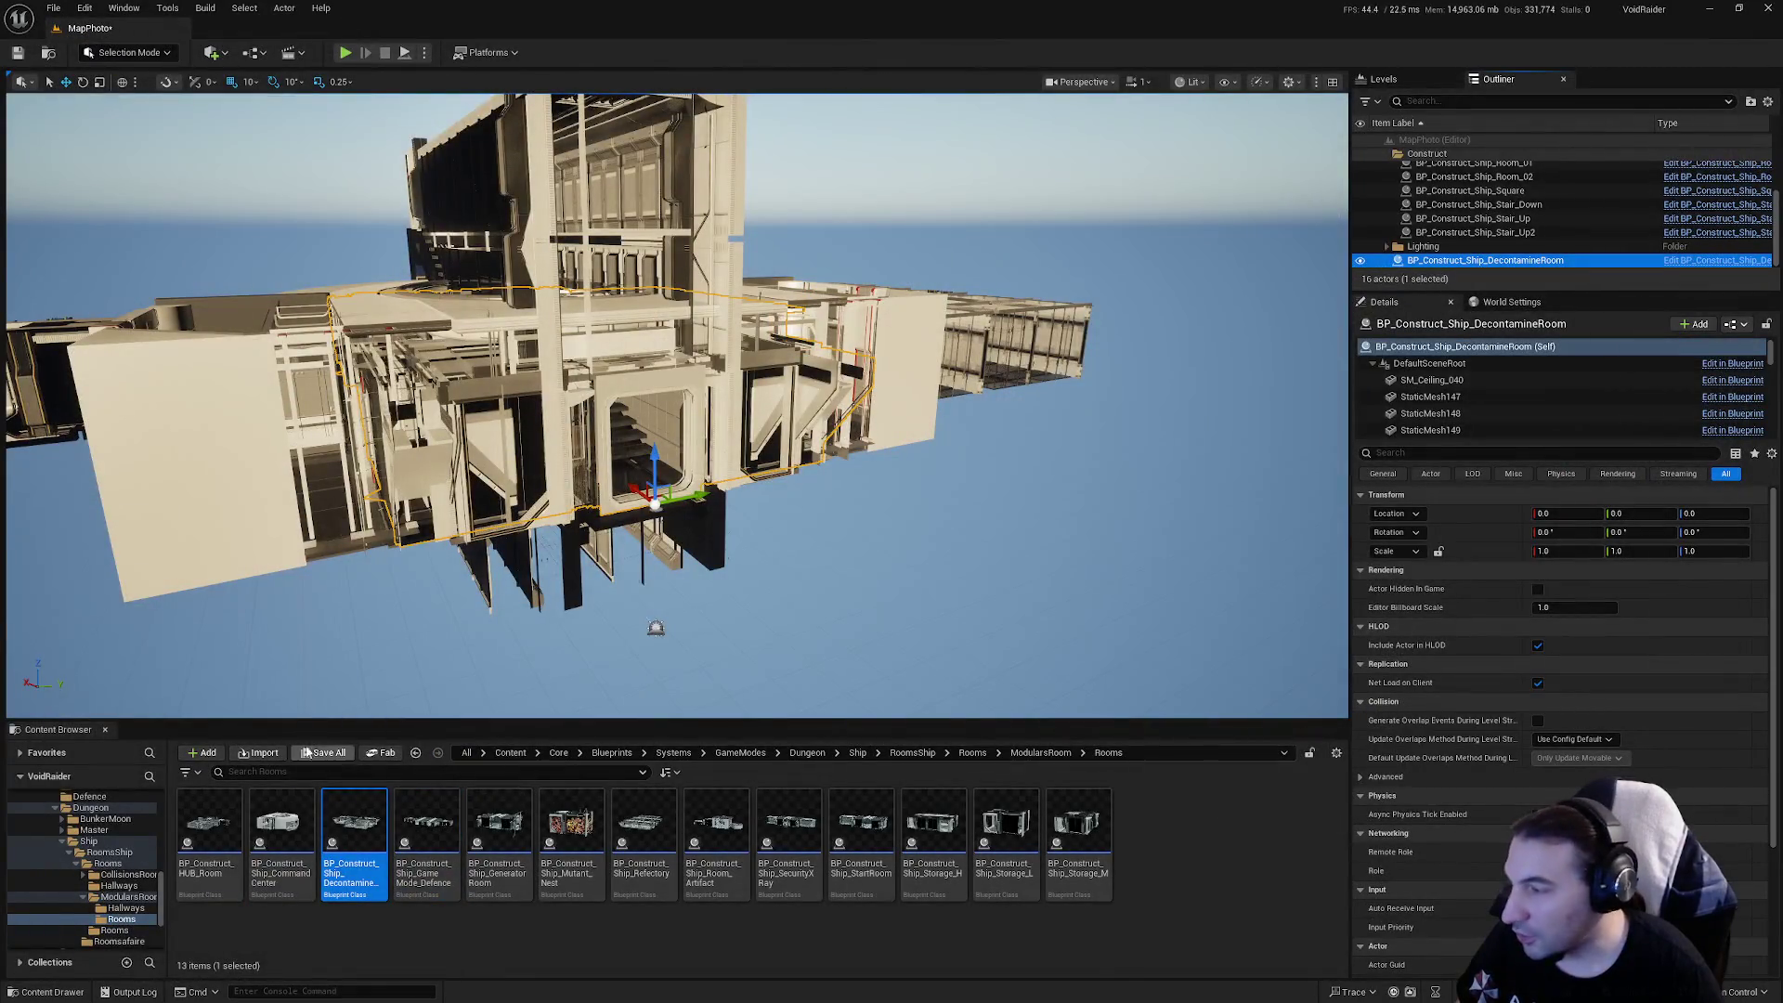
Save all unsaved assets and the level, then dismiss the DecontamineRoom asset menu
left_click(307, 752)
left_click(1075, 666)
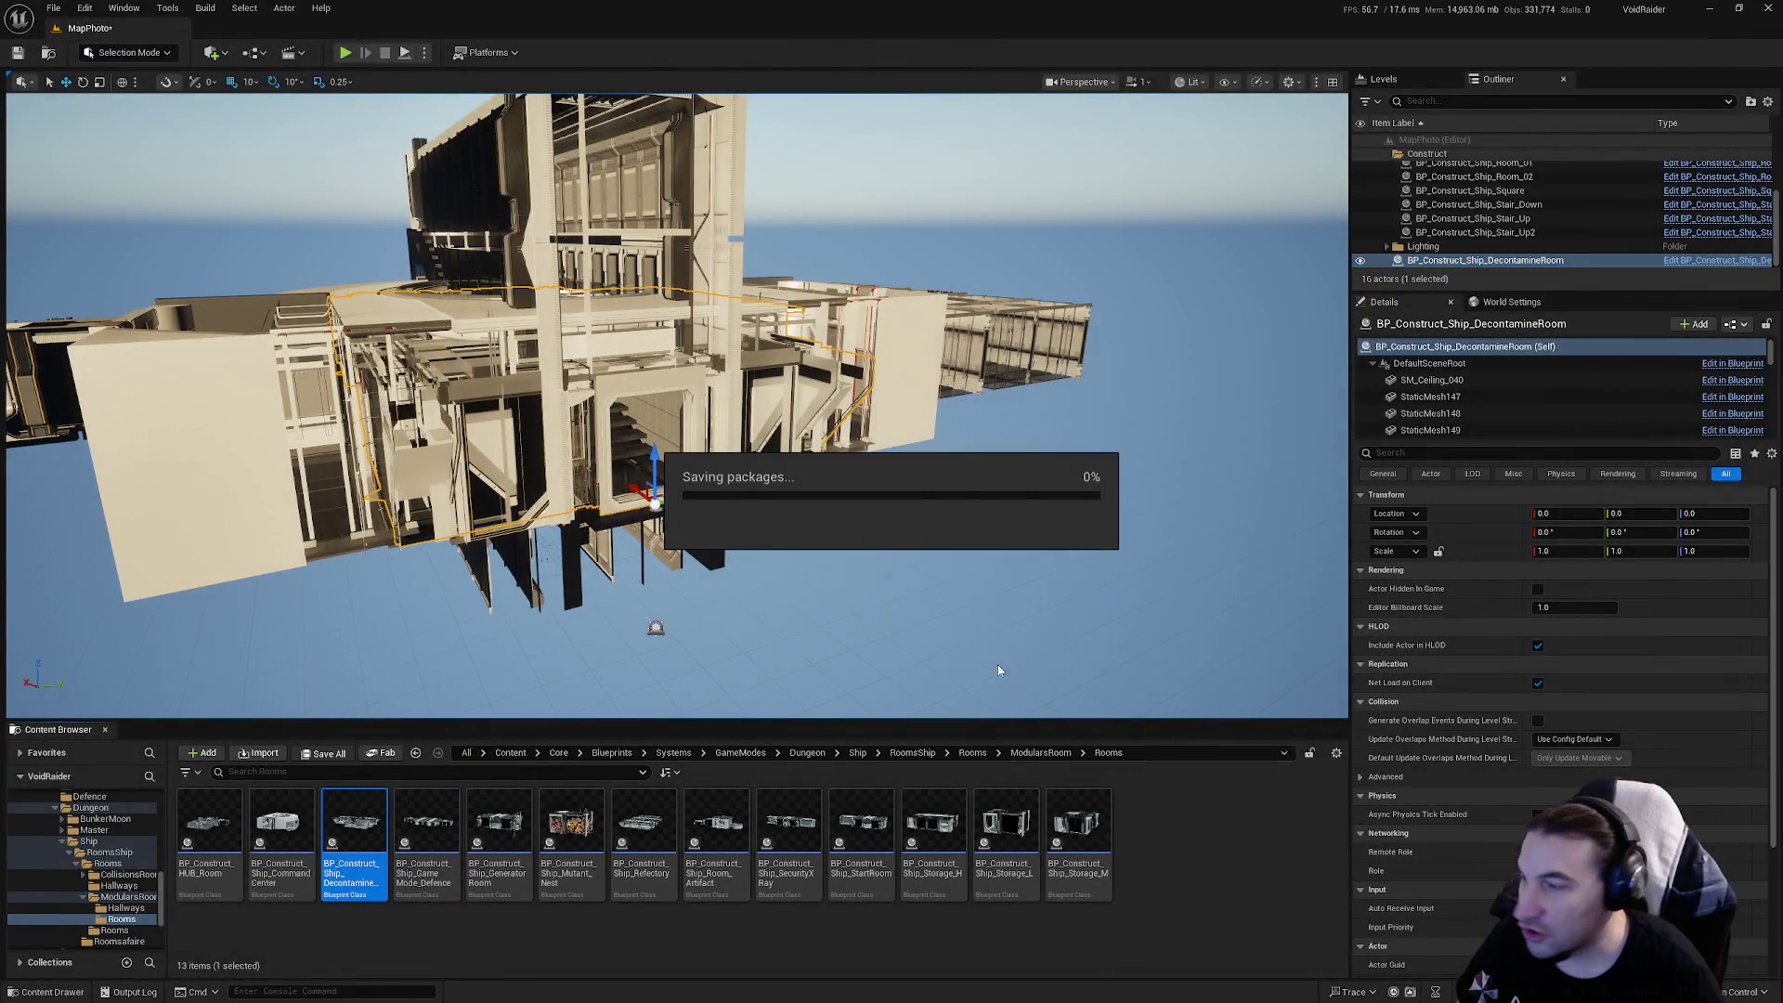
right_click(363, 818)
mouse_move(553, 556)
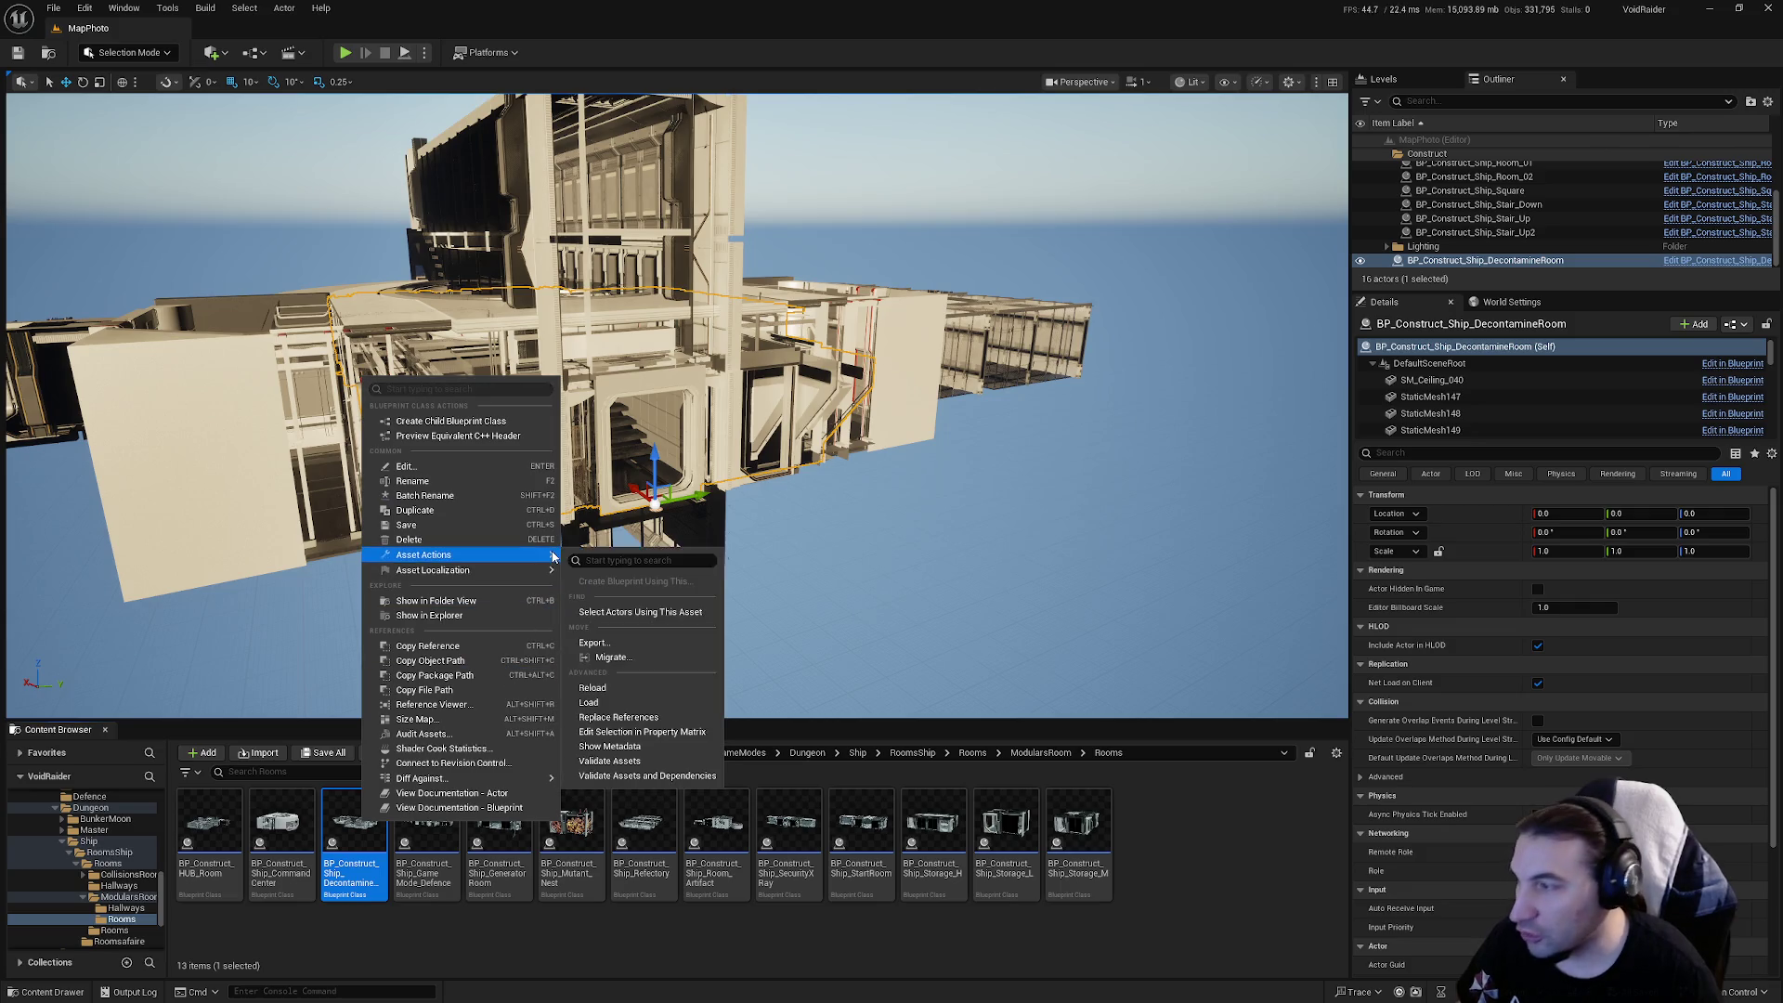
left_click(437, 854)
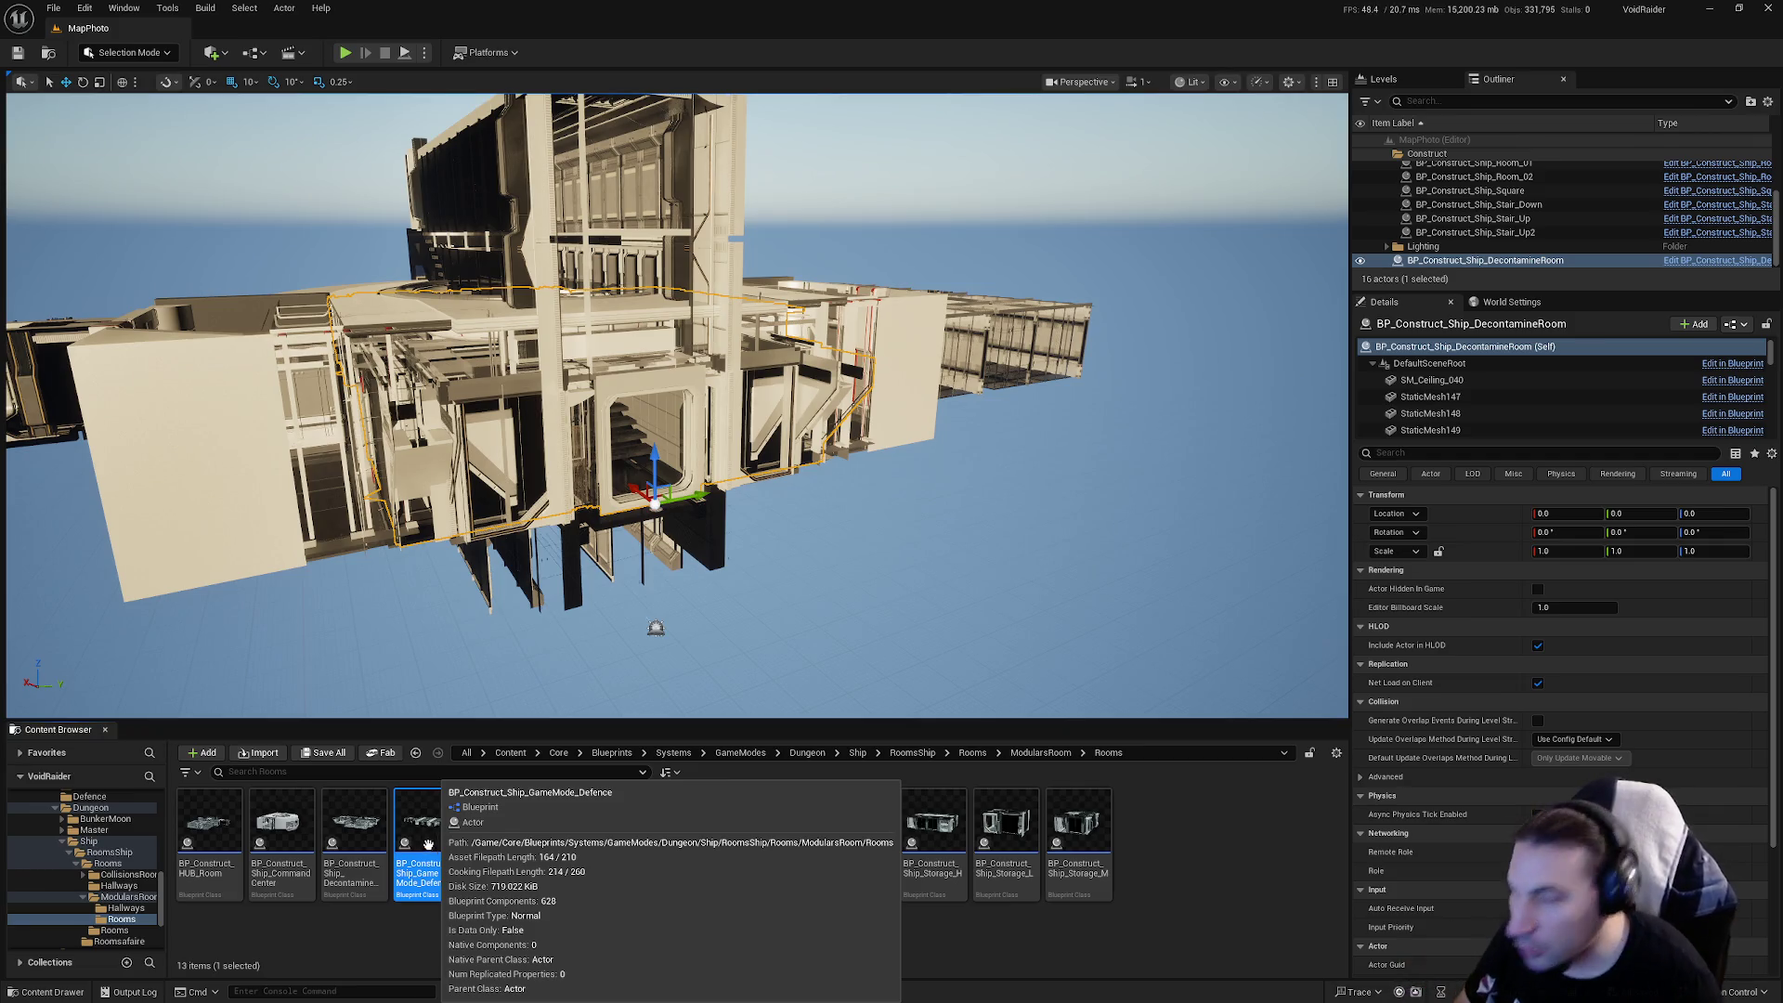
Move the DecontamineRoom actor into the level's Construct folder in the Outliner
right_click(428, 843)
left_click(498, 923)
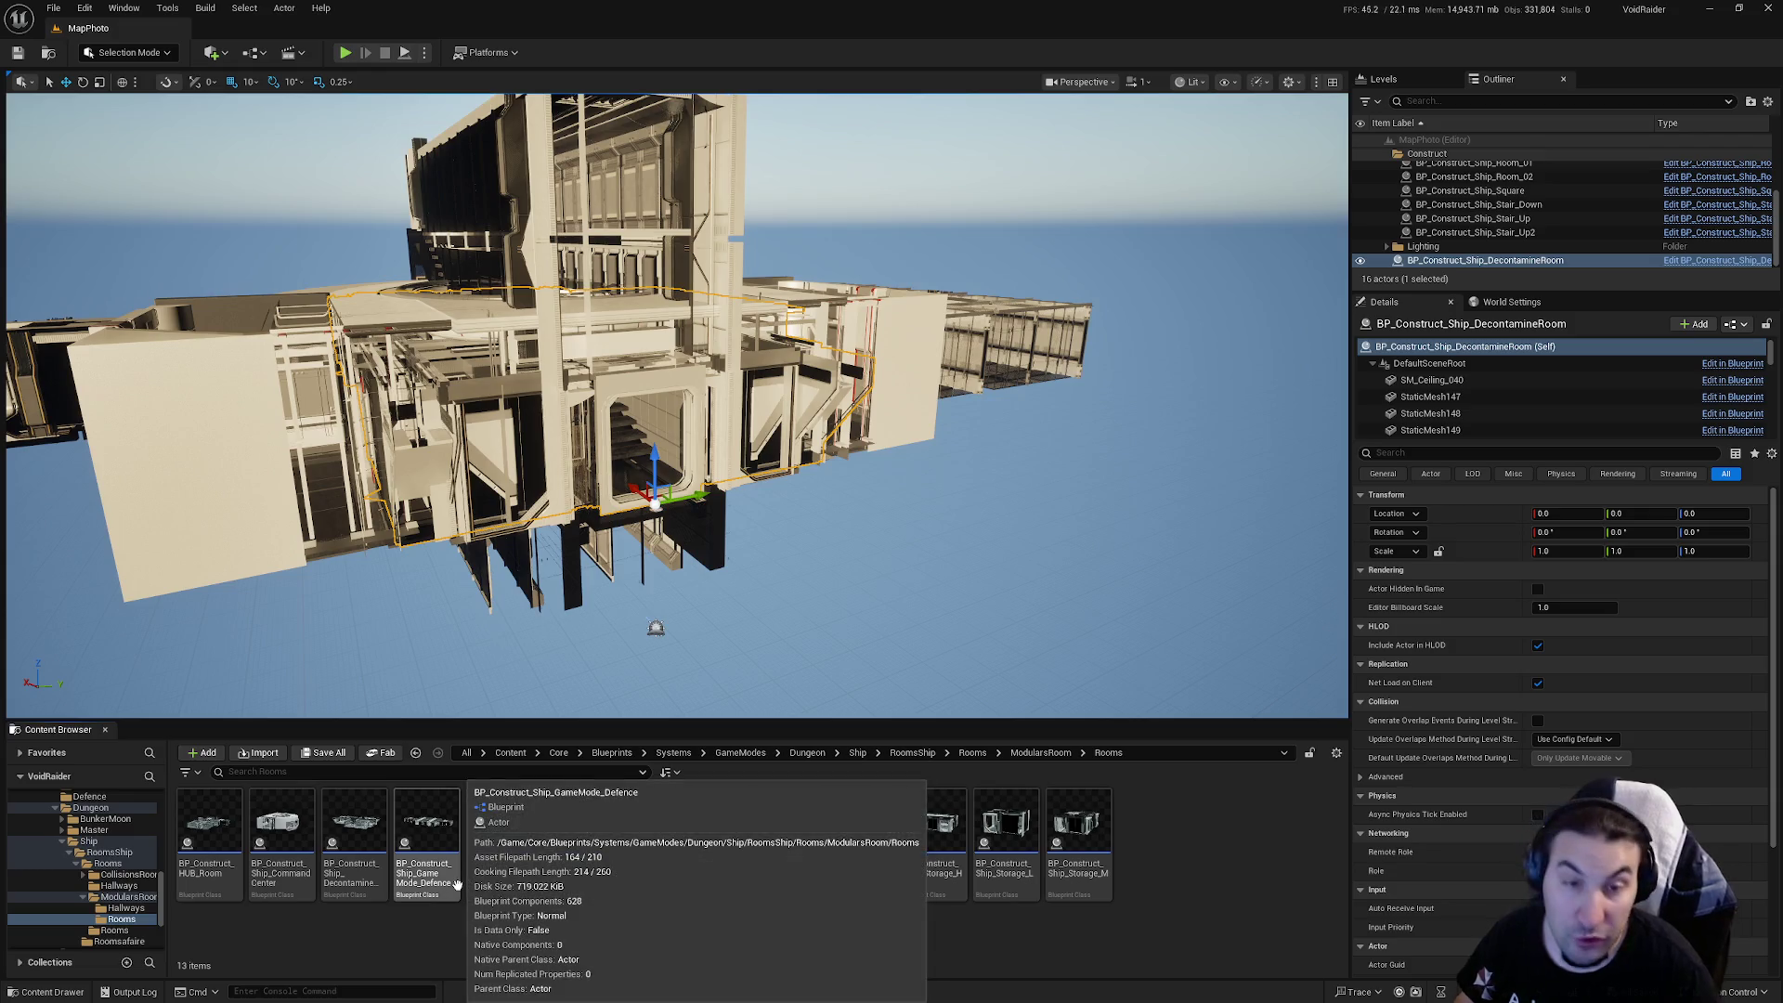
left_click(457, 831)
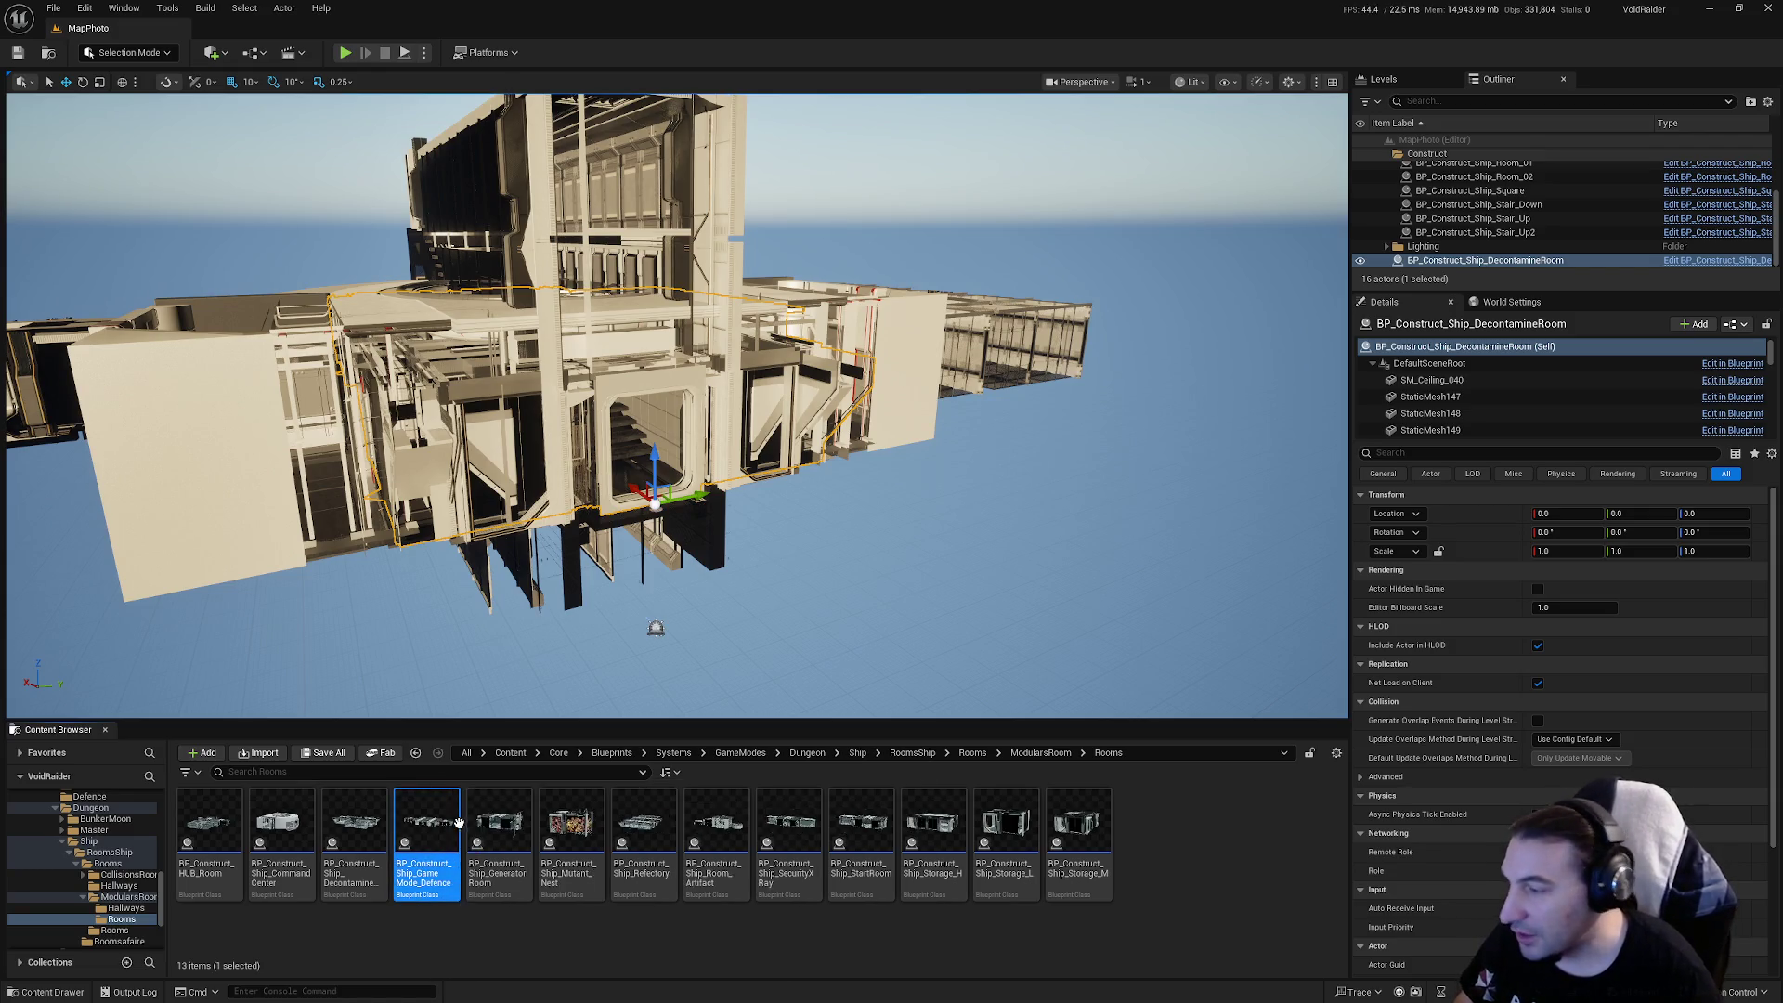
right_click(457, 827)
left_click(365, 837)
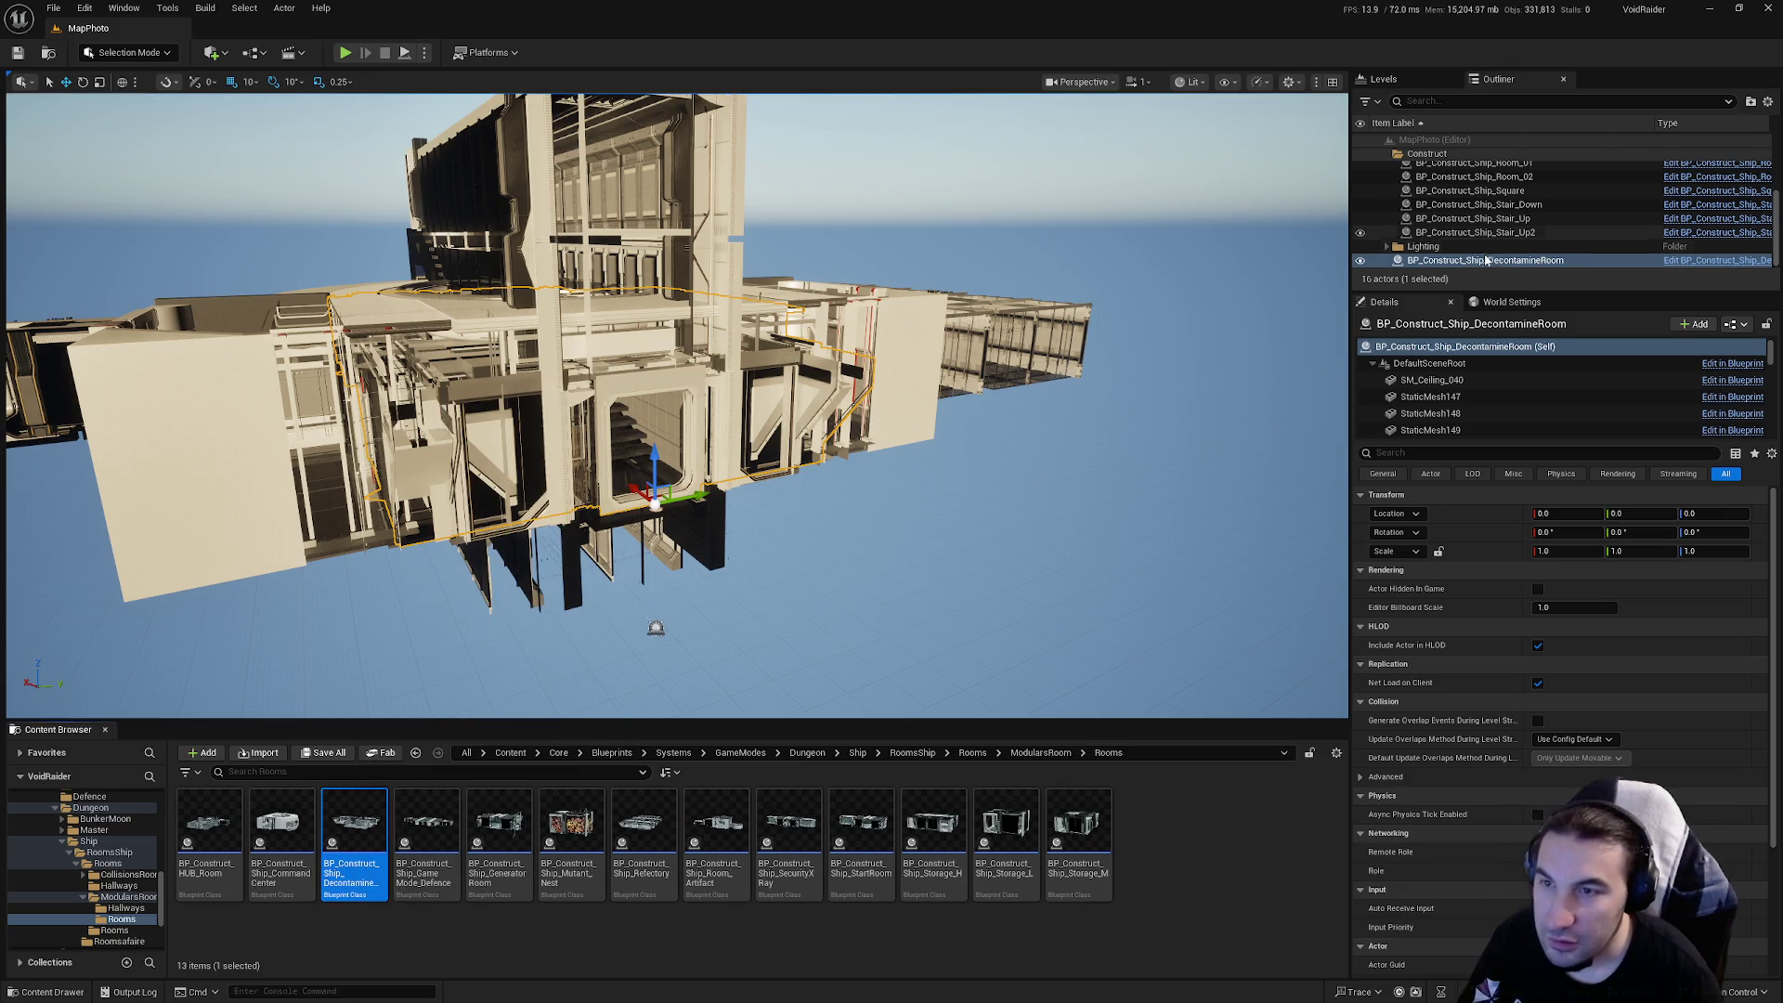
left_click_drag(1478, 264, 1434, 157)
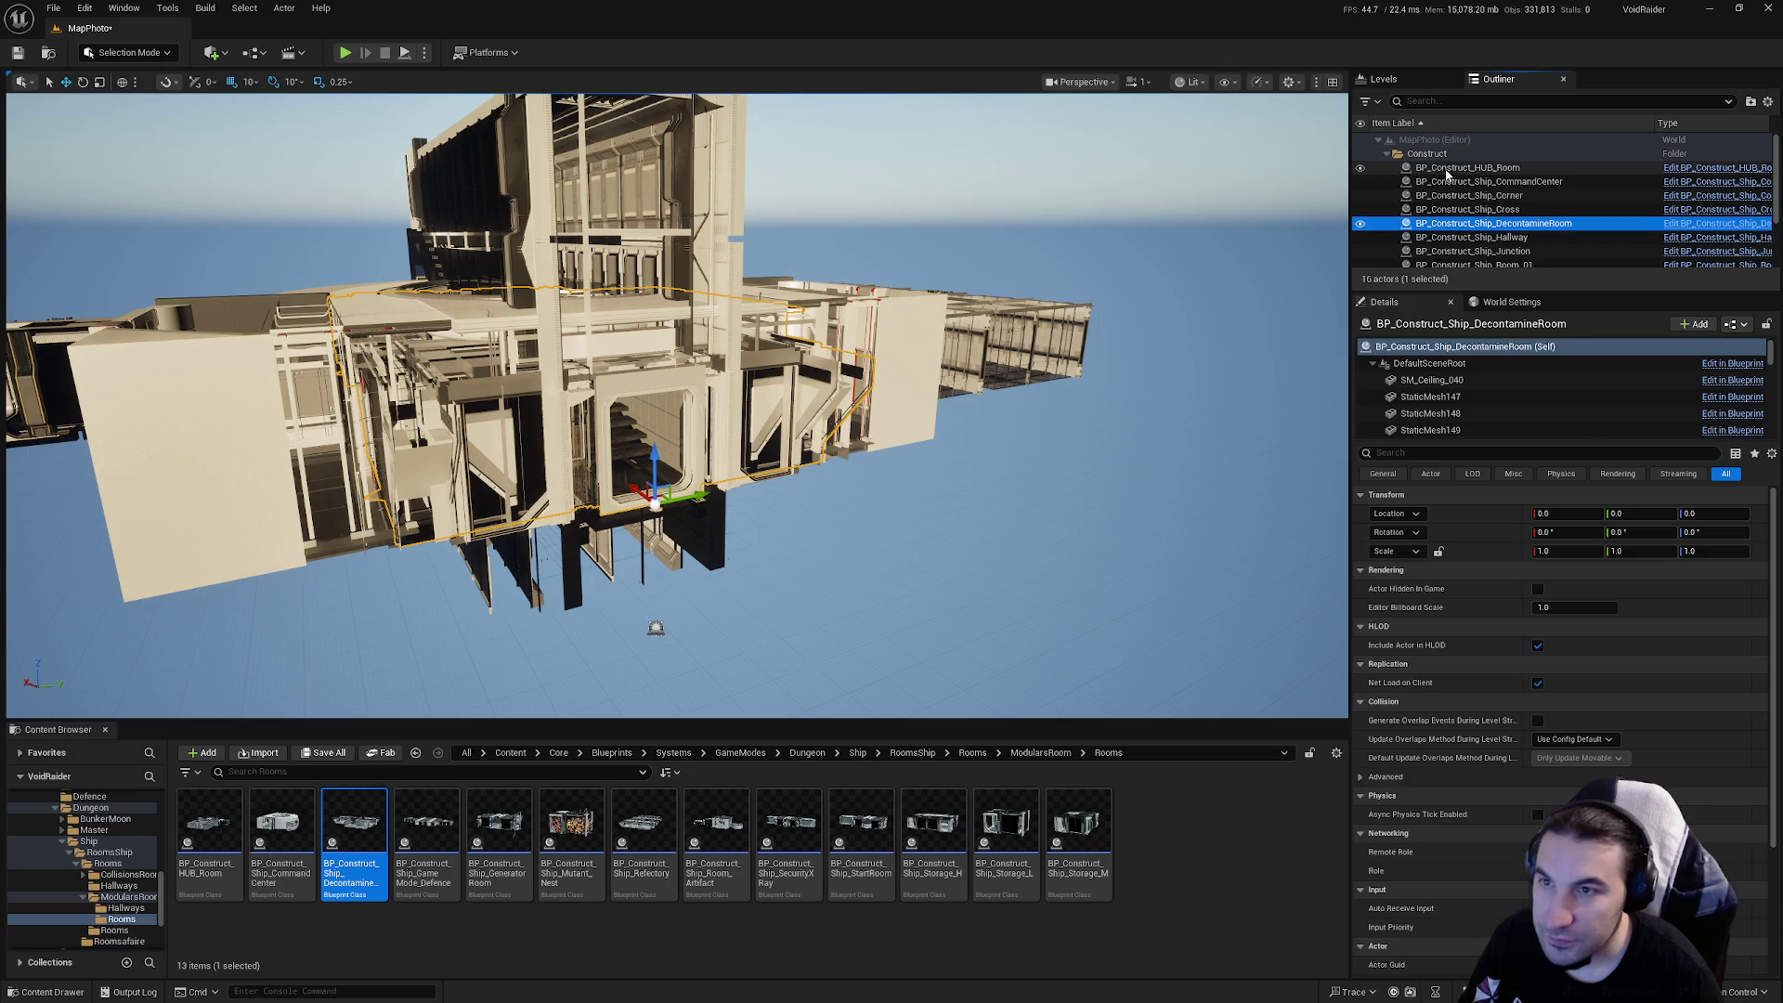
Start merging the selected room actor with Tools > Merge Actors
left_click(168, 9)
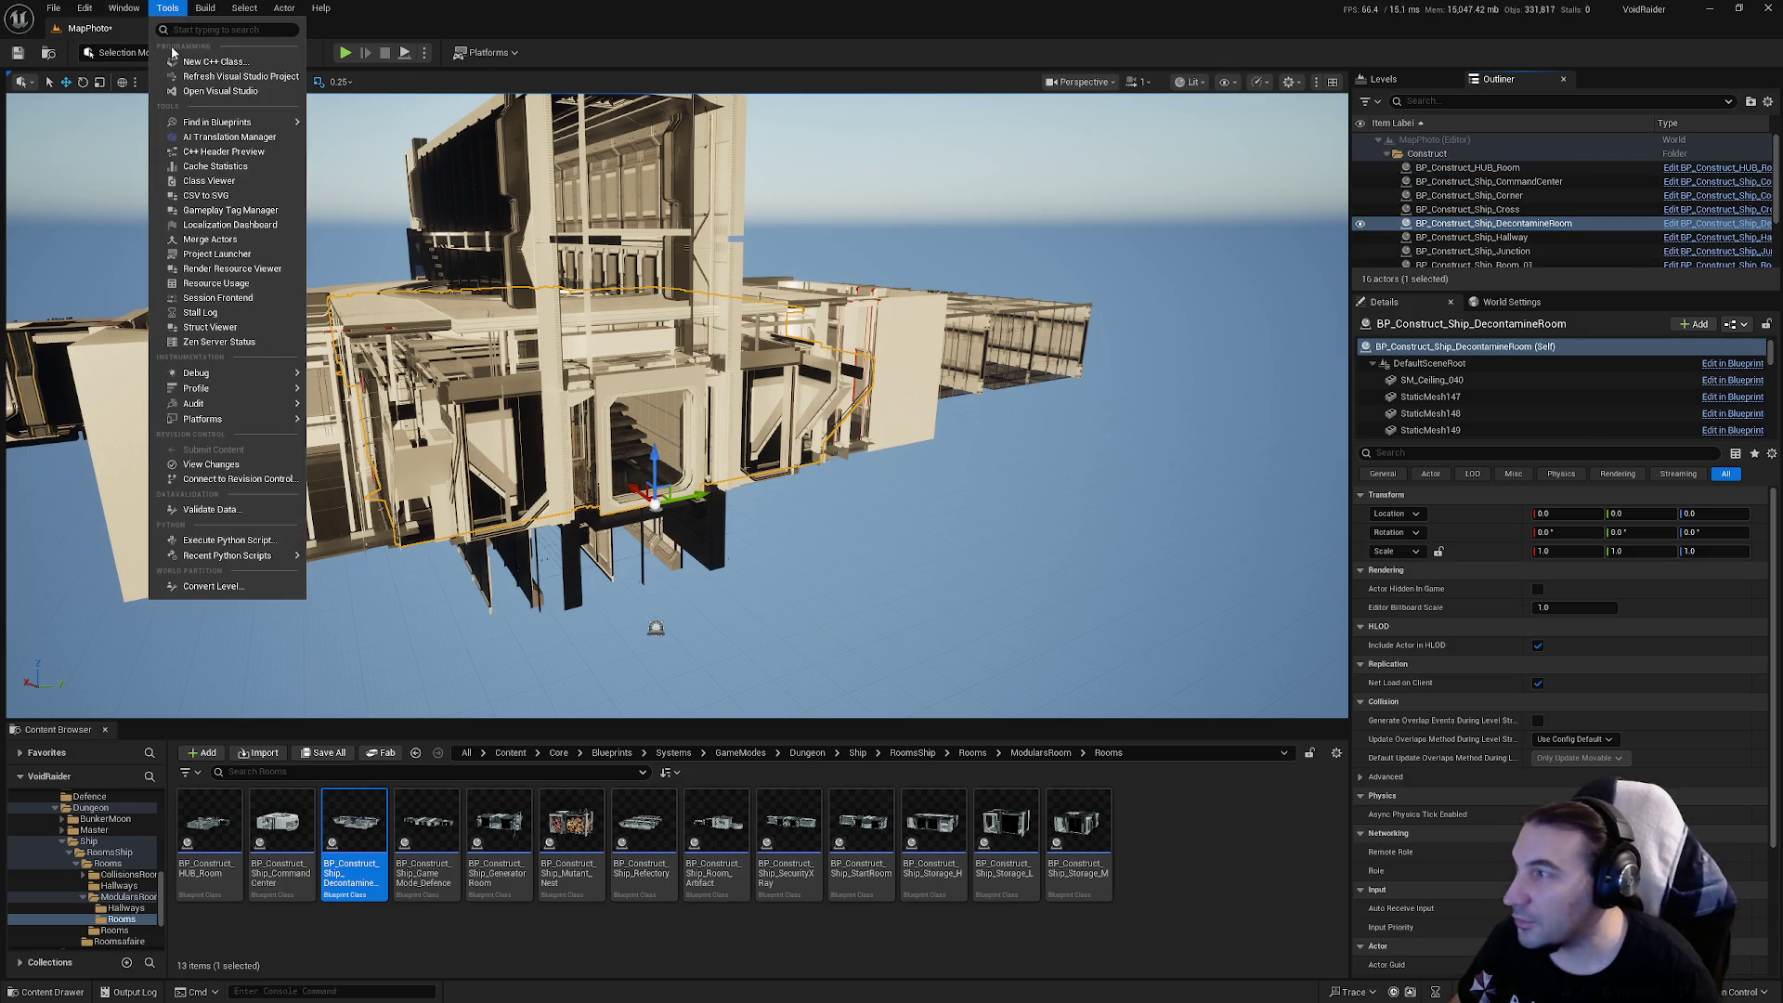
left_click(248, 243)
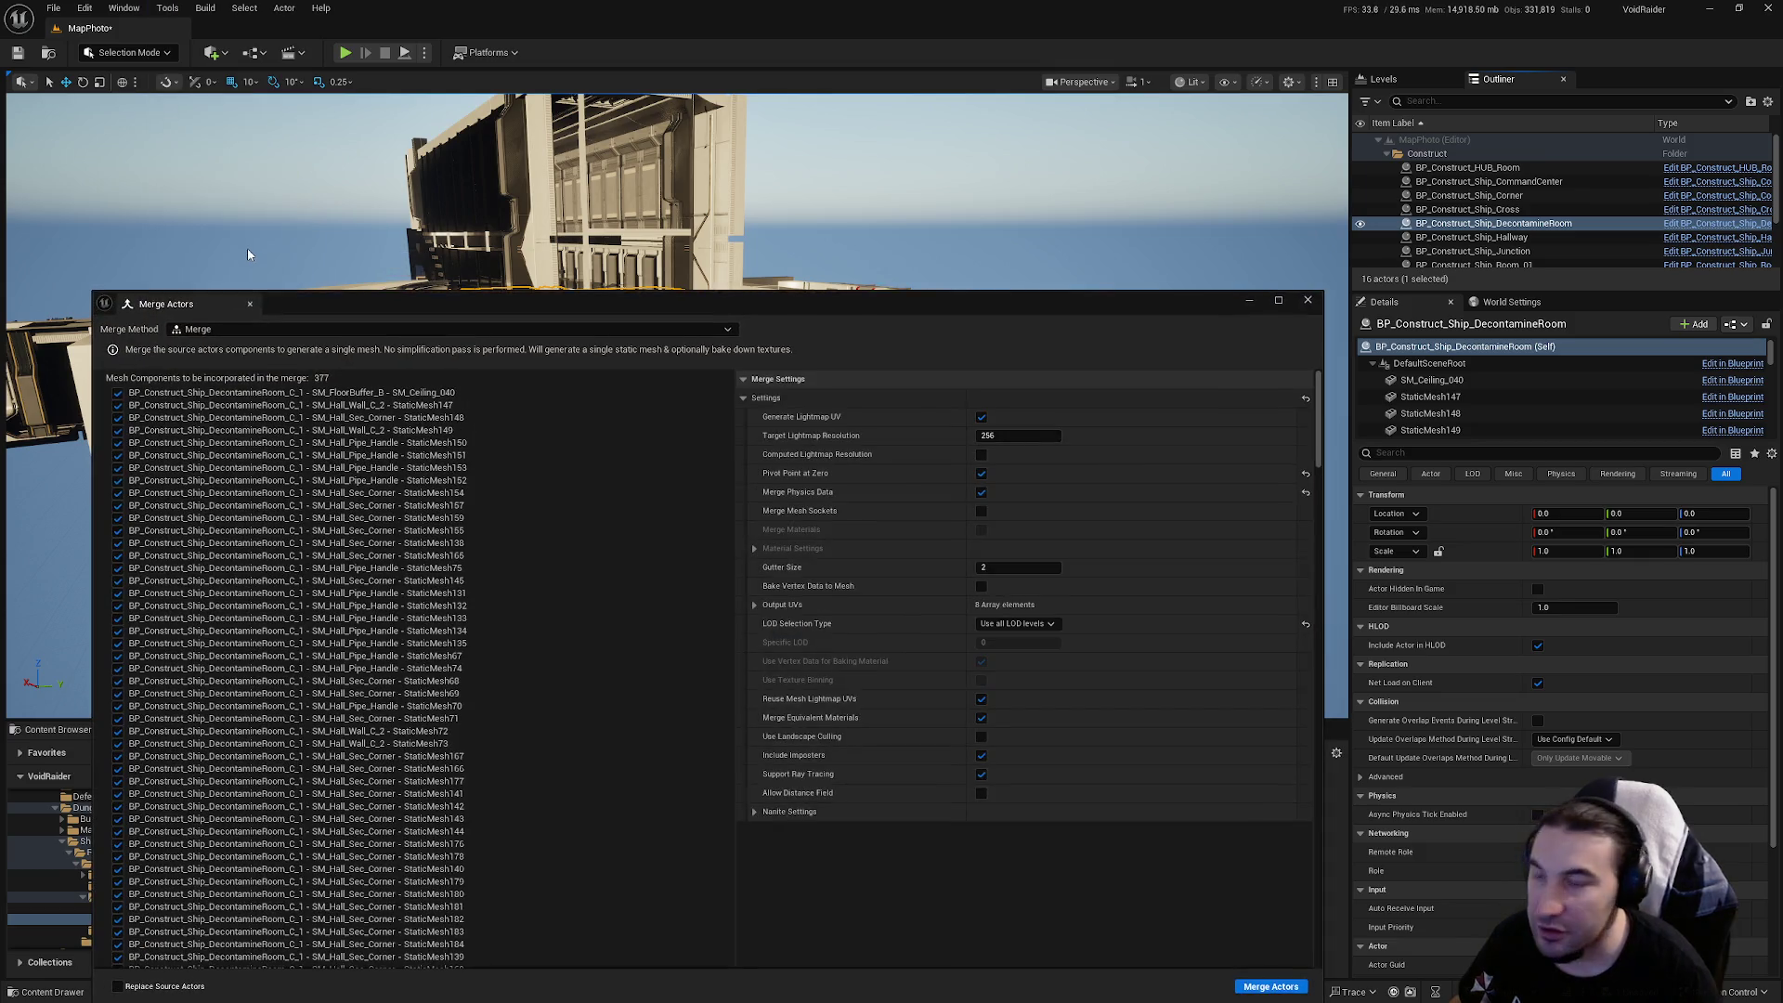
left_click(1270, 984)
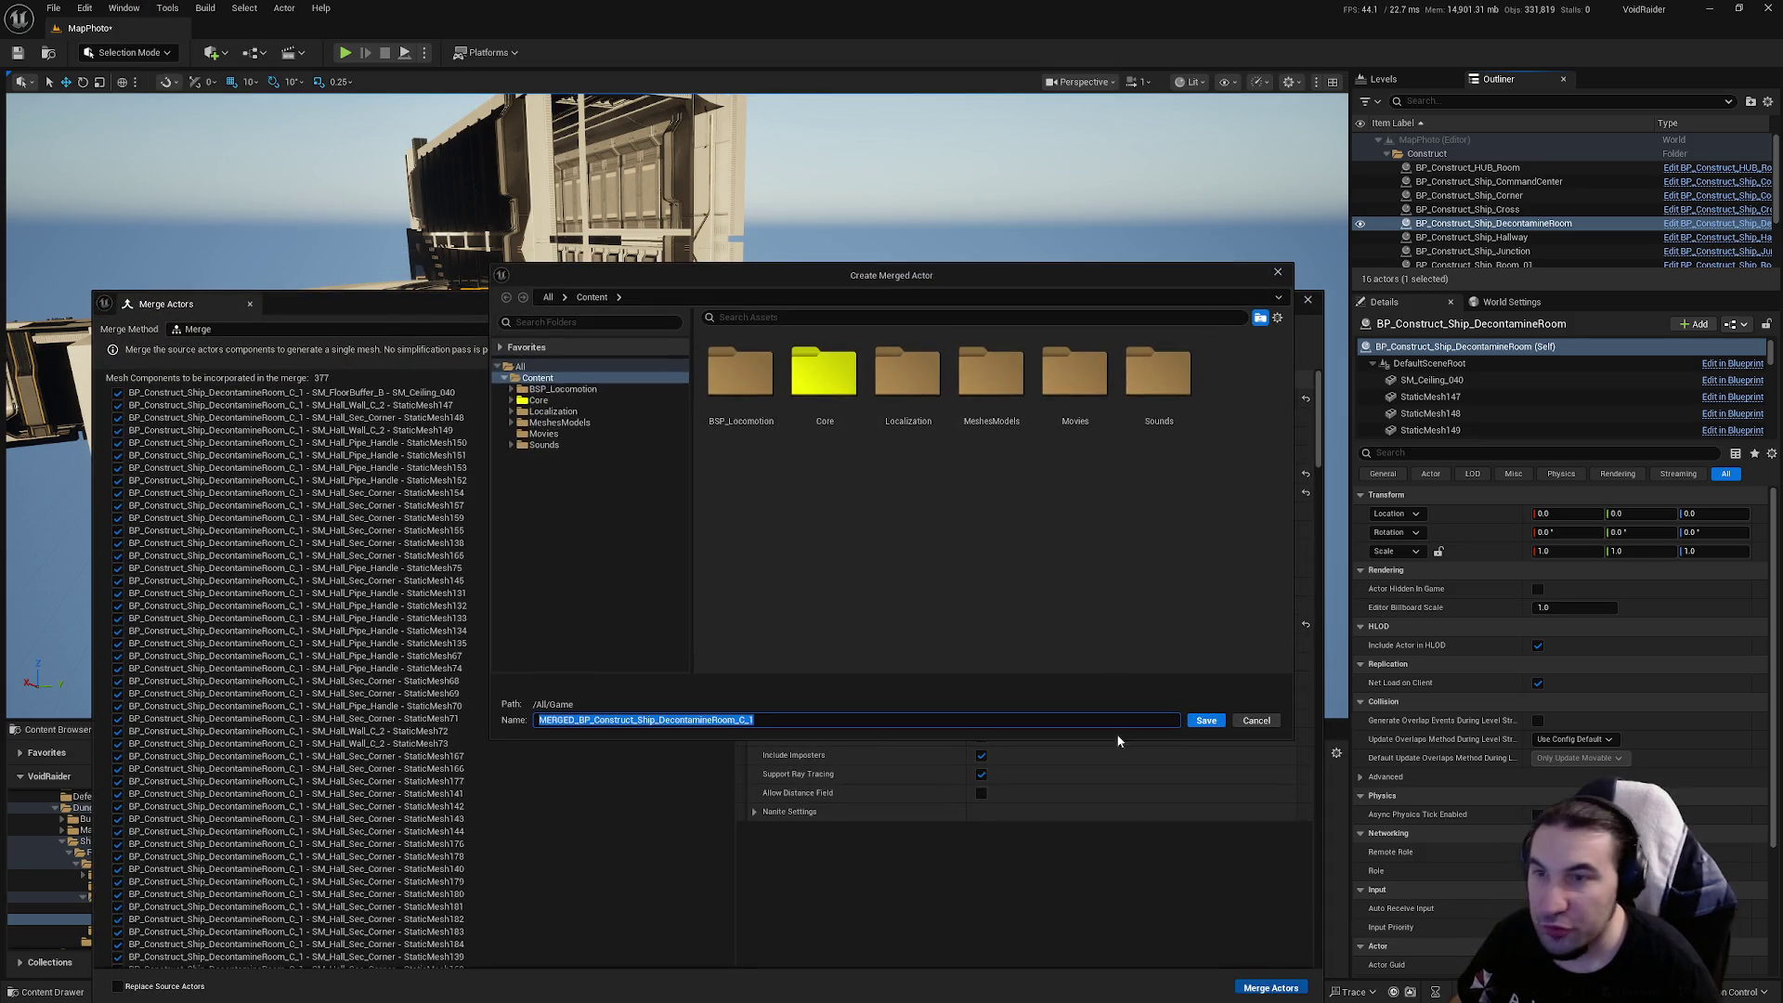
Browse to Core/Assets/LevelDesign/DungeonRoom/ShipDungeon/Meshes/Rooms as the save destination
double_click(824, 372)
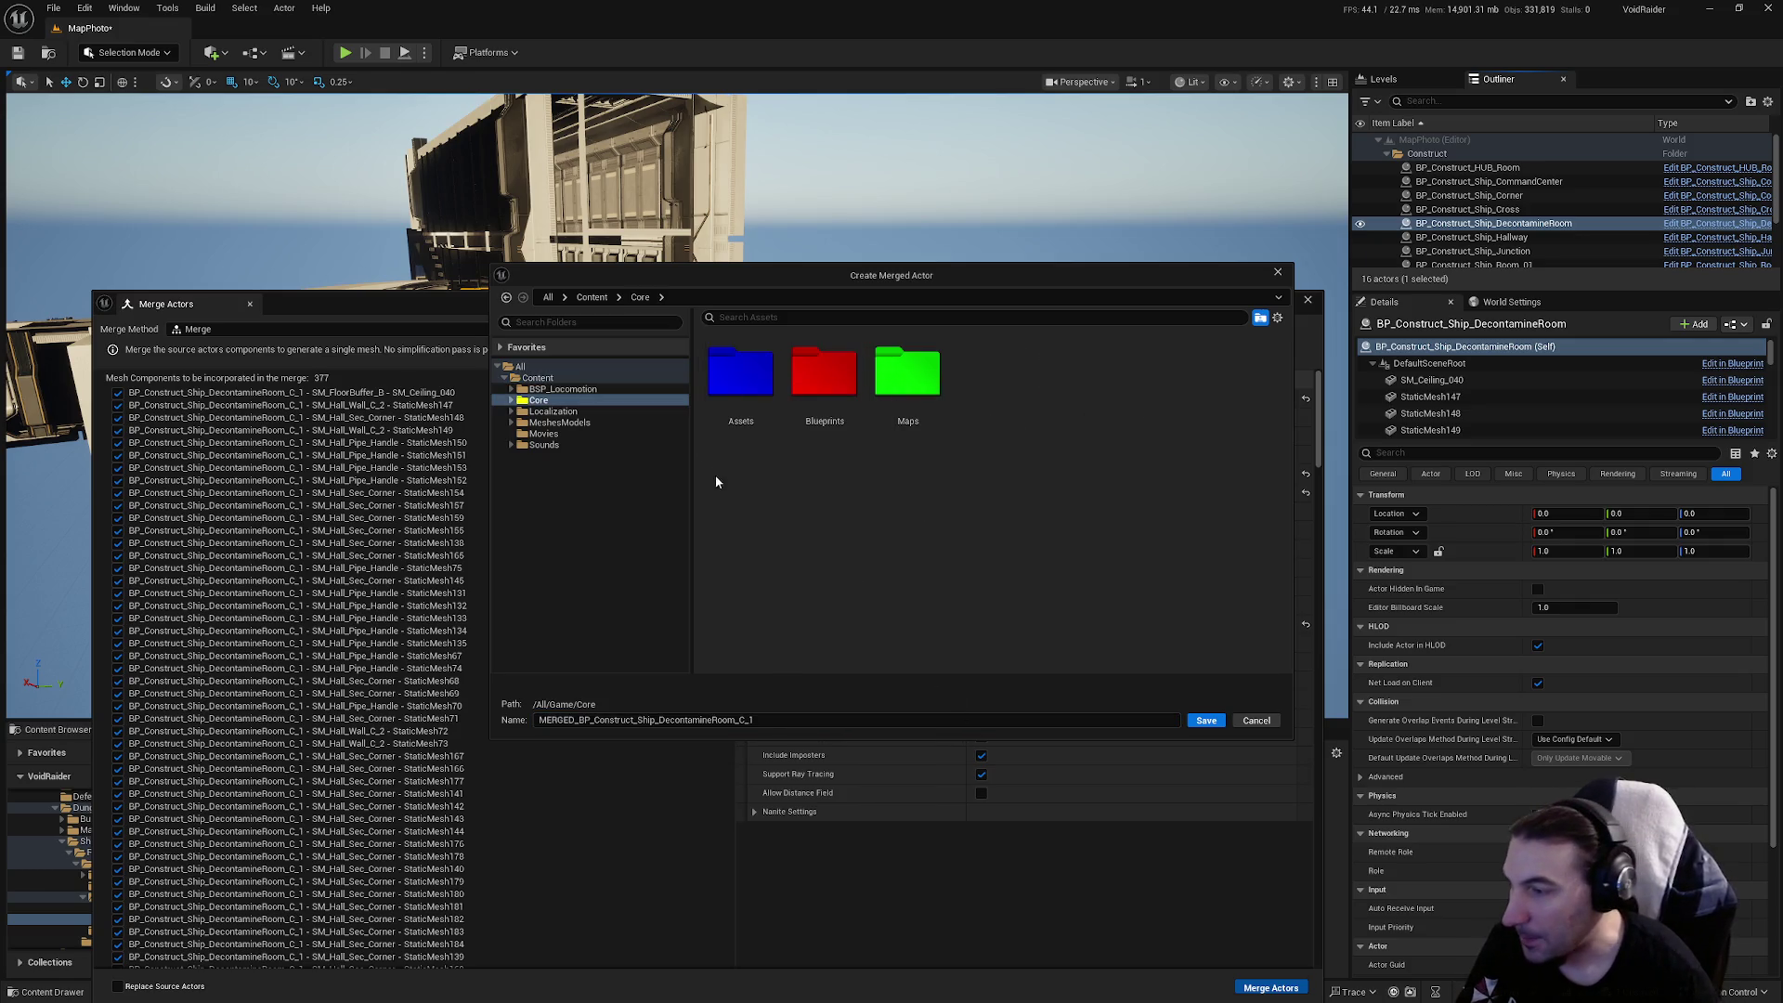
double_click(717, 392)
double_click(1158, 372)
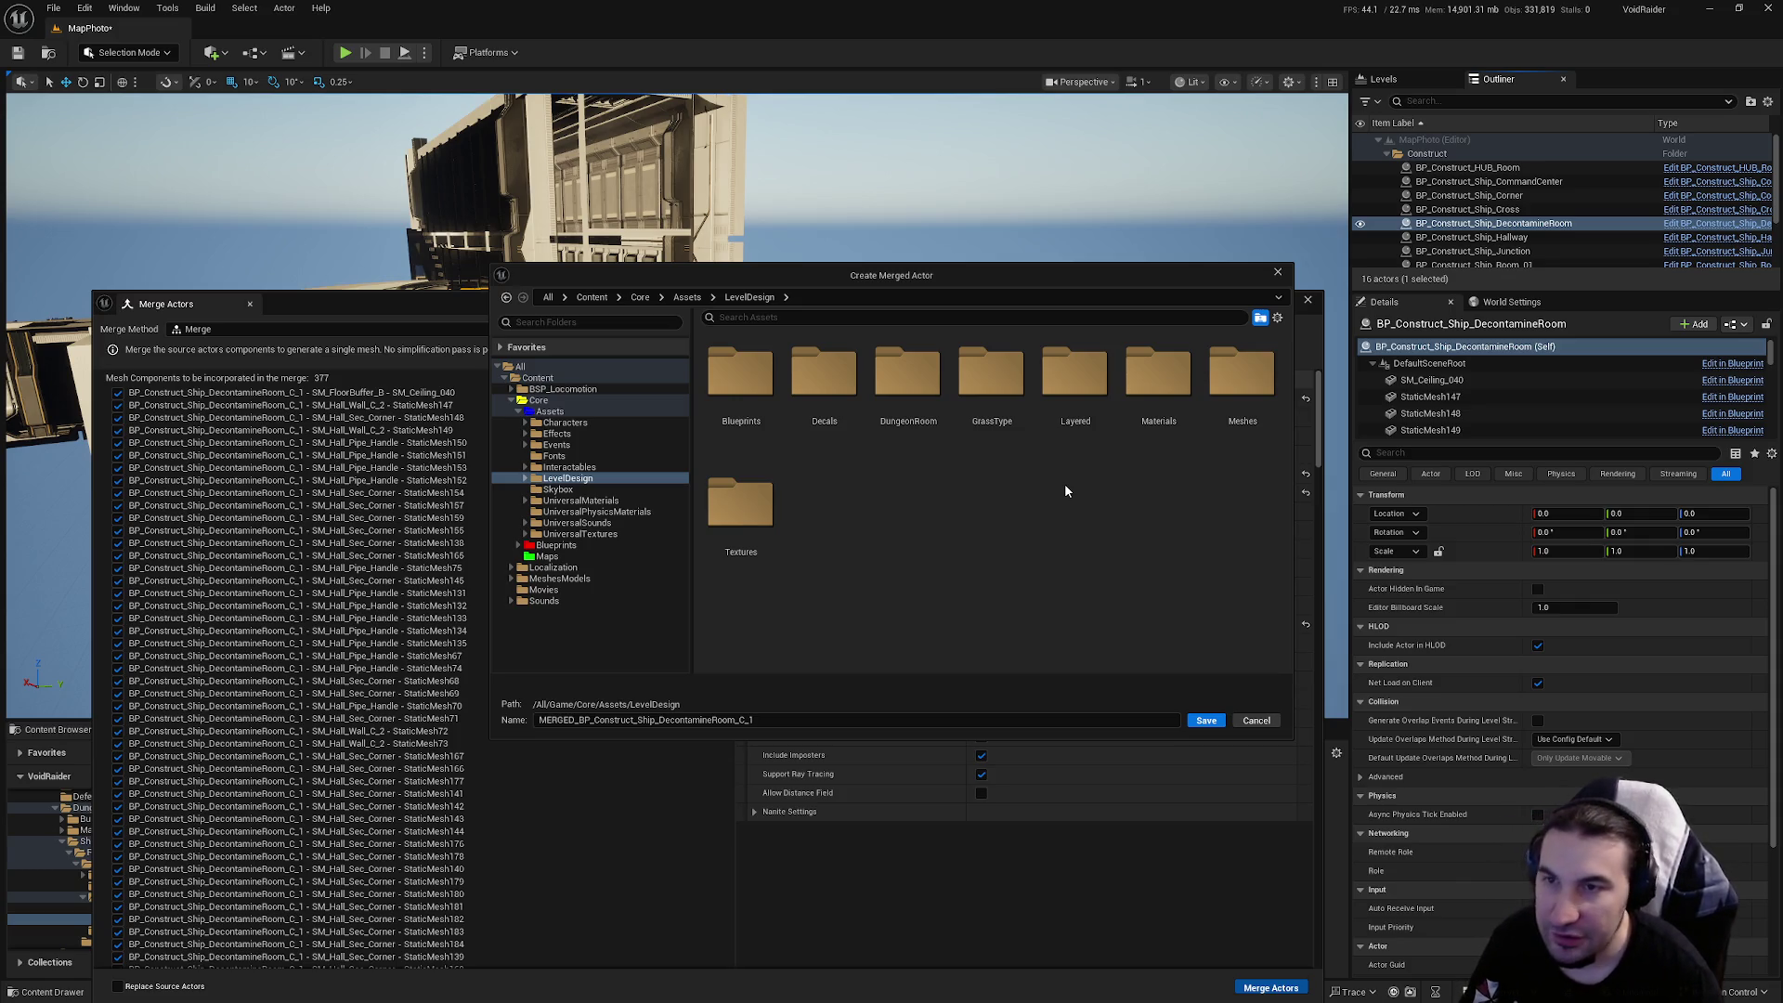
double_click(917, 393)
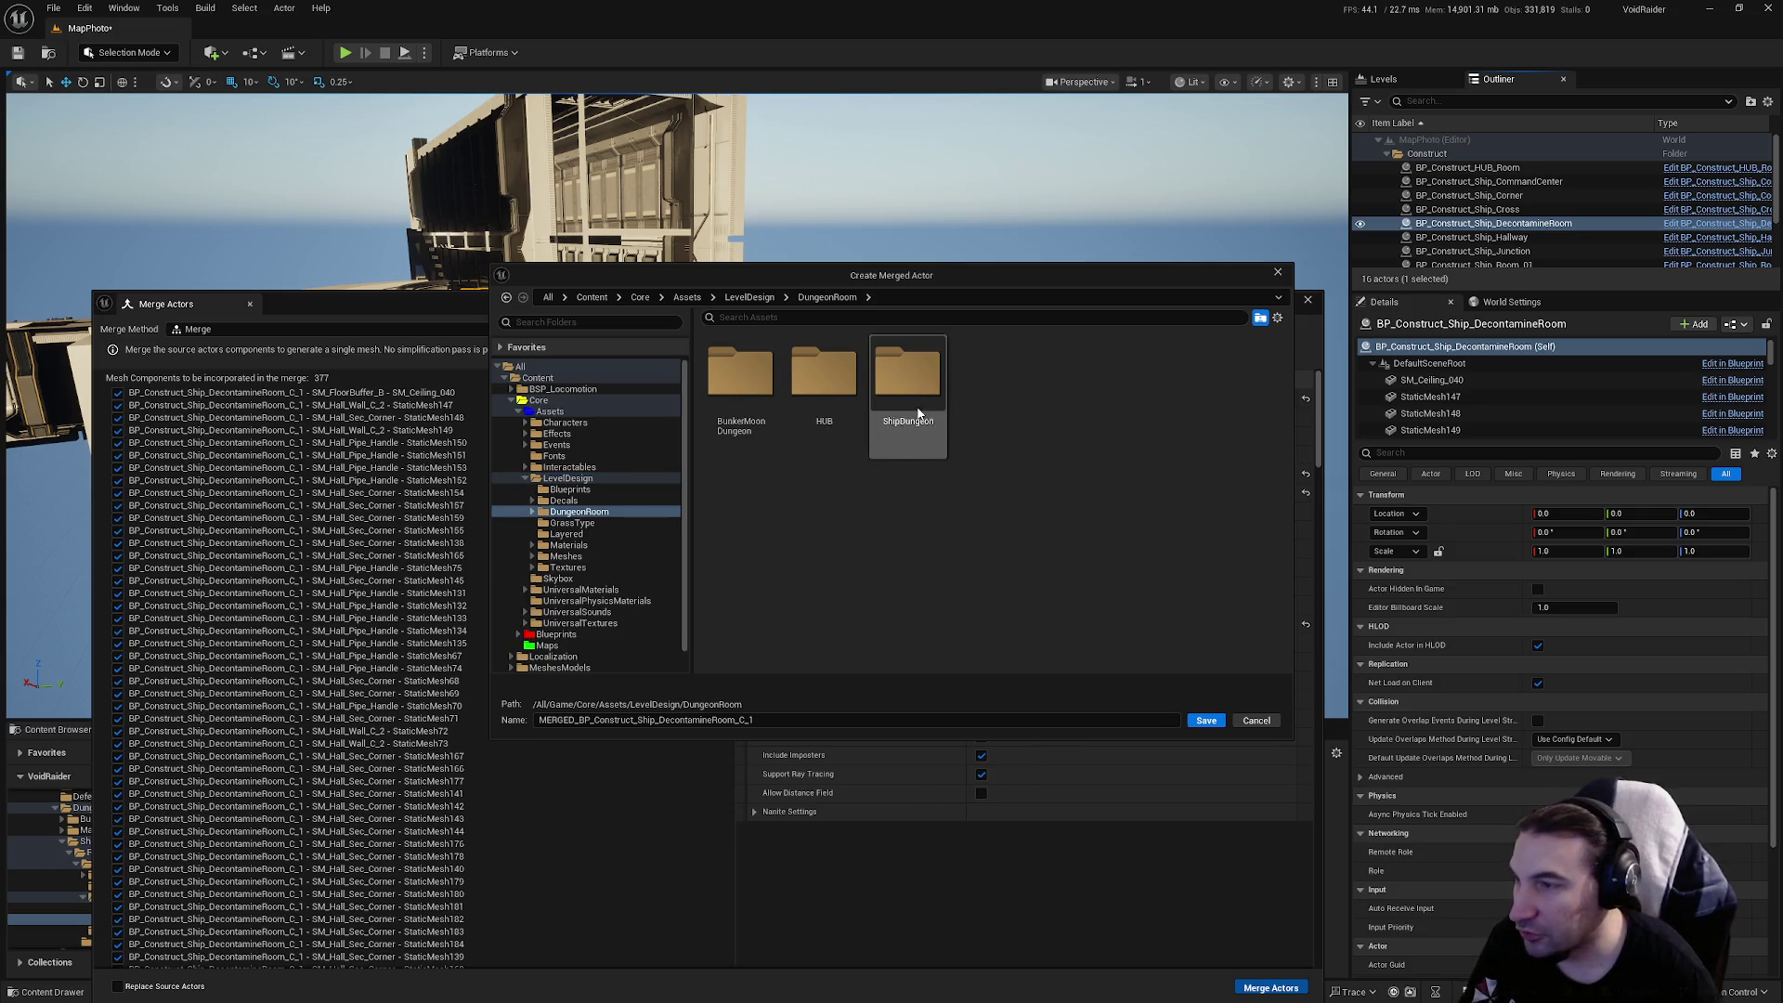
left_click(916, 408)
double_click(916, 408)
double_click(760, 392)
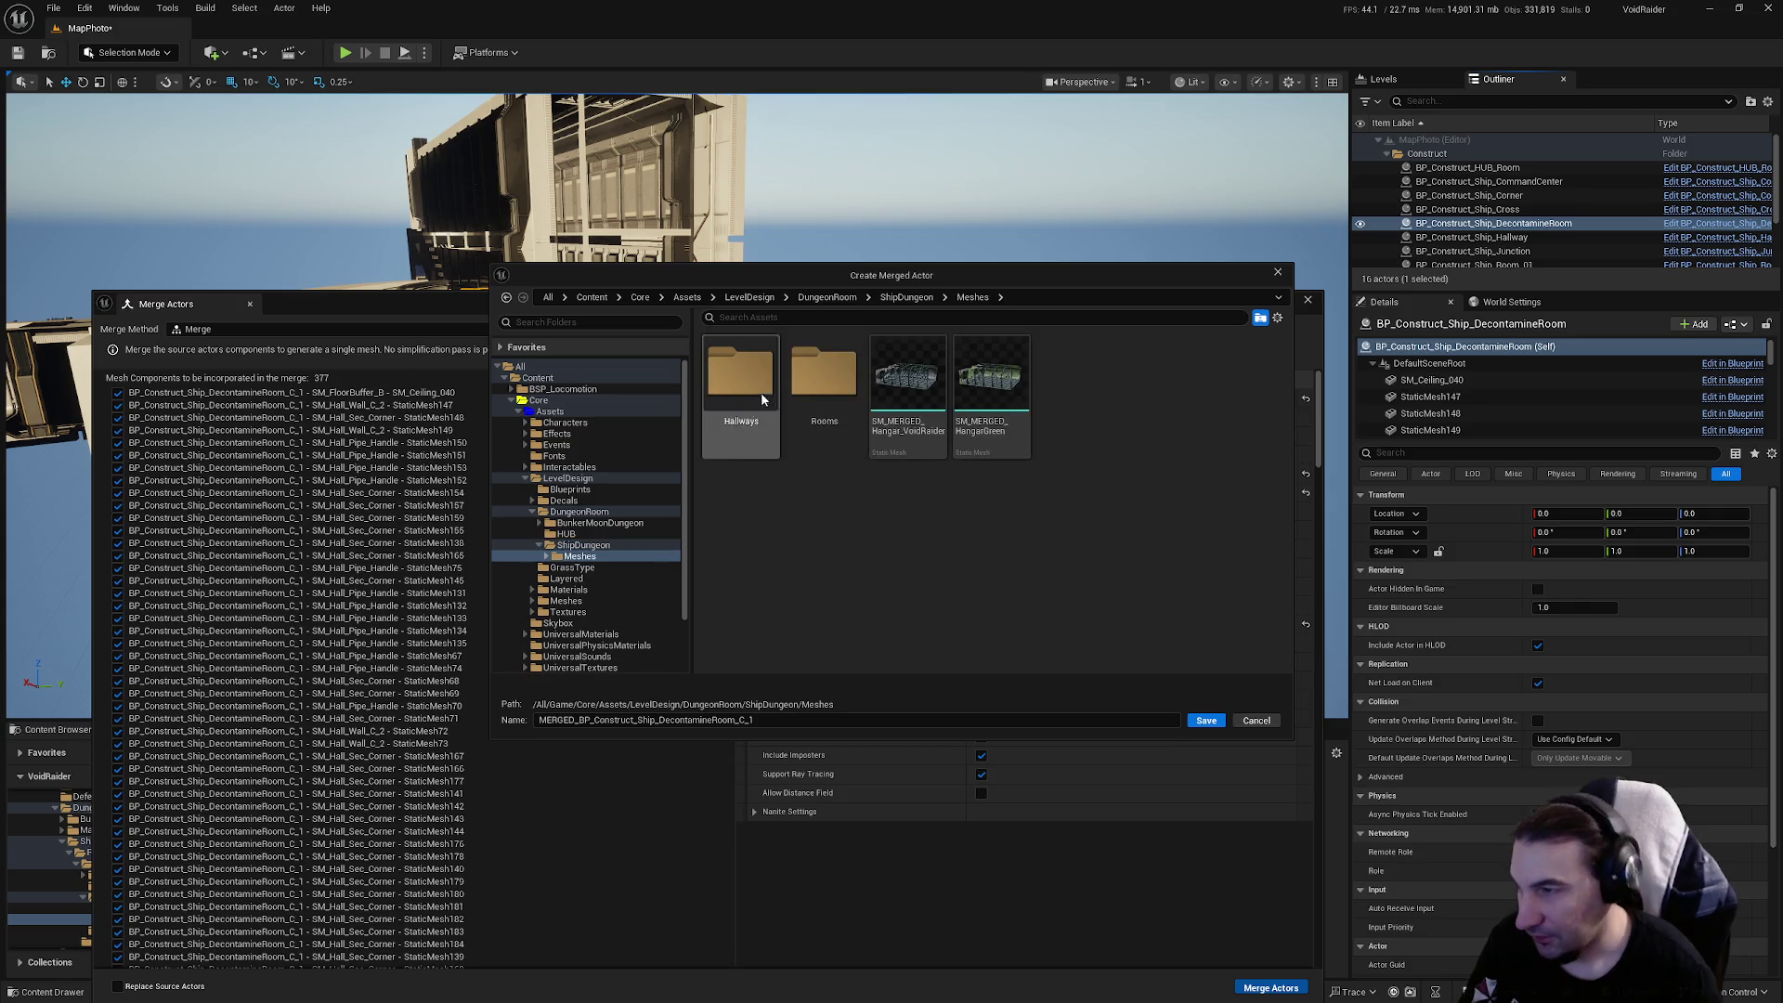
left_click(834, 434)
double_click(818, 411)
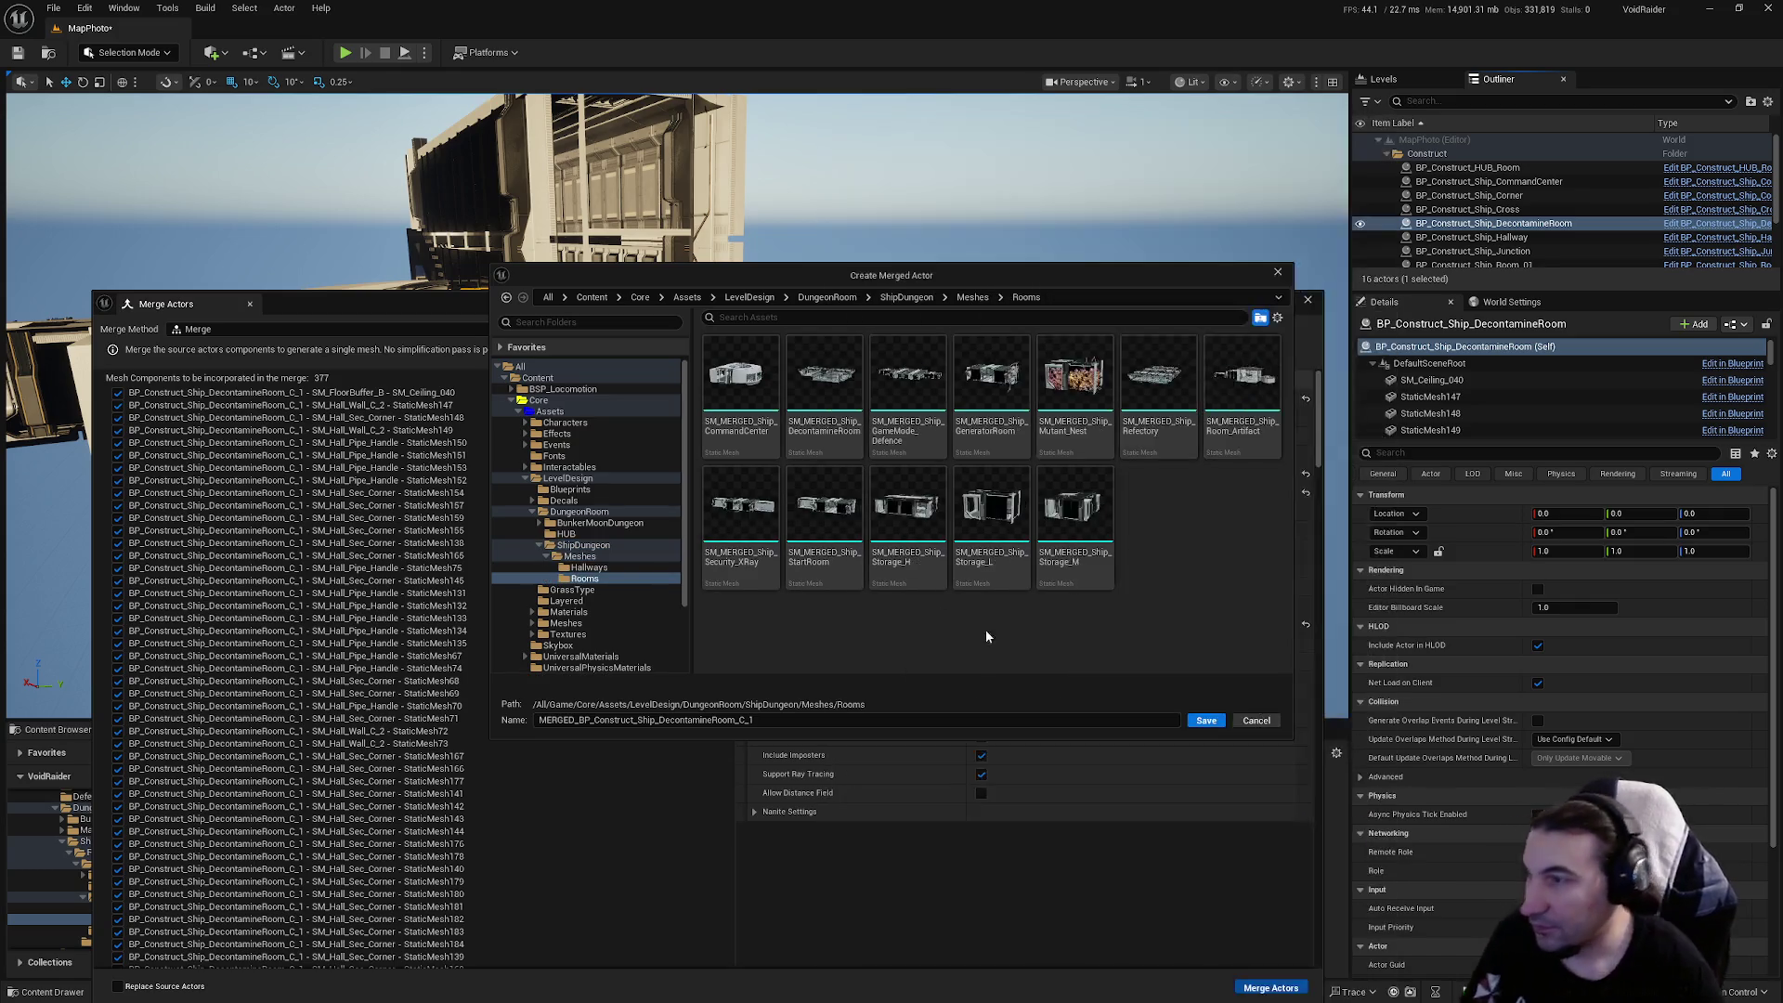
Name the mesh SM_MERGED_Ship_DecontamineRoom, stripping the duplicate SM_ prefix, and save
left_click(853, 431)
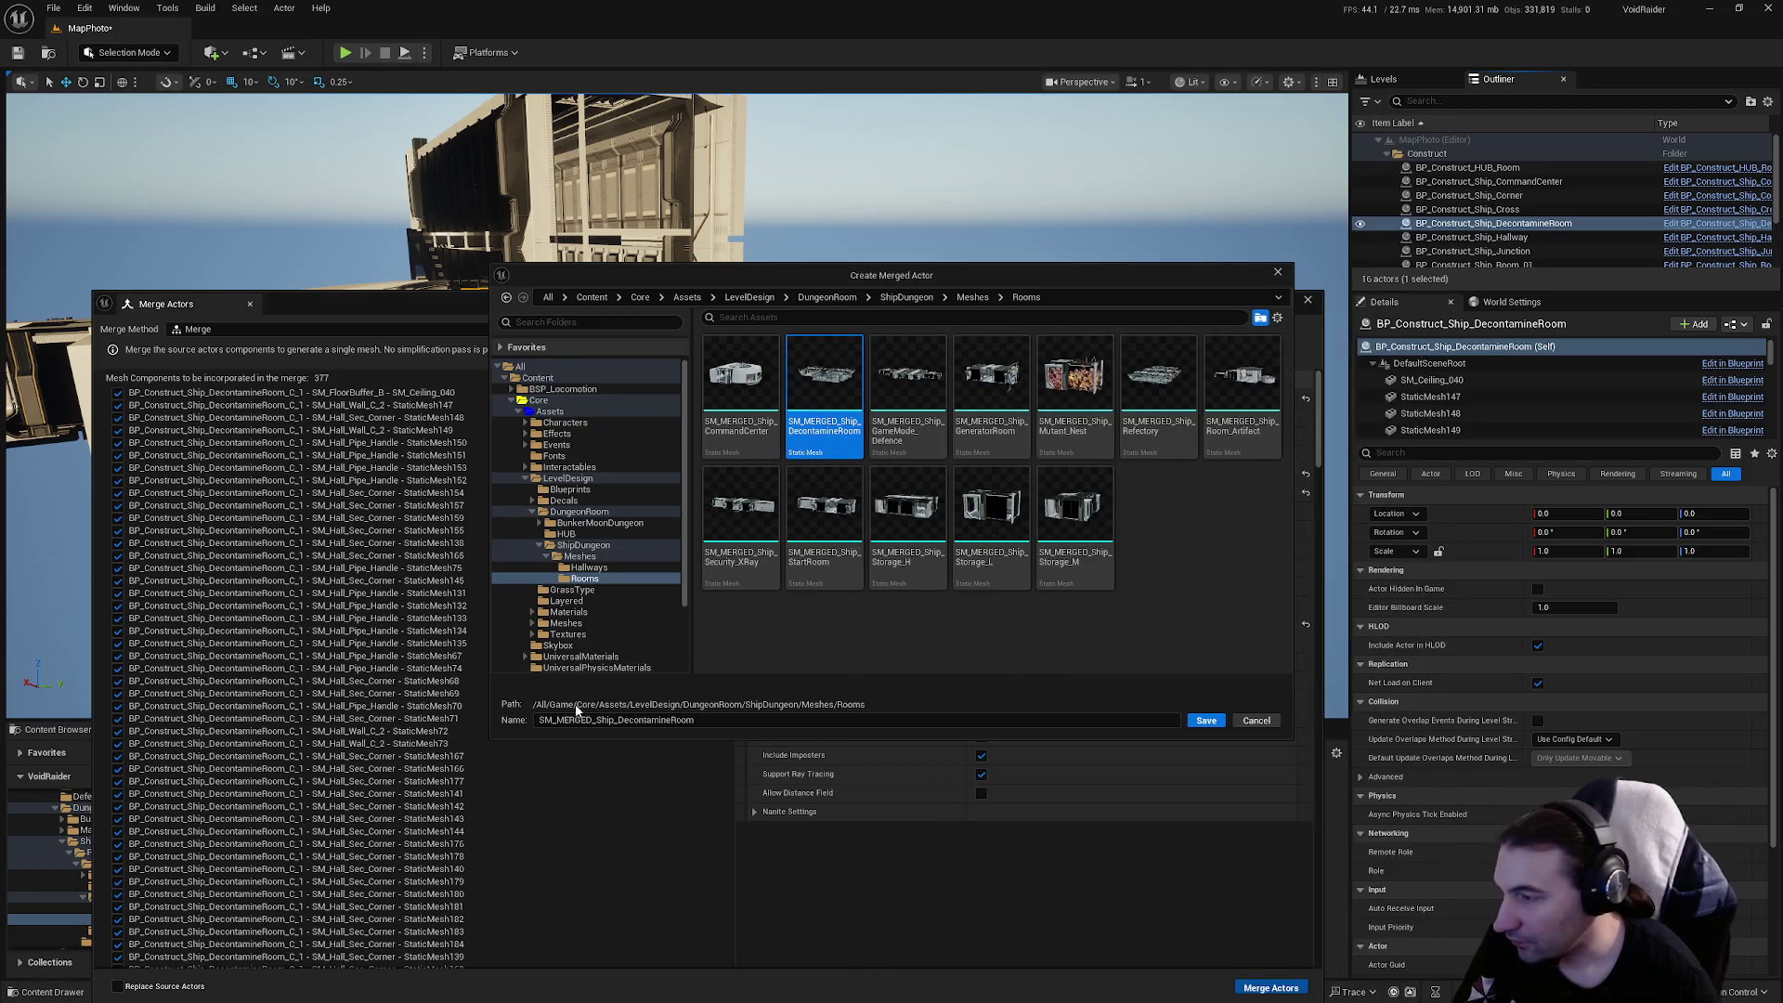
left_click_drag(555, 722, 538, 723)
key("BackSpace")
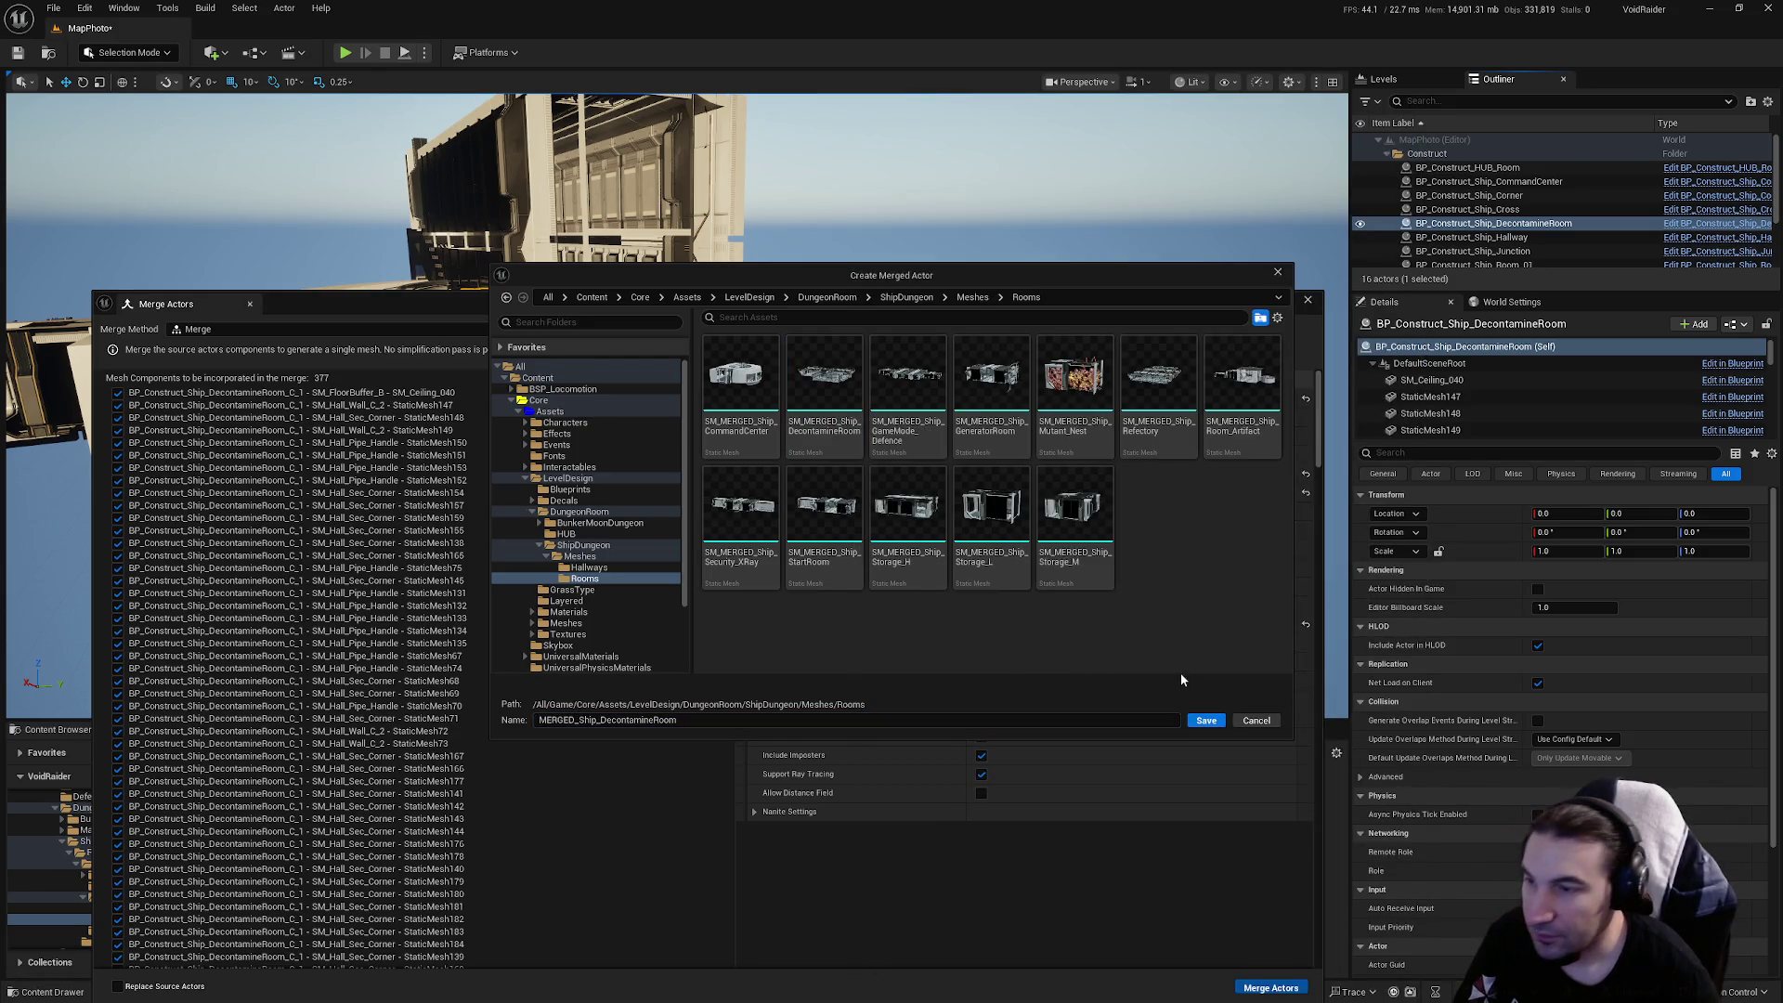
left_click(1206, 721)
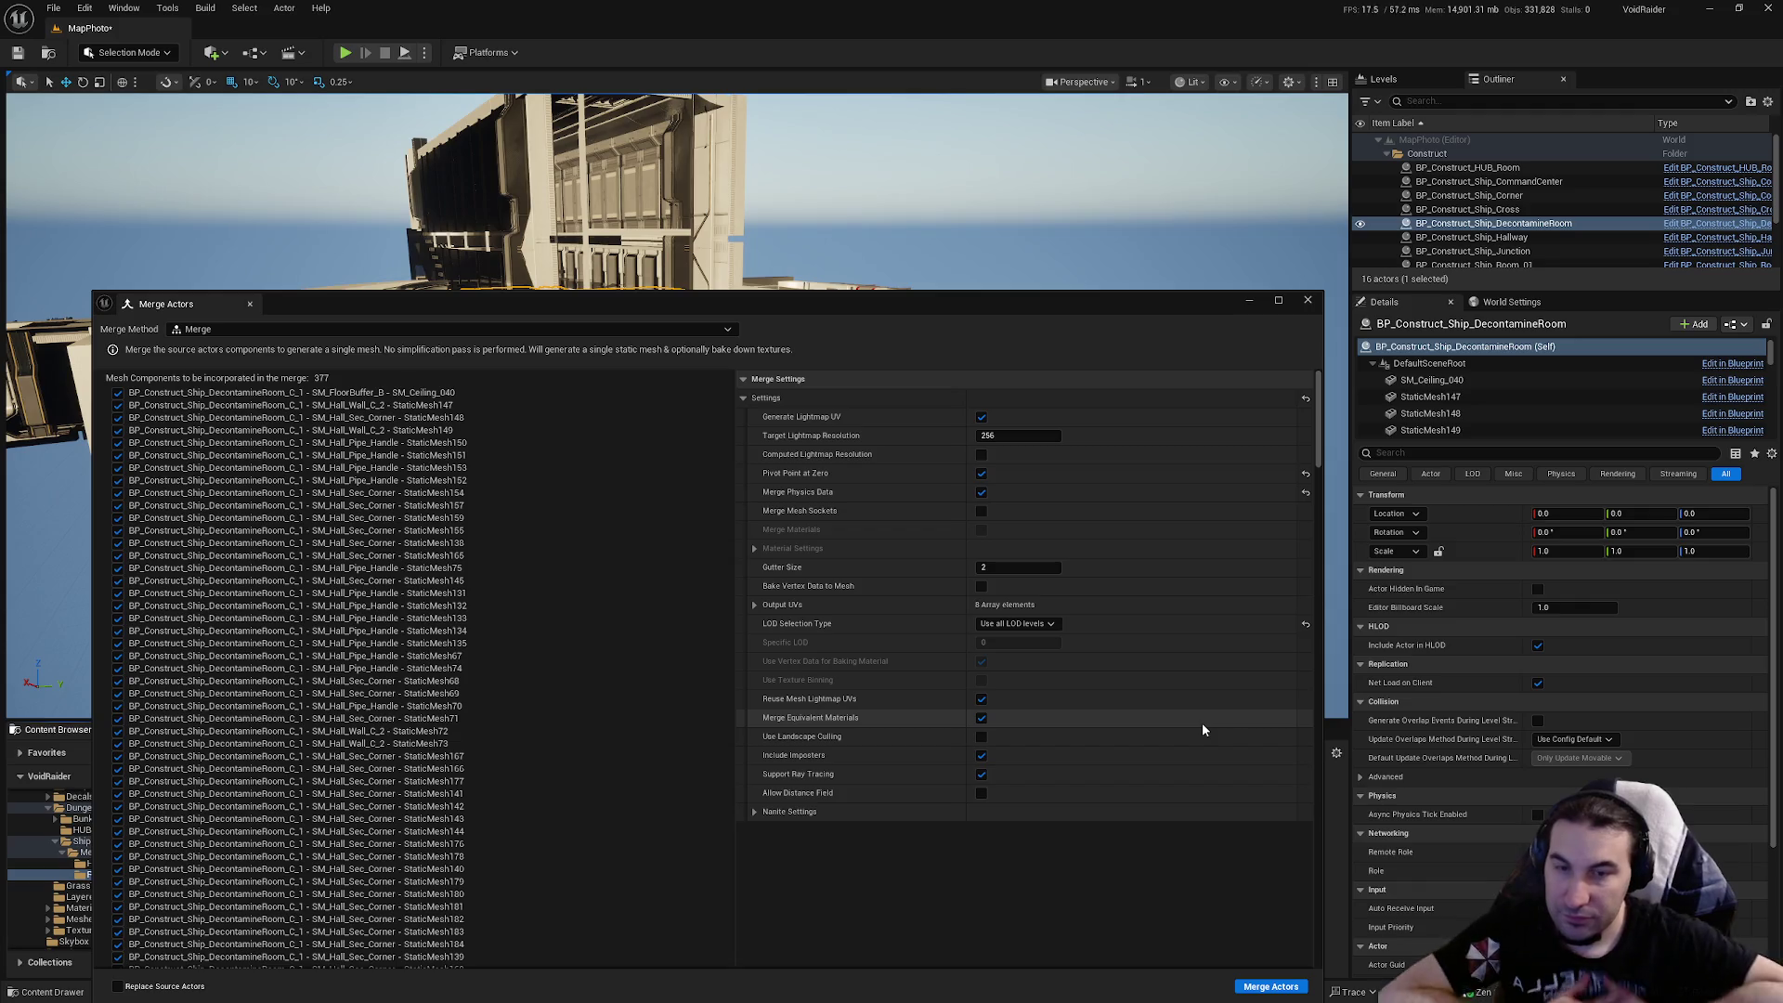
Close Merge Actors and Save Selected for the MapPhoto level and merged decontamination mesh
left_click(1308, 300)
left_click(324, 752)
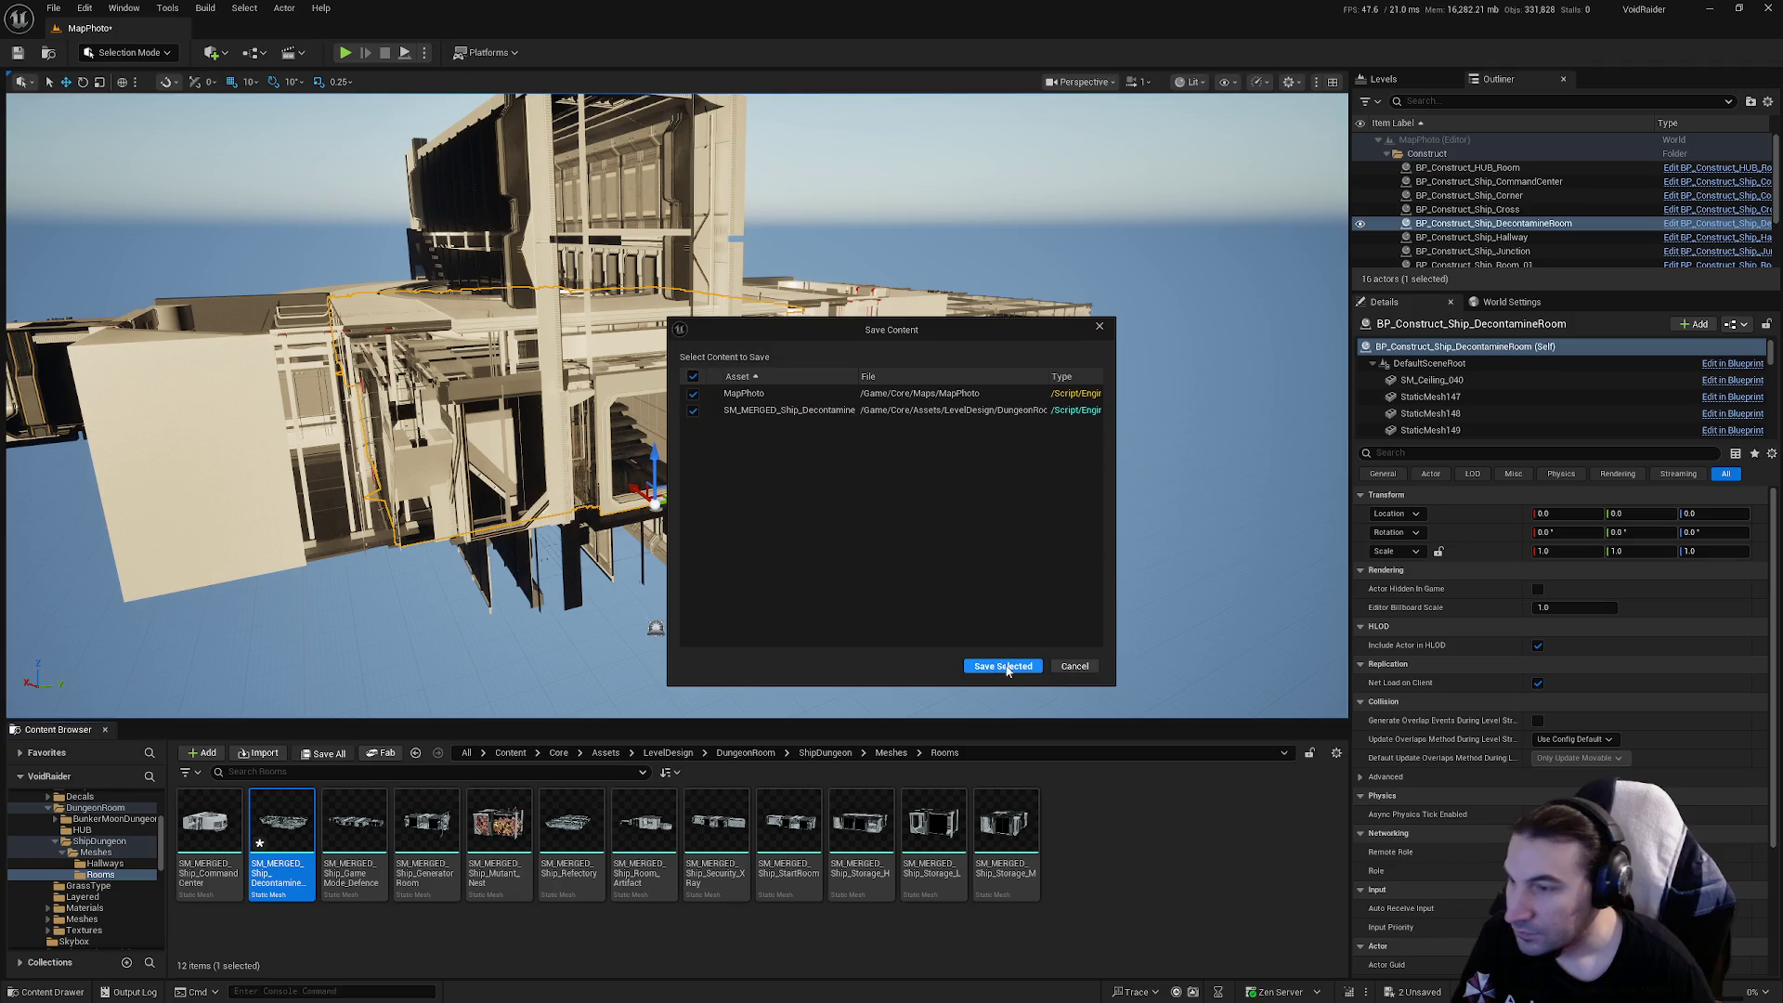
left_click(1001, 668)
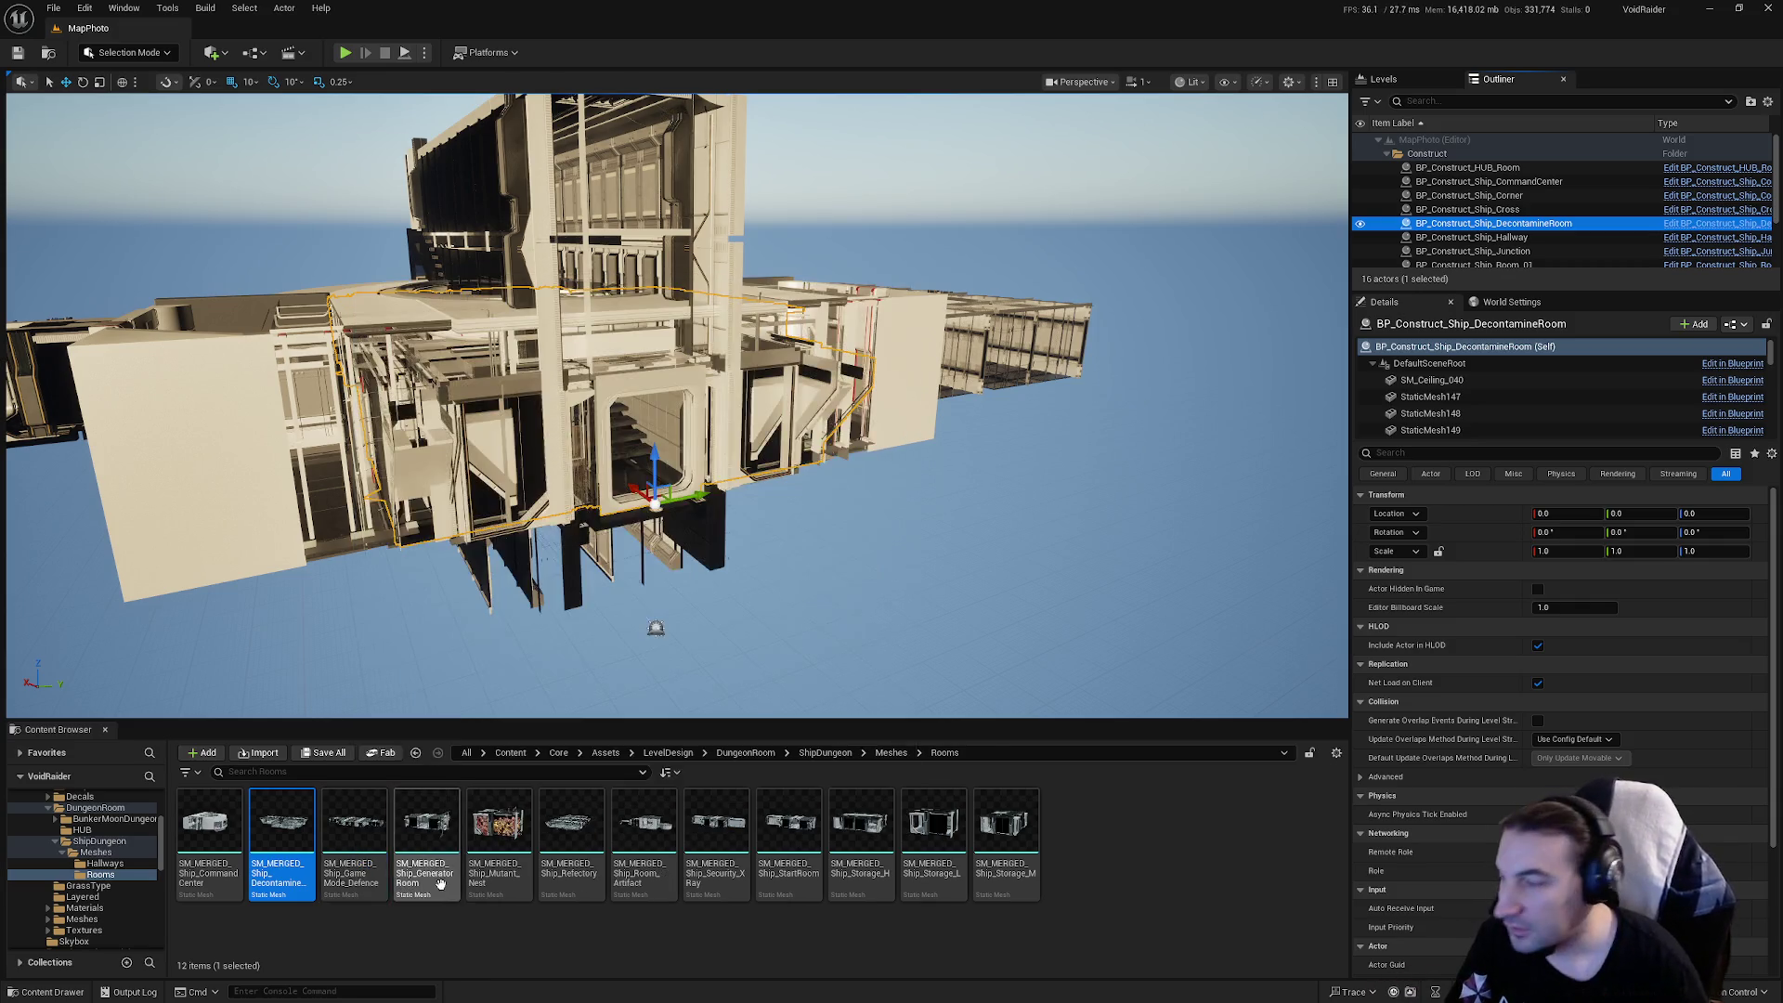
Open the merged DecontamineRoom mesh and disable collision on Sections 15 and 16
double_click(275, 836)
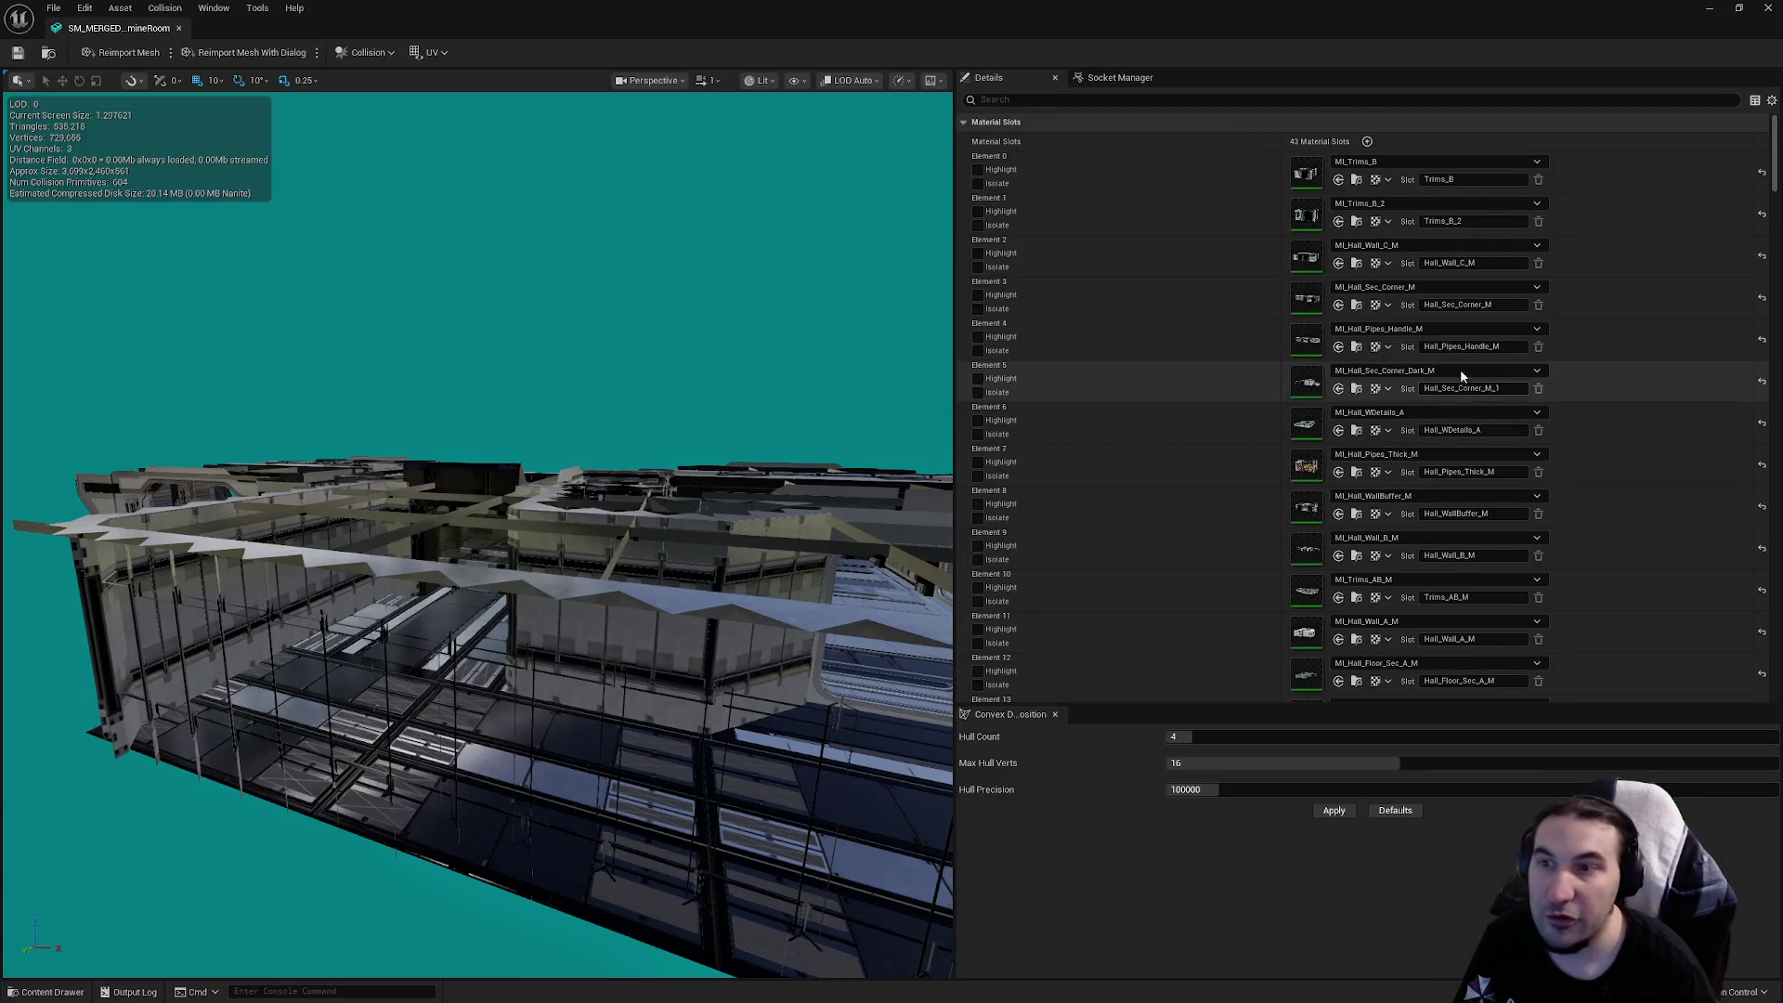
scroll(1467, 344, "down", 3)
scroll(1479, 313, "down", 10)
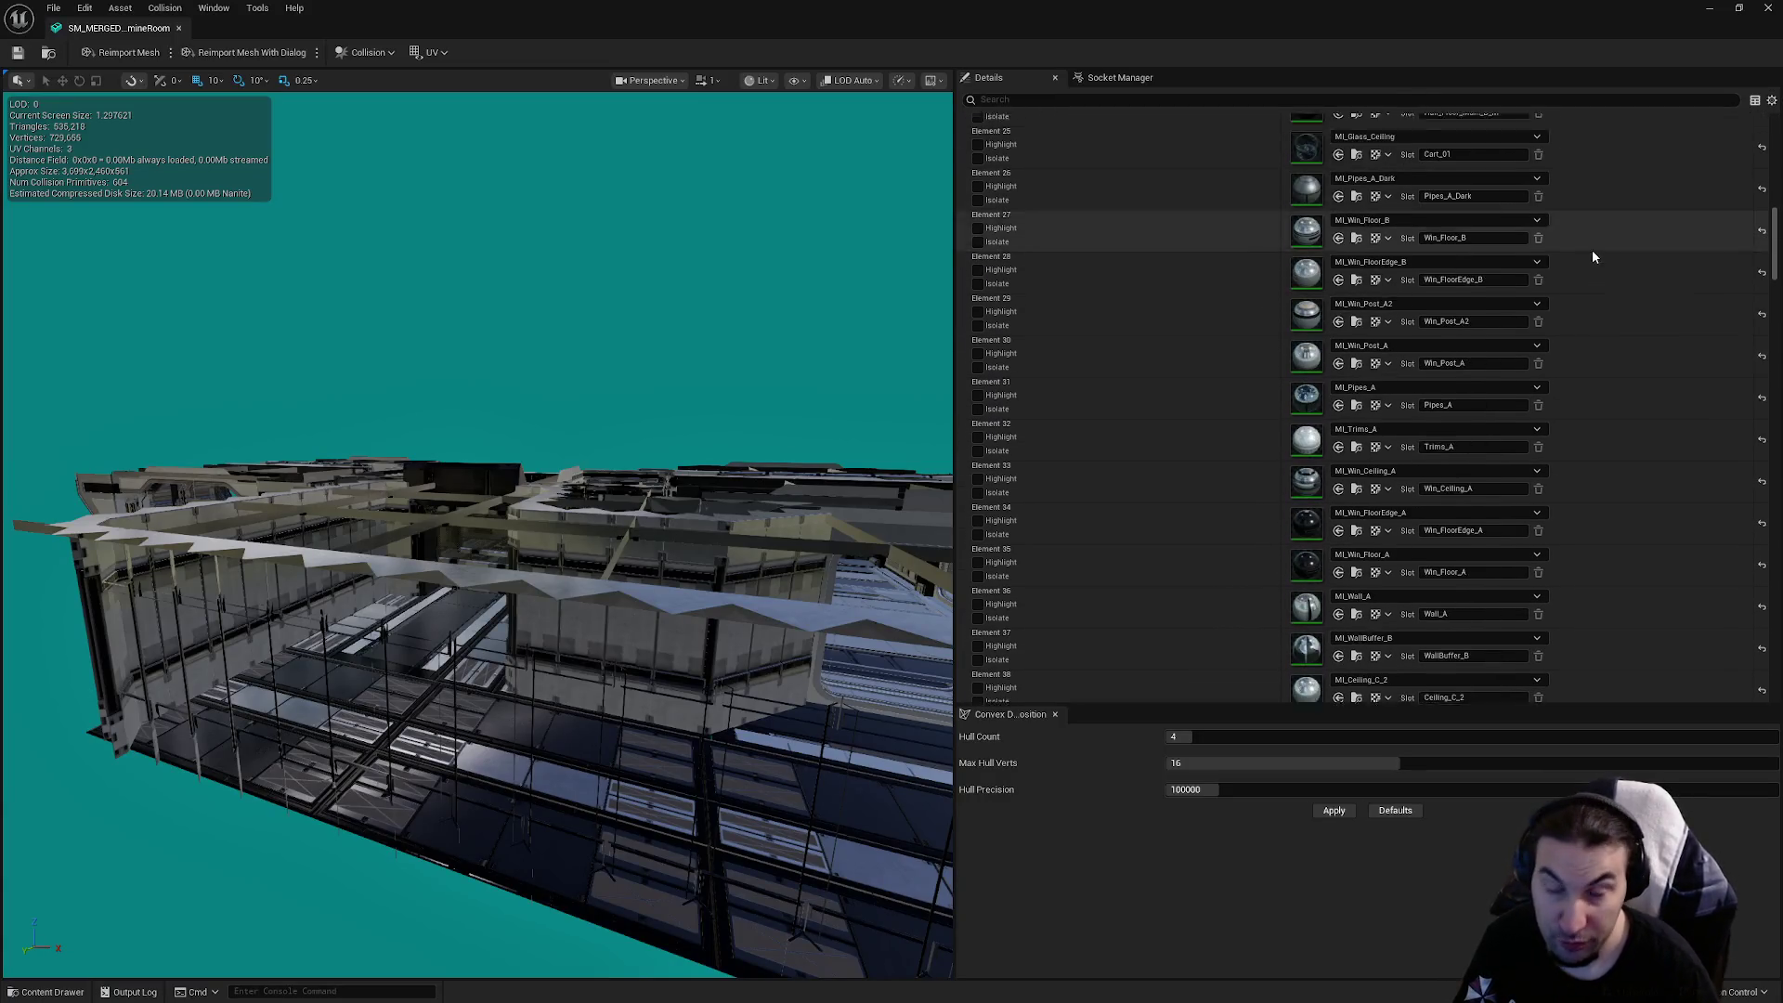
scroll(1572, 277, "down", 15)
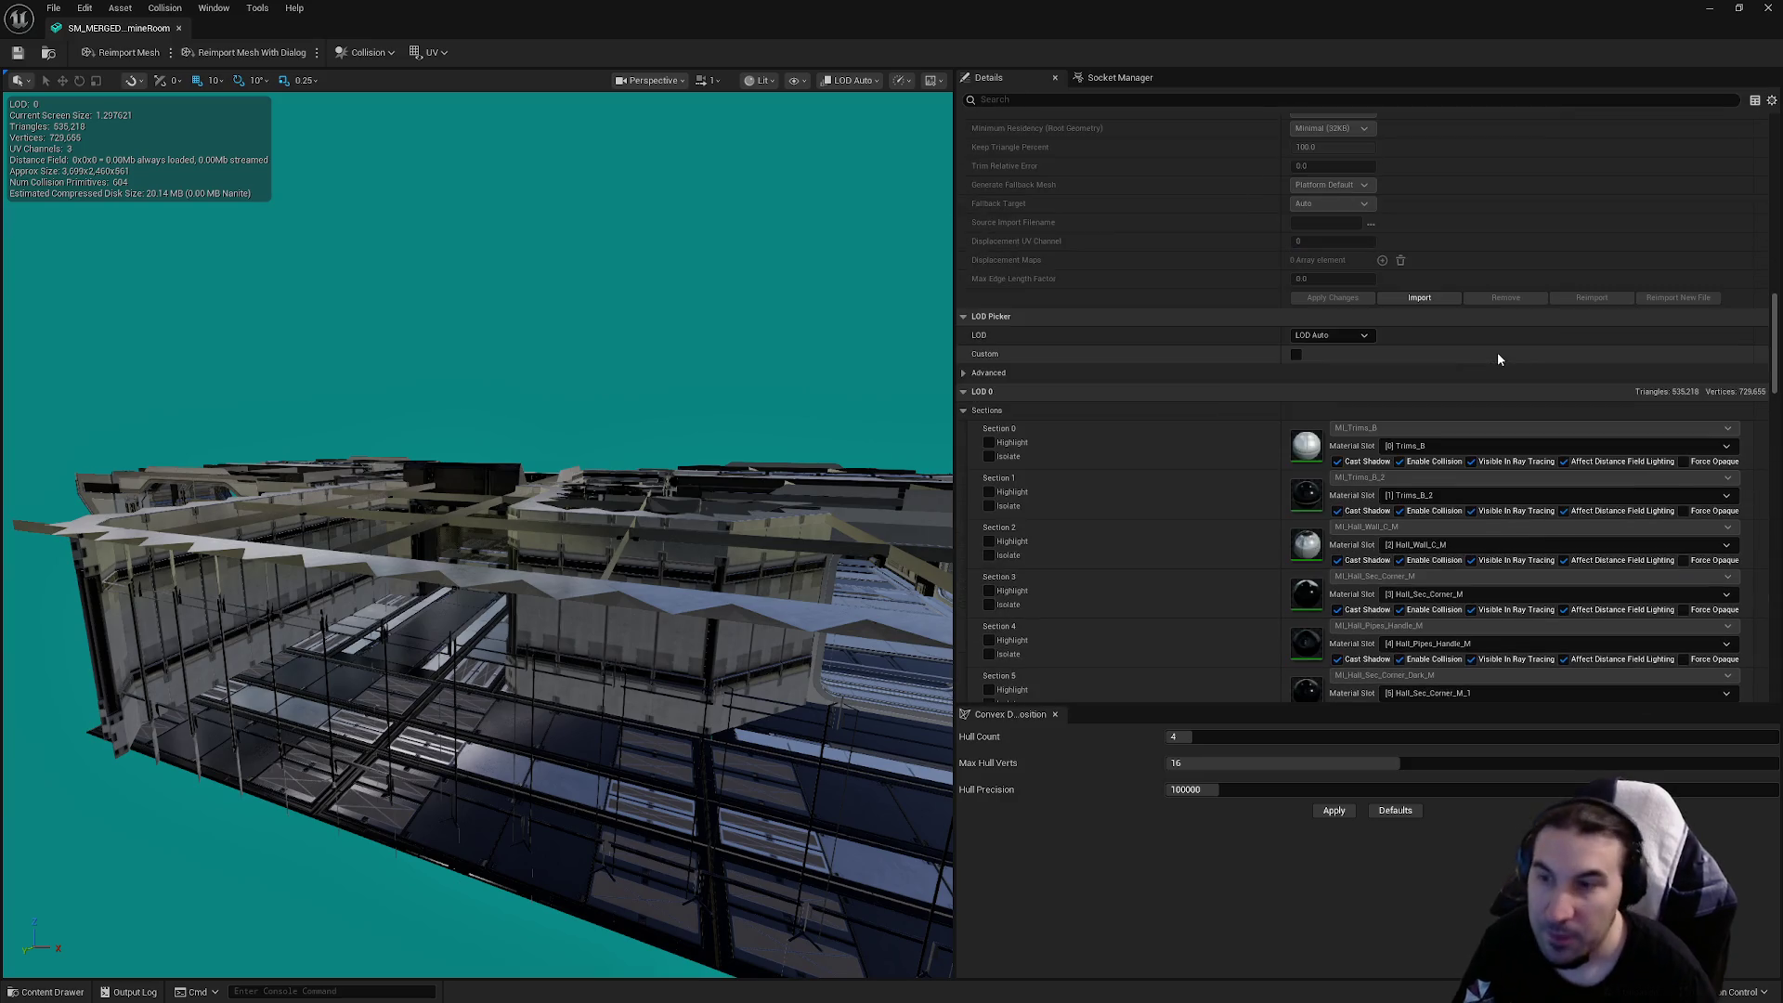
scroll(1462, 353, "down", 5)
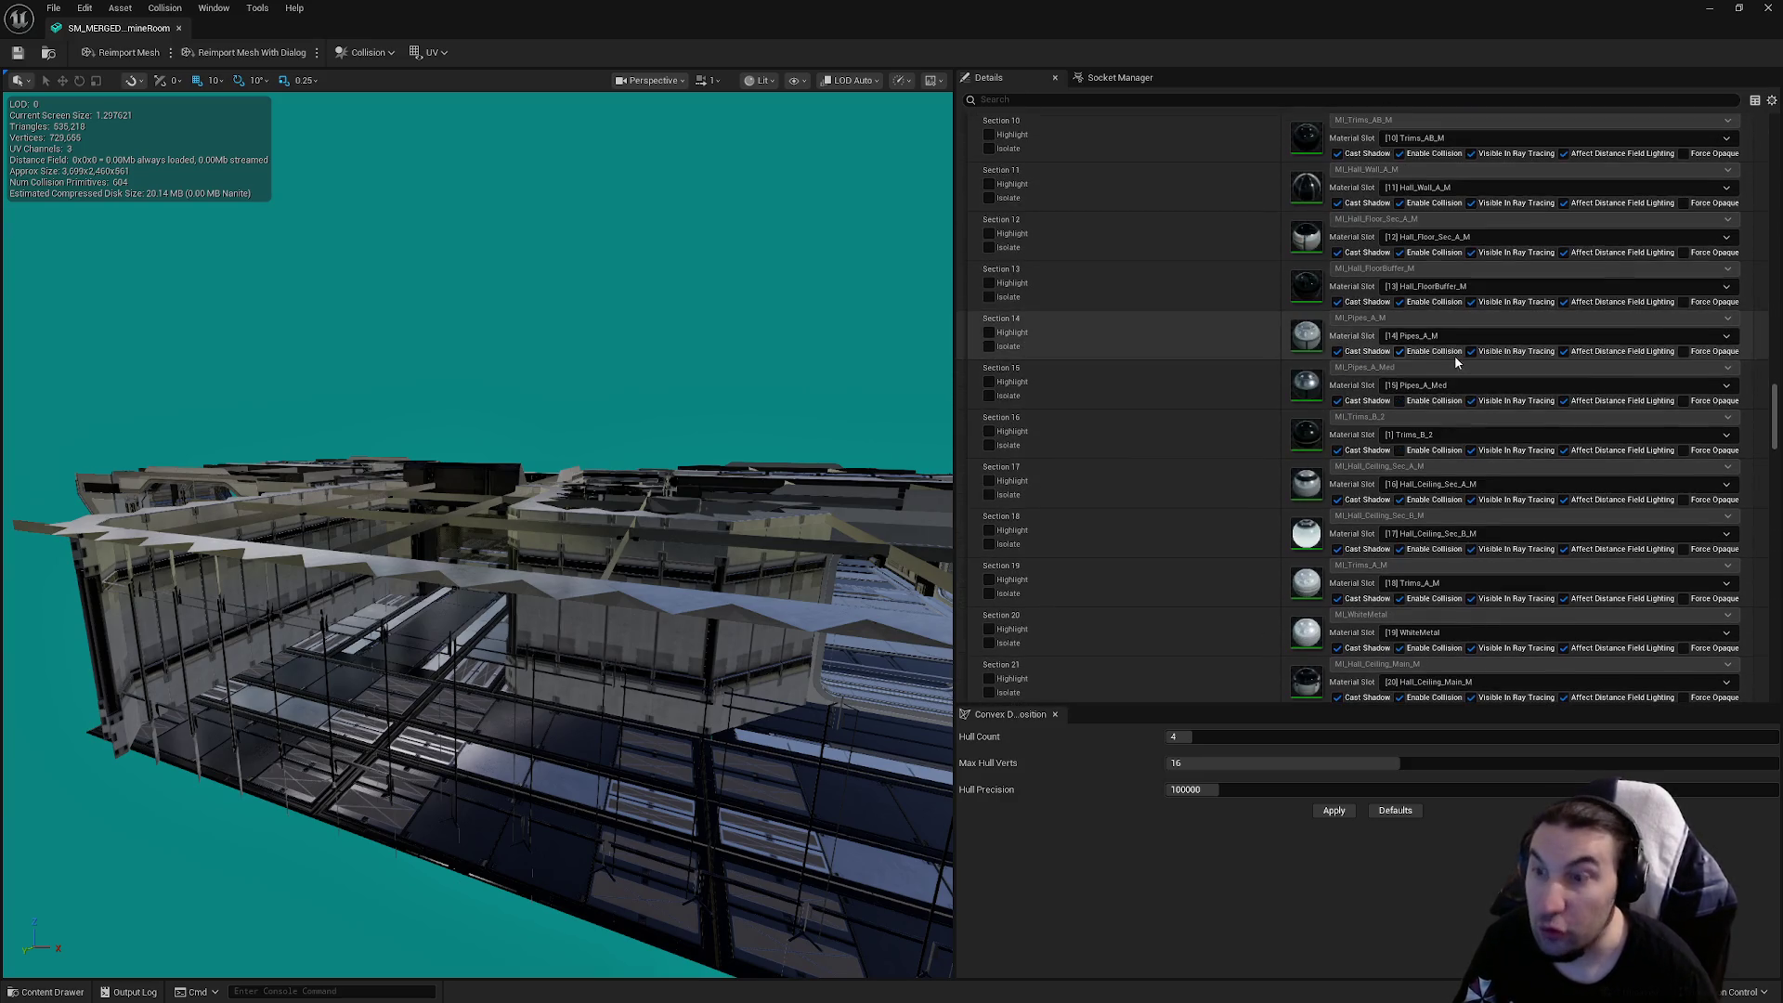
left_click(1423, 405)
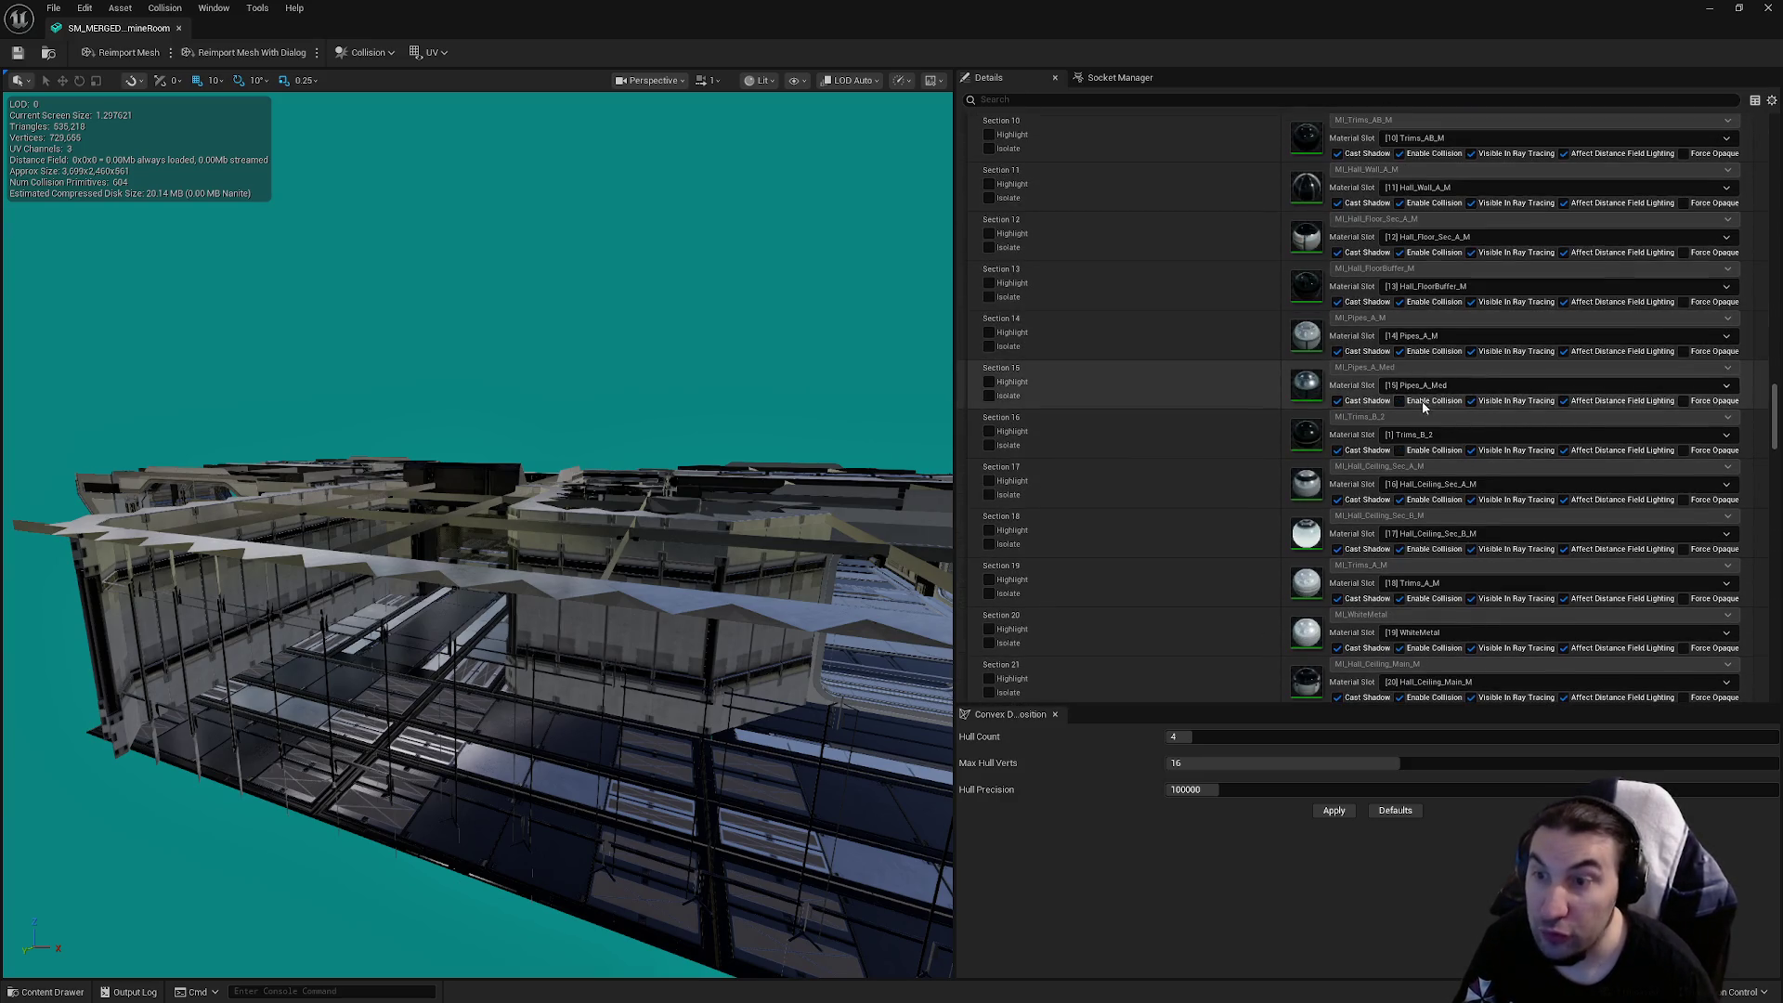
left_click(1399, 452)
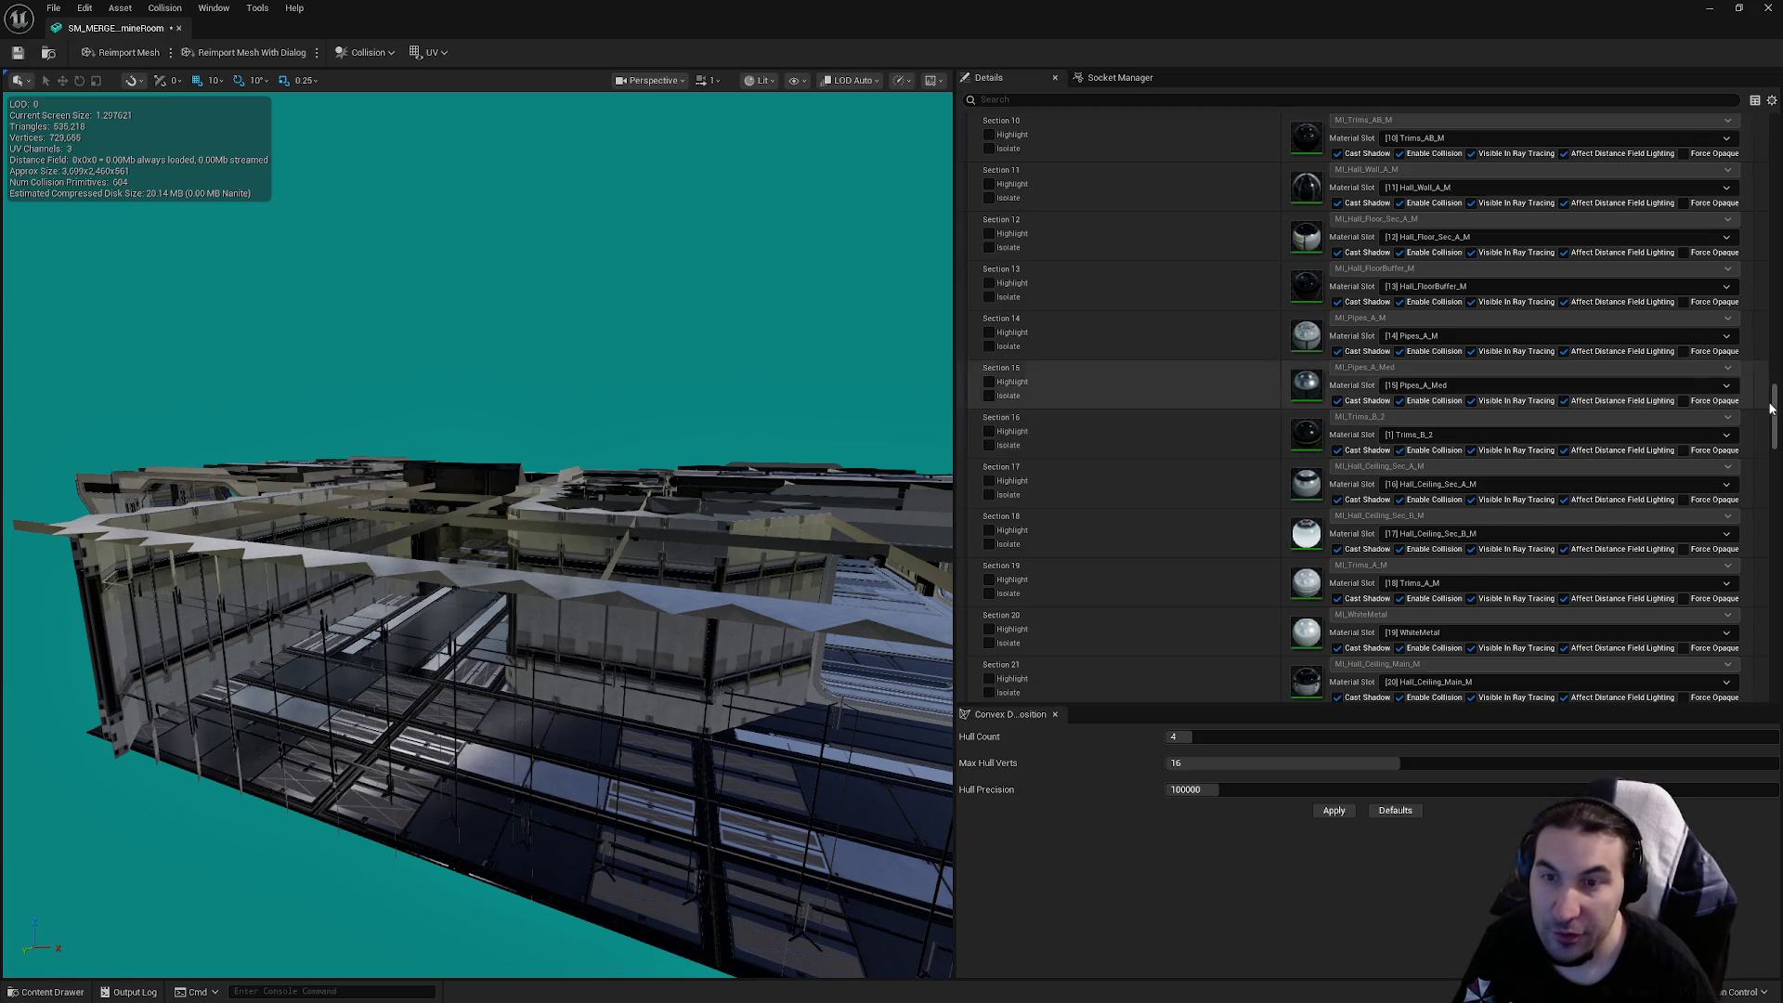
Disable collision on Section 39 and WhiteMetal, then open the LOD Group dropdown
mouse_move(1771, 418)
left_mouse_down()
mouse_move(1770, 371)
mouse_move(1771, 394)
left_mouse_up()
scroll(1508, 395, "down", 15)
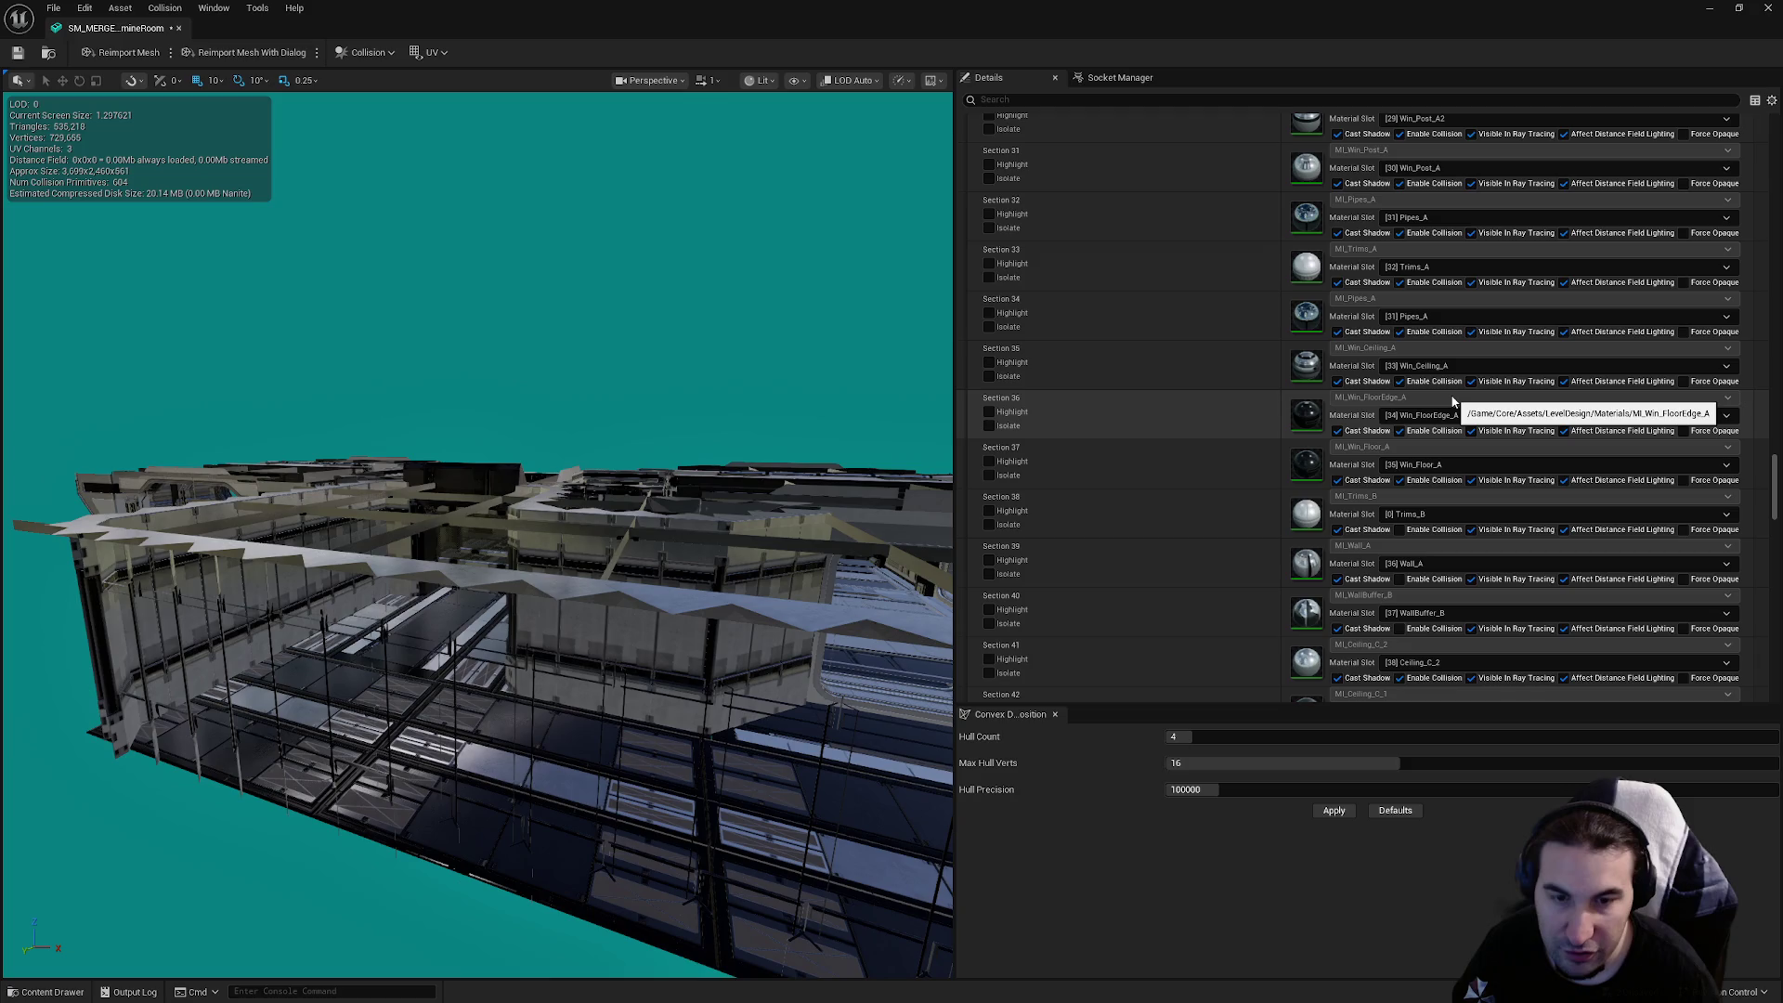
scroll(1453, 401, "down", 3)
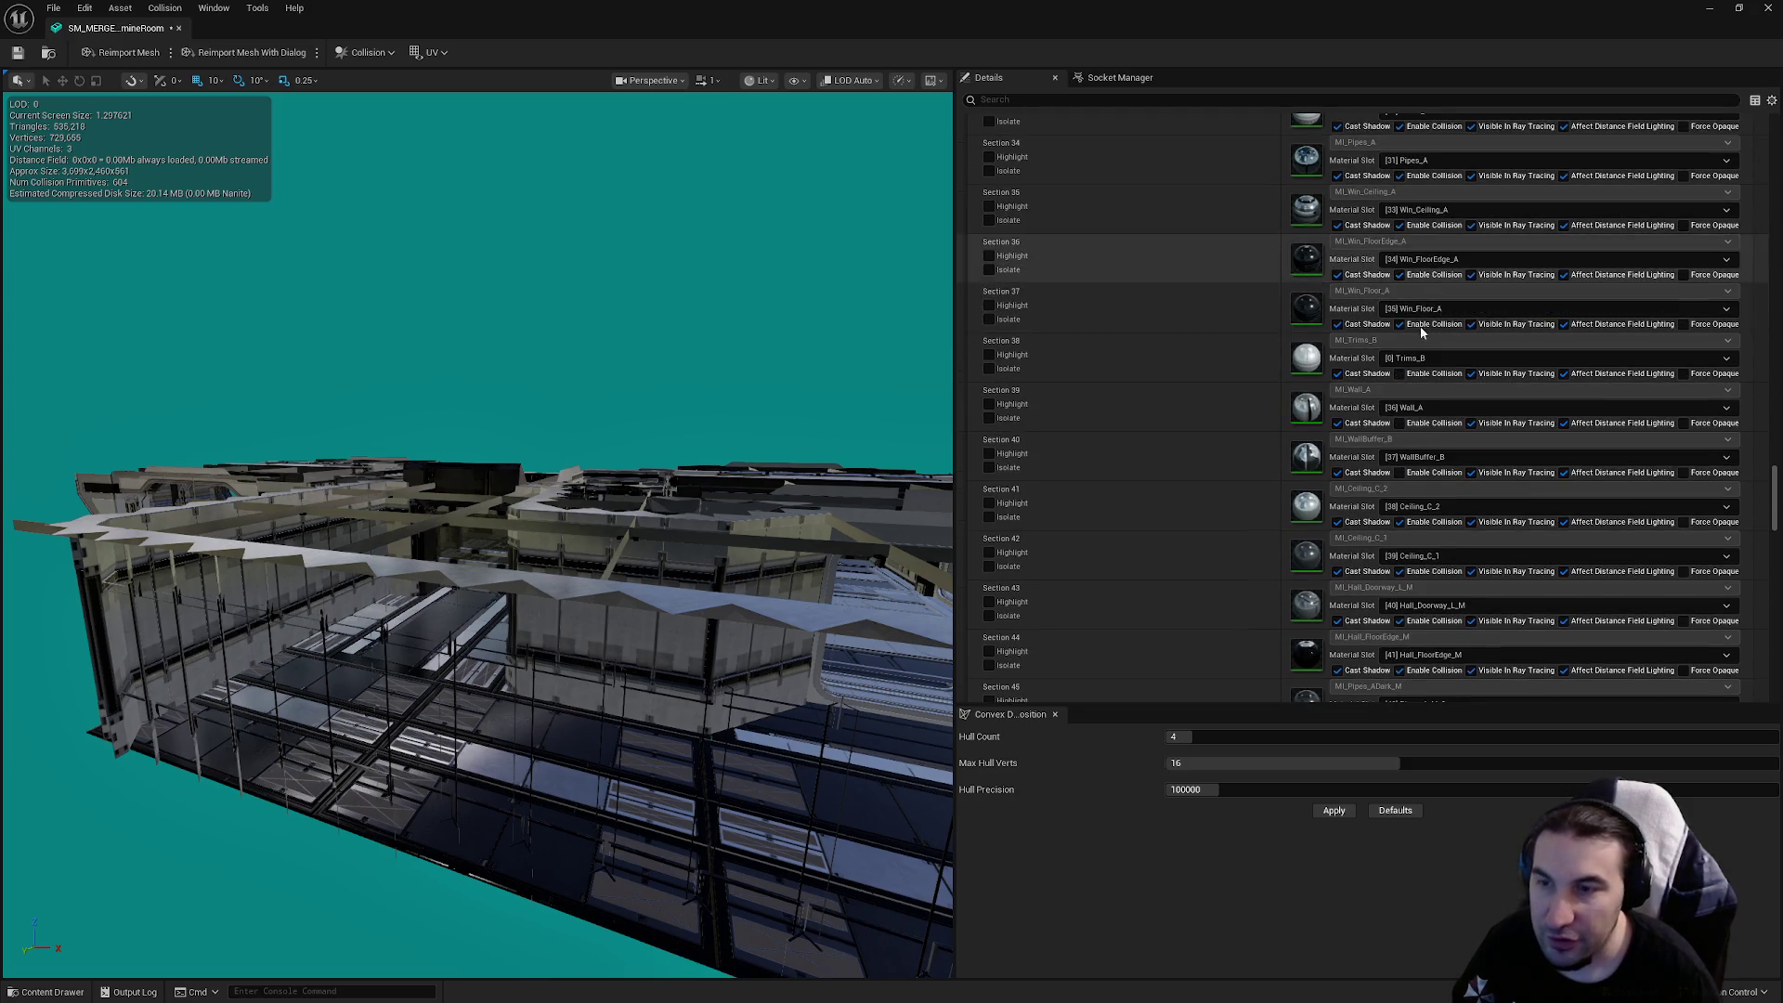
left_click(1400, 423)
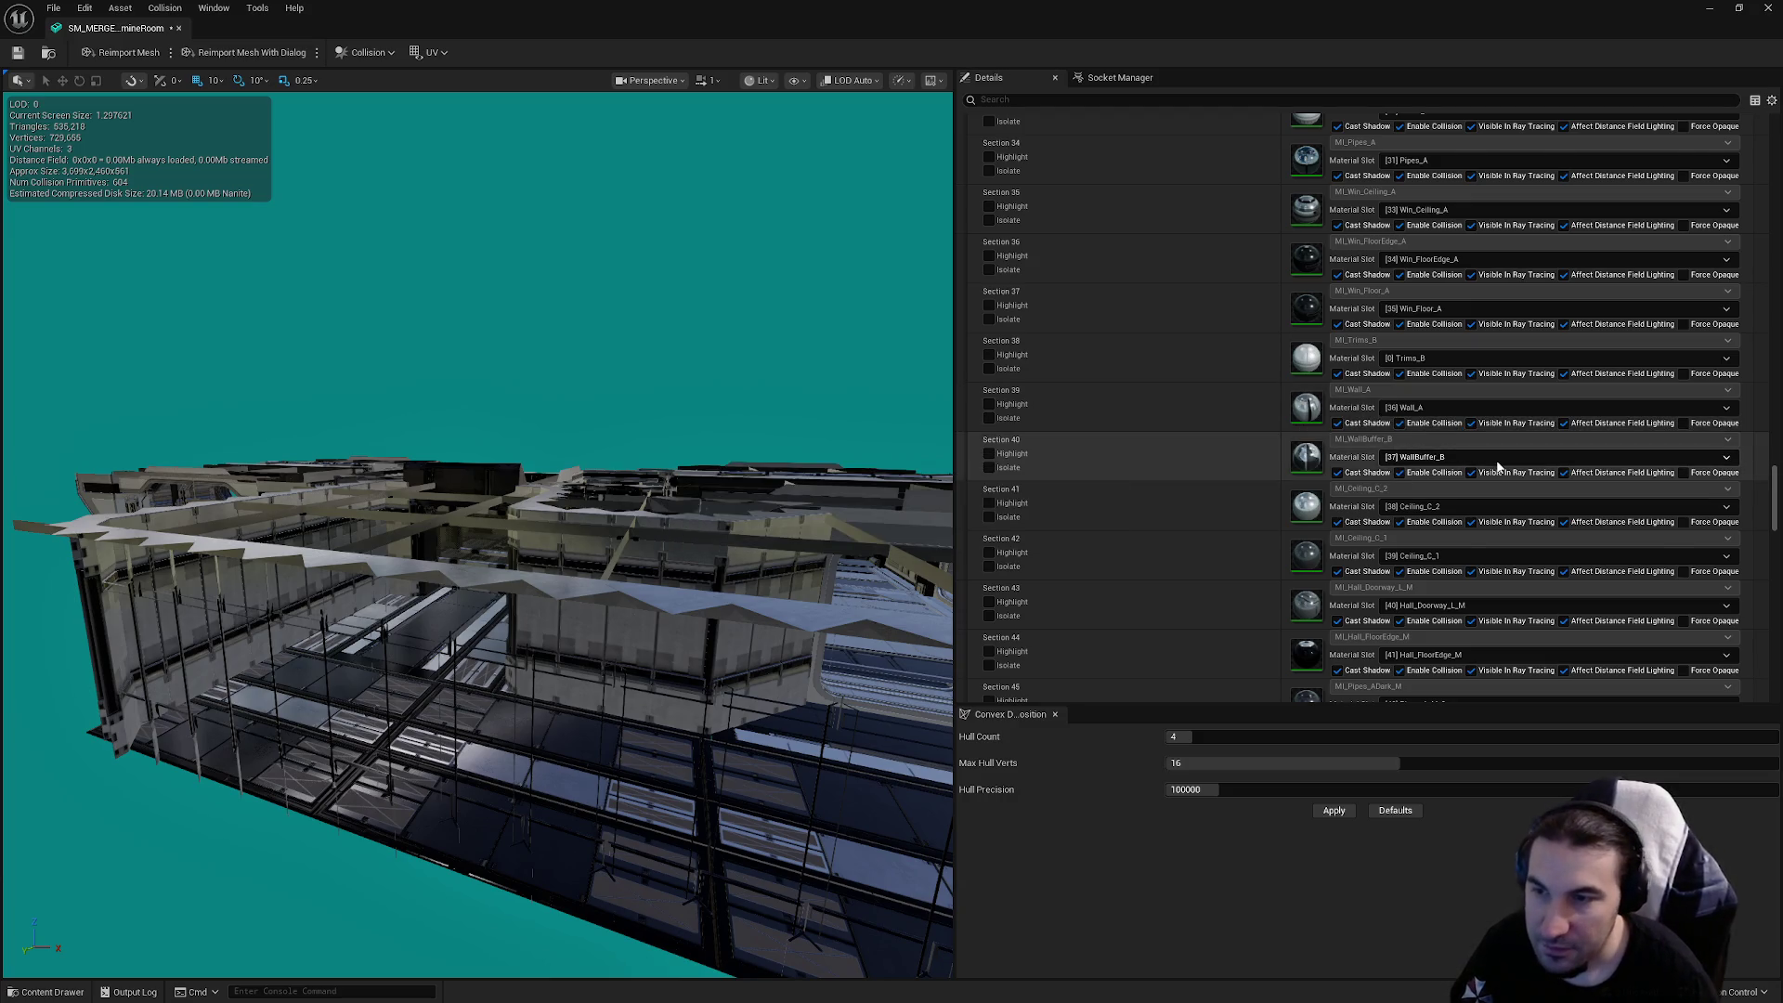
scroll(1495, 469, "down", 4)
left_click(1400, 568)
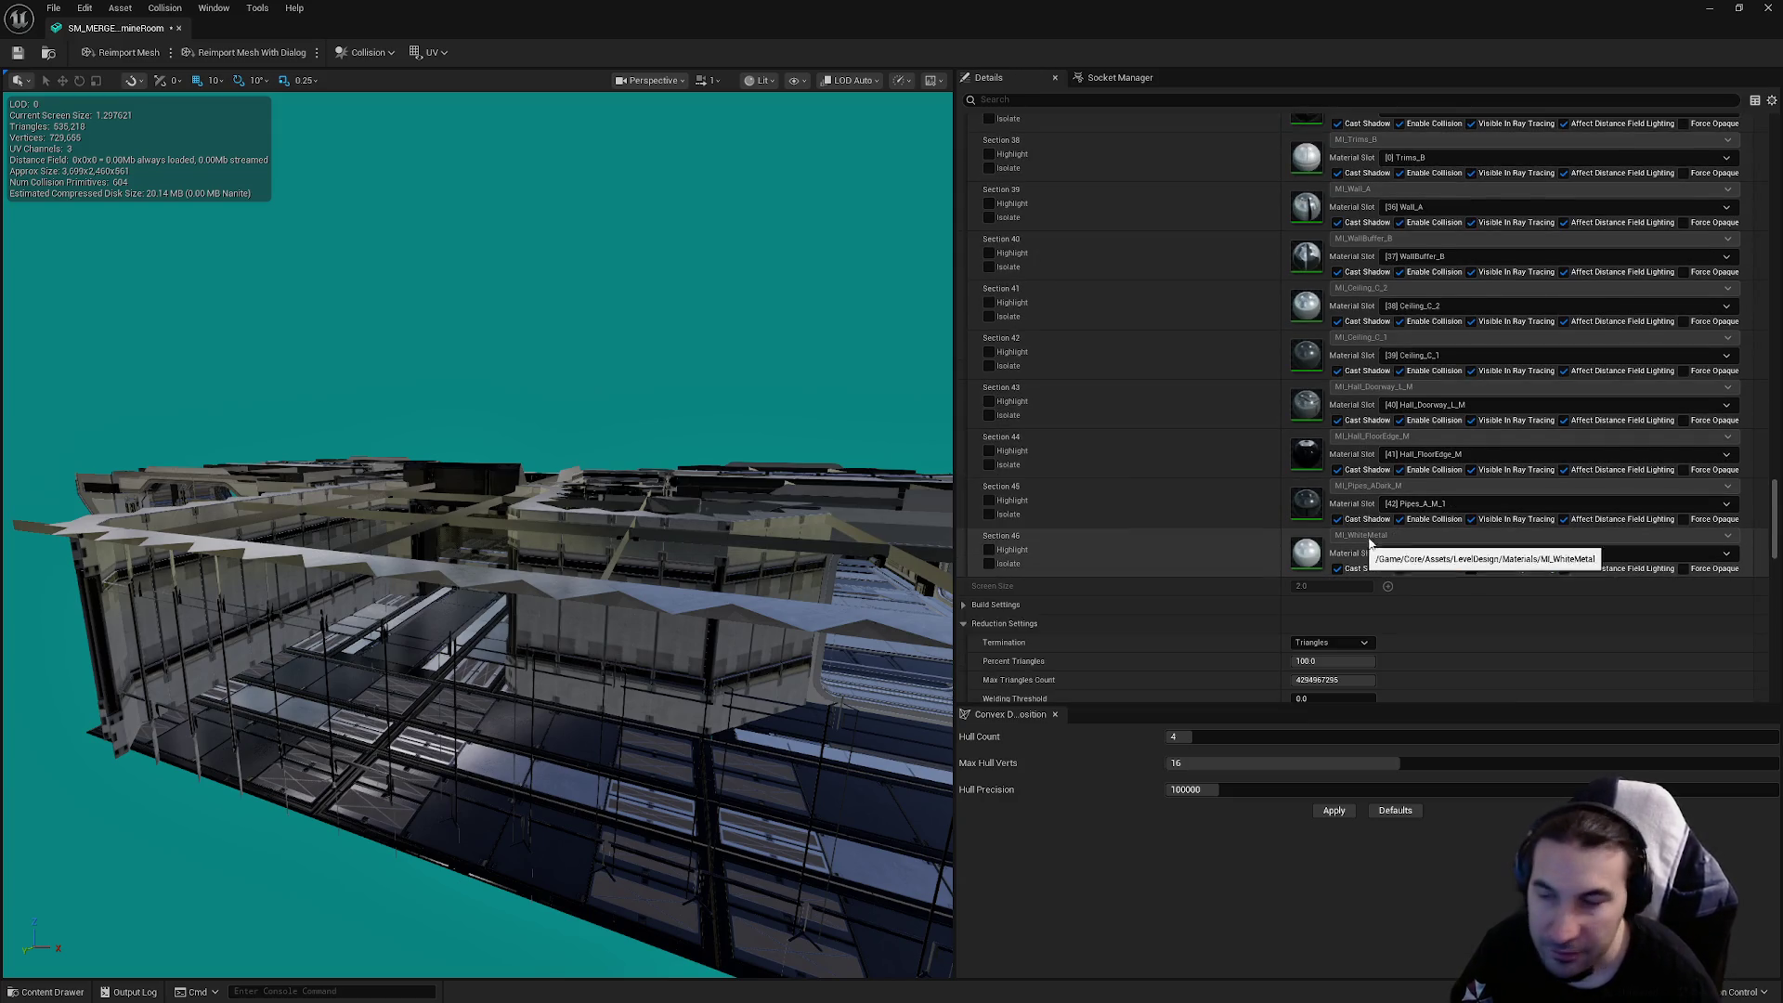
scroll(1393, 520, "down", 6)
left_click(1334, 442)
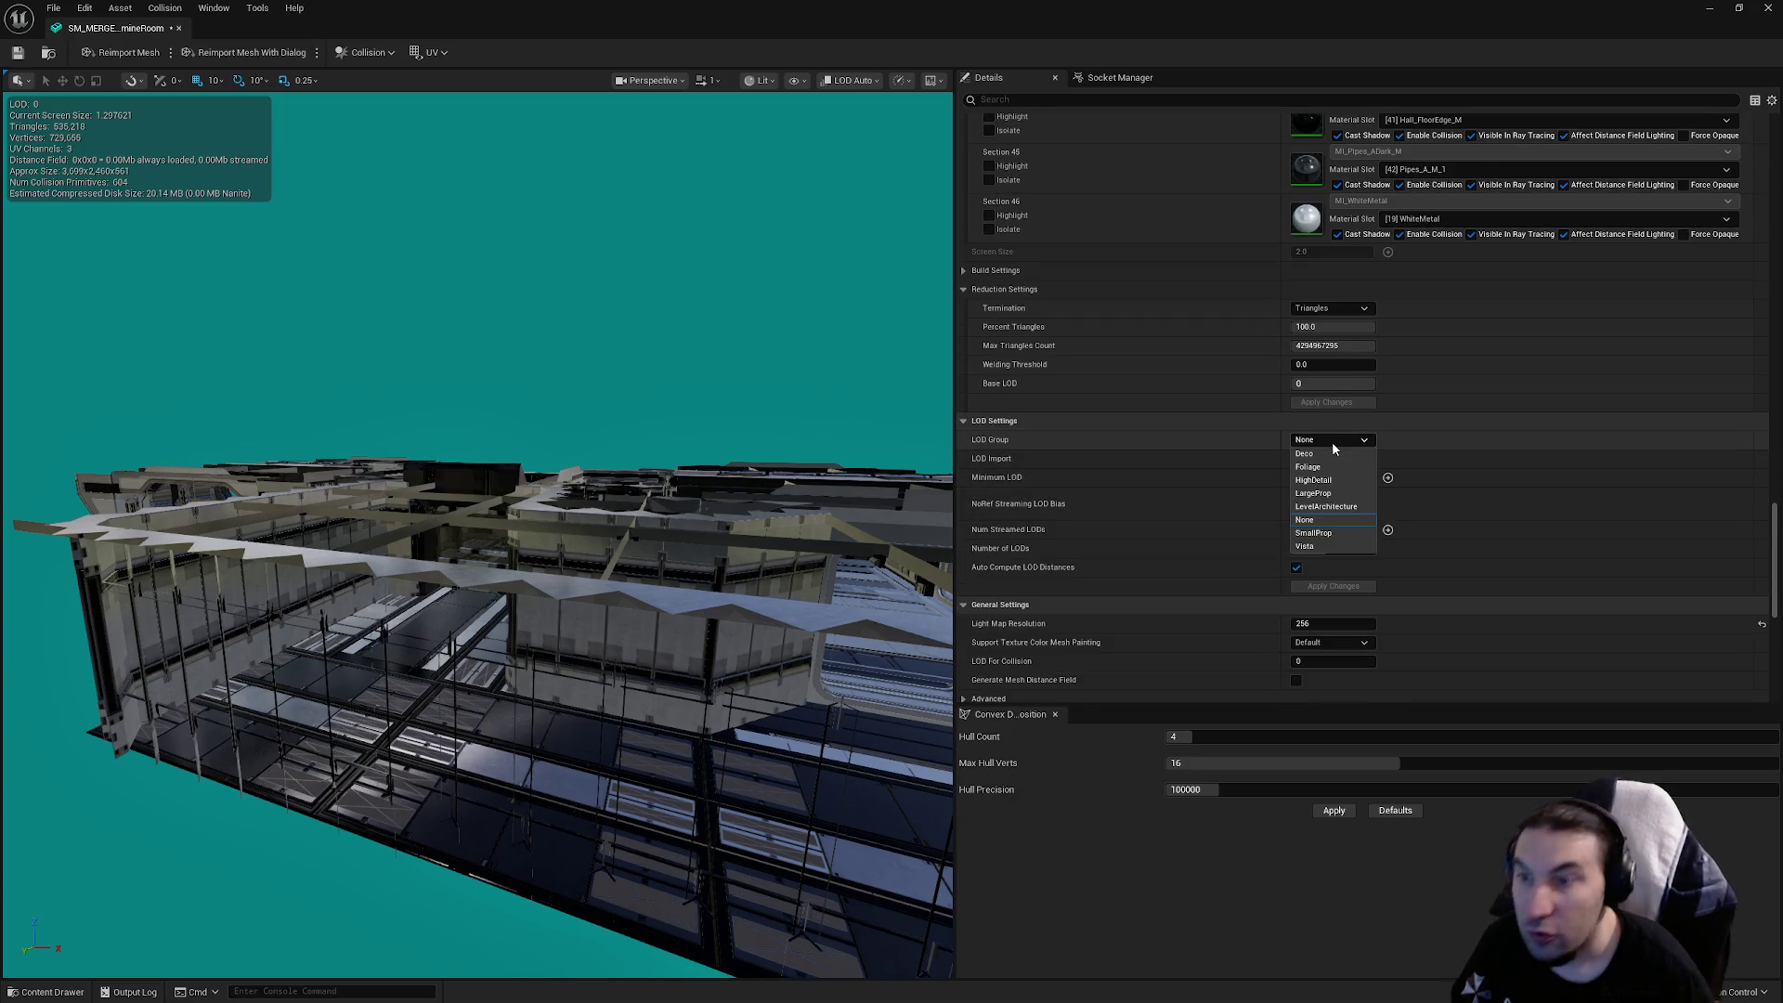
Apply the LargeProp LOD group, save, disable Auto Compute LOD Distances, and save again
left_click(1328, 493)
left_click(991, 535)
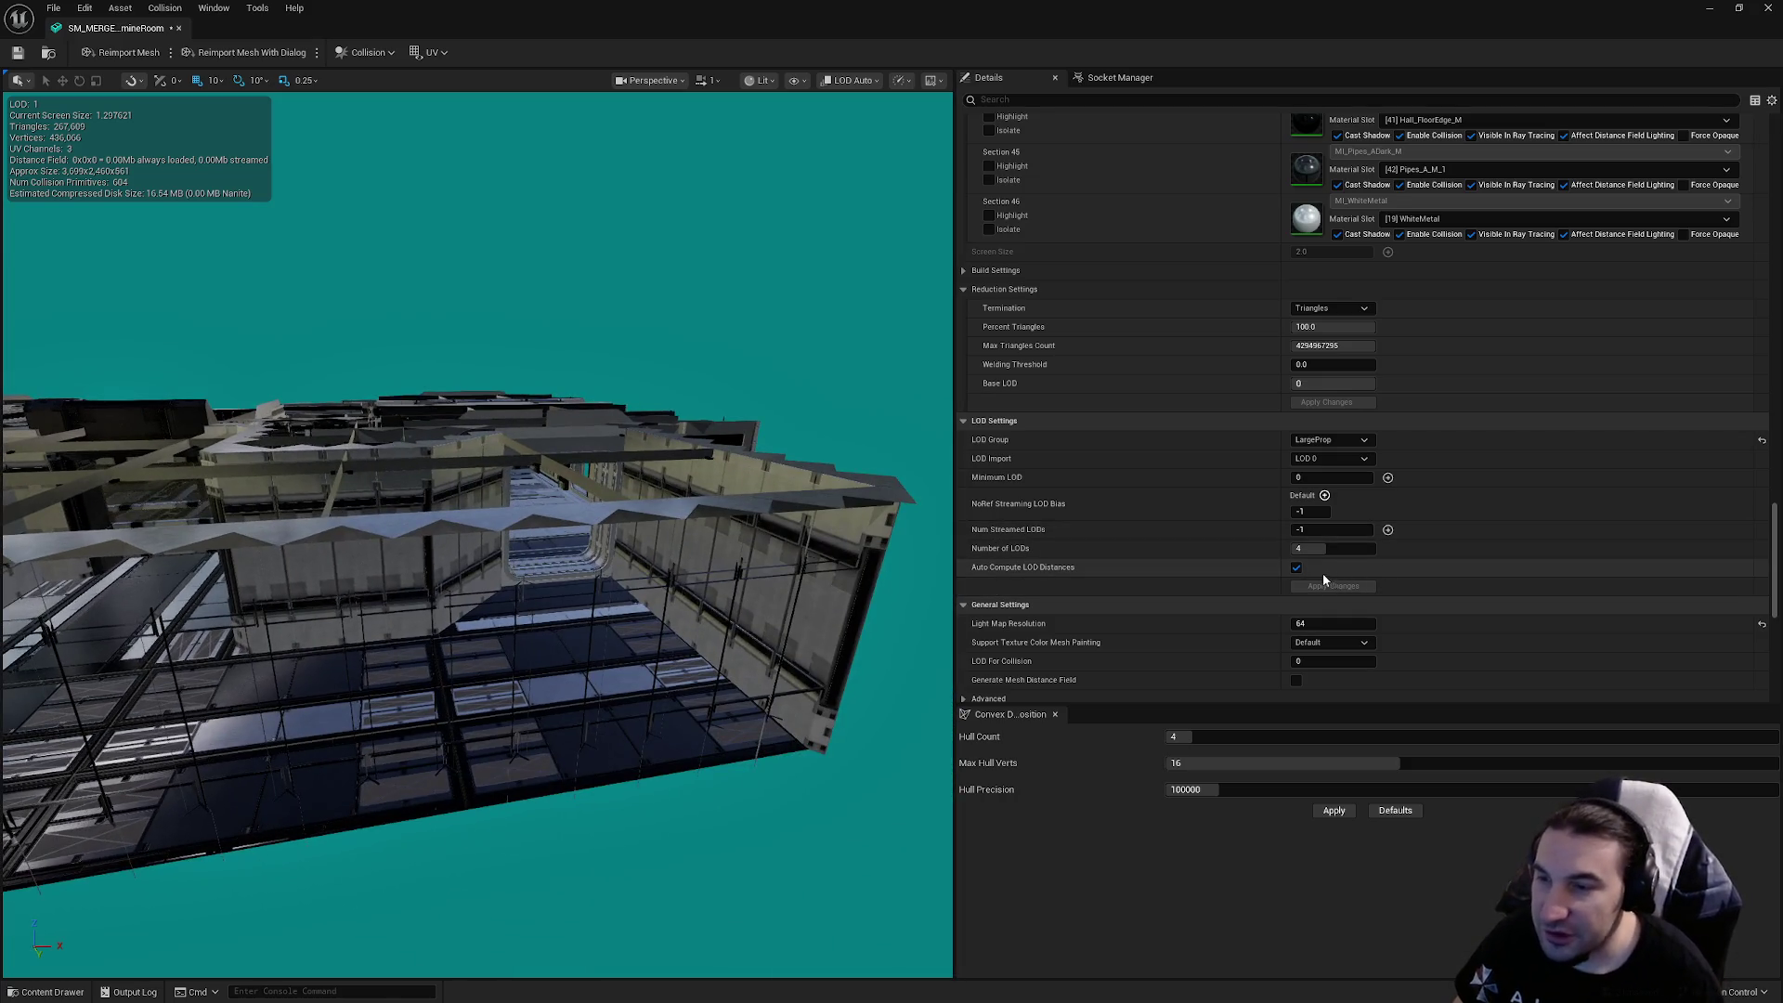
left_click(18, 52)
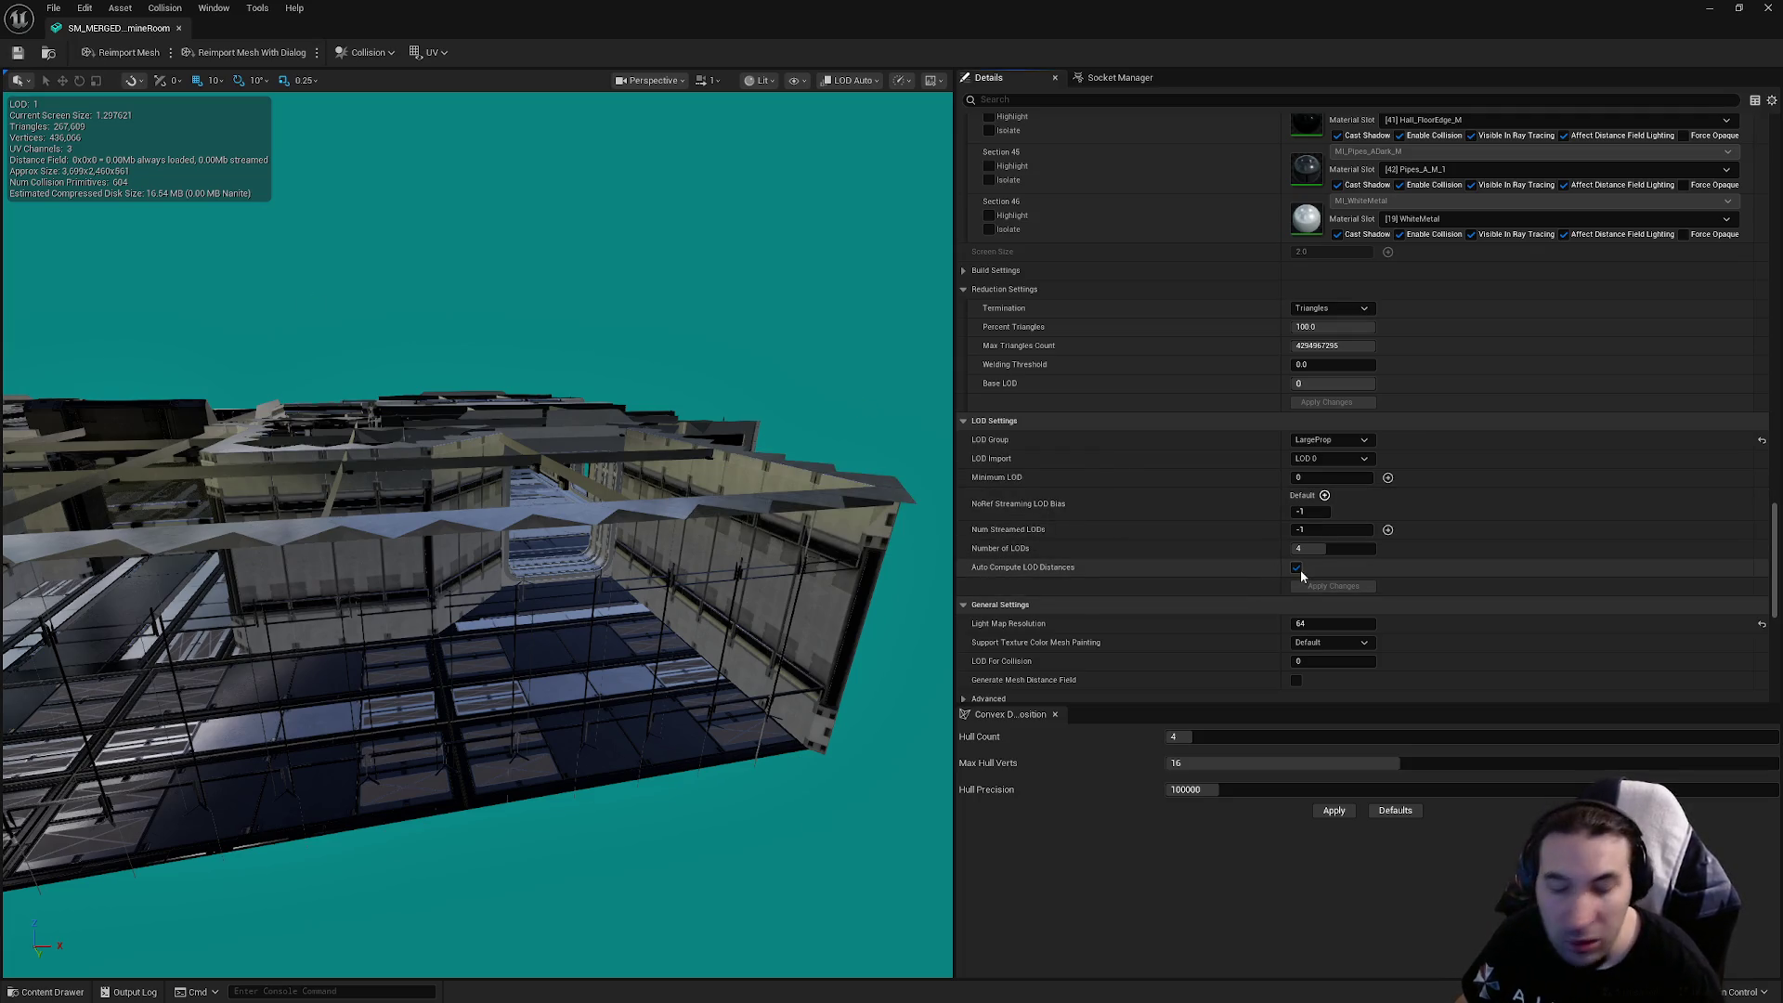
left_click(1297, 568)
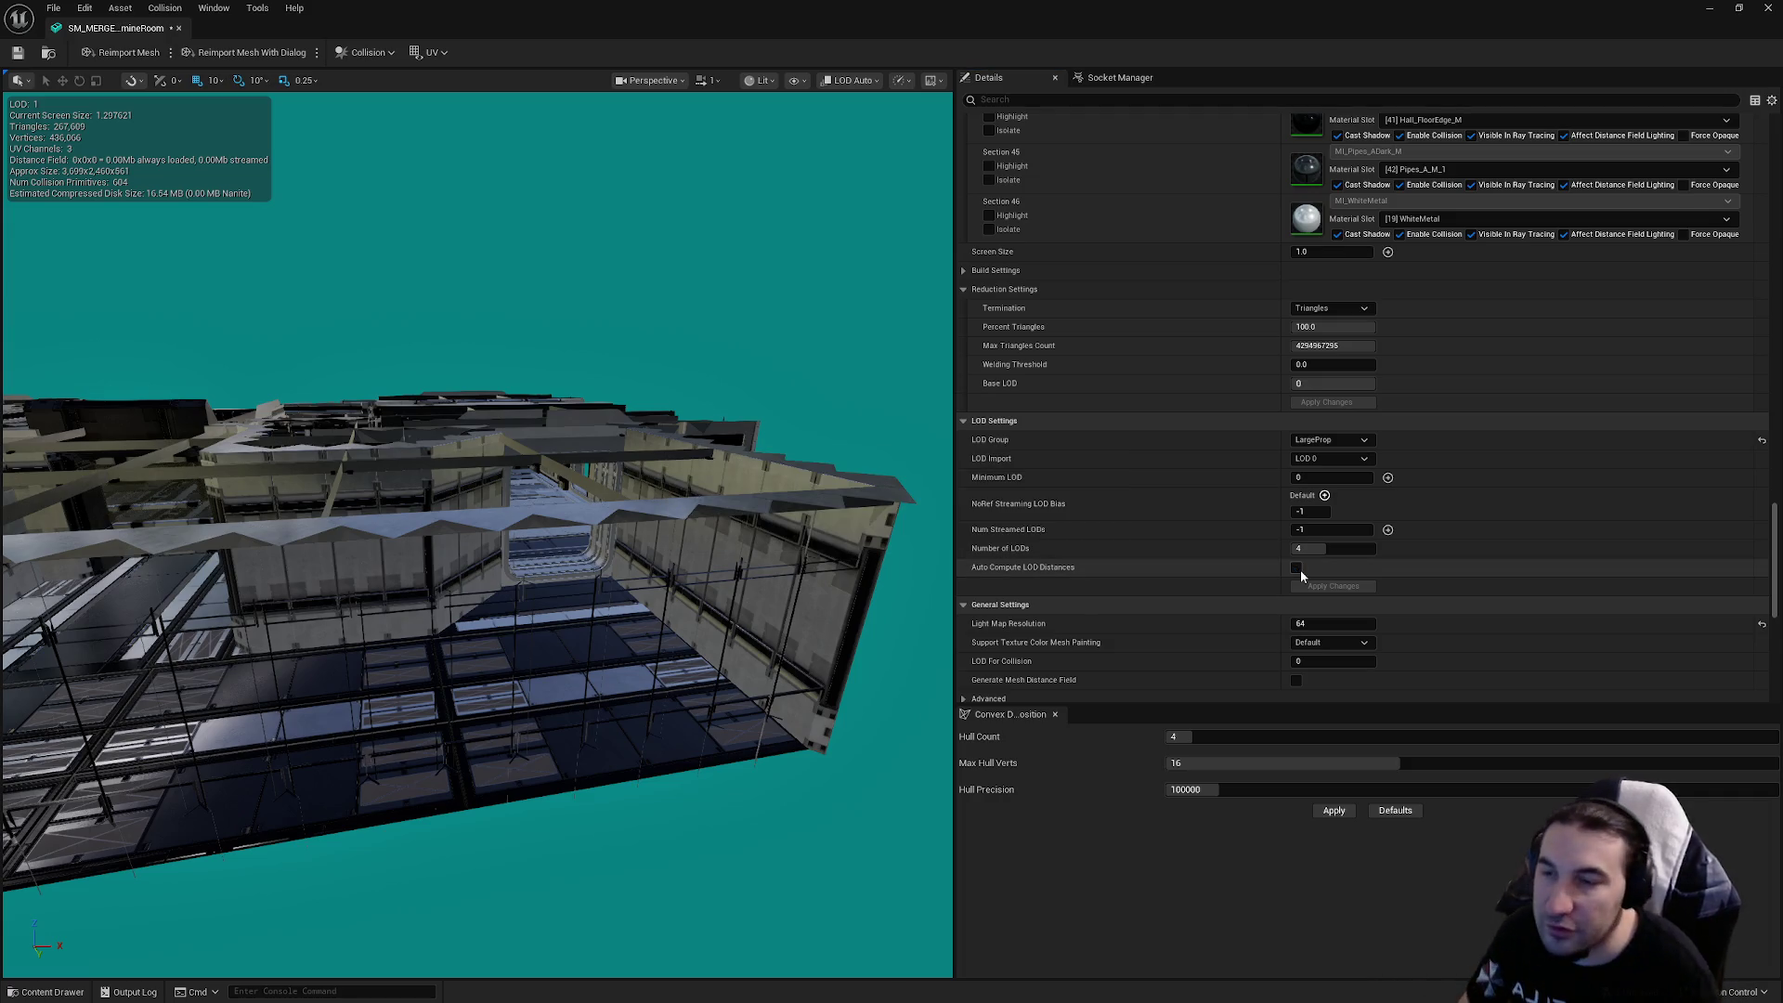
left_click(17, 52)
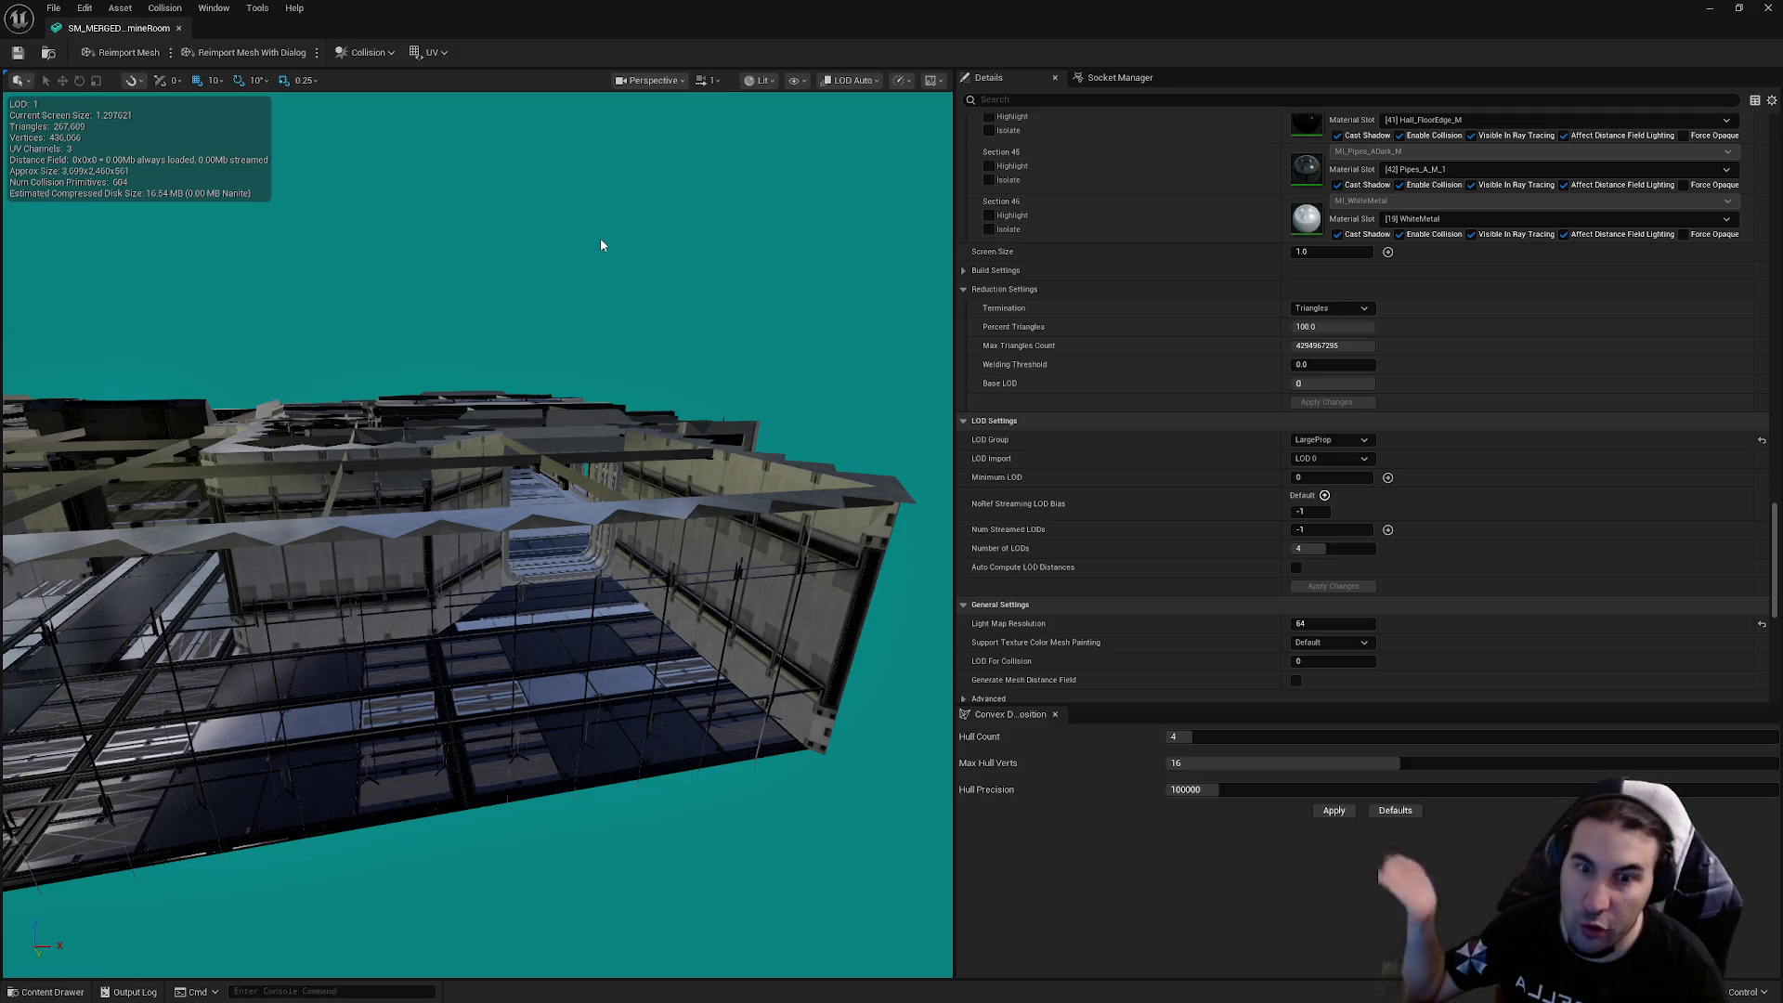
Scroll up to the LOD Picker, preview LOD 1, and orbit to face the room
scroll(1096, 455, "down", 5)
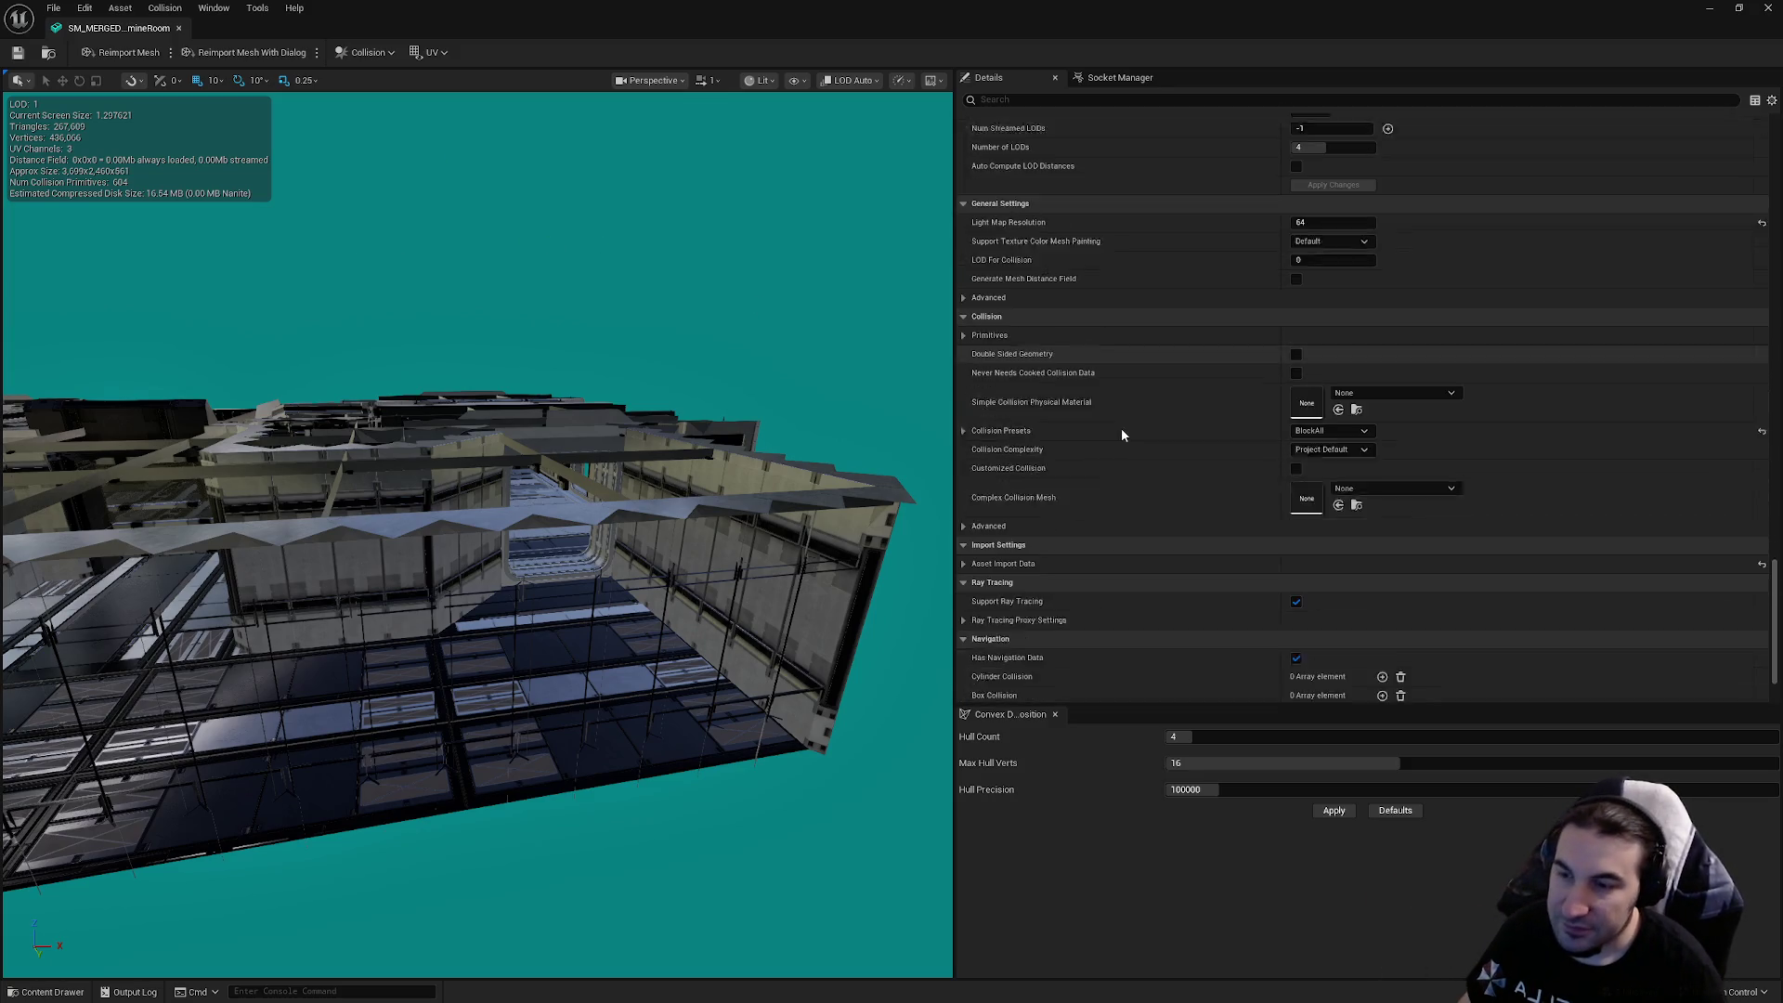
scroll(1122, 427, "up", 4)
scroll(1118, 452, "up", 1)
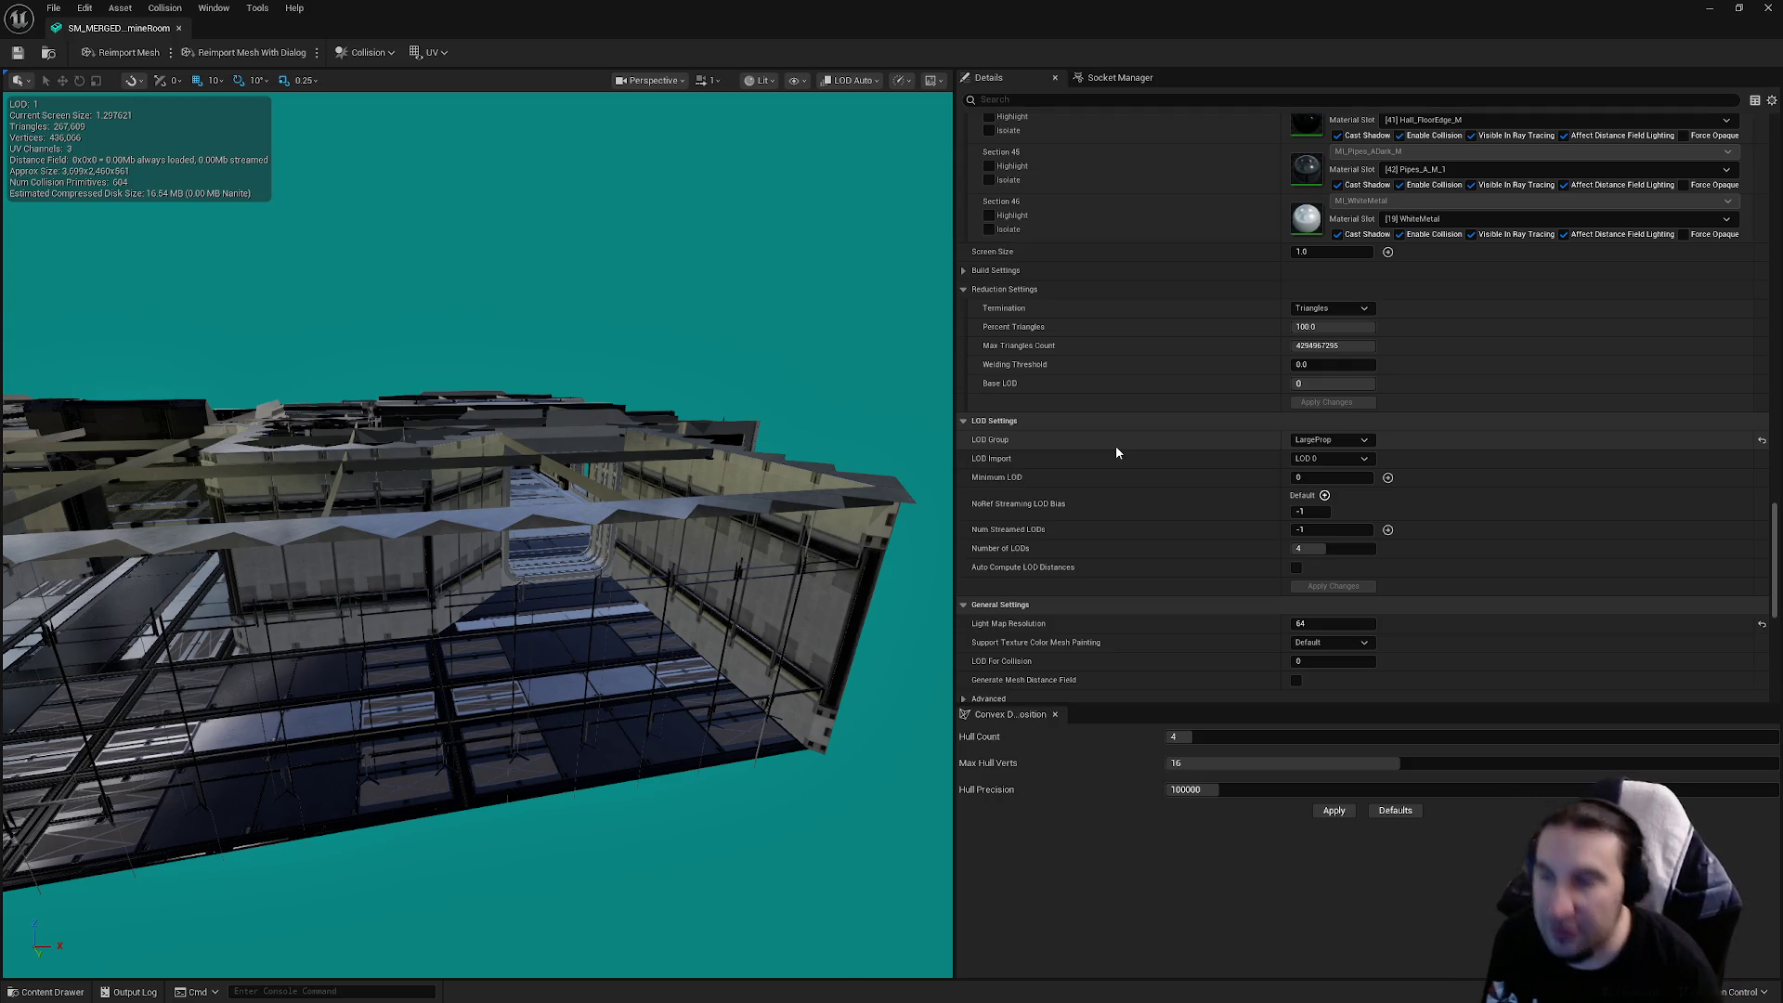
scroll(1117, 448, "up", 3)
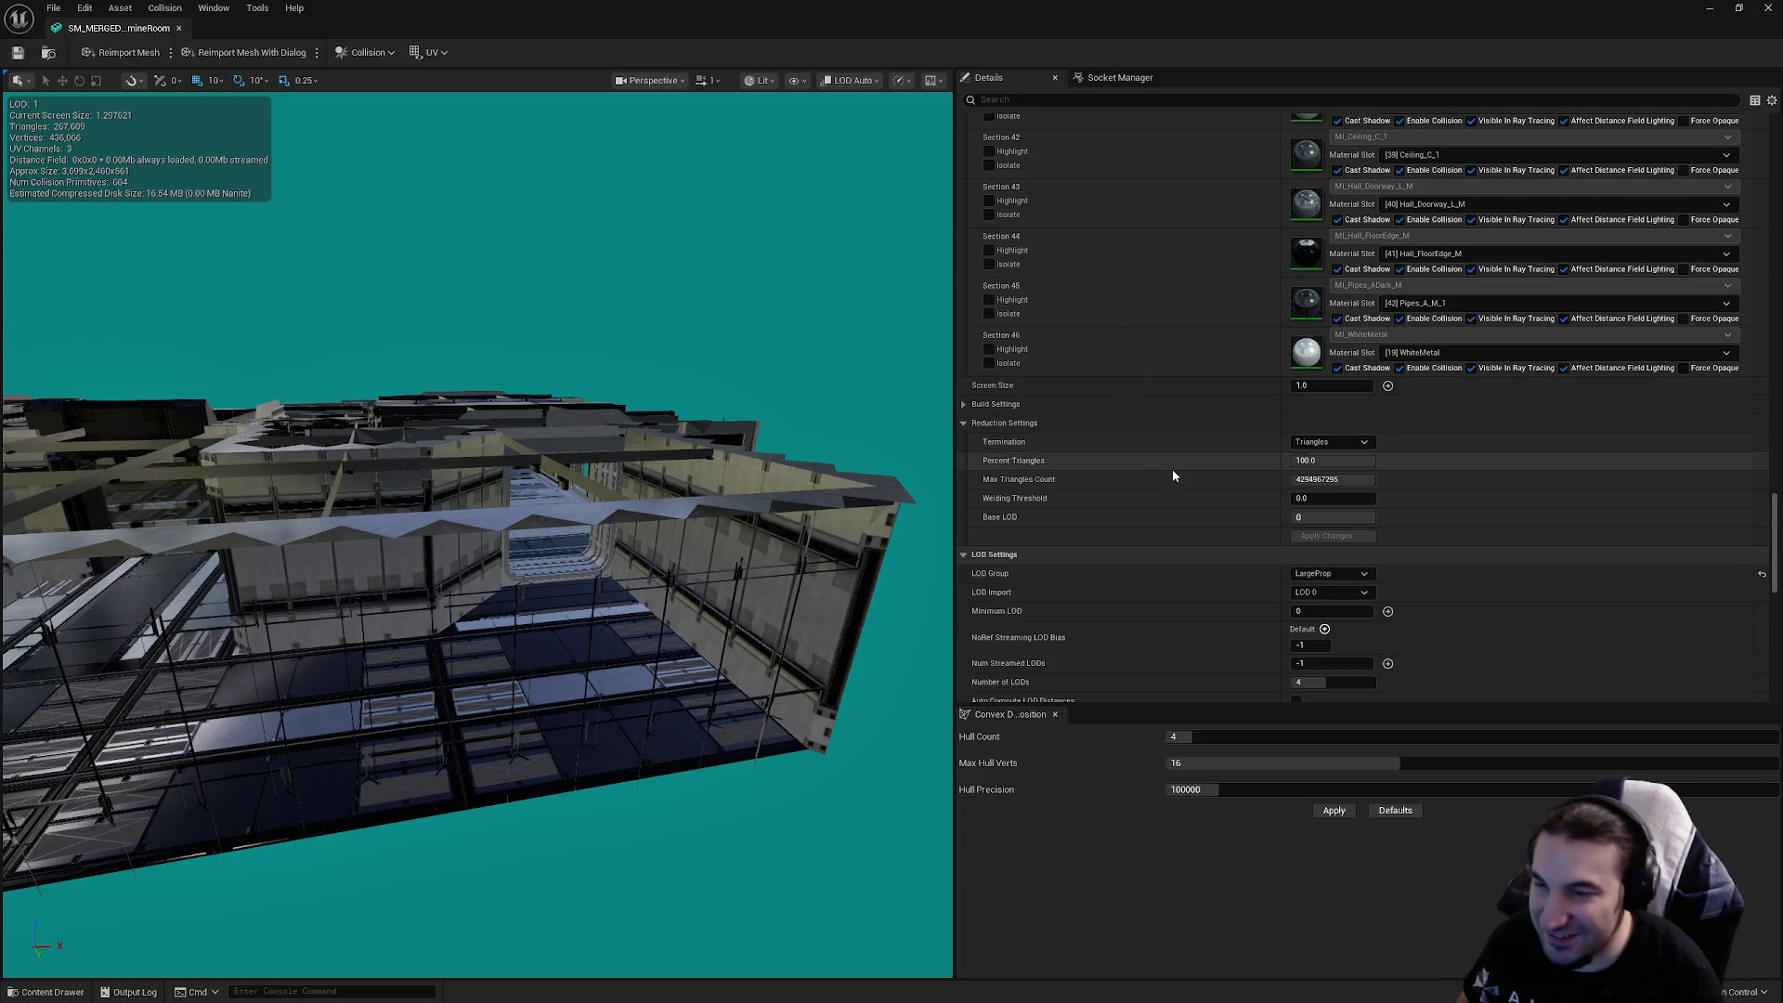
scroll(1180, 441, "up", 10)
scroll(1173, 452, "up", 15)
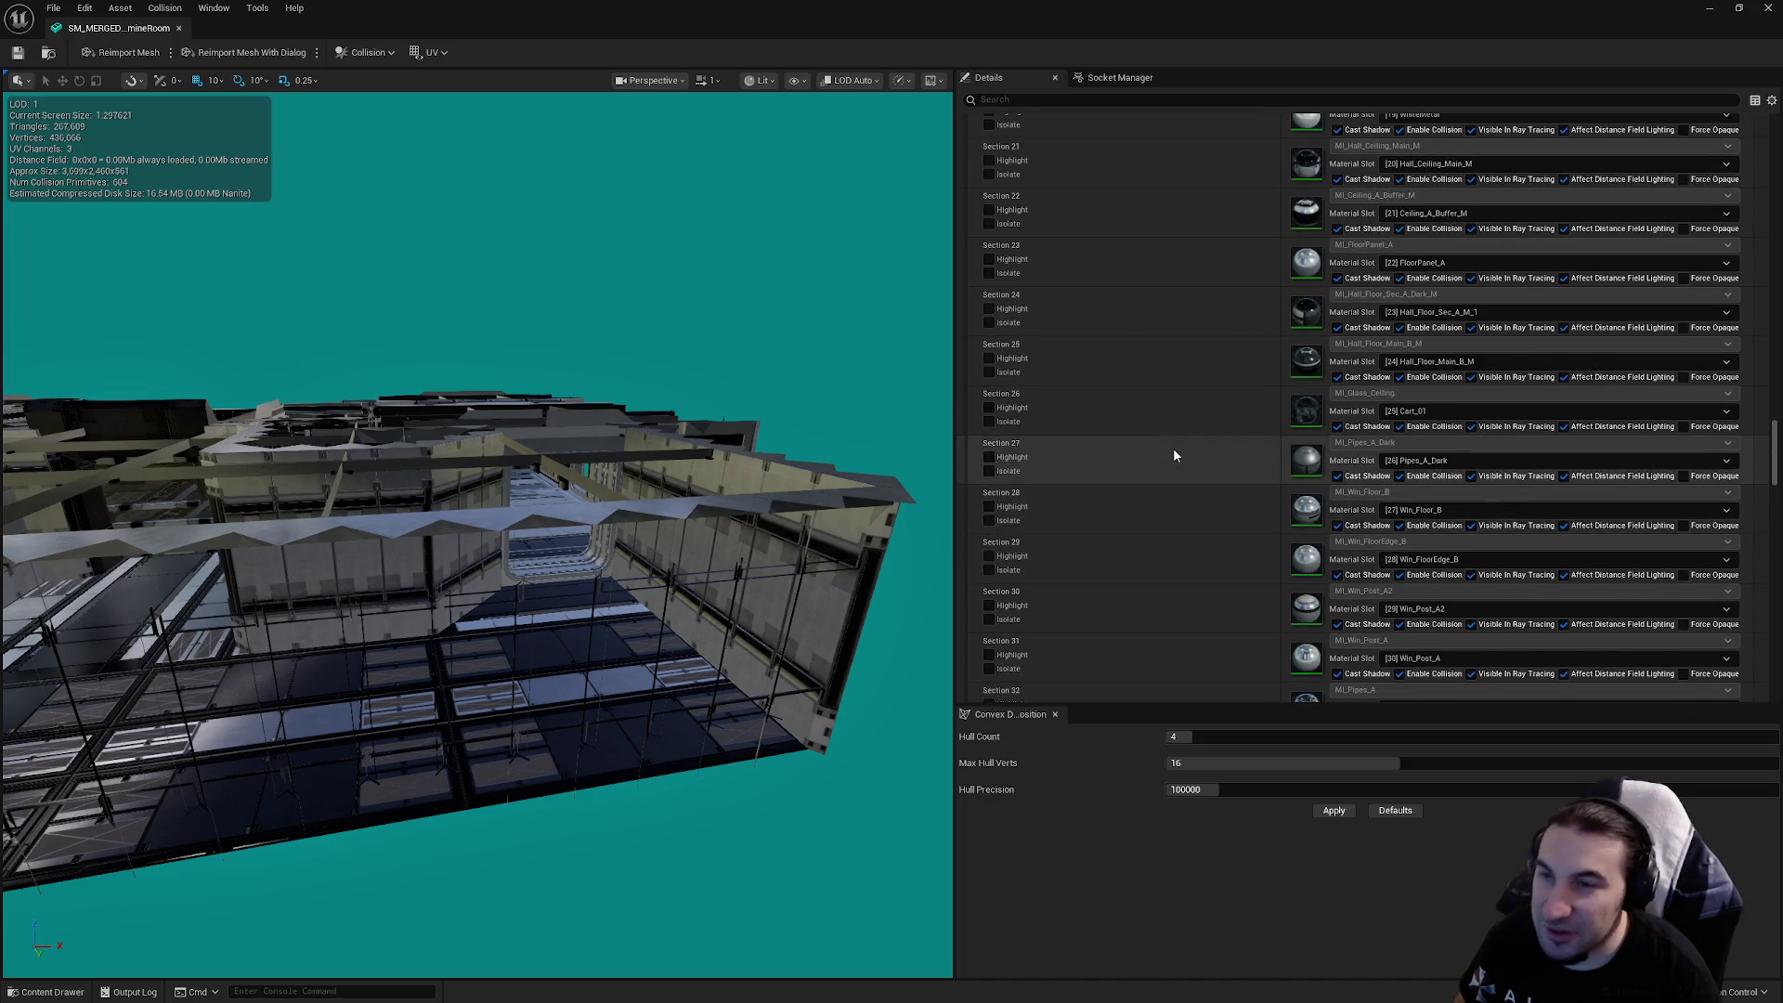
scroll(1179, 477, "up", 5)
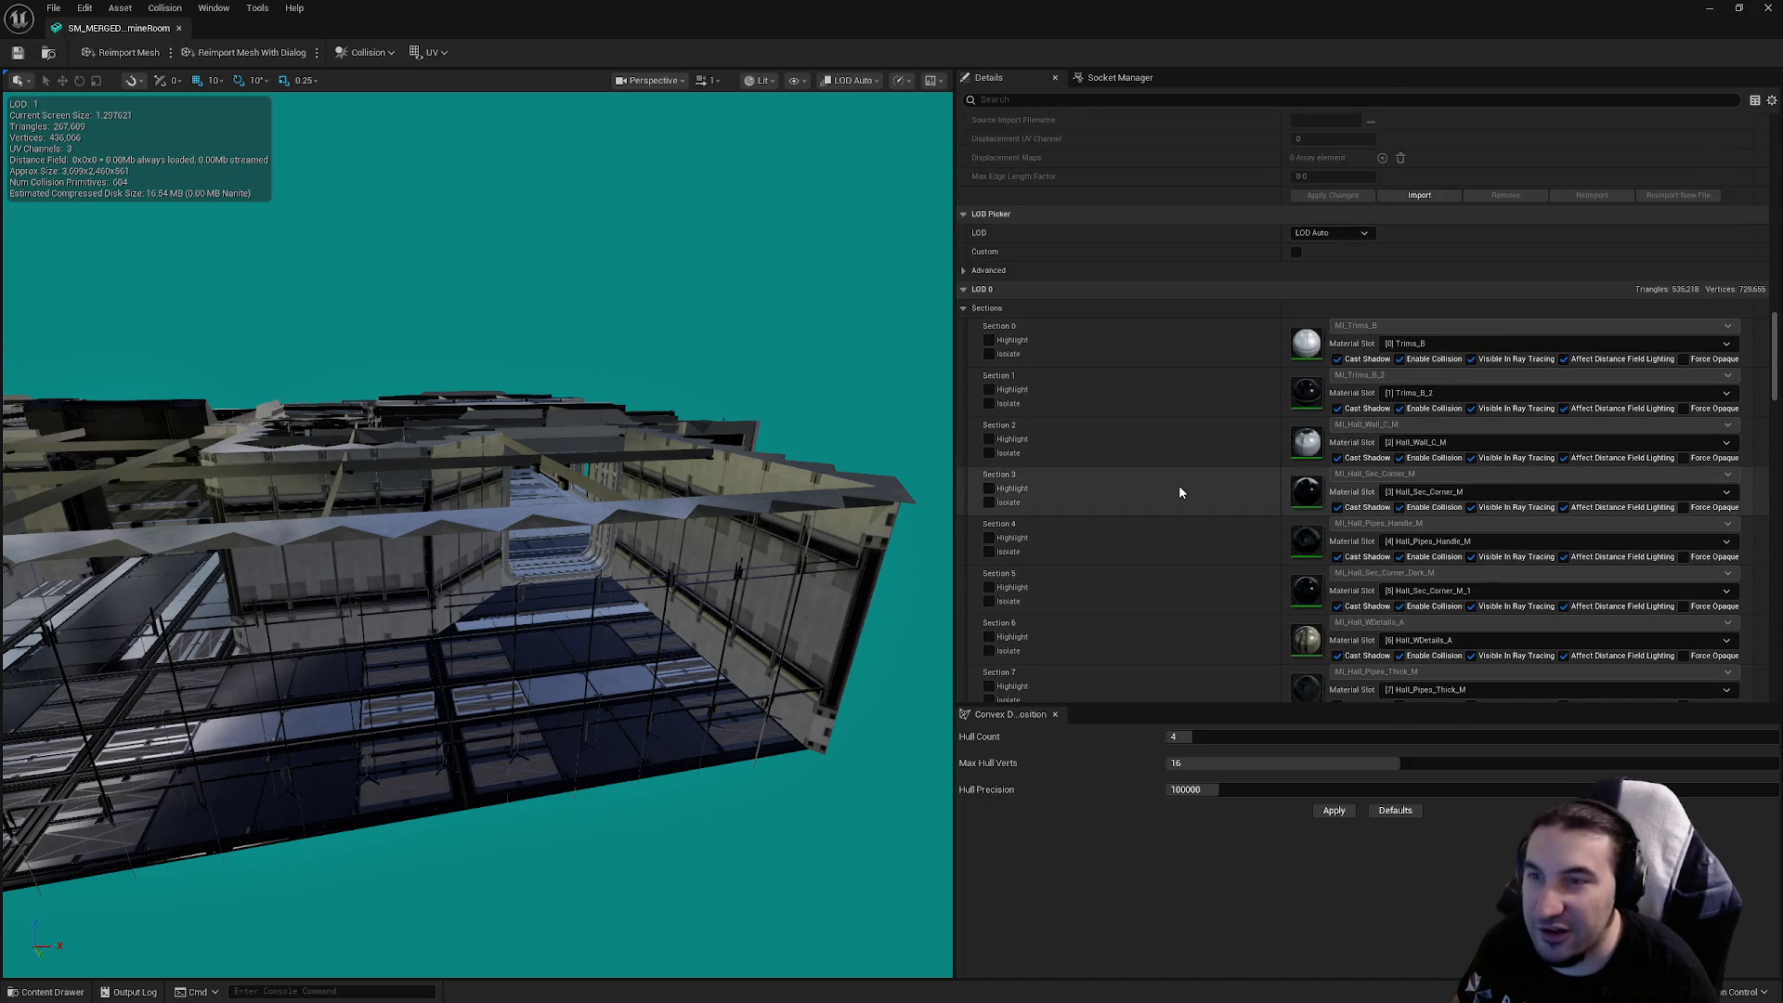
left_click(1330, 232)
left_click(1345, 267)
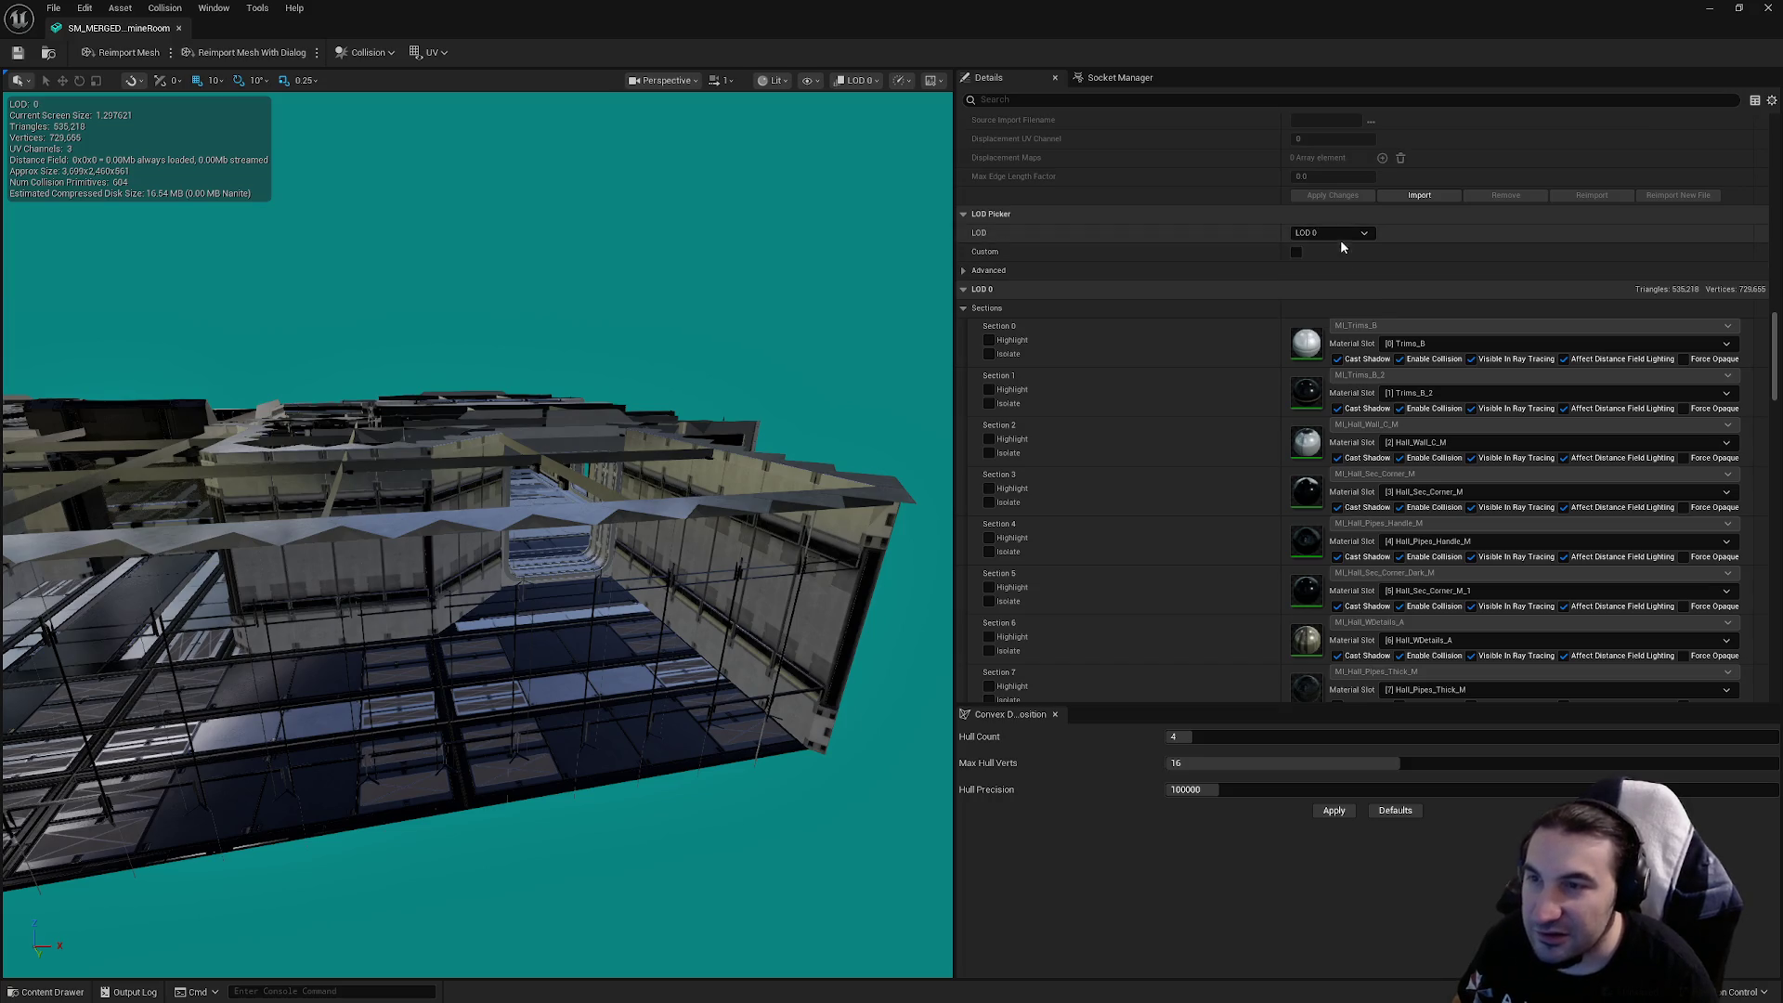
left_click(1340, 240)
left_click(1341, 284)
left_click_drag(853, 258, 748, 450)
Set LOD 1's screen size to 0.8 and save the mesh
left_click(1307, 330)
type("0.8")
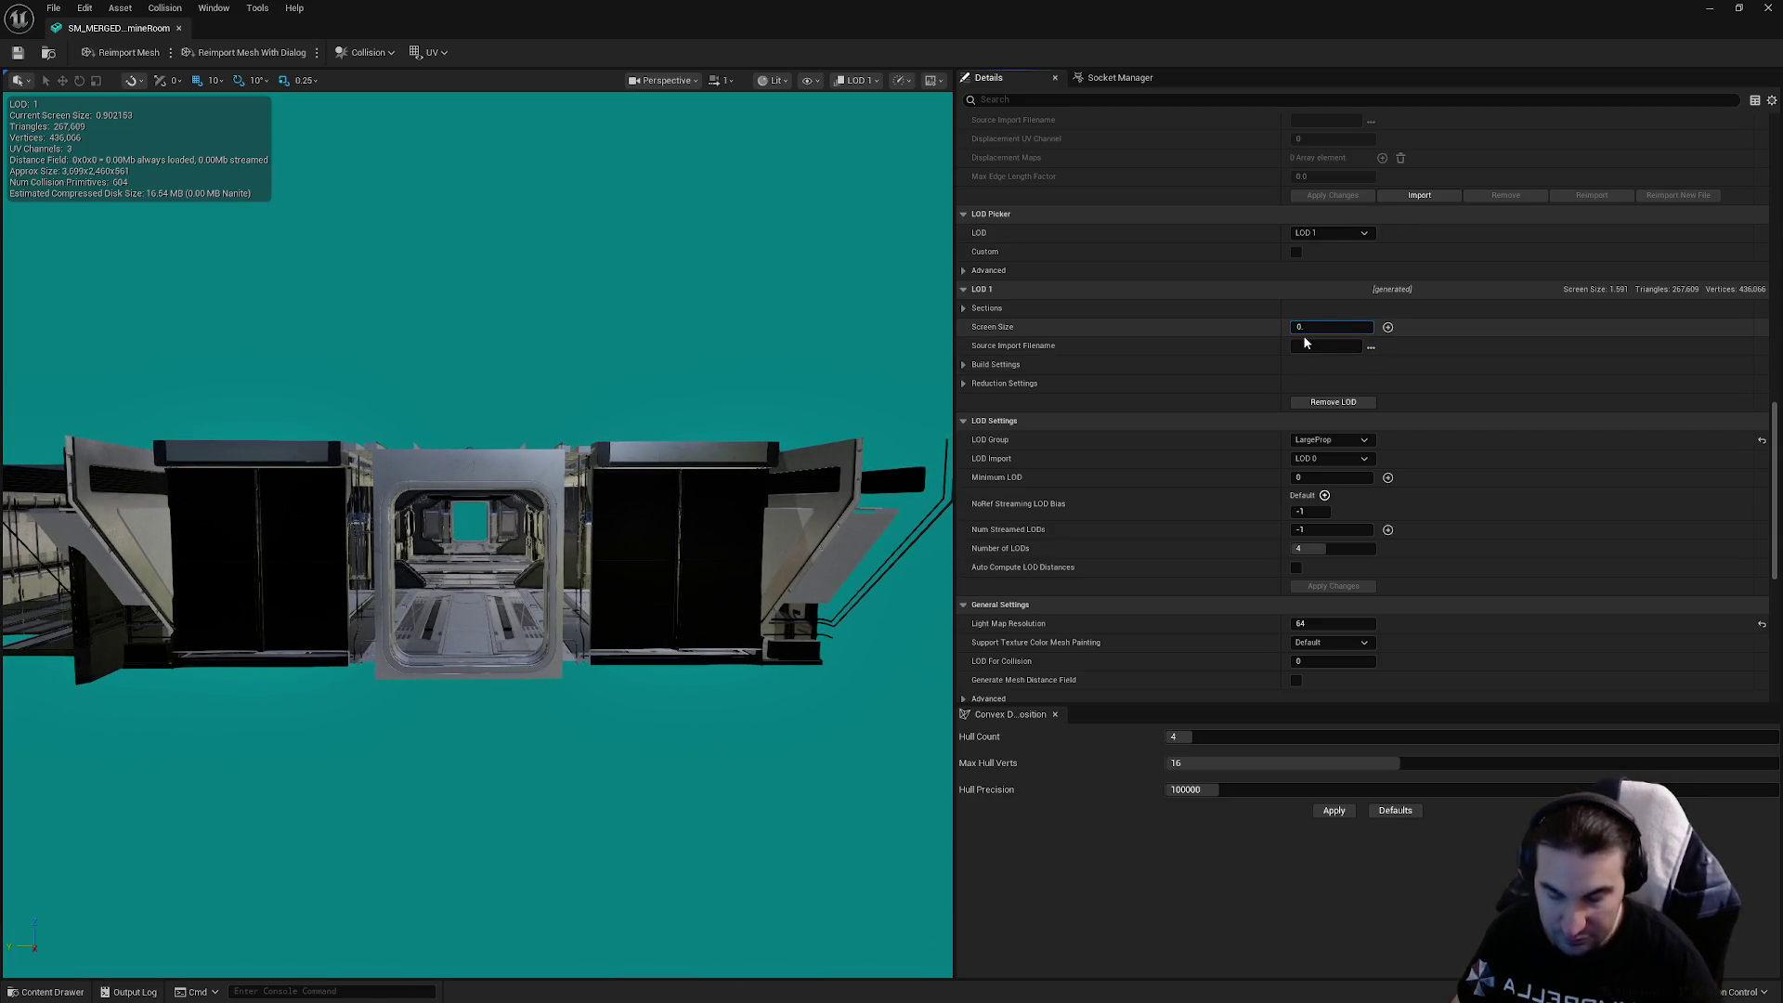
key("Return")
left_click(20, 52)
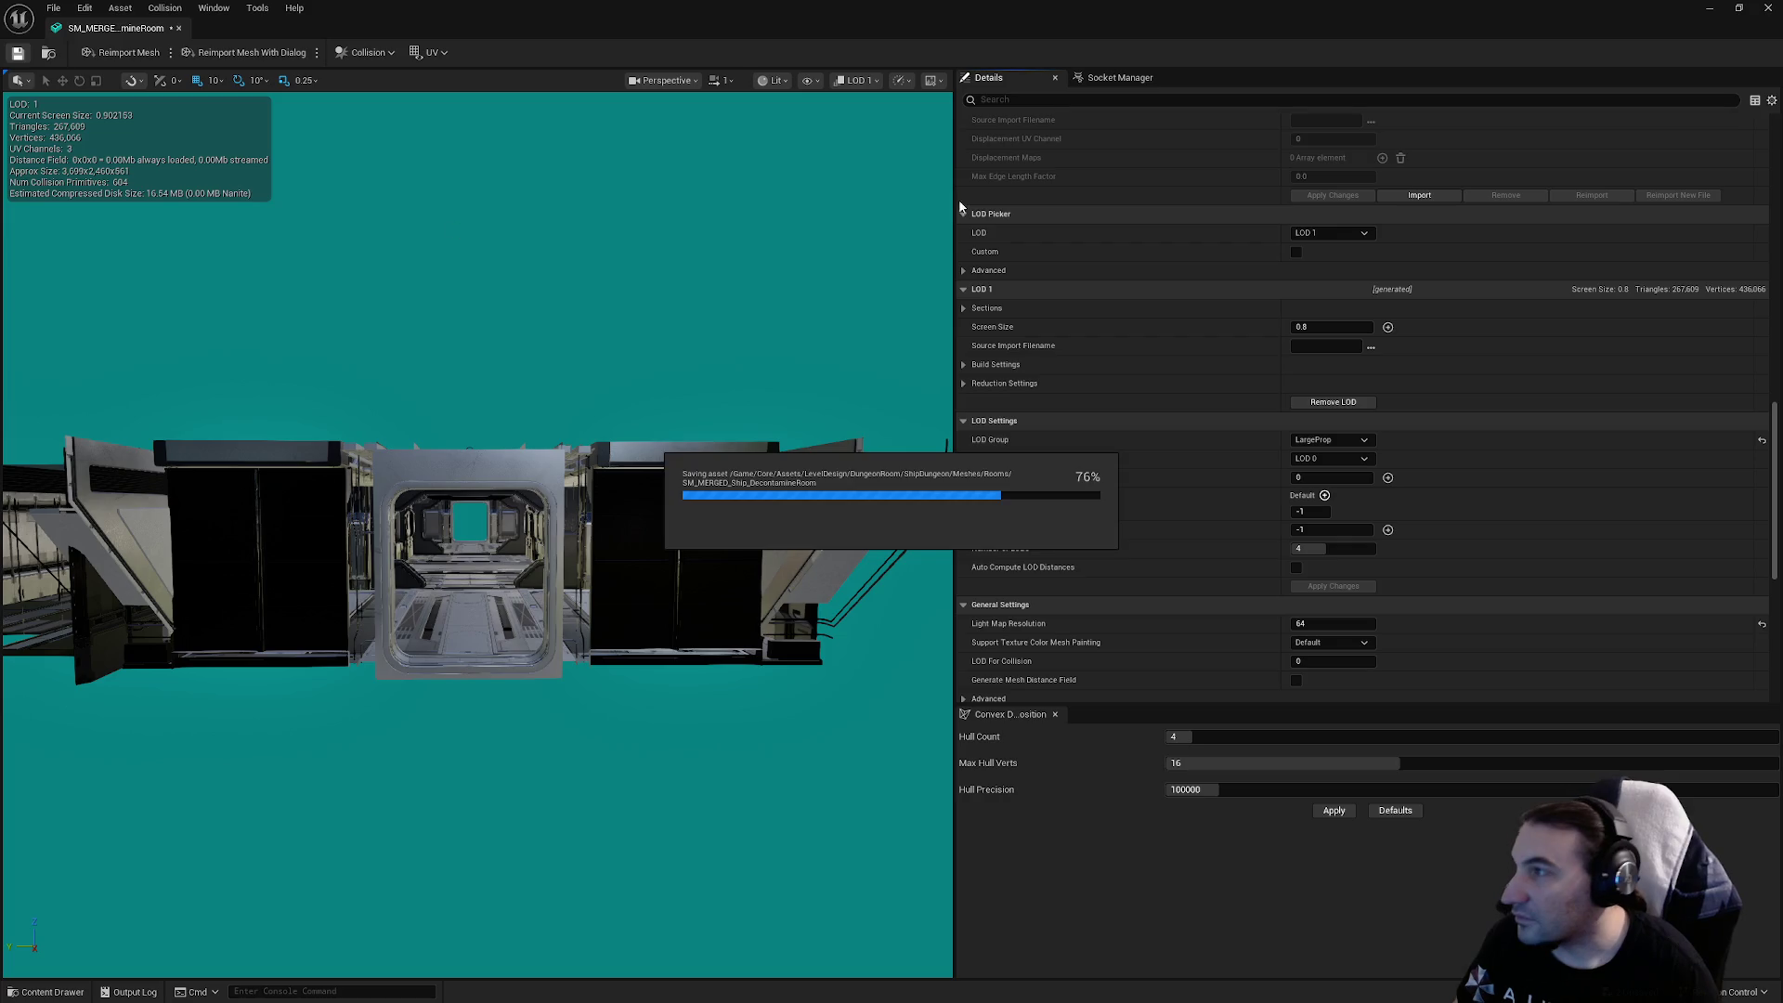
Switch the preview to LOD 2 and set its screen size to 0.55
left_click(1331, 233)
left_click(1321, 298)
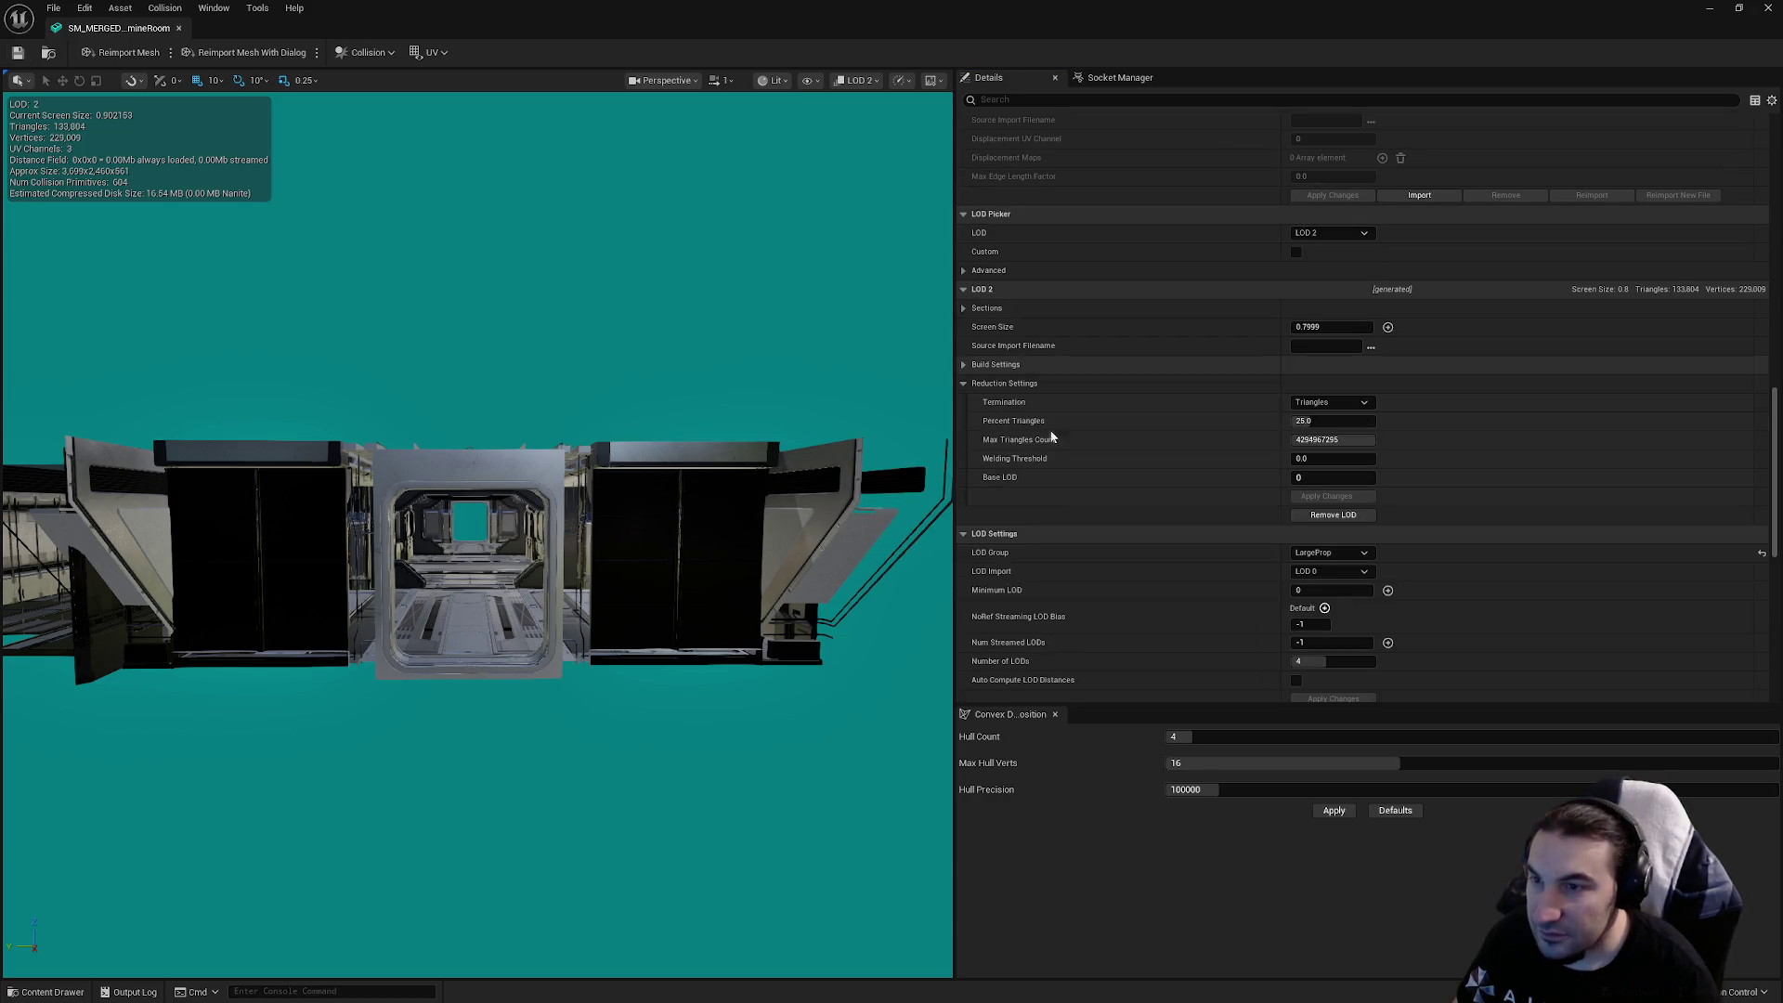
scroll(379, 557, "down", 3)
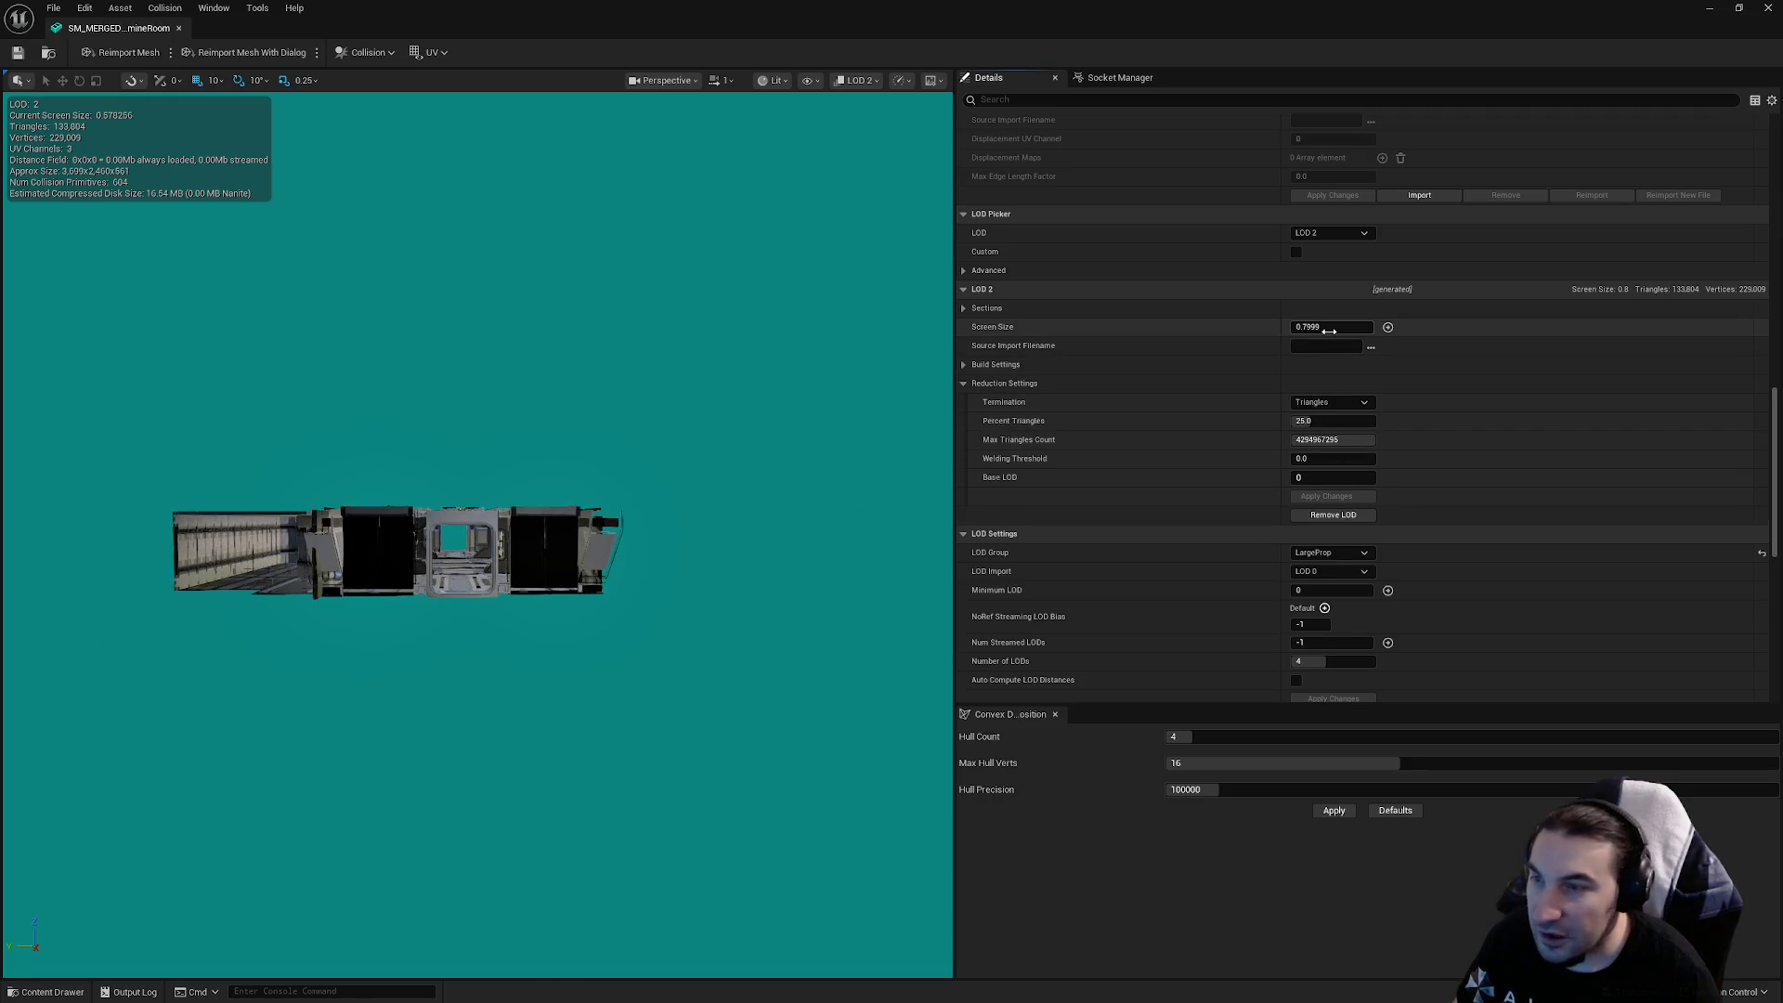
left_click(1330, 327)
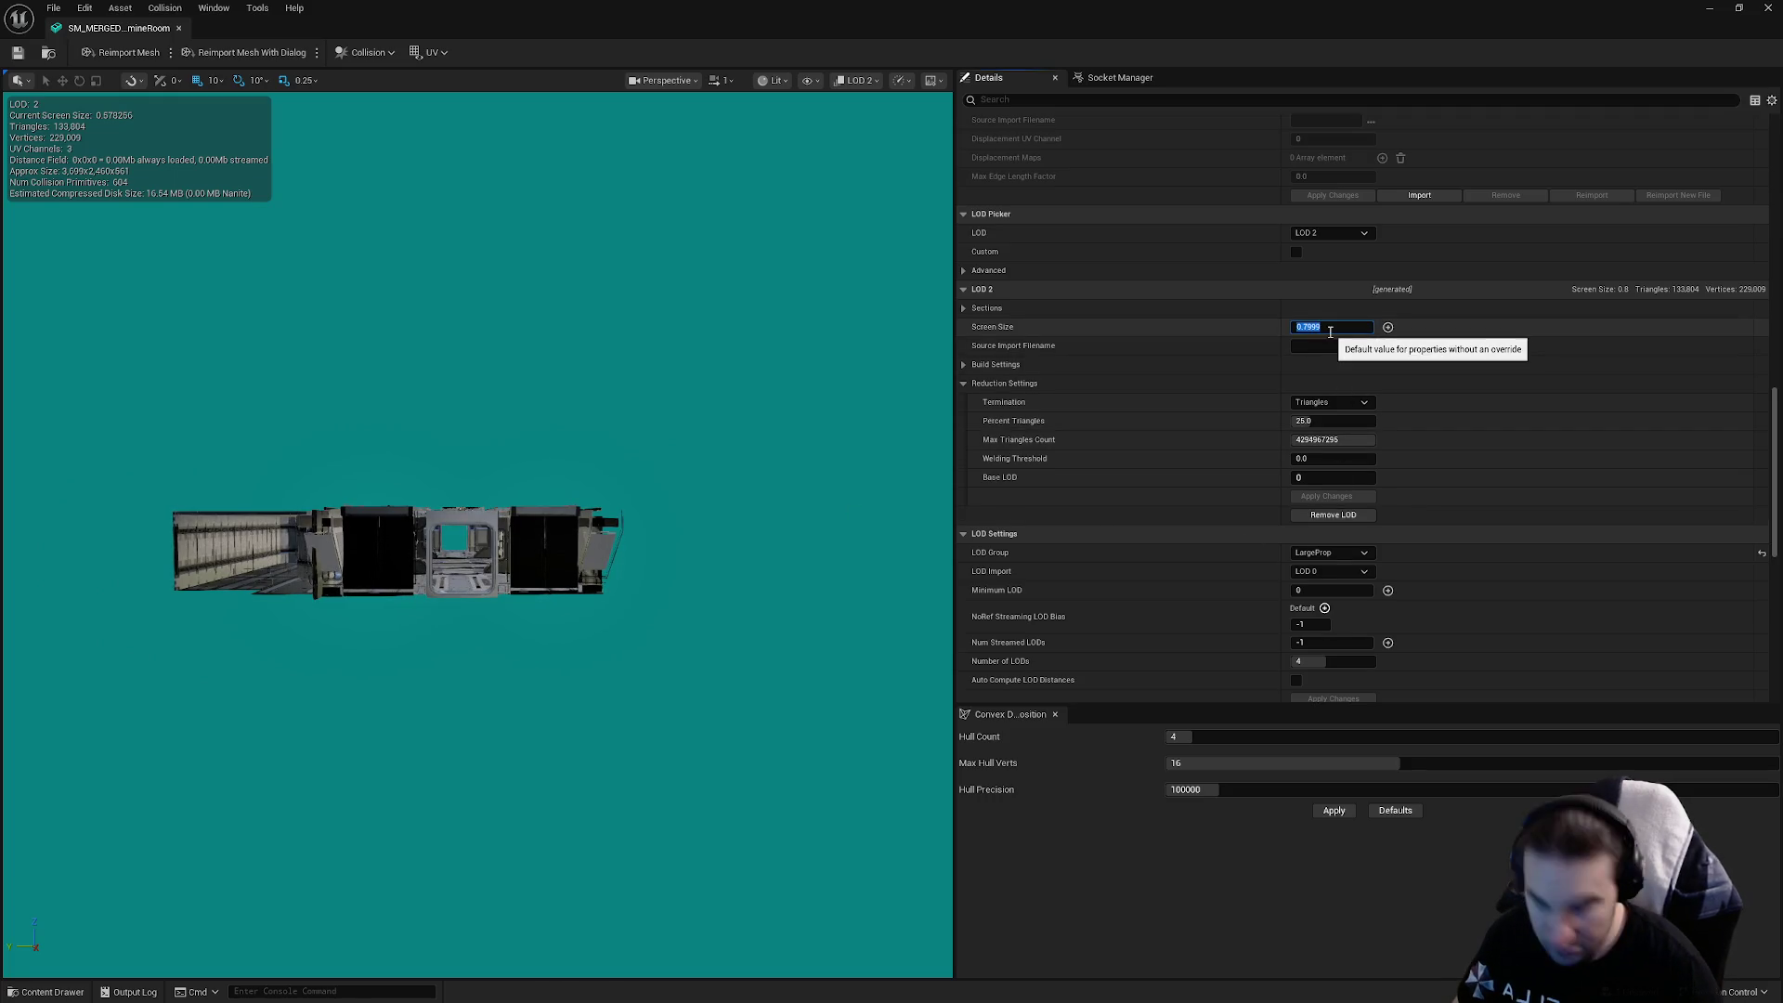
type("0.55")
key("Return")
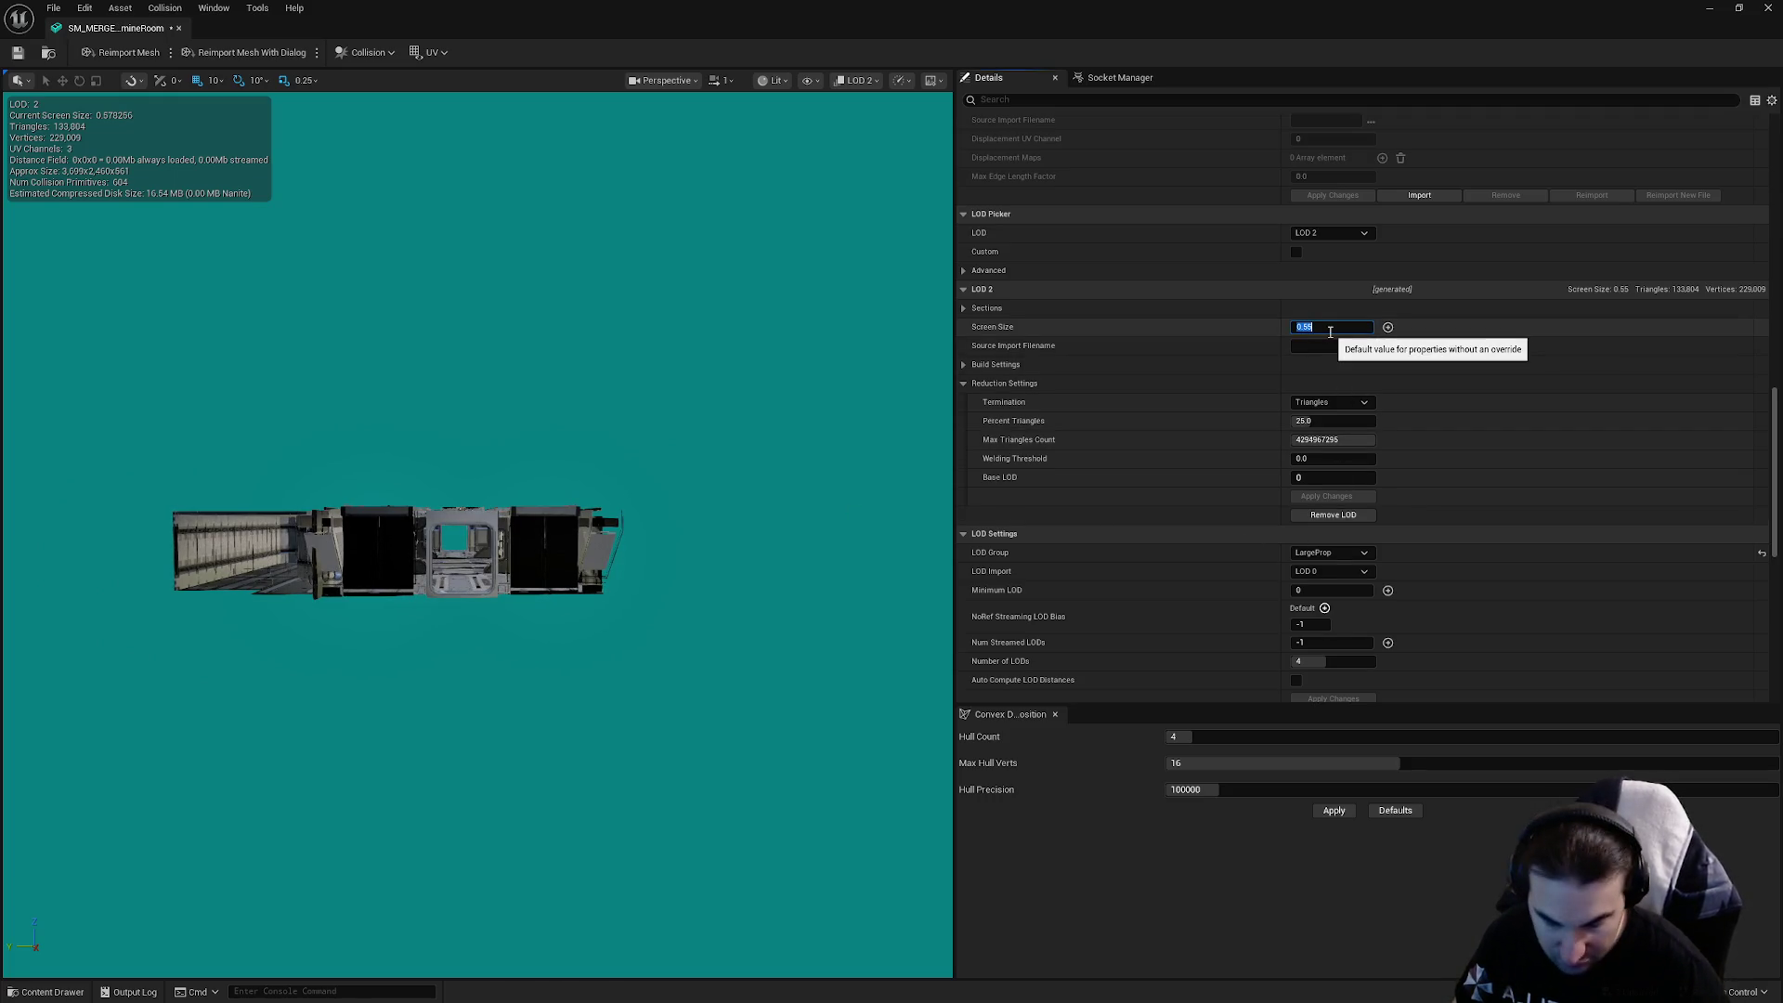
type("0.5")
key("Return")
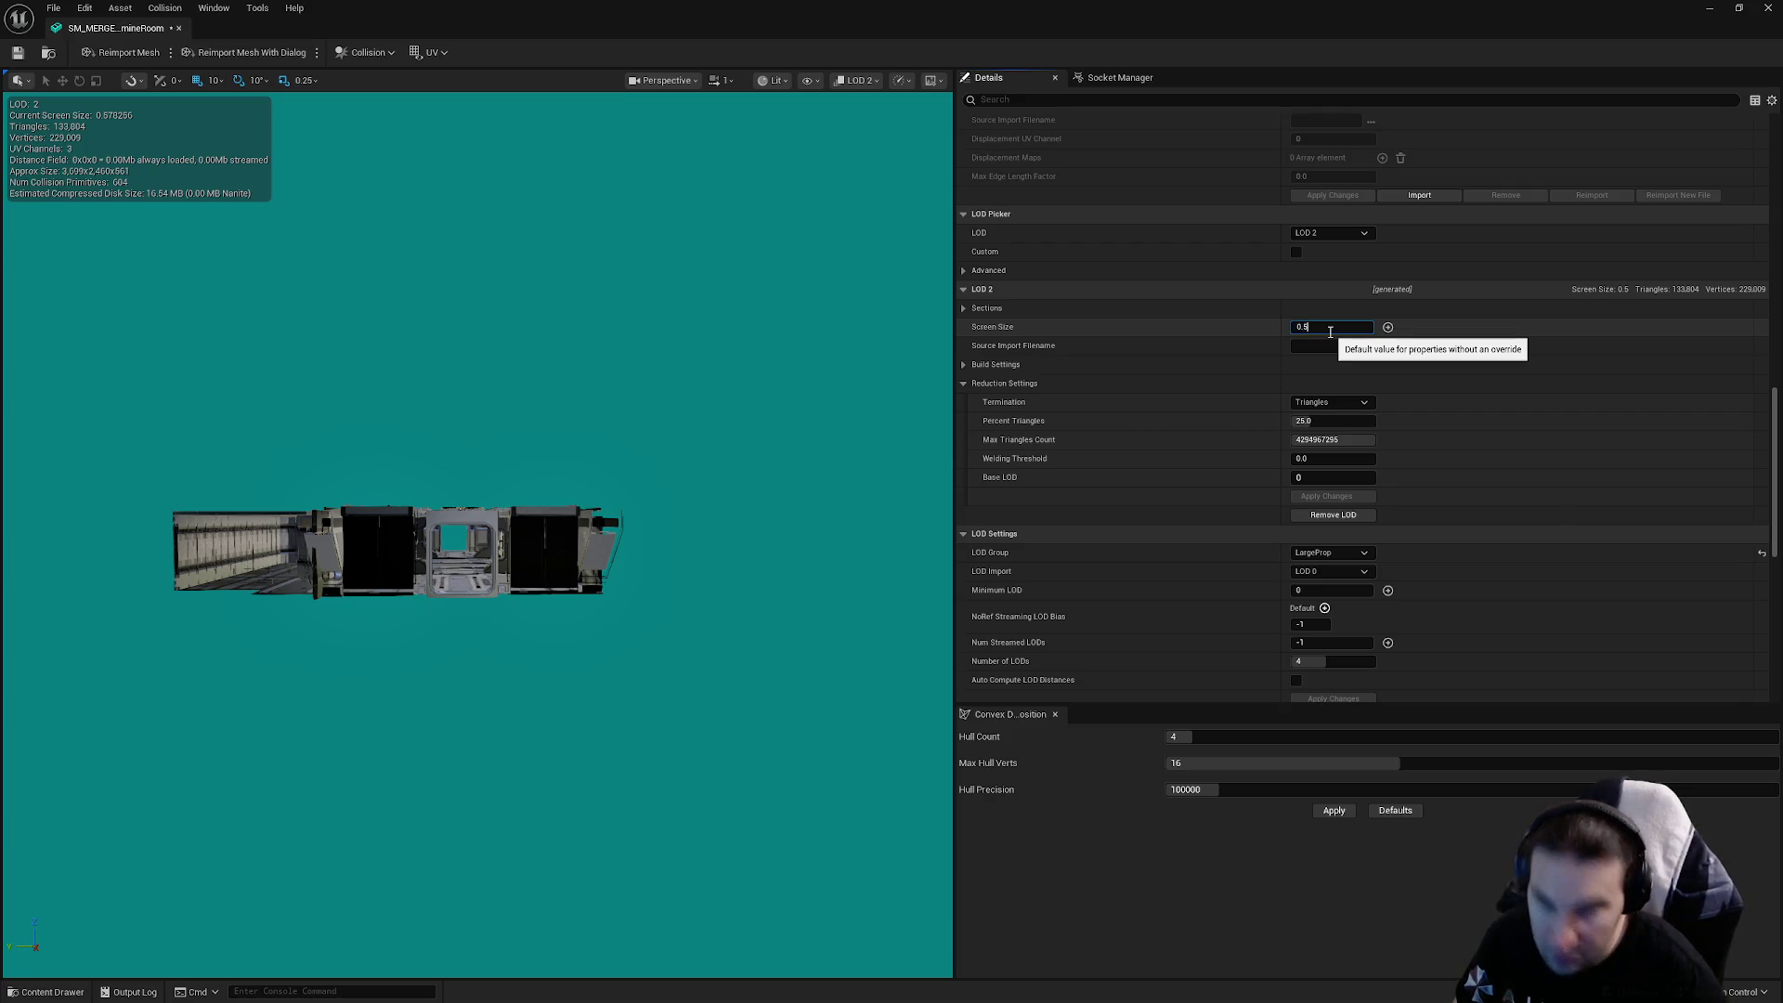
key("ctrl+z")
Switch to LOD 3, set its screen size to 0.35, and save
left_click(1319, 233)
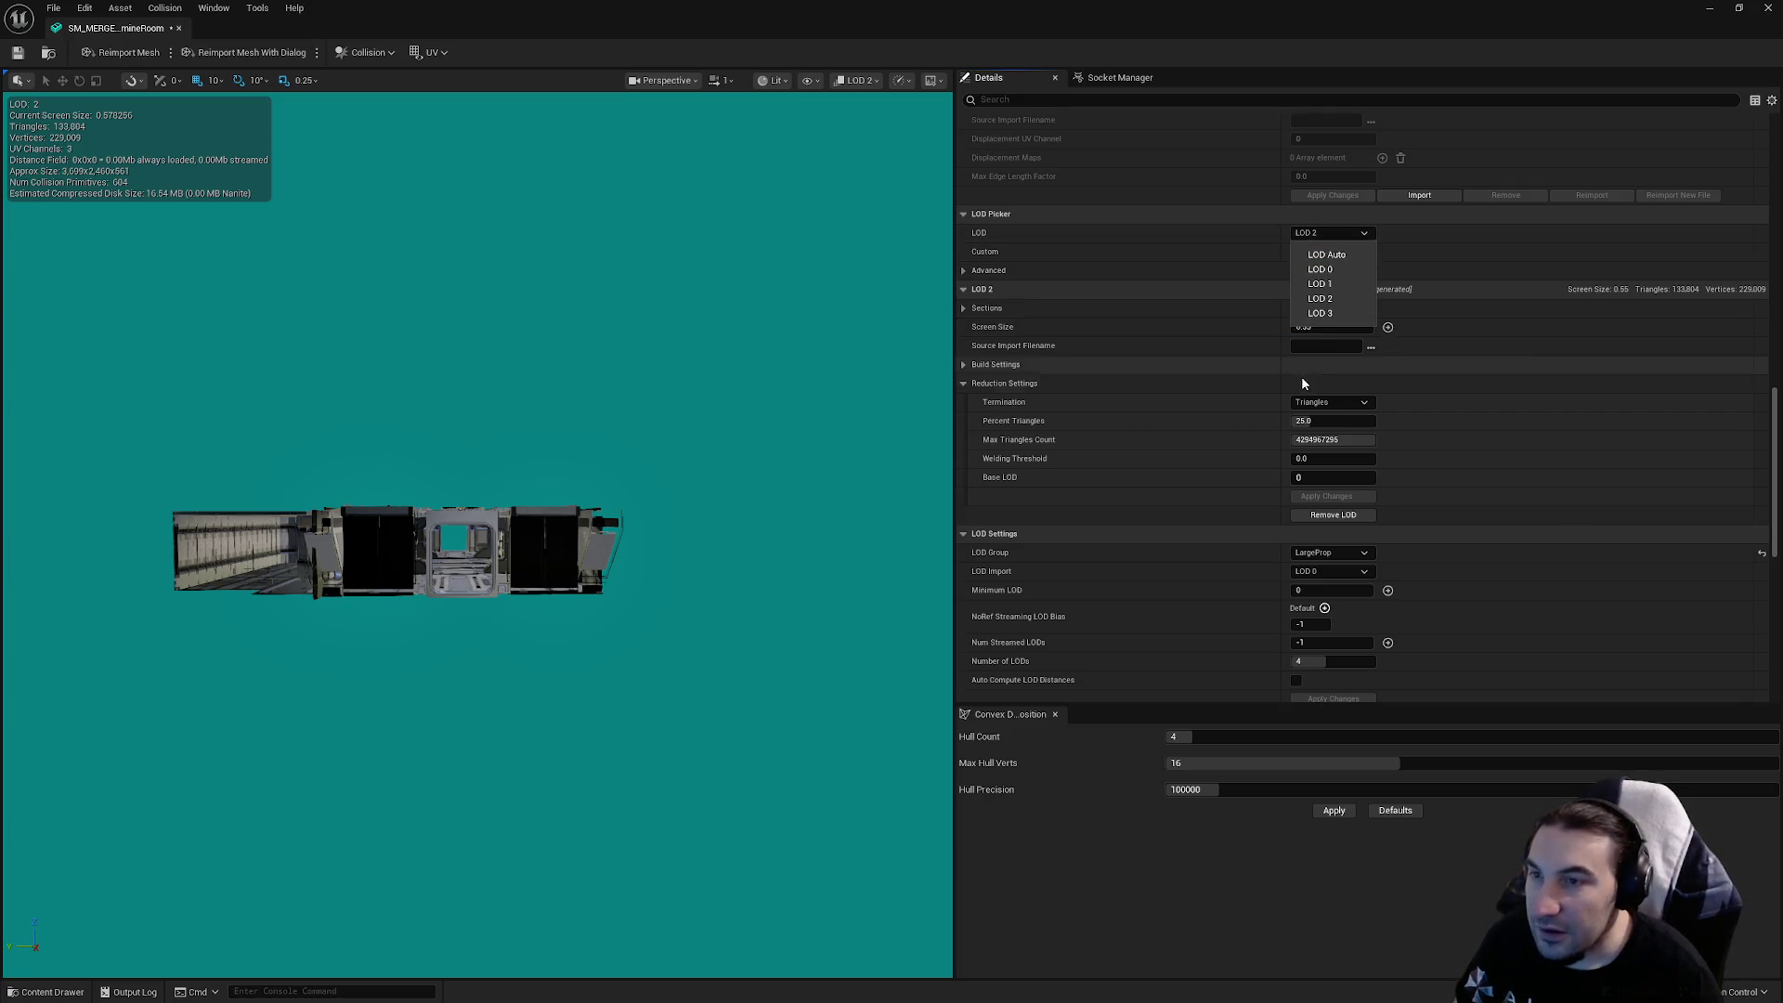
left_click(1319, 313)
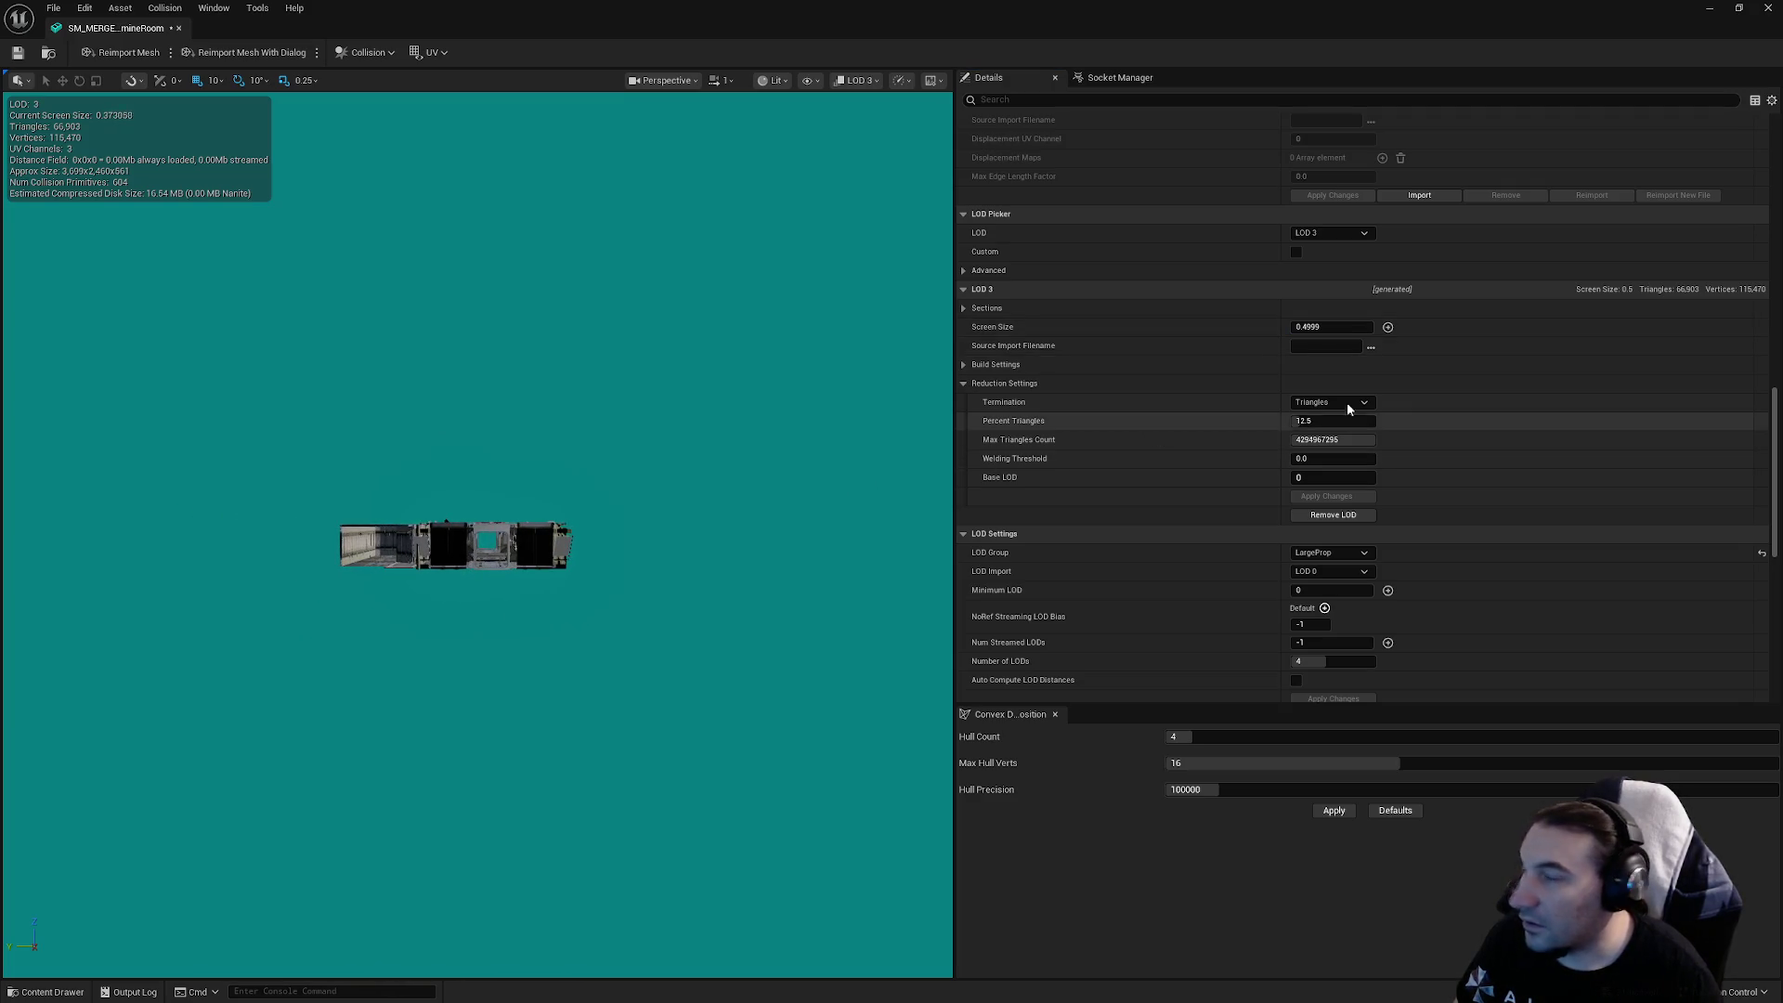
left_click(1318, 326)
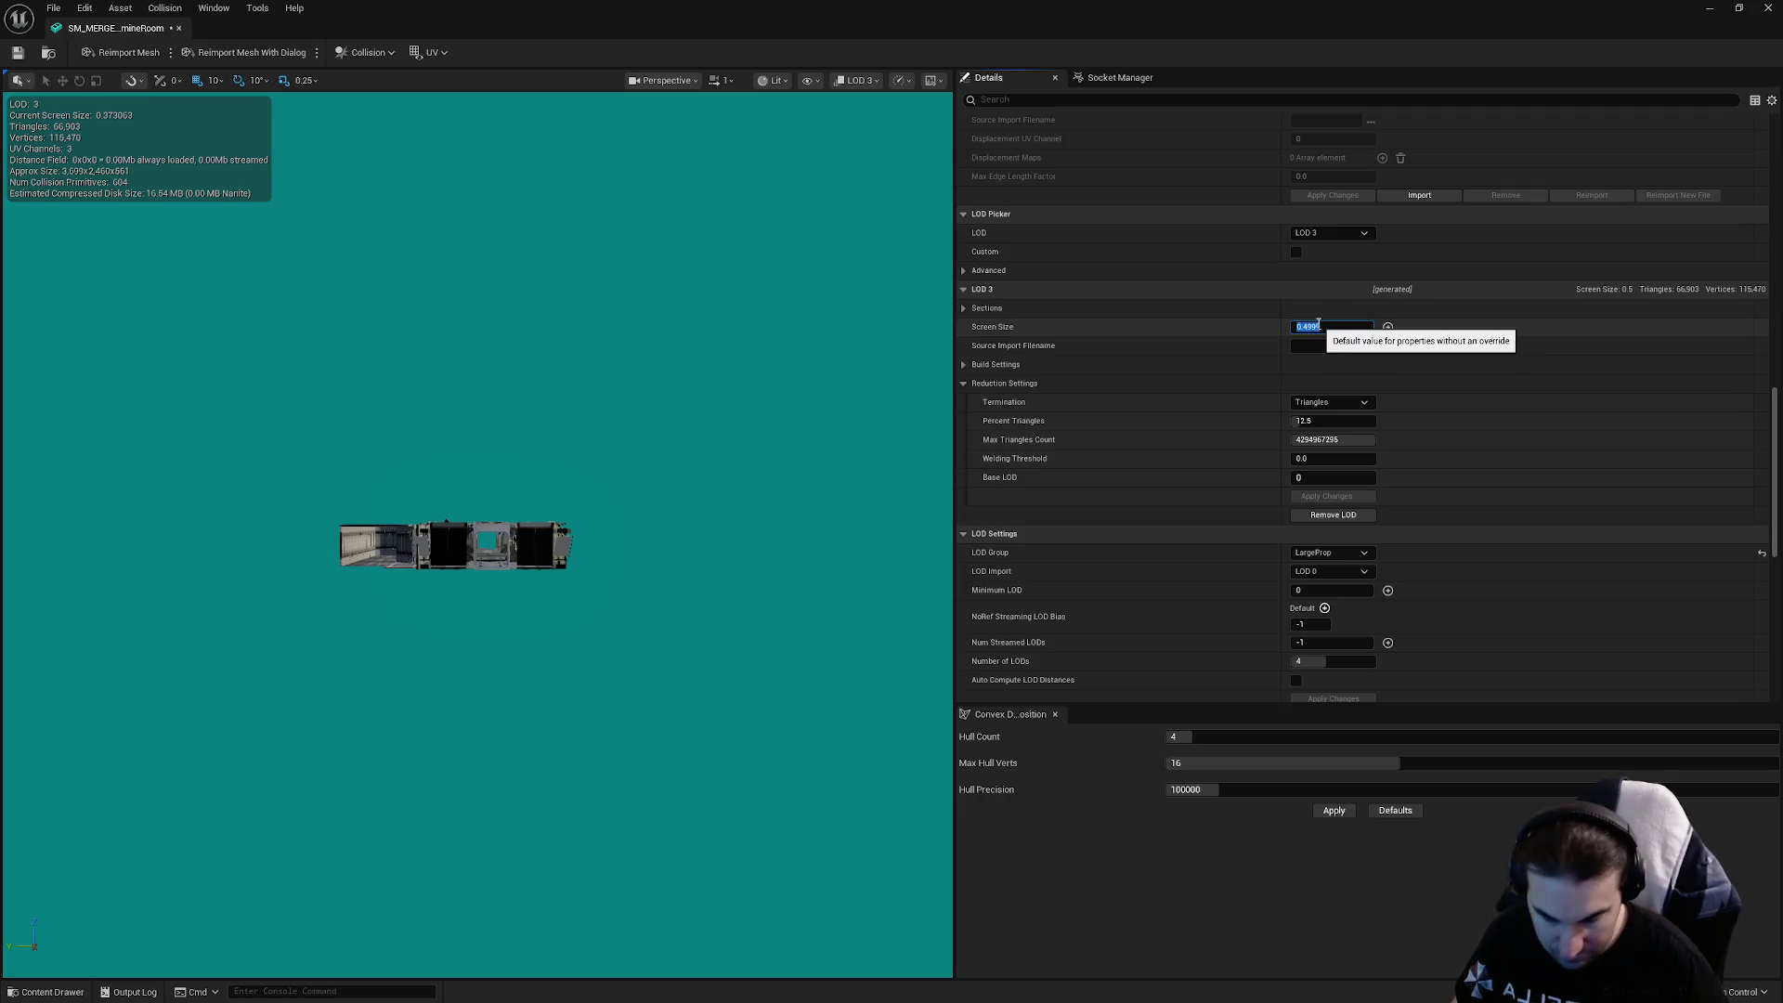
type("0.4")
key("Return")
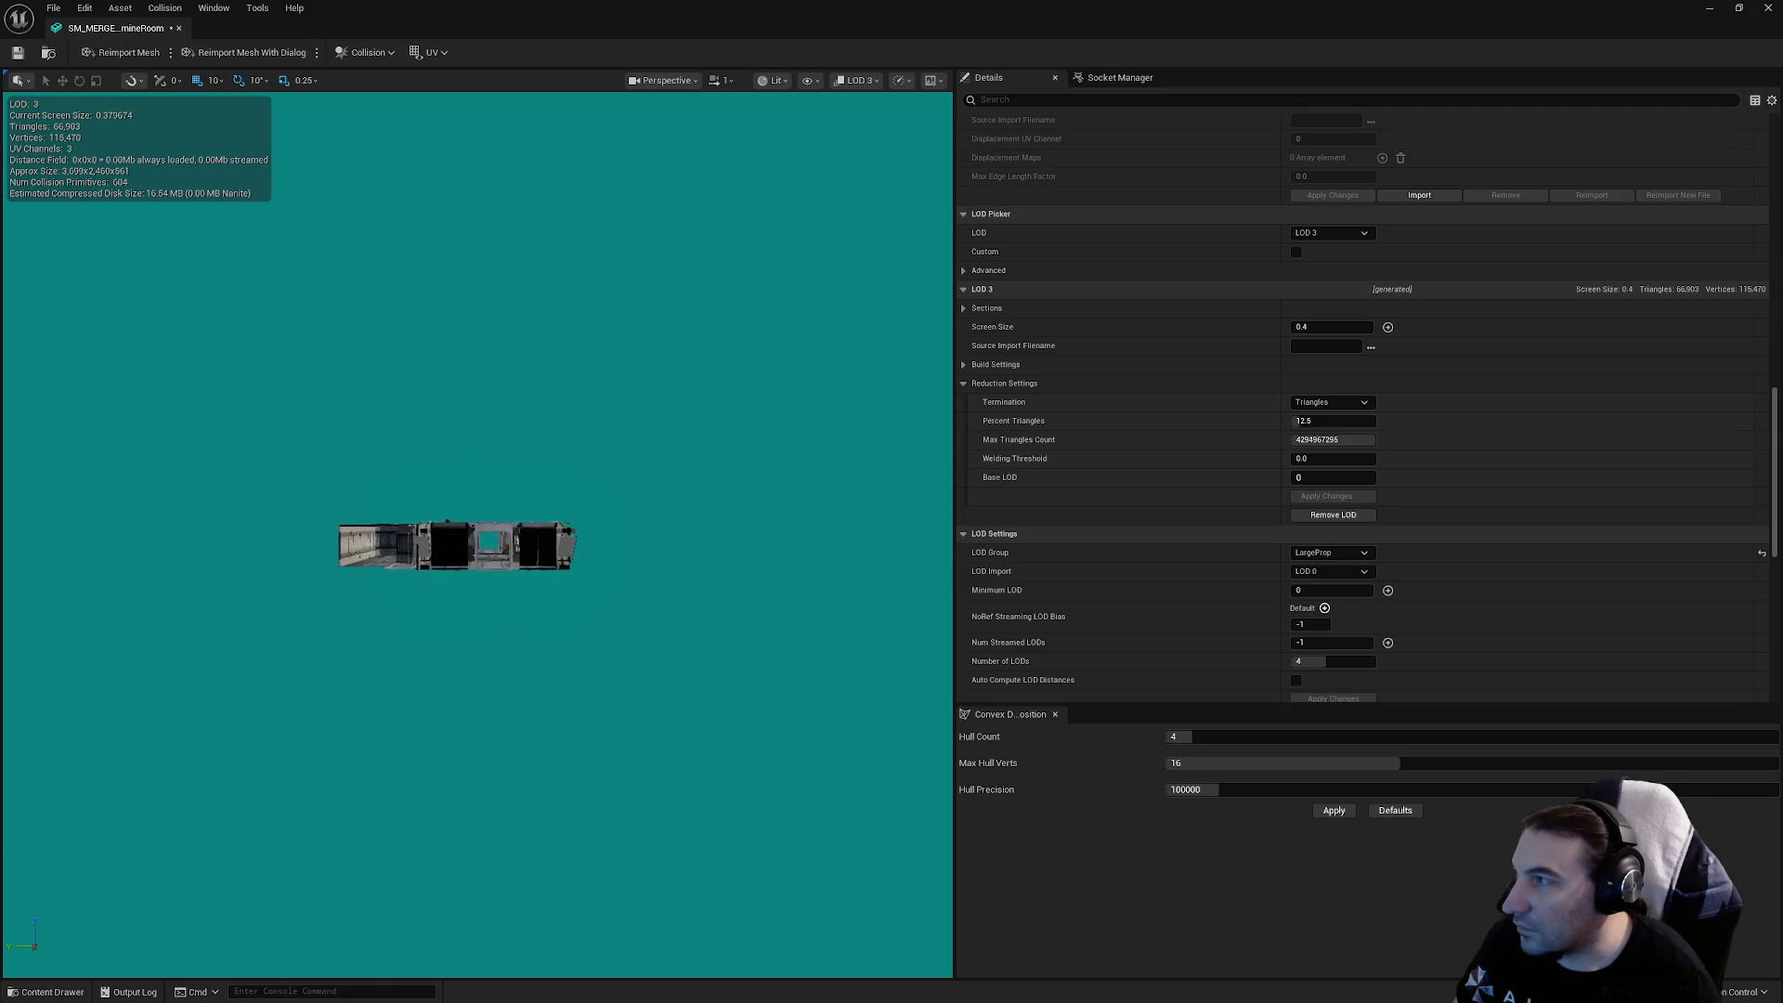
left_click(1336, 327)
type("0.35")
key("Return")
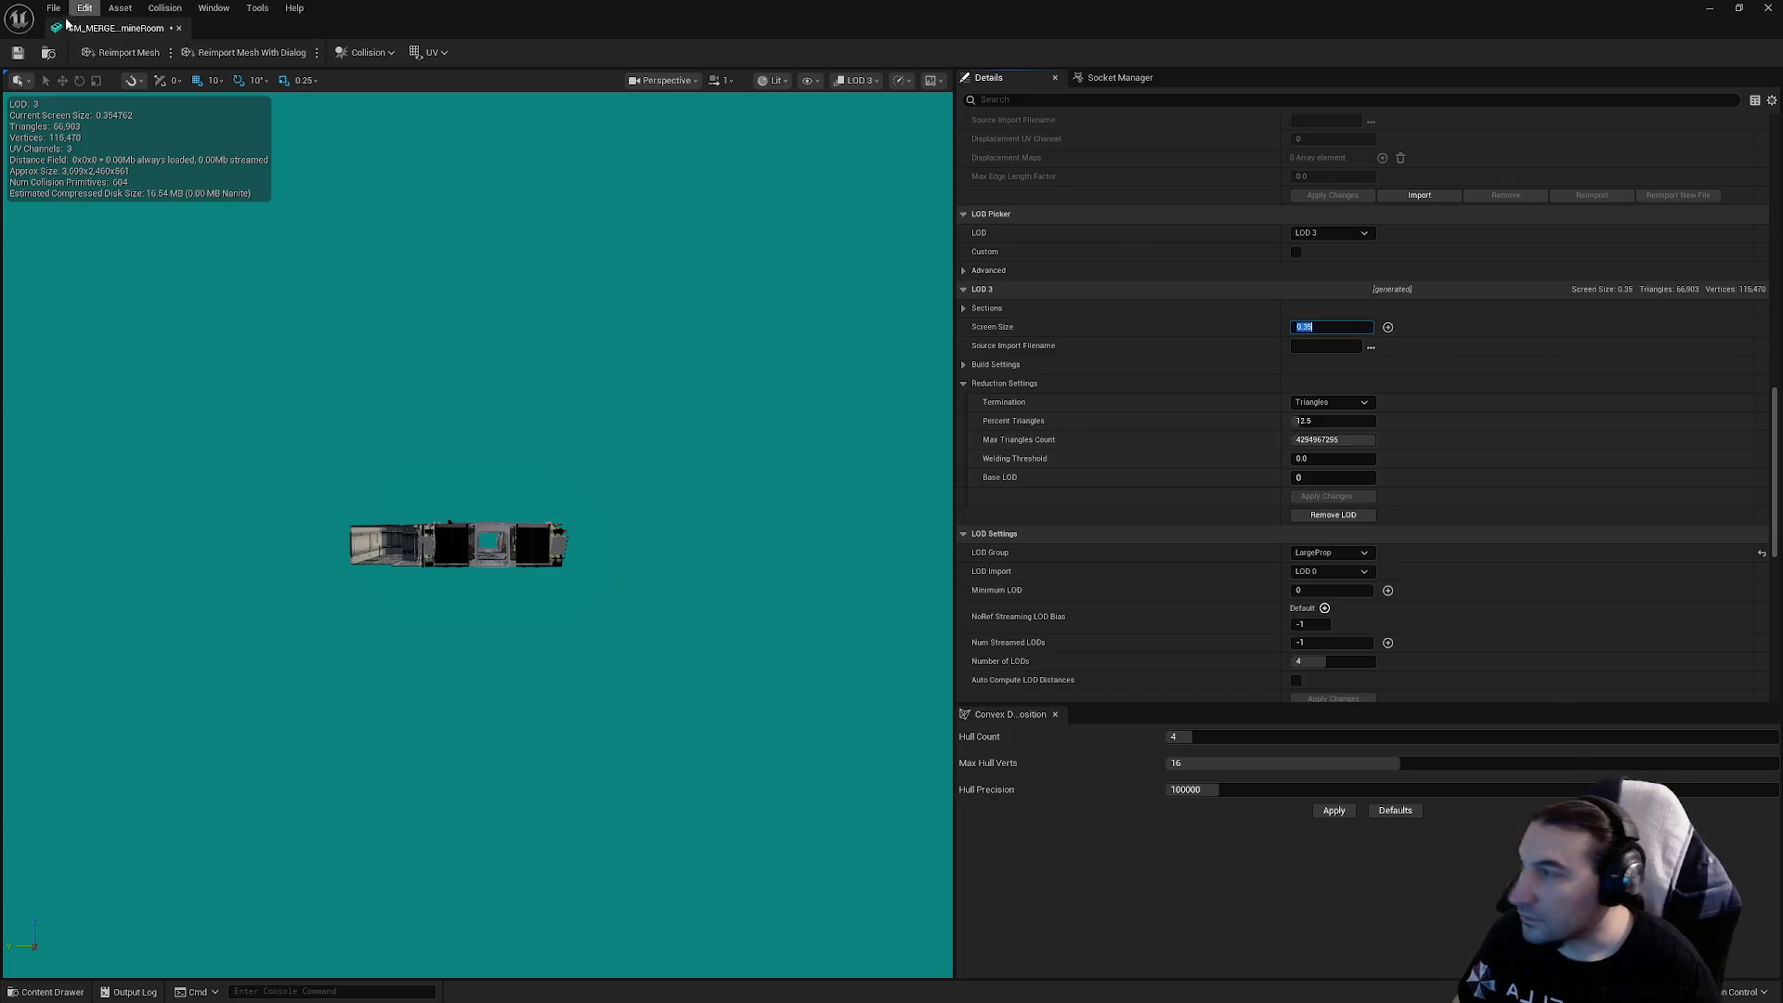
key("ctrl+s")
Set LOD 3's Percent Triangles to 1
left_click(1332, 421)
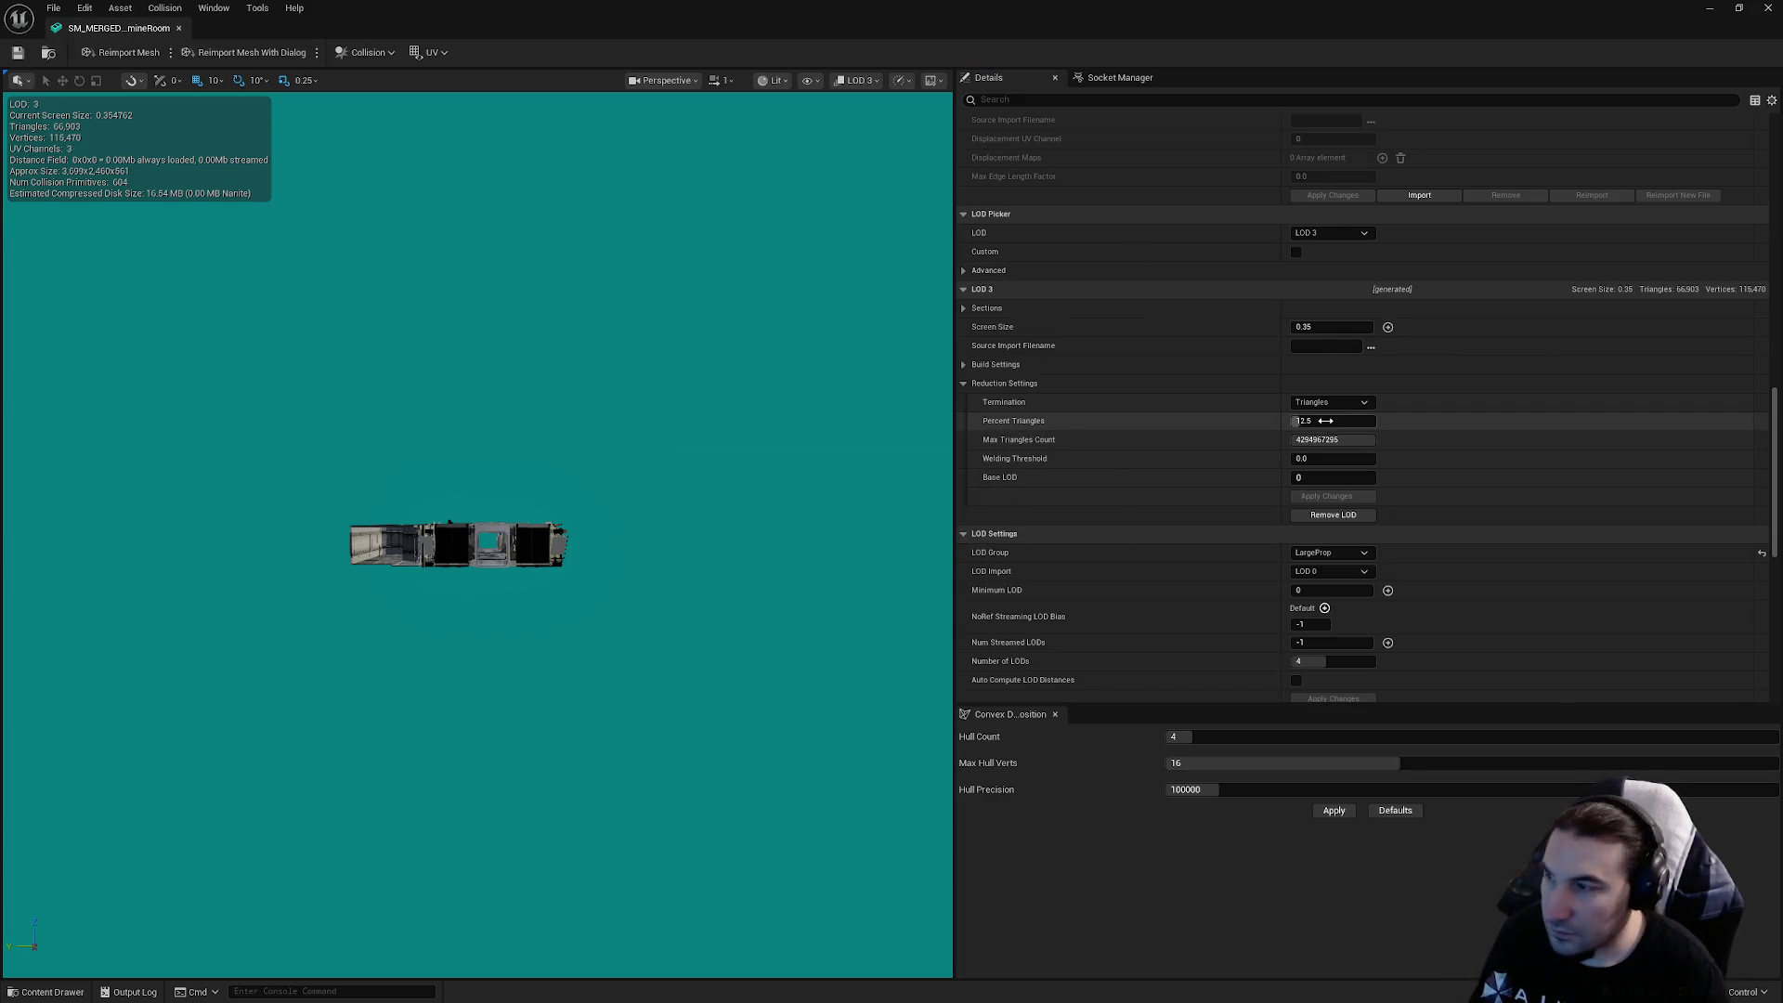
type("1")
key("Return")
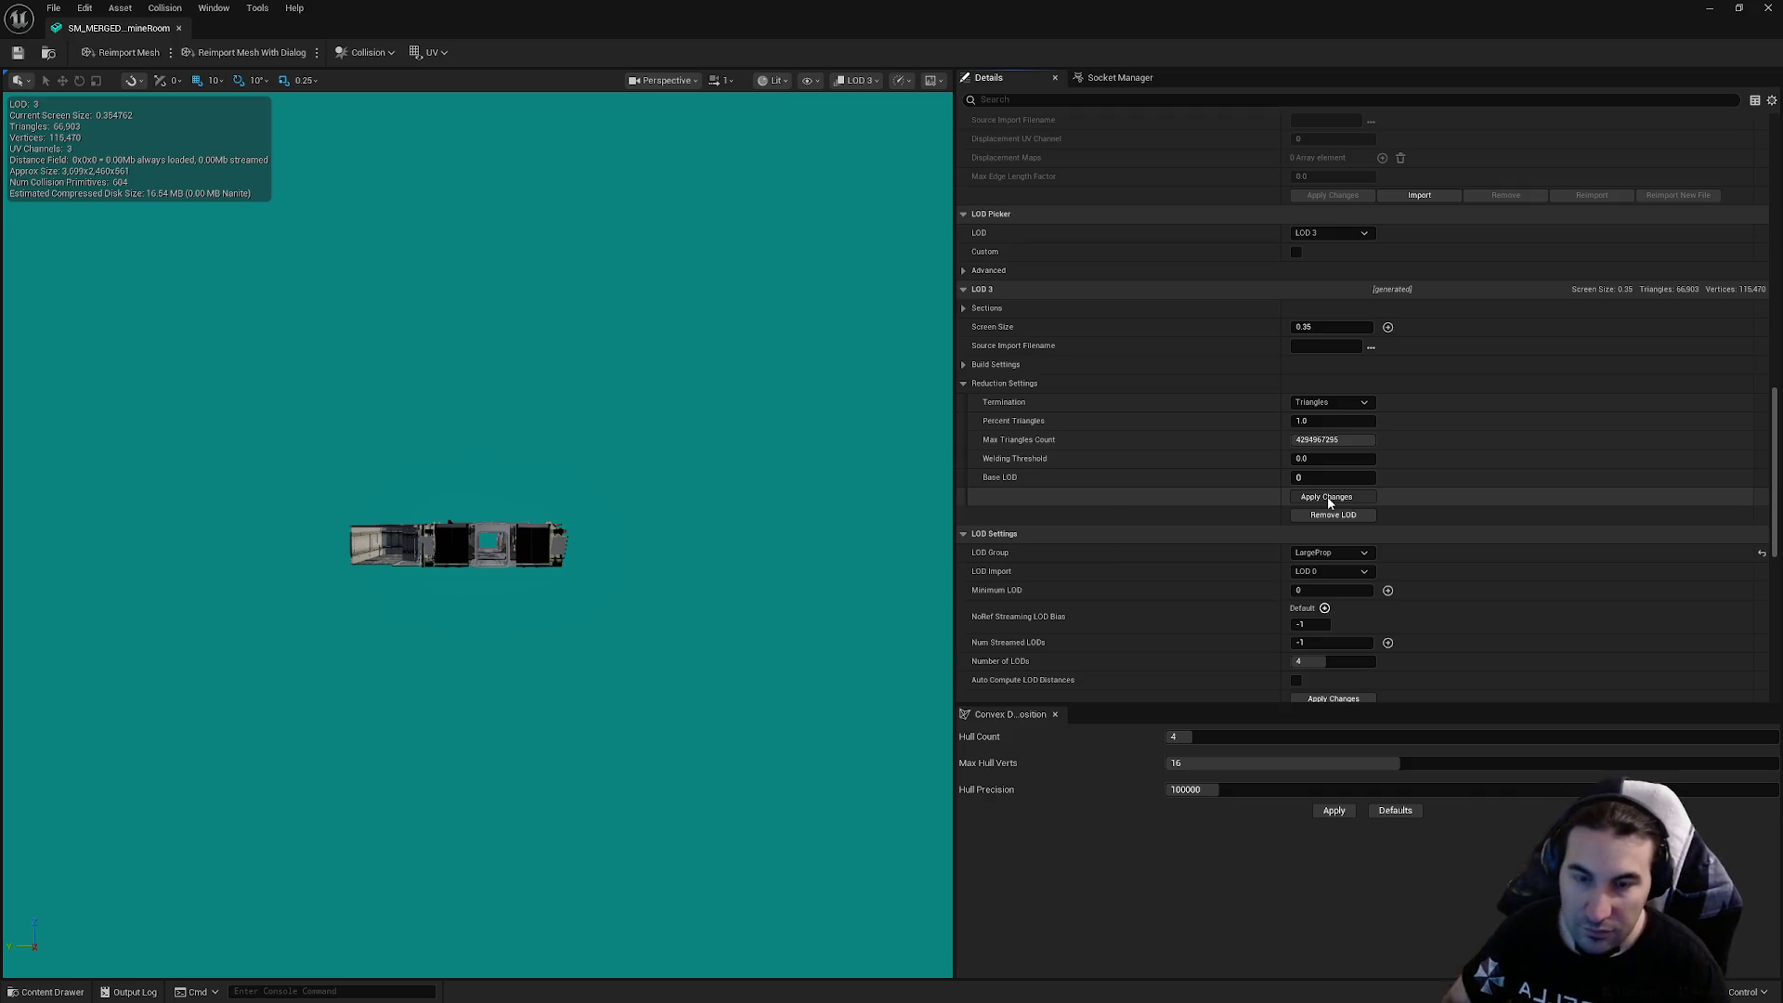
Apply the LOD 3 reduction settings, cutting it from 66,903 to 5,353 triangles
left_click(1330, 499)
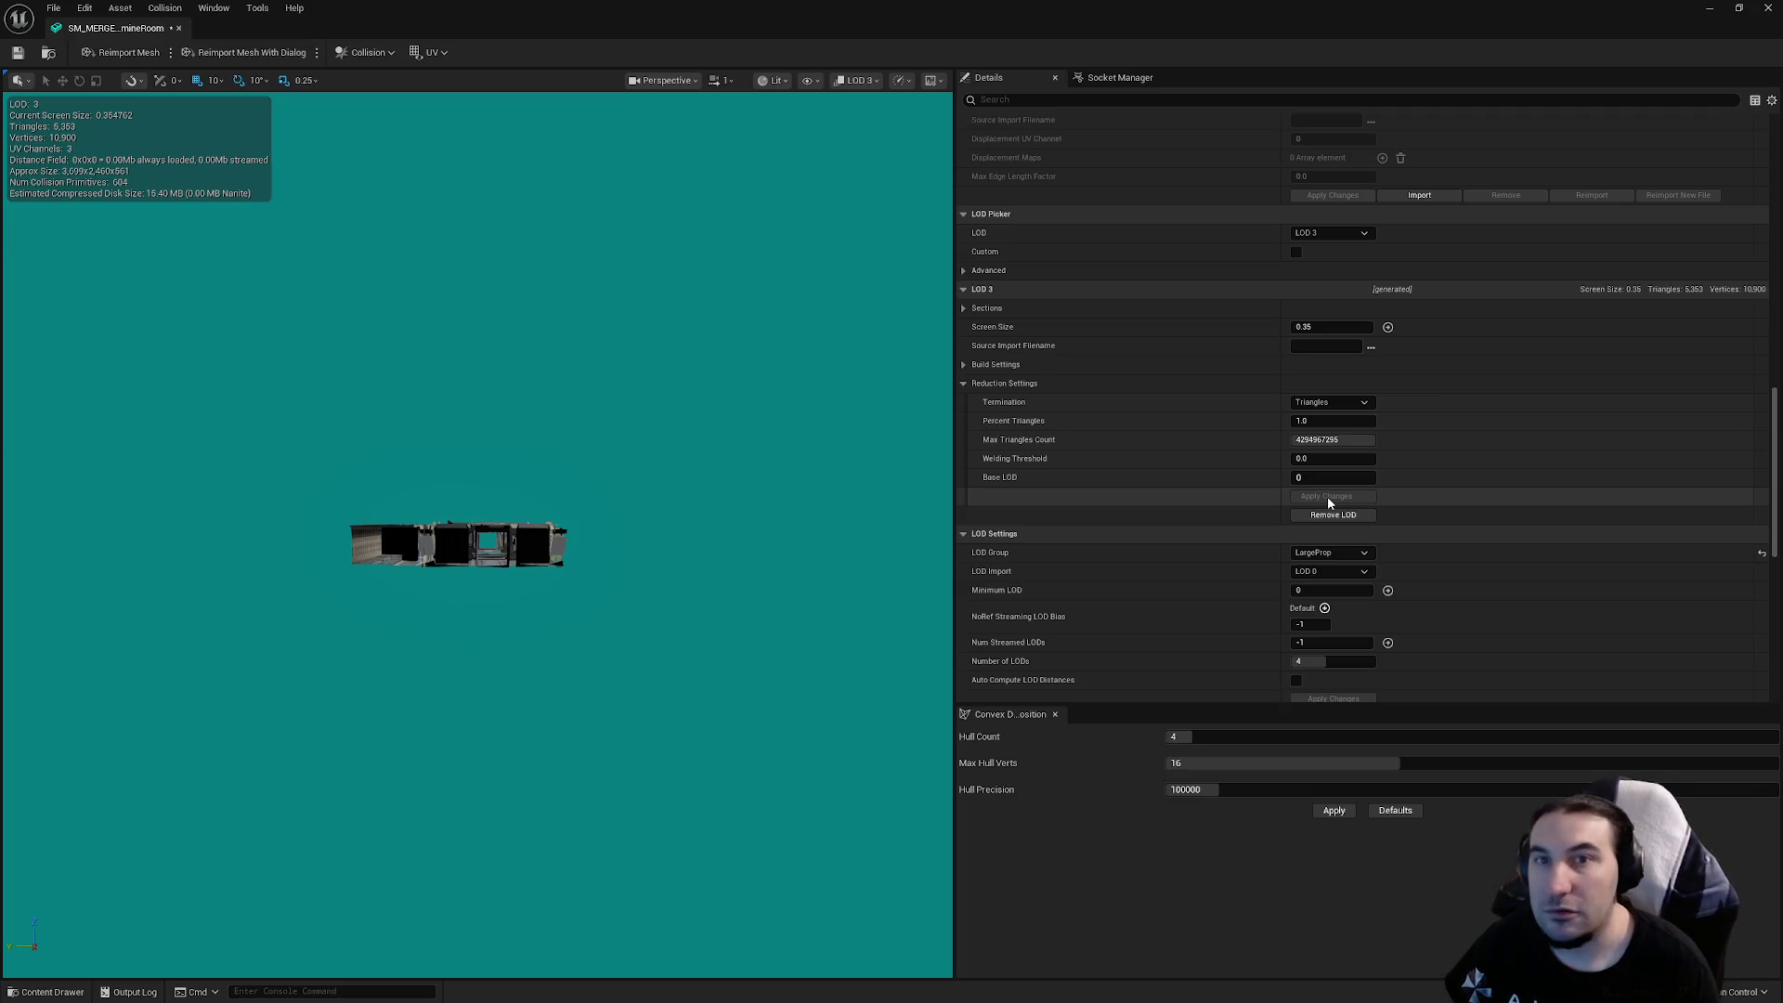
Save the edited merged room mesh and scroll through its Details
left_click(28, 54)
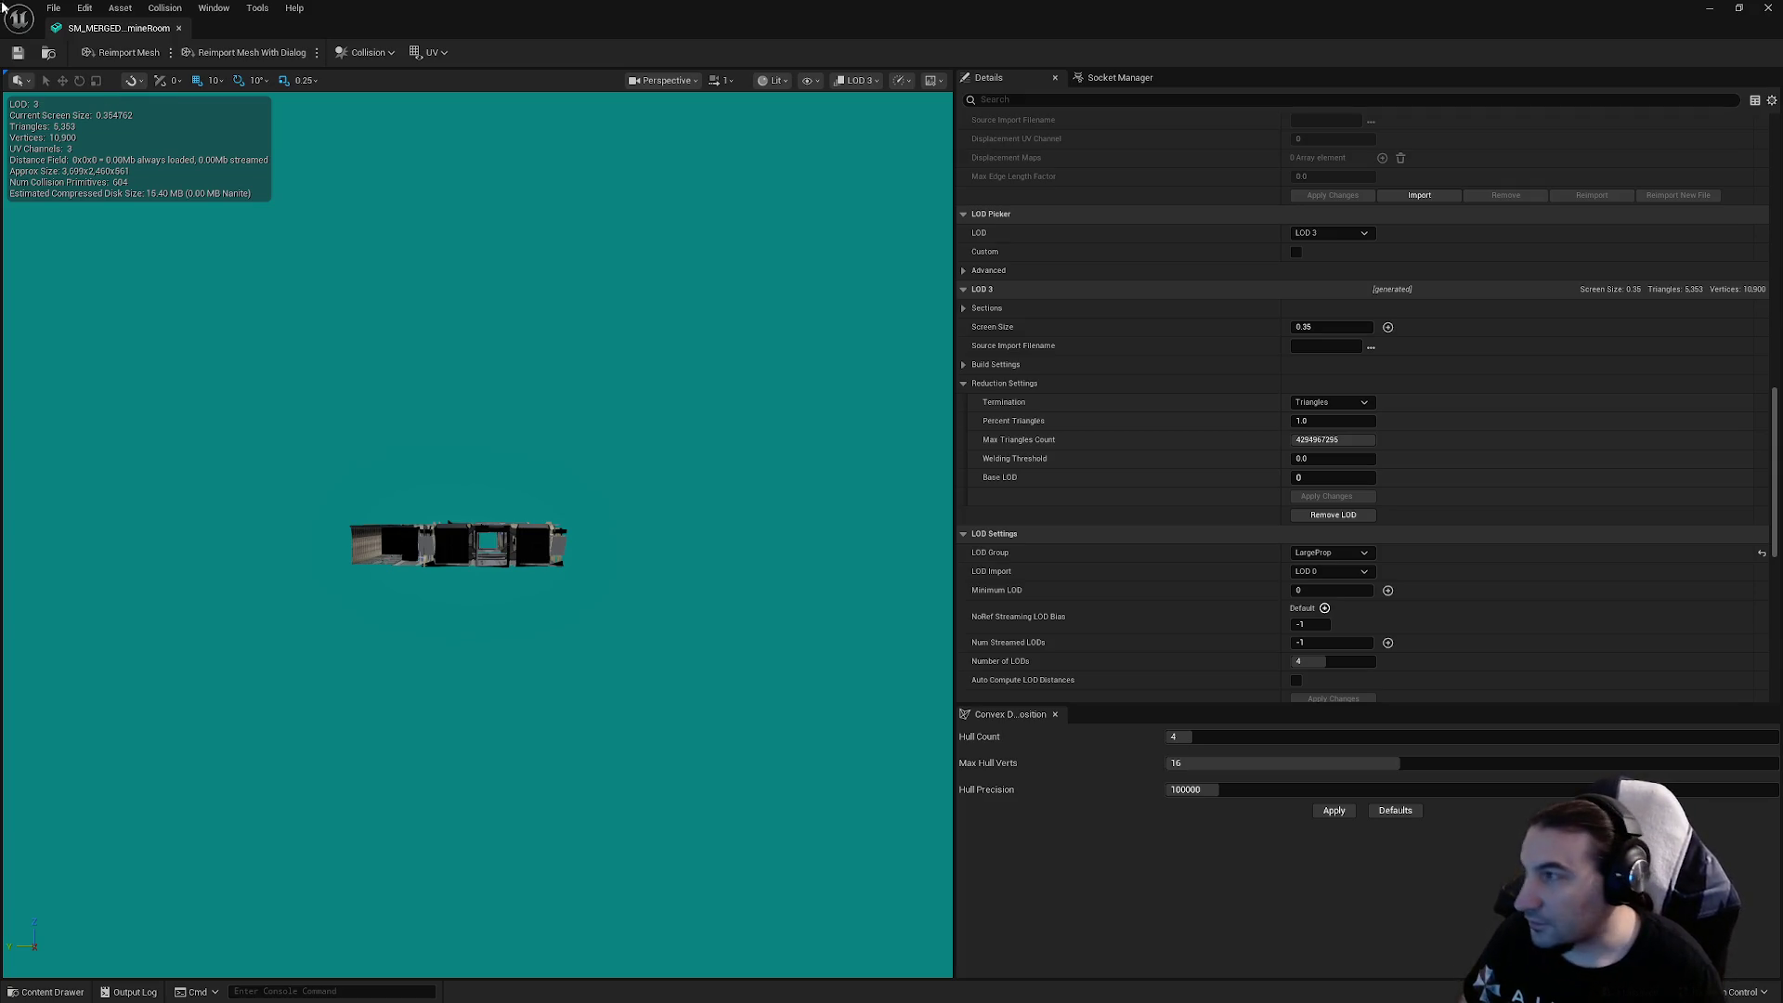
left_click(18, 52)
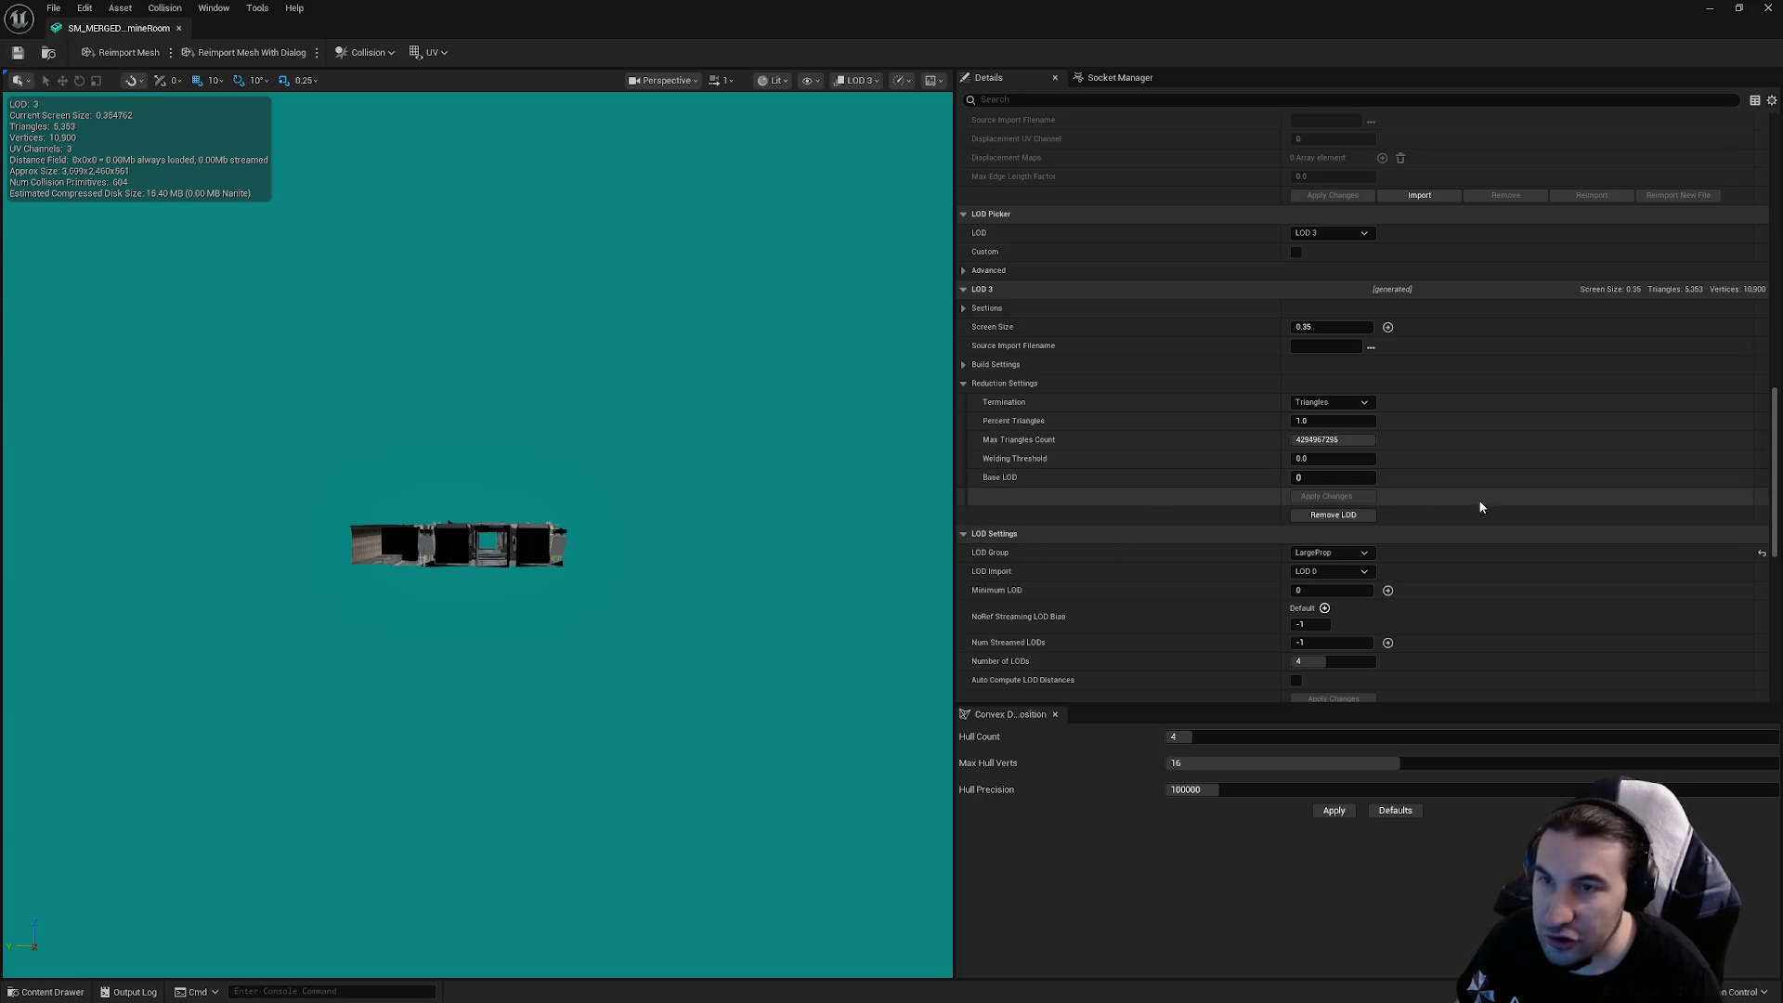
scroll(1508, 514, "down", 10)
scroll(1508, 523, "up", 15)
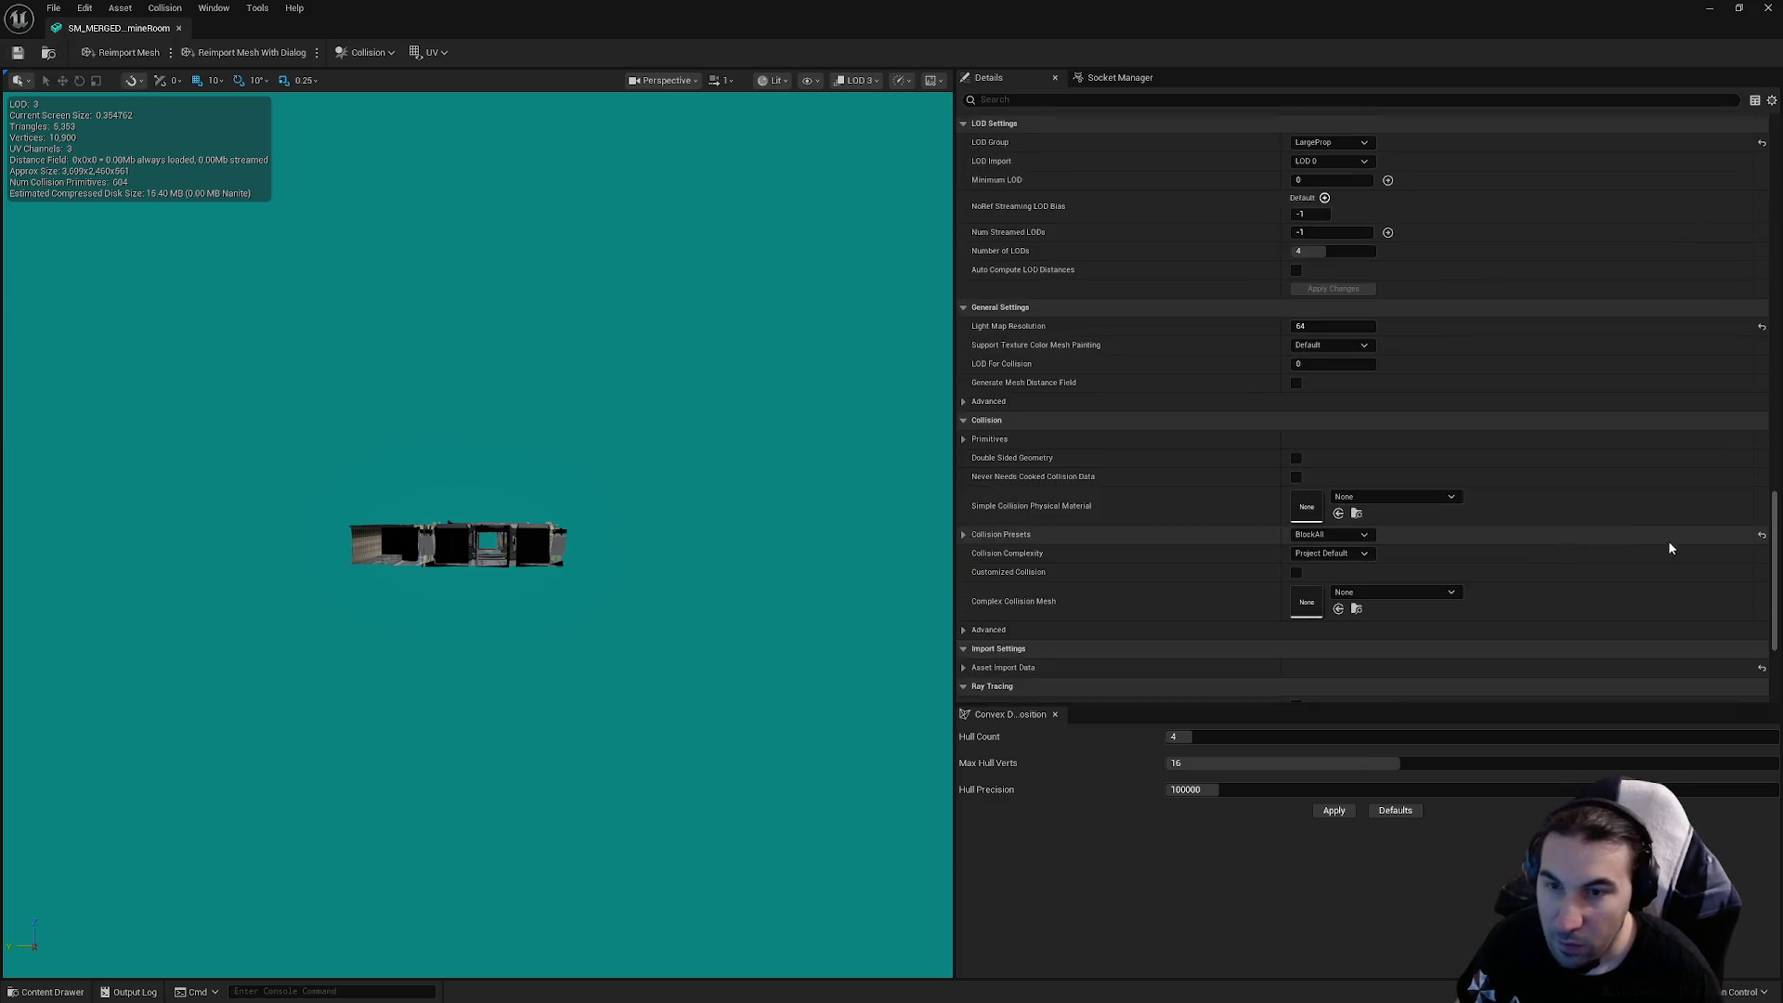
scroll(1742, 296, "up", 10)
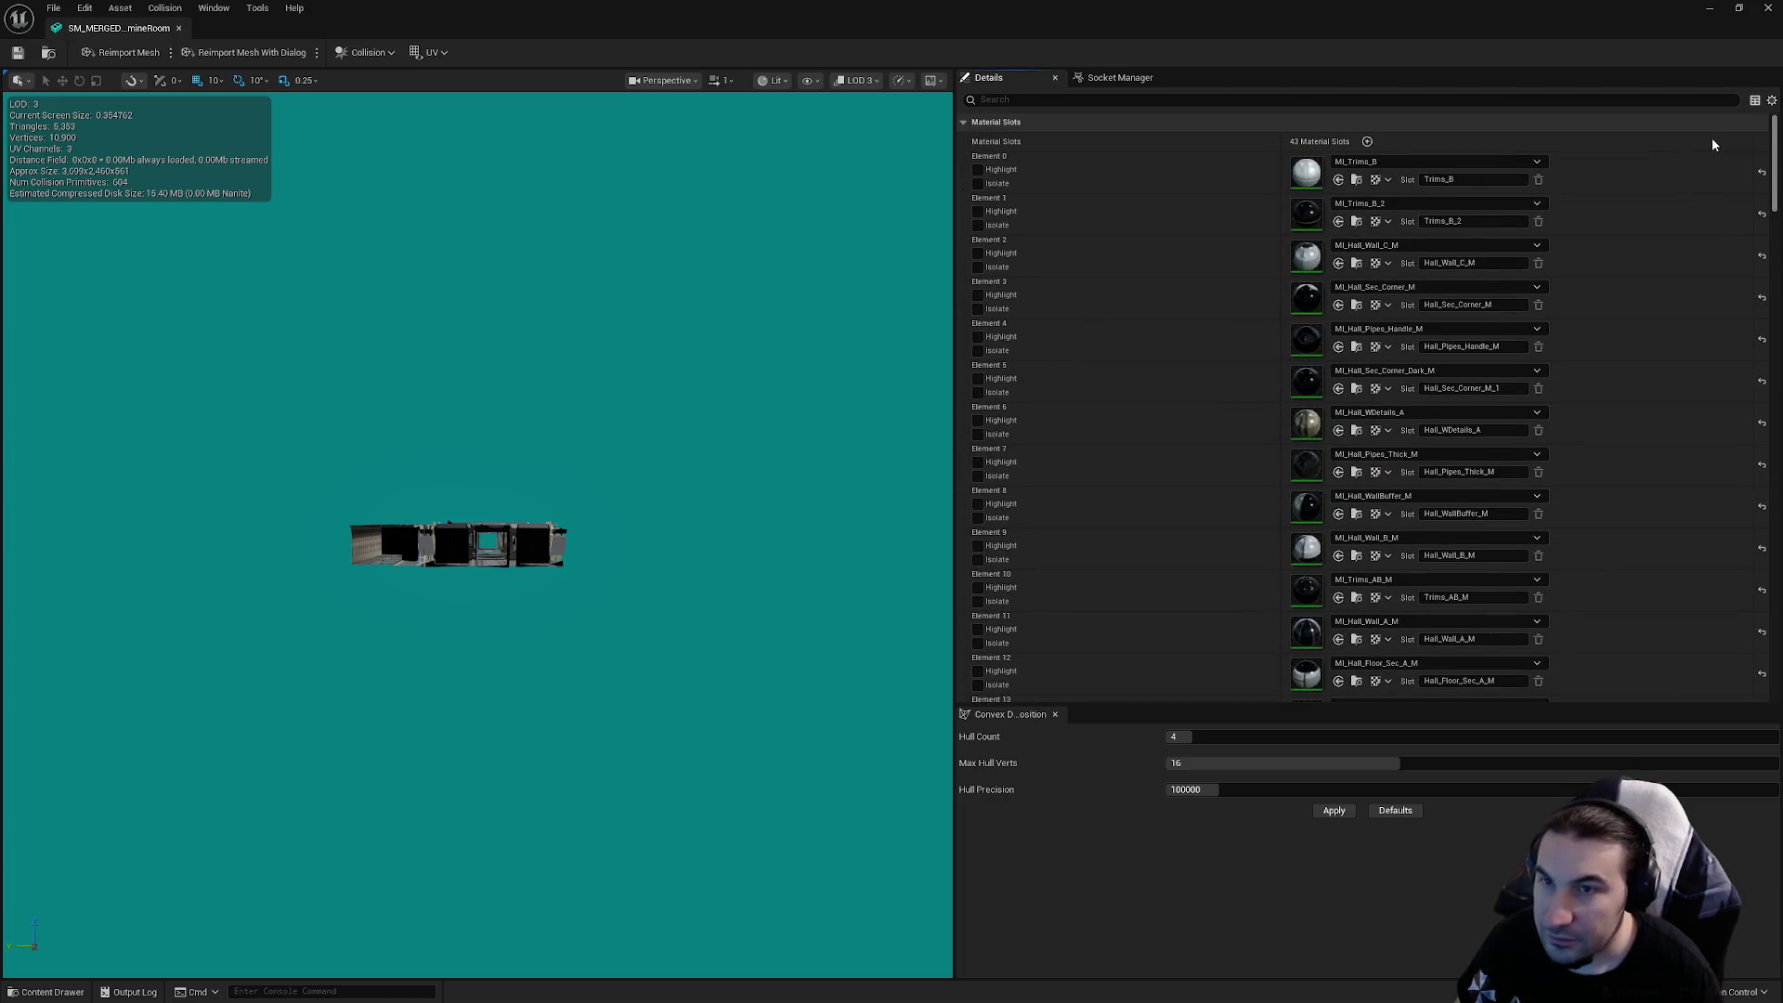
Close the mesh editor, cancel saving modified content, and reopen the merged DecontamineRoom mesh
left_click(1768, 8)
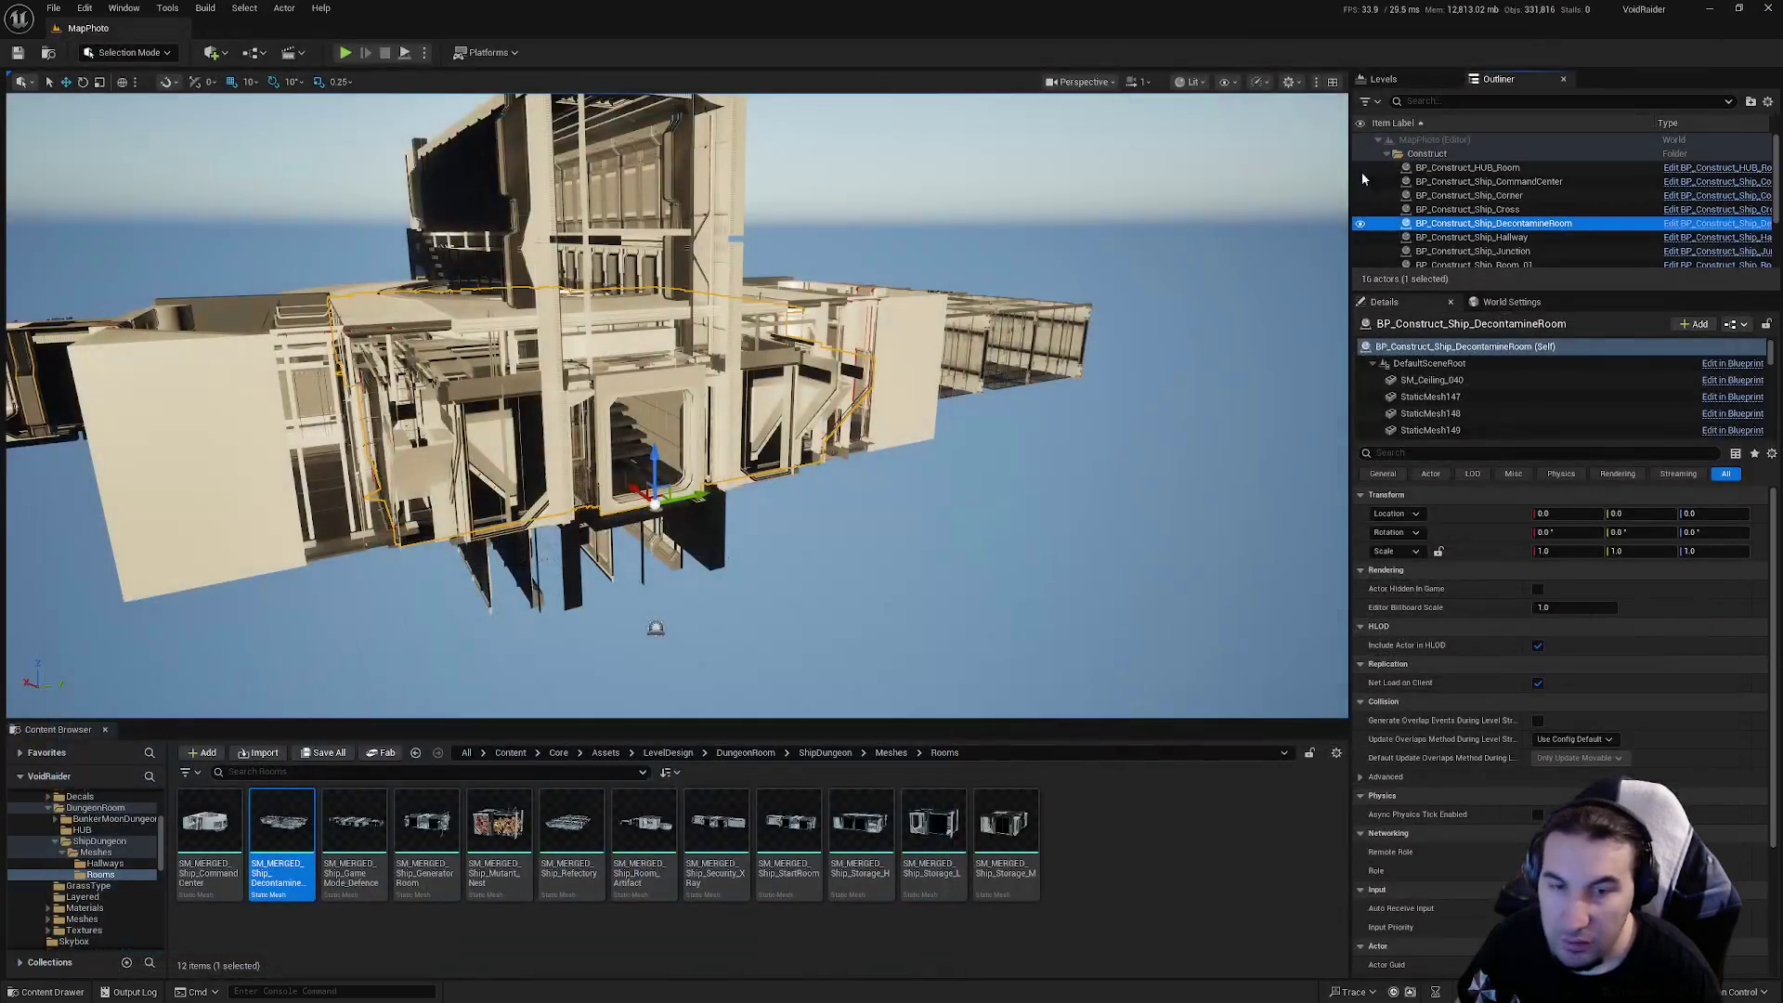
left_click(325, 752)
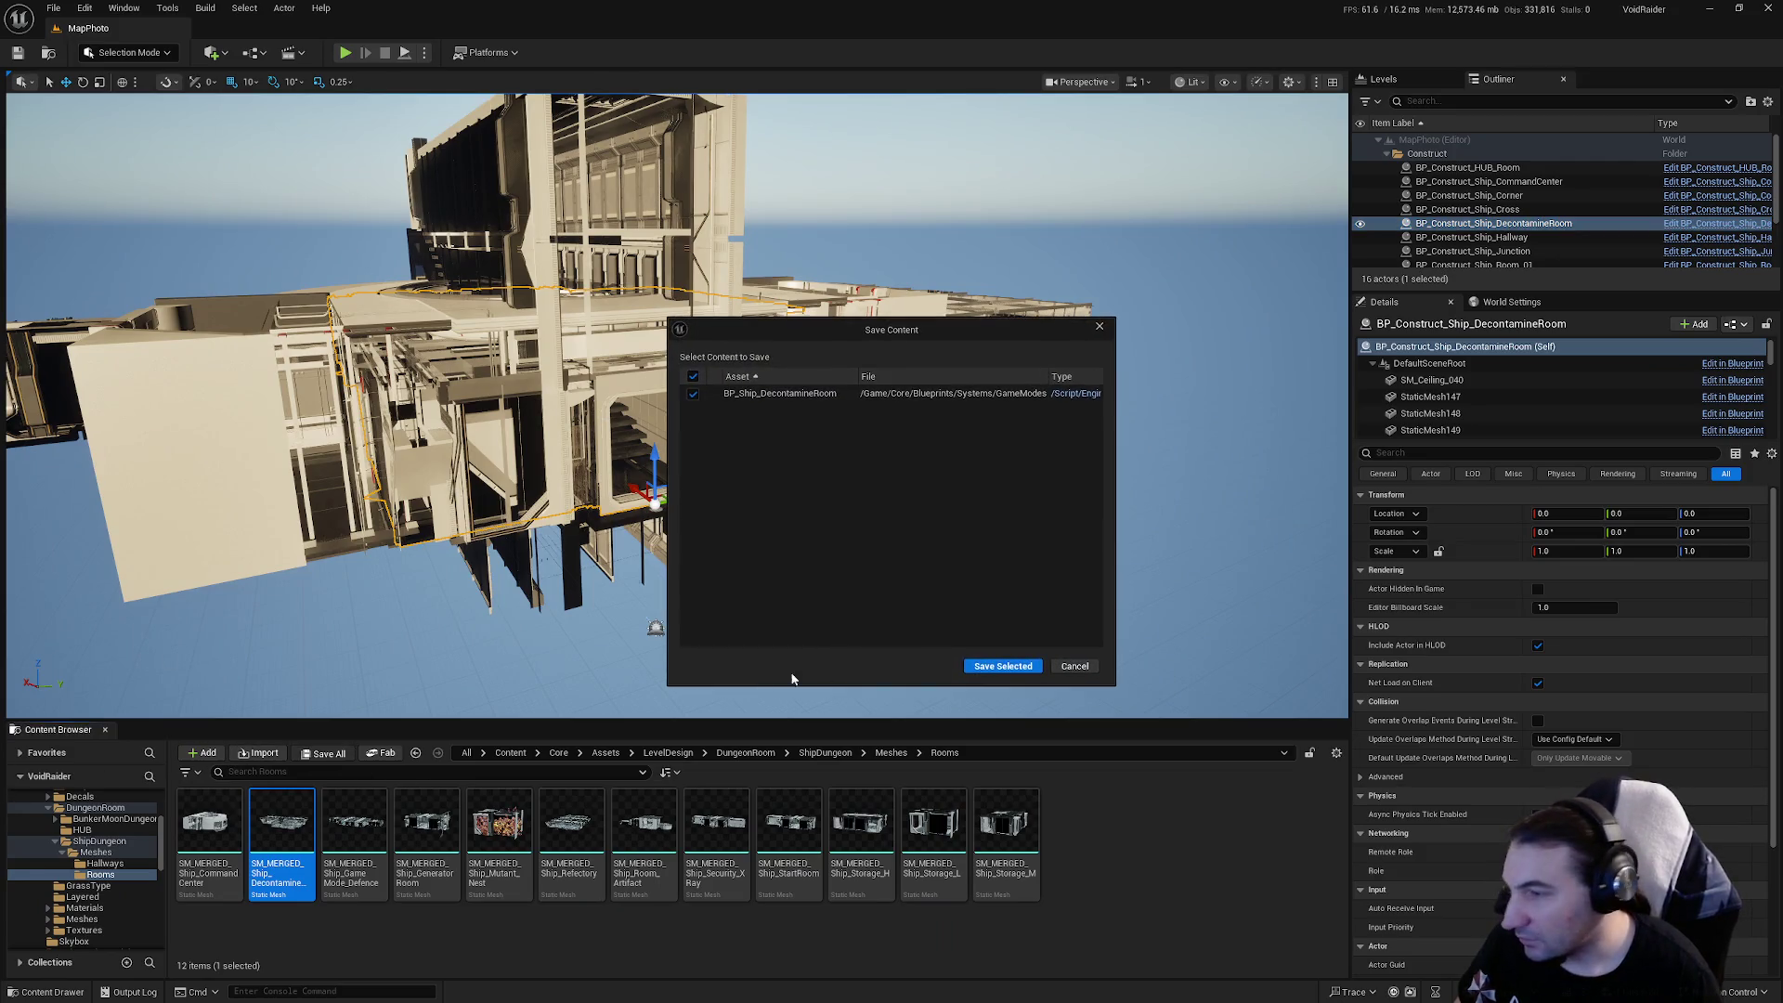
left_click(1007, 661)
double_click(276, 826)
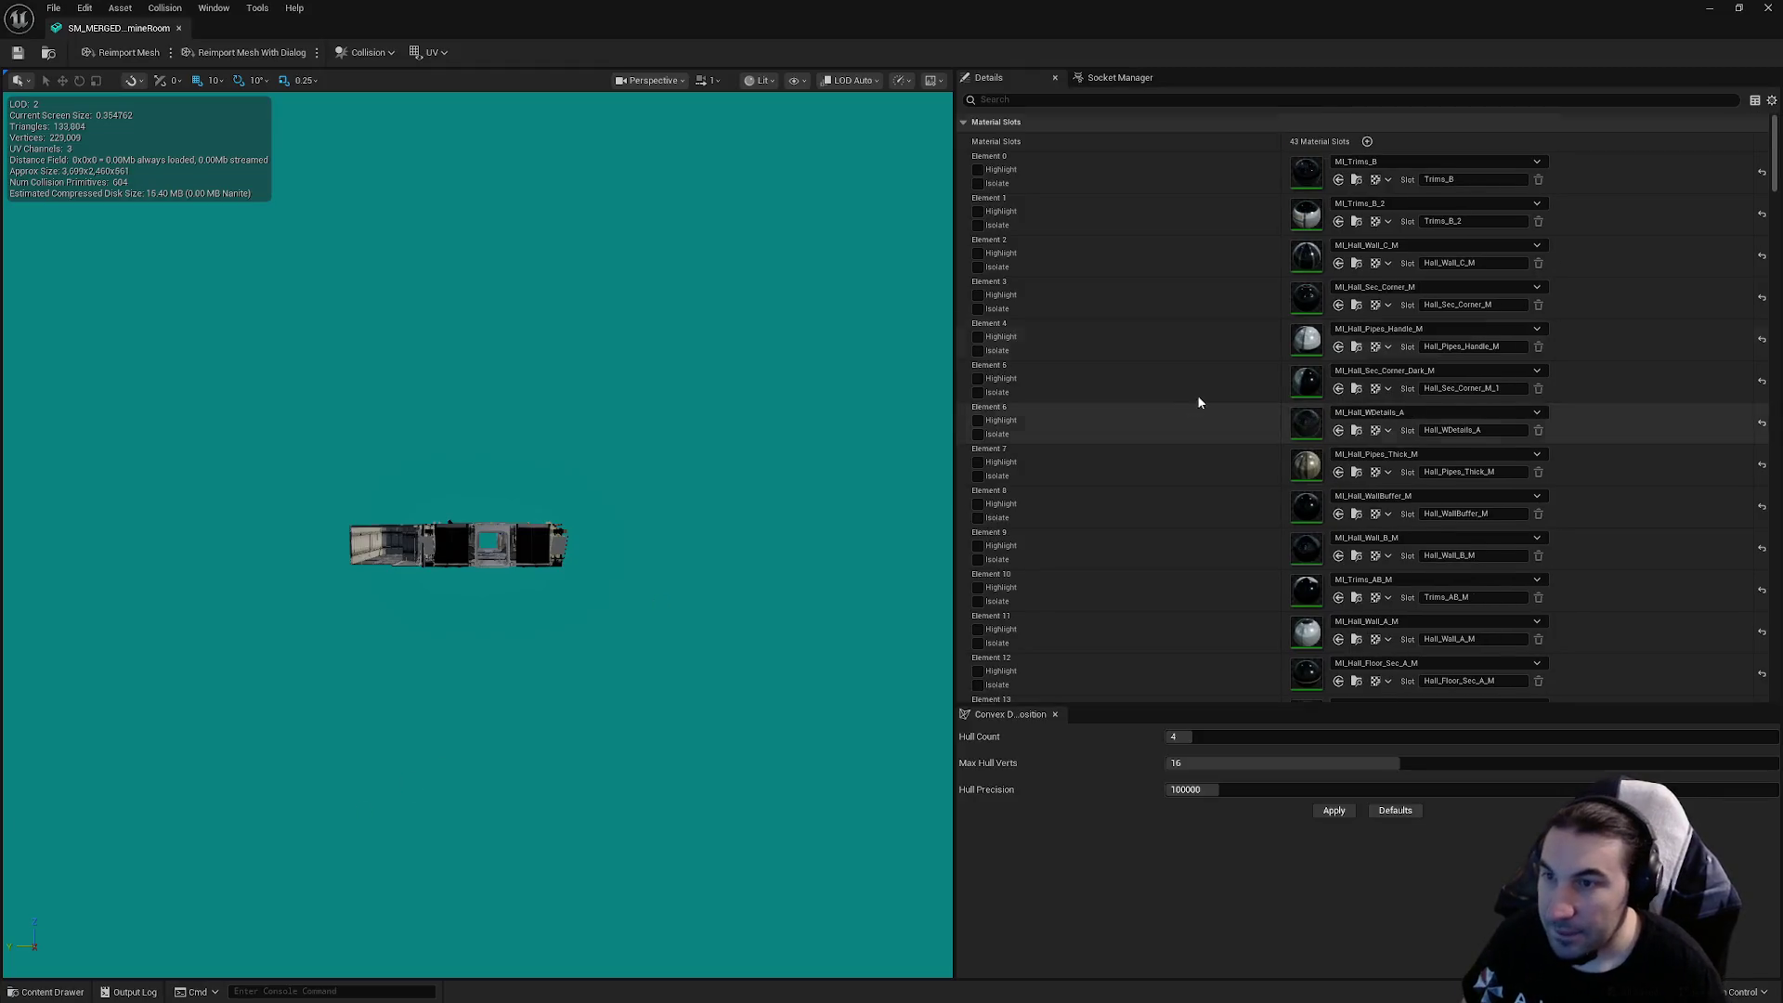
left_click_drag(1772, 163, 1776, 624)
Close the merged mesh, browse to the ModularsRoom Rooms folder and select BP_Construct_Ship_GameMode_Defence
left_click(1768, 8)
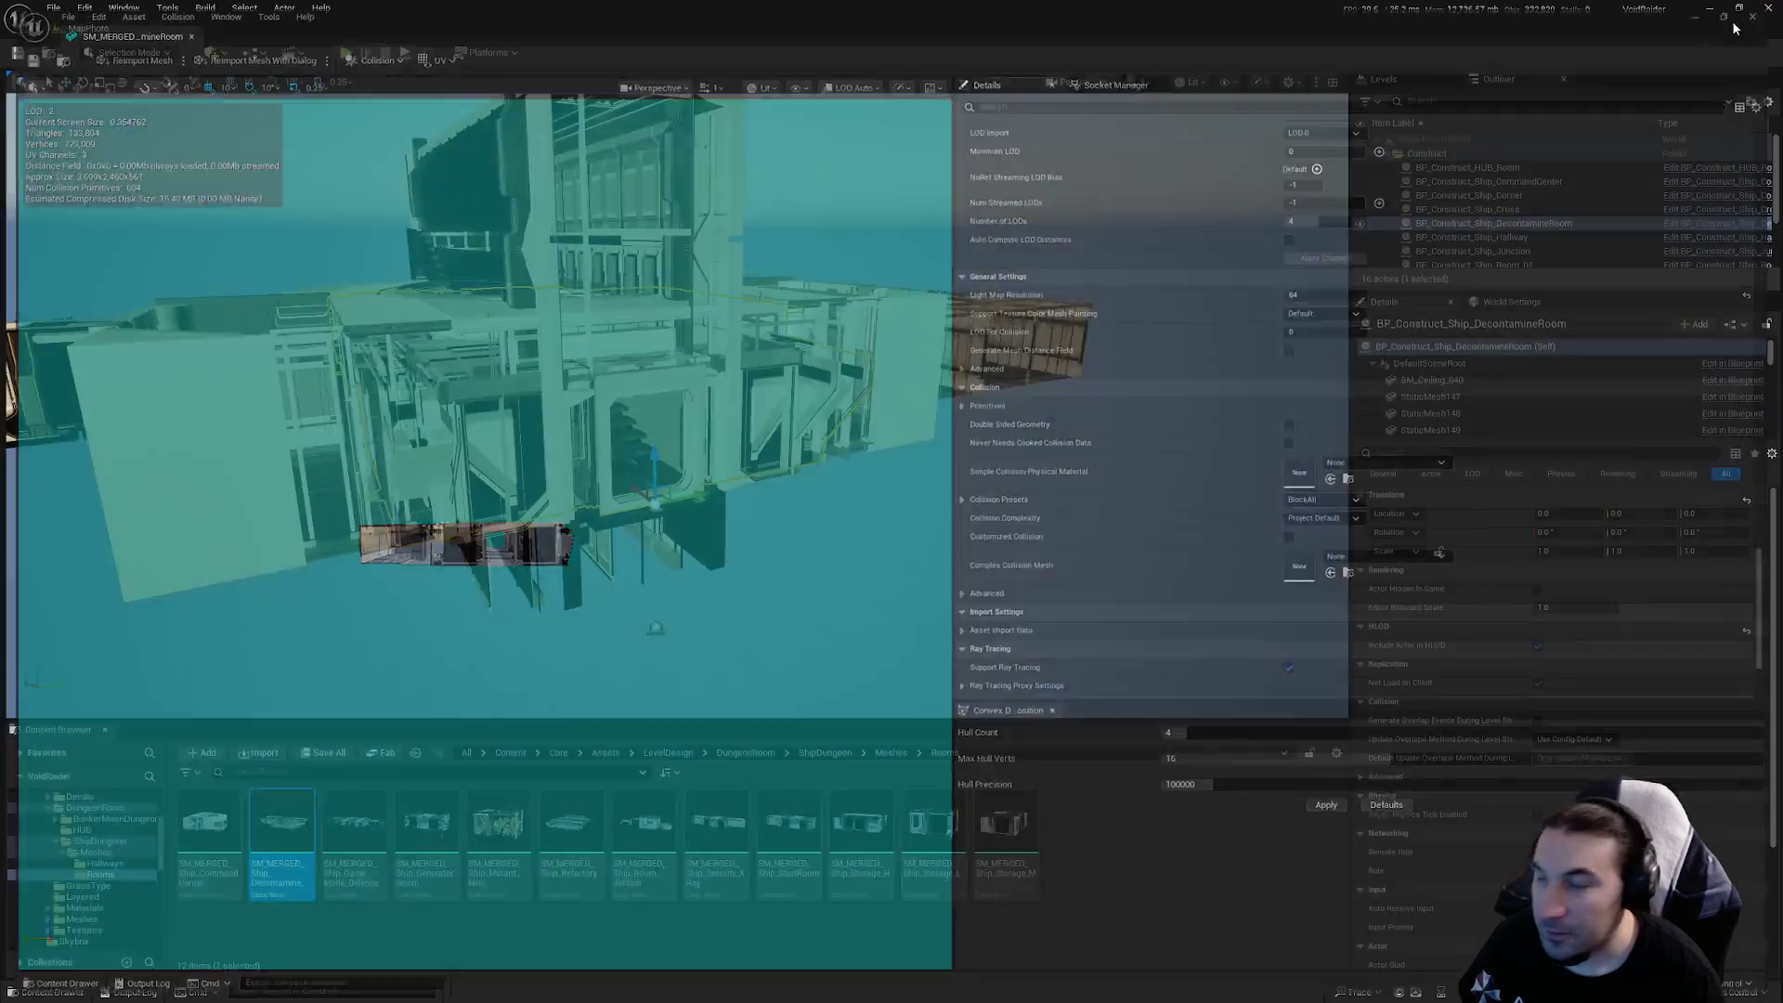
left_click(363, 827)
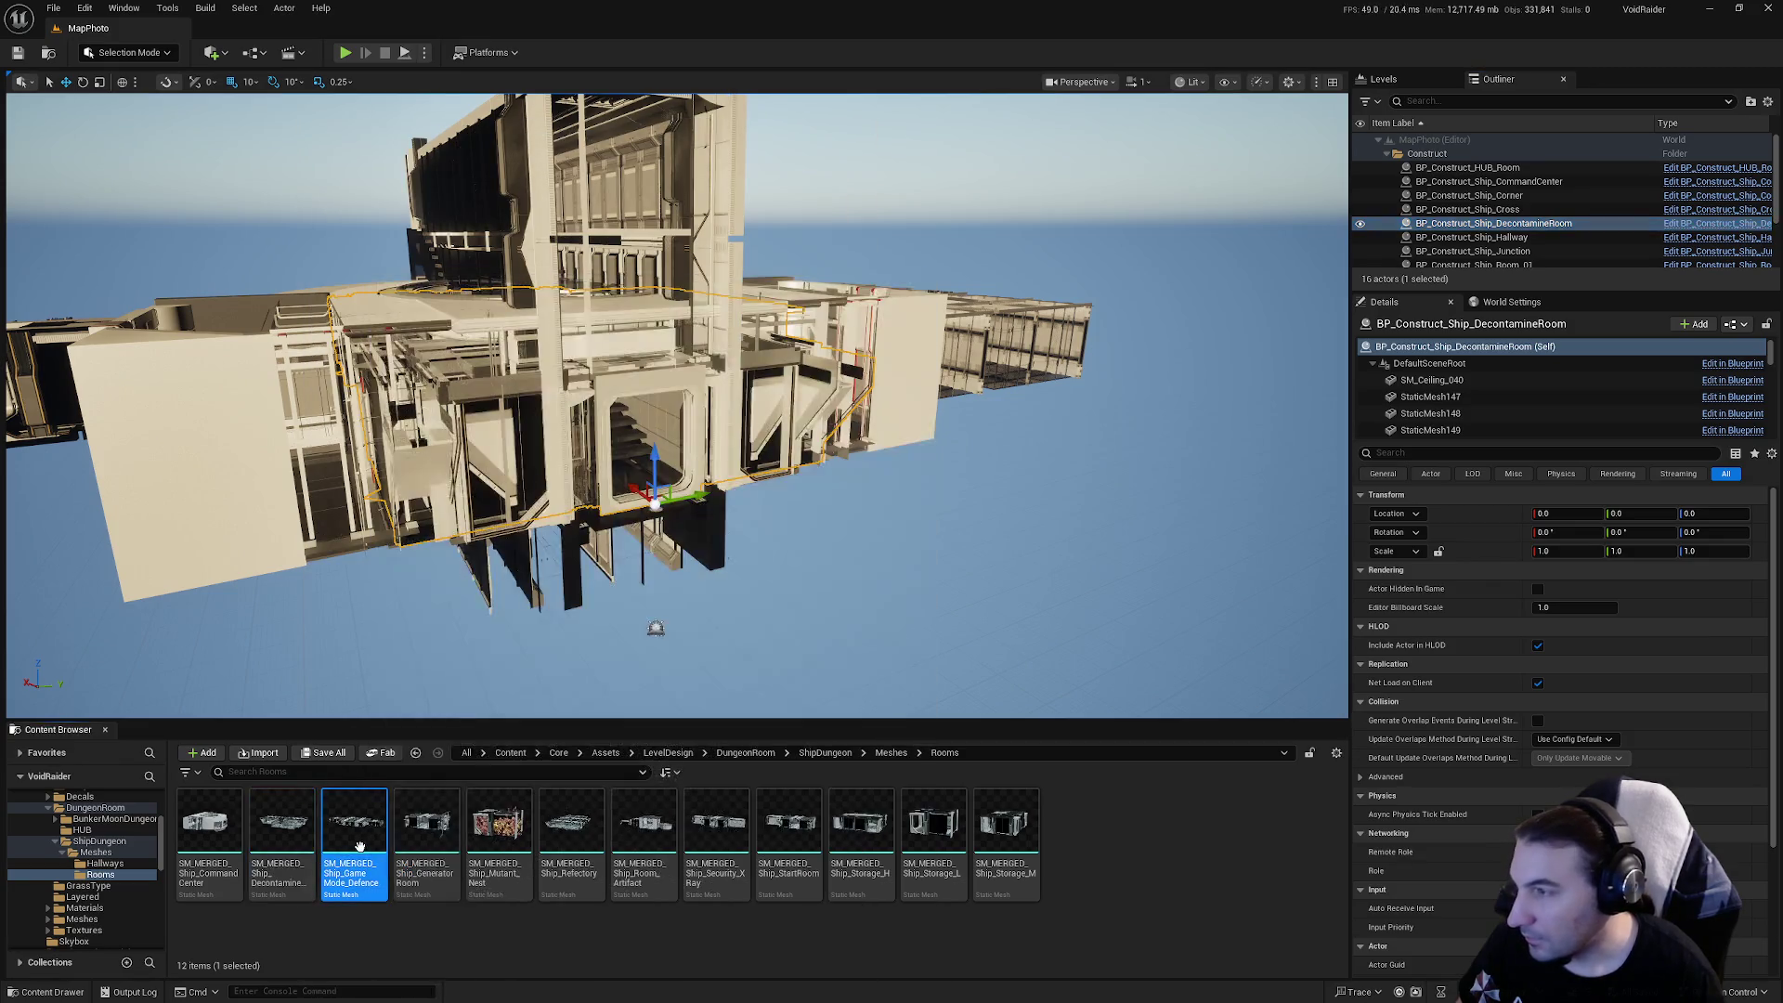
scroll(89, 843, "down", 2)
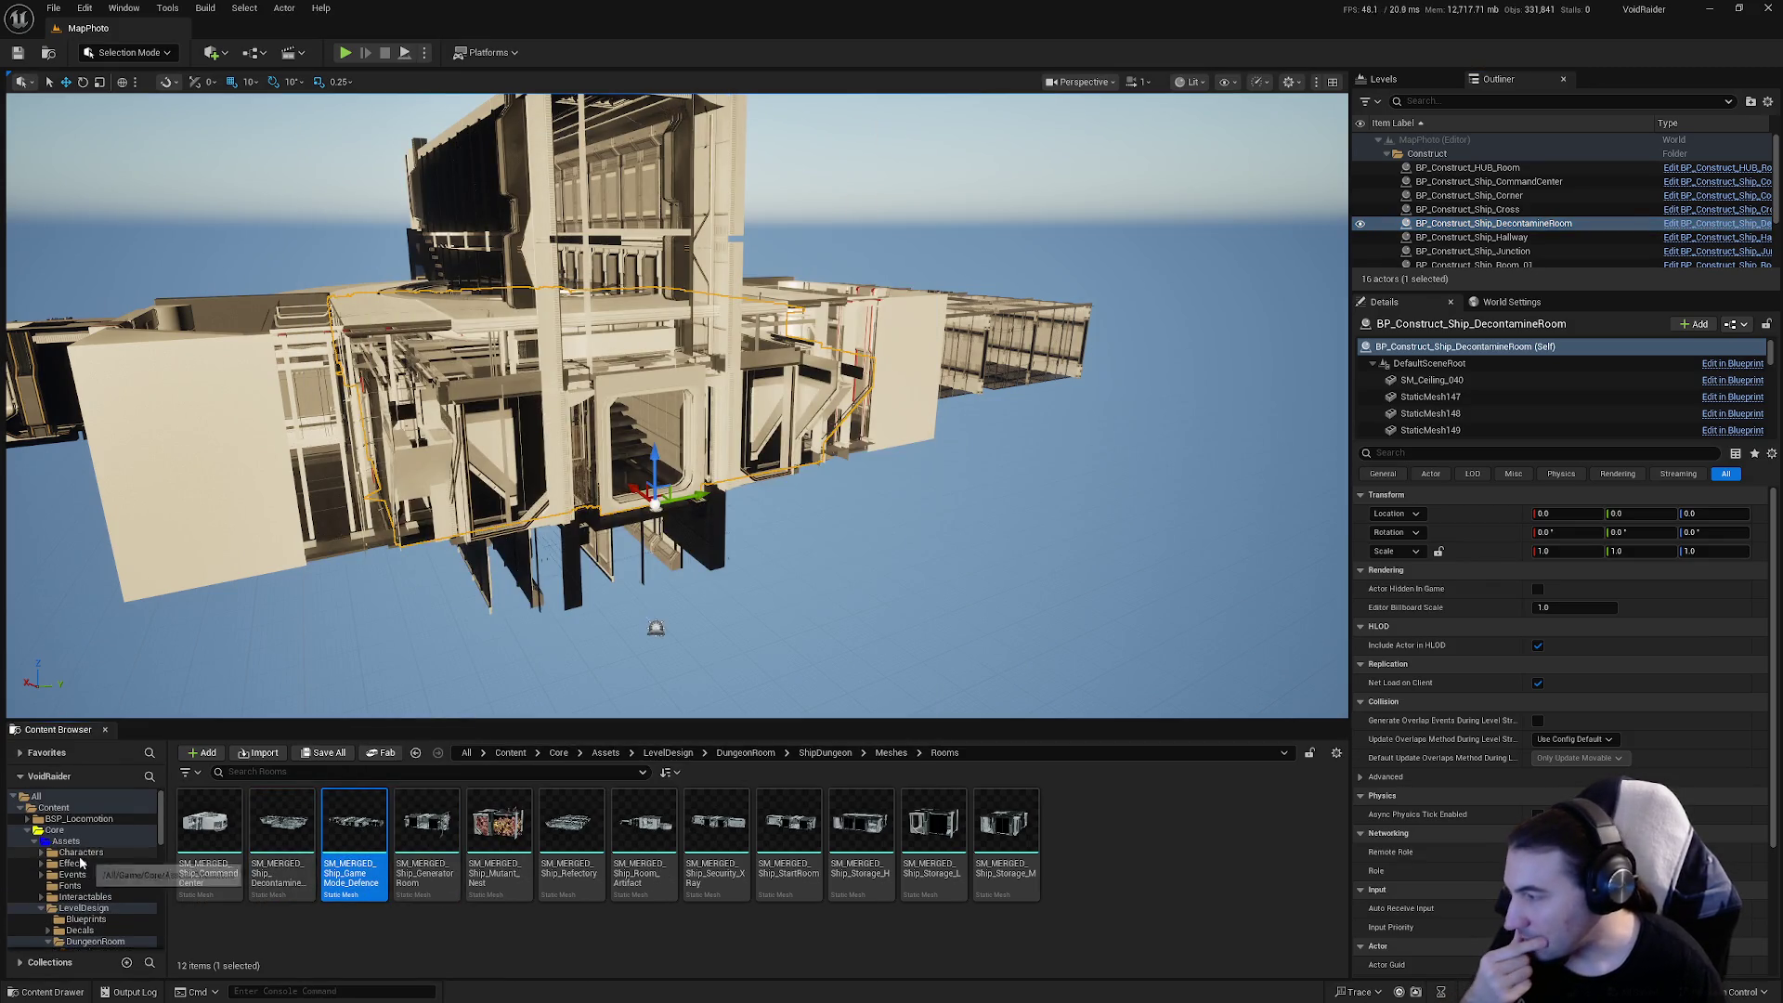
scroll(90, 843, "up", 5)
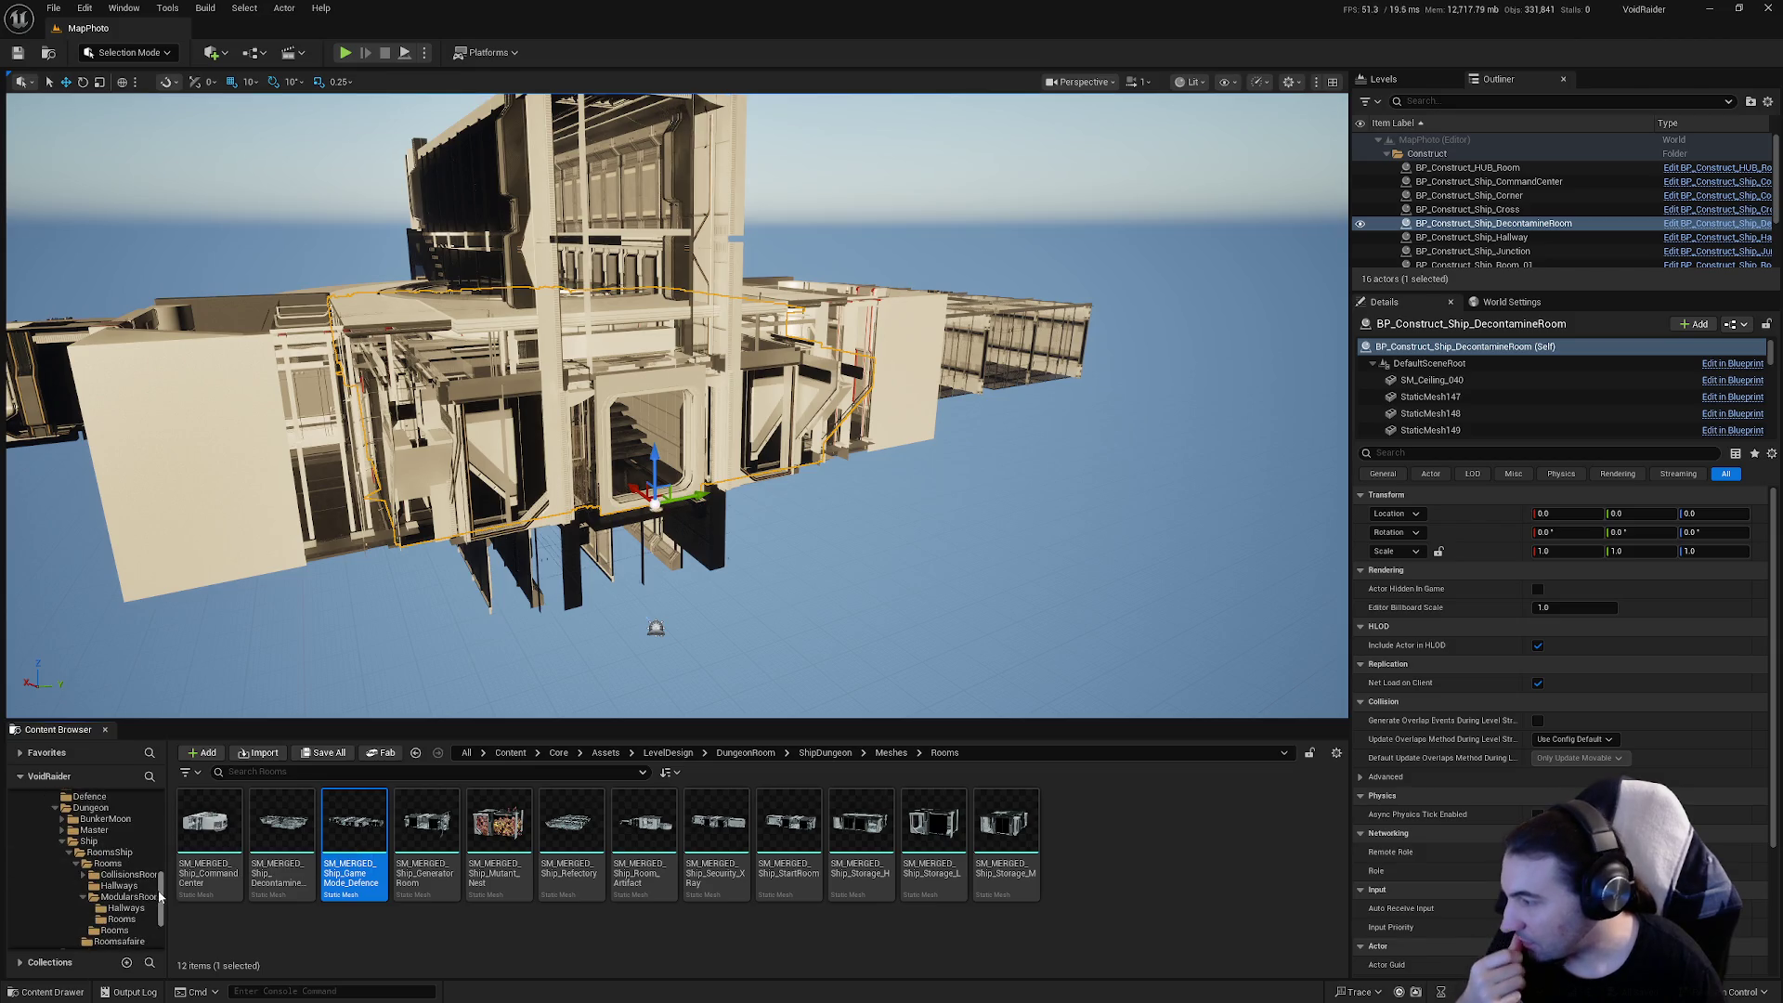
left_click(139, 908)
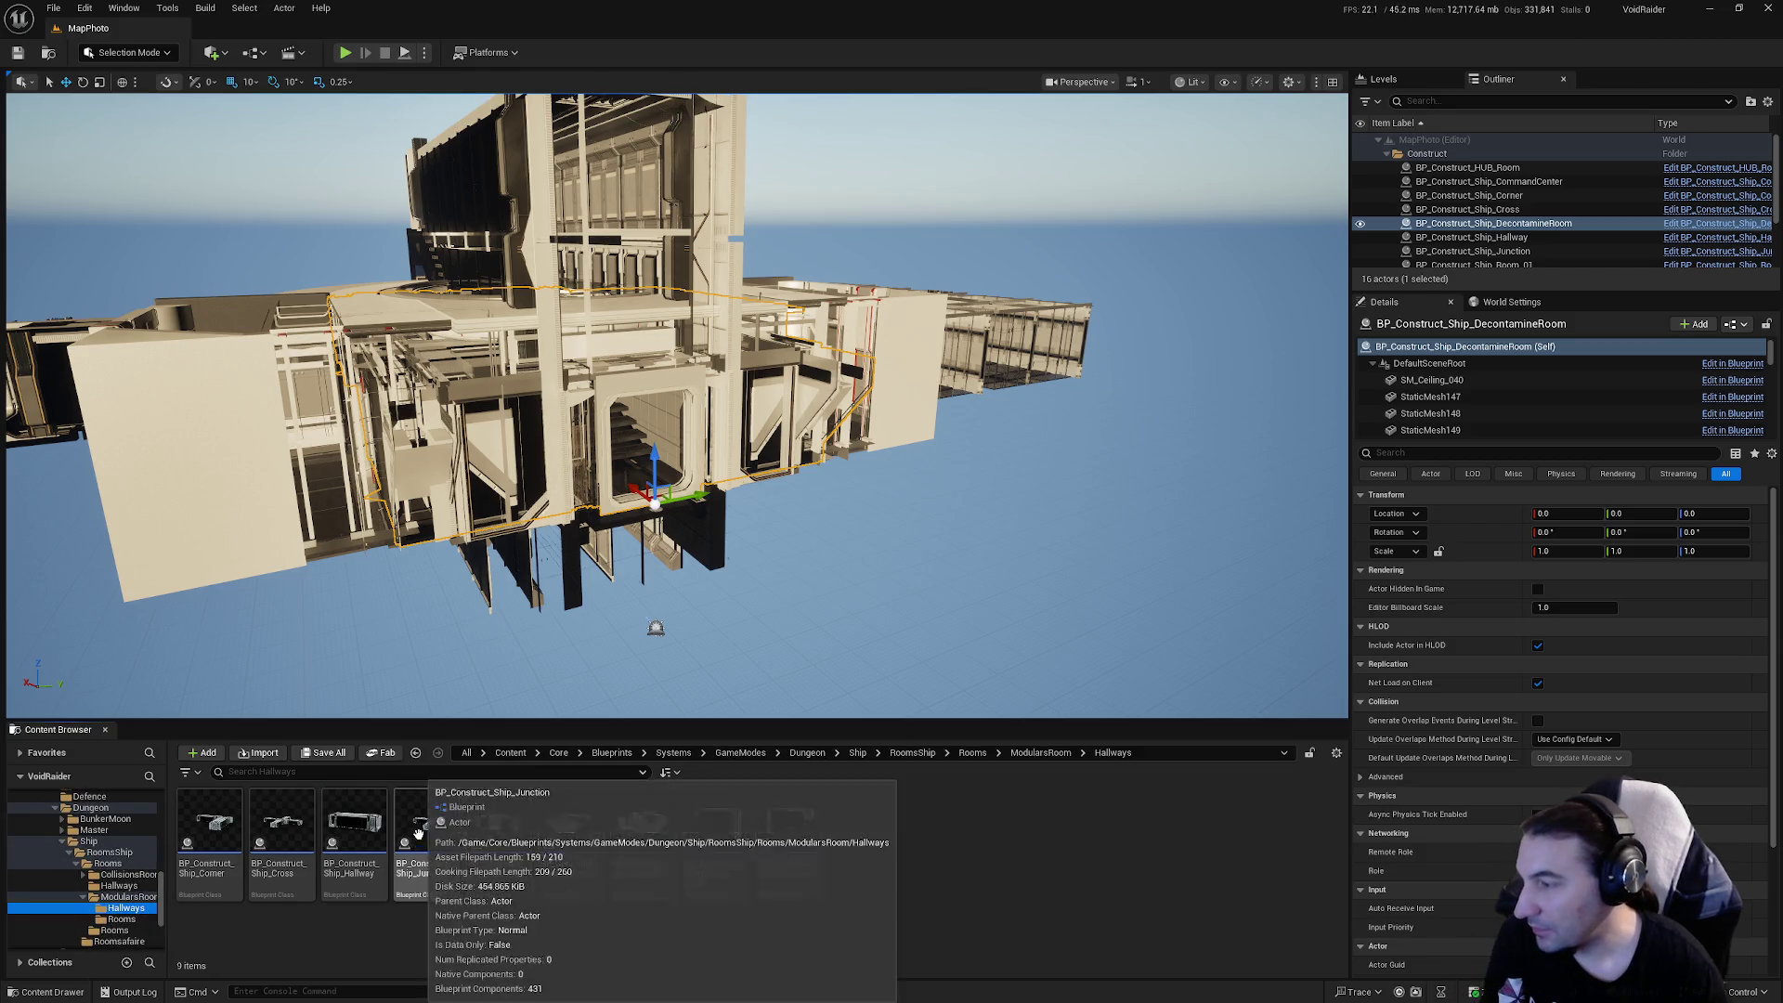
left_click(122, 919)
left_click(429, 840)
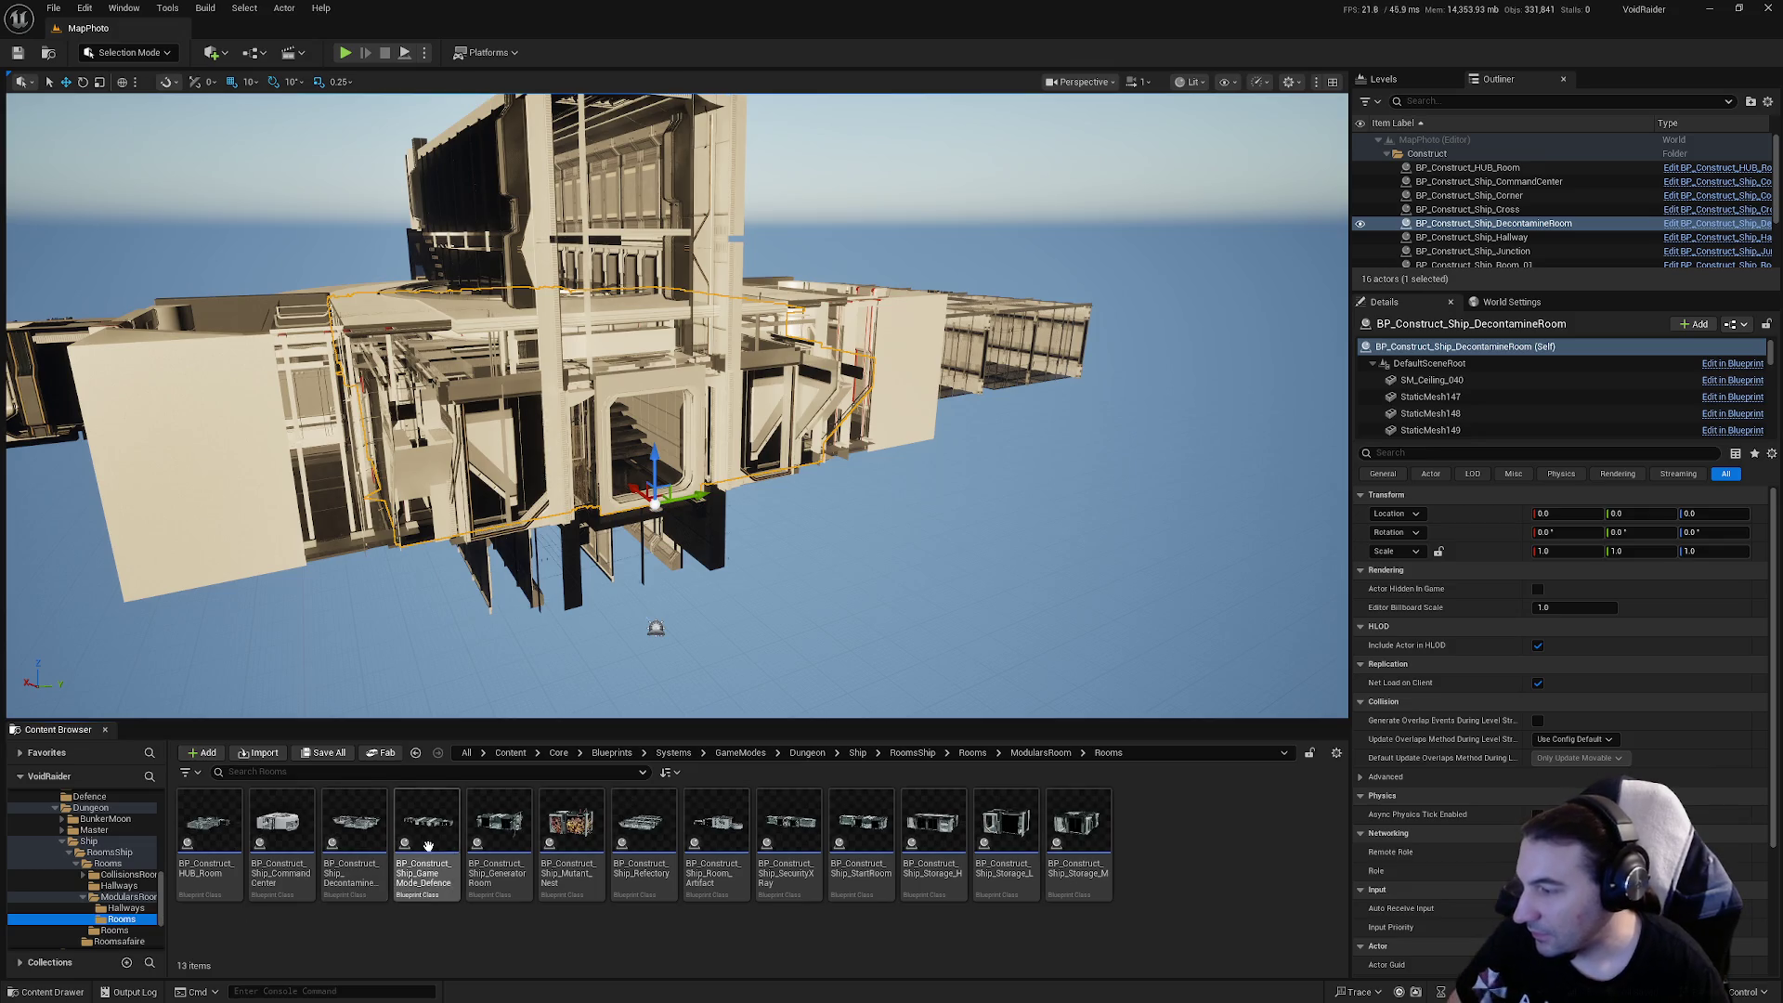
Open the GameMode Defence and DecontamineRoom blueprints, viewing the DecontamineRoom in its Viewport
double_click(431, 845)
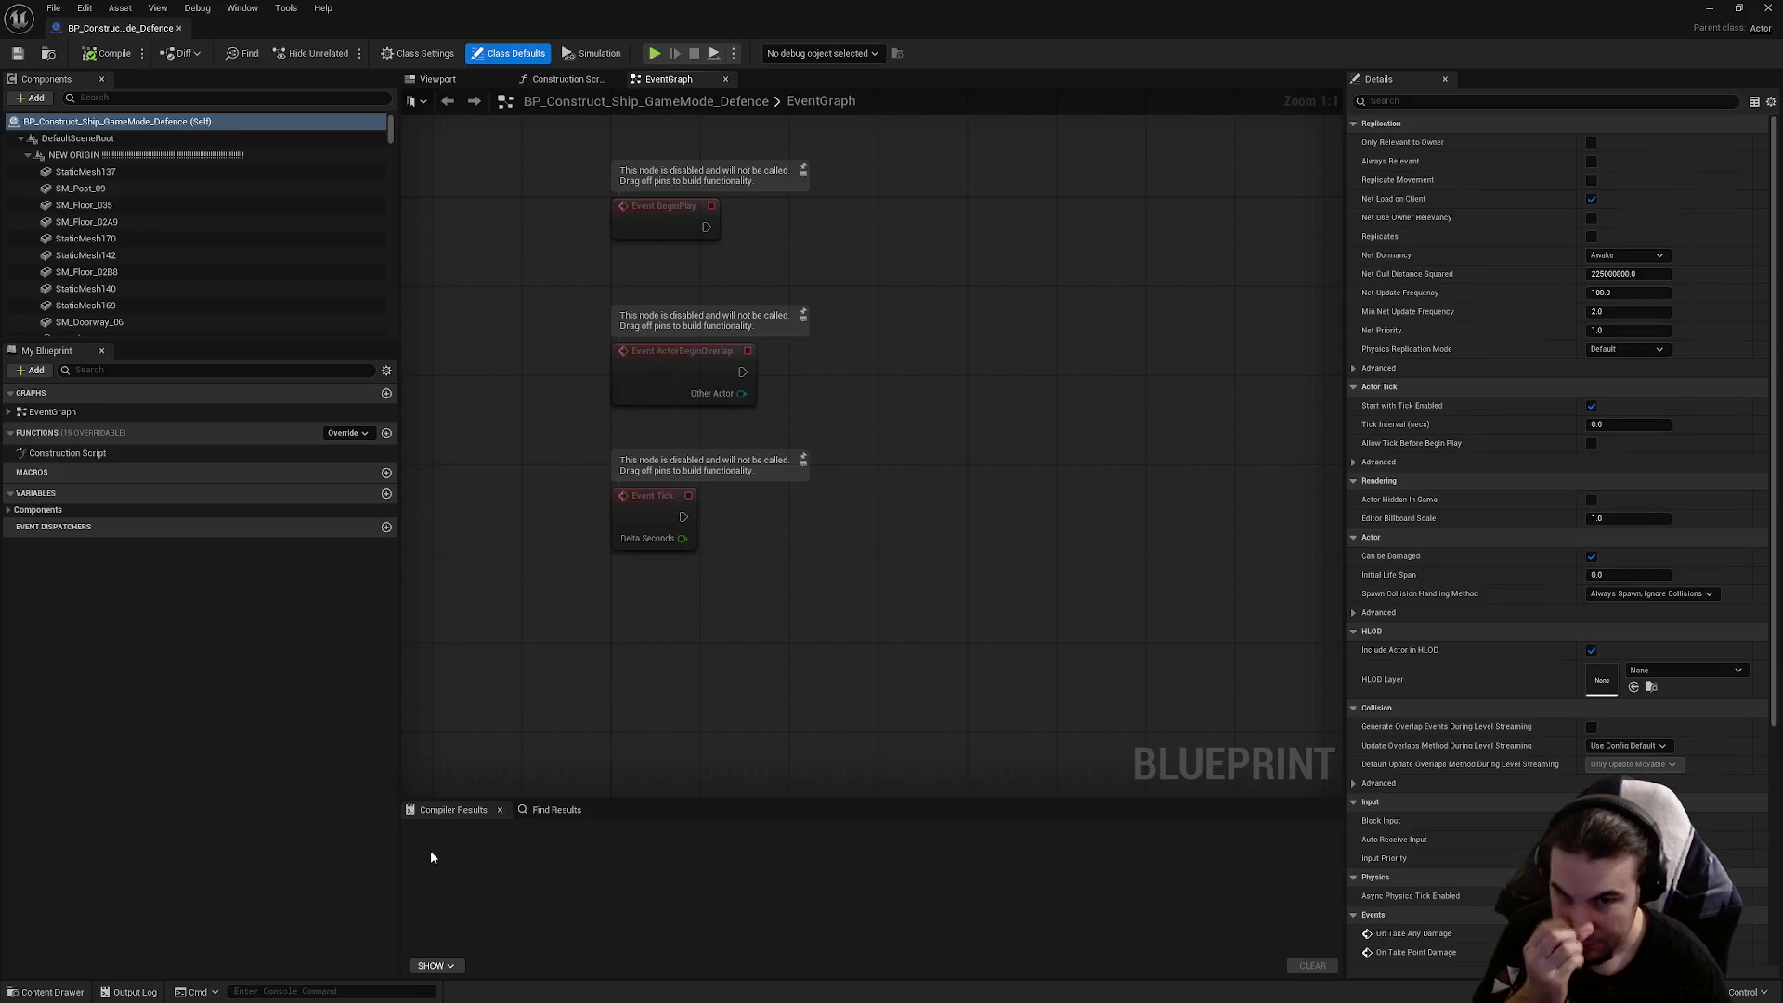
left_click(437, 79)
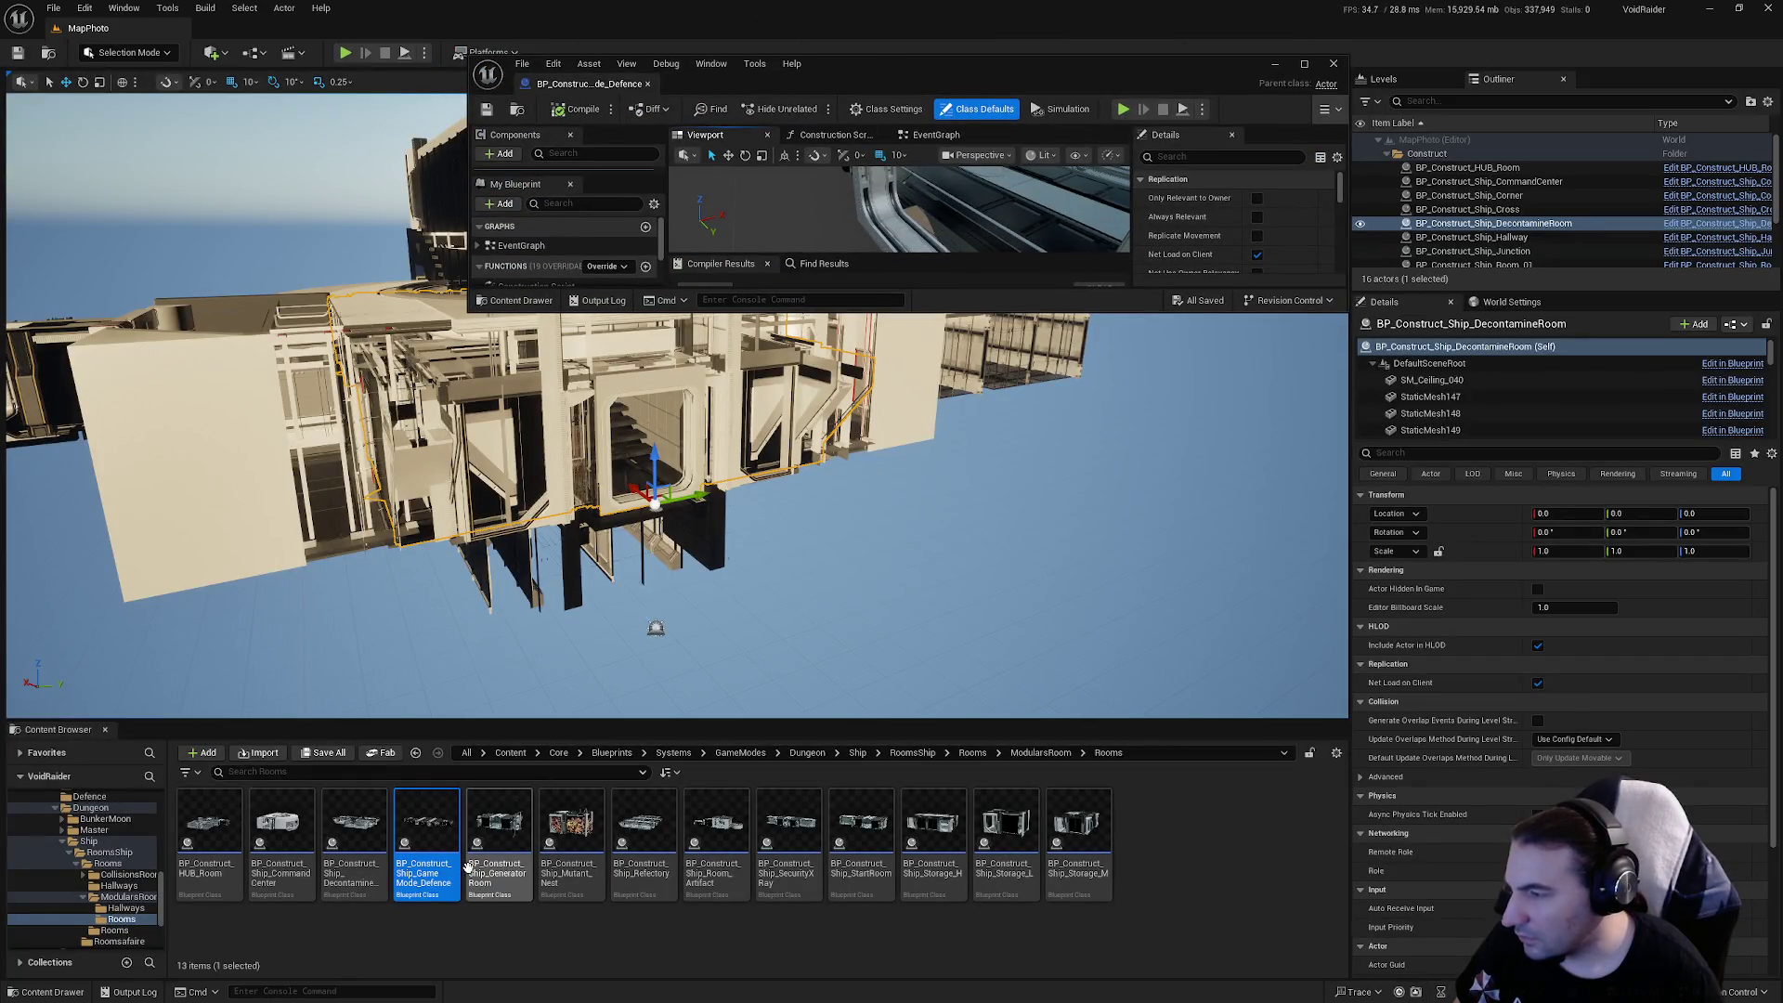
left_click(369, 862)
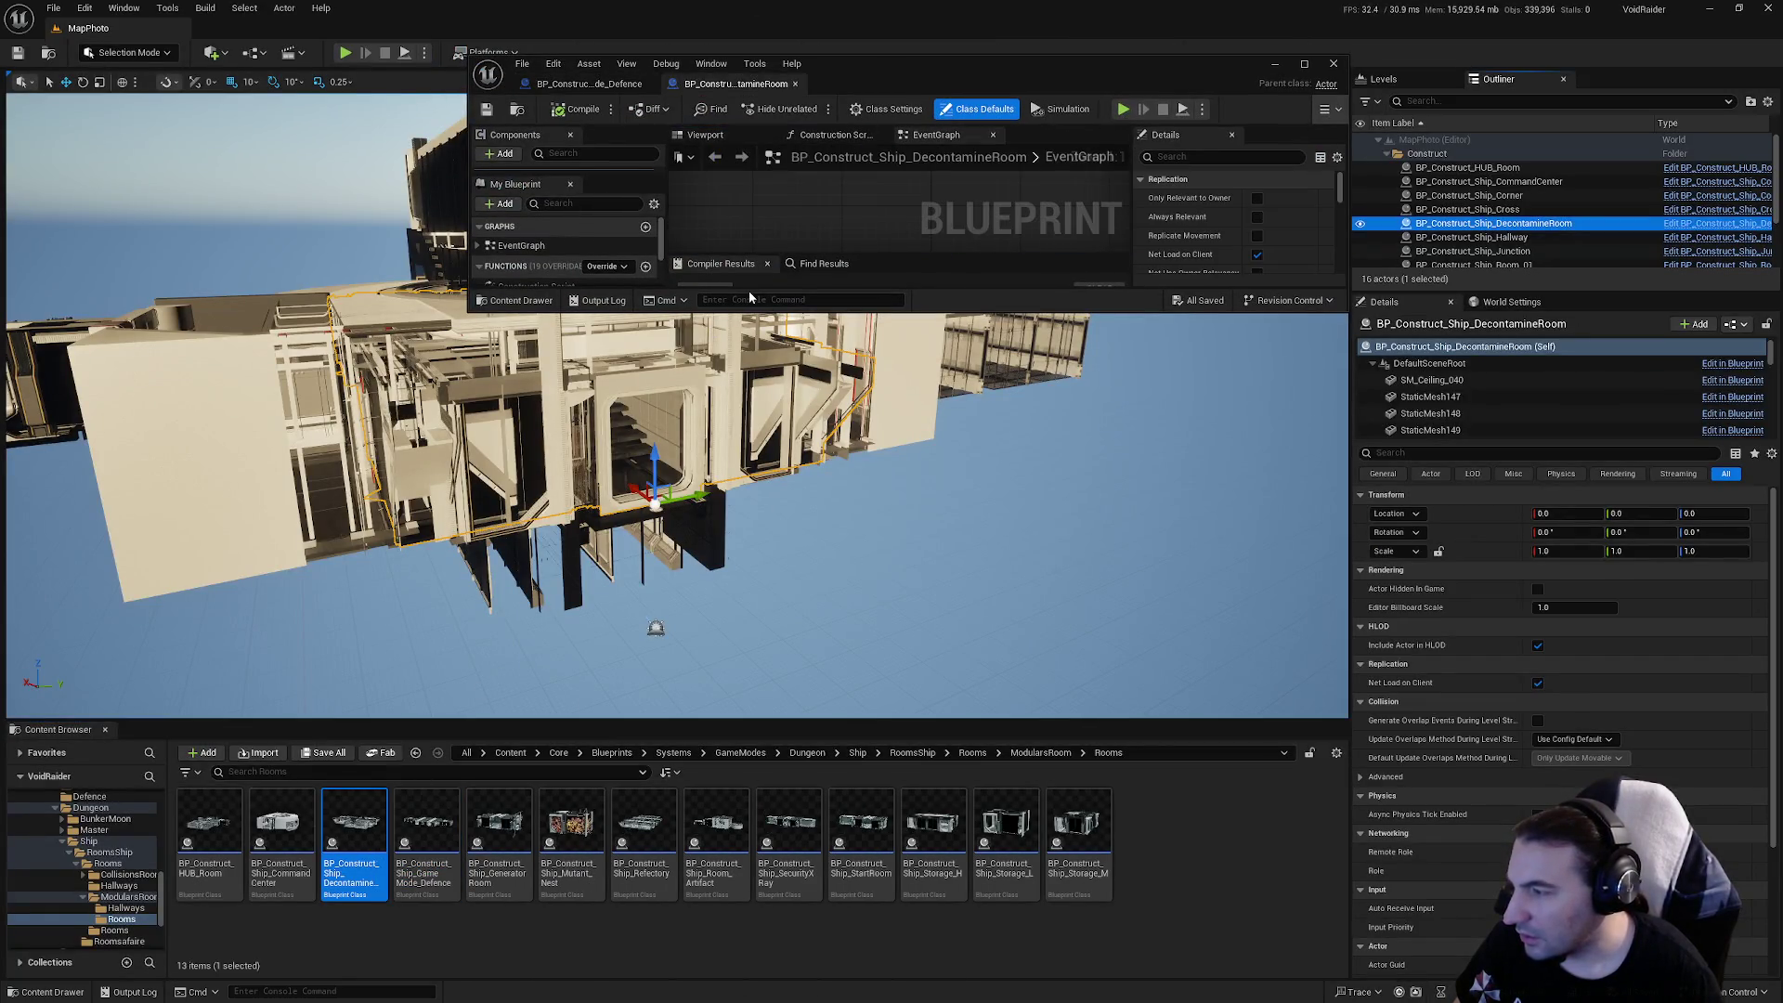
double_click(923, 82)
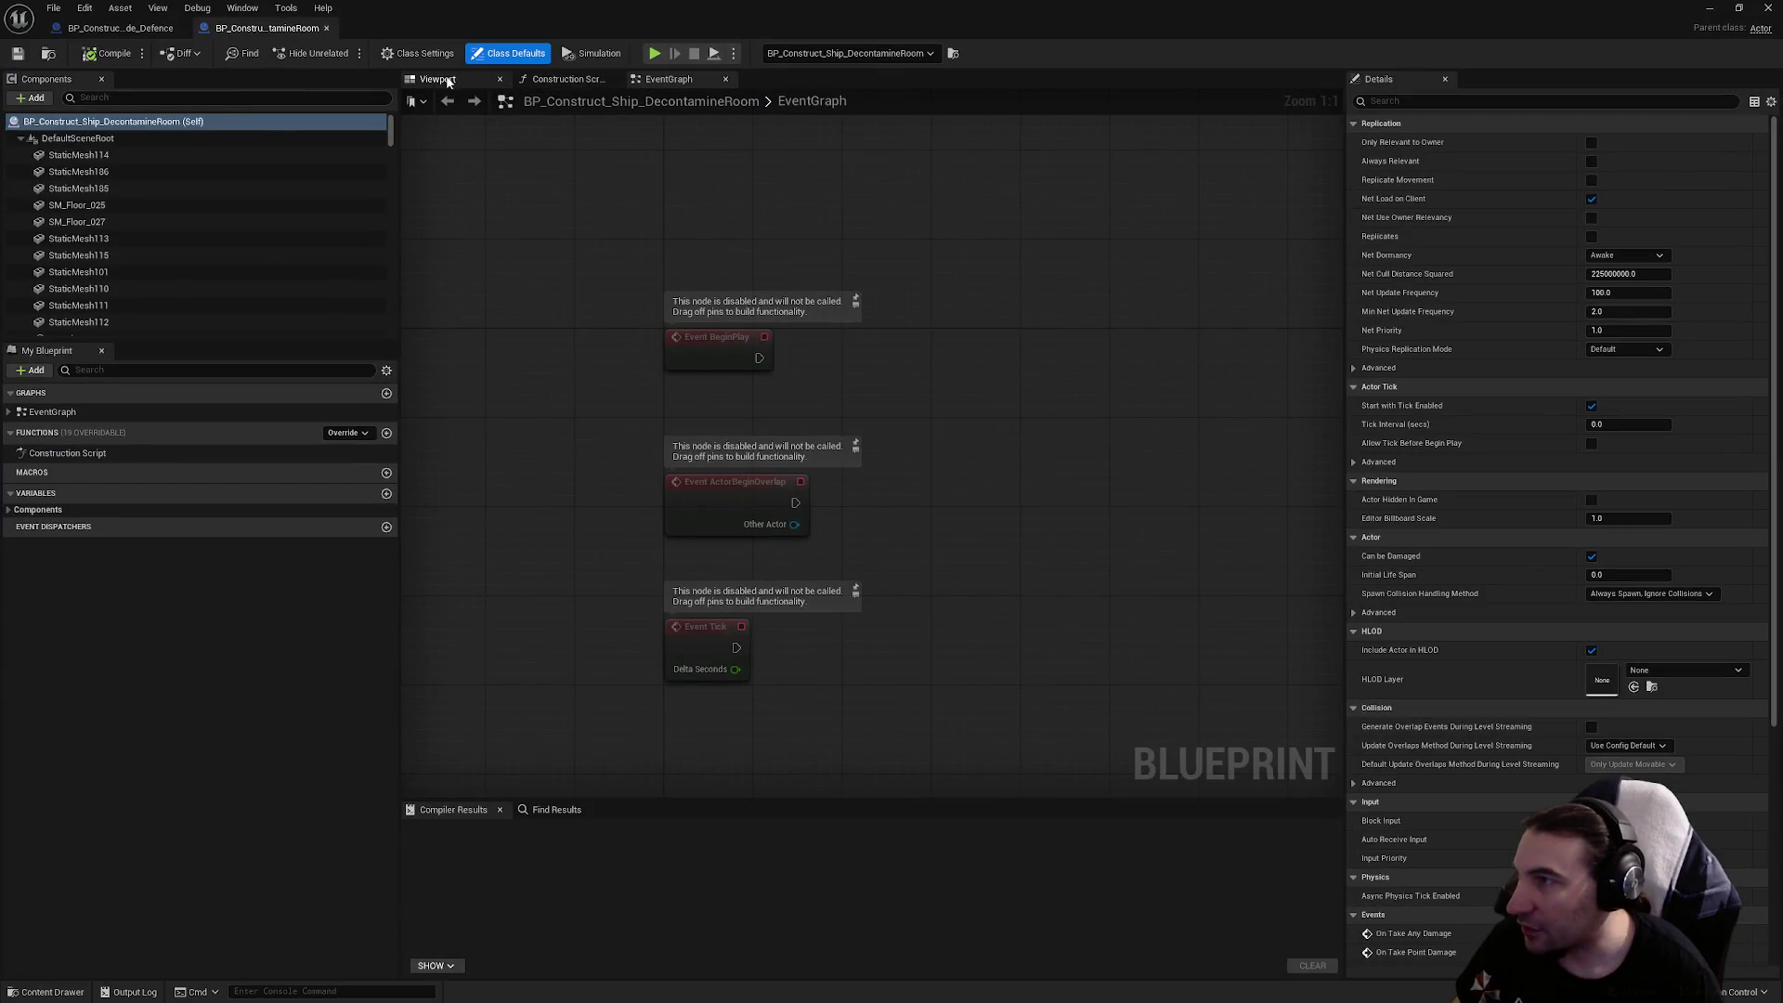
left_click(437, 79)
scroll(873, 464, "up", 5)
scroll(847, 532, "up", 10)
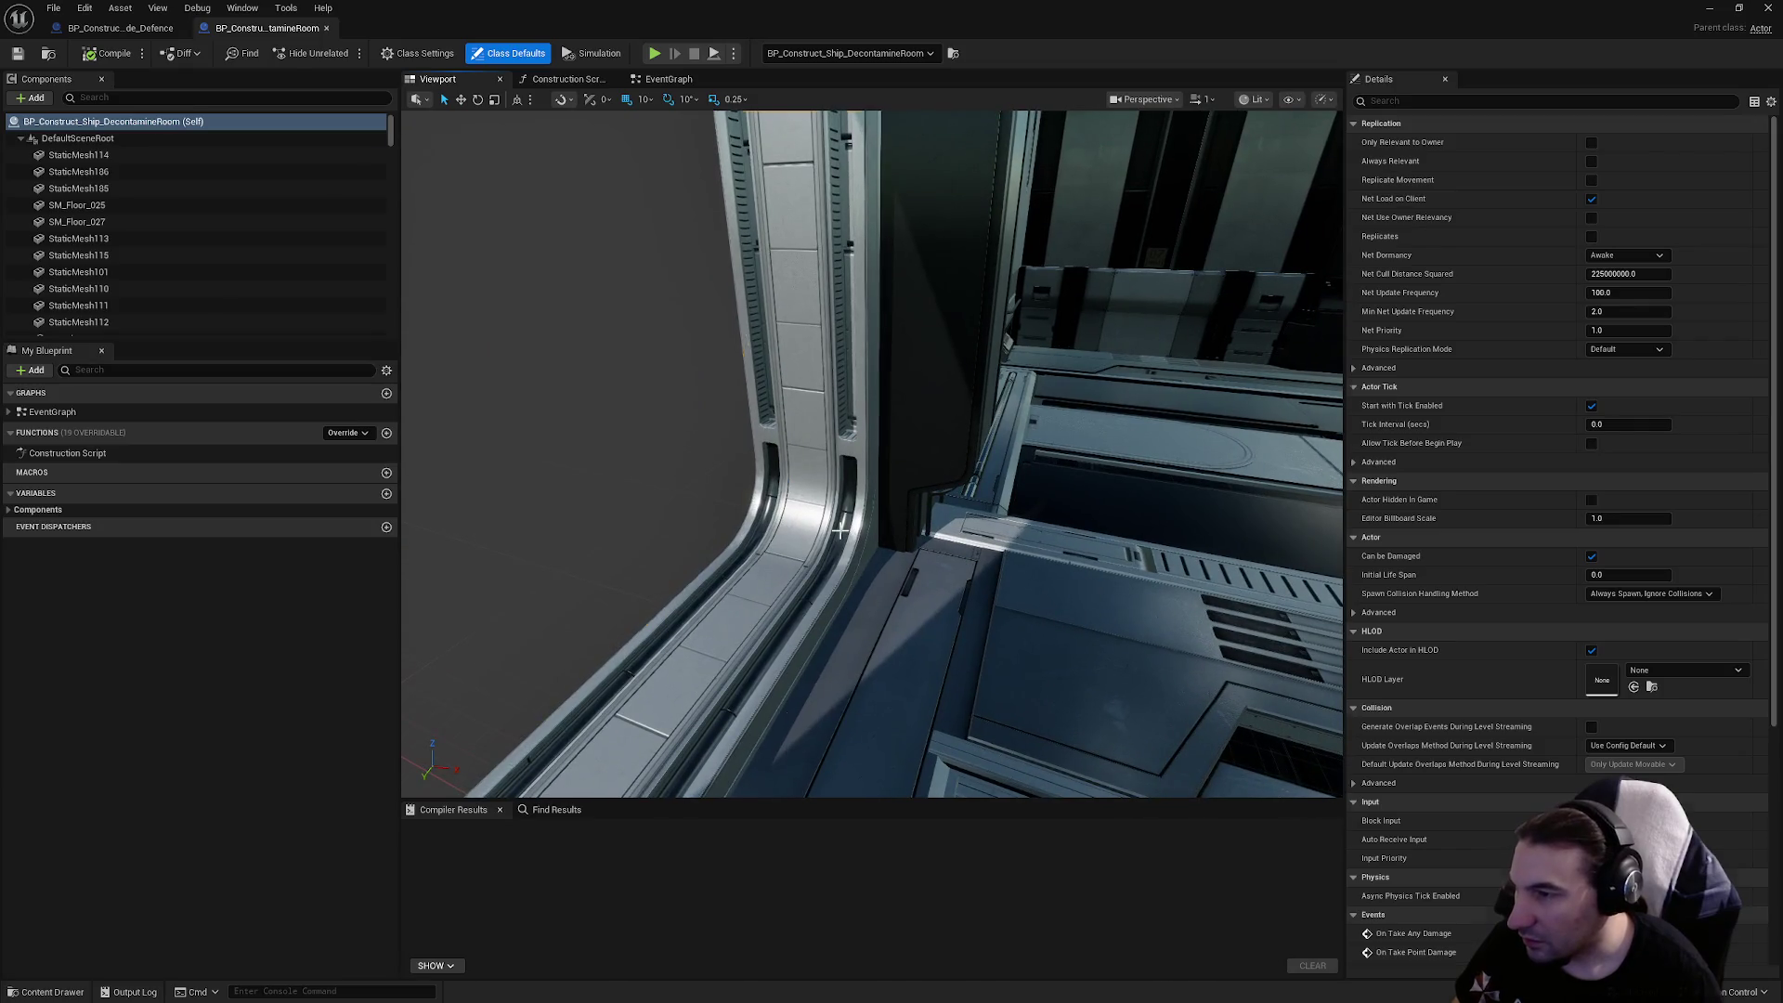
Select doorway pieces such as SM_Doorway_06 and browse their Static Mesh list
left_click(847, 531)
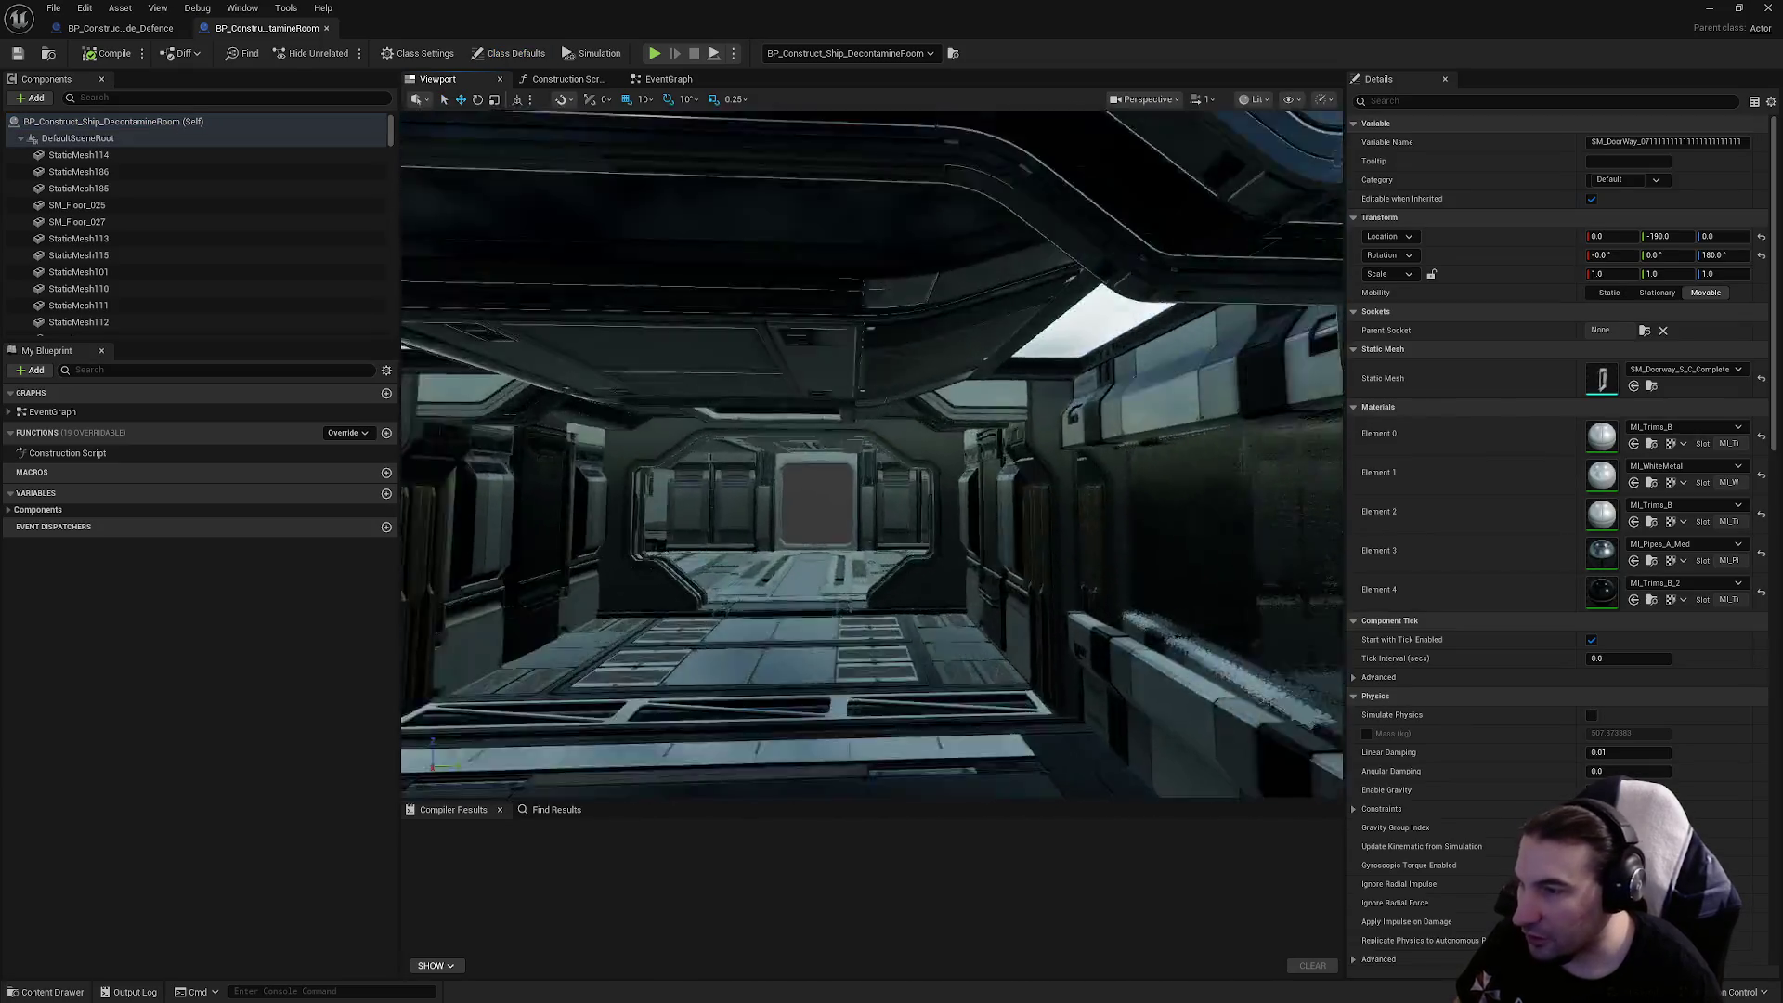
left_click_drag(919, 530, 919, 530)
left_click(919, 530)
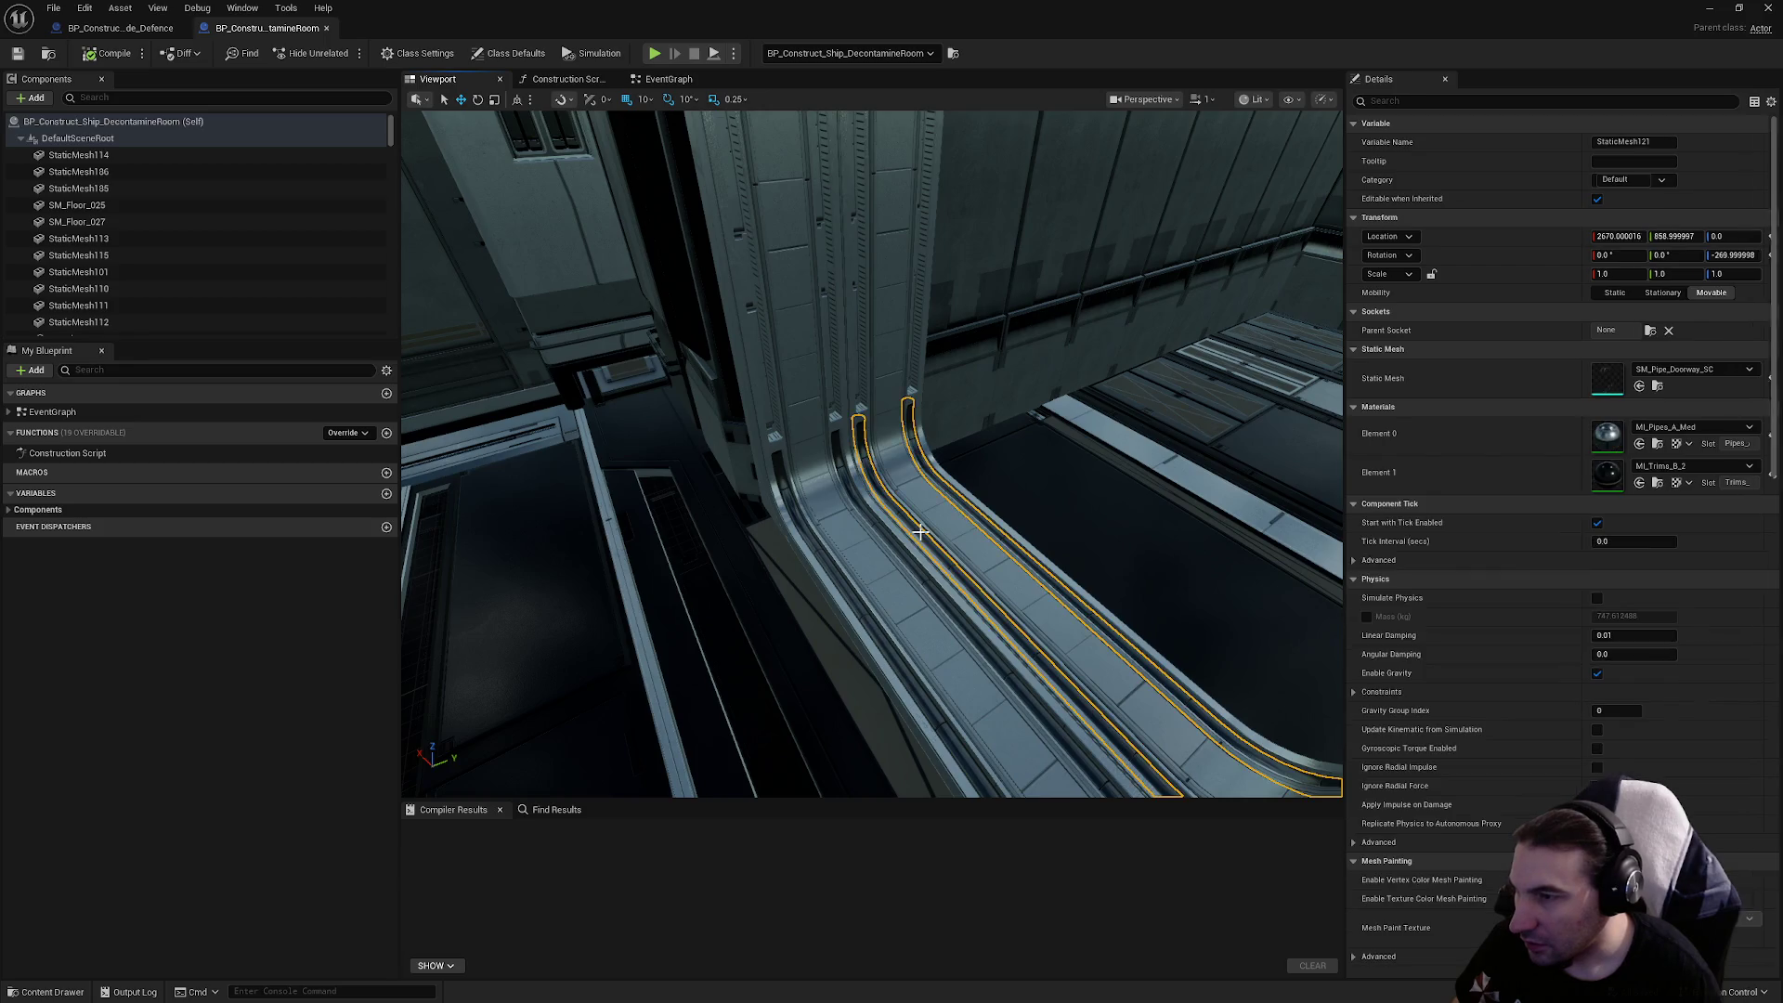
left_click(887, 536)
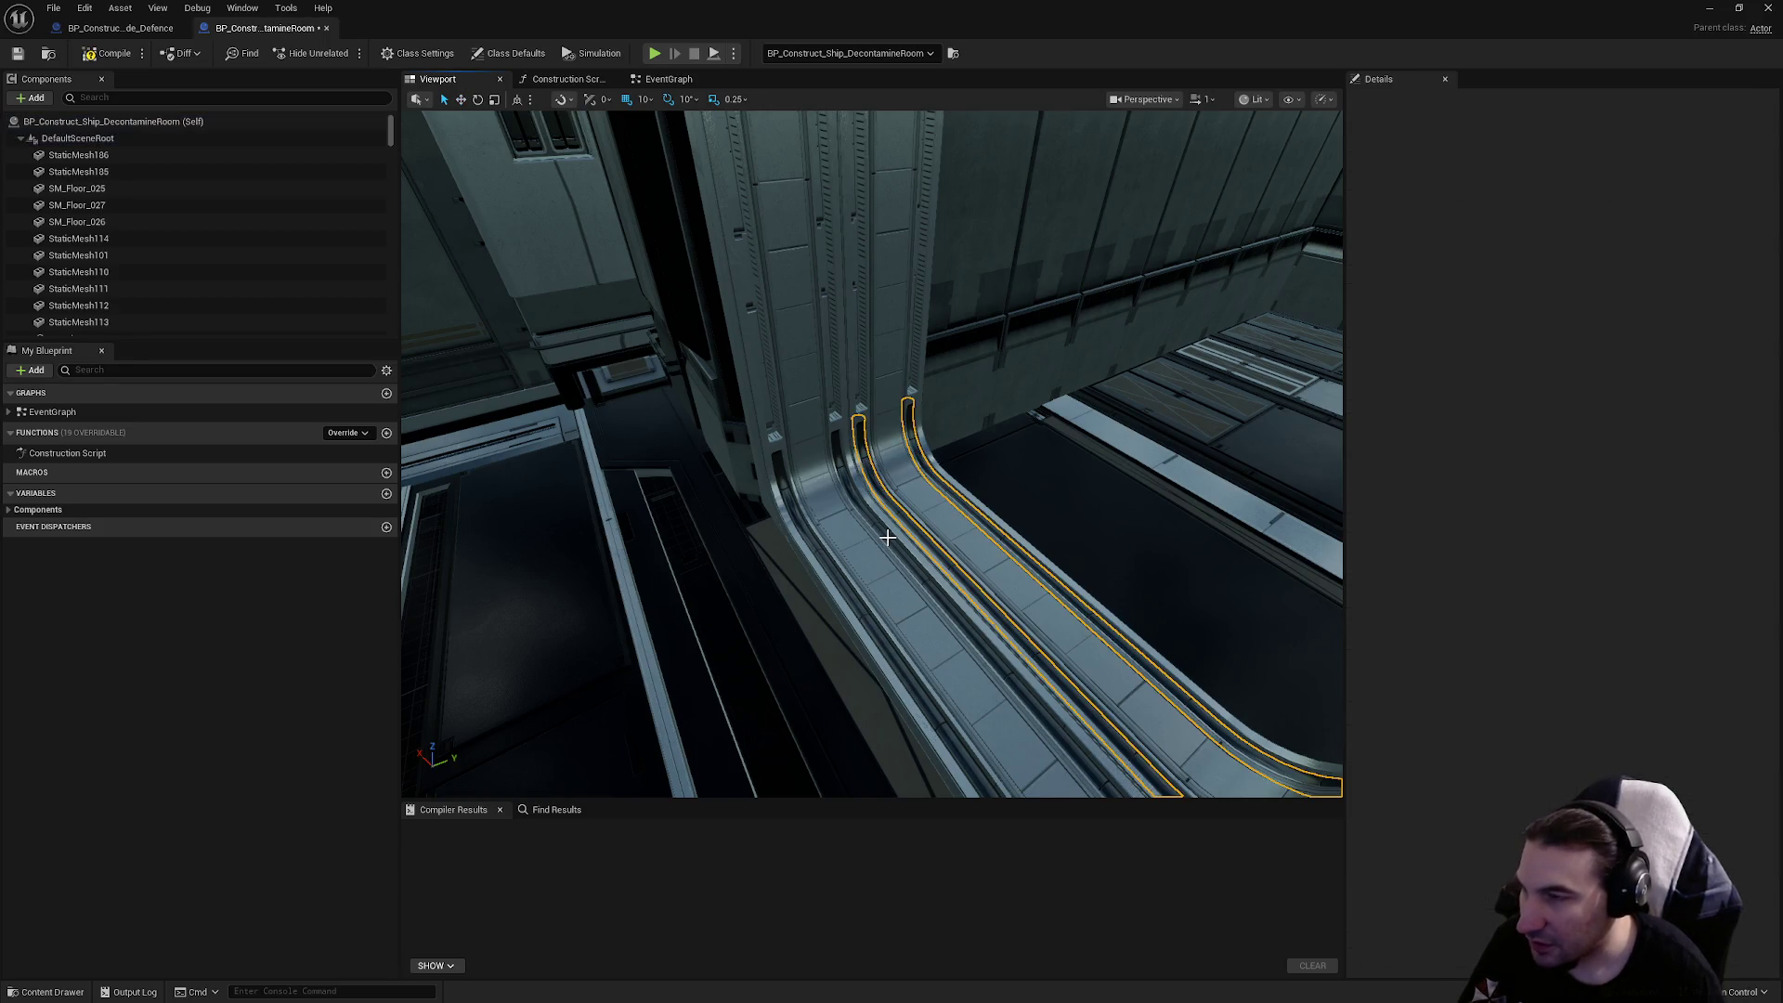
left_click(934, 504)
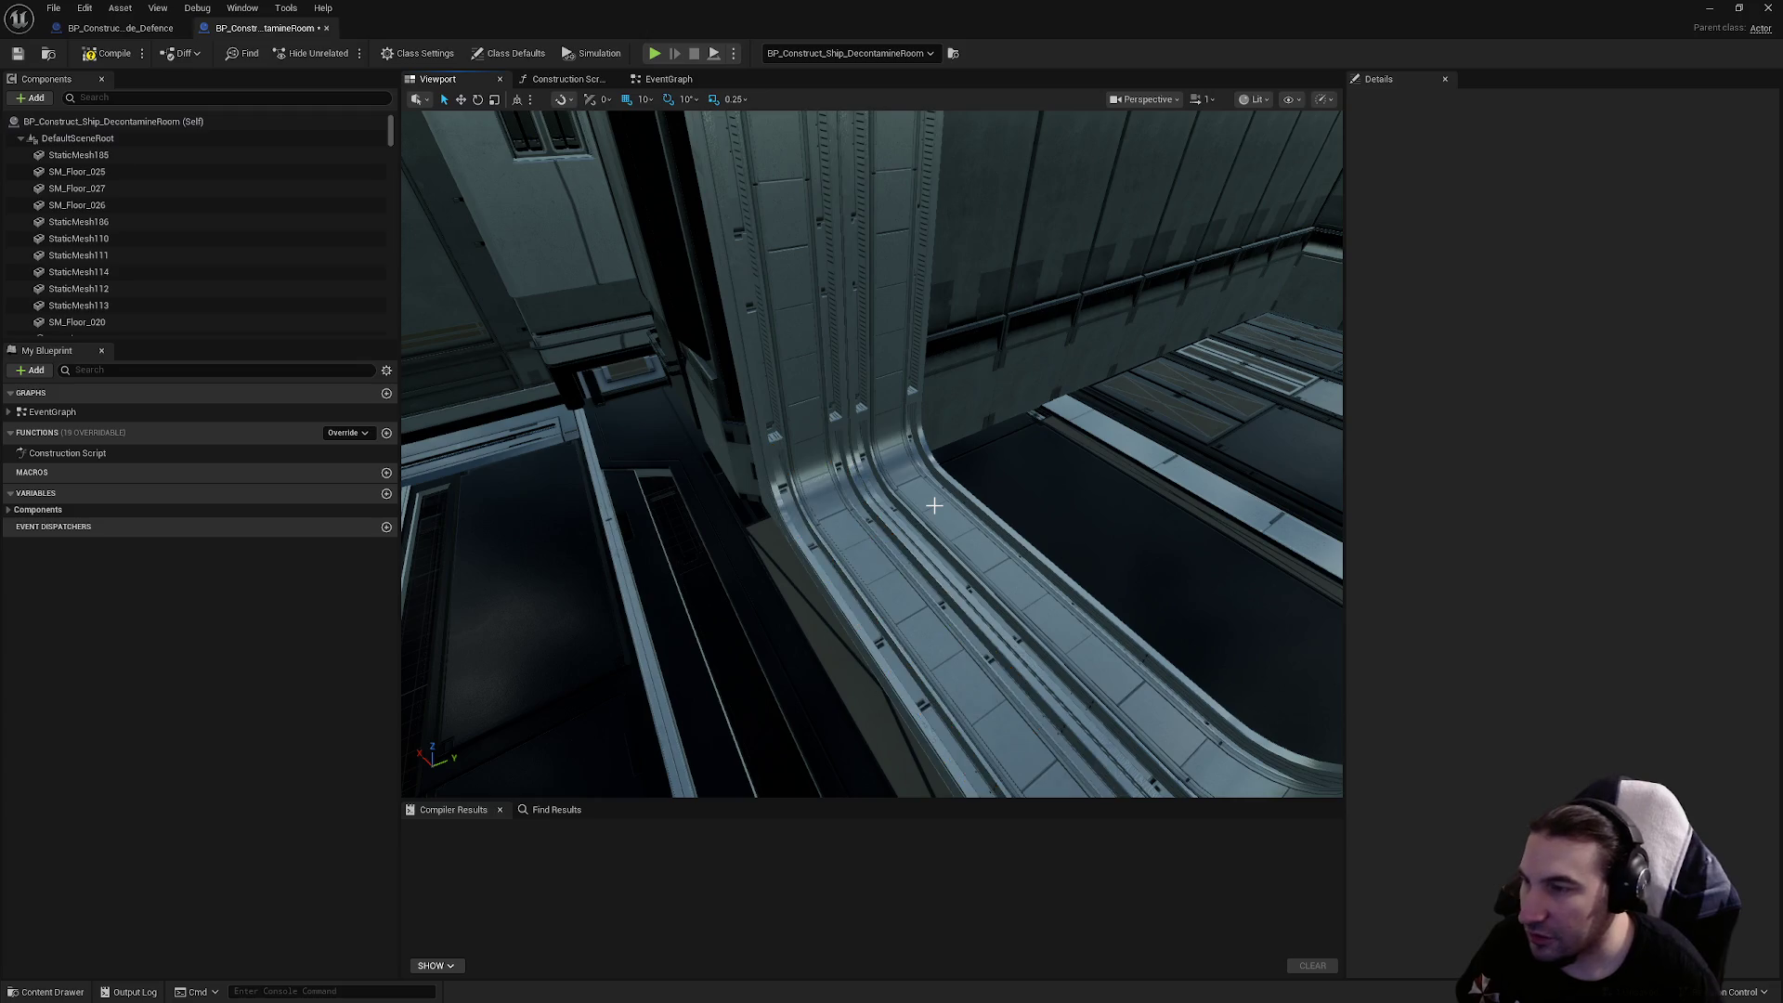
left_click(1701, 371)
left_click(1570, 538)
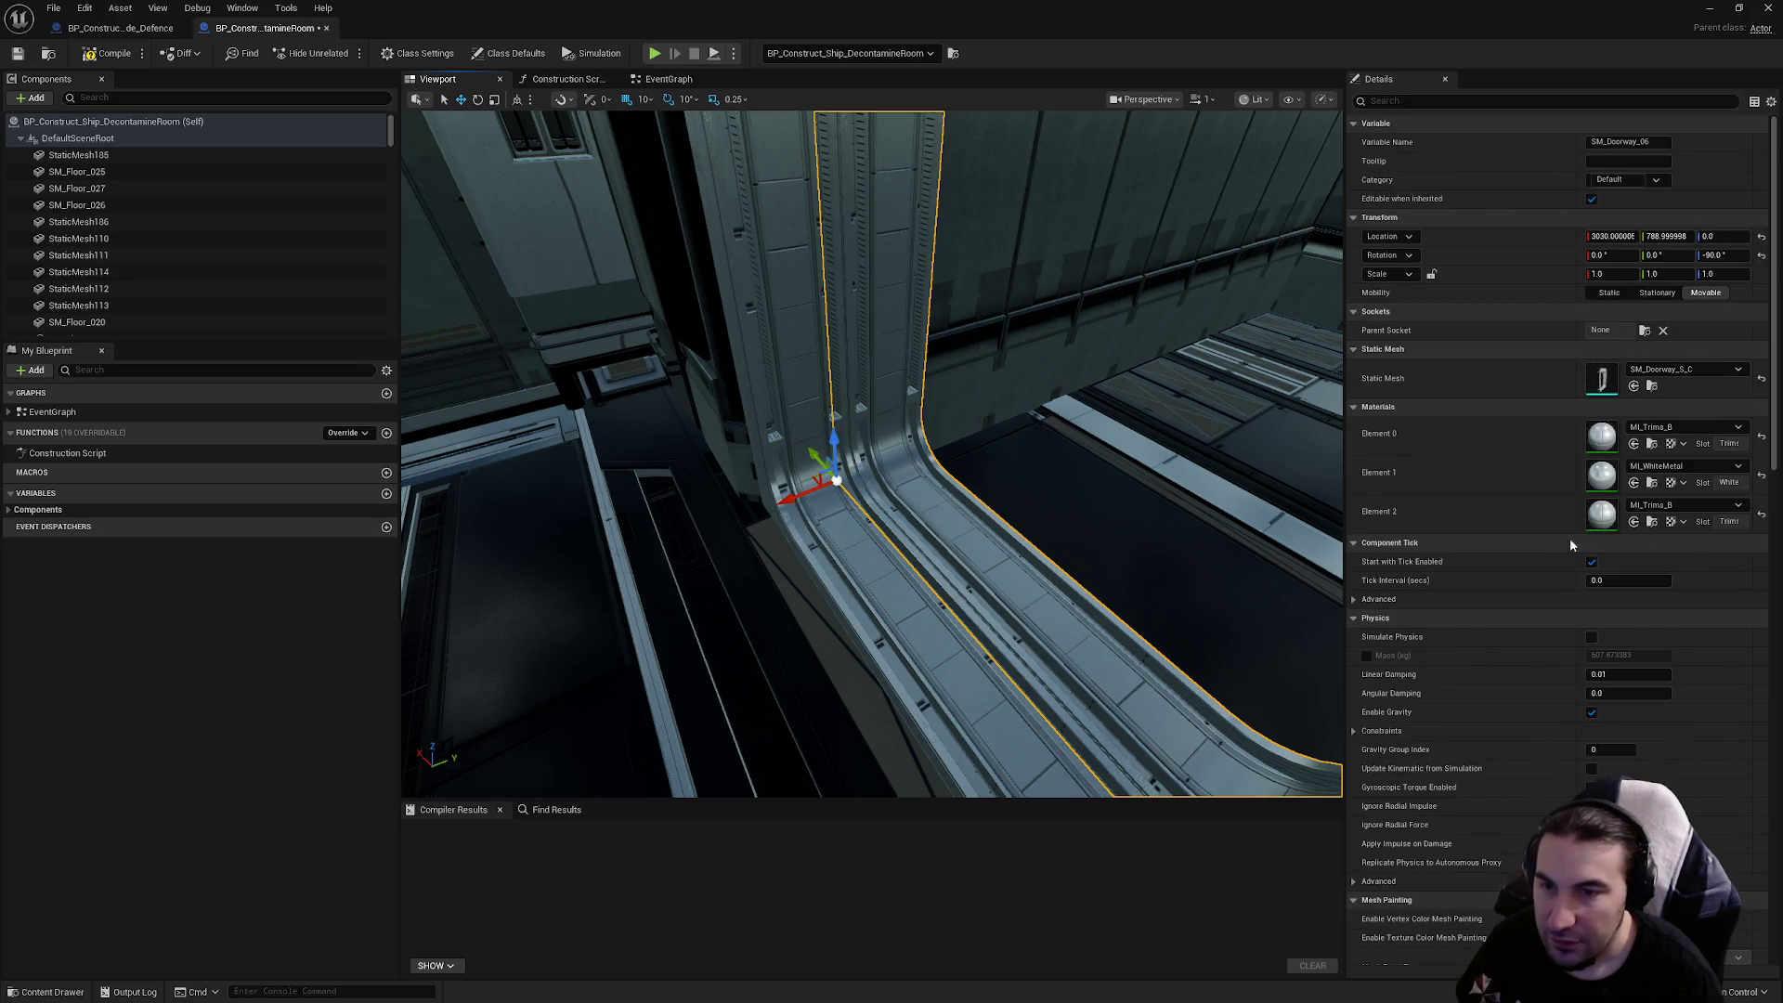
left_click(850, 560)
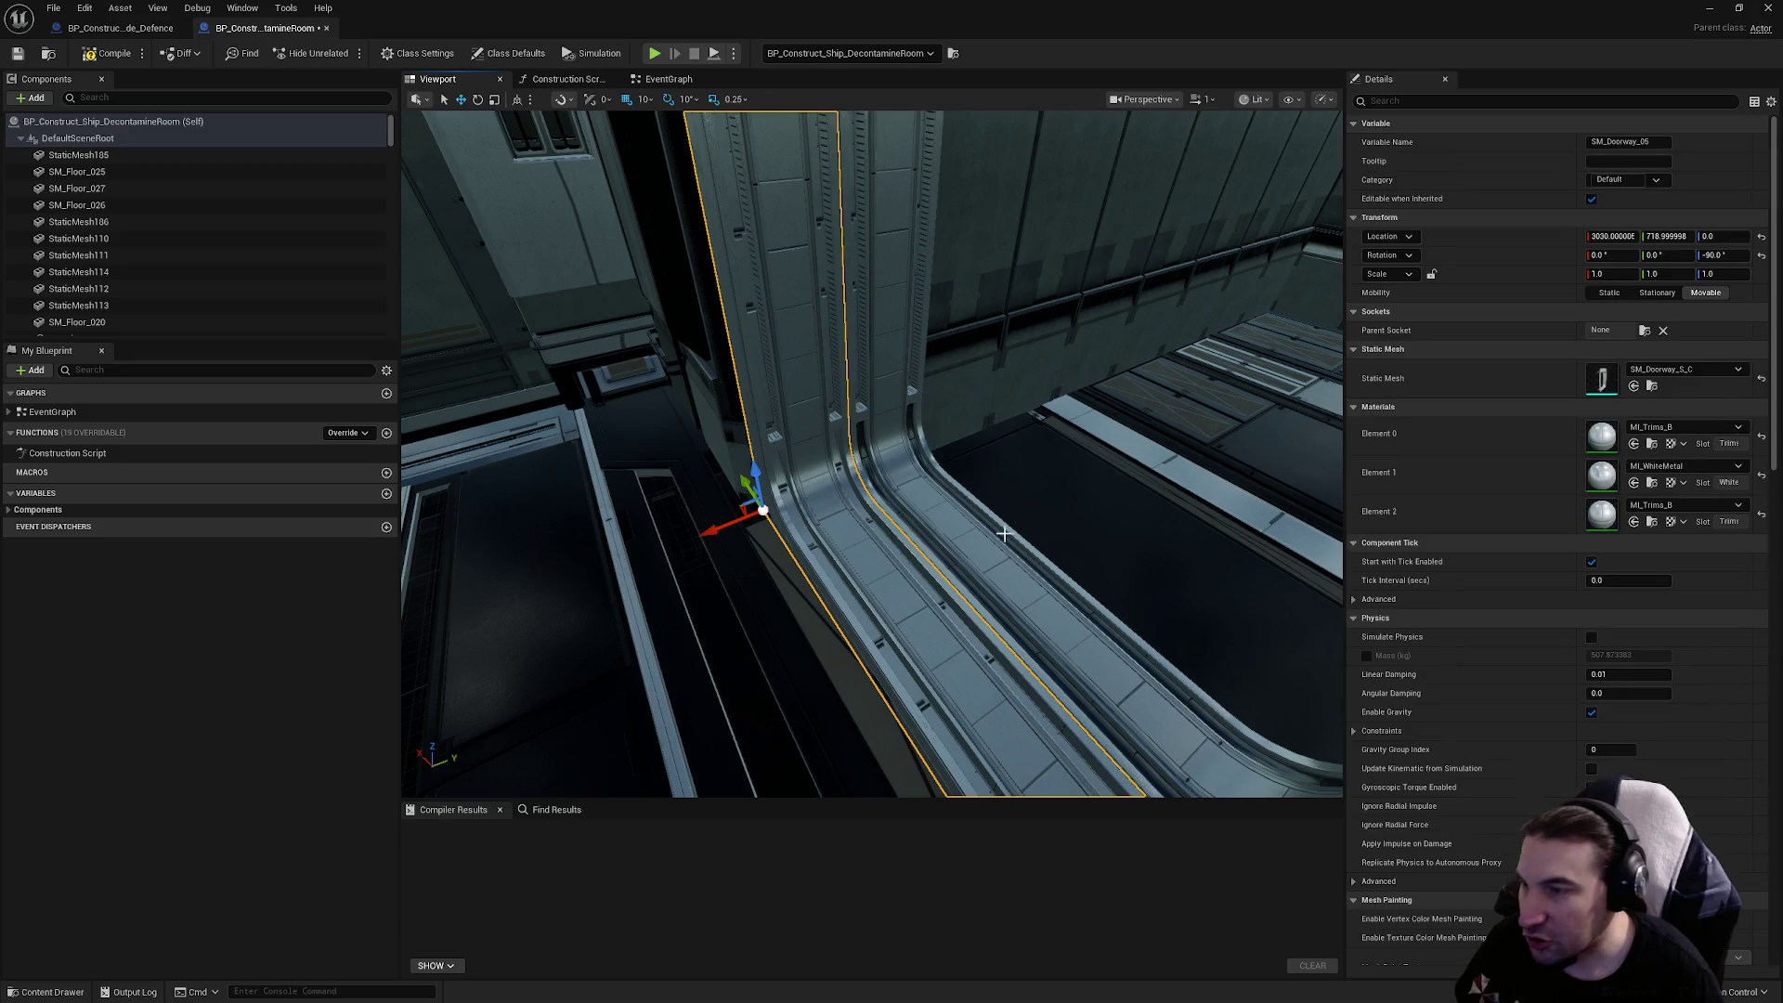
left_click(1686, 369)
key("Escape")
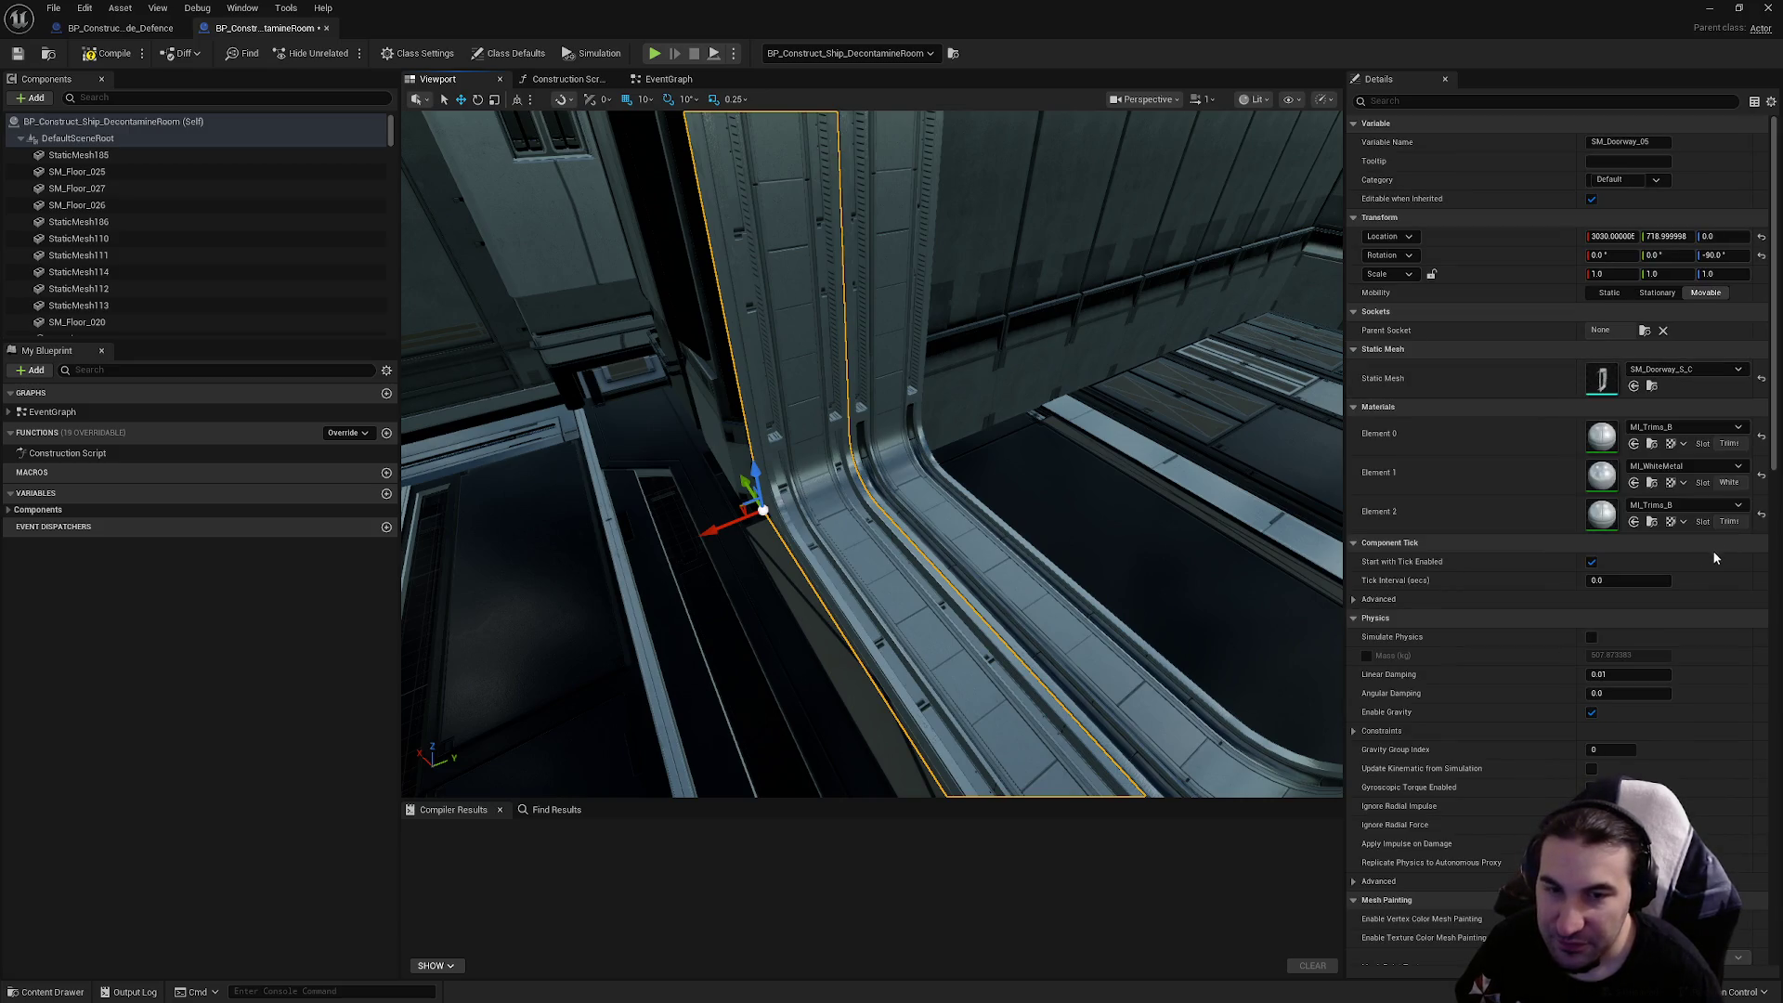
scroll(963, 480, "up", 5)
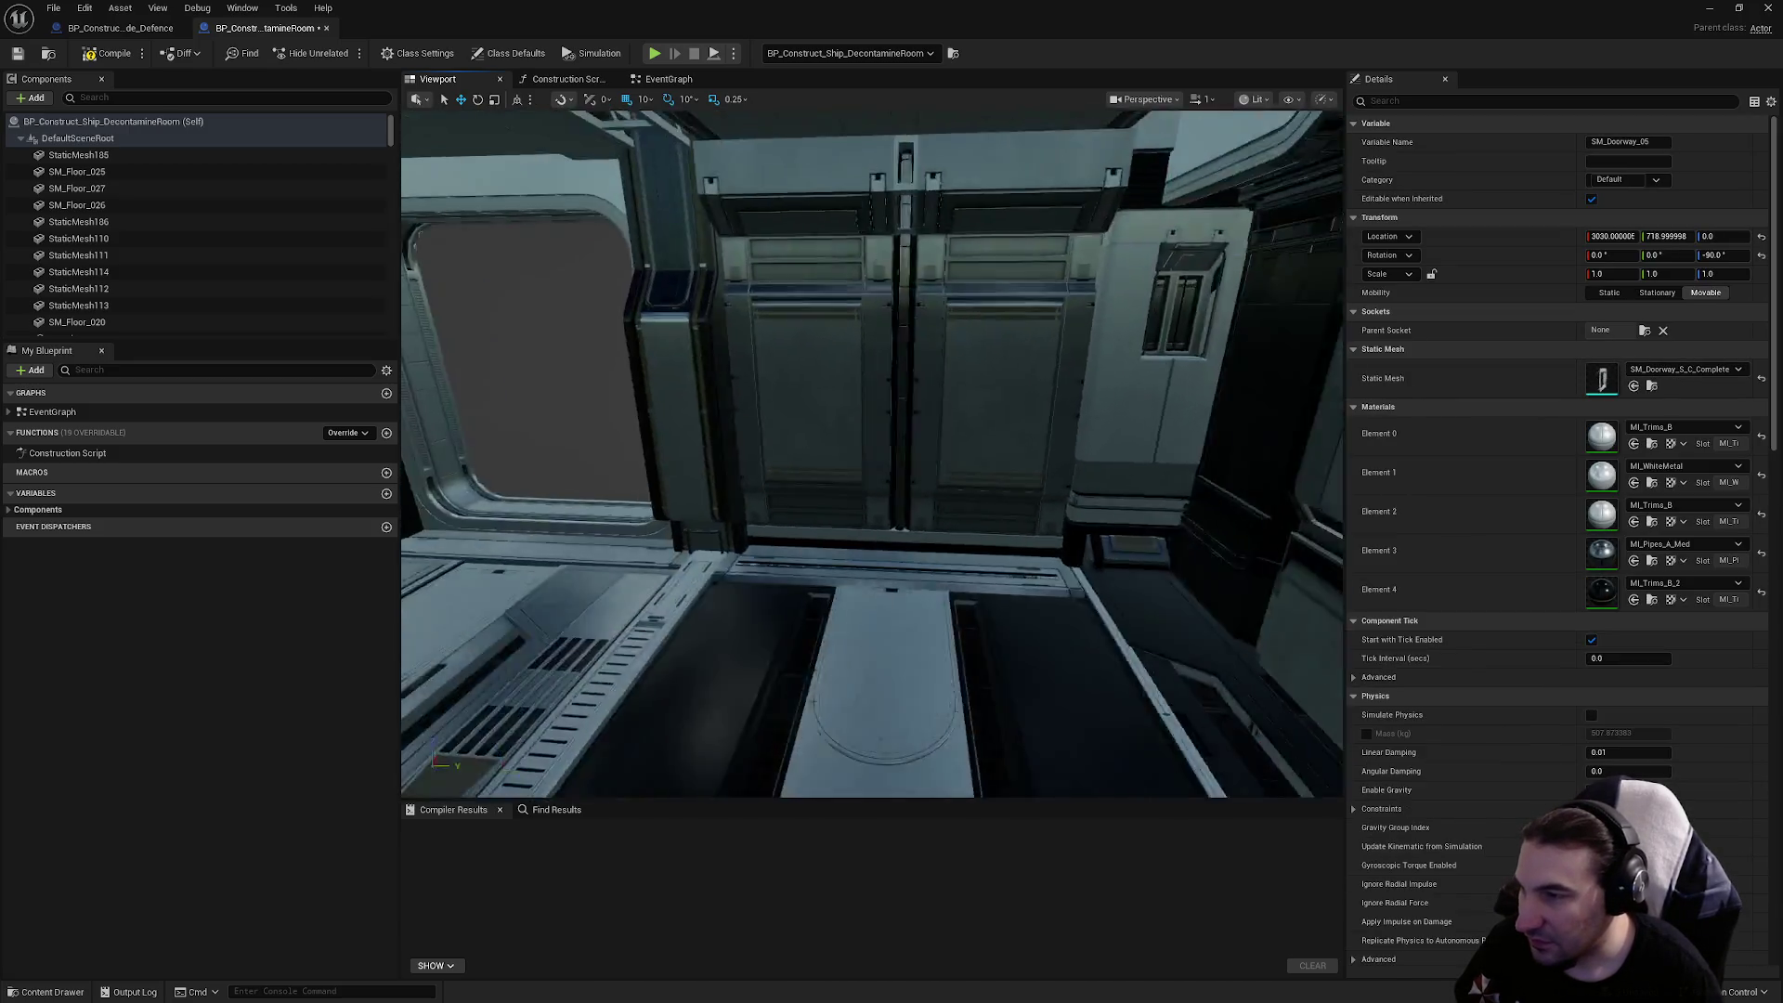
left_click(934, 536)
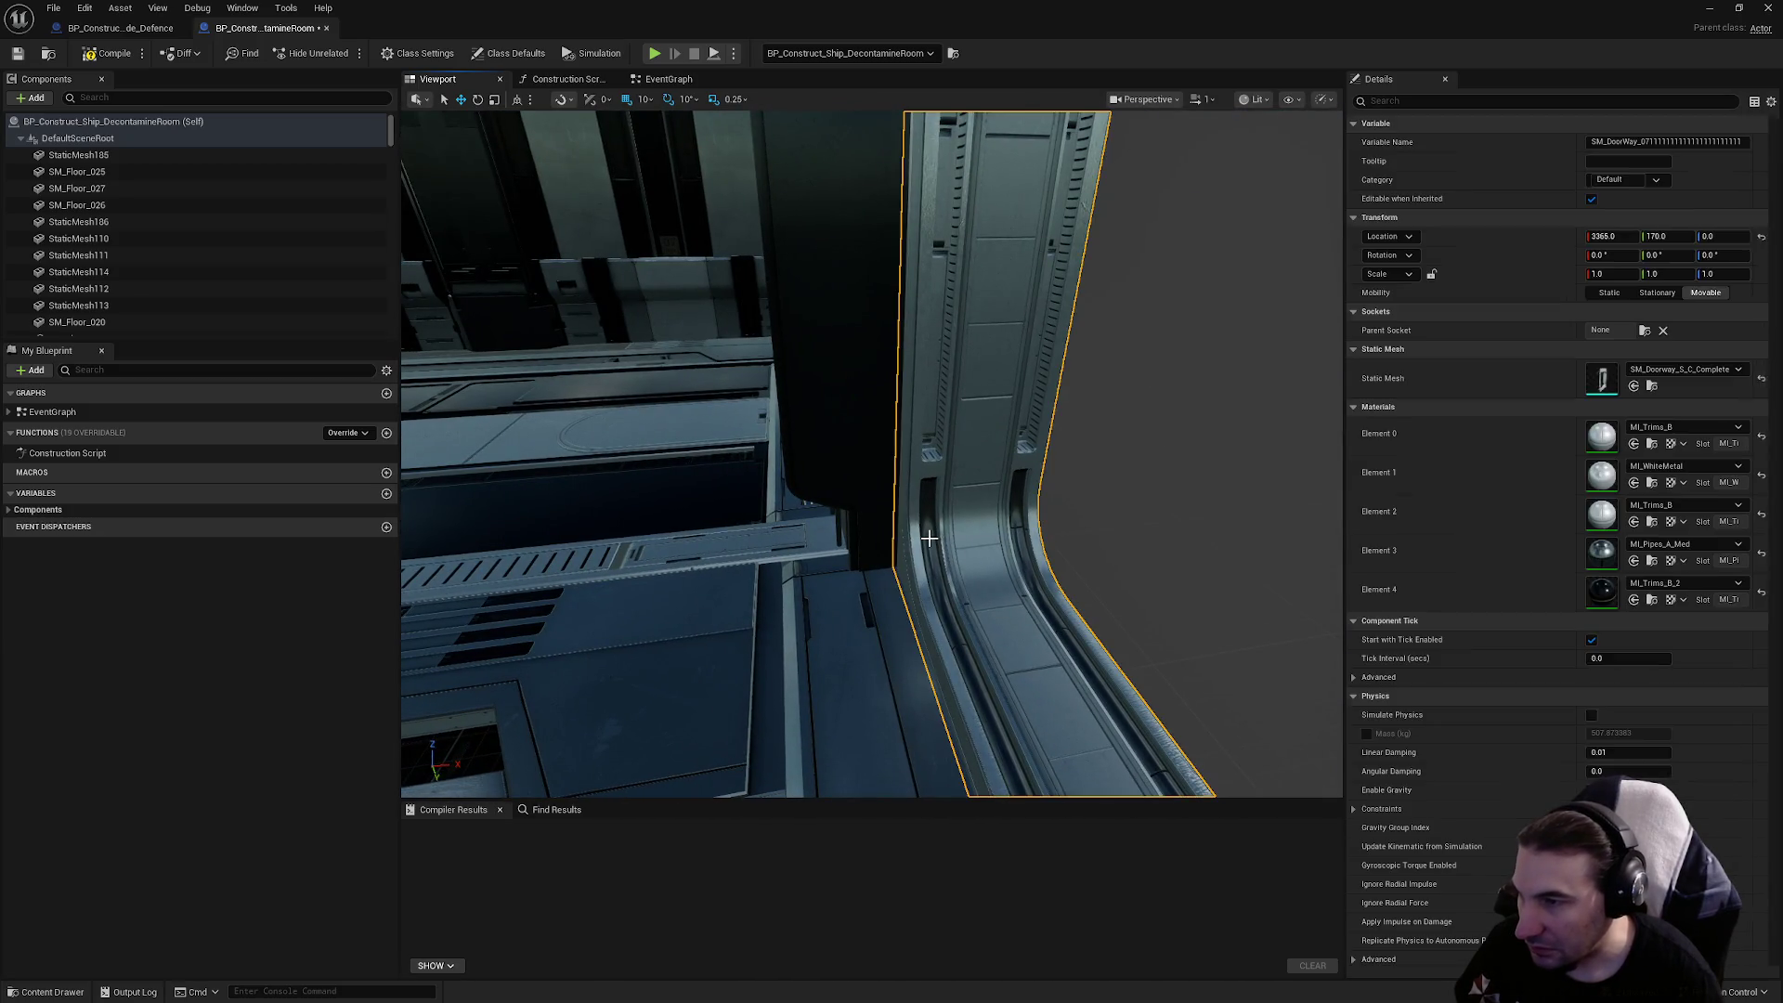
Compile, save and close the DecontamineRoom blueprint
left_click(92, 54)
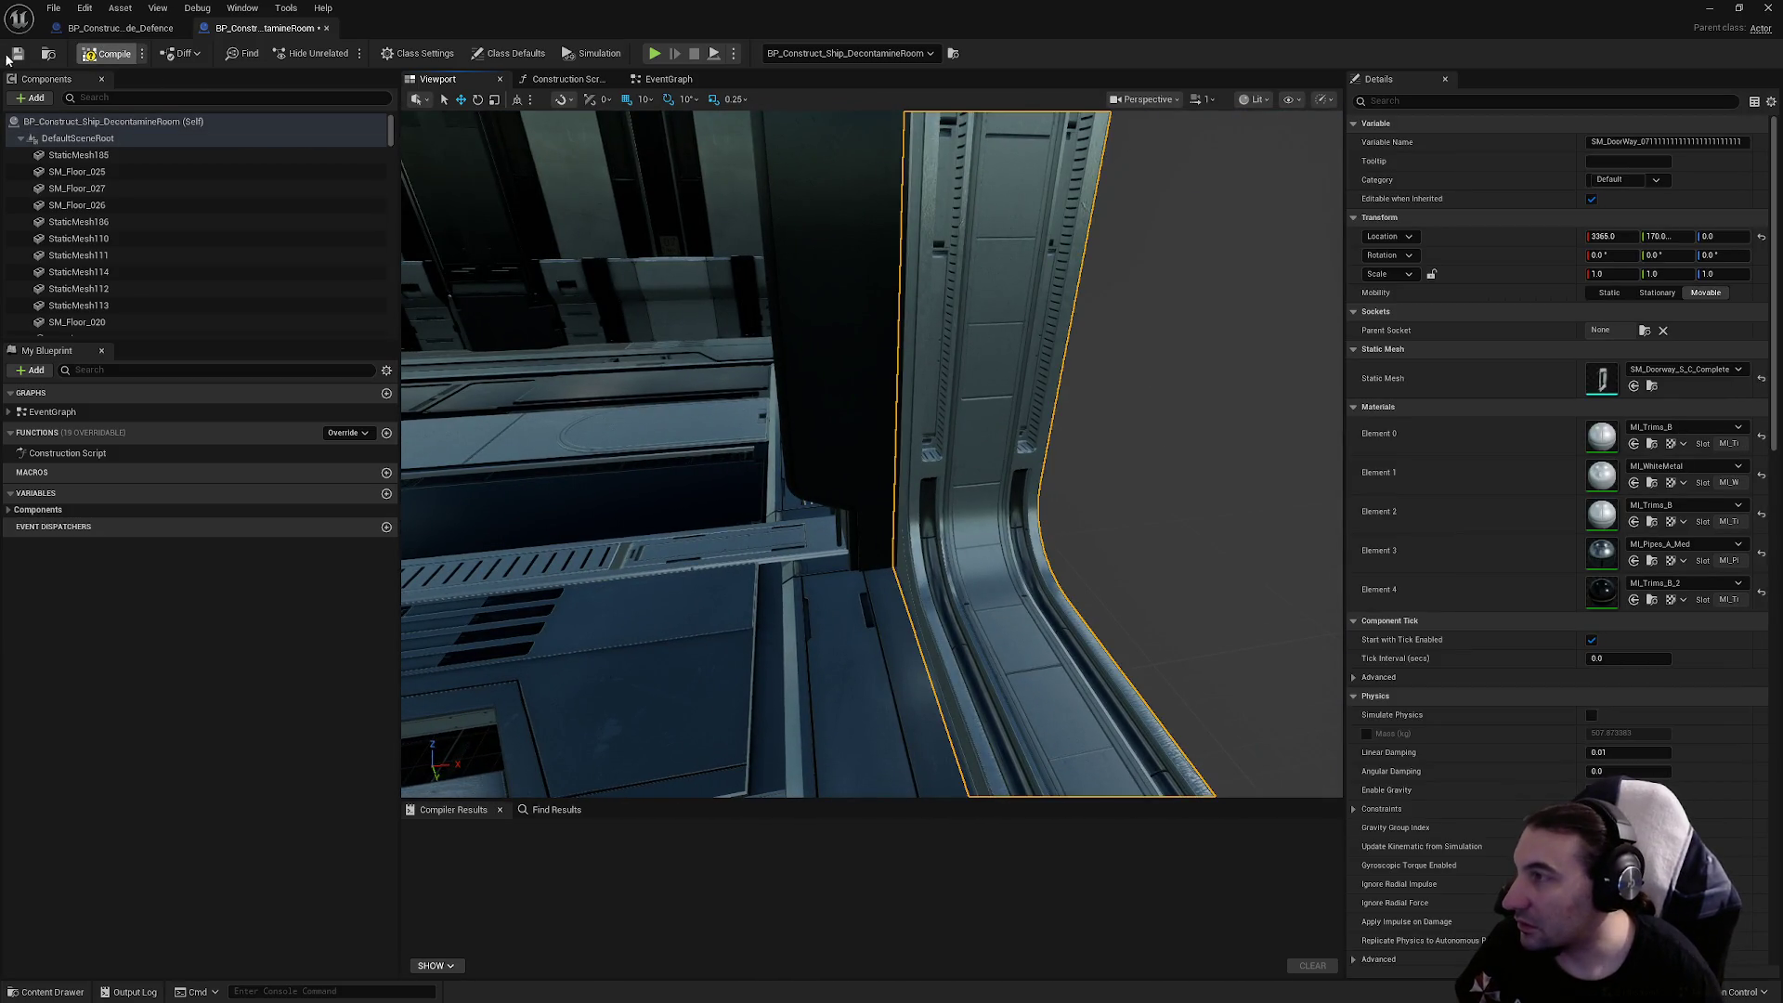
left_click(15, 56)
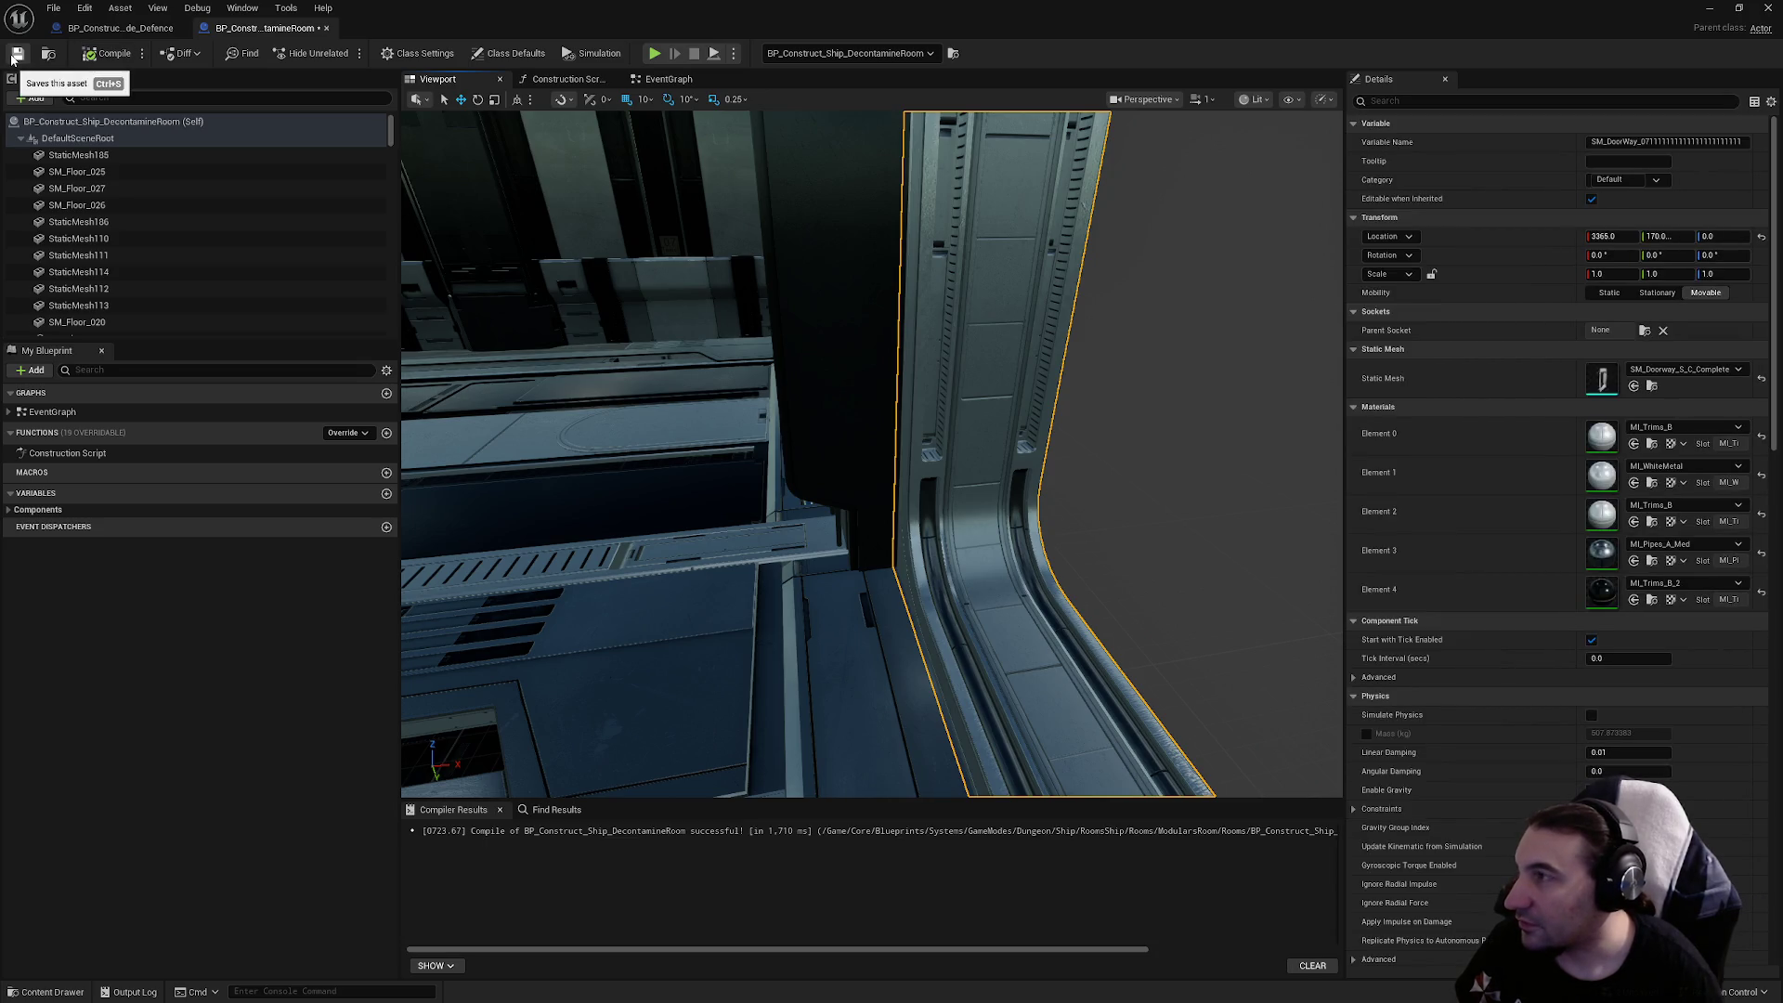
left_click(326, 27)
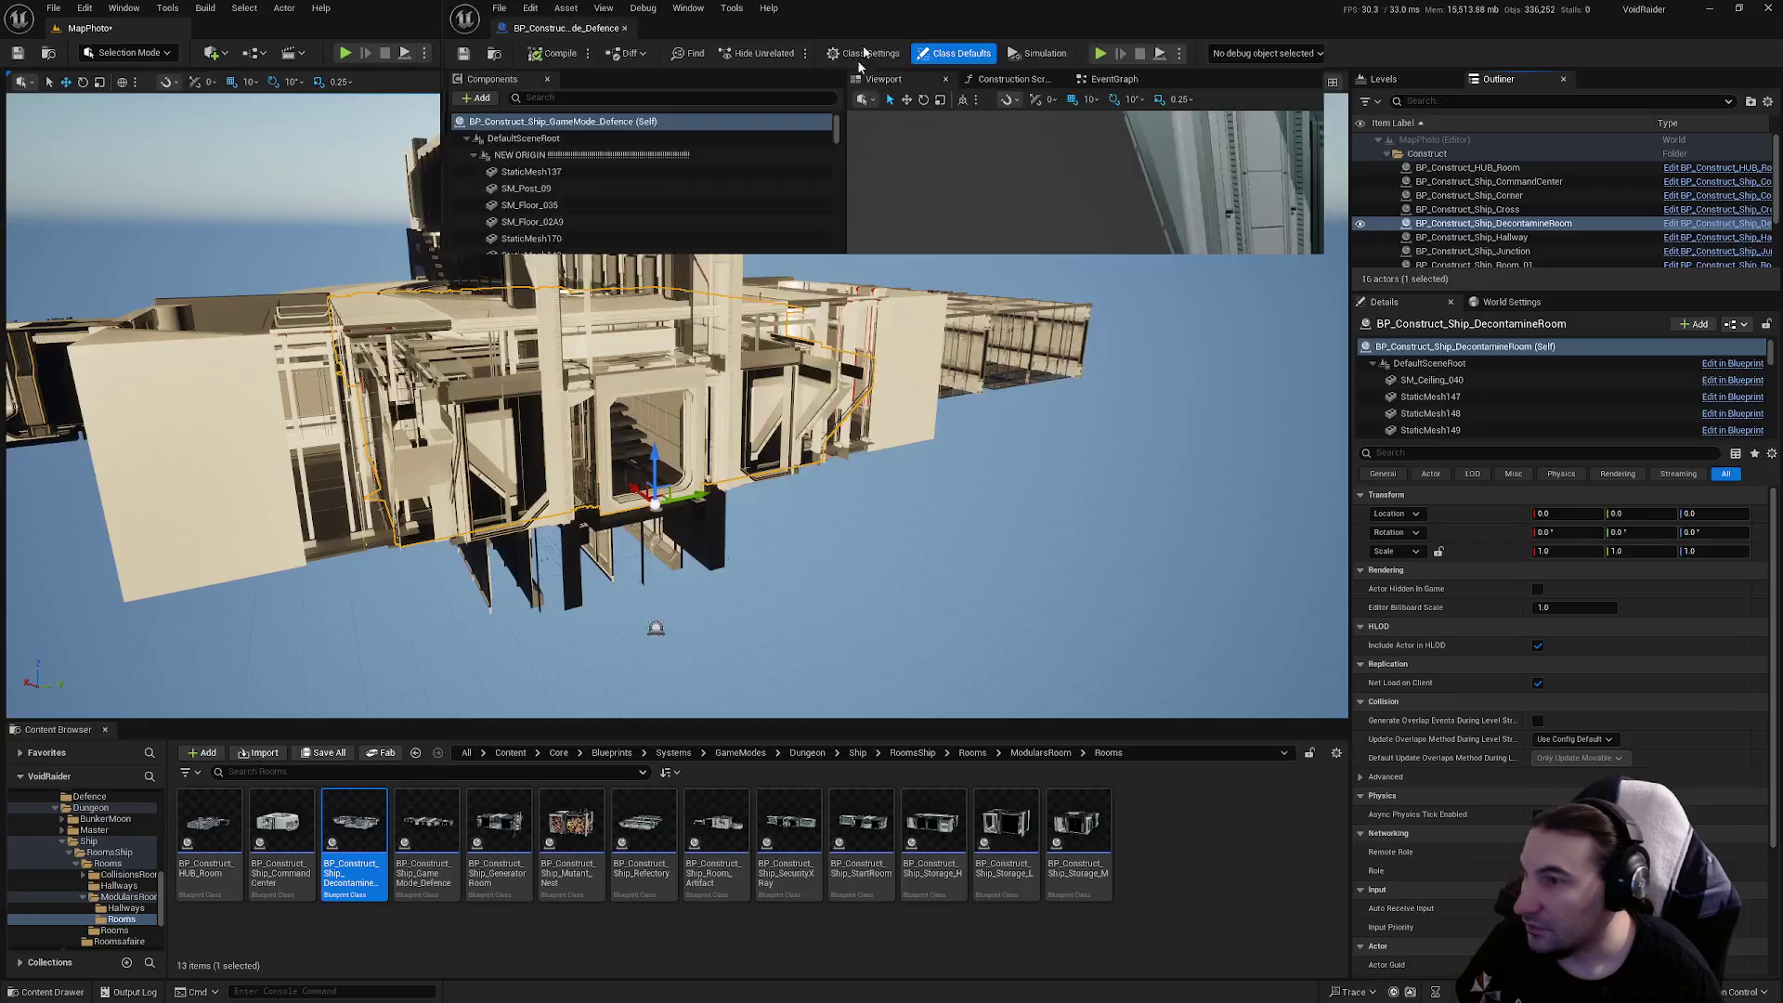
Select the DecontamineRoom actor and start merging it with the Merge Actors tool
mouse_move(557, 28)
left_mouse_down()
mouse_move(719, 906)
mouse_move(605, 951)
left_mouse_up()
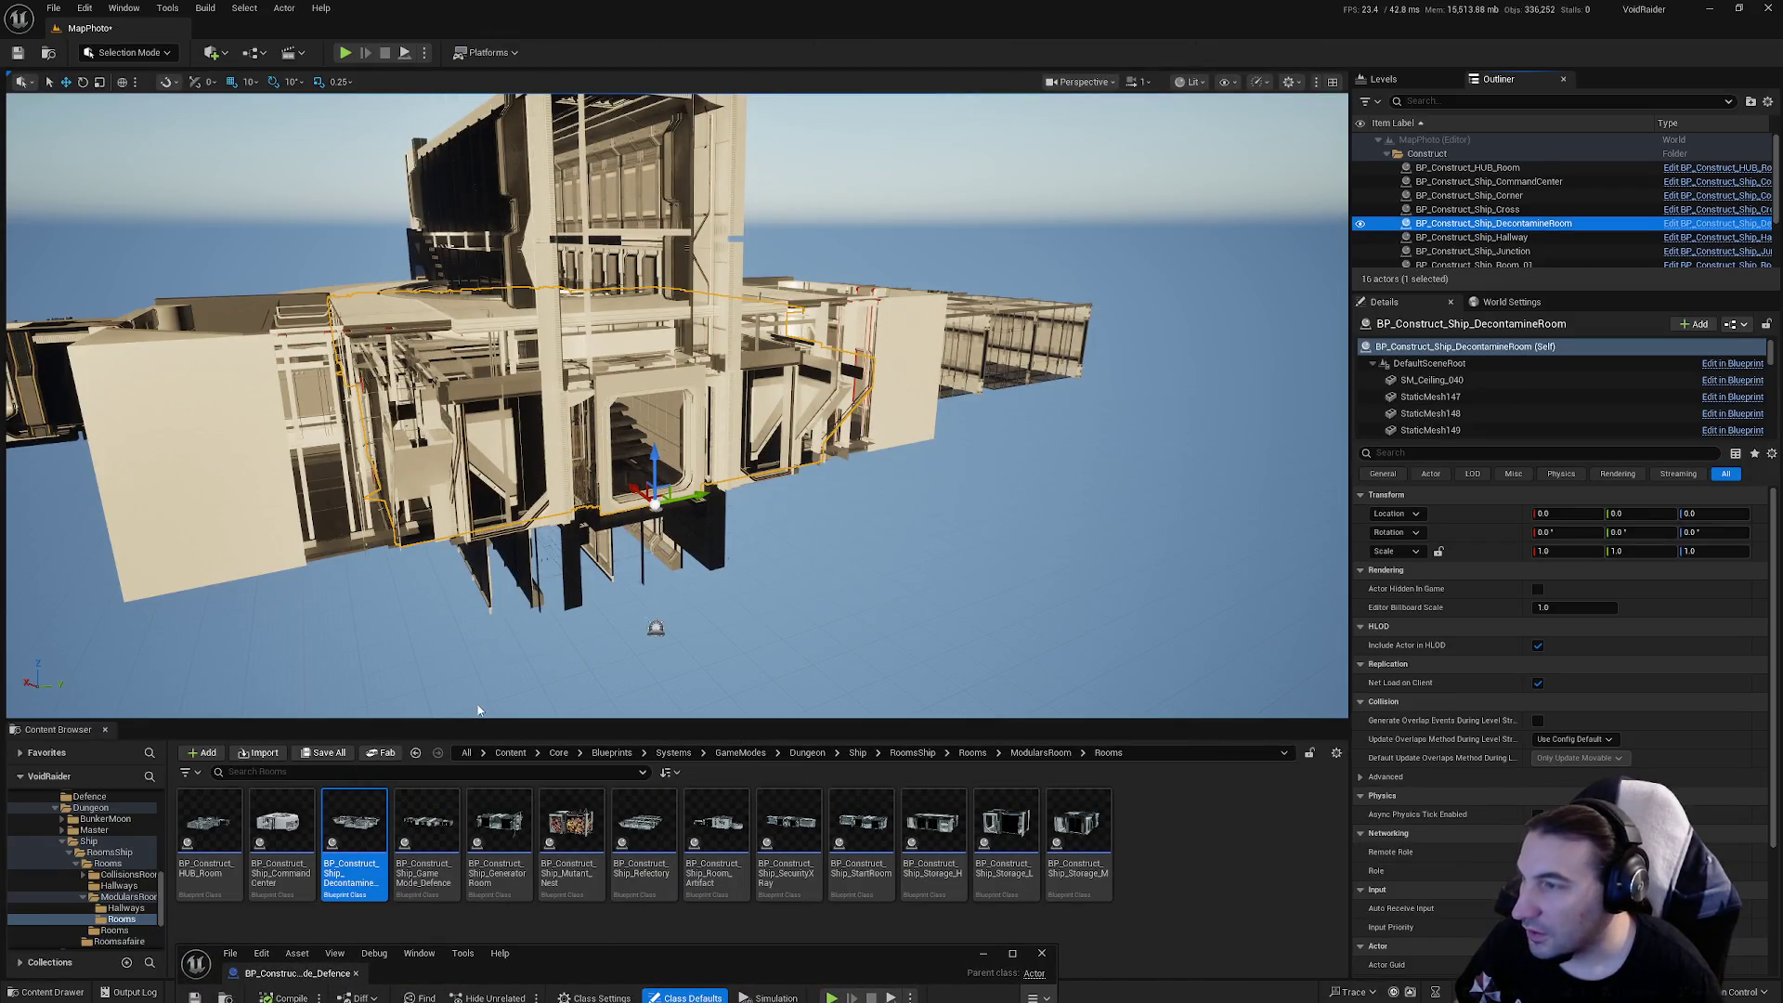
left_click(1523, 196)
left_click(1534, 222)
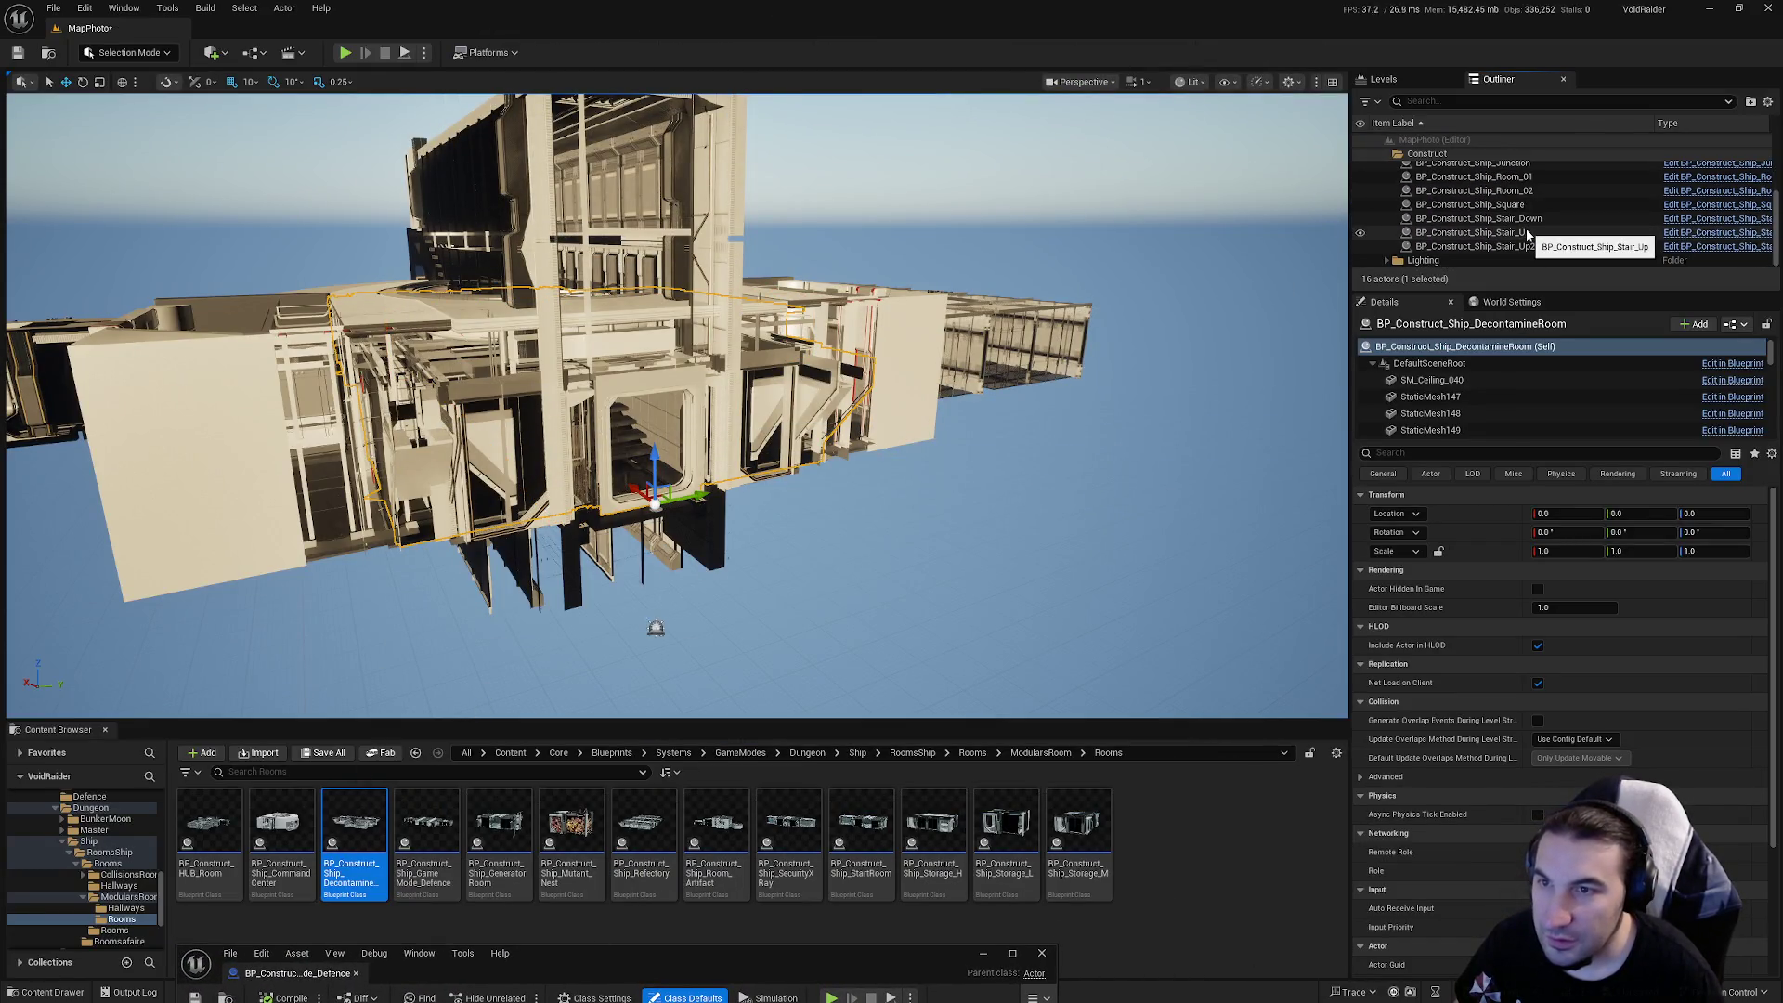
left_click(167, 8)
left_click(212, 239)
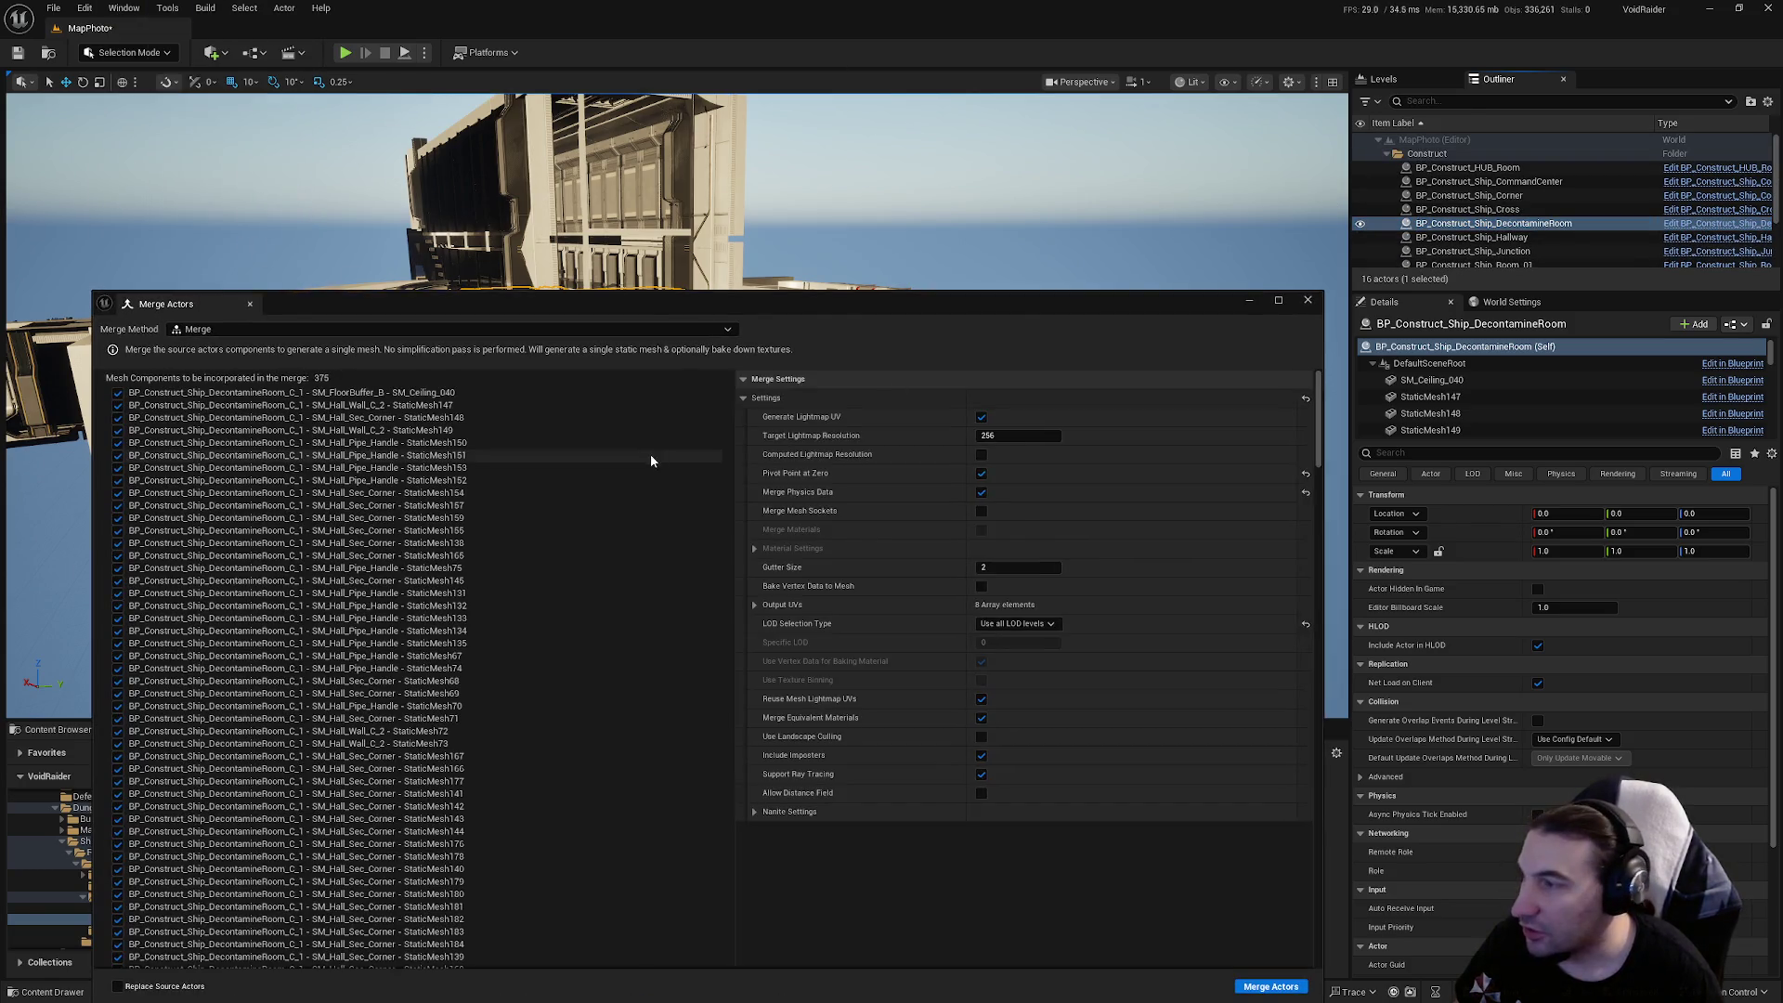
left_click(1280, 985)
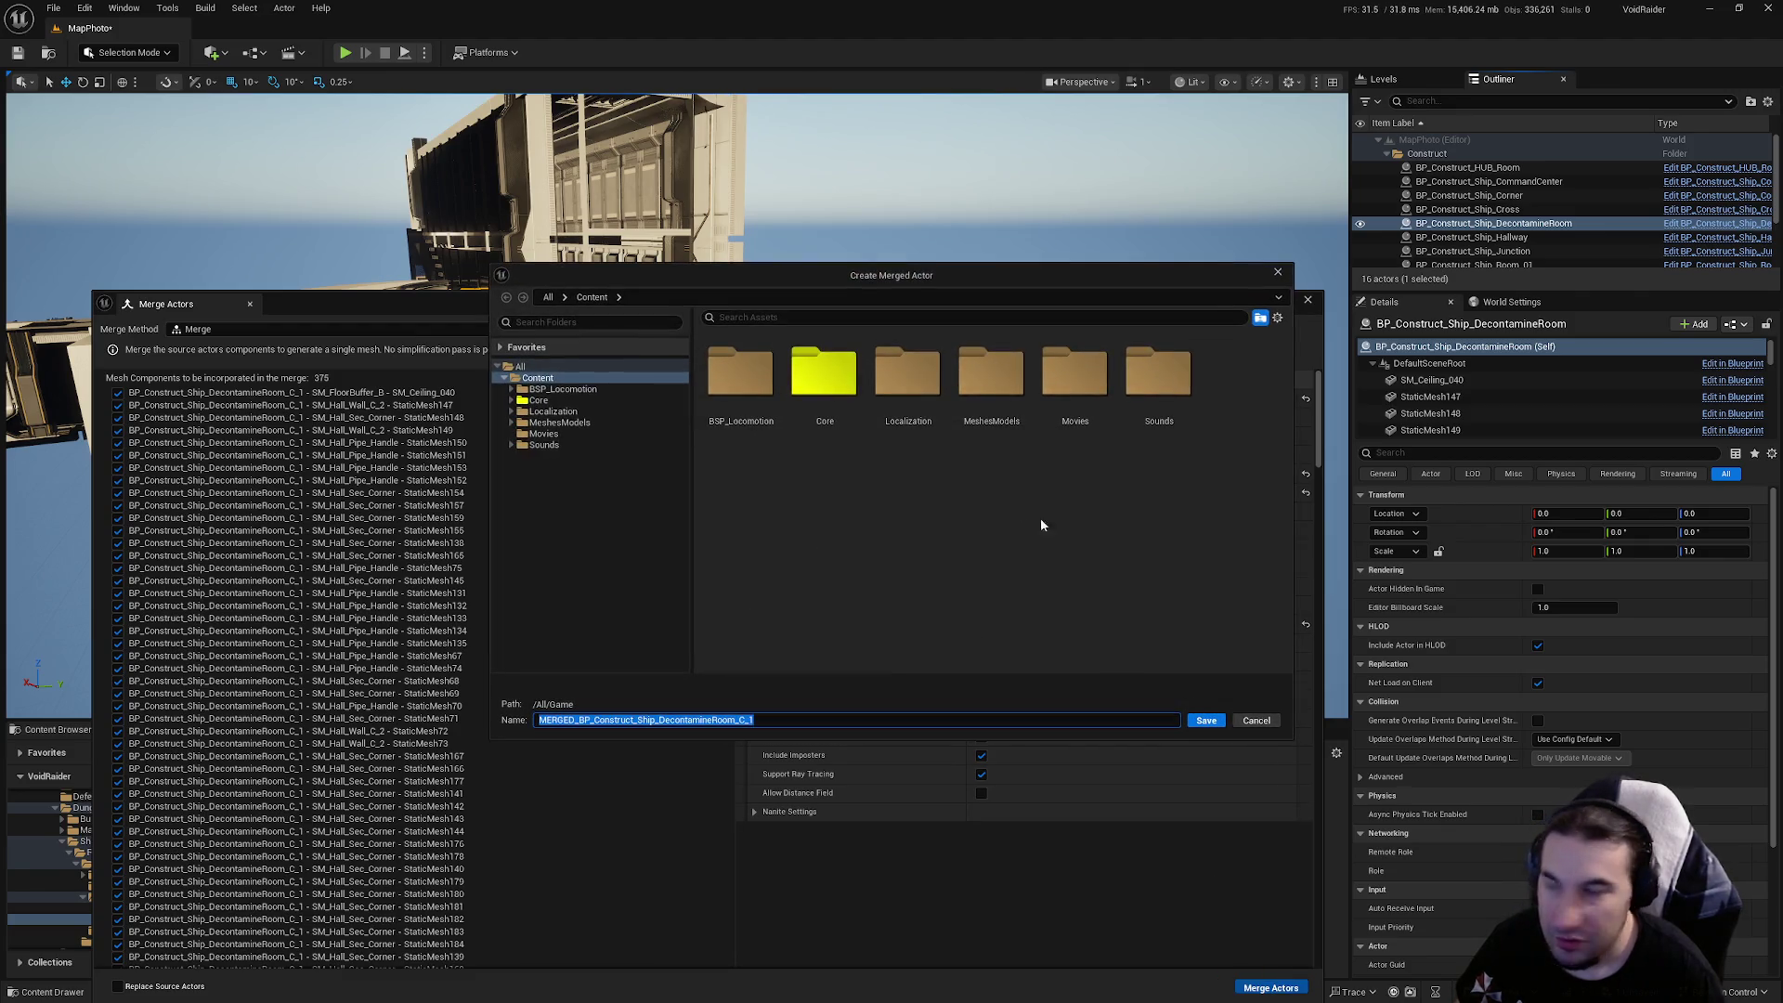
Browse to Core/Assets/LevelDesign/DungeonRoom/ShipDungeon/Meshes/Rooms for the merged mesh
double_click(824, 372)
double_click(740, 373)
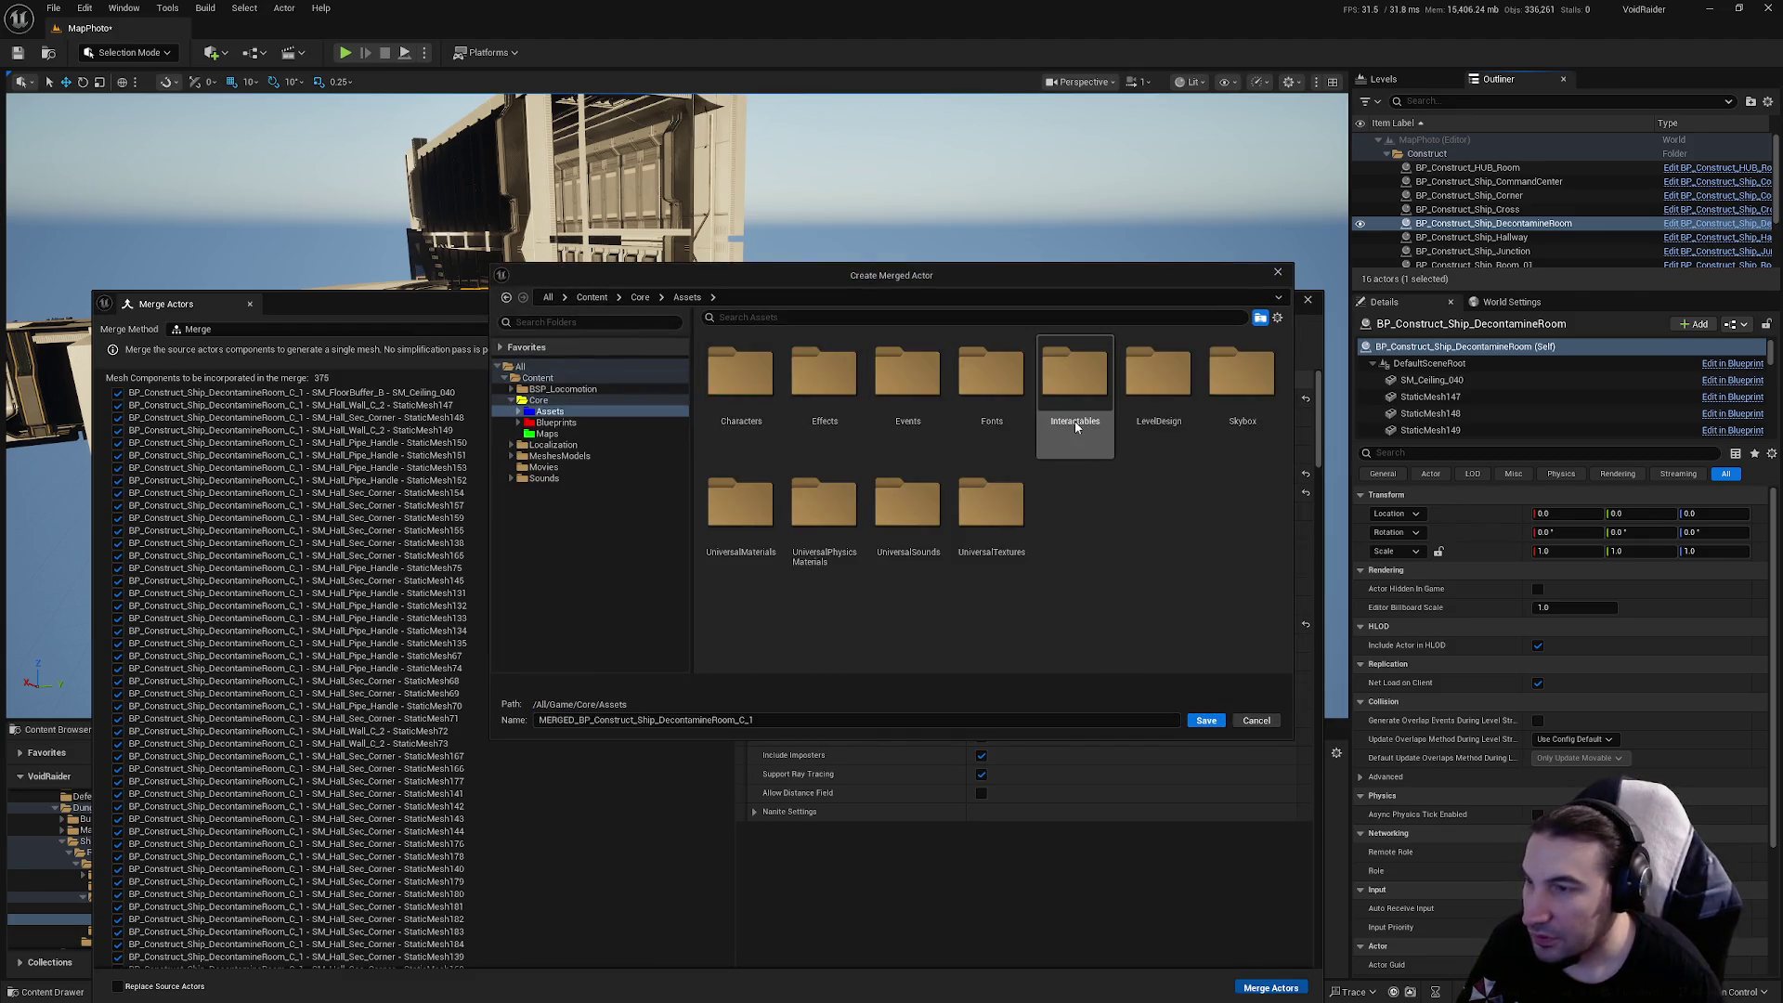
double_click(1156, 393)
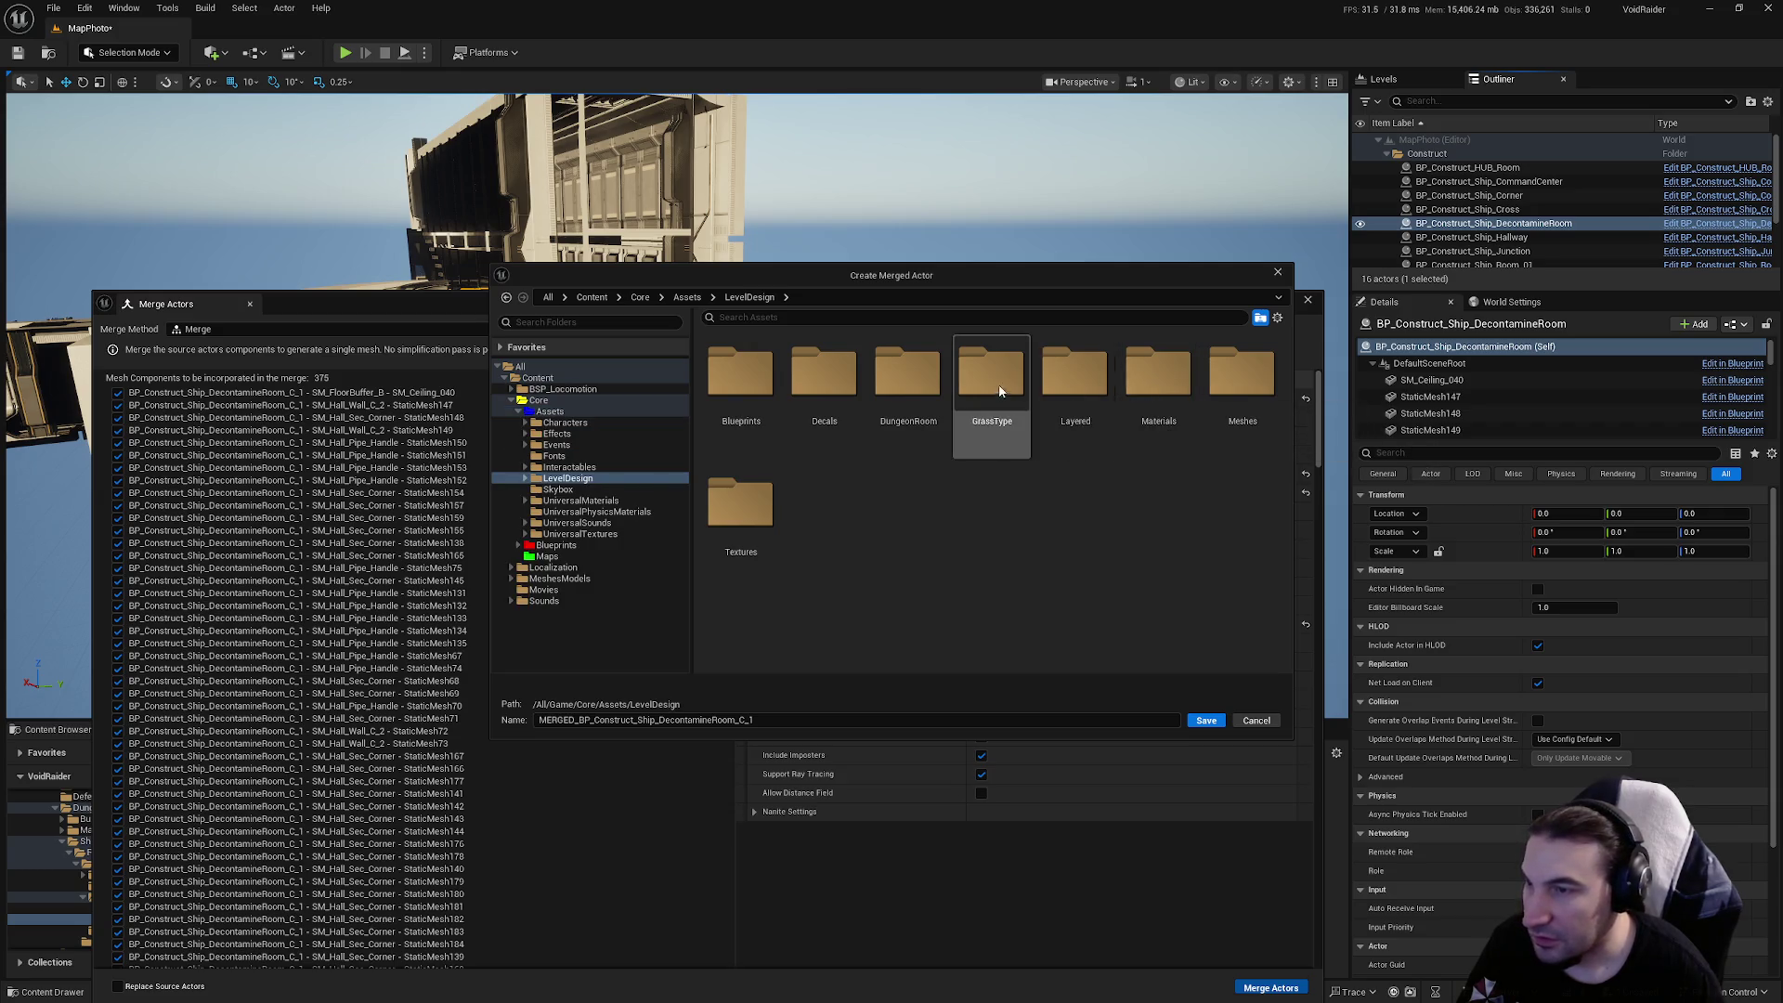
double_click(908, 380)
double_click(919, 383)
left_click(770, 393)
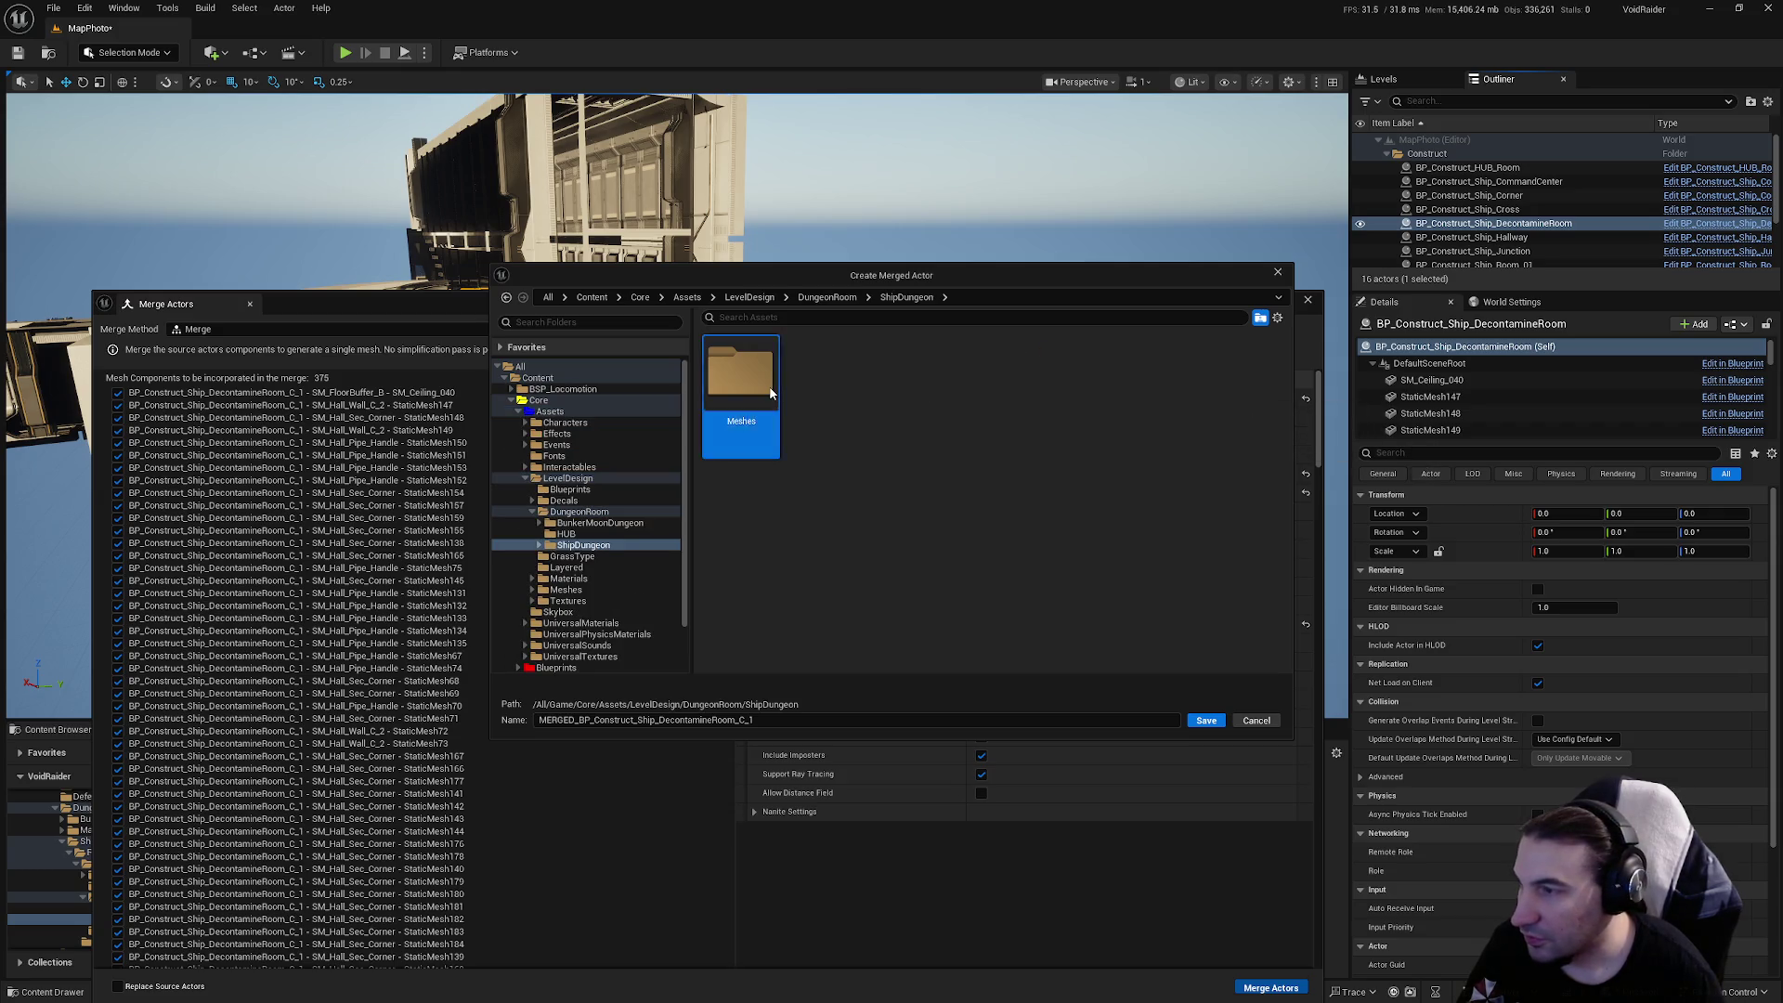
double_click(769, 393)
double_click(840, 418)
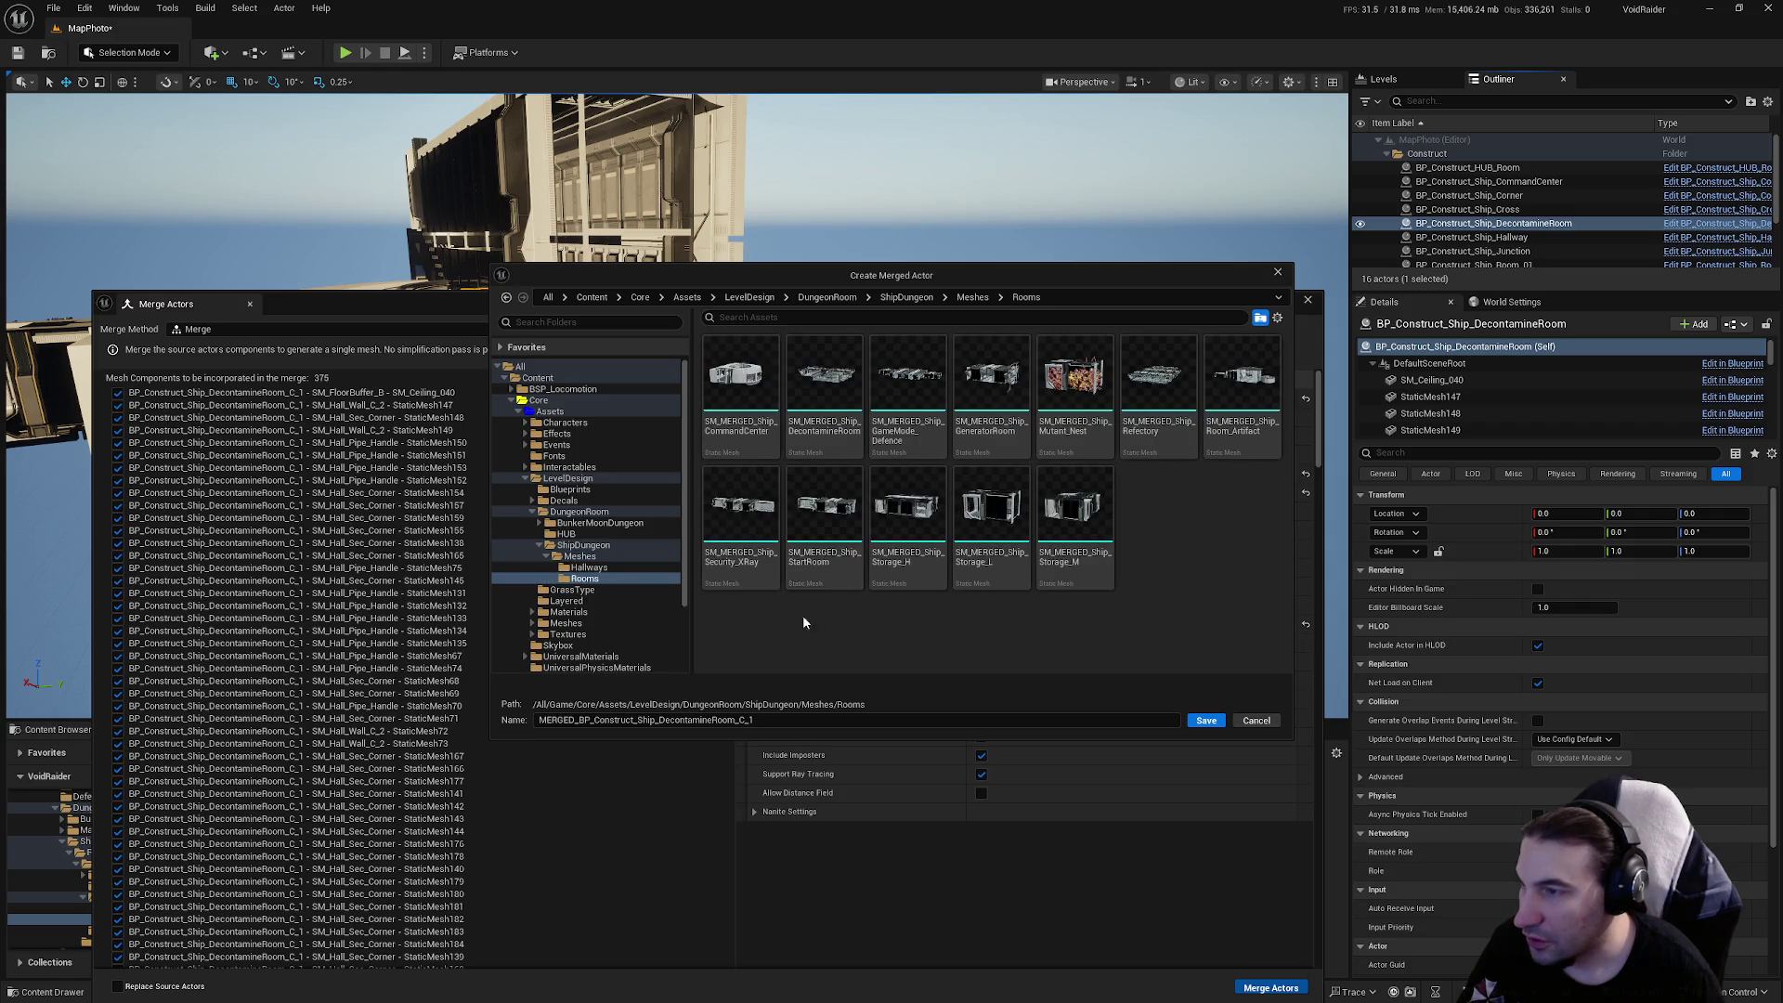
Name the mesh MERGED_Ship_DecontamineRoom without the SM_ prefix and save to run the merge
left_click(821, 392)
left_click(560, 721)
key("BackSpace")
key("BackSpace")
key("BackSpace")
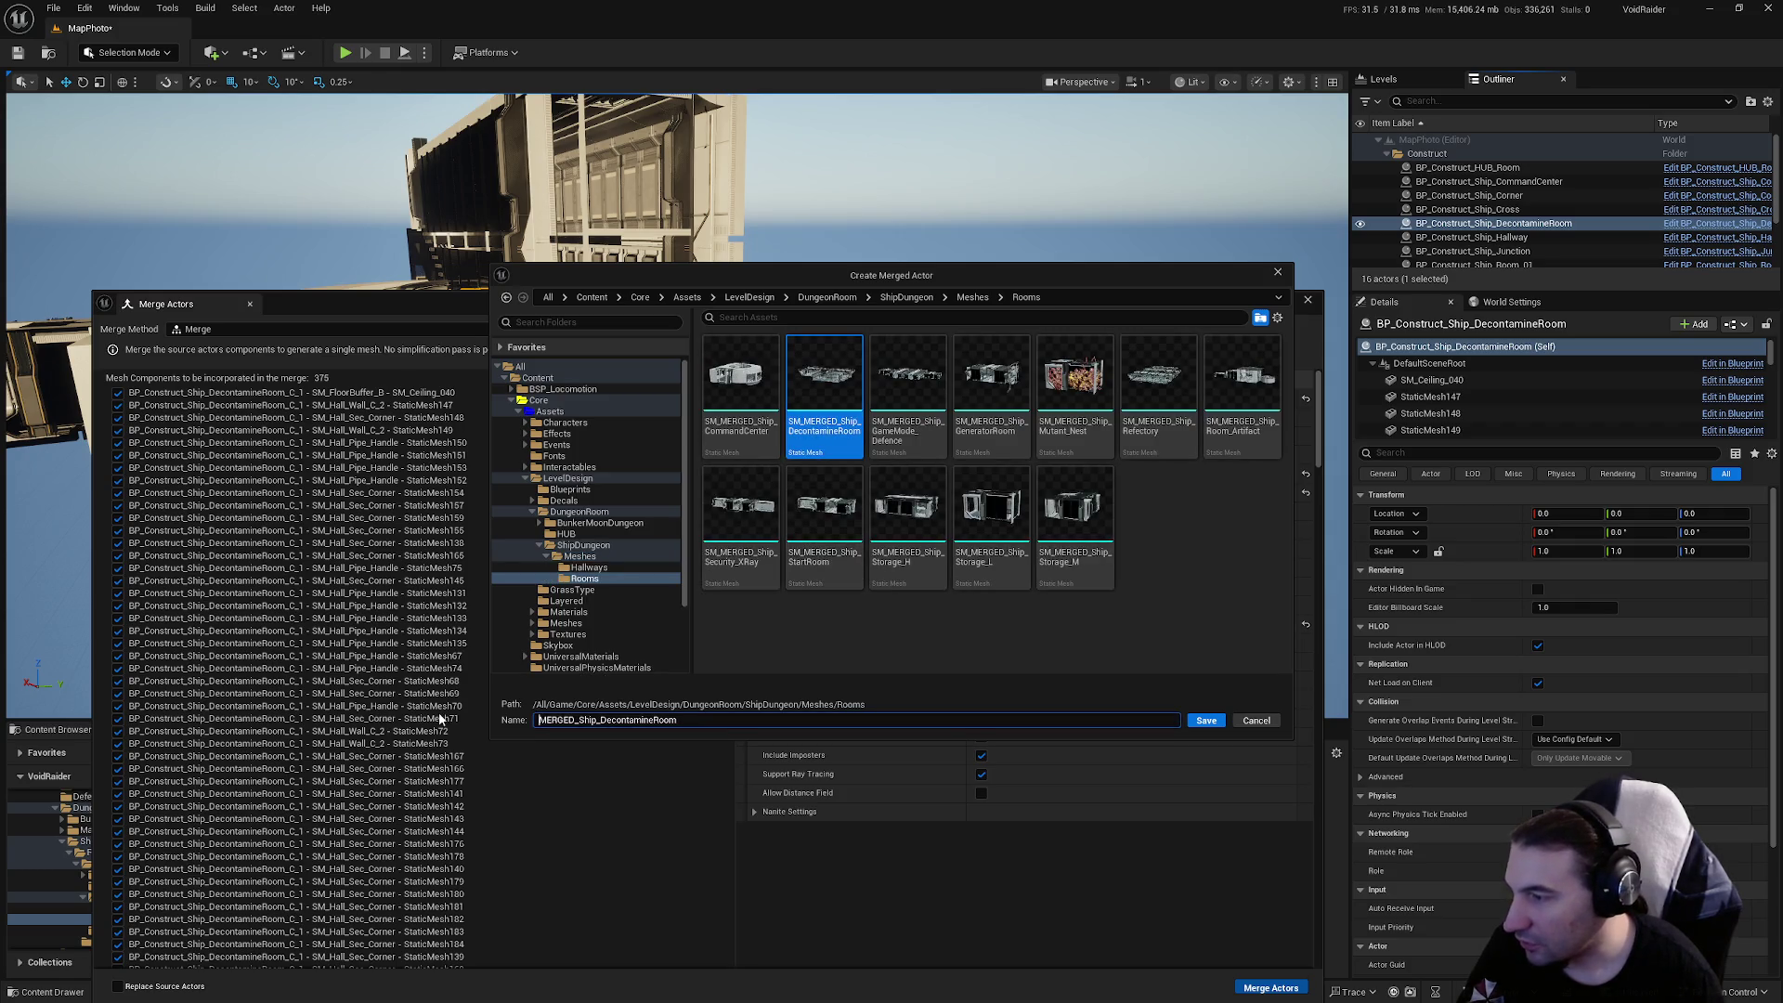
left_click(1203, 722)
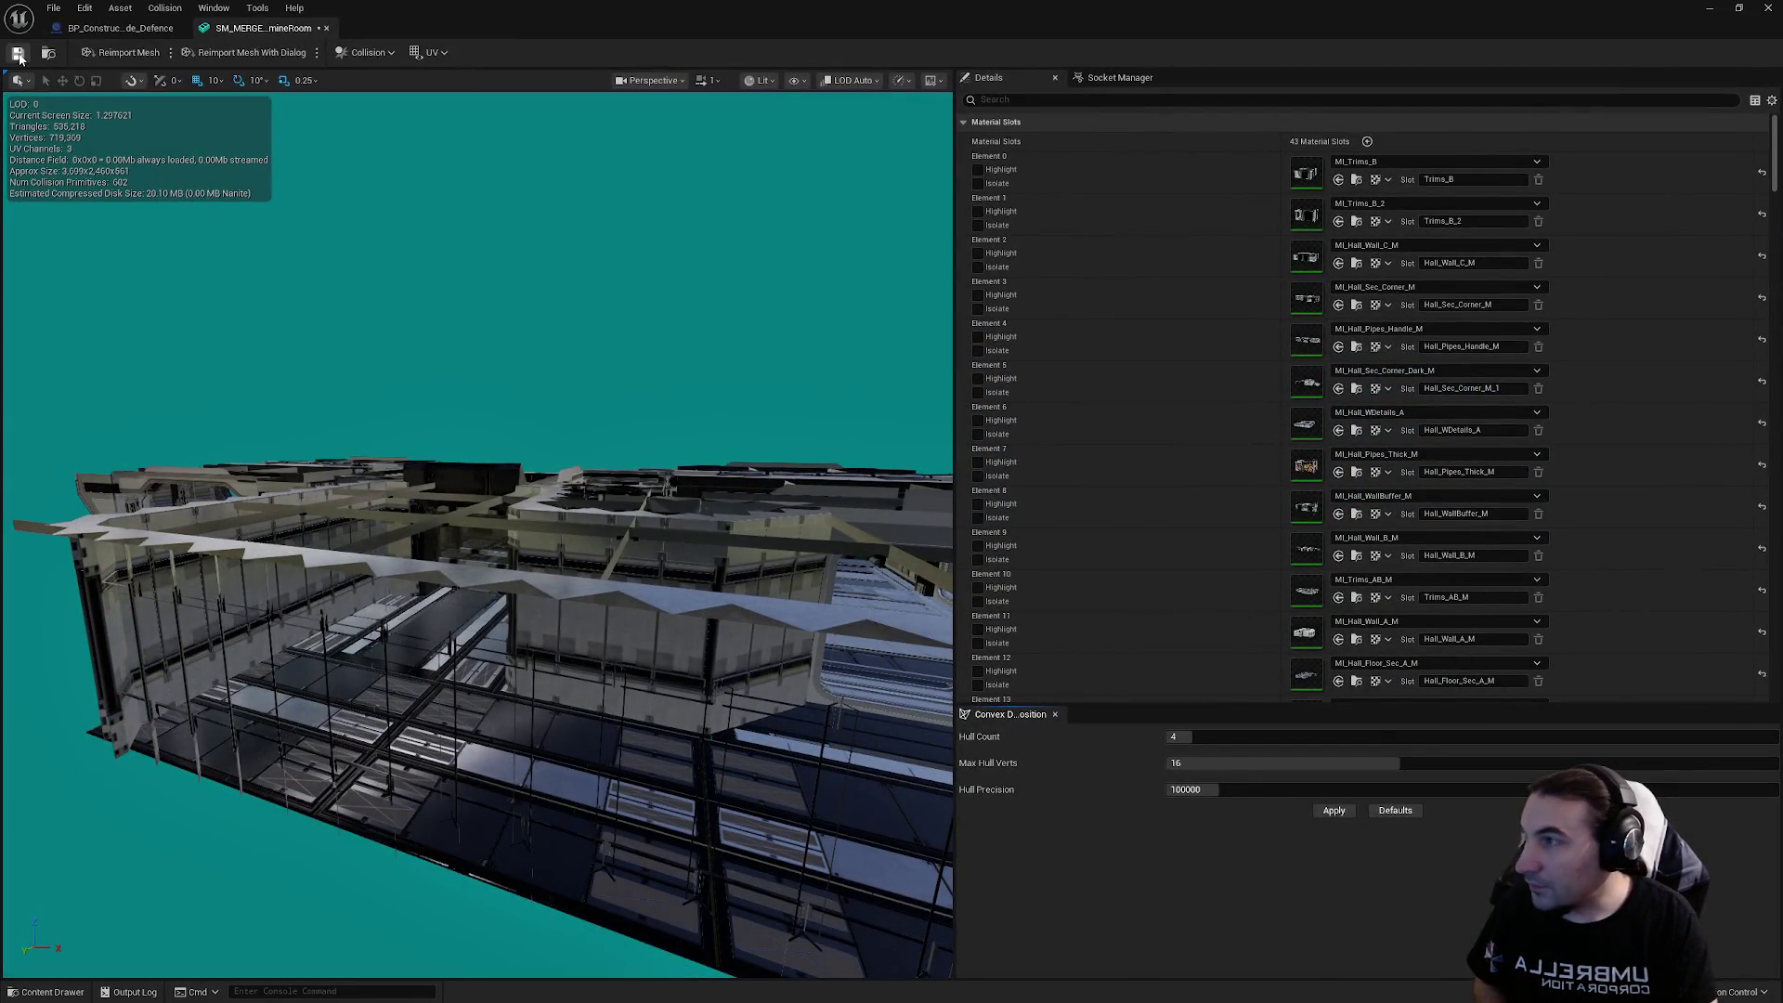
Save the merged mesh and enable collision on Sections 18, 20 and 40
left_click(18, 54)
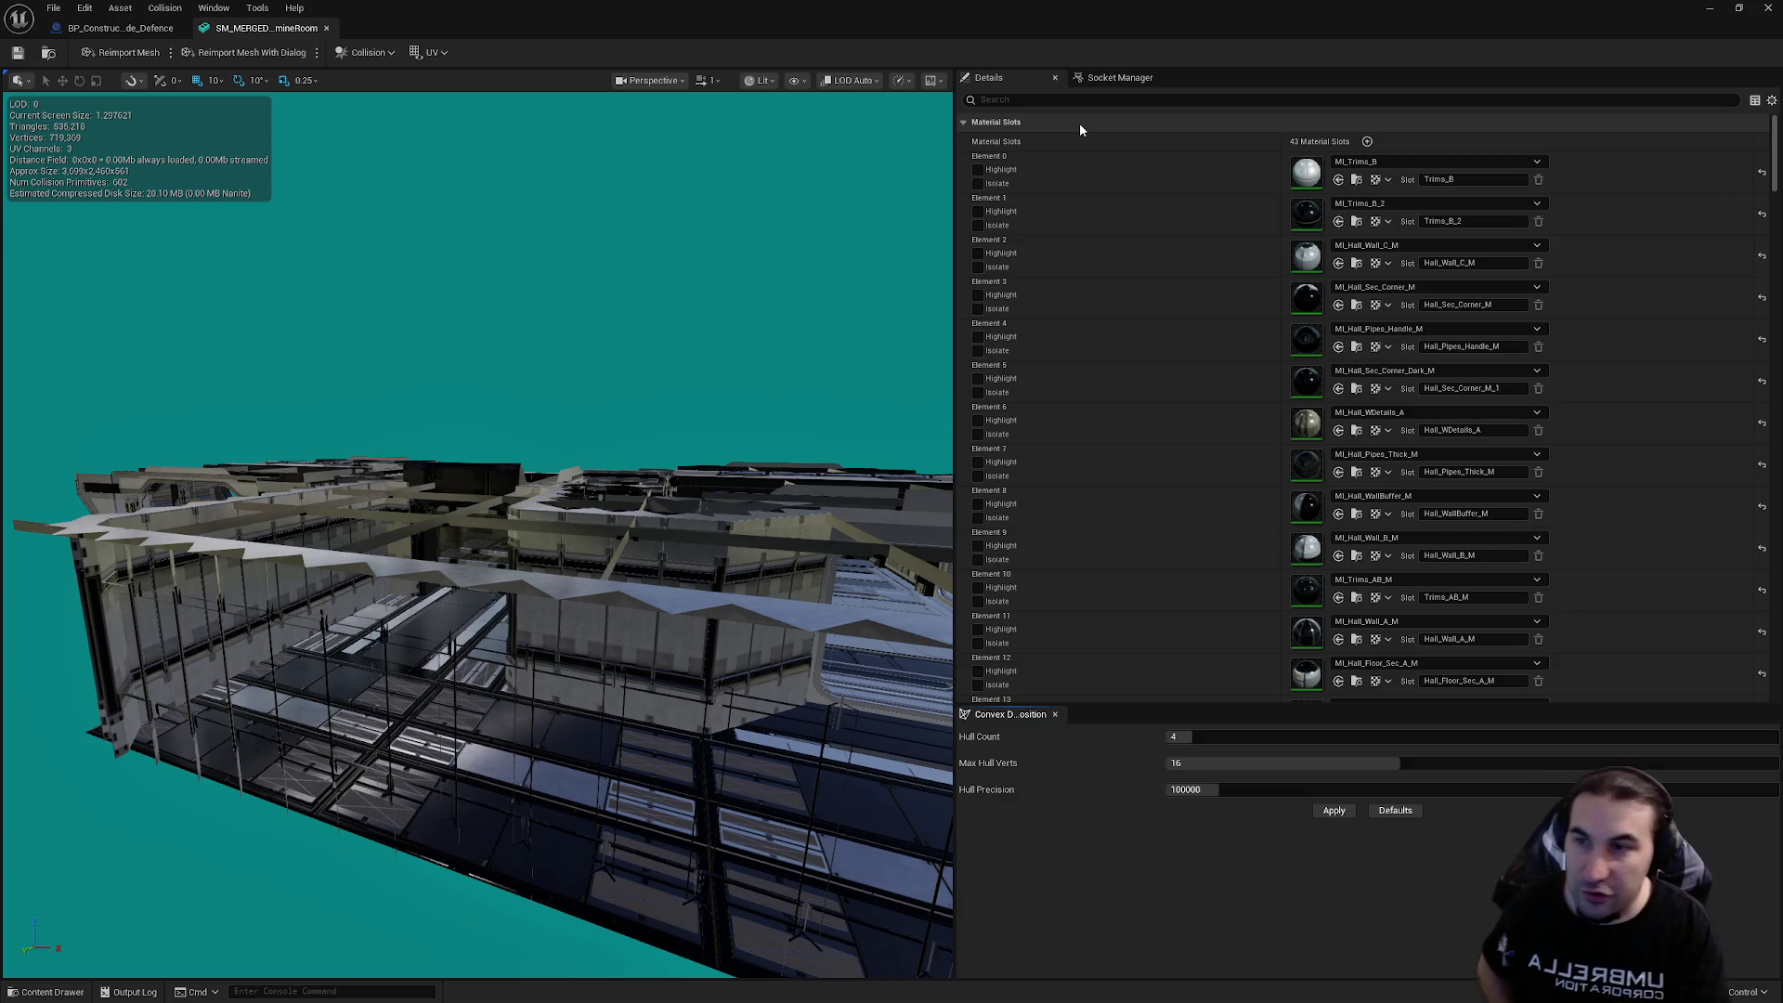
scroll(1421, 265, "down", 5)
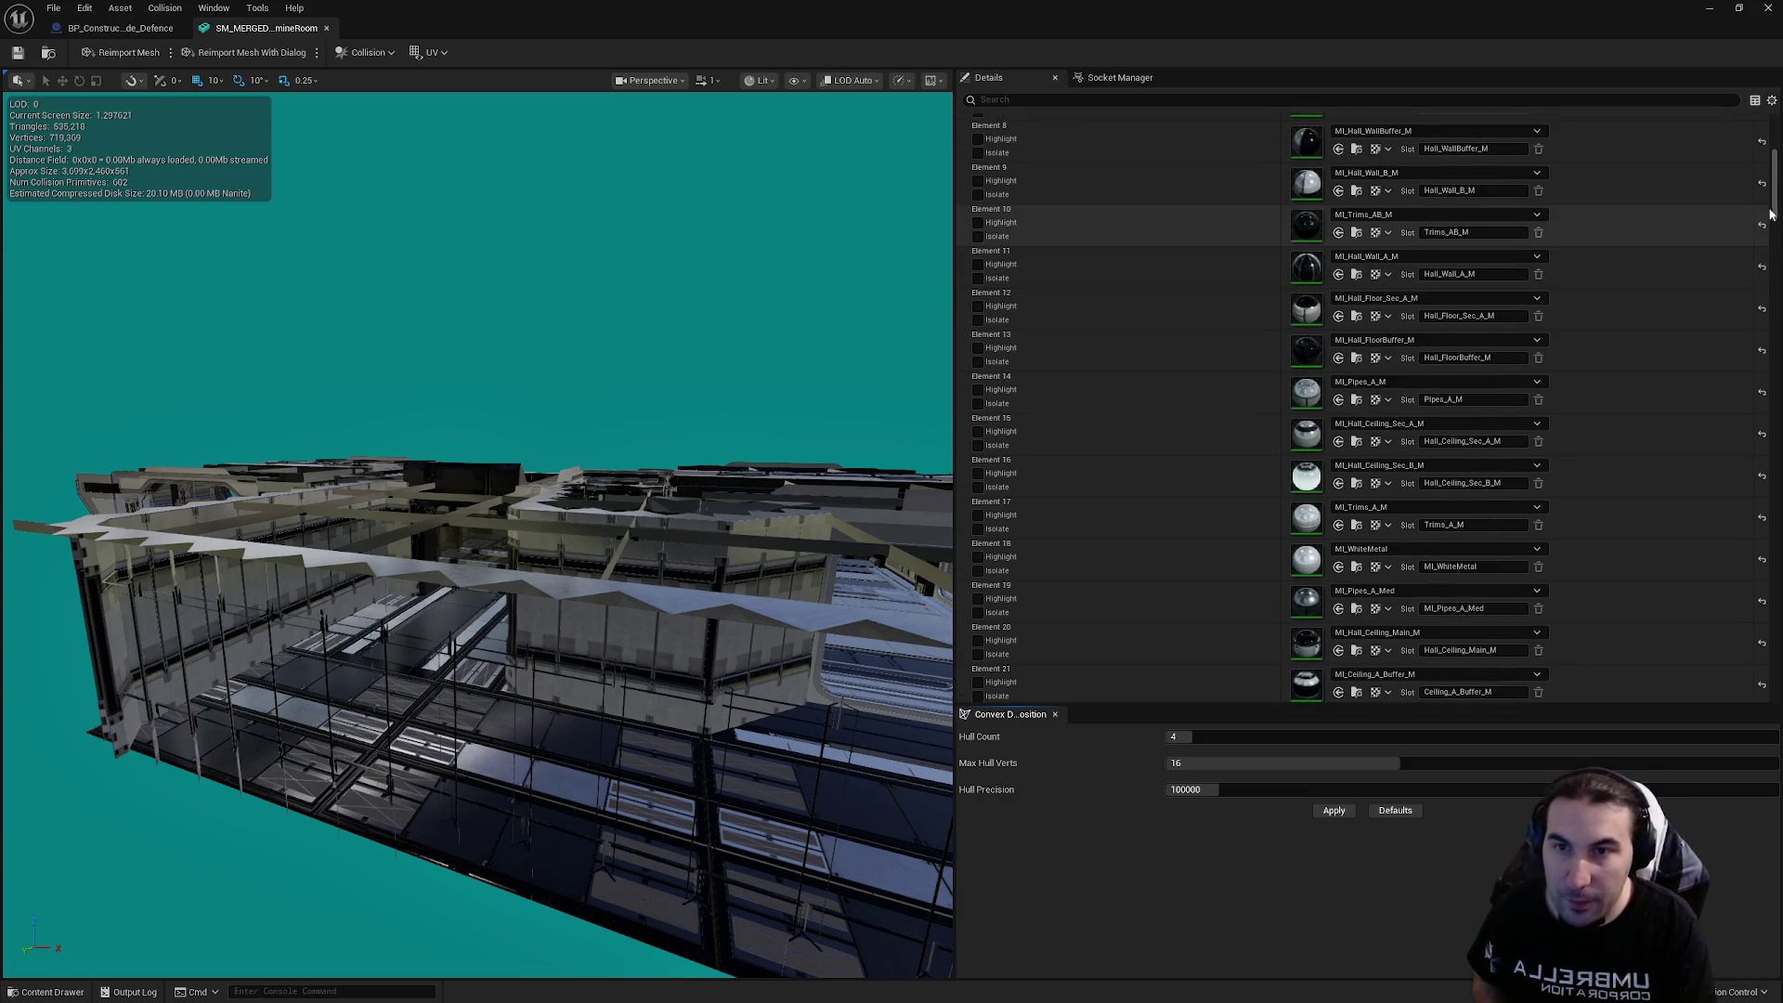
left_click_drag(1770, 214, 1779, 427)
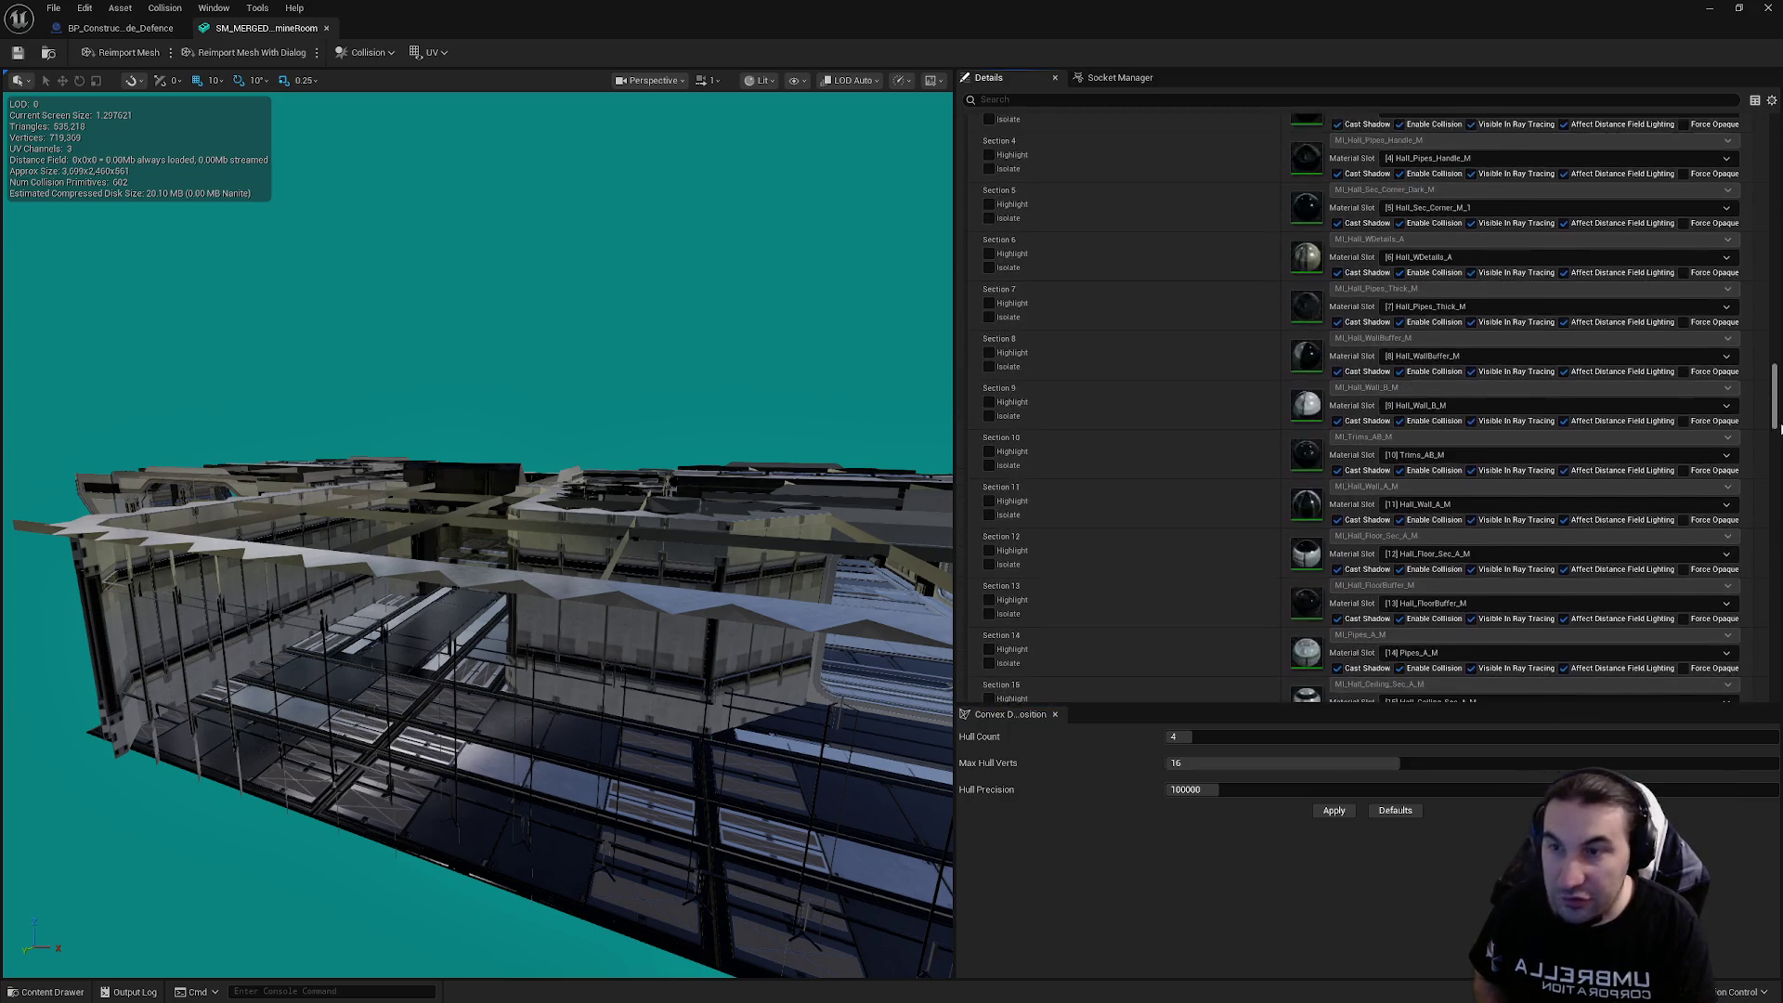
scroll(1404, 390, "down", 7)
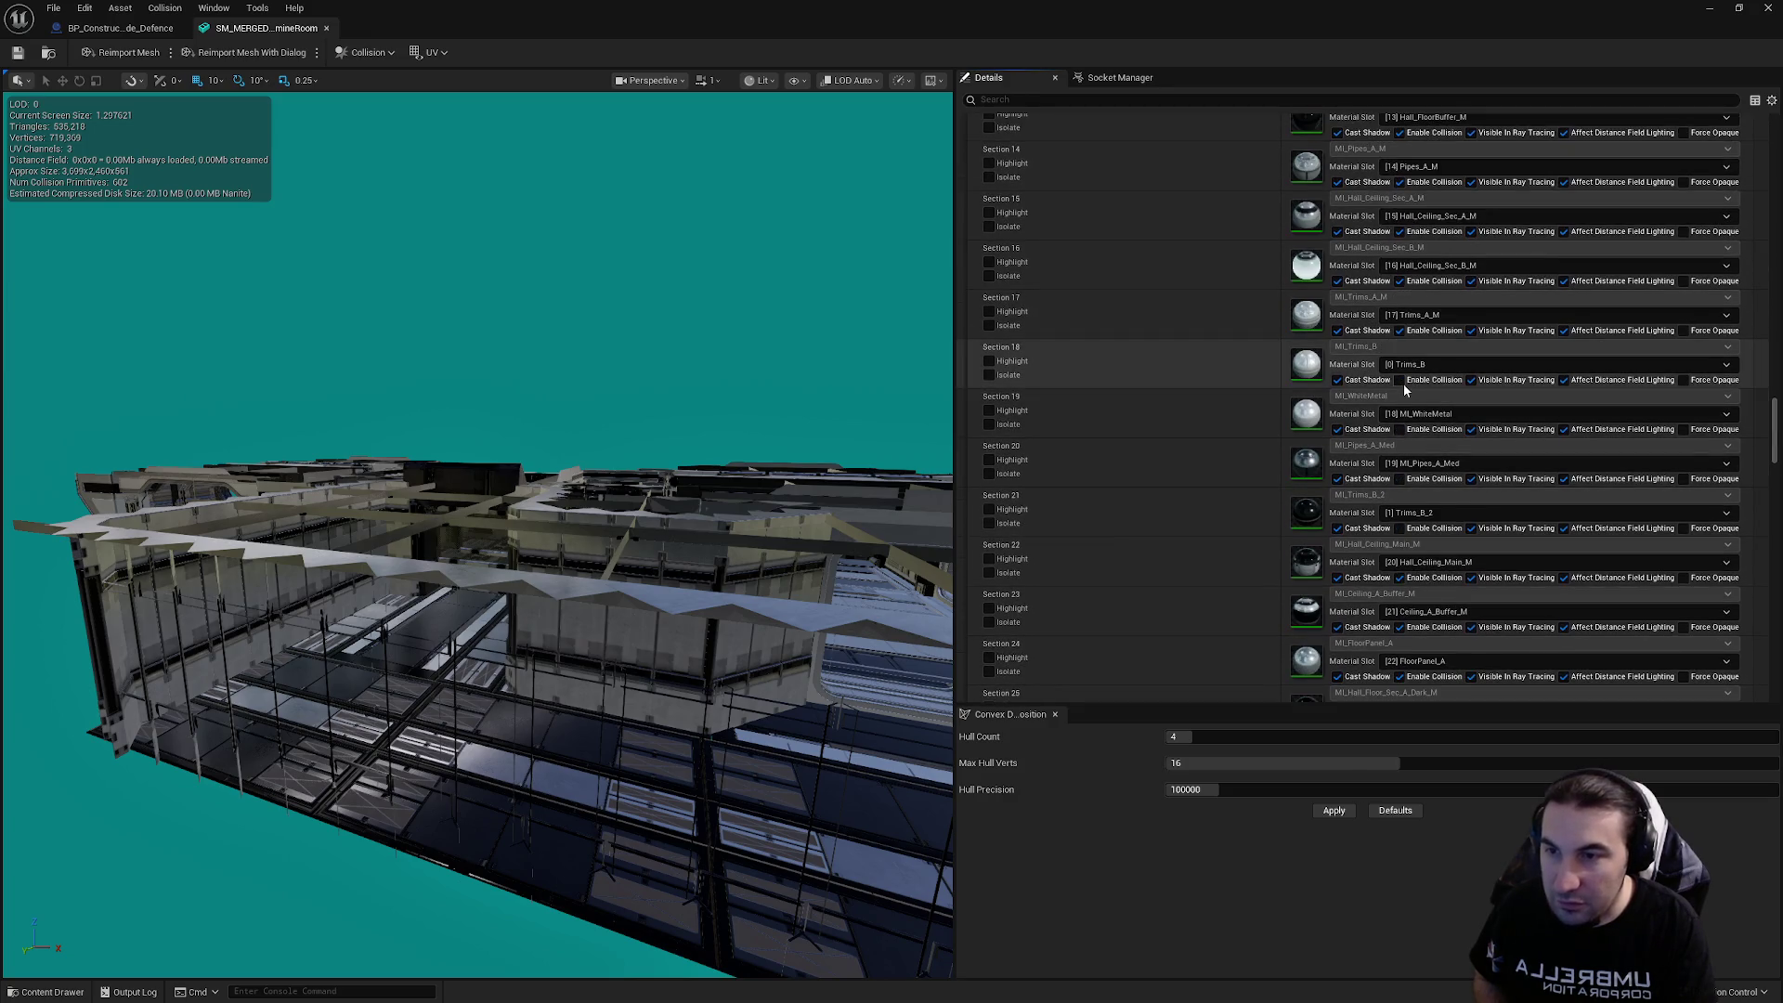
left_click(1401, 380)
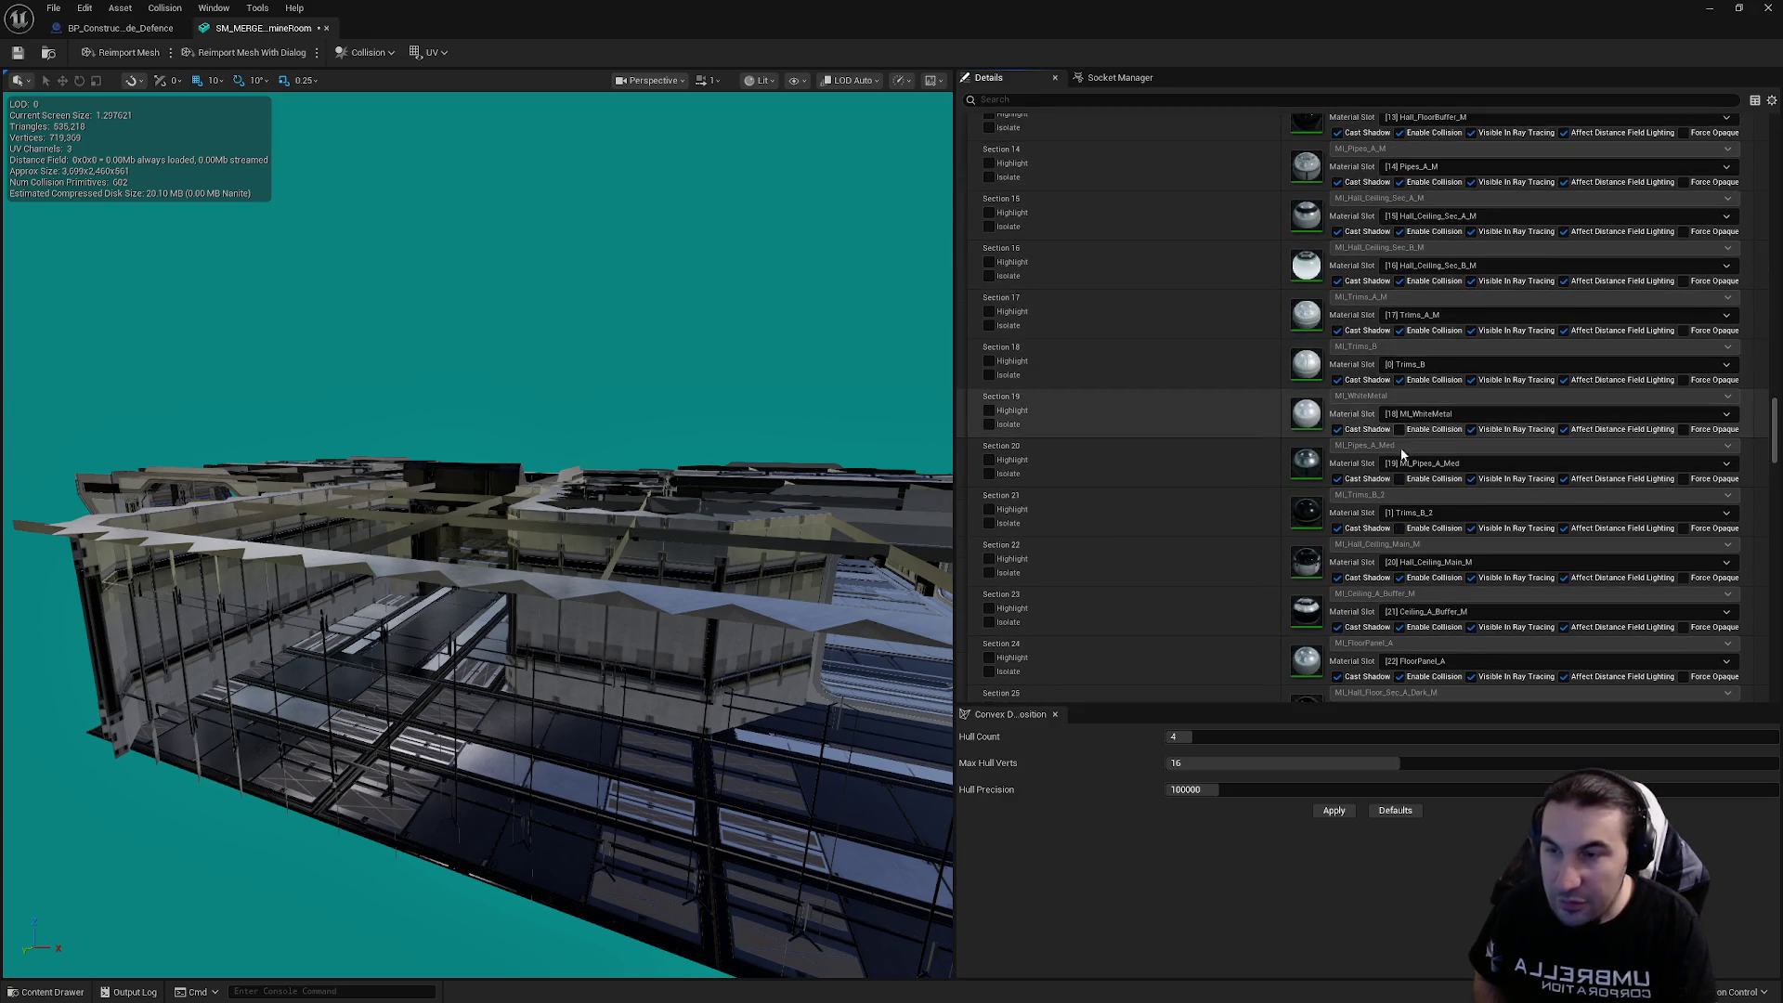
left_click(1400, 478)
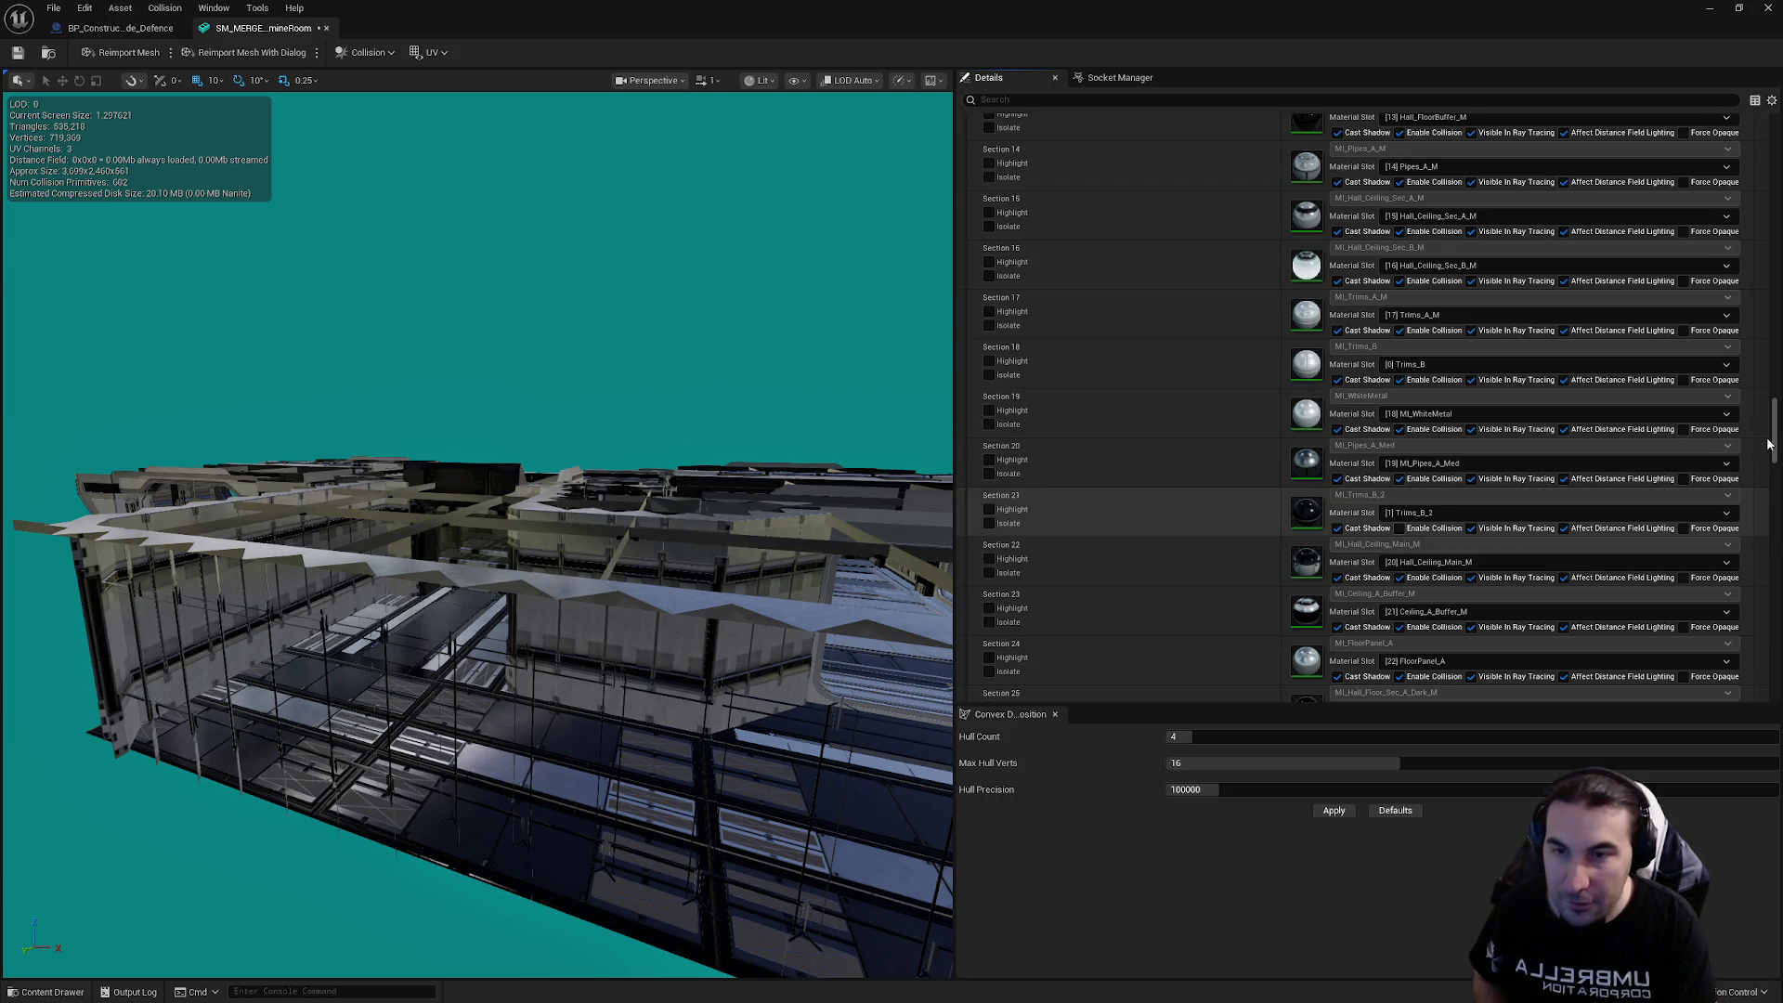
left_click_drag(1769, 446, 1769, 503)
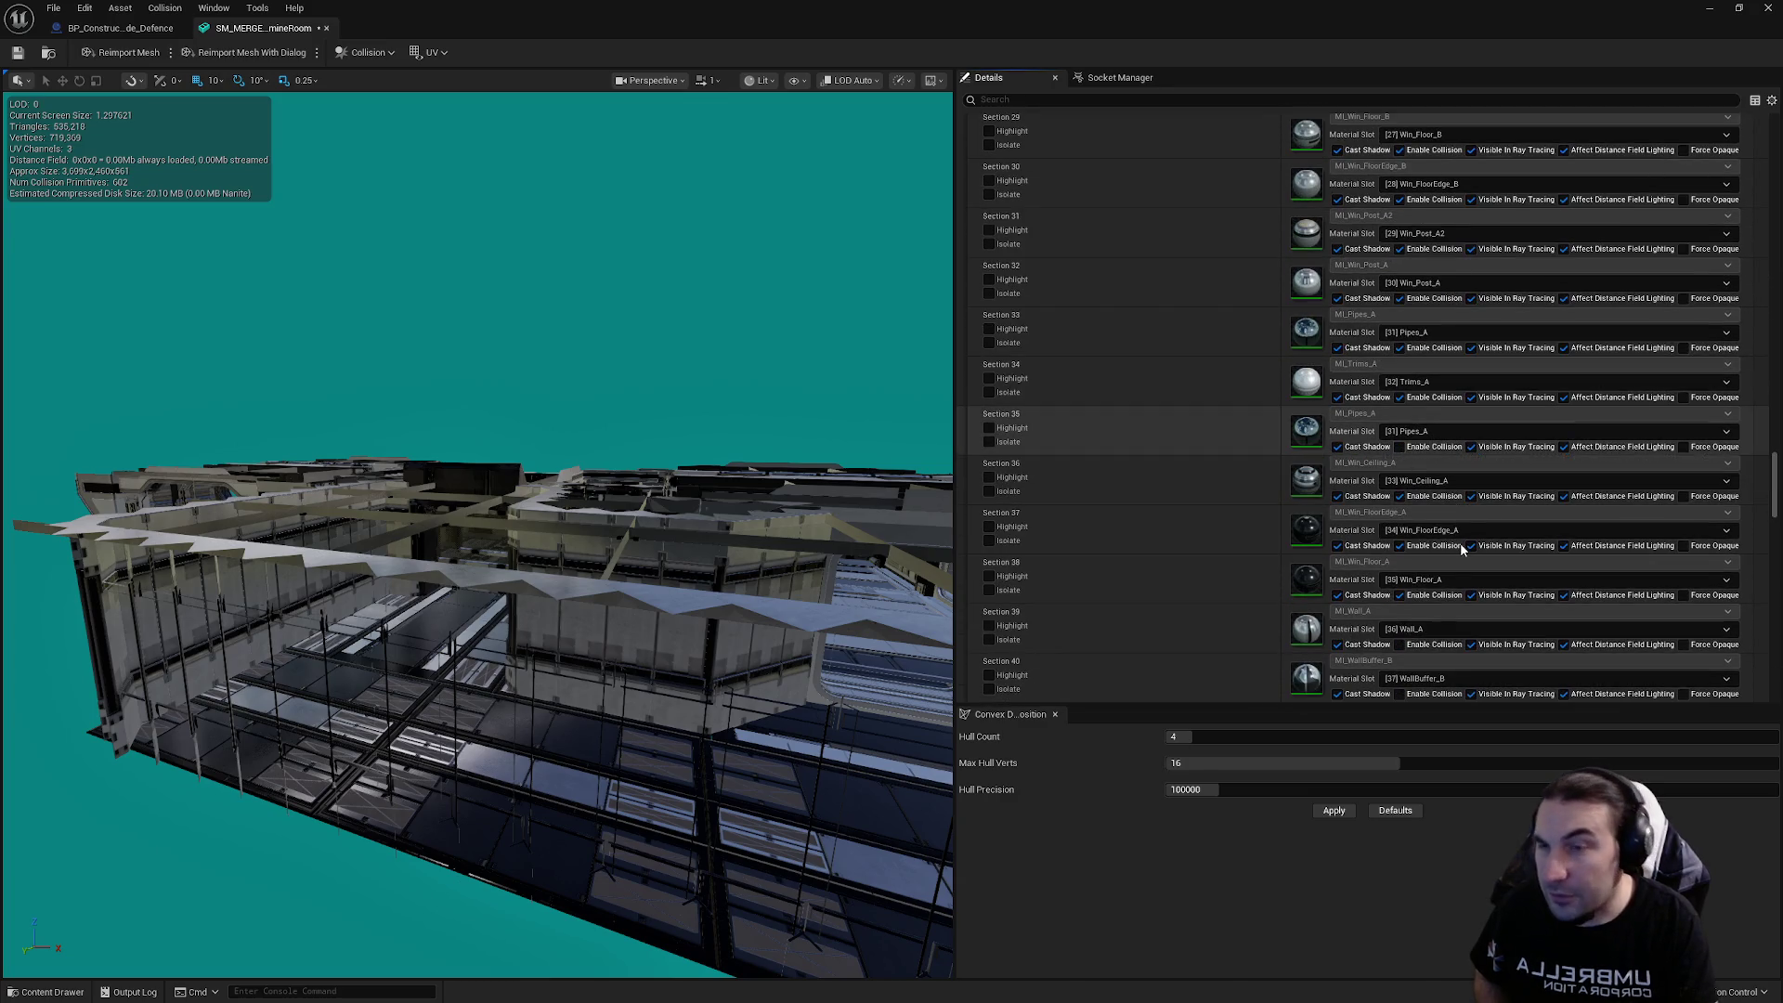
scroll(1448, 538, "down", 5)
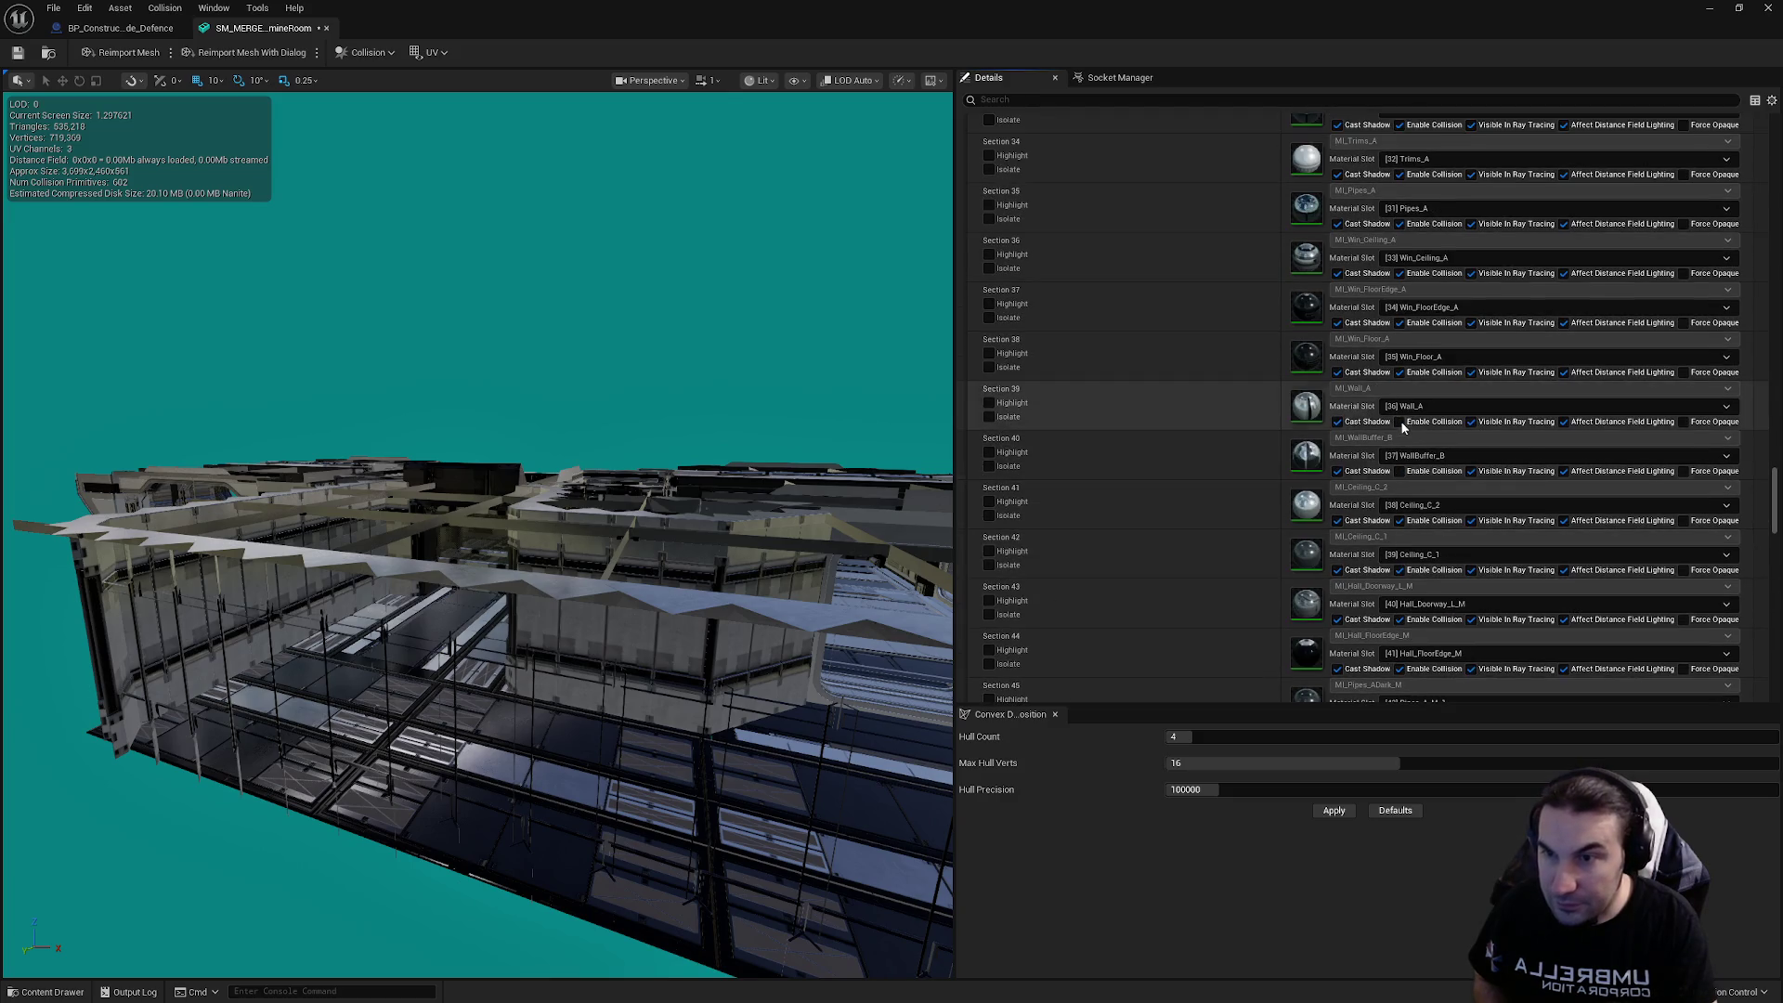
left_click(1399, 471)
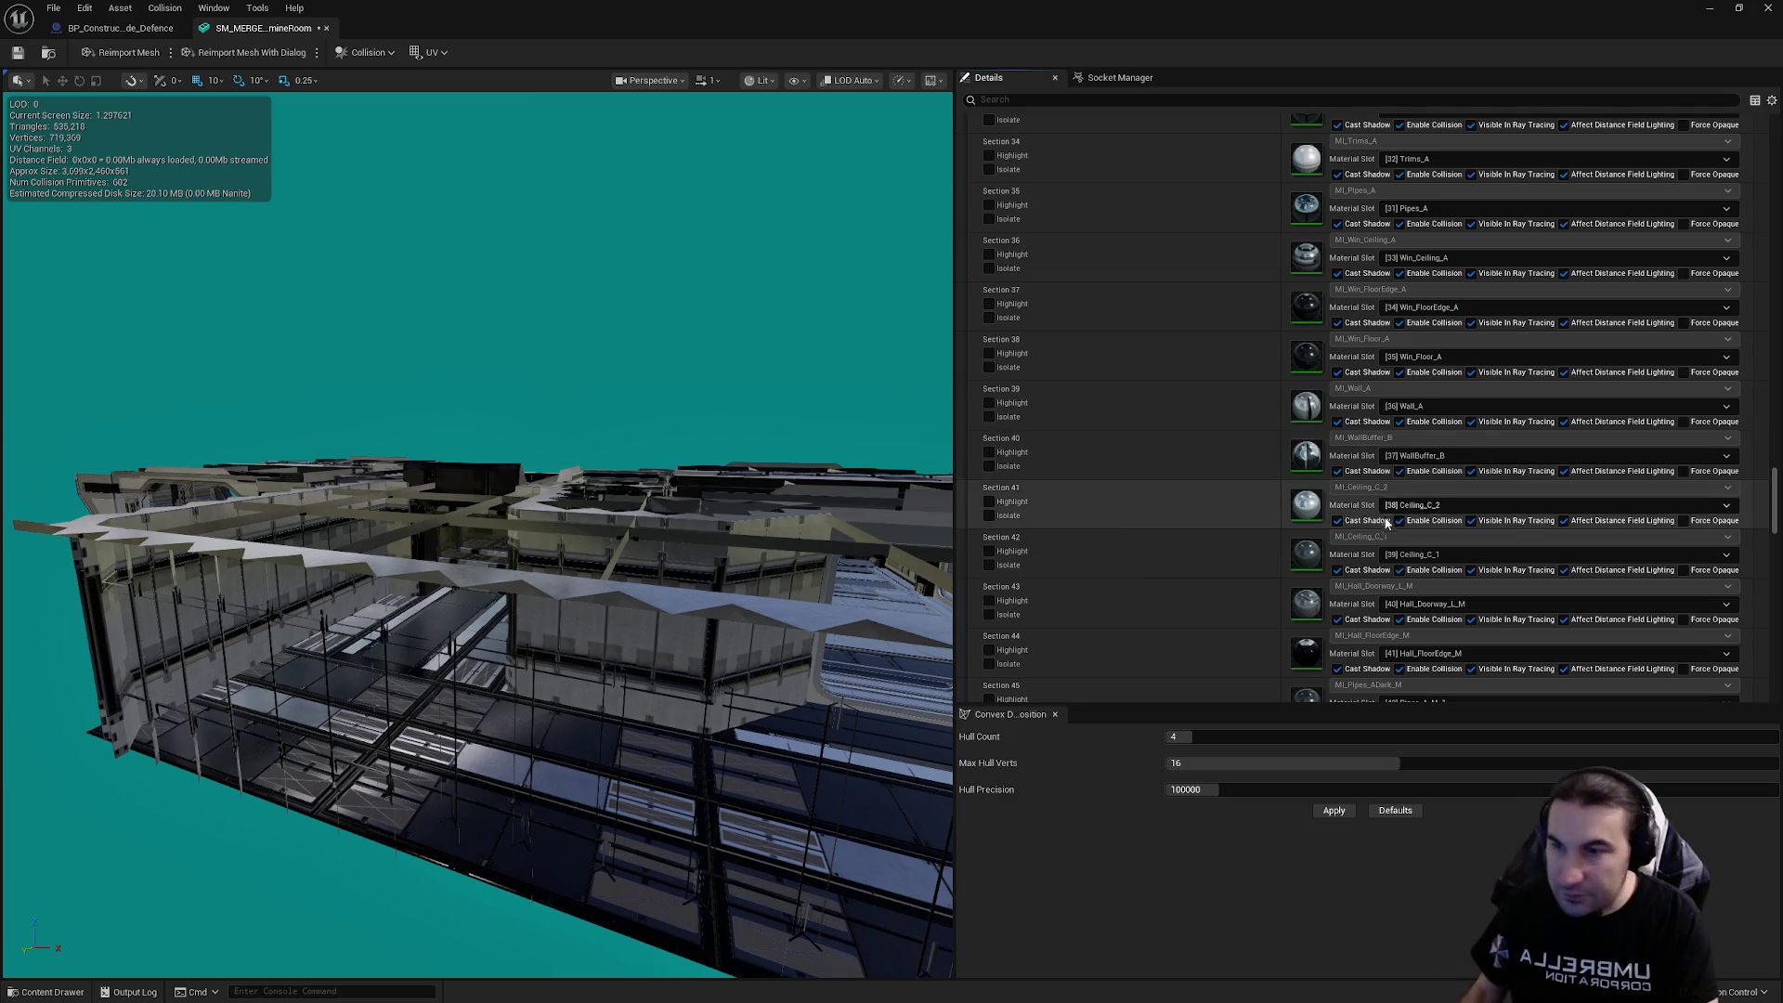
Set the mesh's LOD Group to LargeProp
scroll(1397, 492, "down", 5)
scroll(1397, 506, "down", 4)
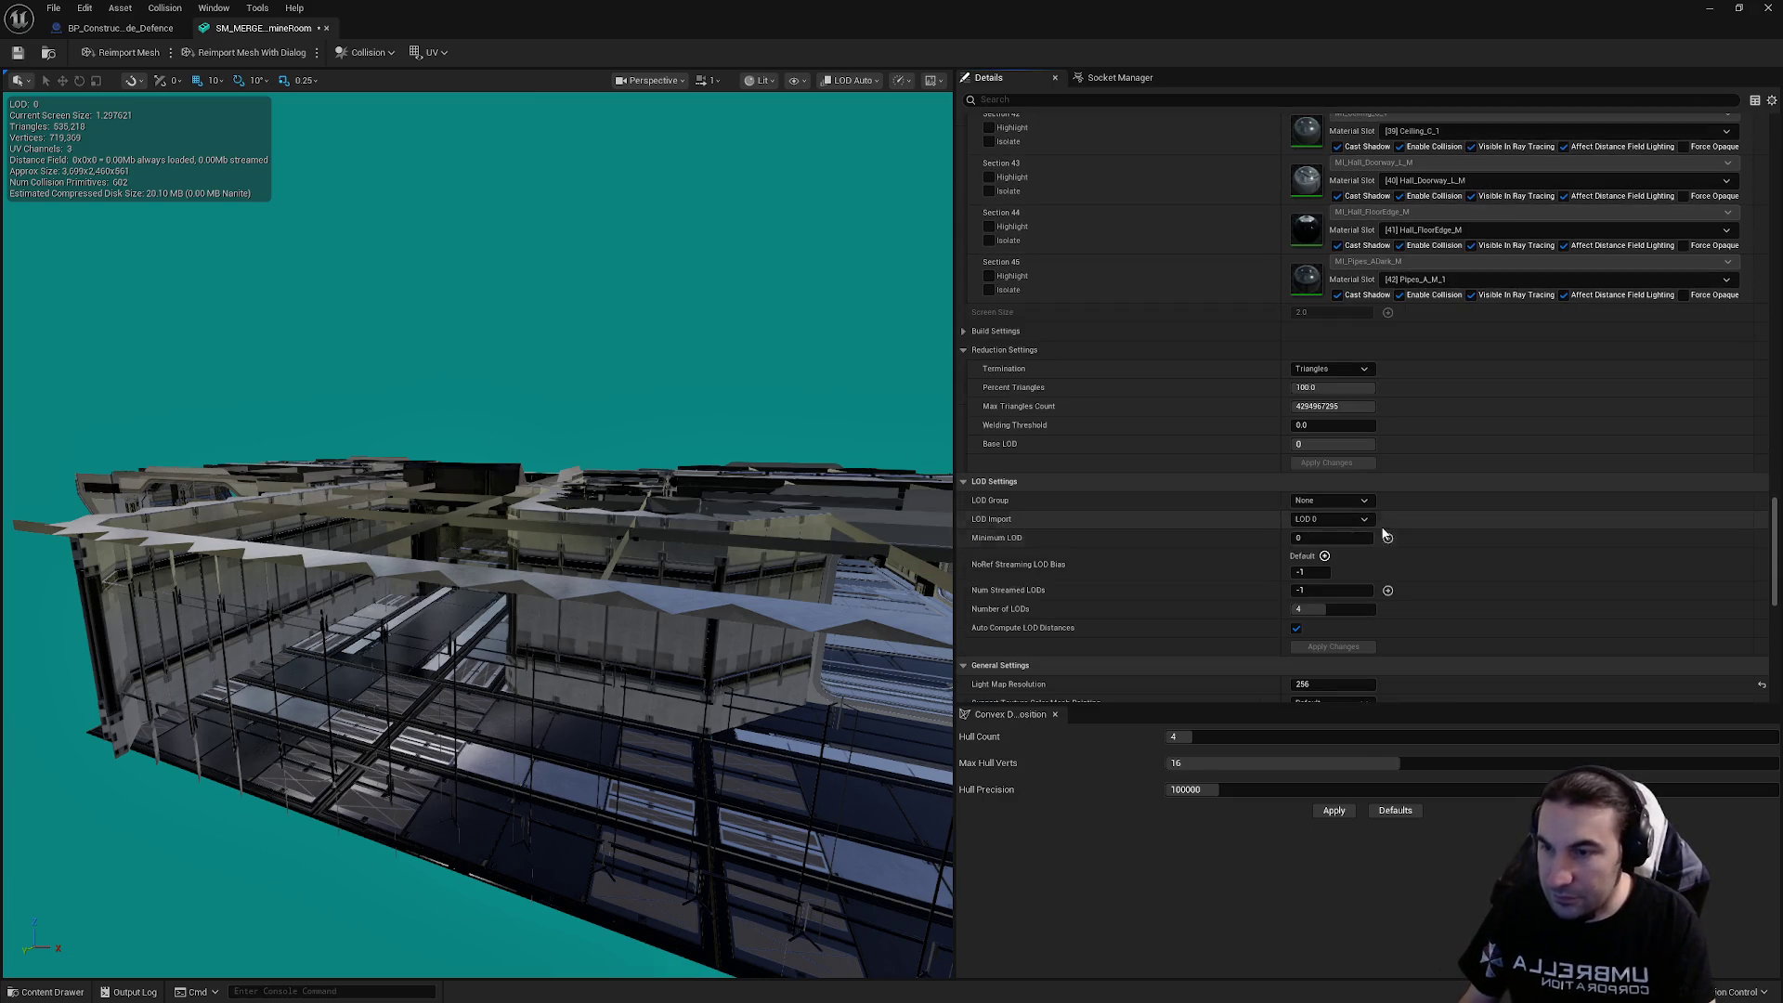
left_click(1337, 501)
left_click(1324, 557)
Accept the LargeProp LOD group change so the mesh rebuilds with 4 LODs
key("Escape")
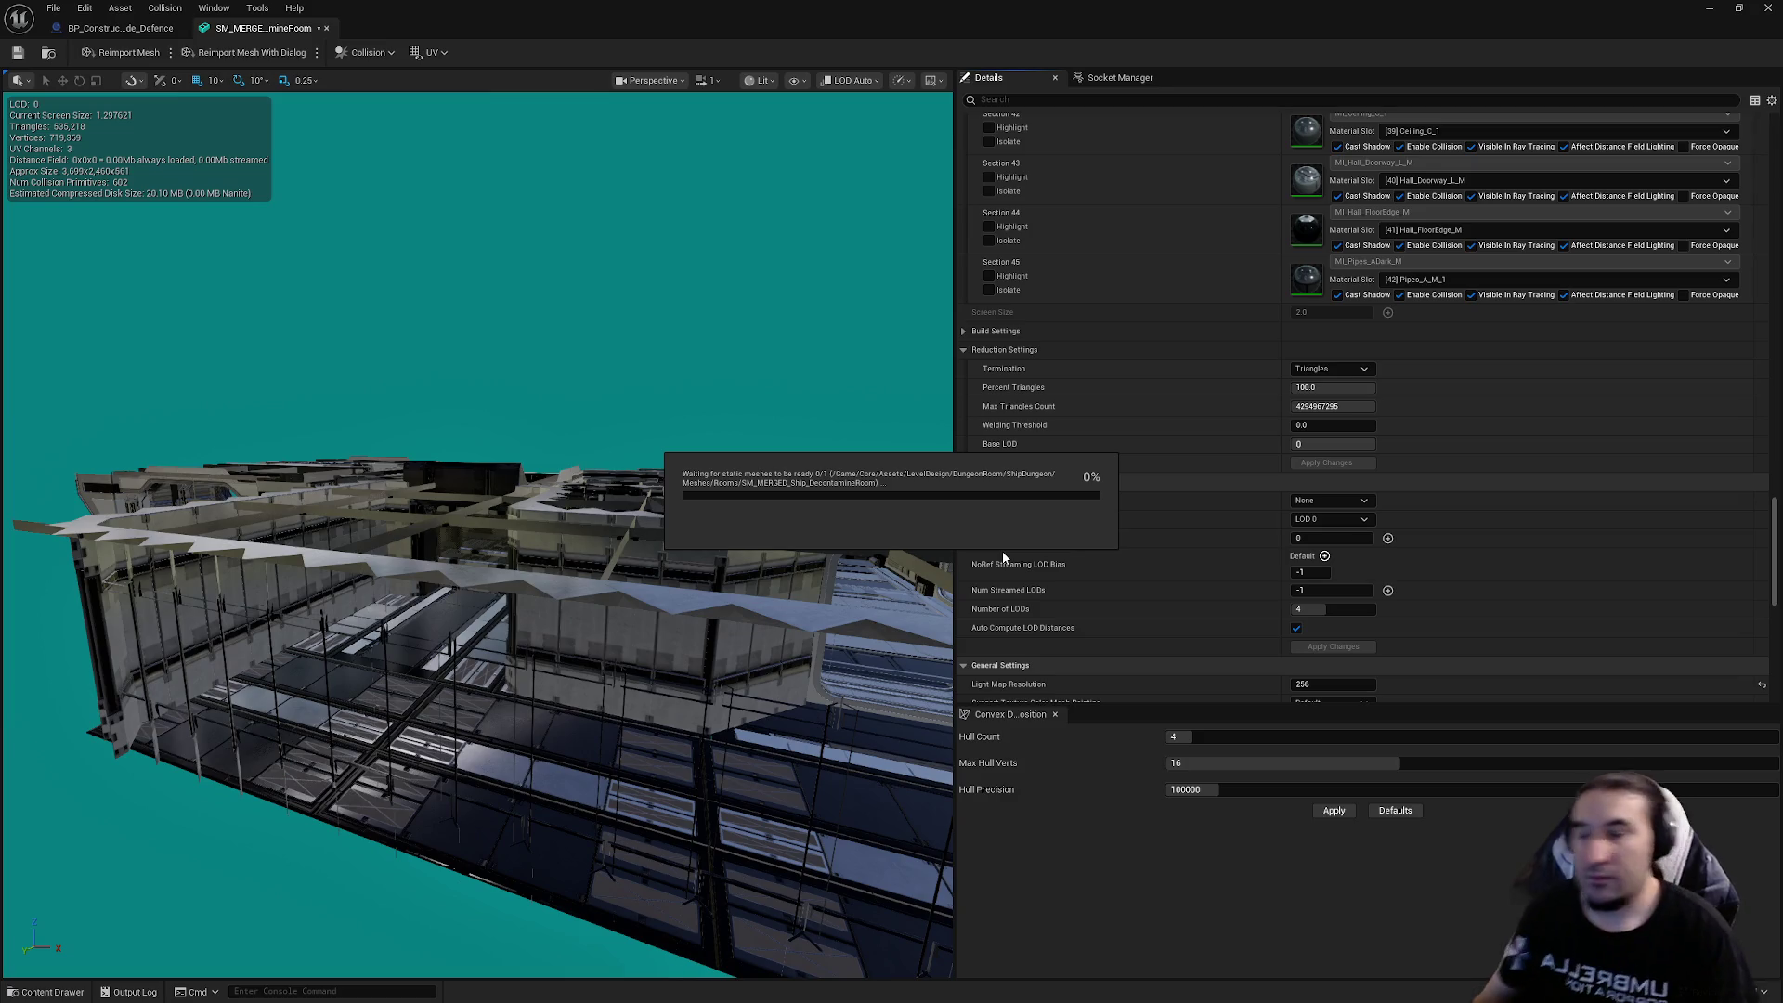
Open and dismiss the Windows Start menu while the LODs generate
key("super")
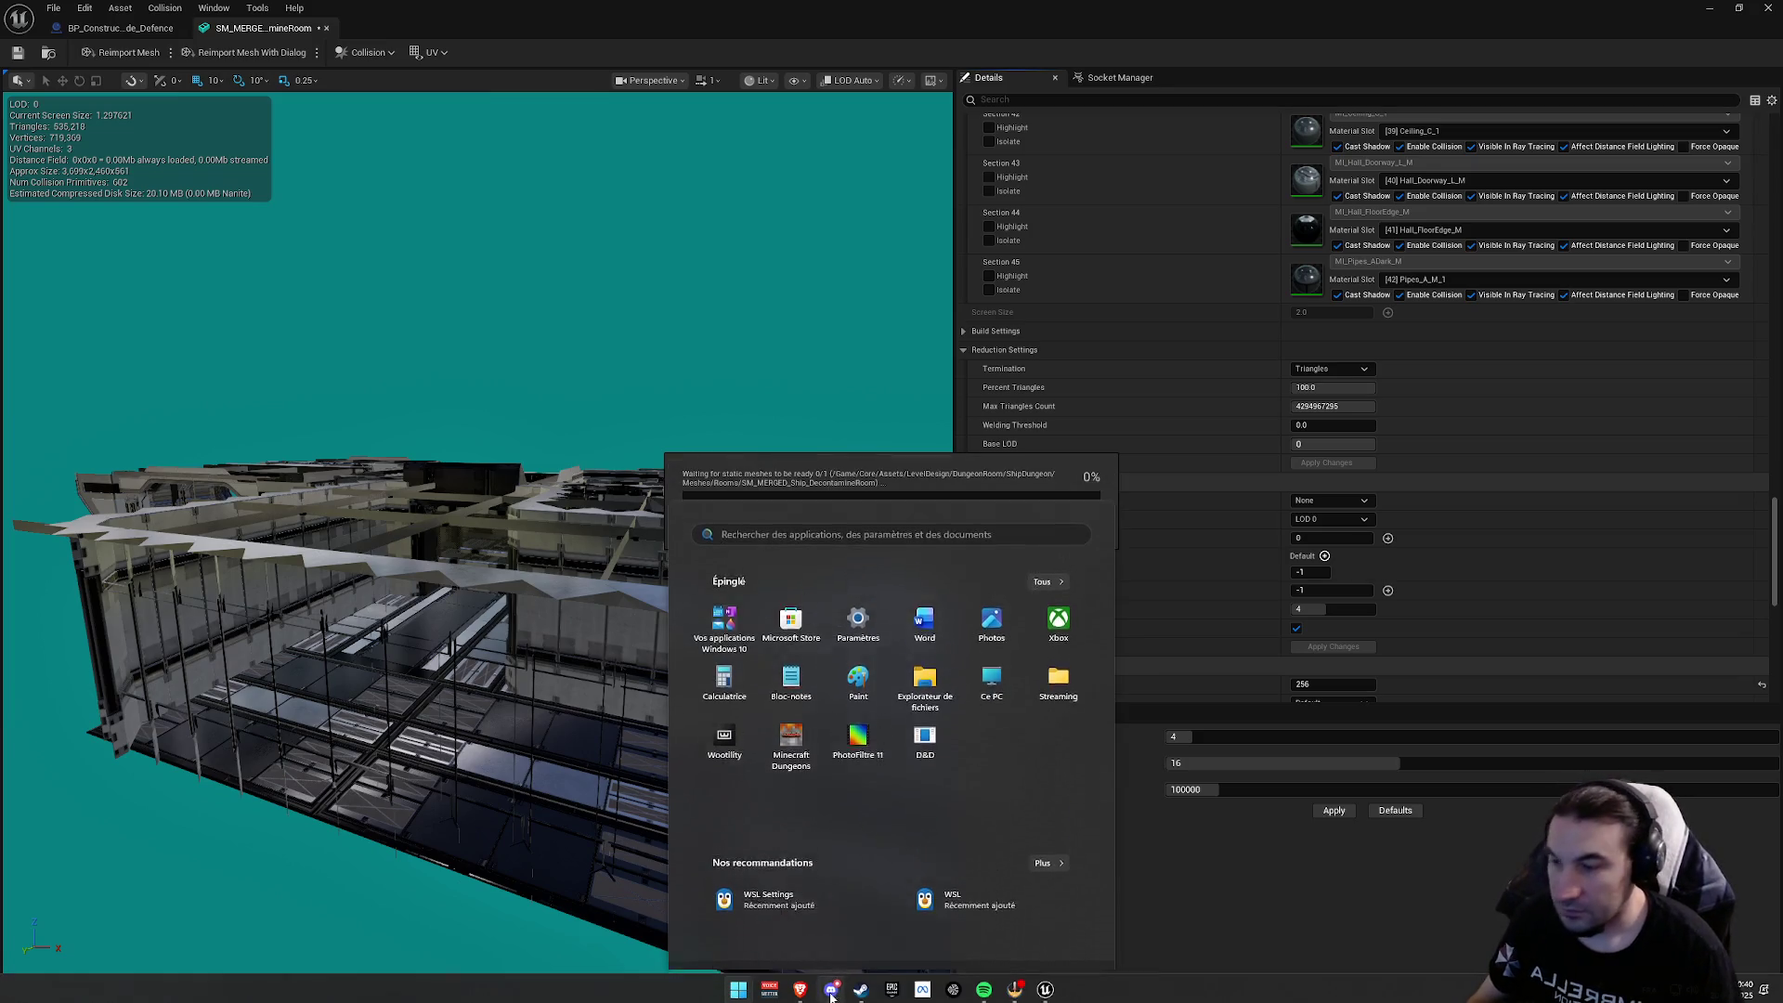
key("Escape")
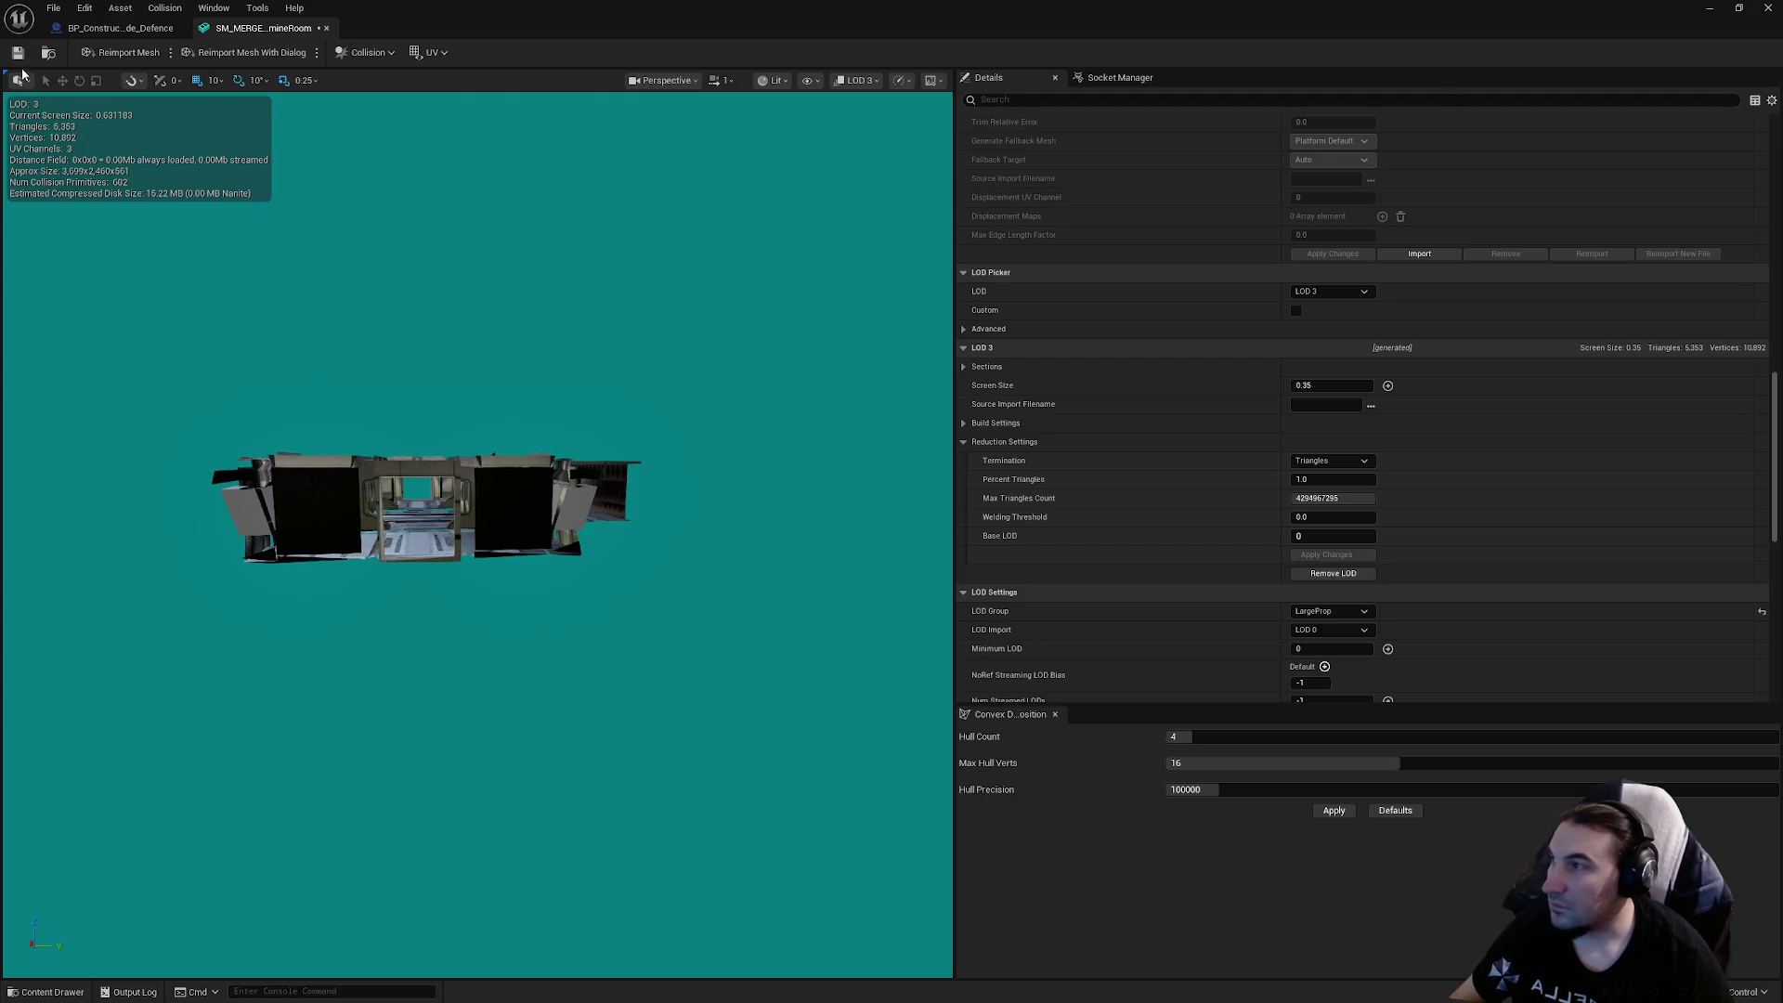
Save the merged mesh with its LOD 3 and review LOD 3's material sections and collision details
left_click(18, 52)
scroll(1038, 358, "down", 5)
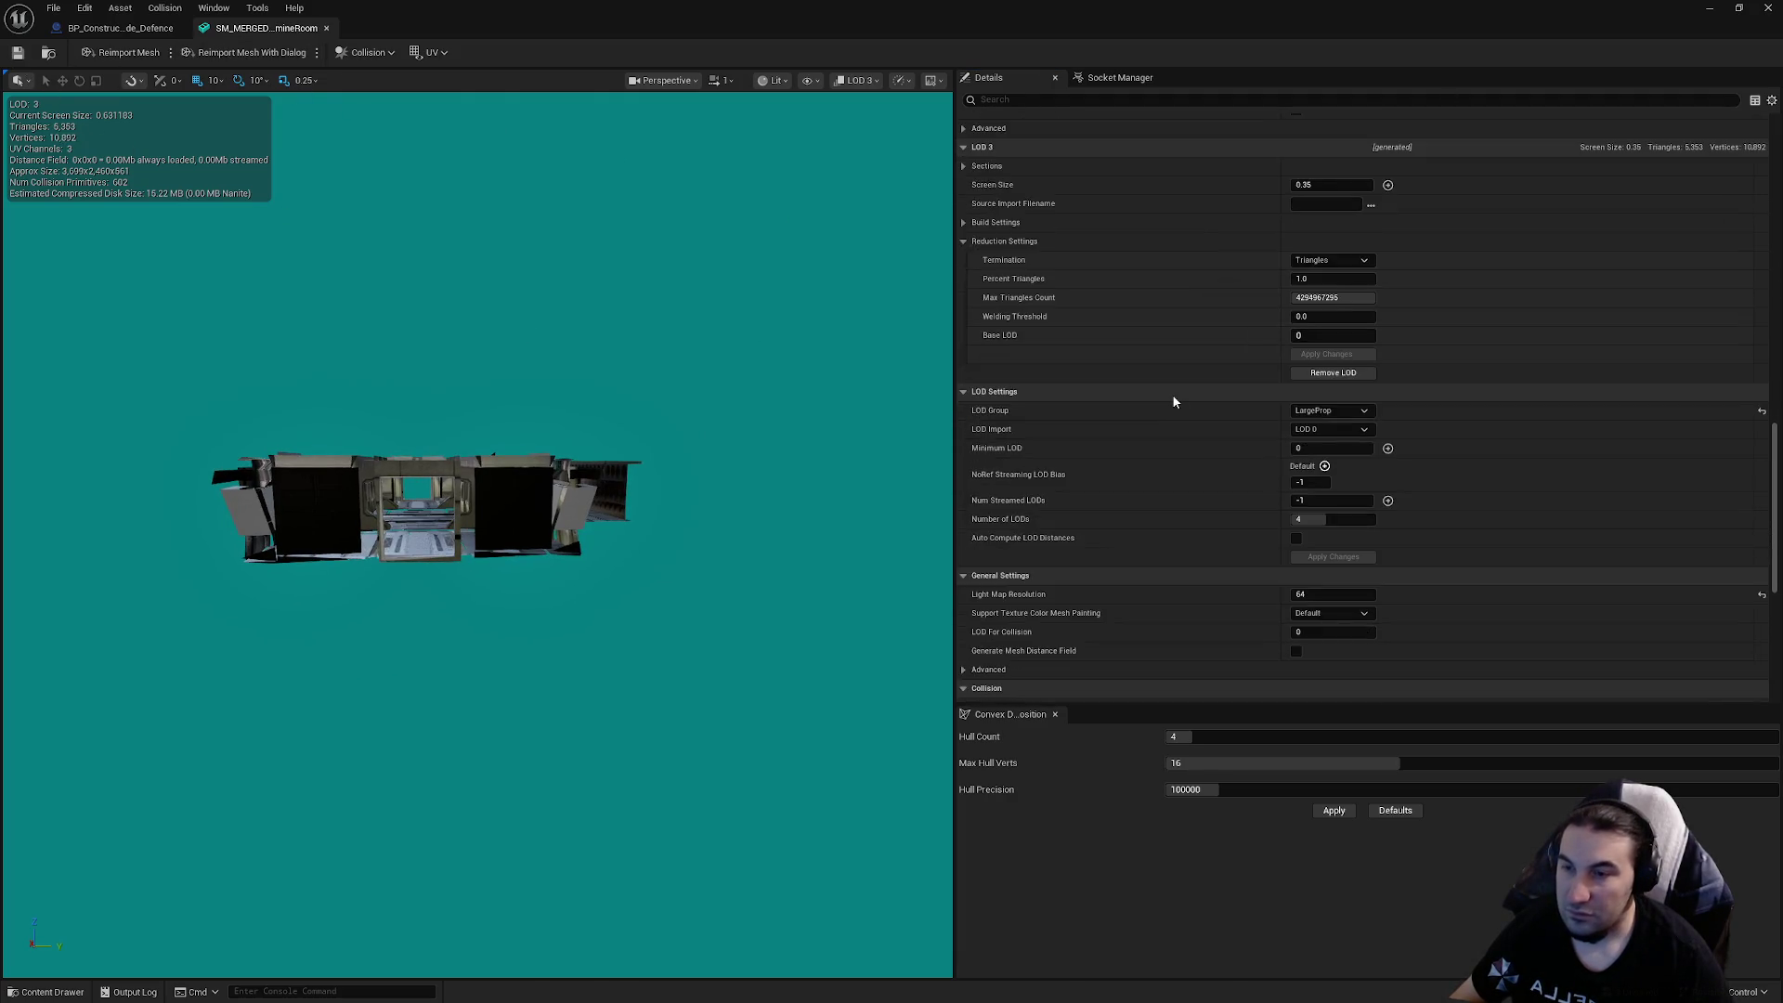
scroll(1149, 427, "down", 5)
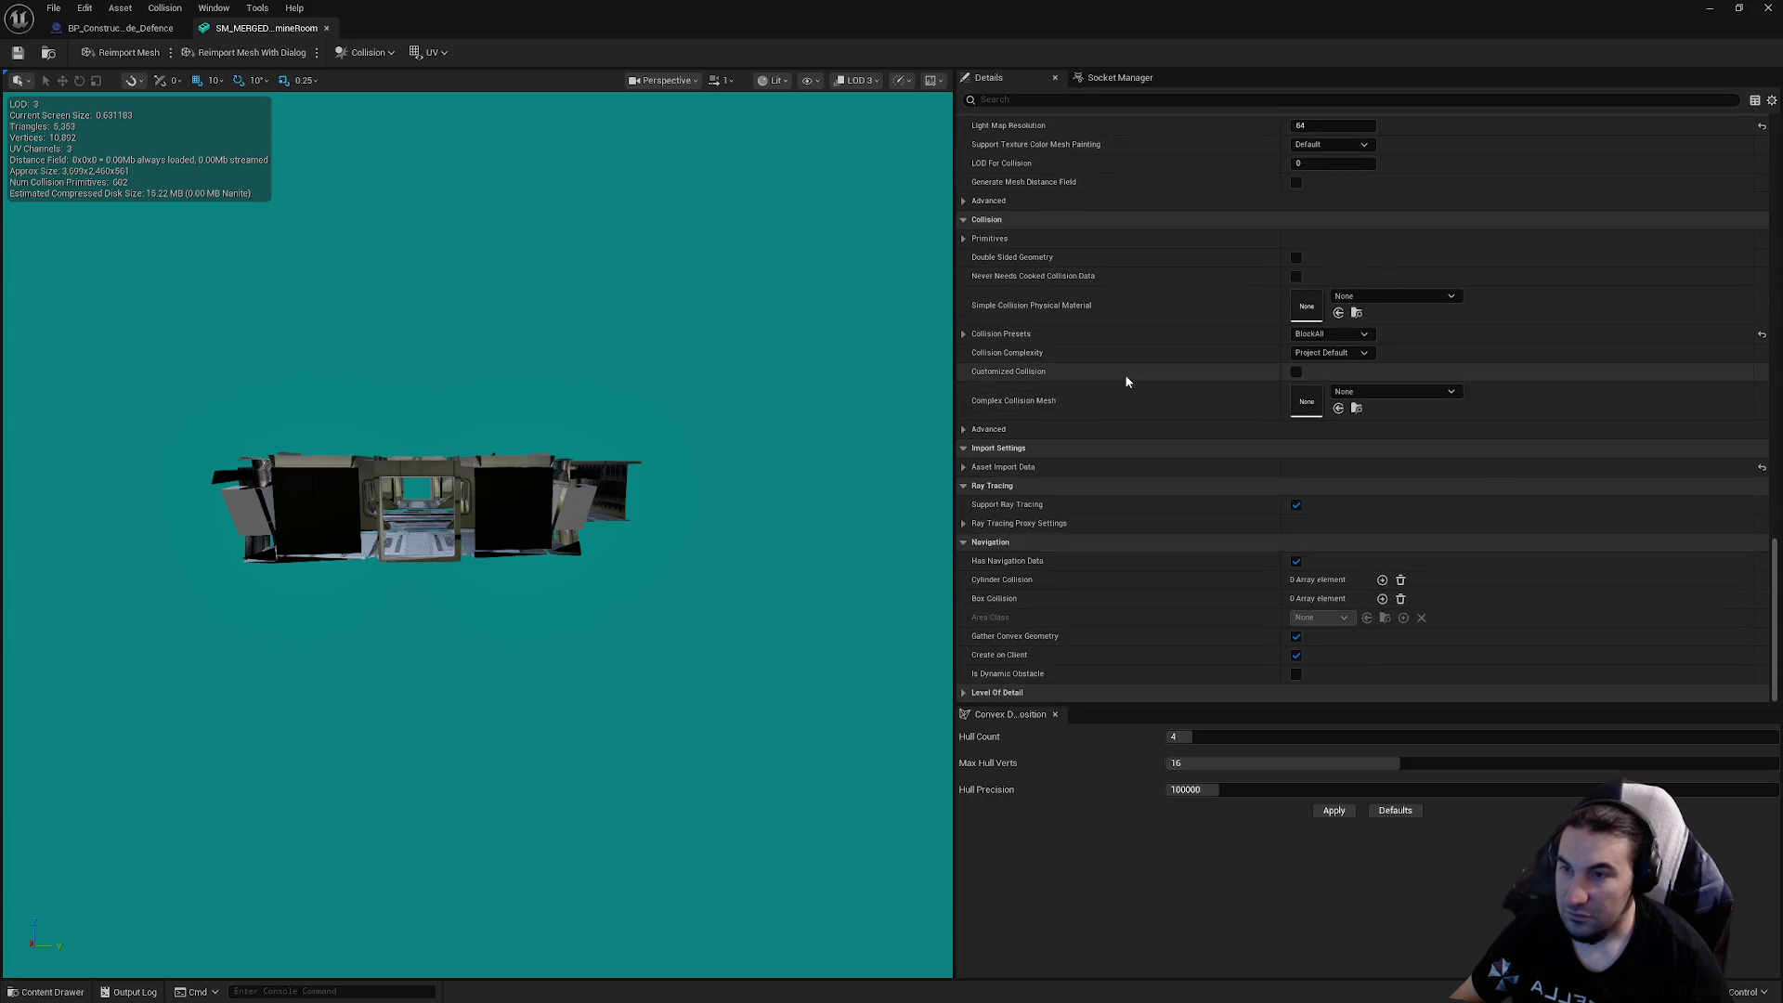
scroll(1691, 576, "up", 15)
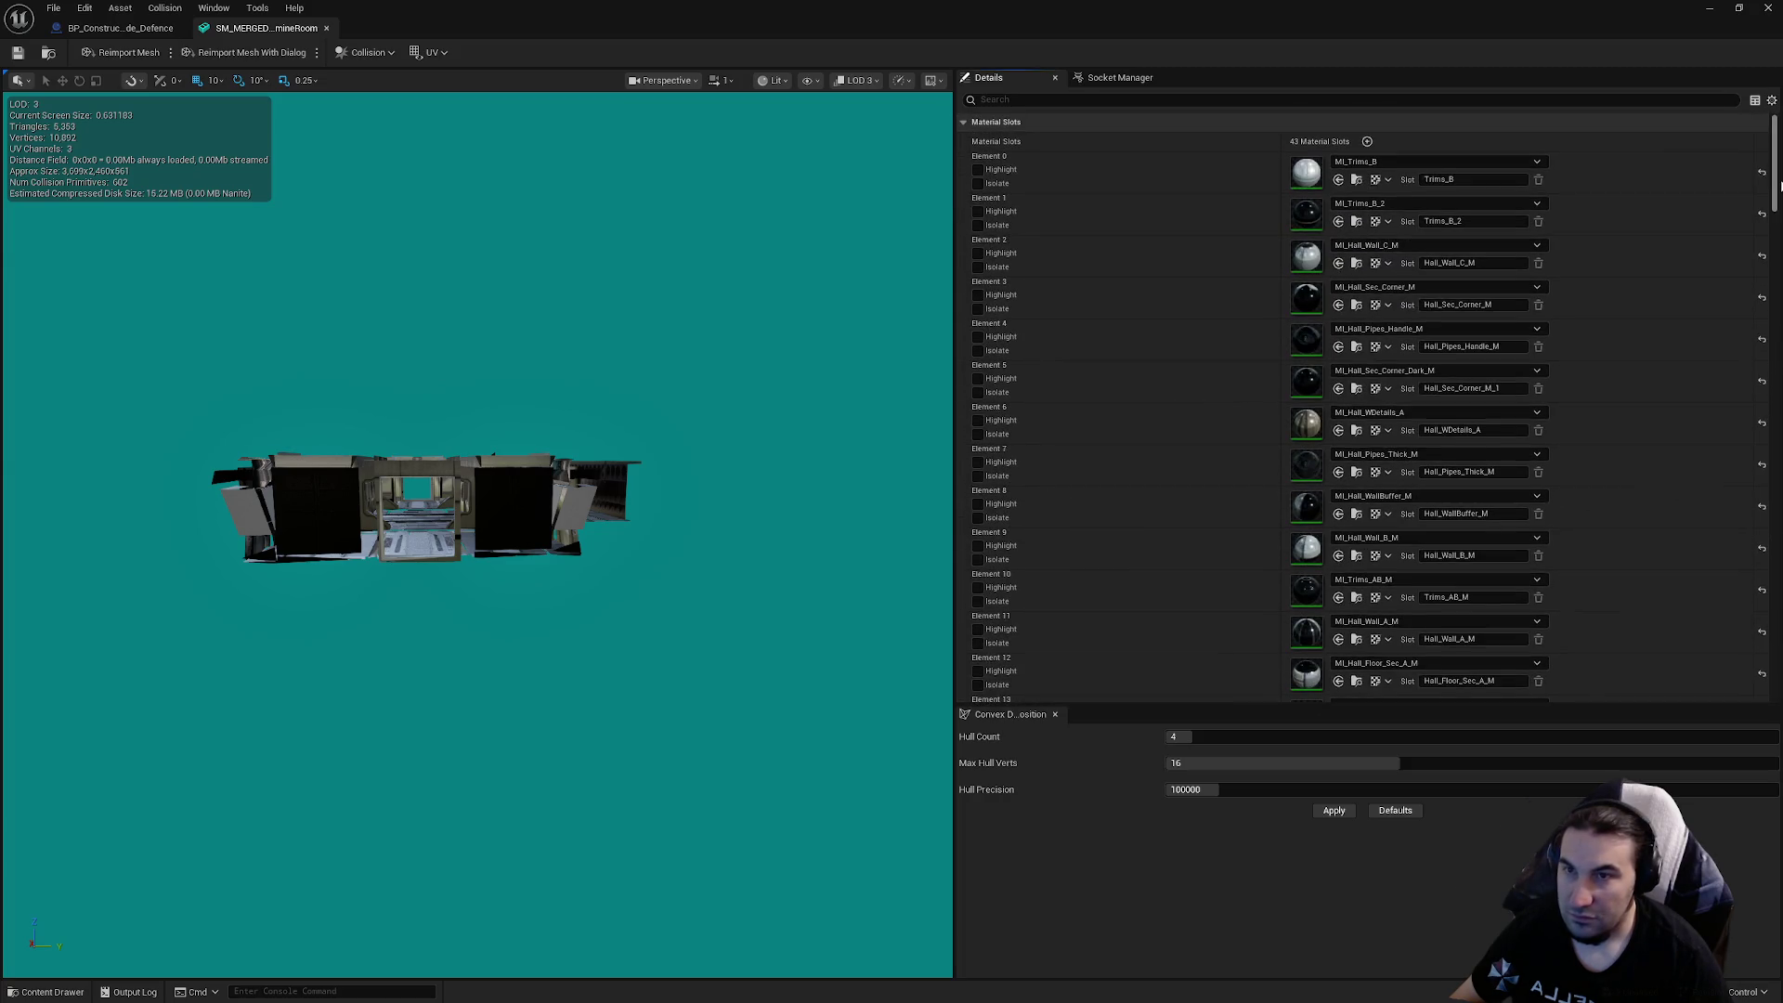
scroll(1131, 402, "down", 15)
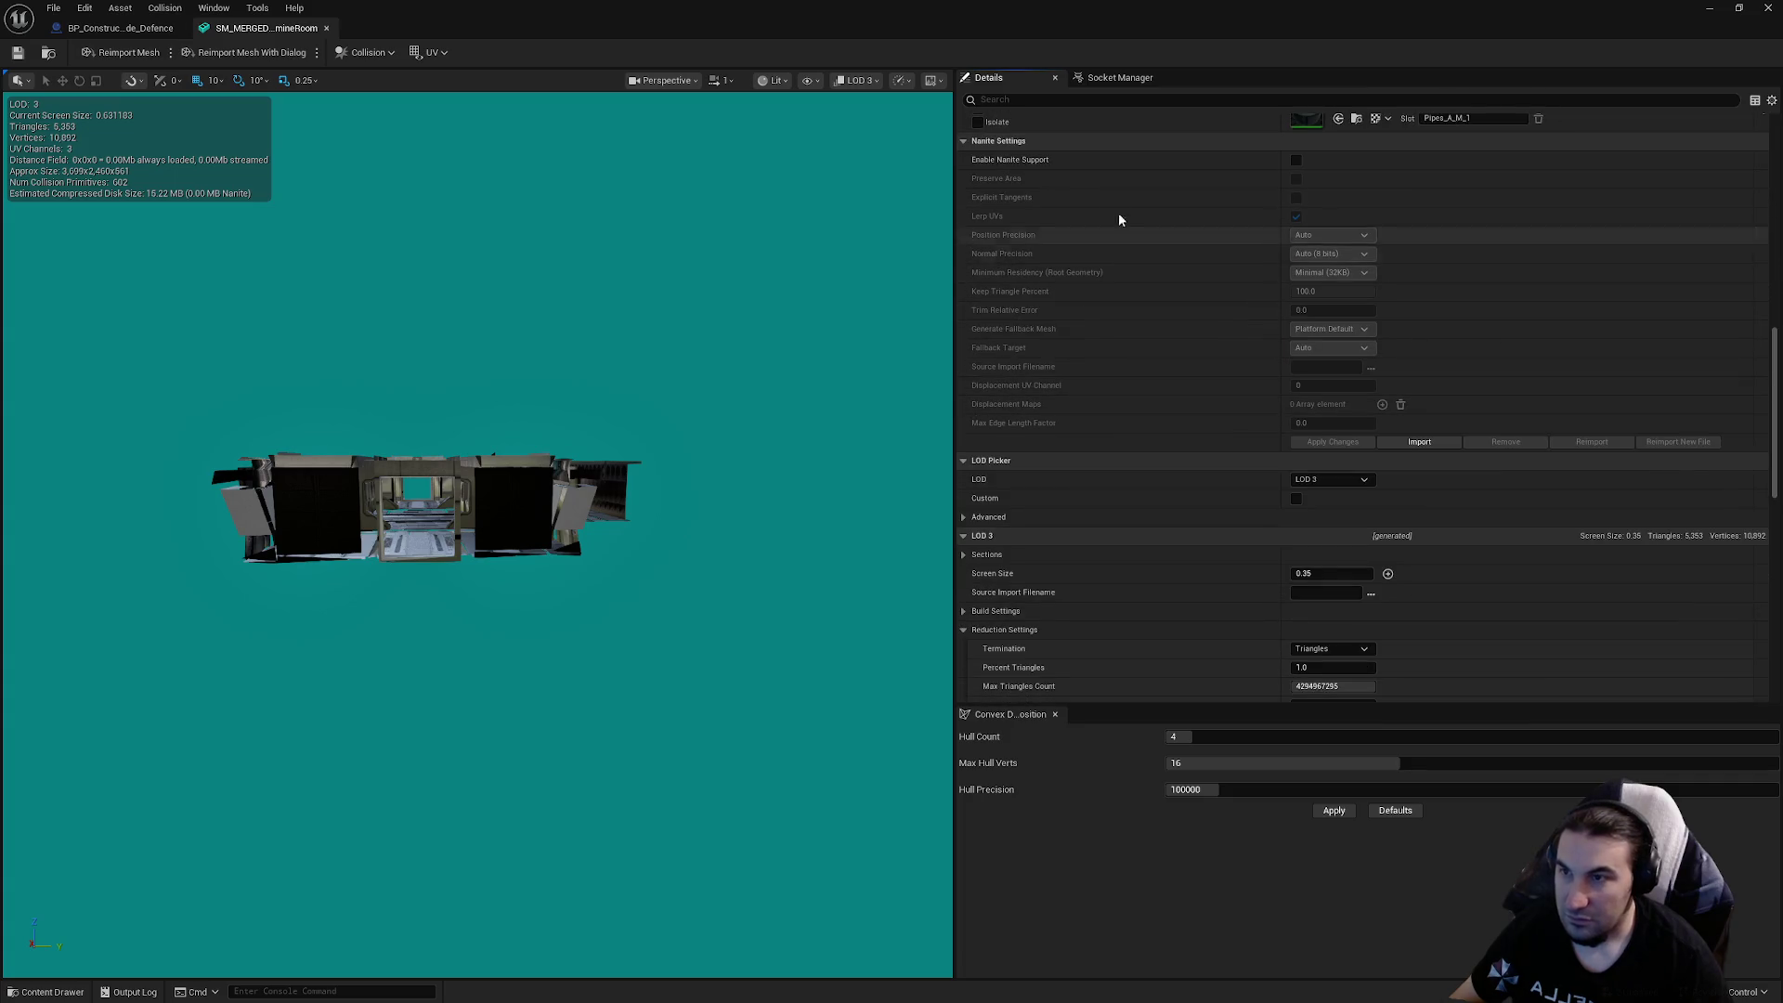
scroll(1128, 418, "down", 3)
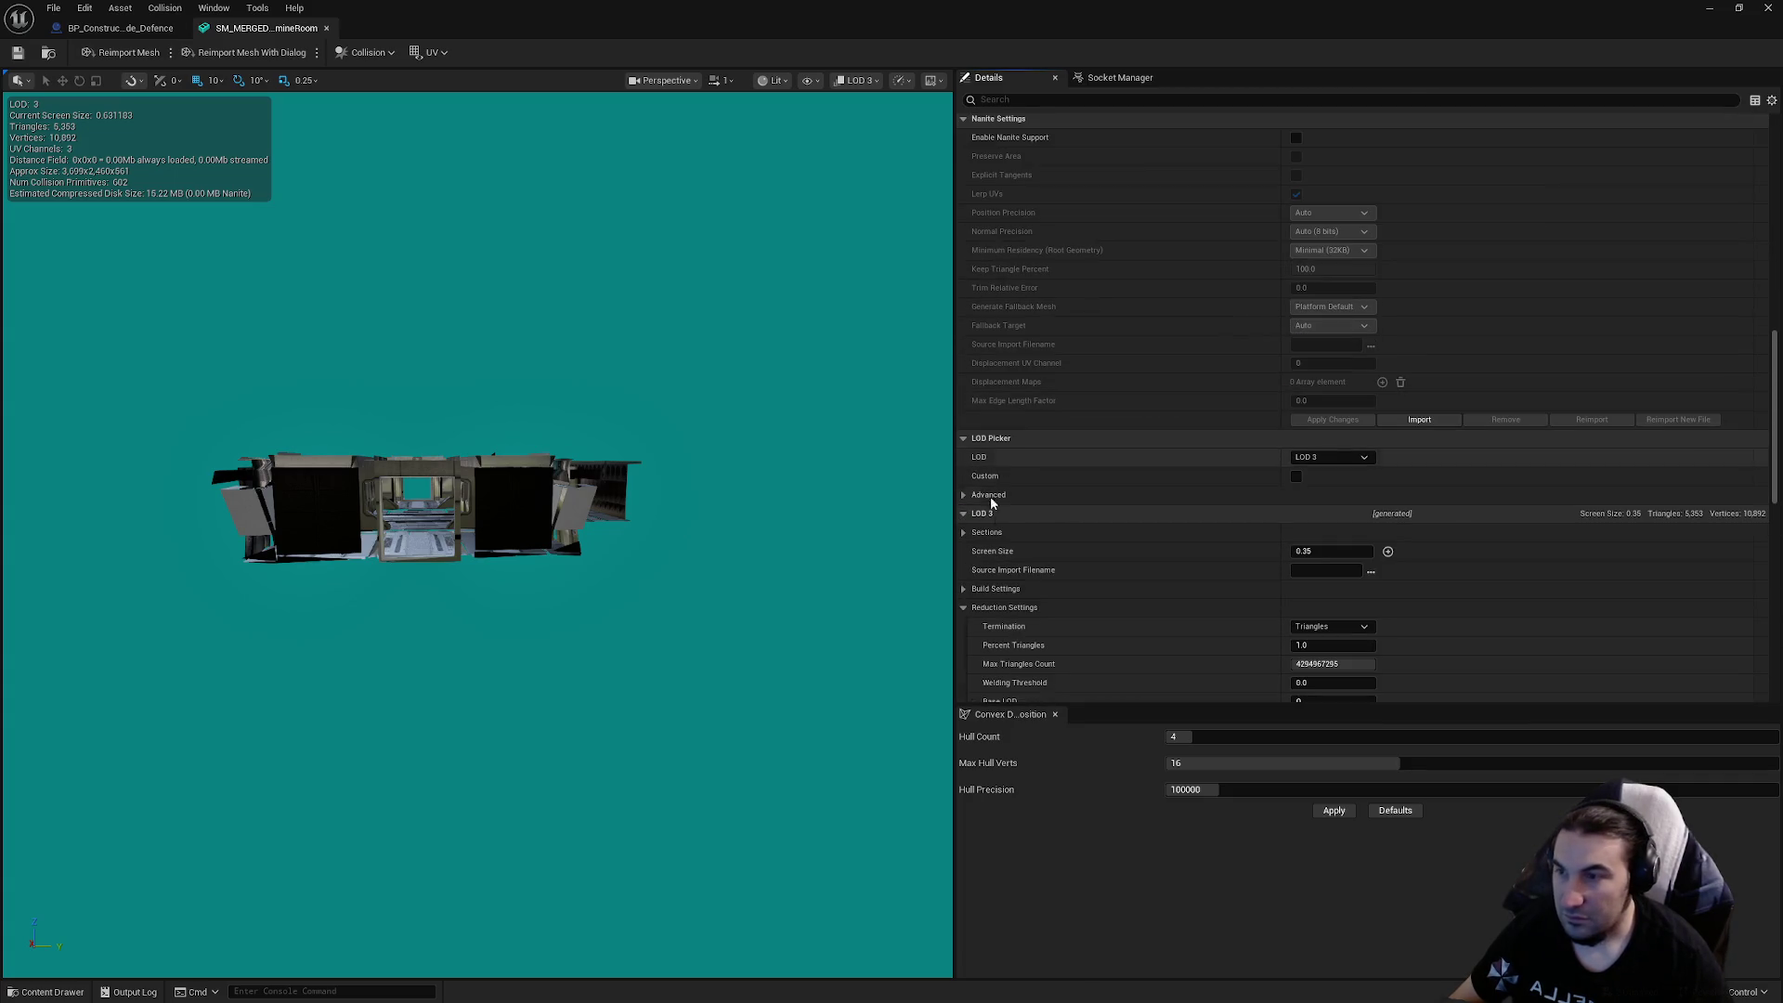
left_click(980, 498)
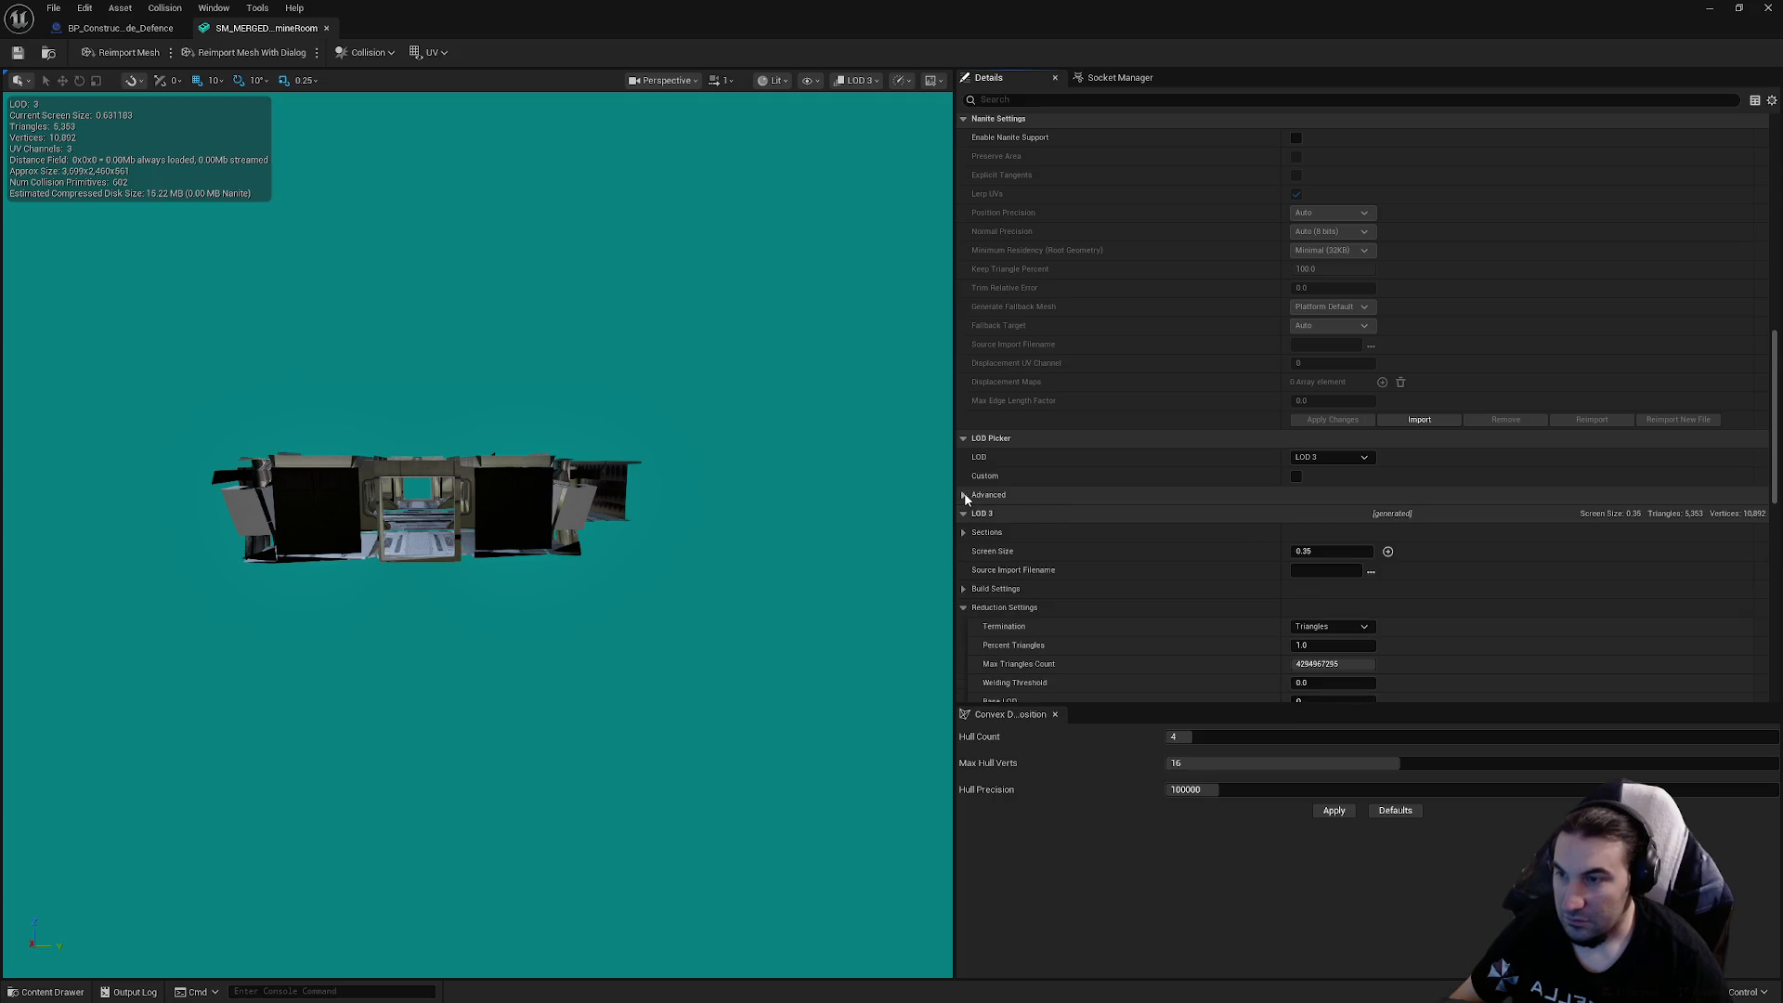
left_click(963, 495)
left_click(963, 535)
scroll(1118, 545, "down", 7)
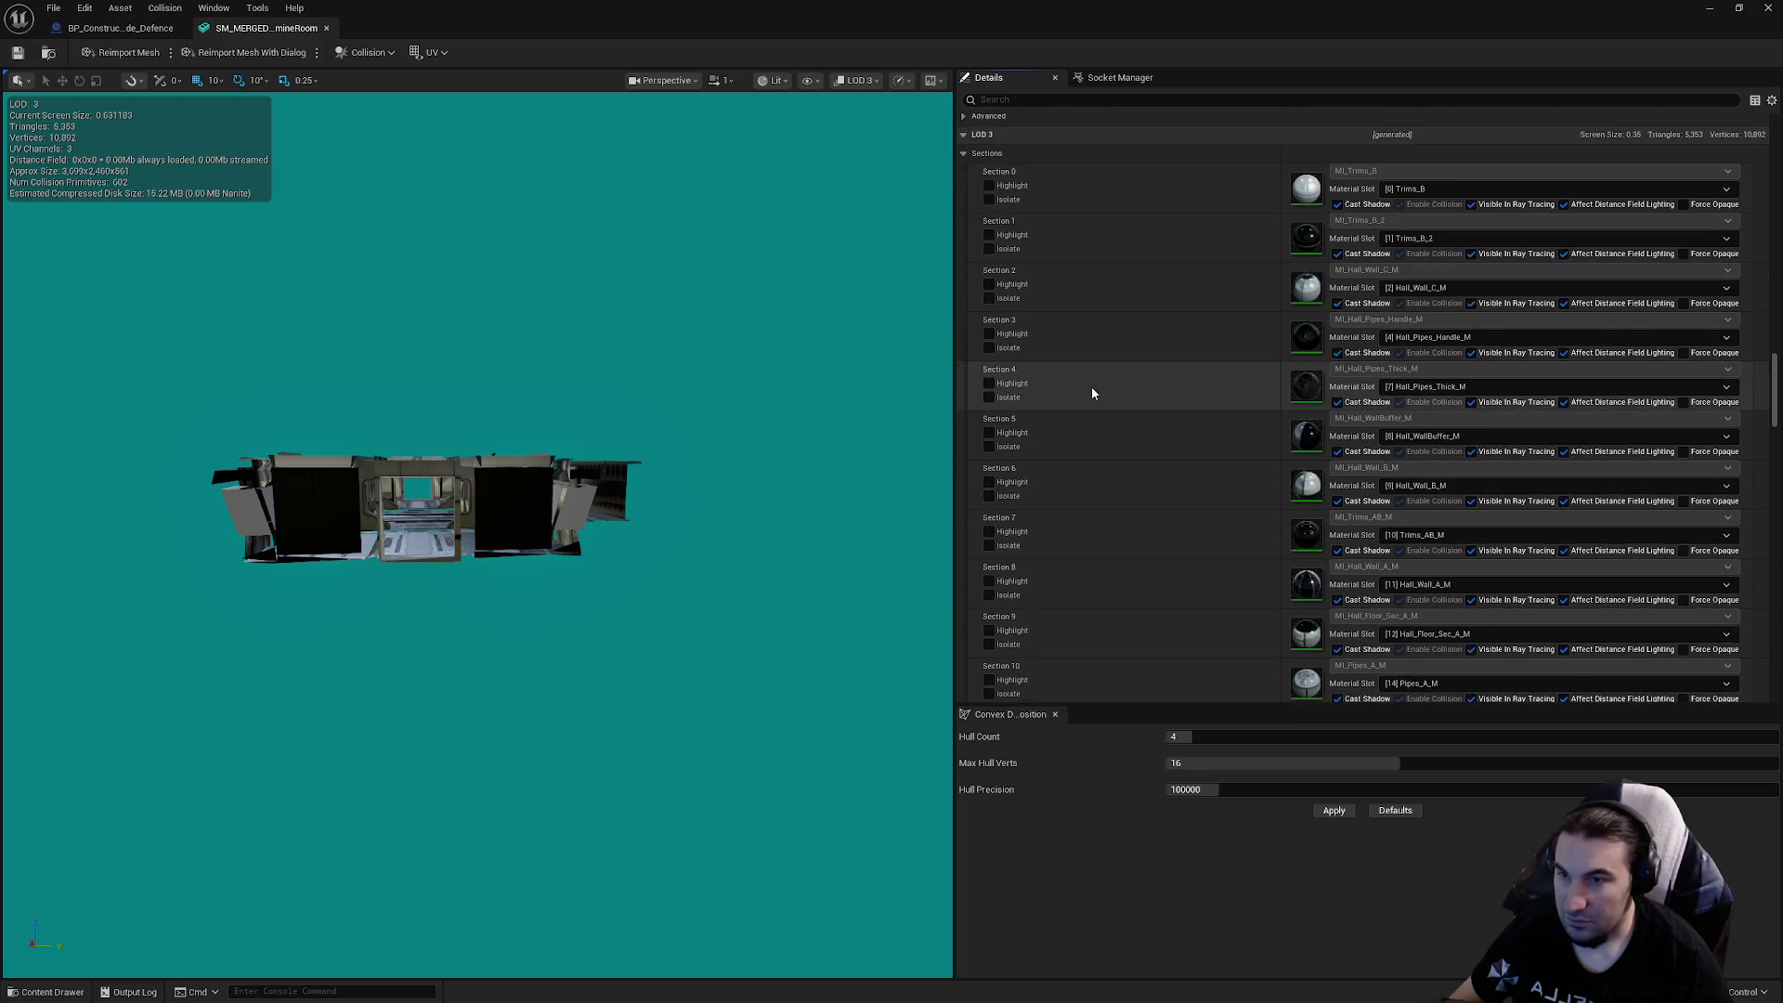
left_click_drag(1774, 385, 1774, 604)
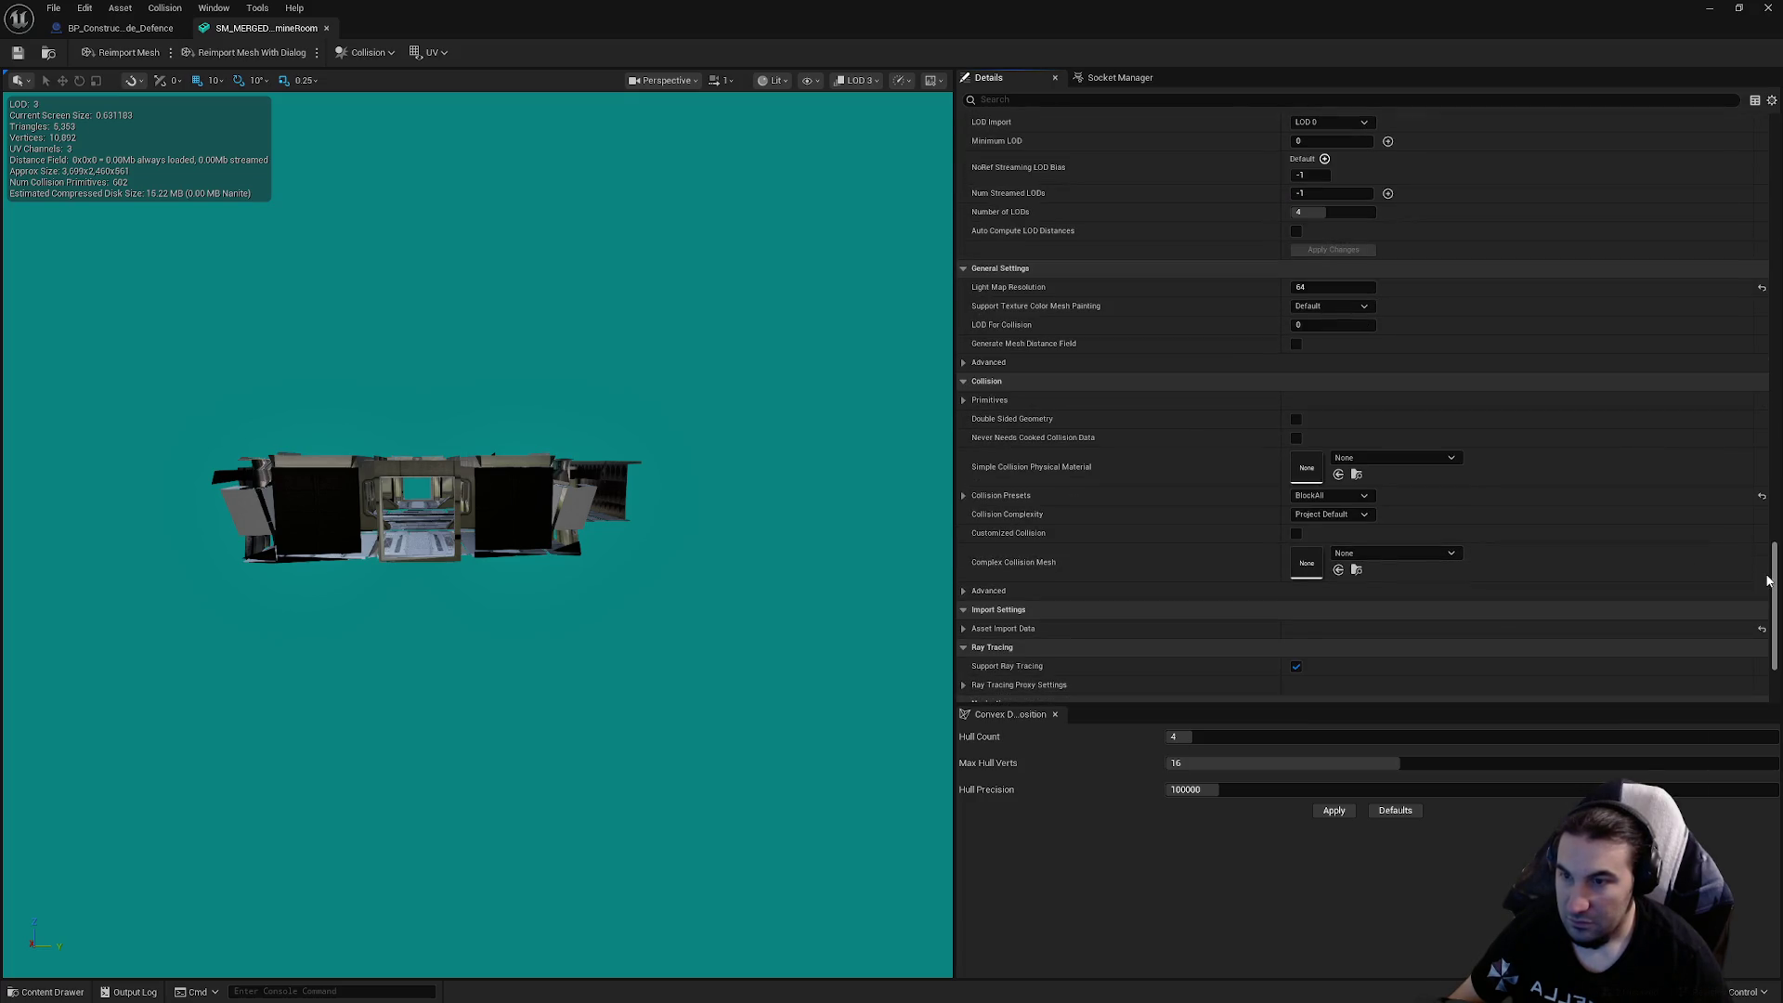
Swap the first two Defence room doorway frames to SM_Doorway_S_C_Complete
left_click(326, 29)
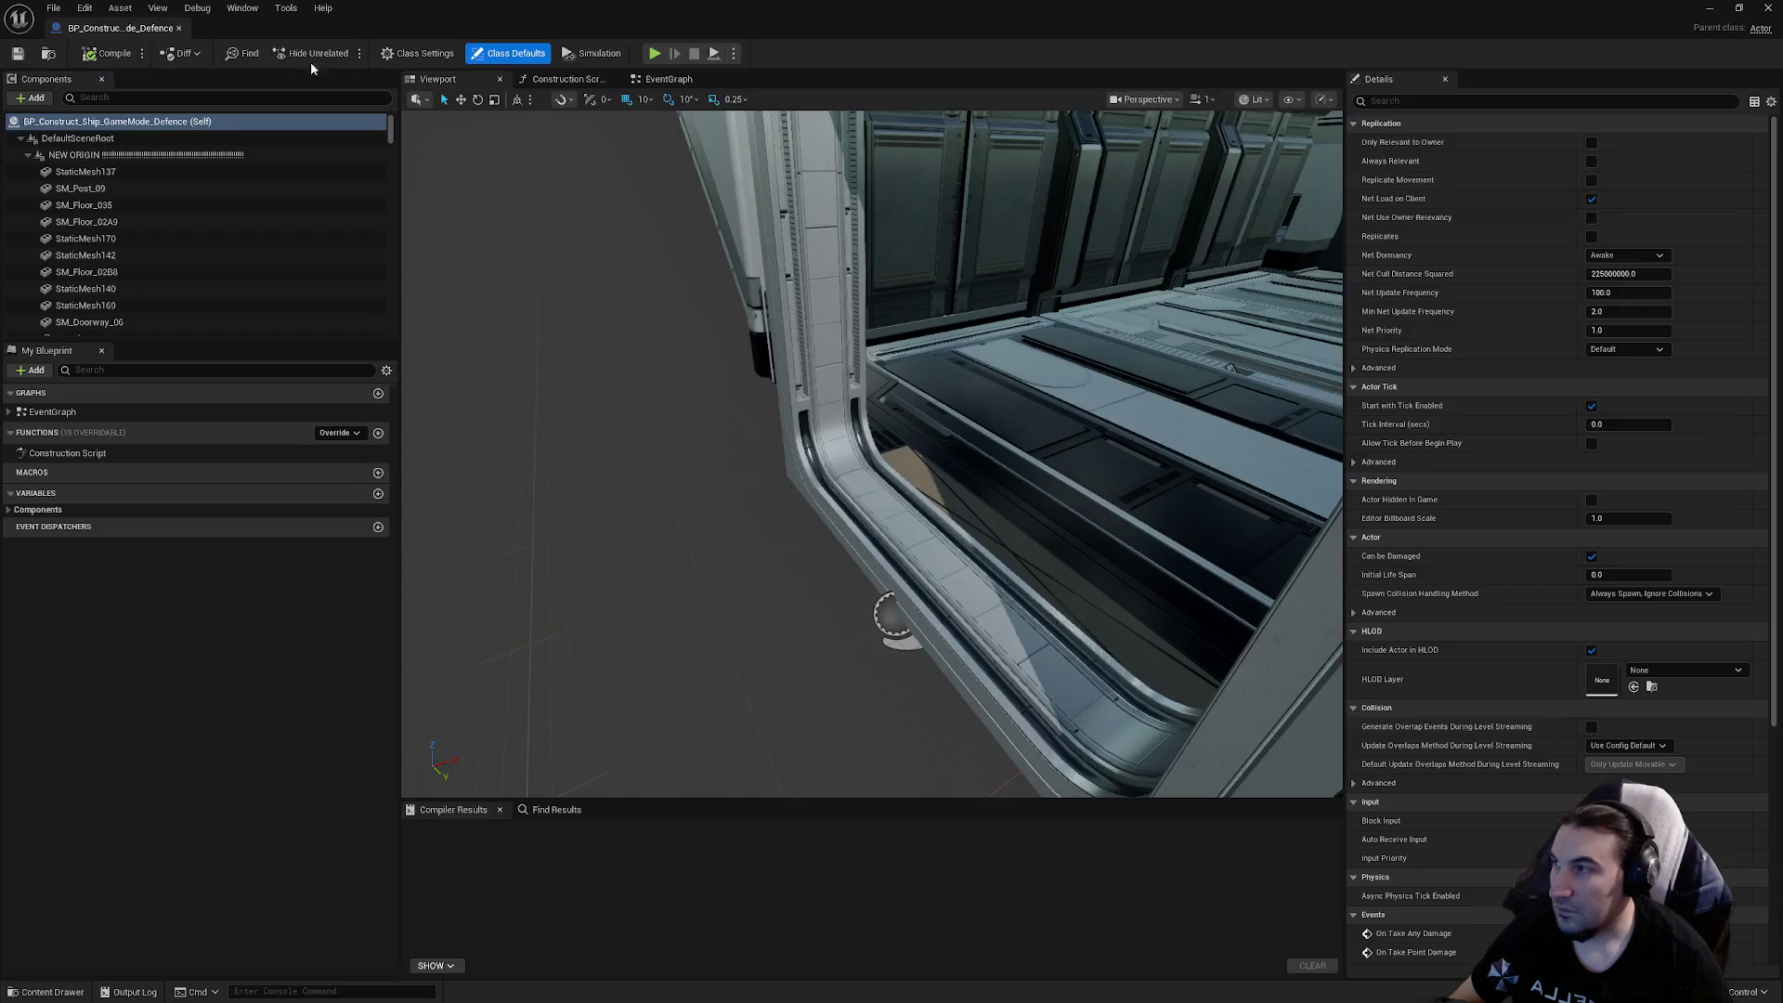
mouse_move(836, 465)
left_mouse_down()
mouse_move(985, 455)
mouse_move(956, 464)
mouse_move(768, 374)
left_mouse_up()
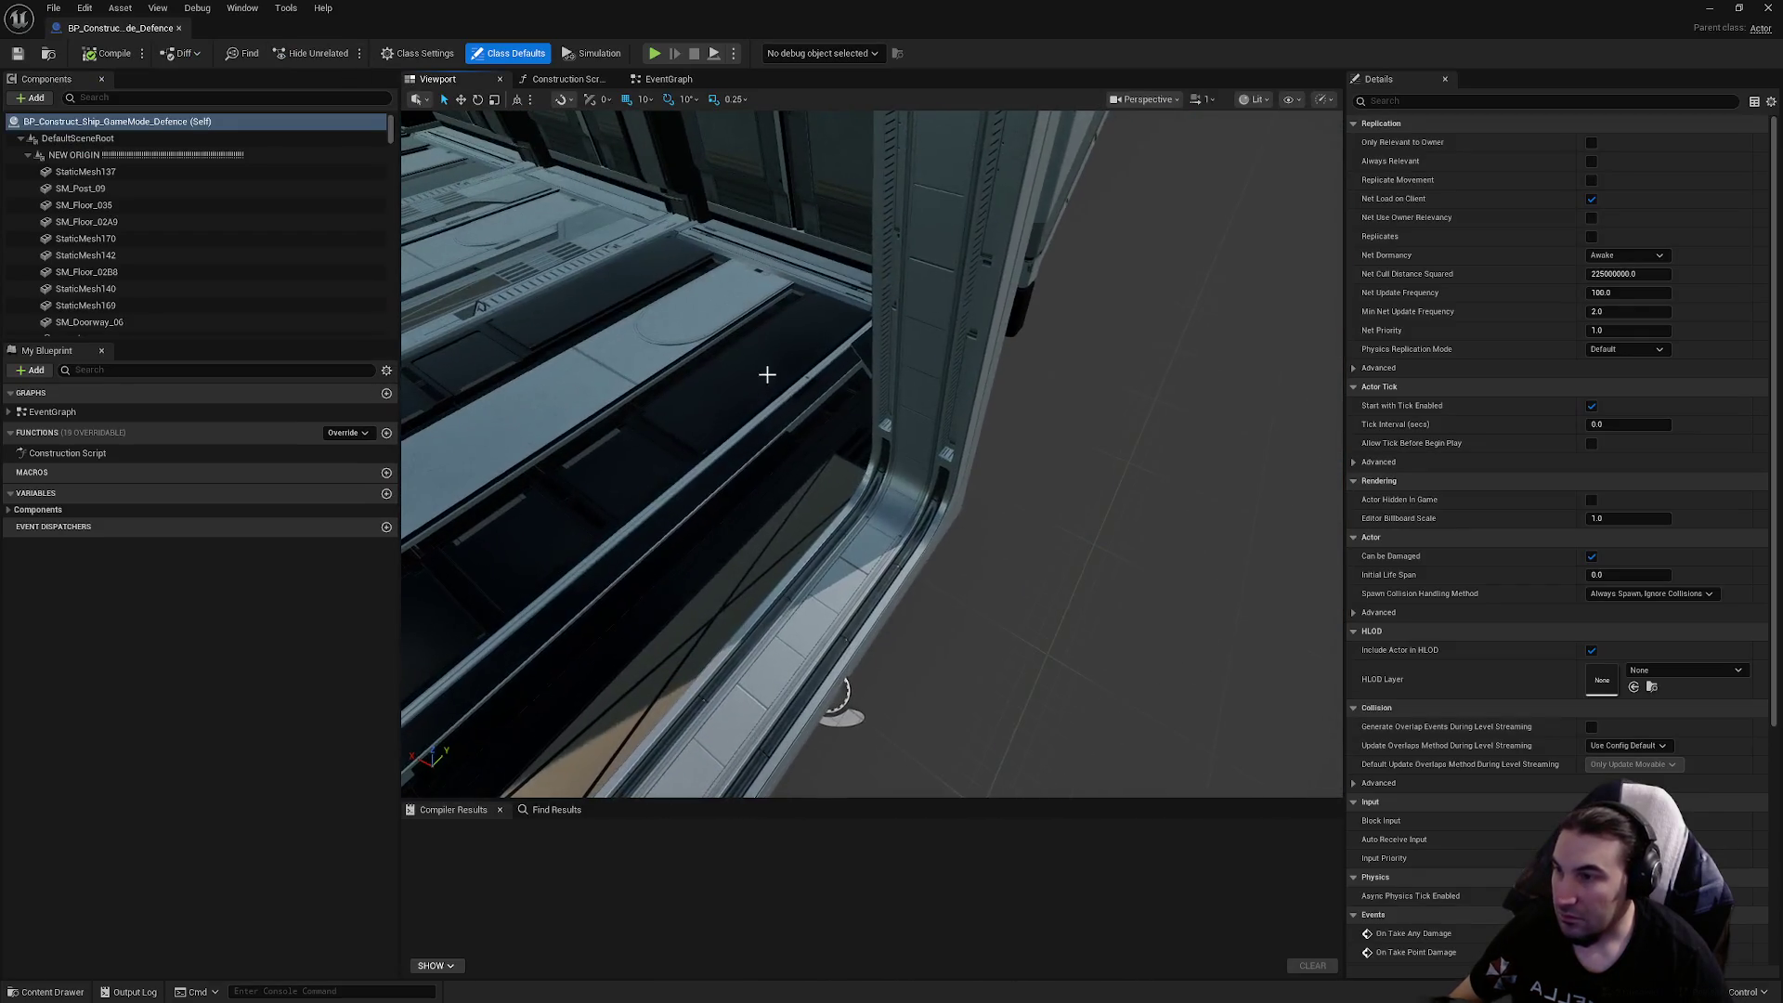
left_click(936, 503)
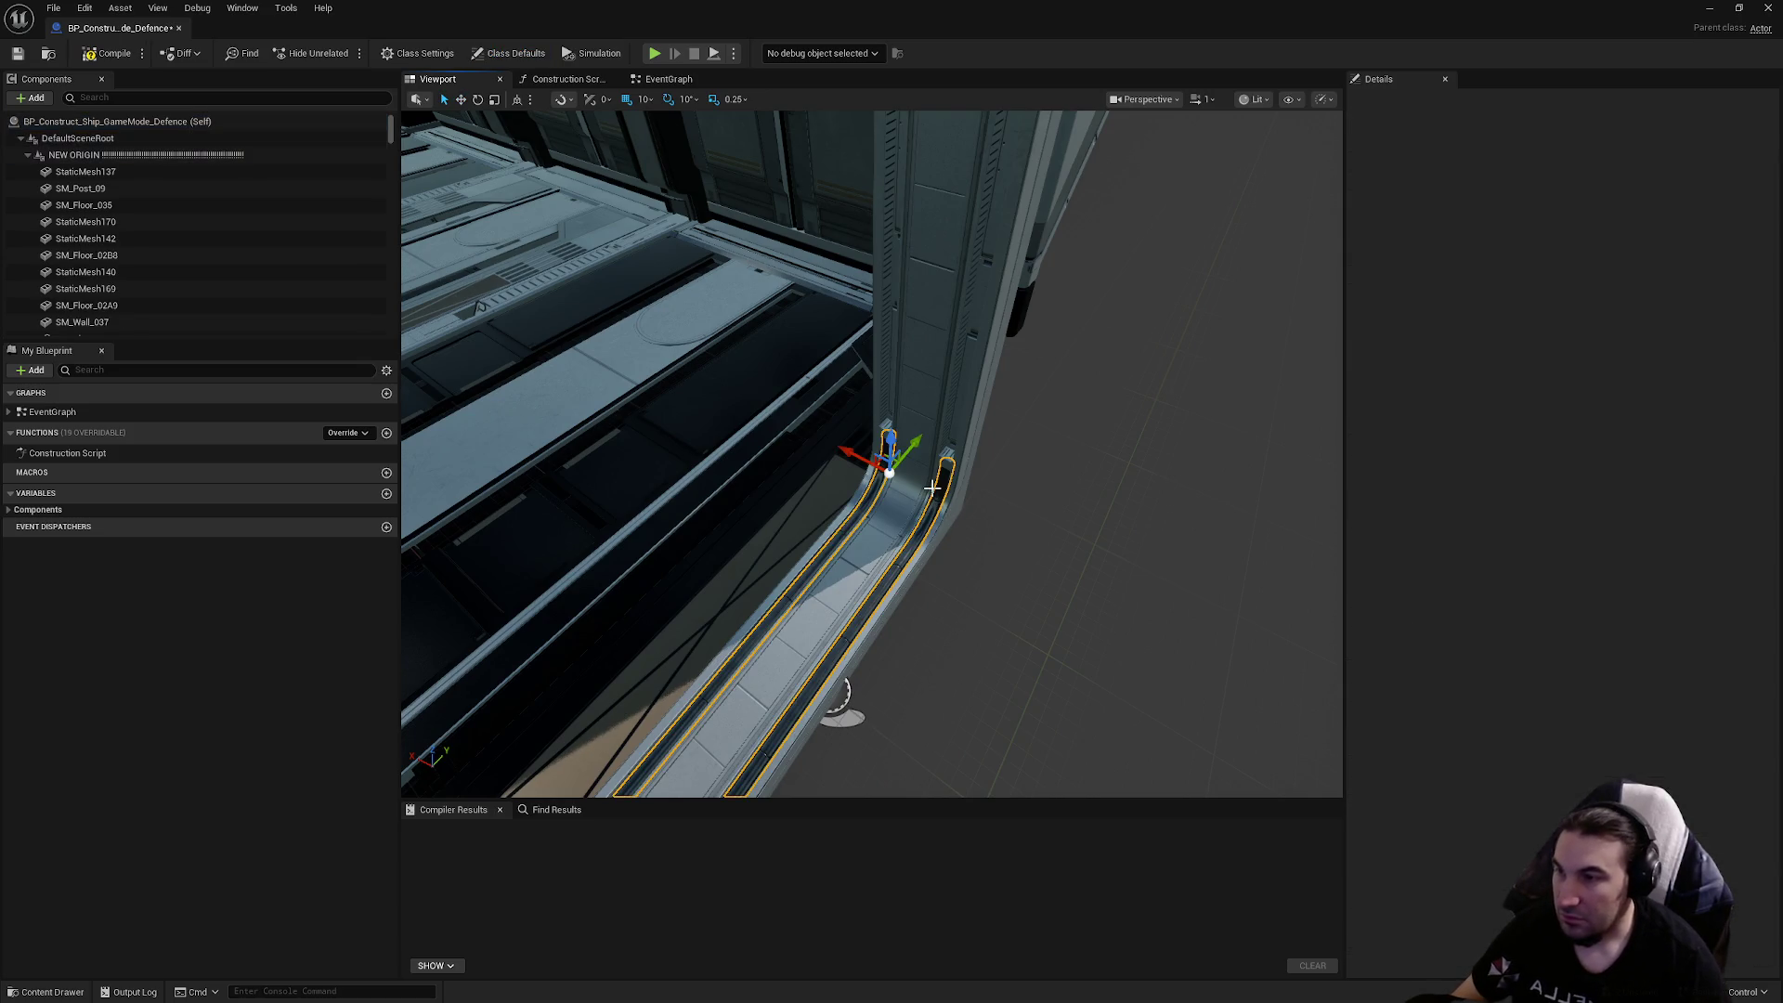
left_click(933, 487)
left_click(1655, 371)
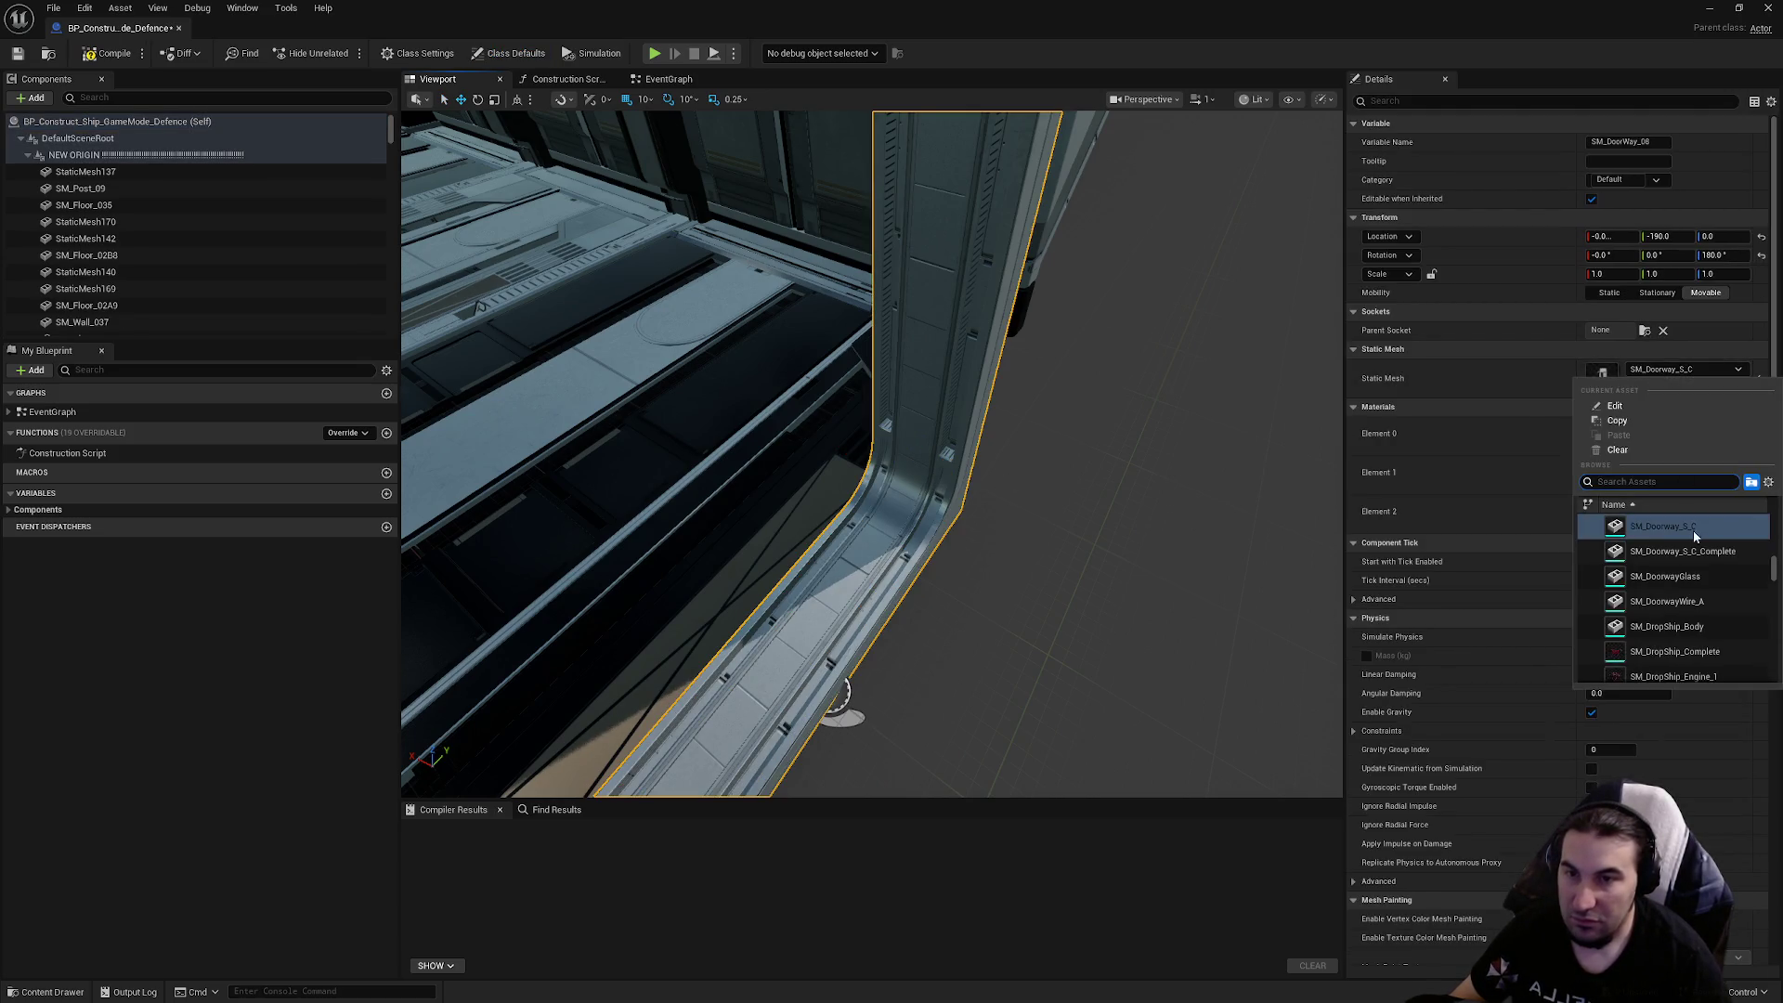
left_click(1692, 527)
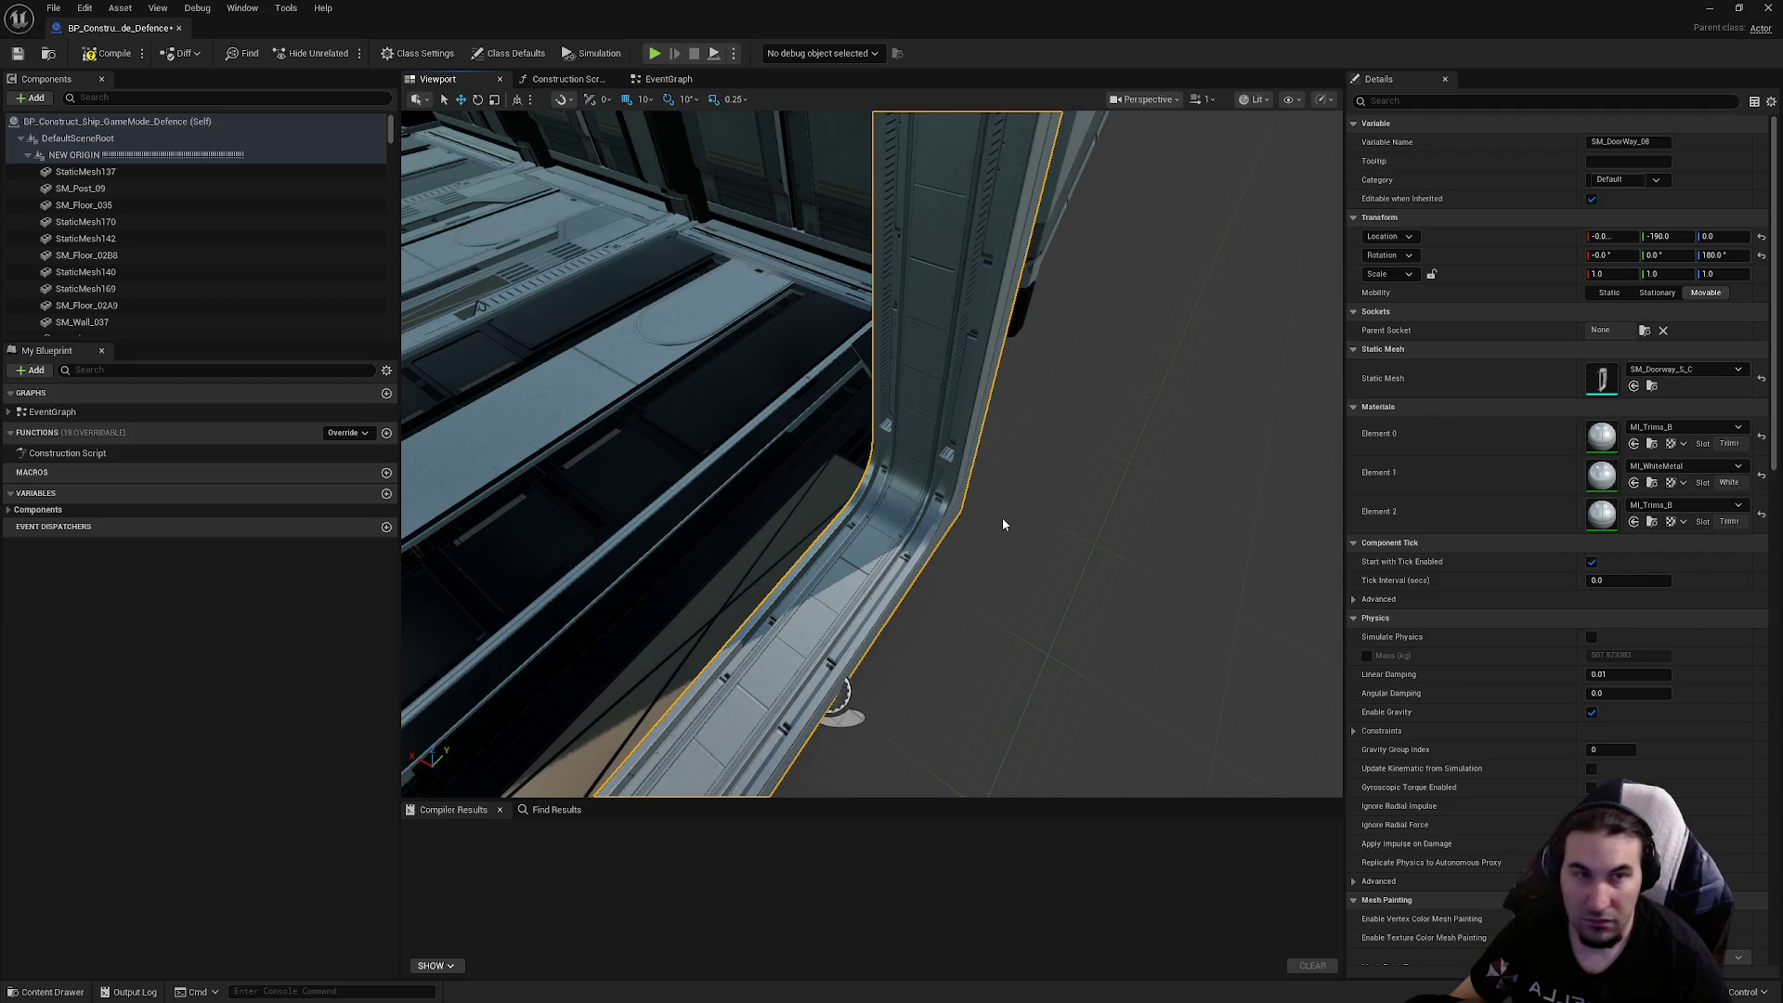
left_click_drag(1001, 523, 1001, 524)
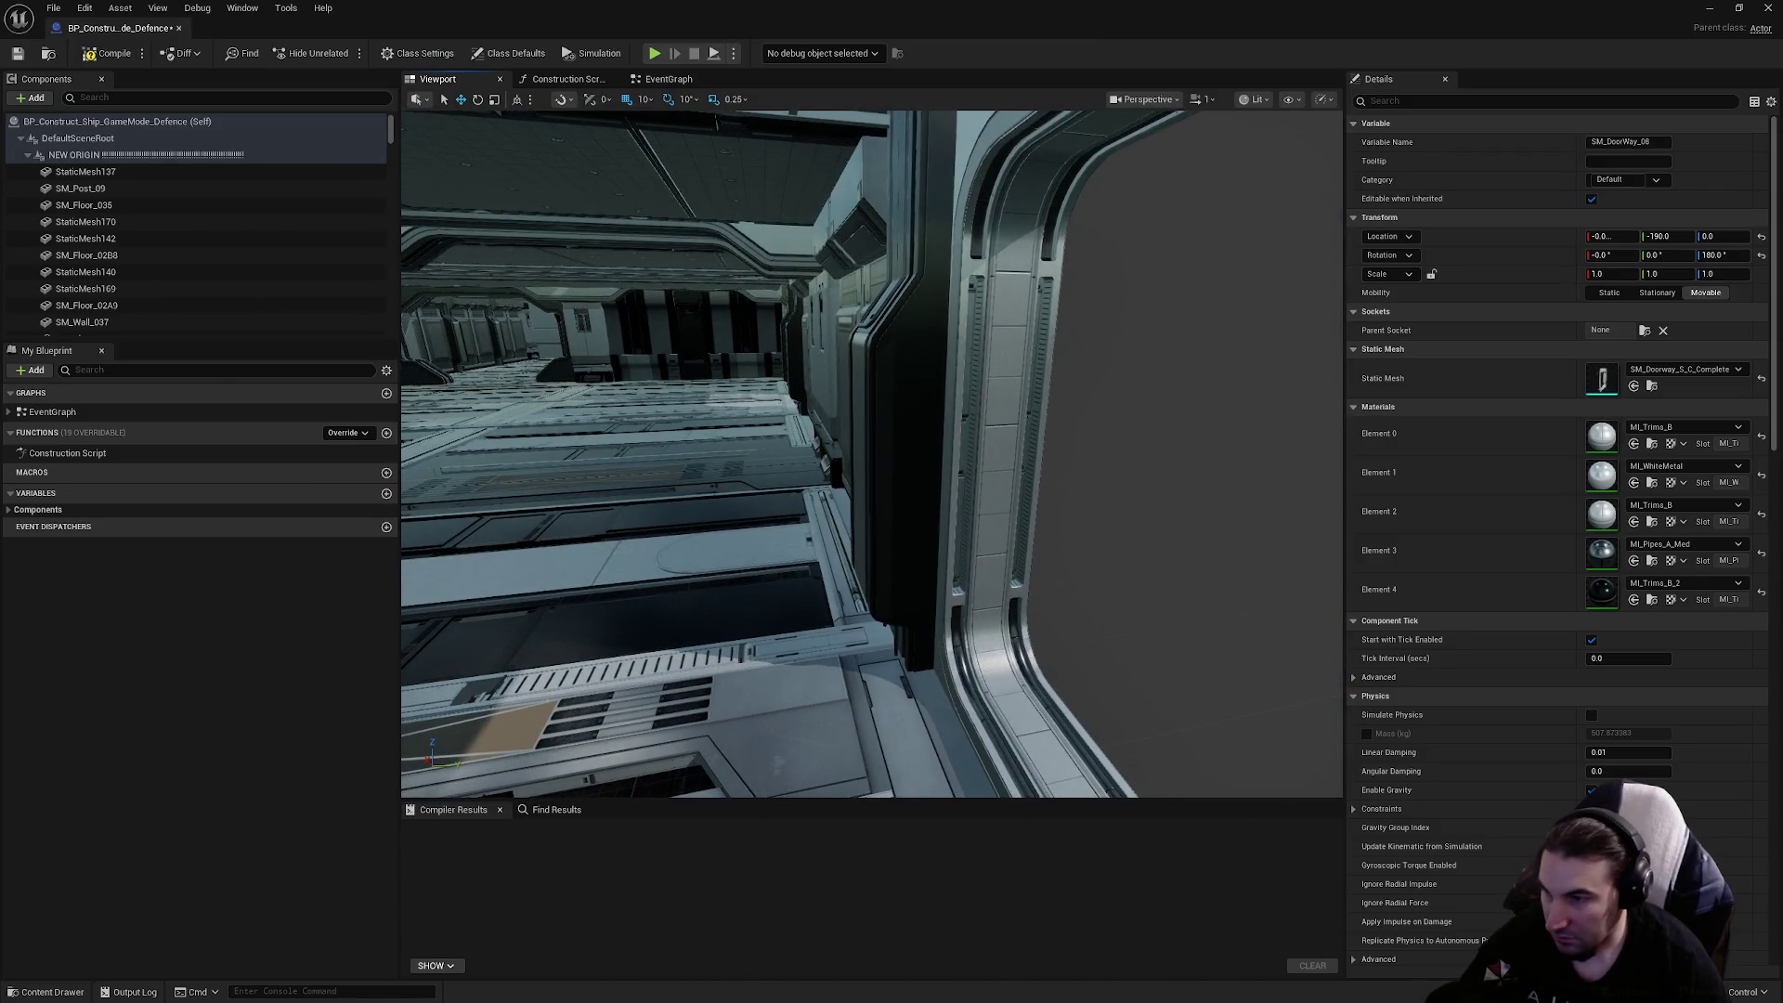
key("Escape")
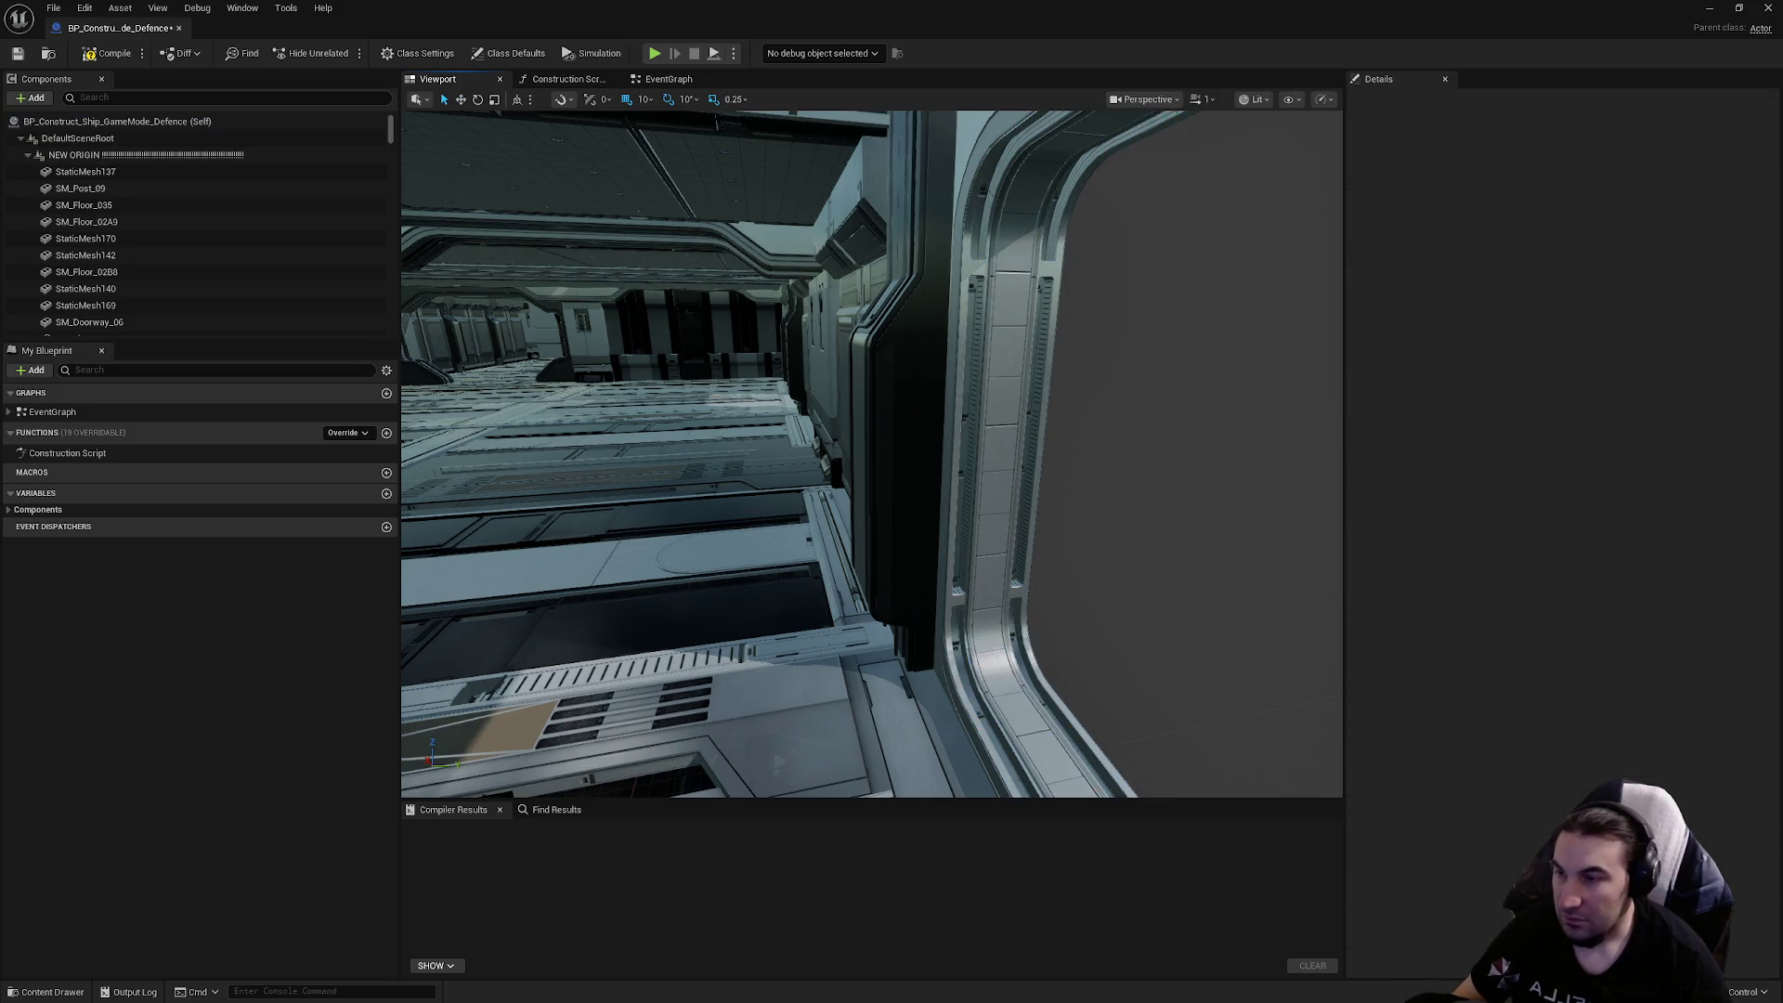
left_click(1027, 591)
left_click(1686, 369)
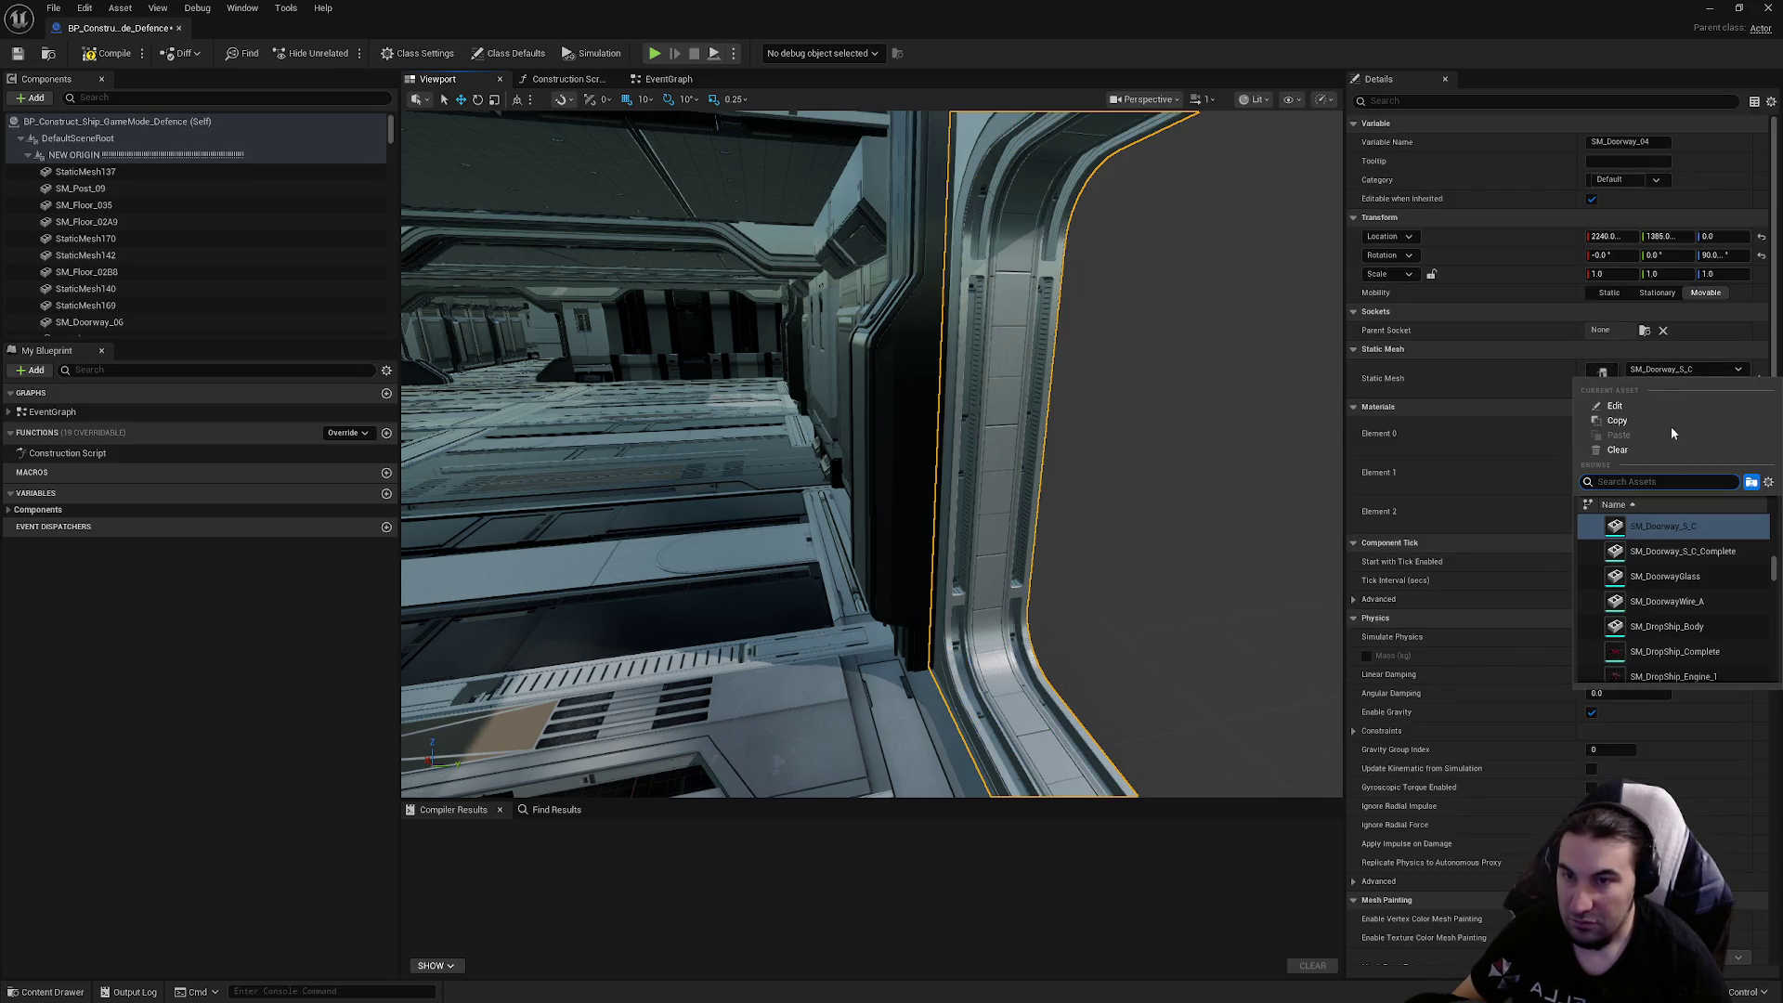
left_click(1682, 552)
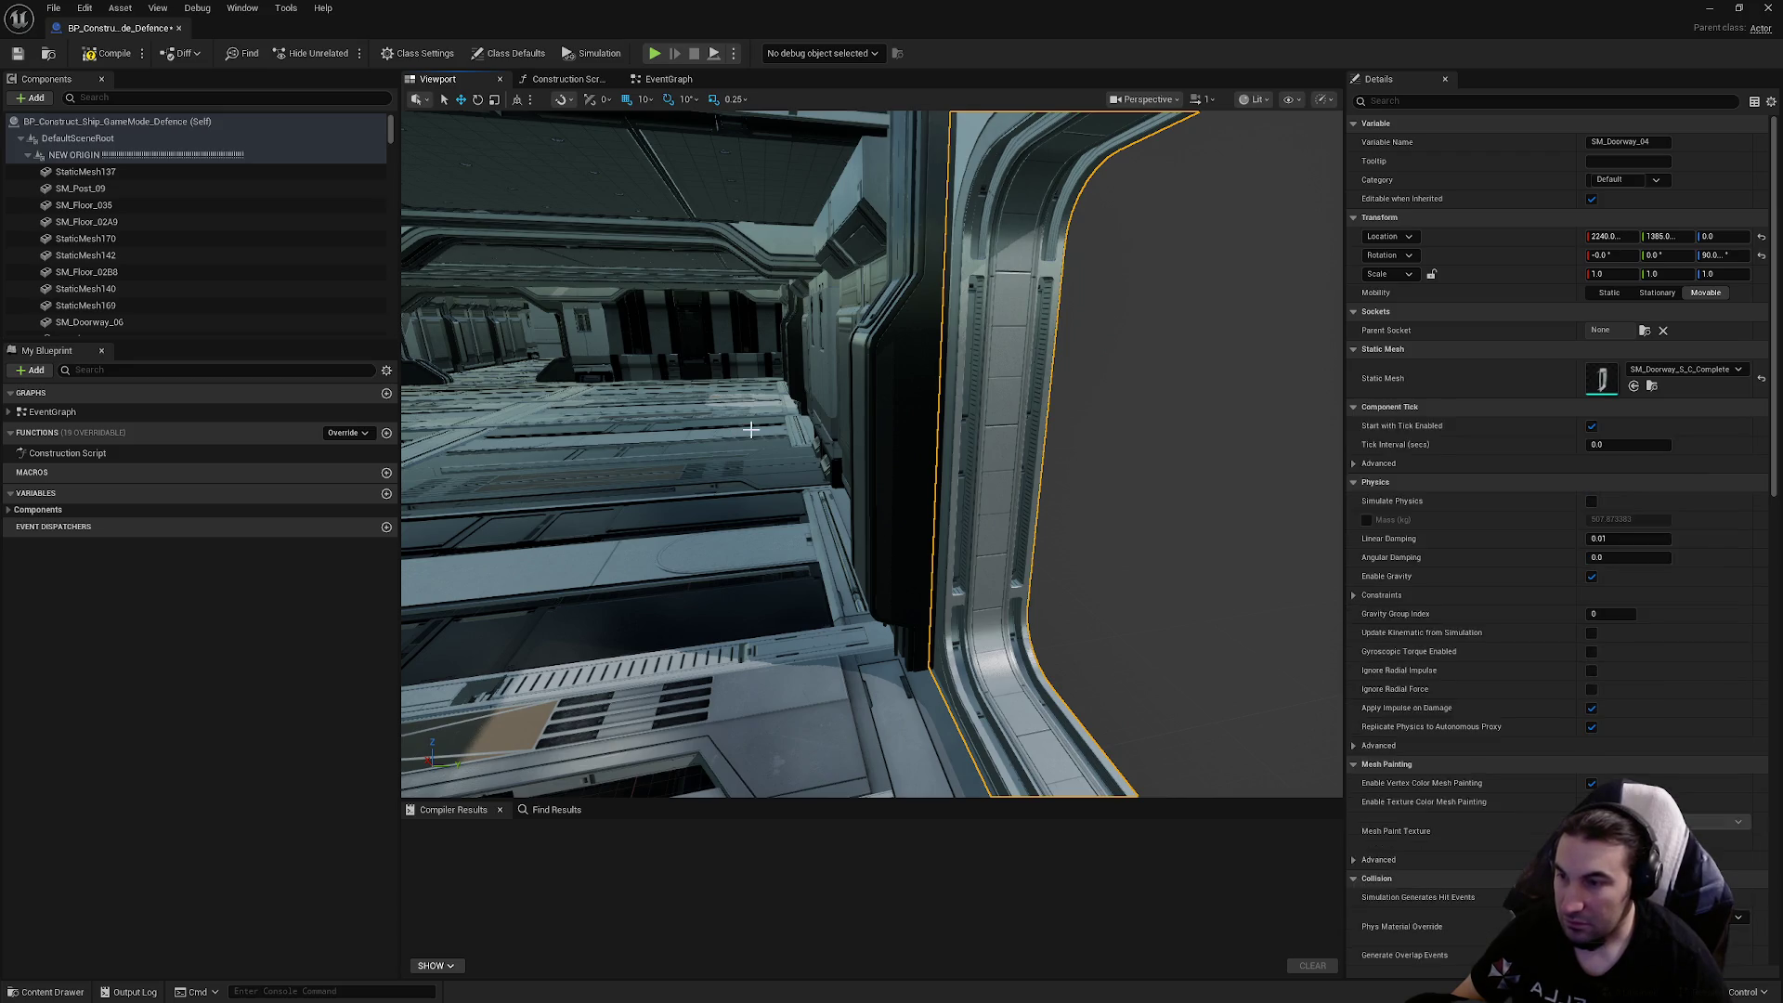
Select another doorway frame and check its mesh list without changing it
mouse_move(750, 429)
left_mouse_down()
mouse_move(762, 532)
mouse_move(877, 653)
left_mouse_up()
left_click(877, 653)
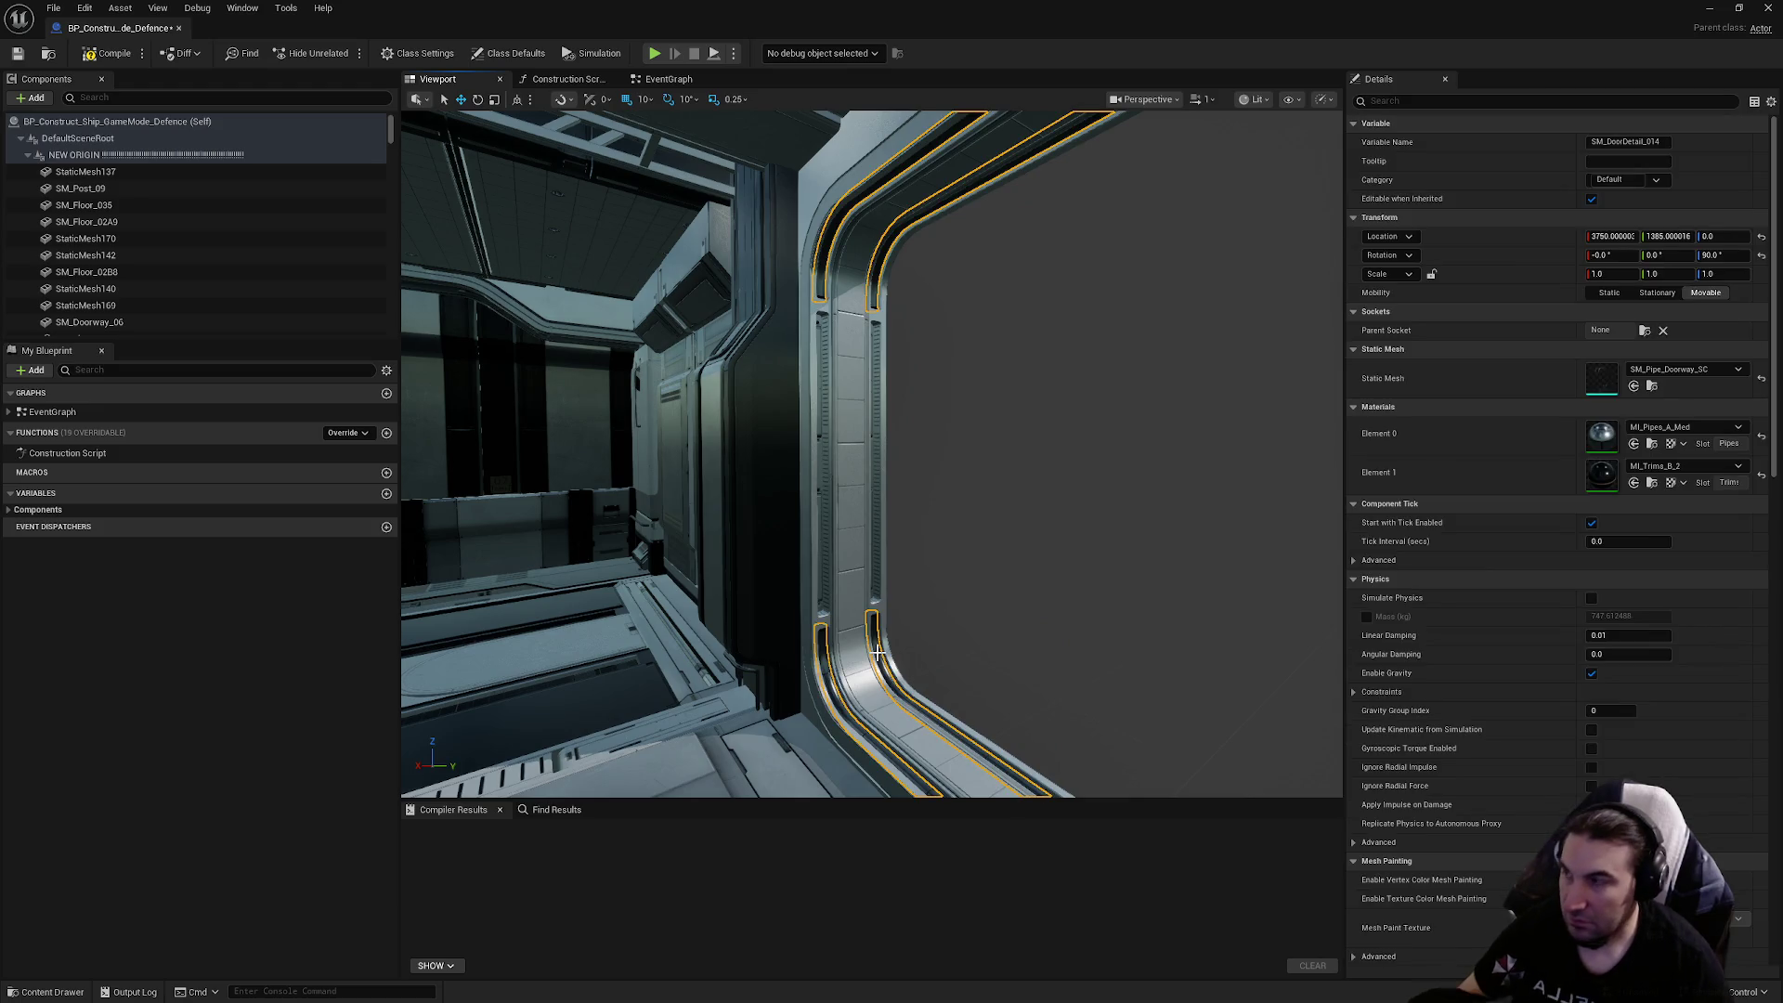
left_click(887, 657)
left_click(867, 673)
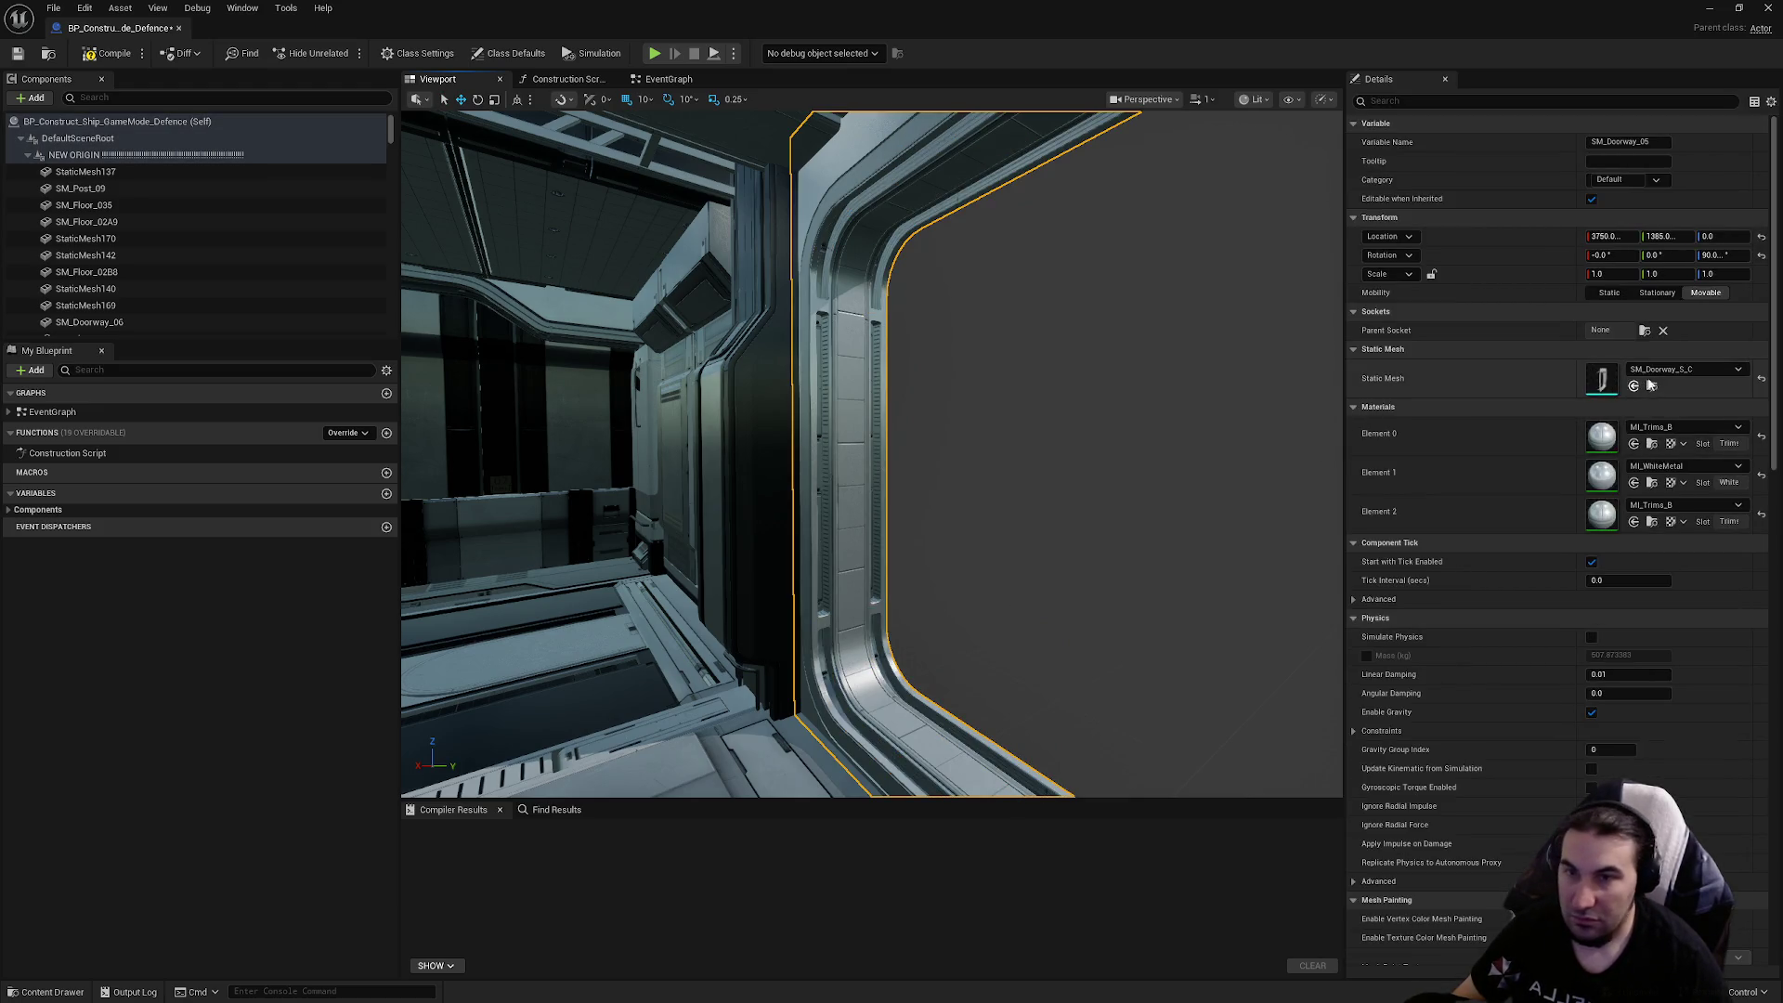
left_click(1685, 368)
key("Escape")
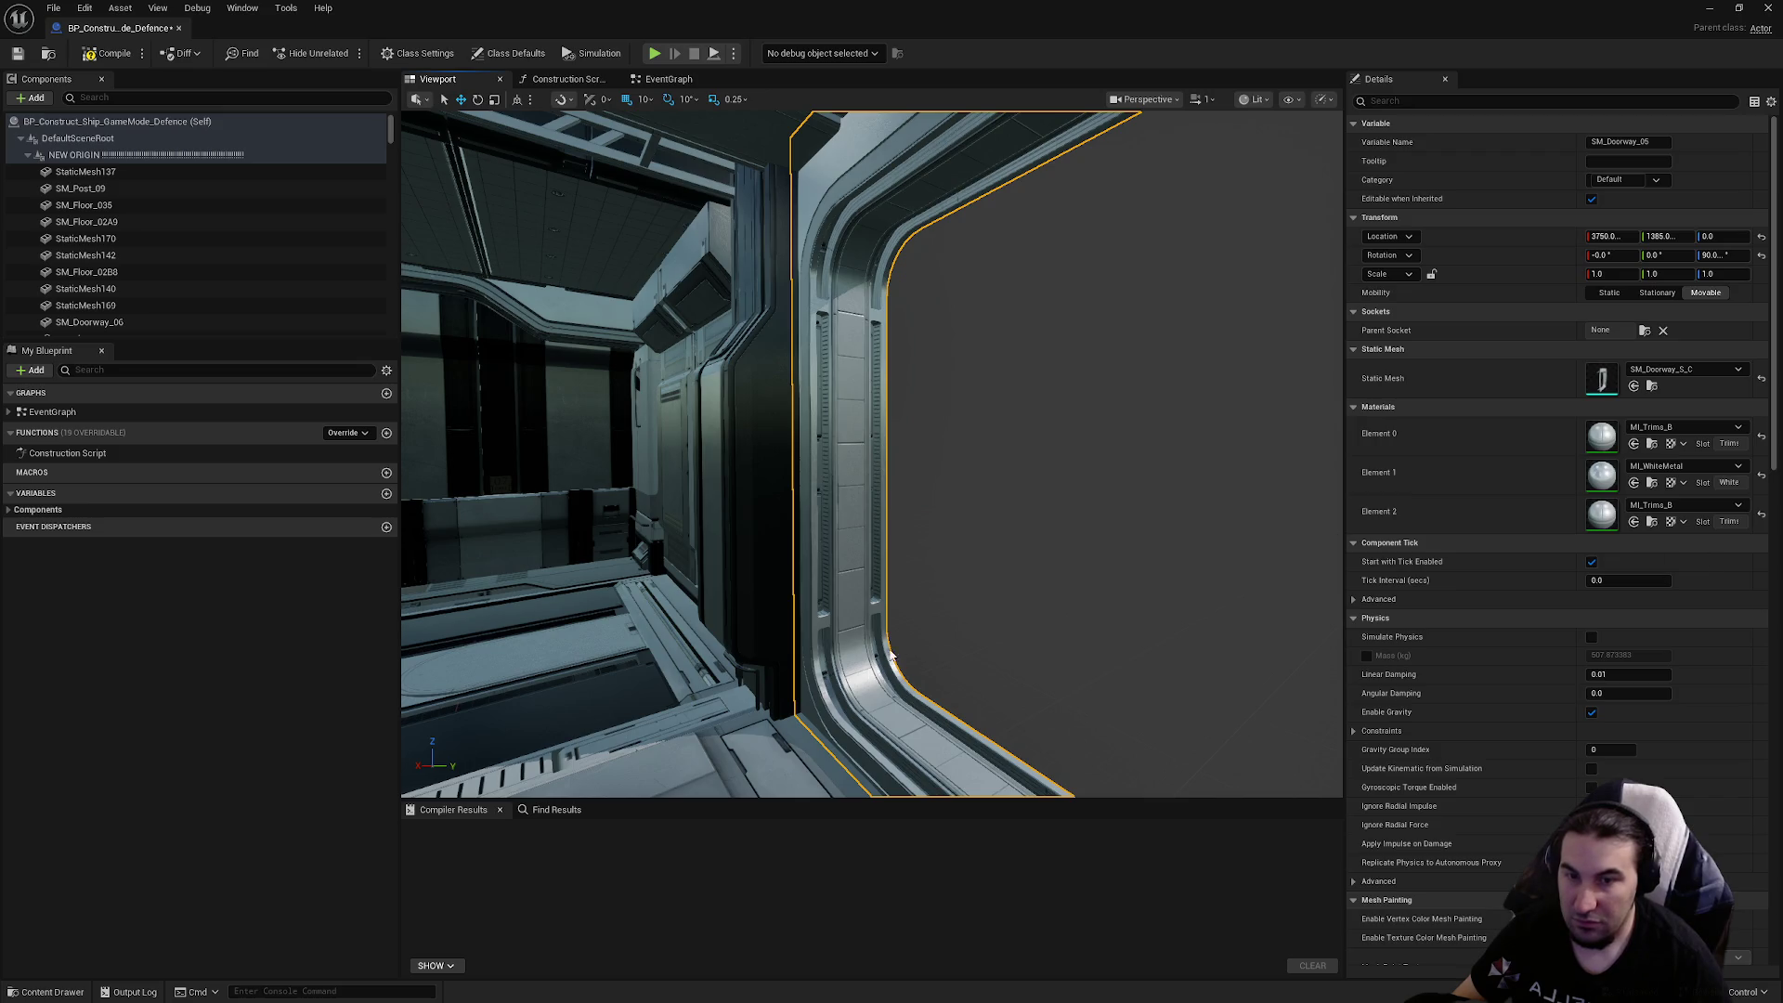
Delete the SM_DoorDetail pipe piece and set its doorway to SM_Doorway_S_C_Complete
mouse_move(929, 600)
left_mouse_down()
mouse_move(928, 492)
mouse_move(957, 409)
left_mouse_up()
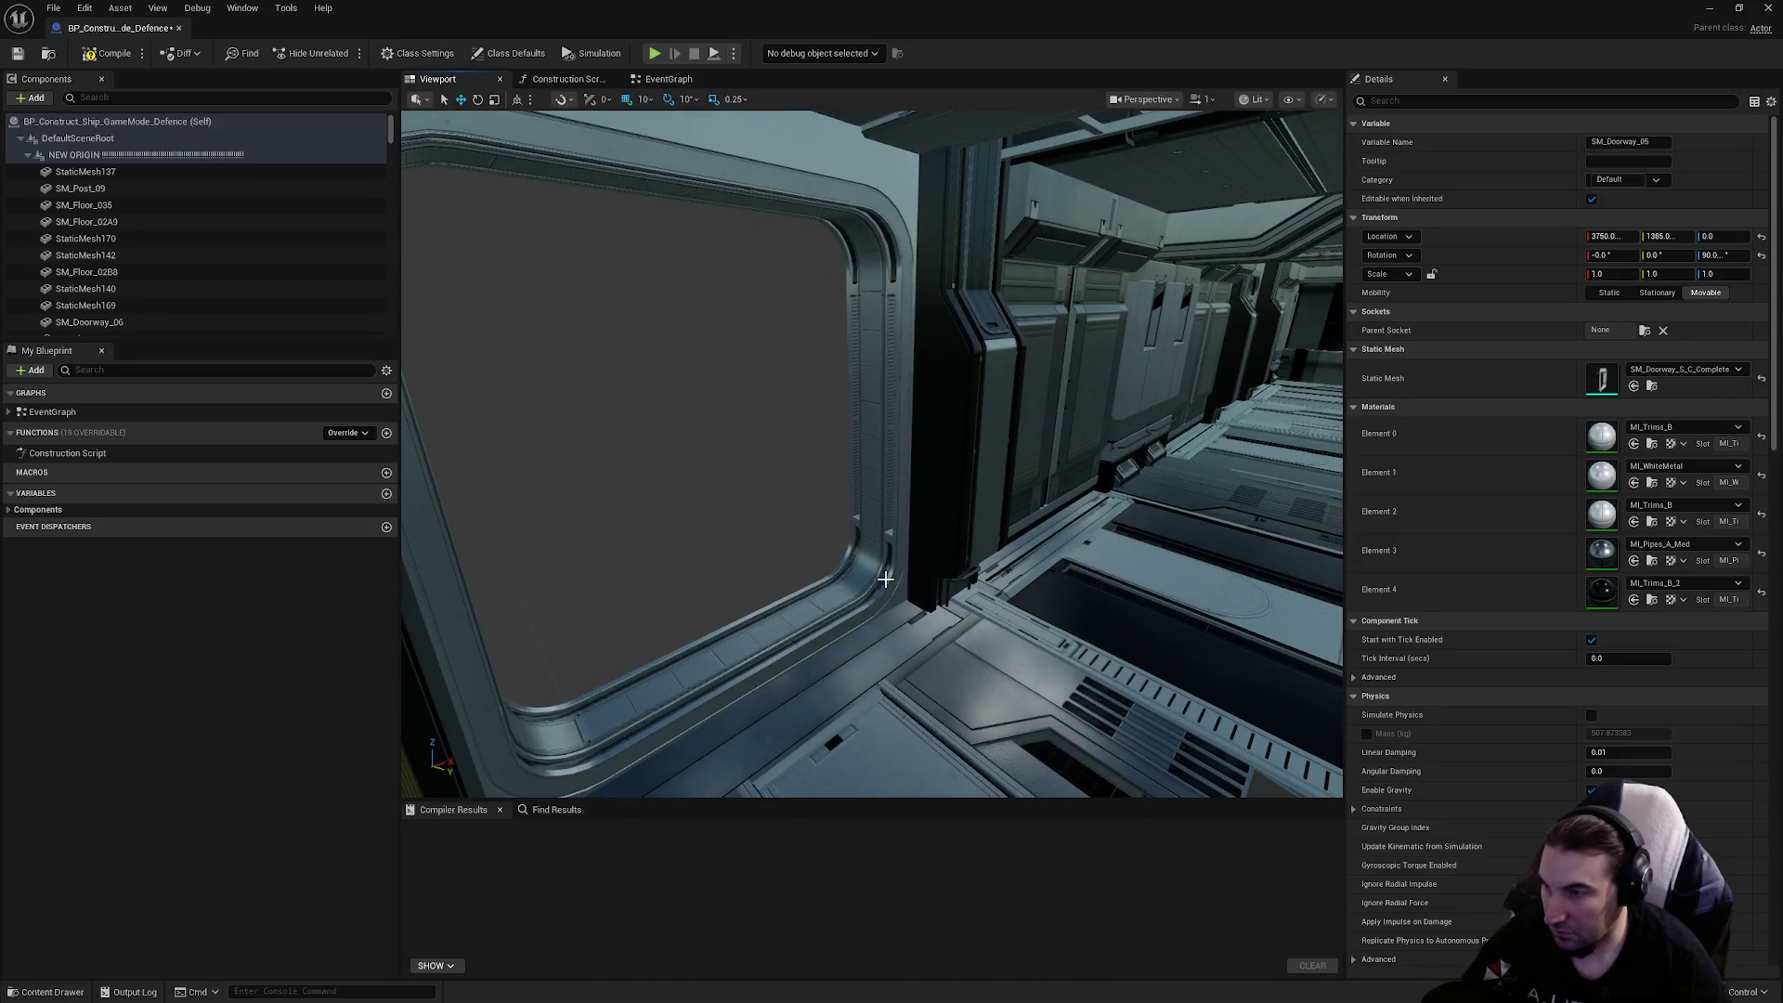
left_click(884, 568)
key("Delete")
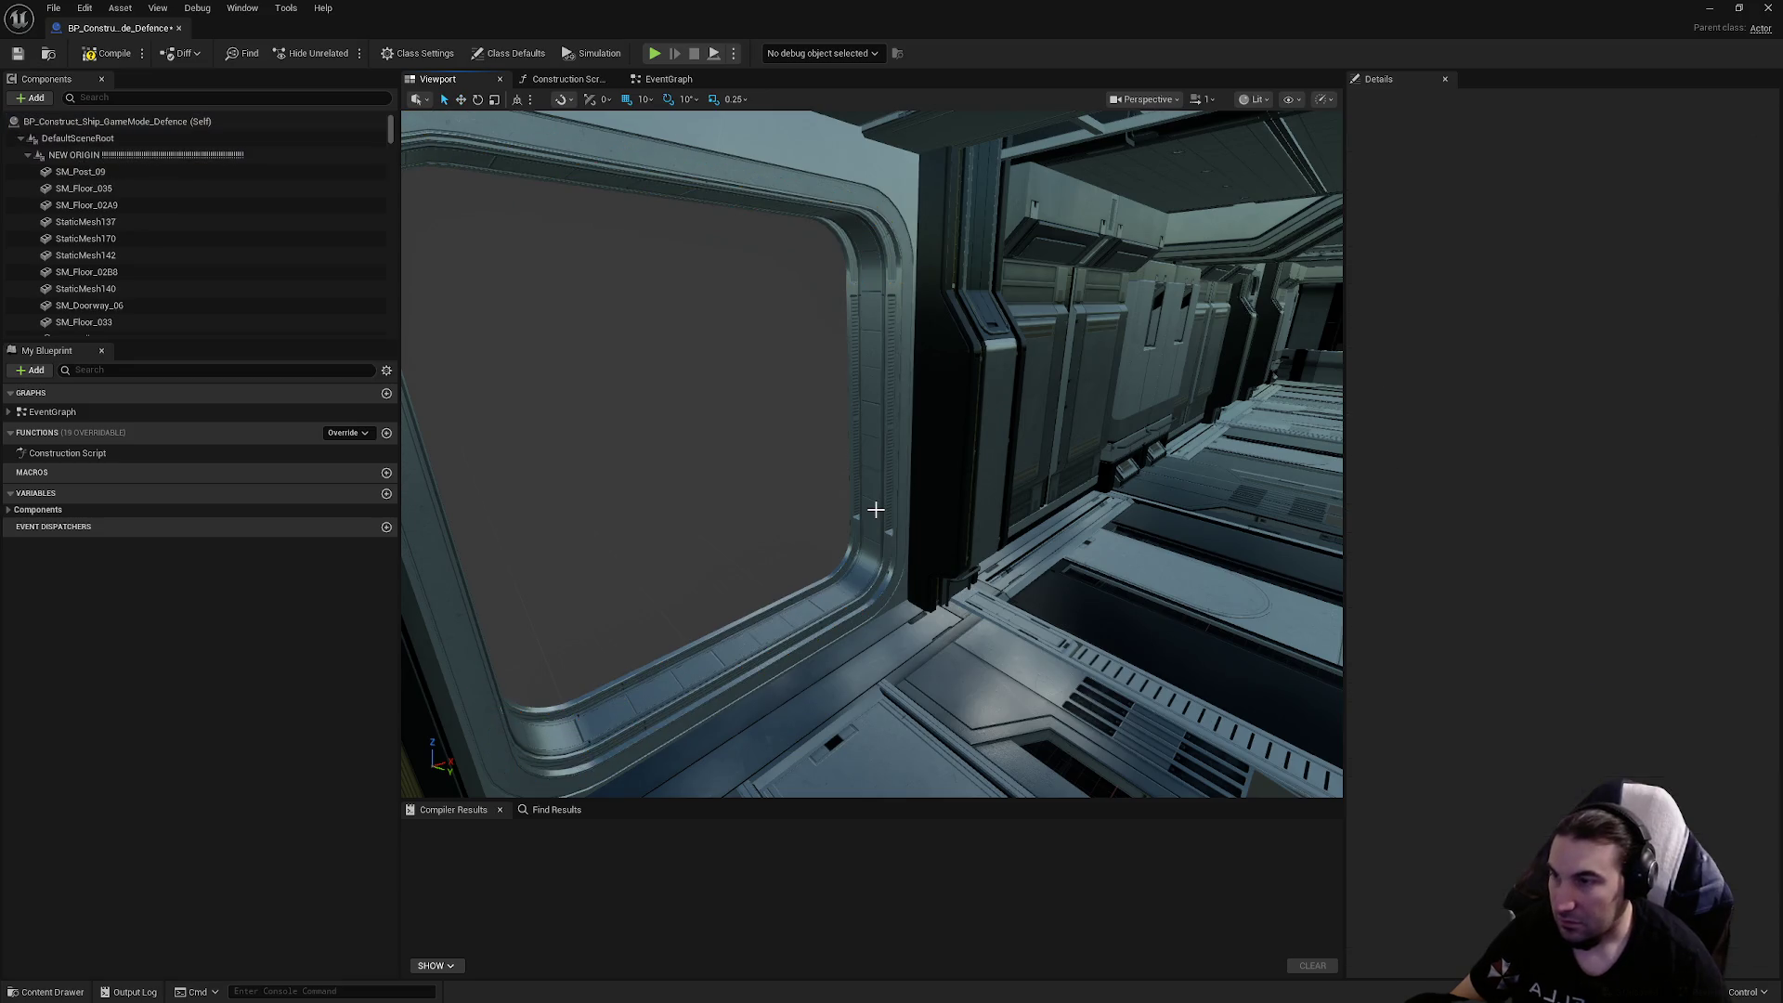
left_click(876, 509)
left_click(1660, 369)
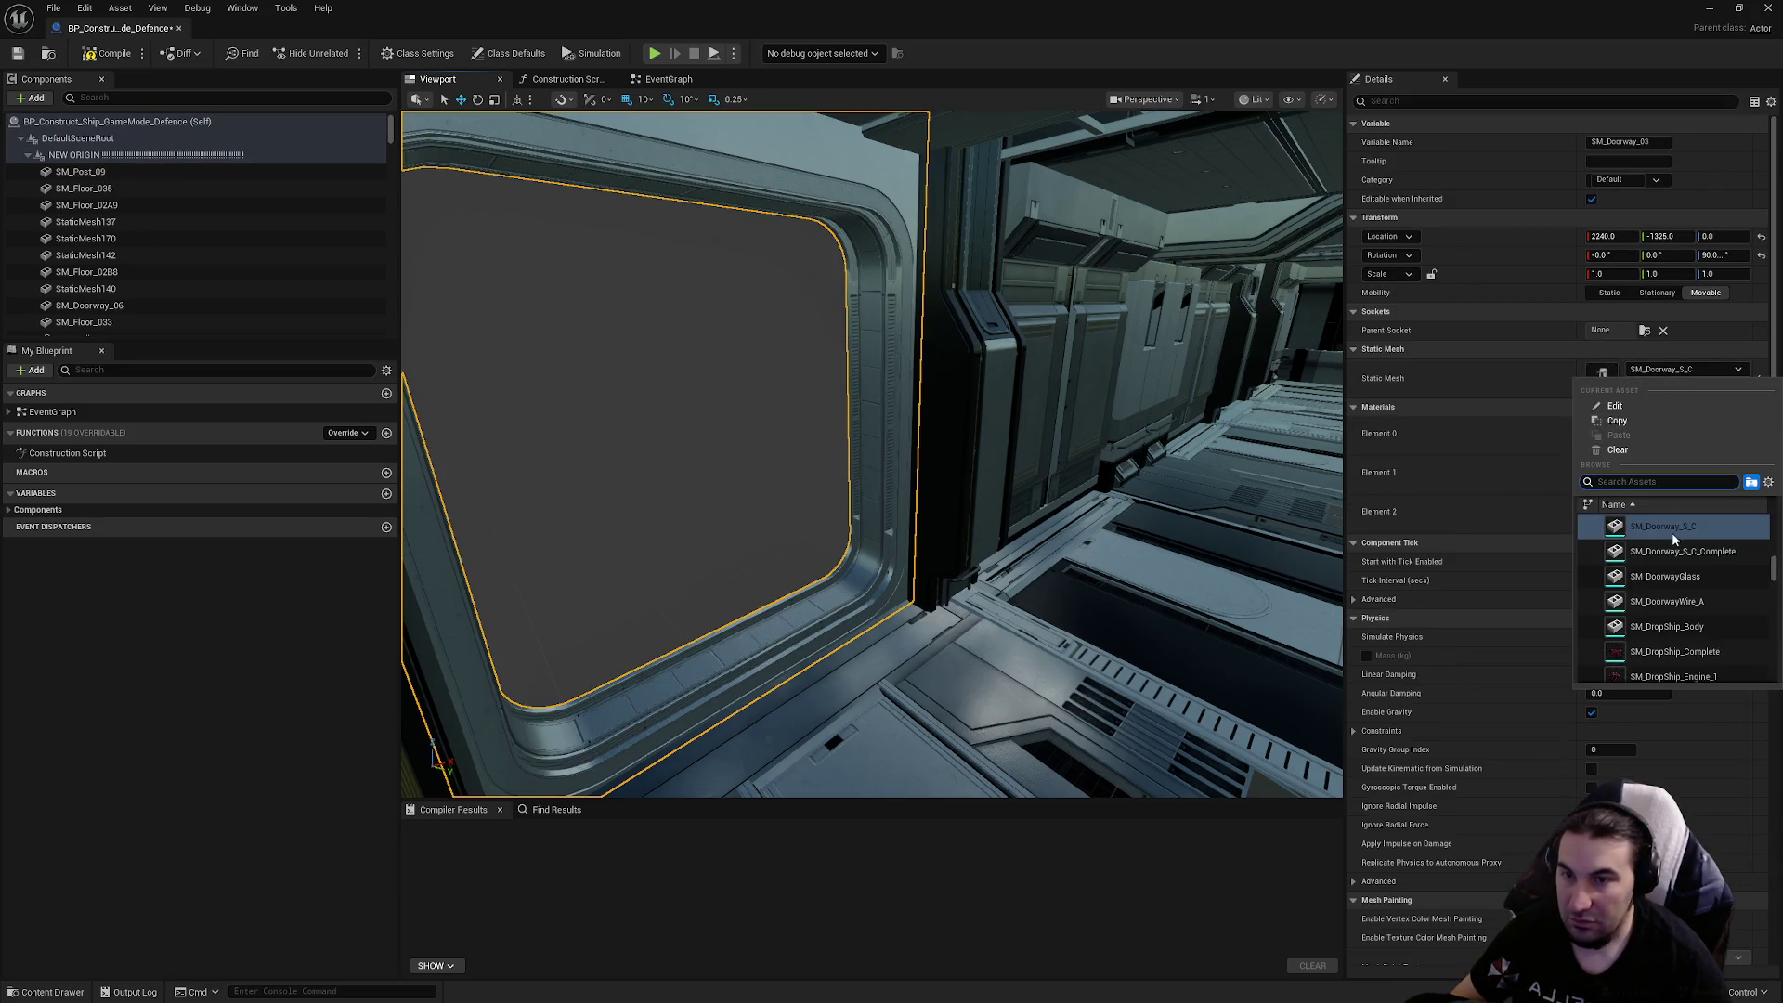
left_click(1679, 549)
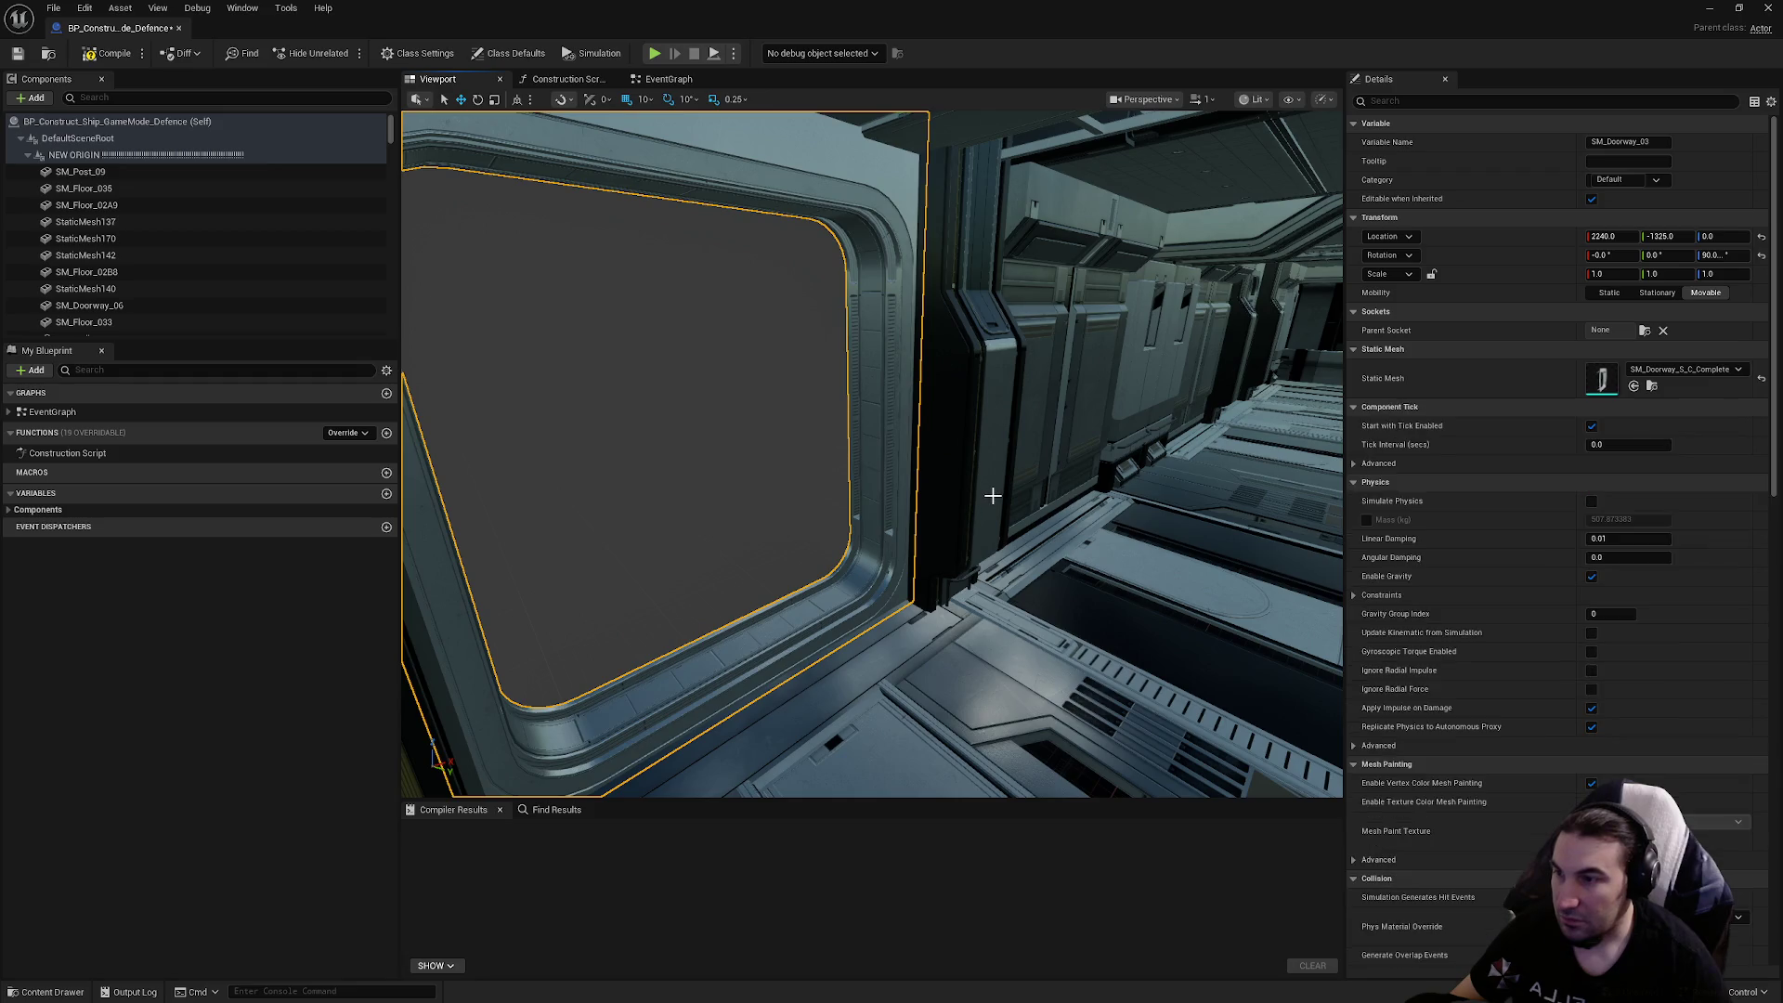
Switch the last doorway frame to SM_Doorway_S_C_Complete
key("f")
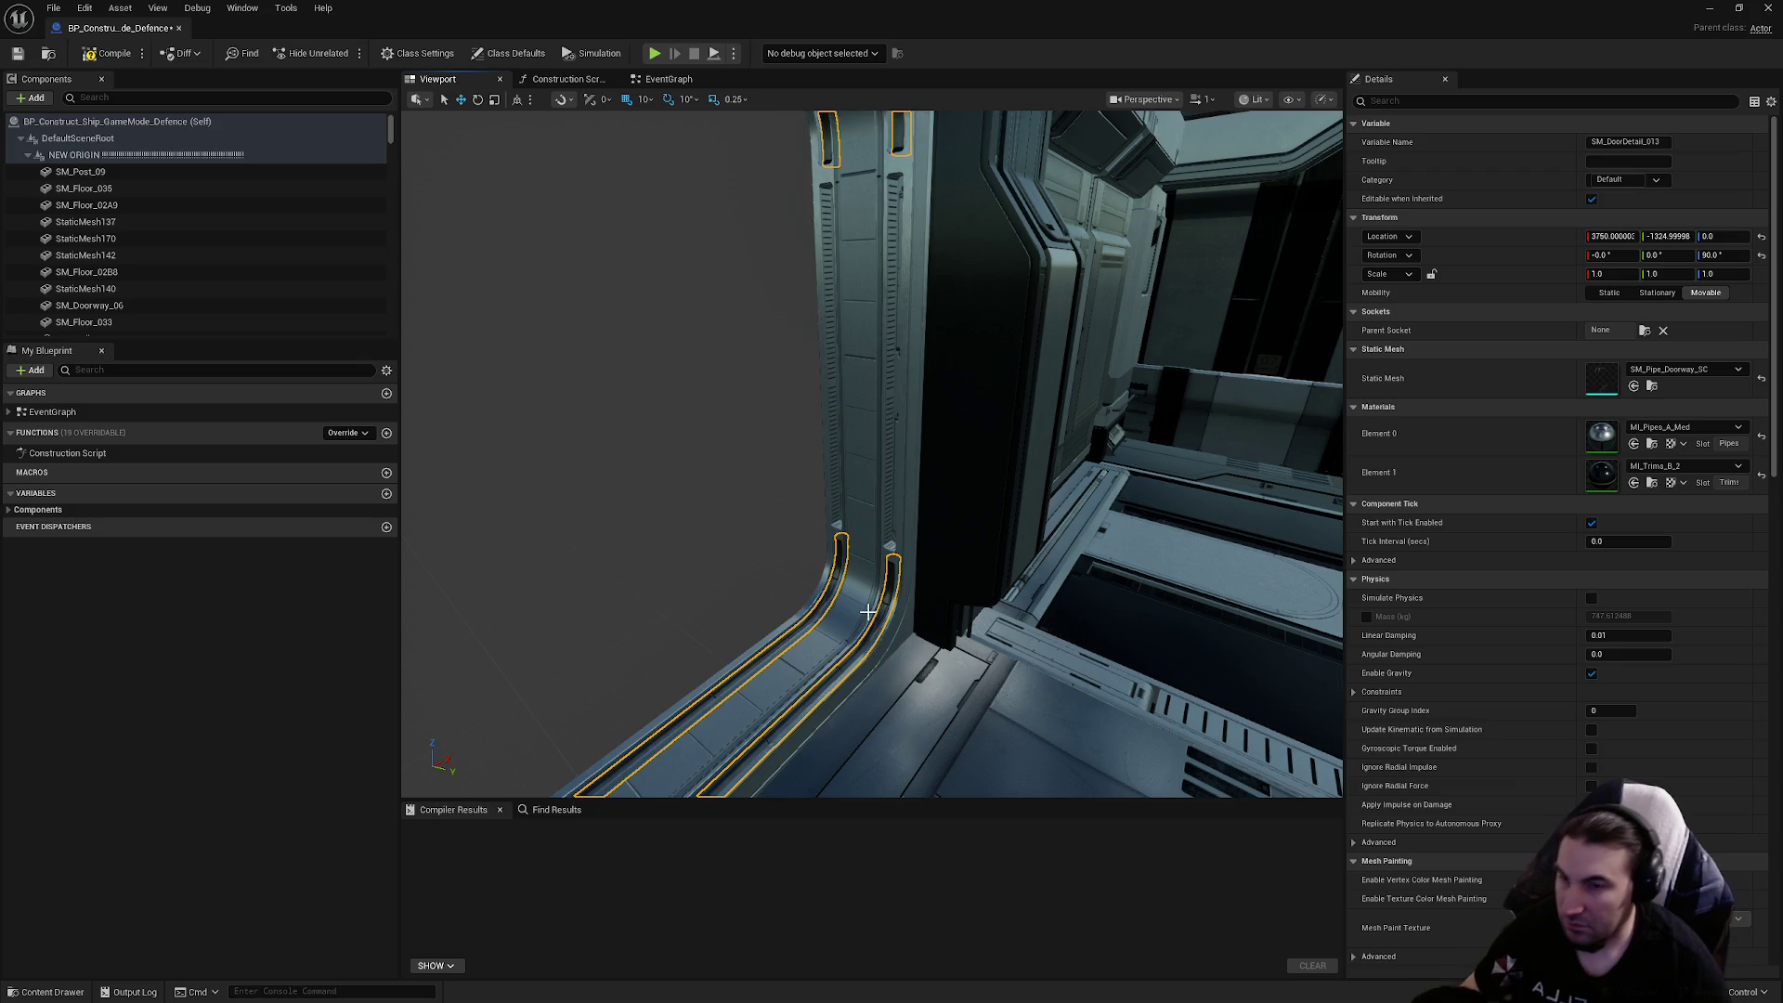
key("Escape")
left_click(869, 611)
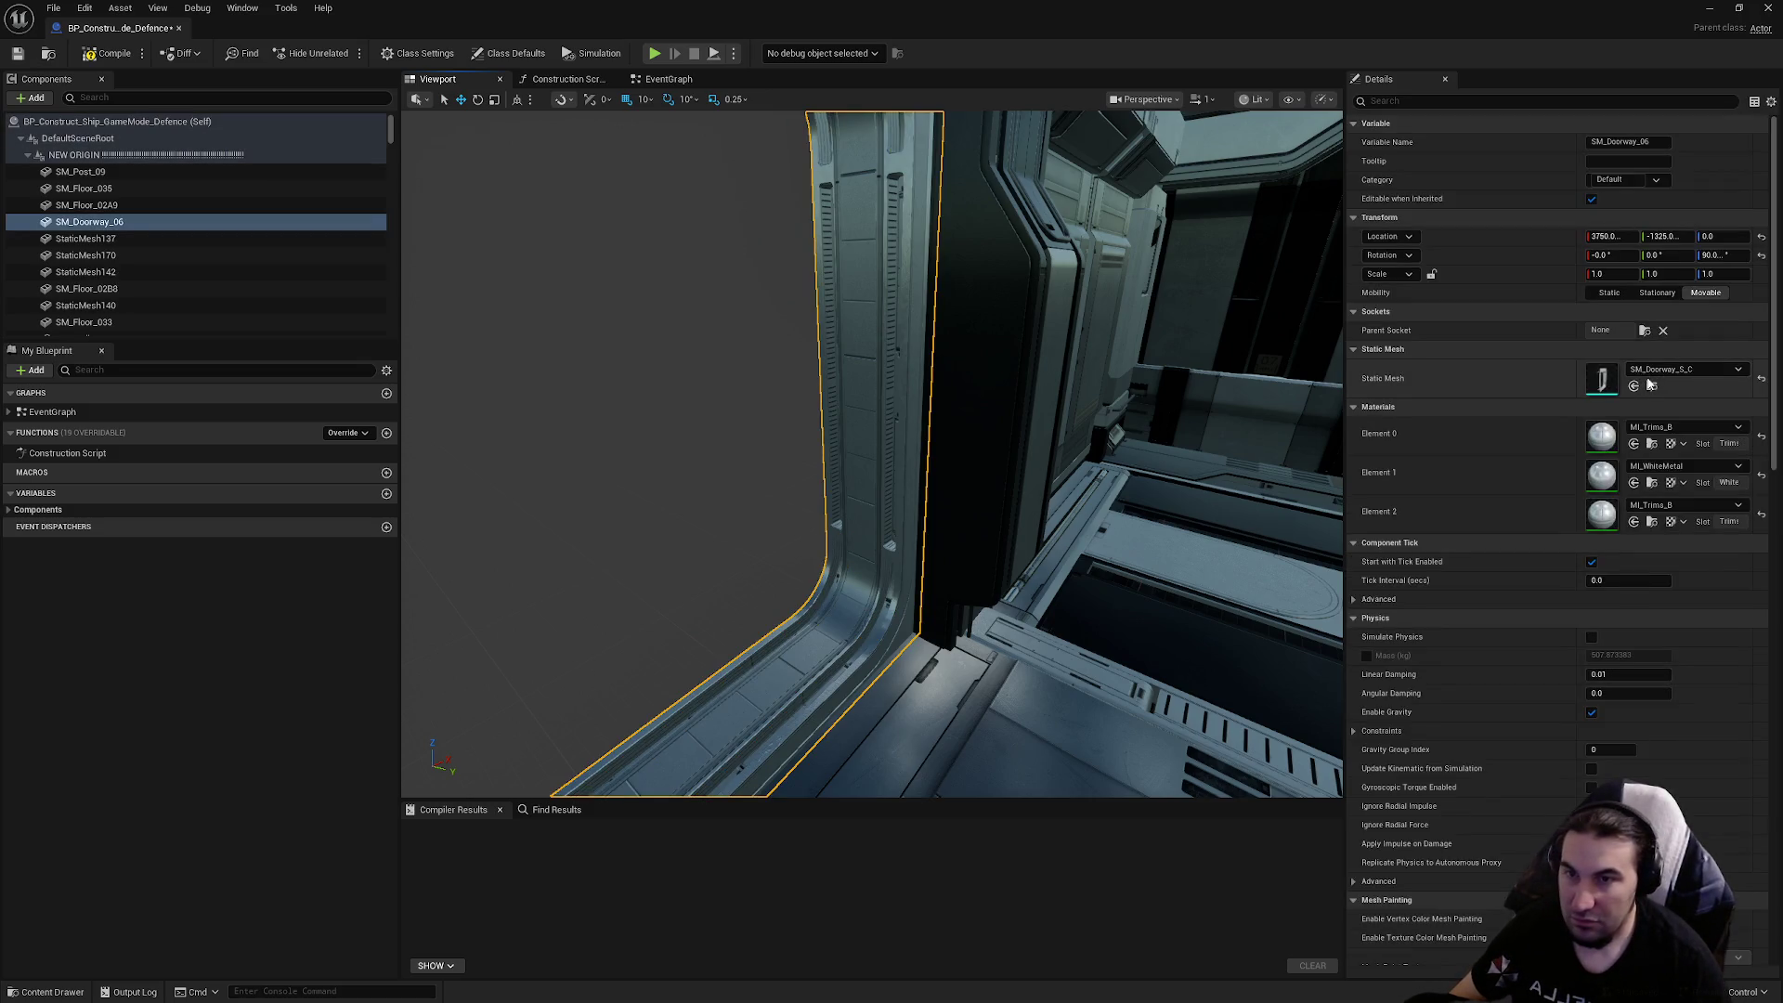
left_click(1662, 369)
left_click(1714, 550)
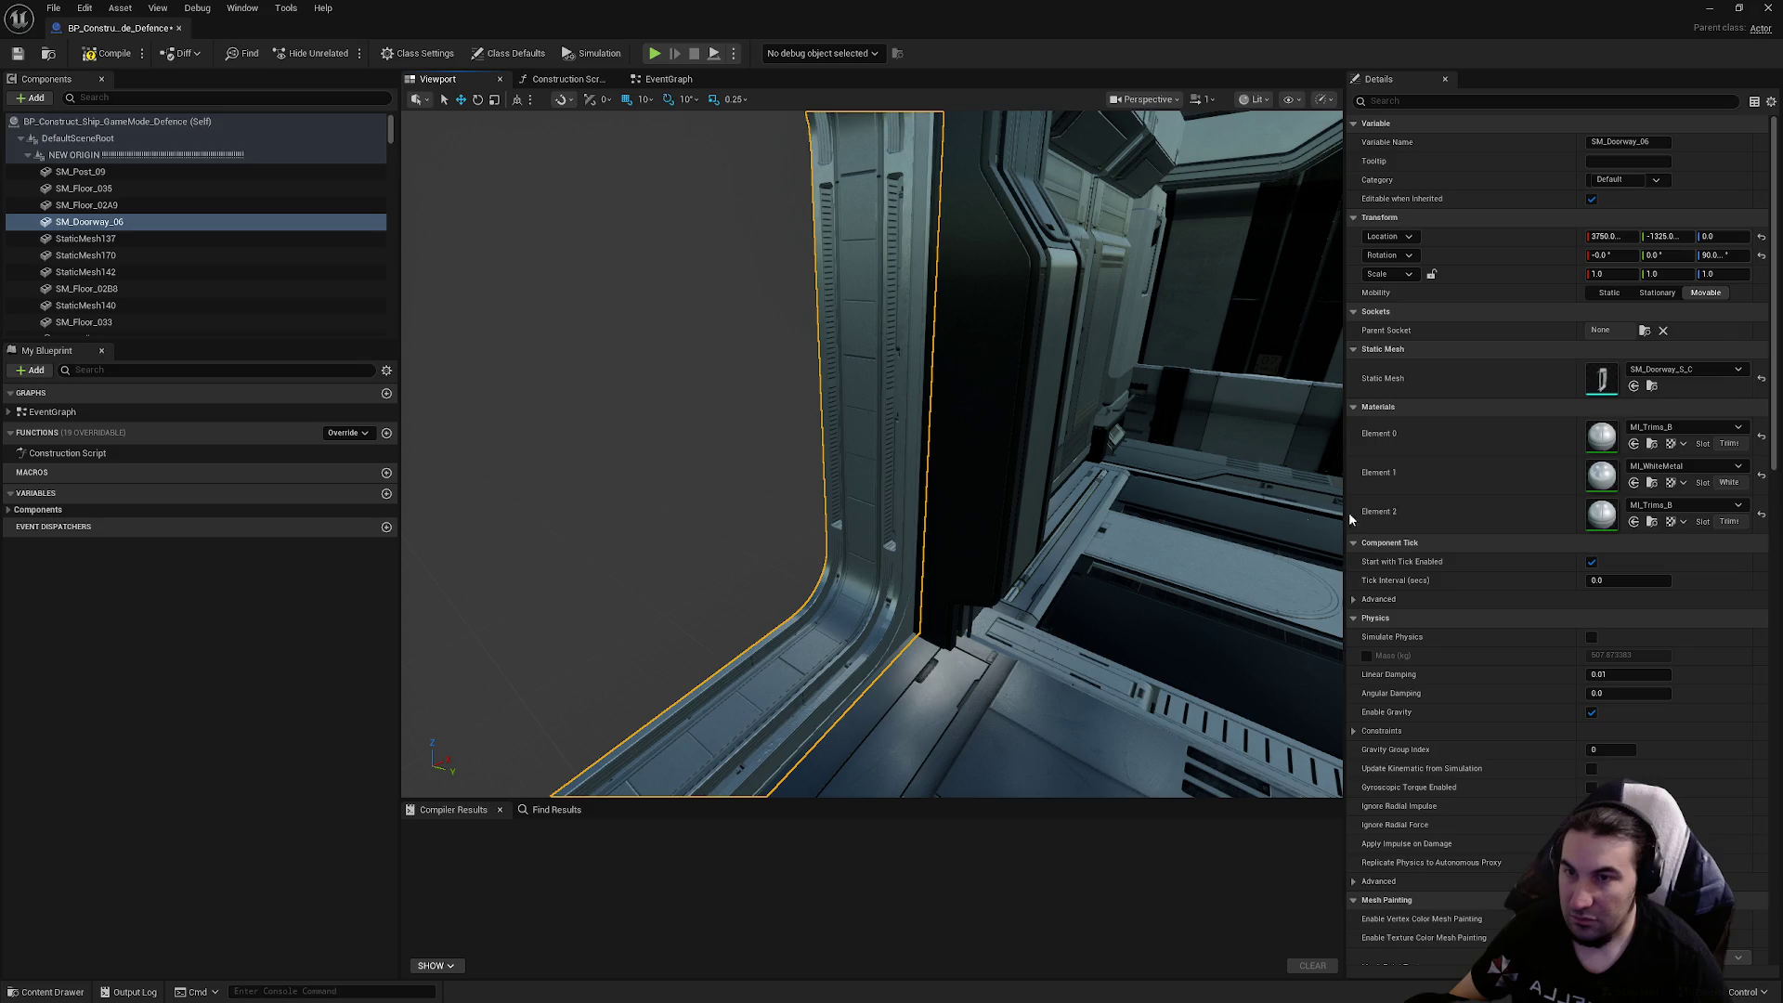
mouse_move(948, 529)
left_mouse_down()
mouse_move(984, 520)
mouse_move(929, 501)
left_mouse_up()
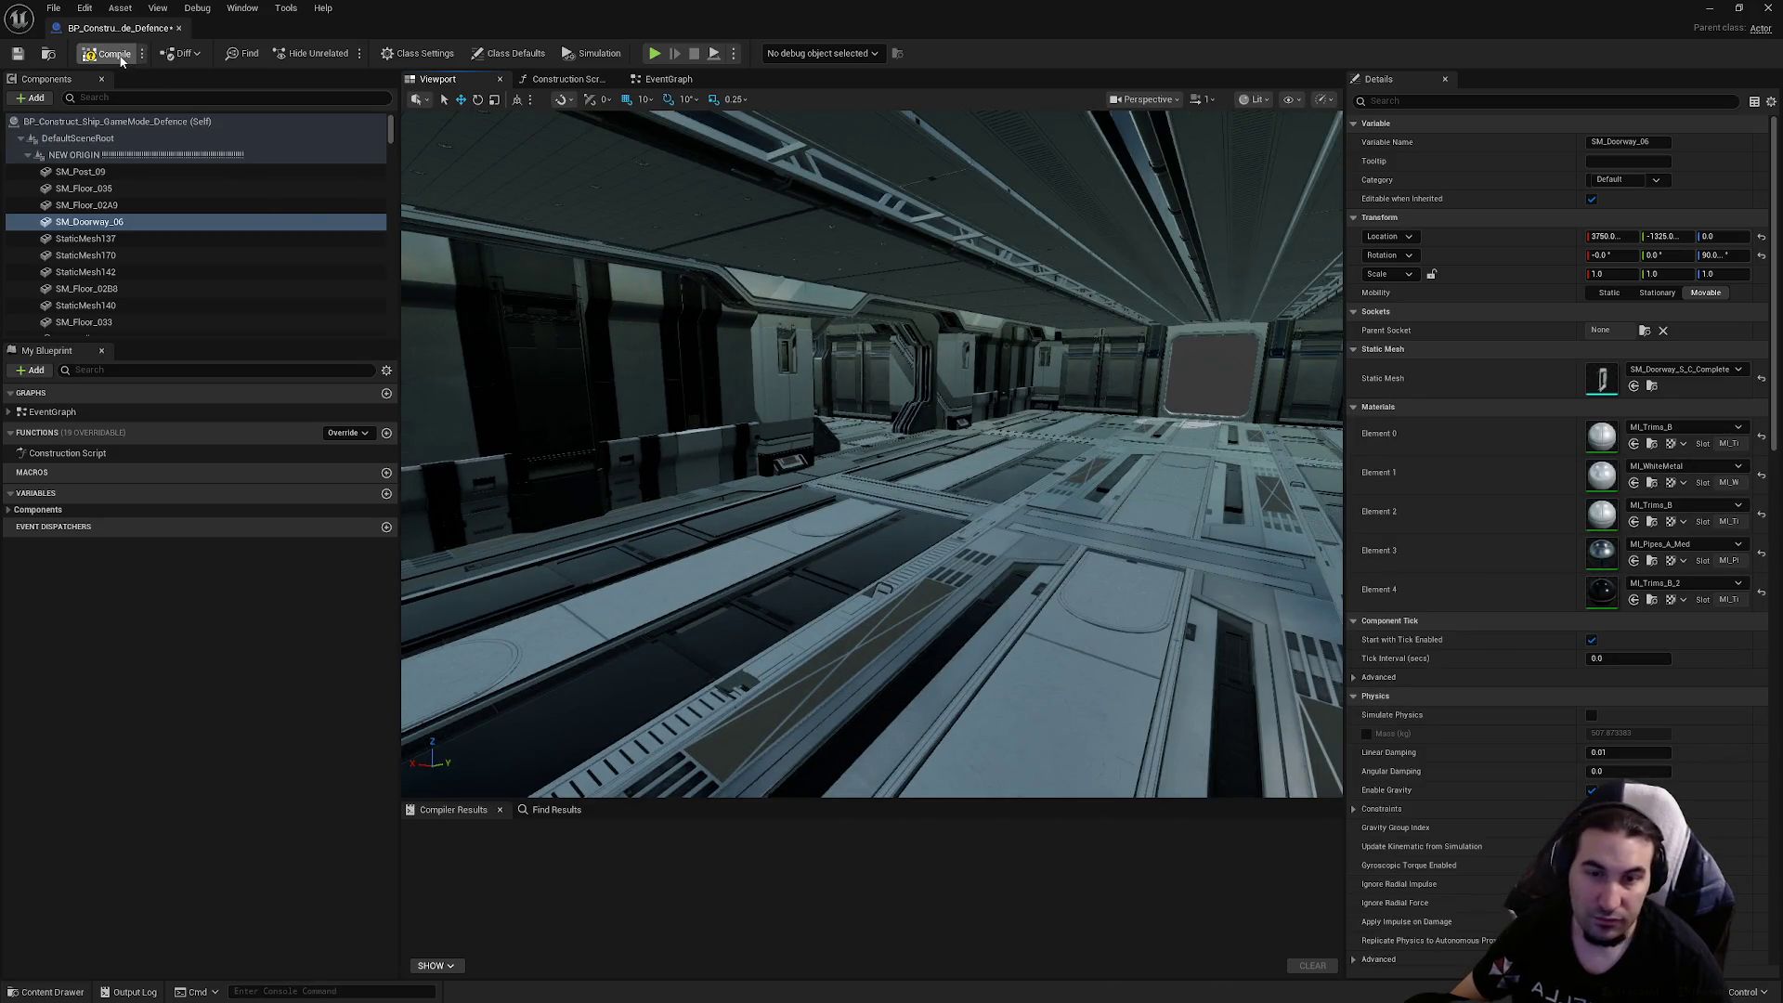
Compile and save the Defence room blueprint, close its editor, and place the merged Defence mesh in the level
left_click(18, 54)
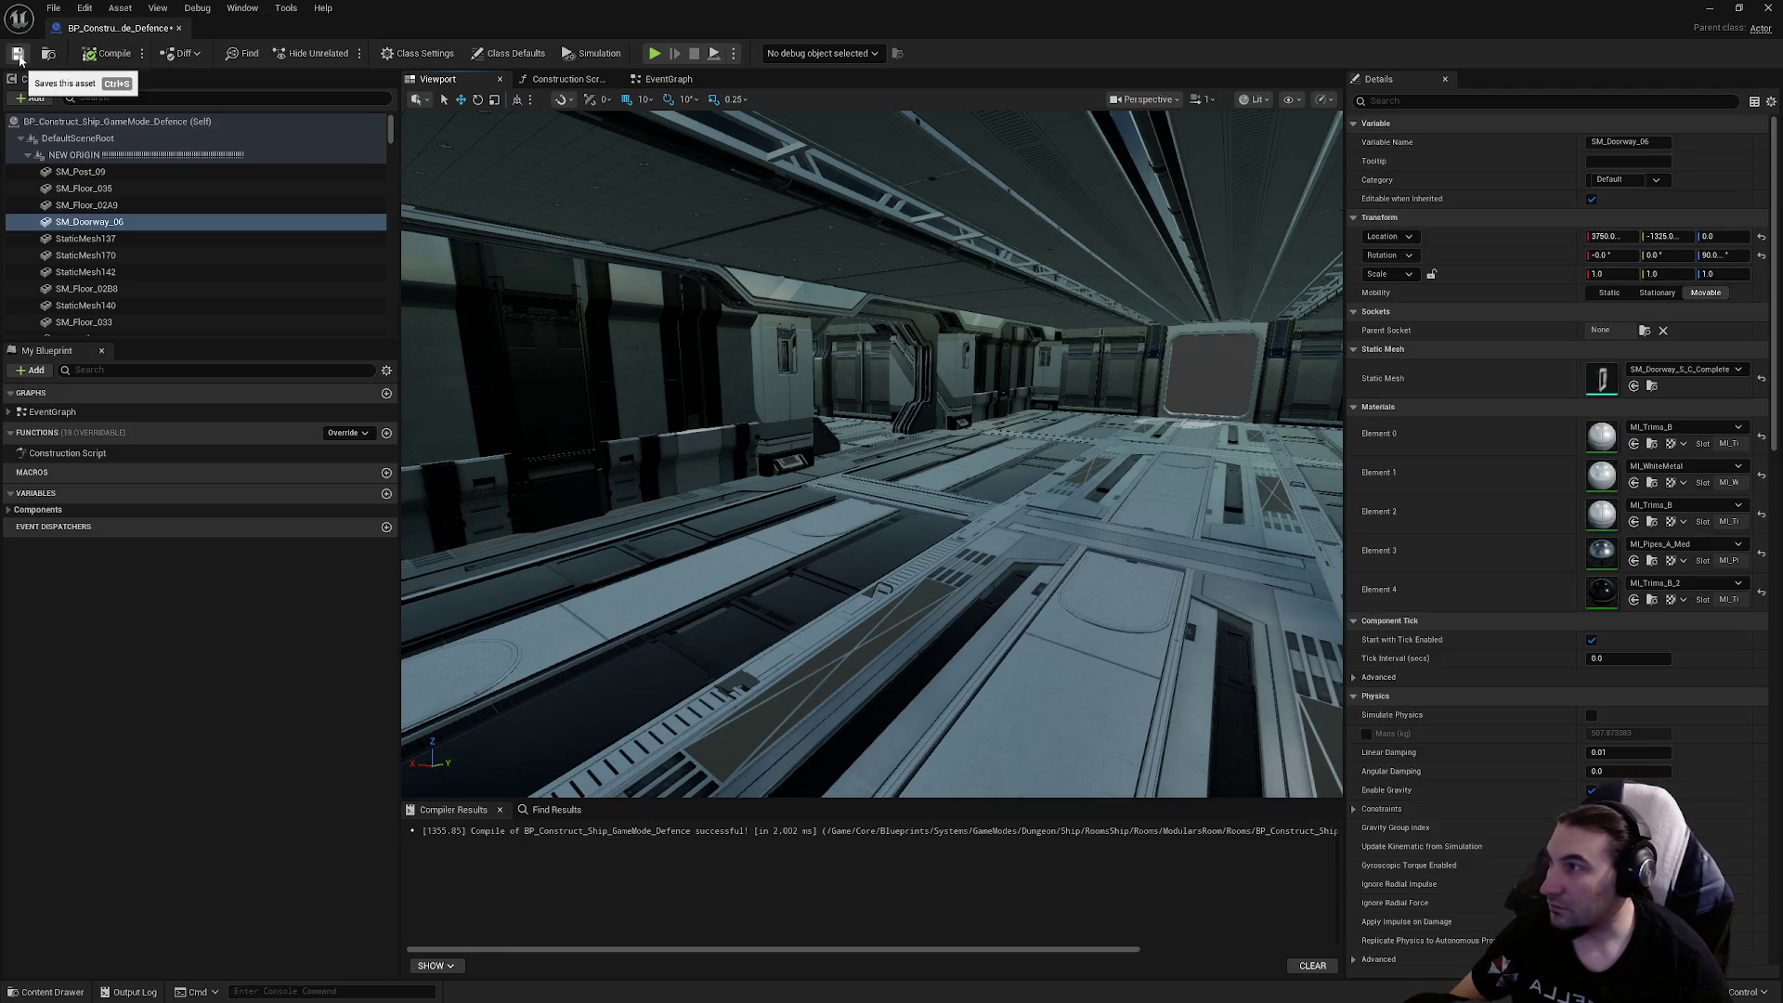
mouse_move(510, 220)
left_mouse_down()
mouse_move(636, 245)
mouse_move(1082, 255)
left_mouse_up()
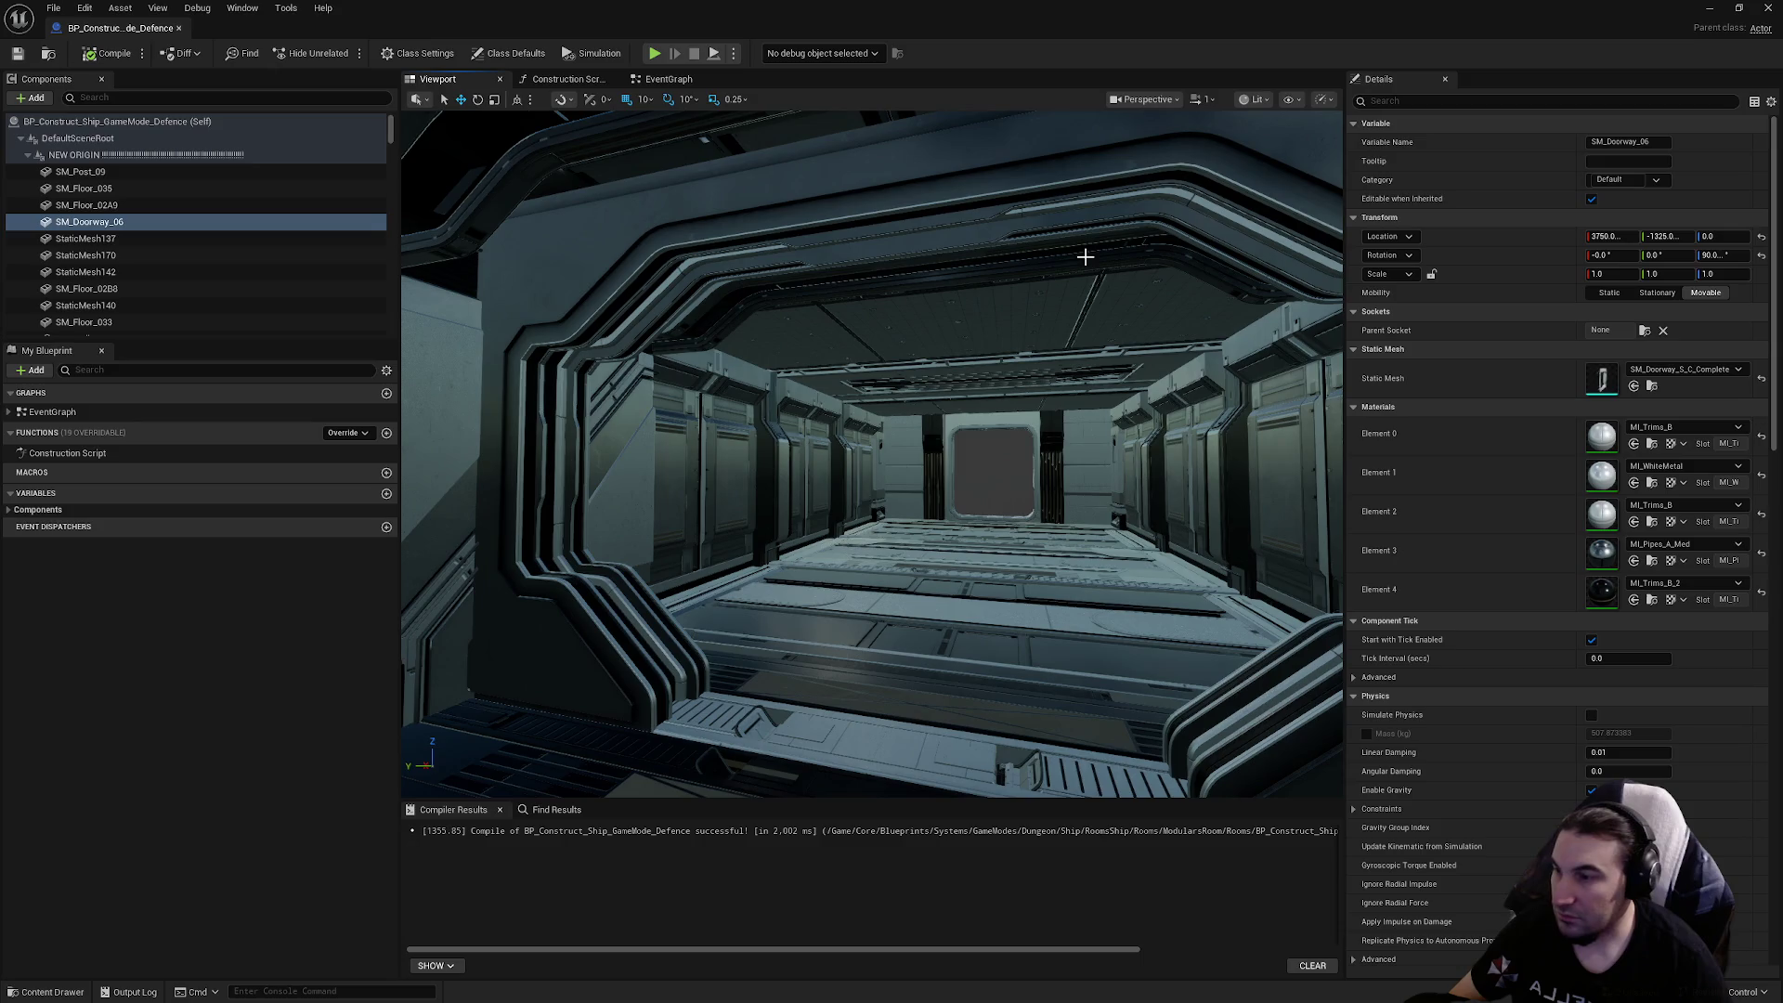
left_click(1768, 7)
left_click_drag(354, 822, 920, 594)
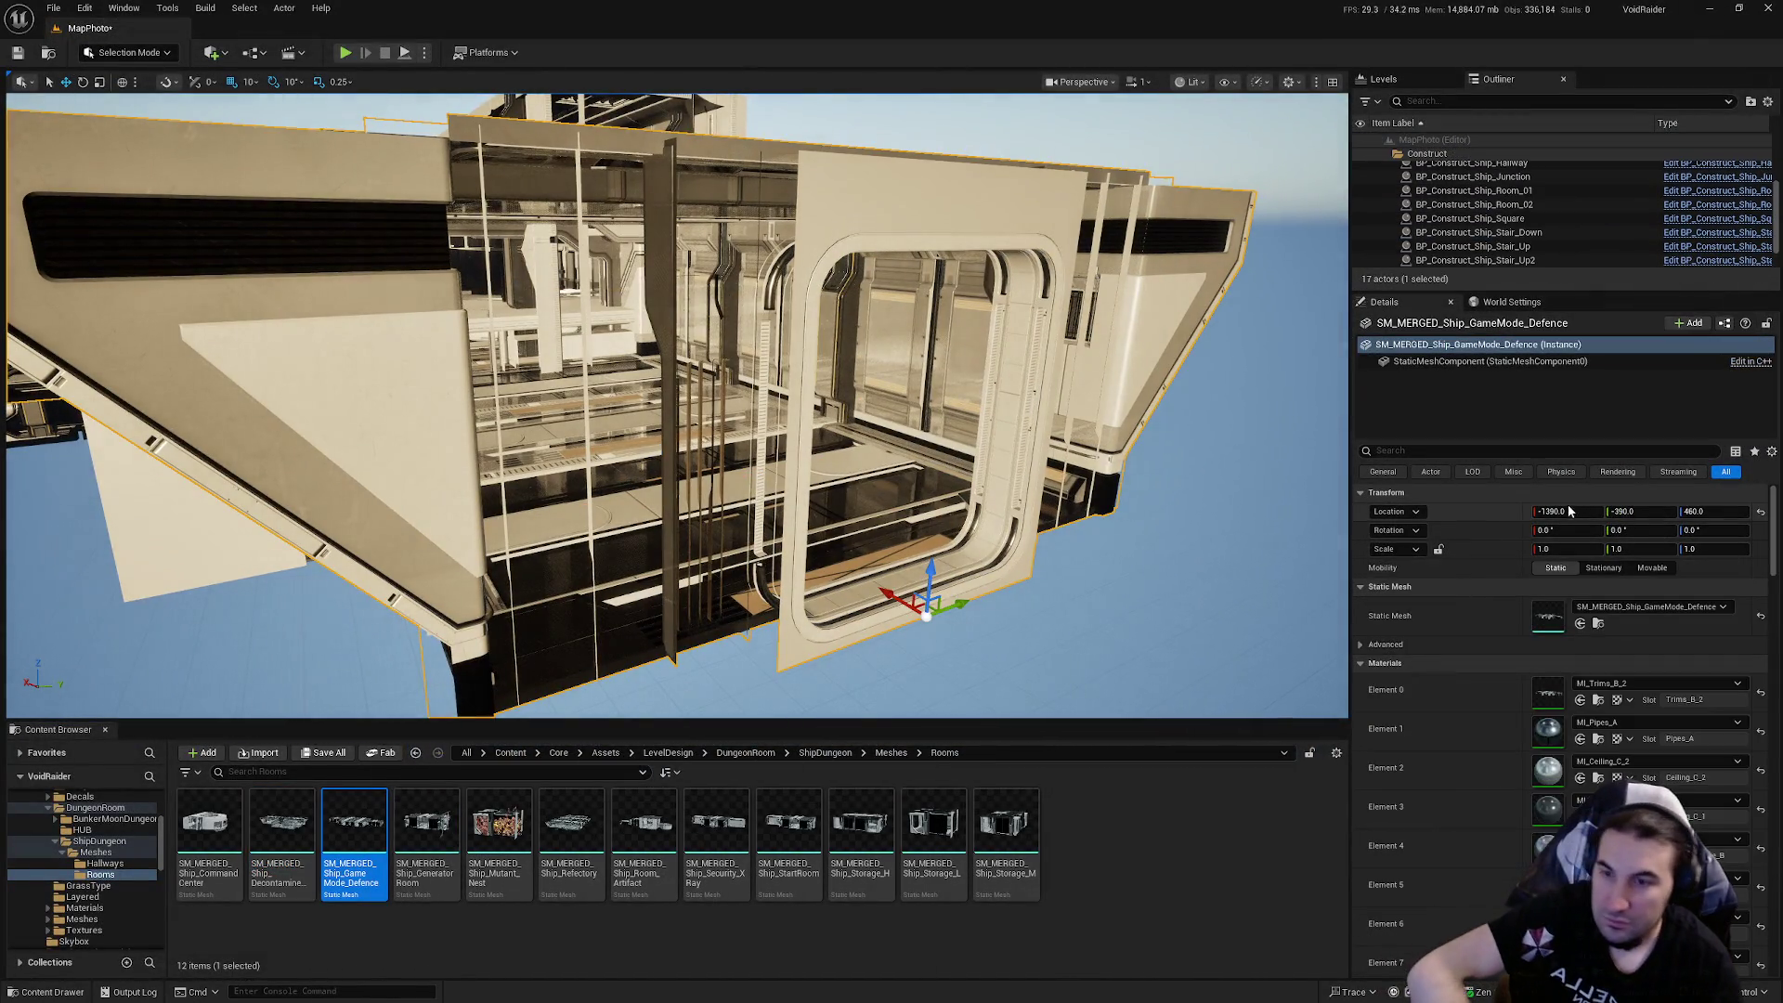
left_click(1567, 512)
type("0")
key("Return")
left_click(1623, 511)
type("0")
key("Return")
left_click(1708, 512)
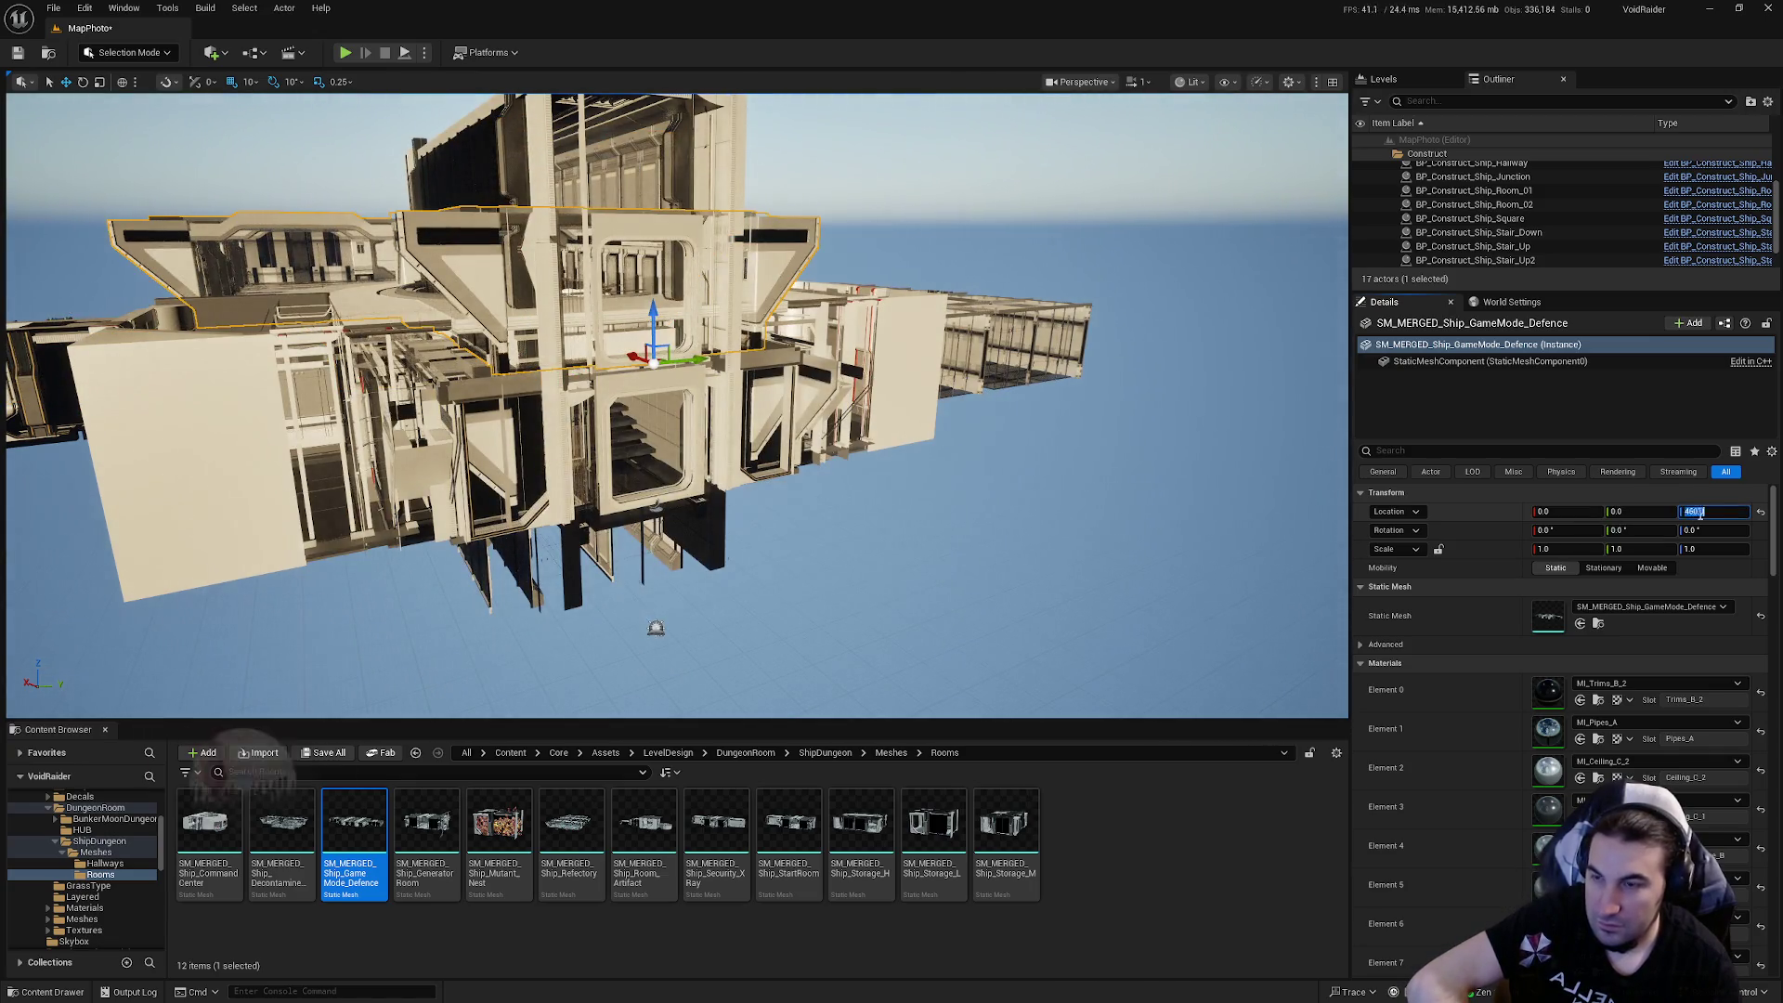
type("0")
key("Return")
left_click(160, 7)
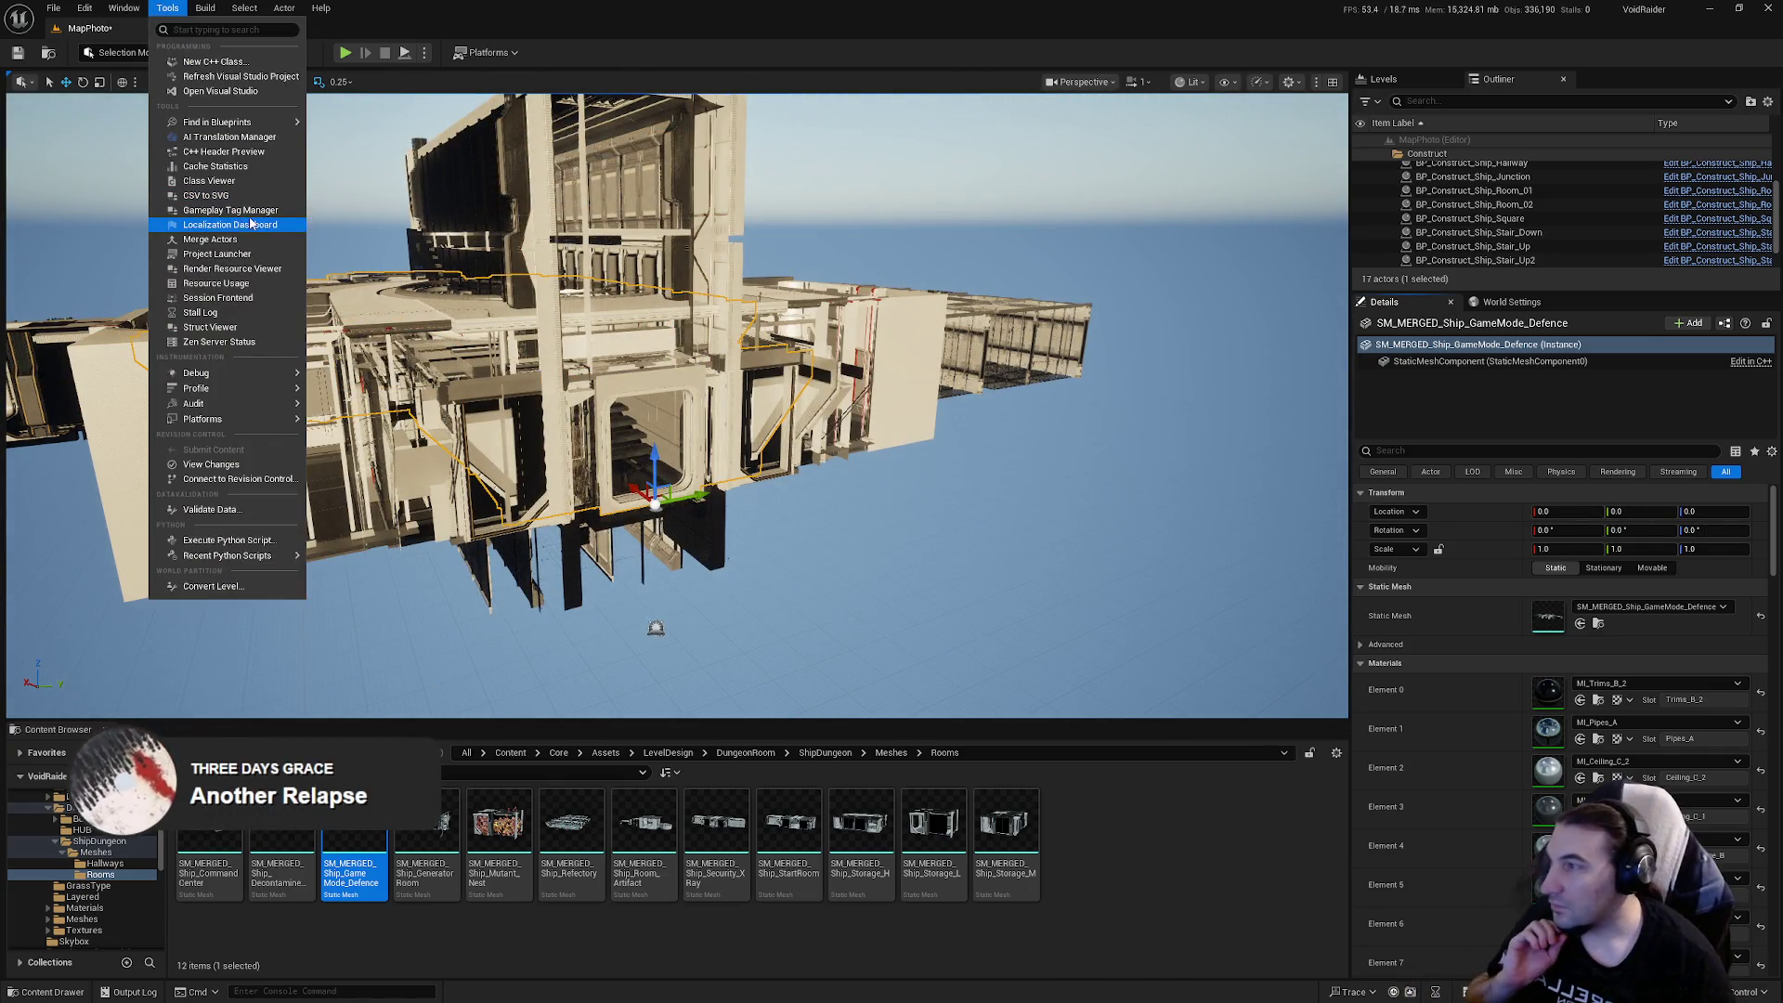
left_click(204, 239)
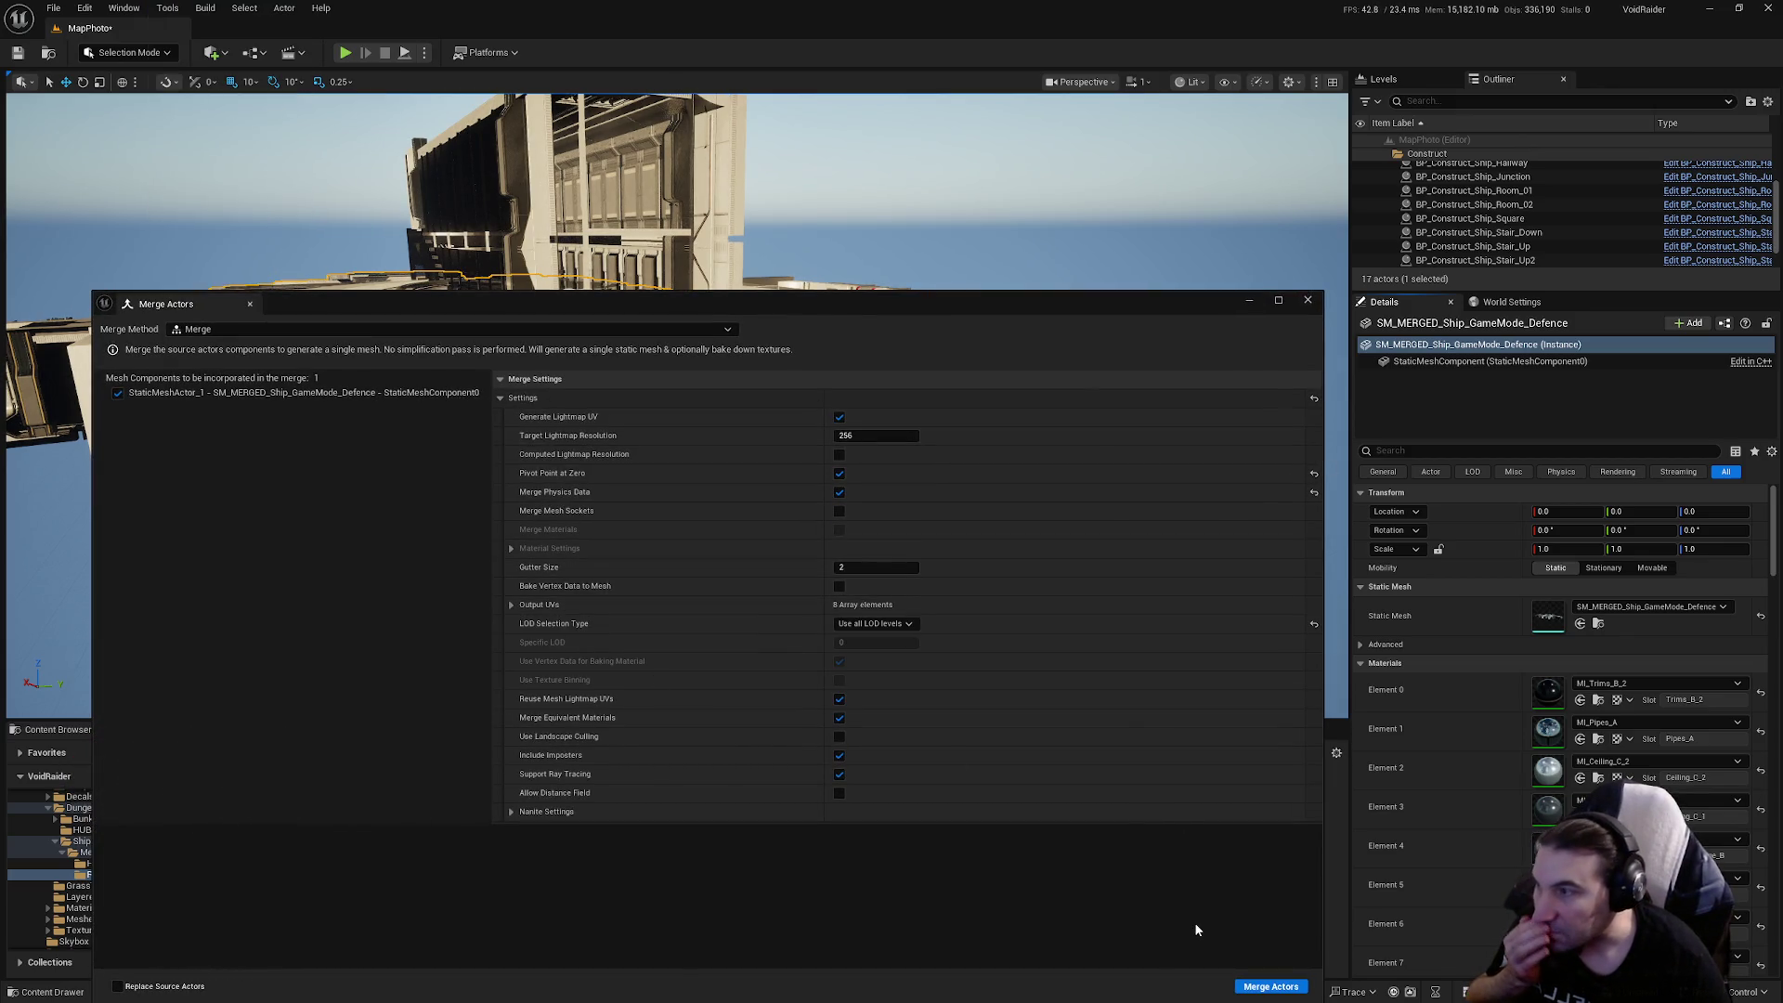
left_click(1307, 300)
key("Delete")
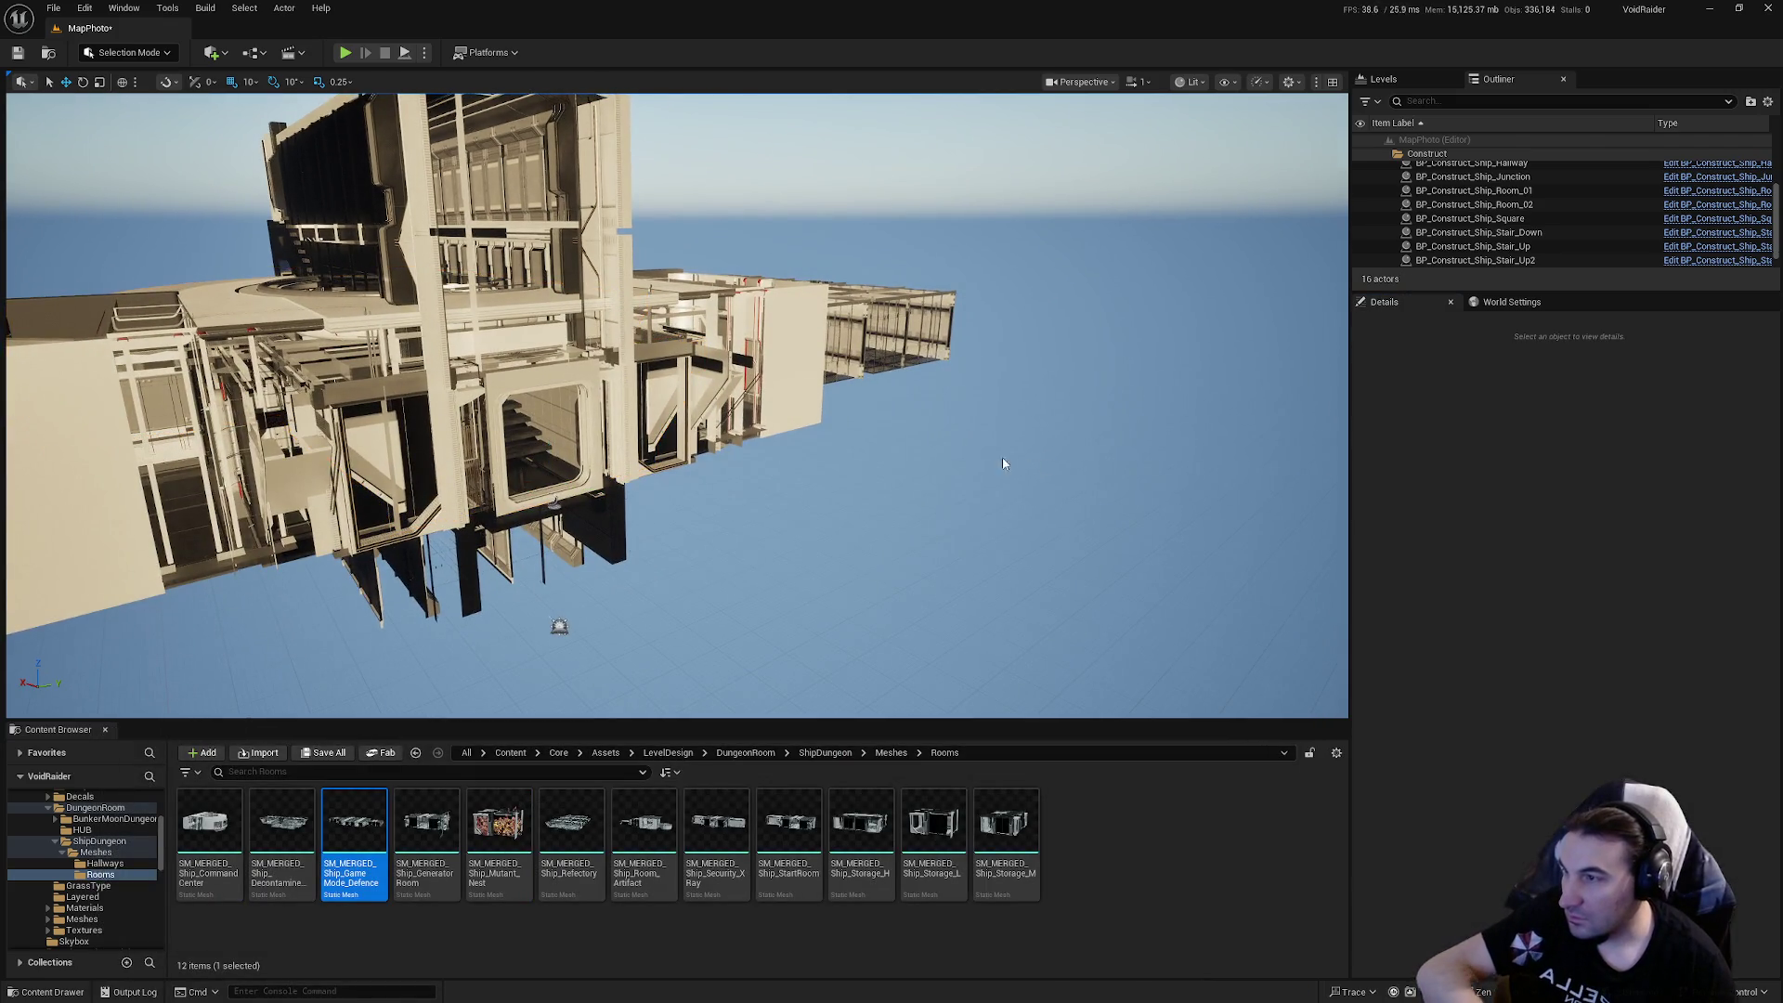
scroll(1534, 226, "down", 1)
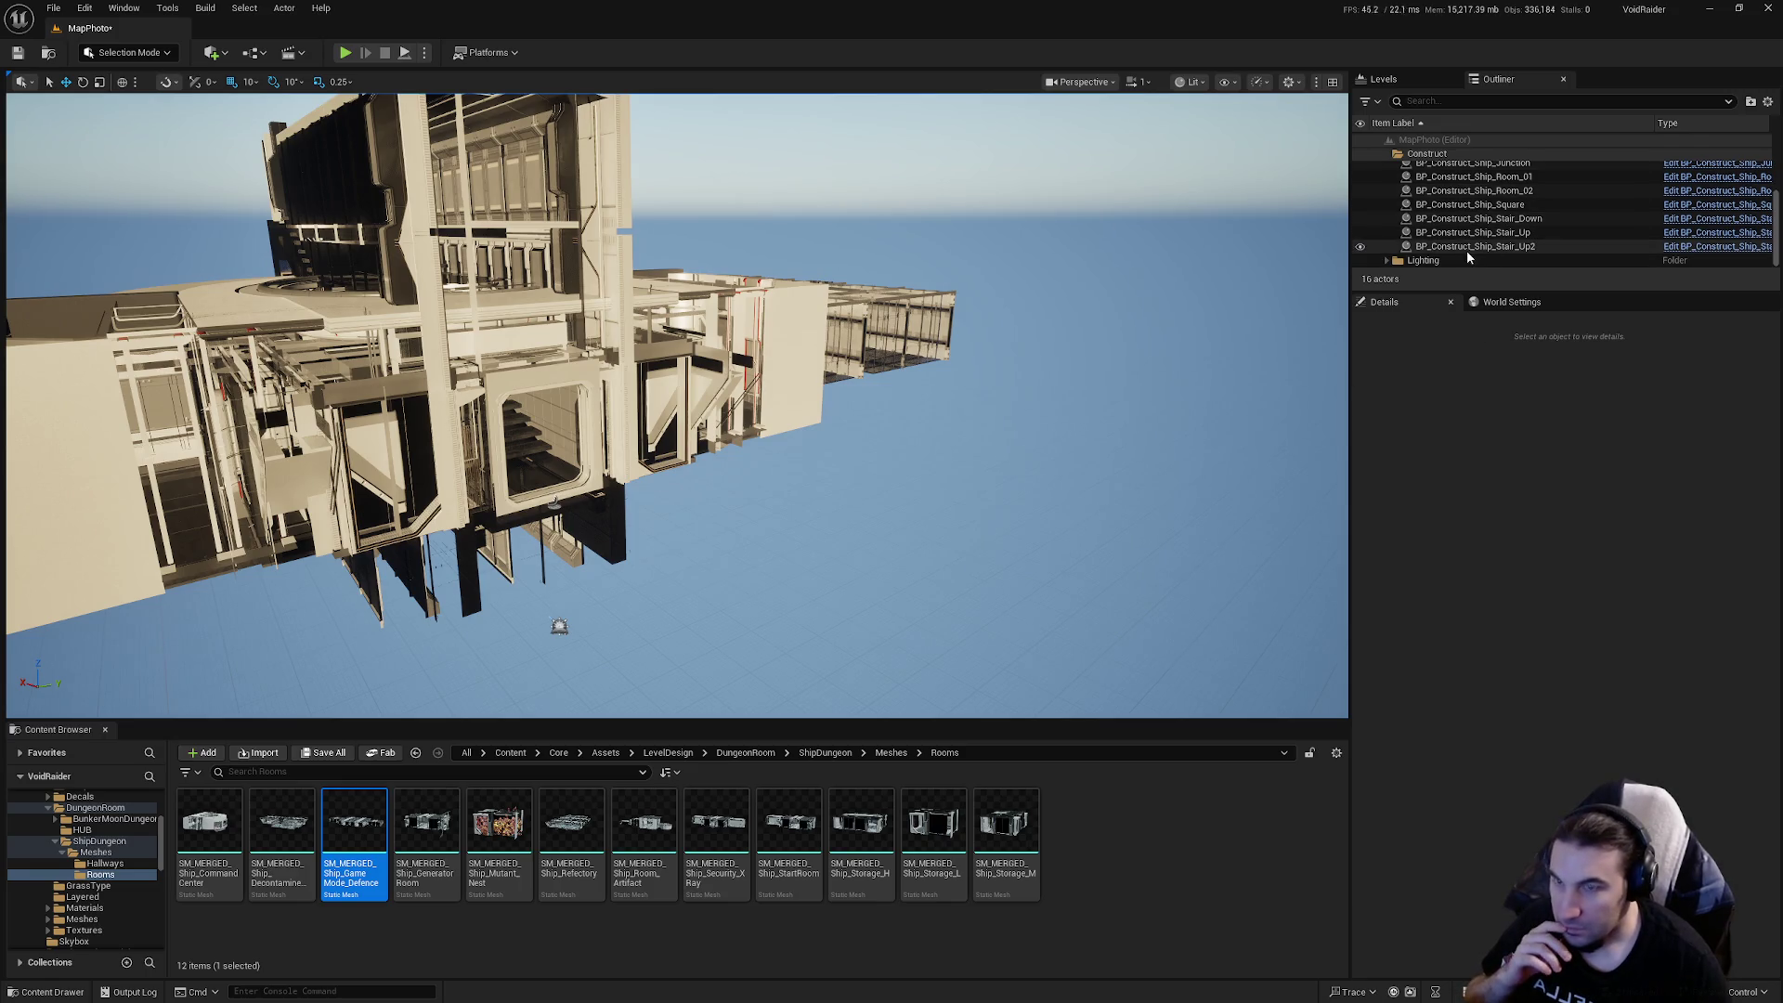
Open the ModularsRoom Rooms folder and select the GameMode Defence room blueprint
scroll(121, 894, "down", 8)
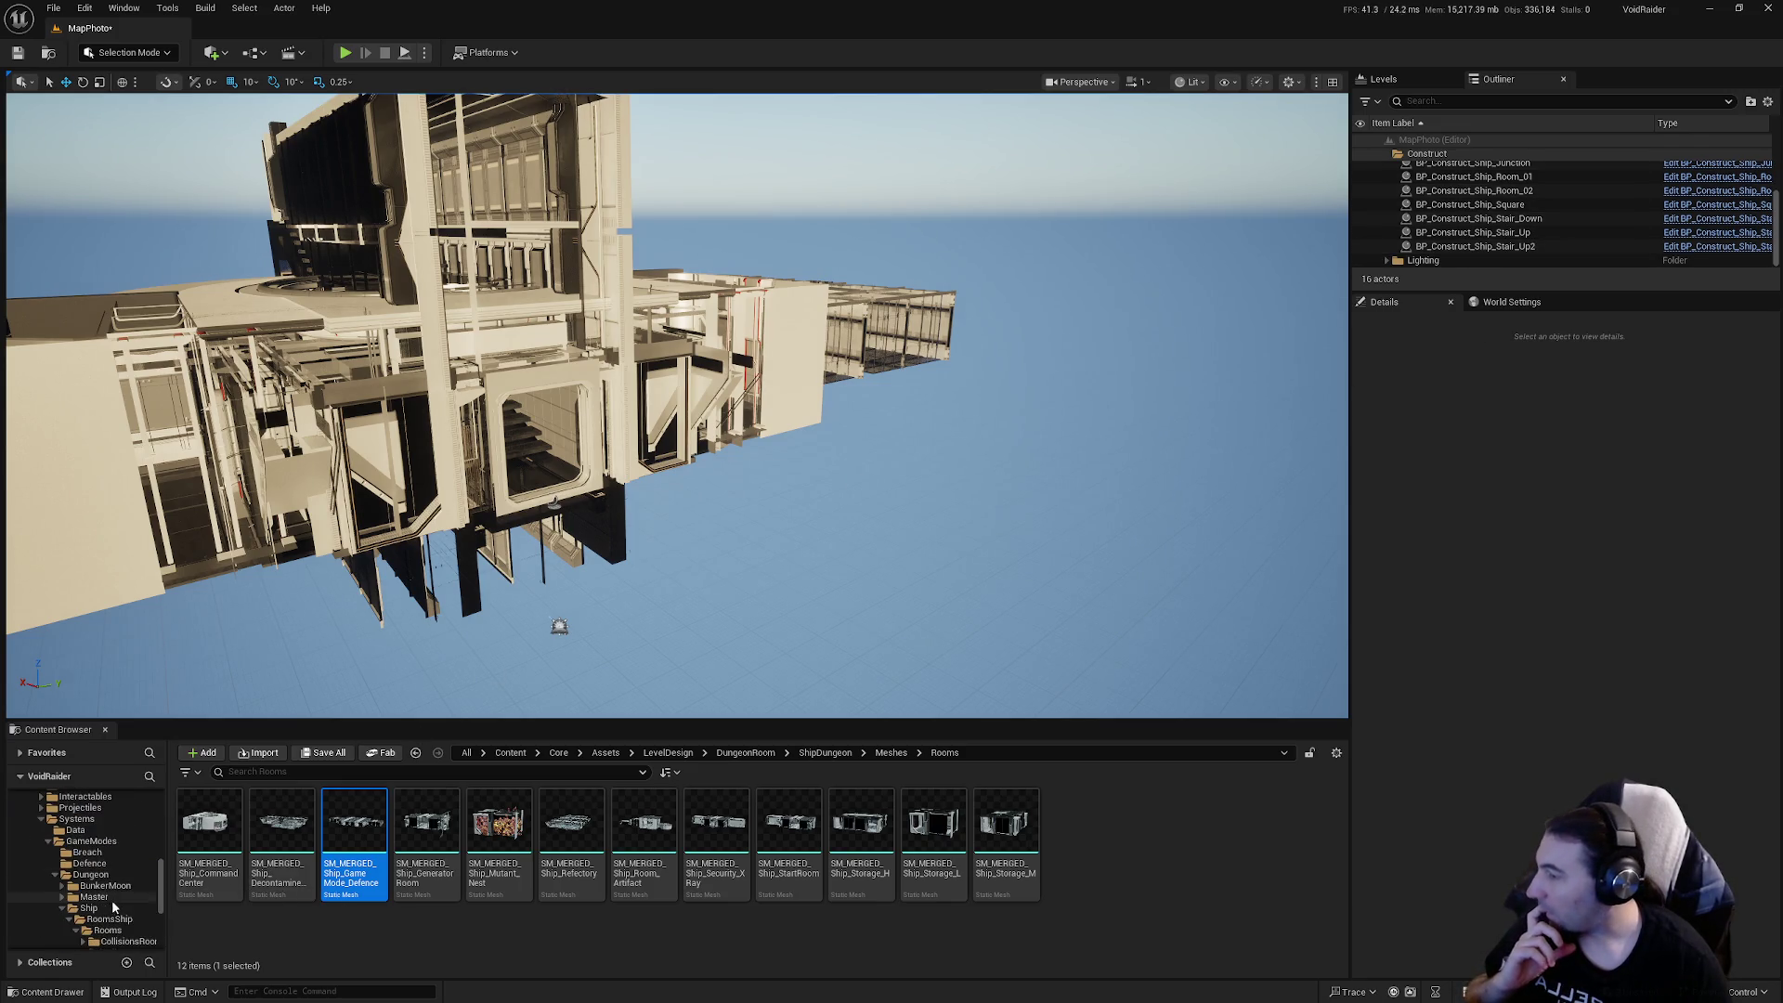
left_click(140, 918)
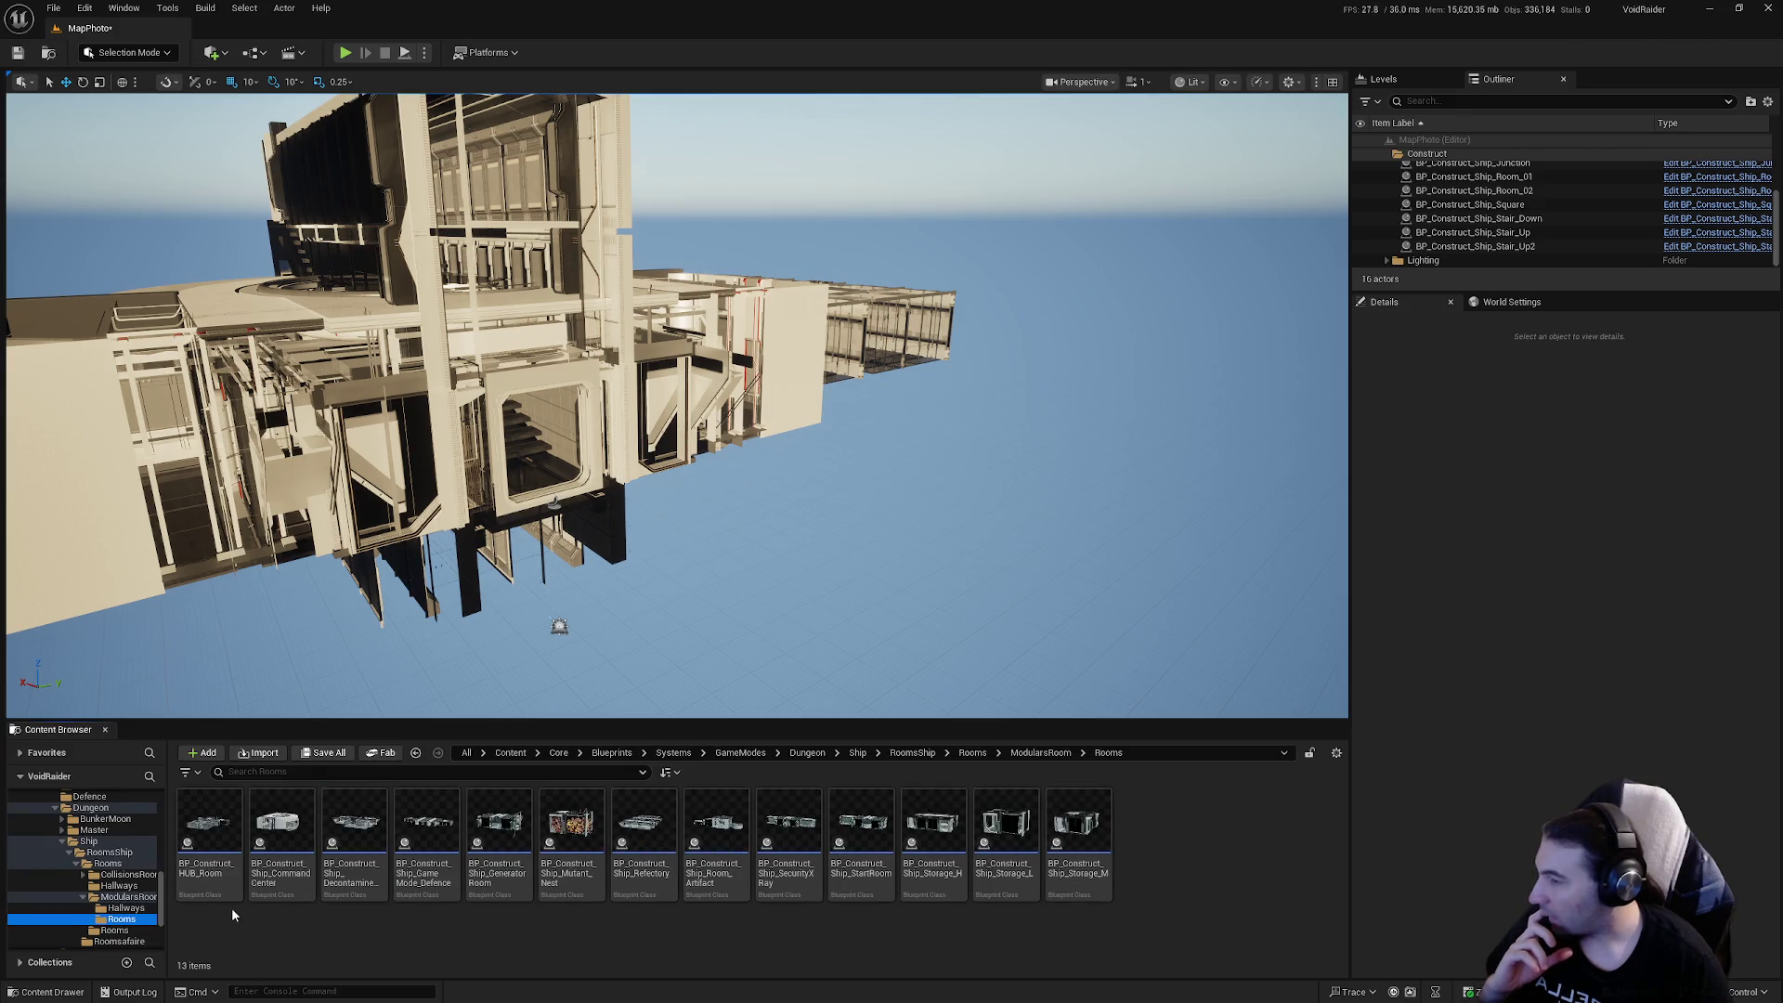
left_click(403, 843)
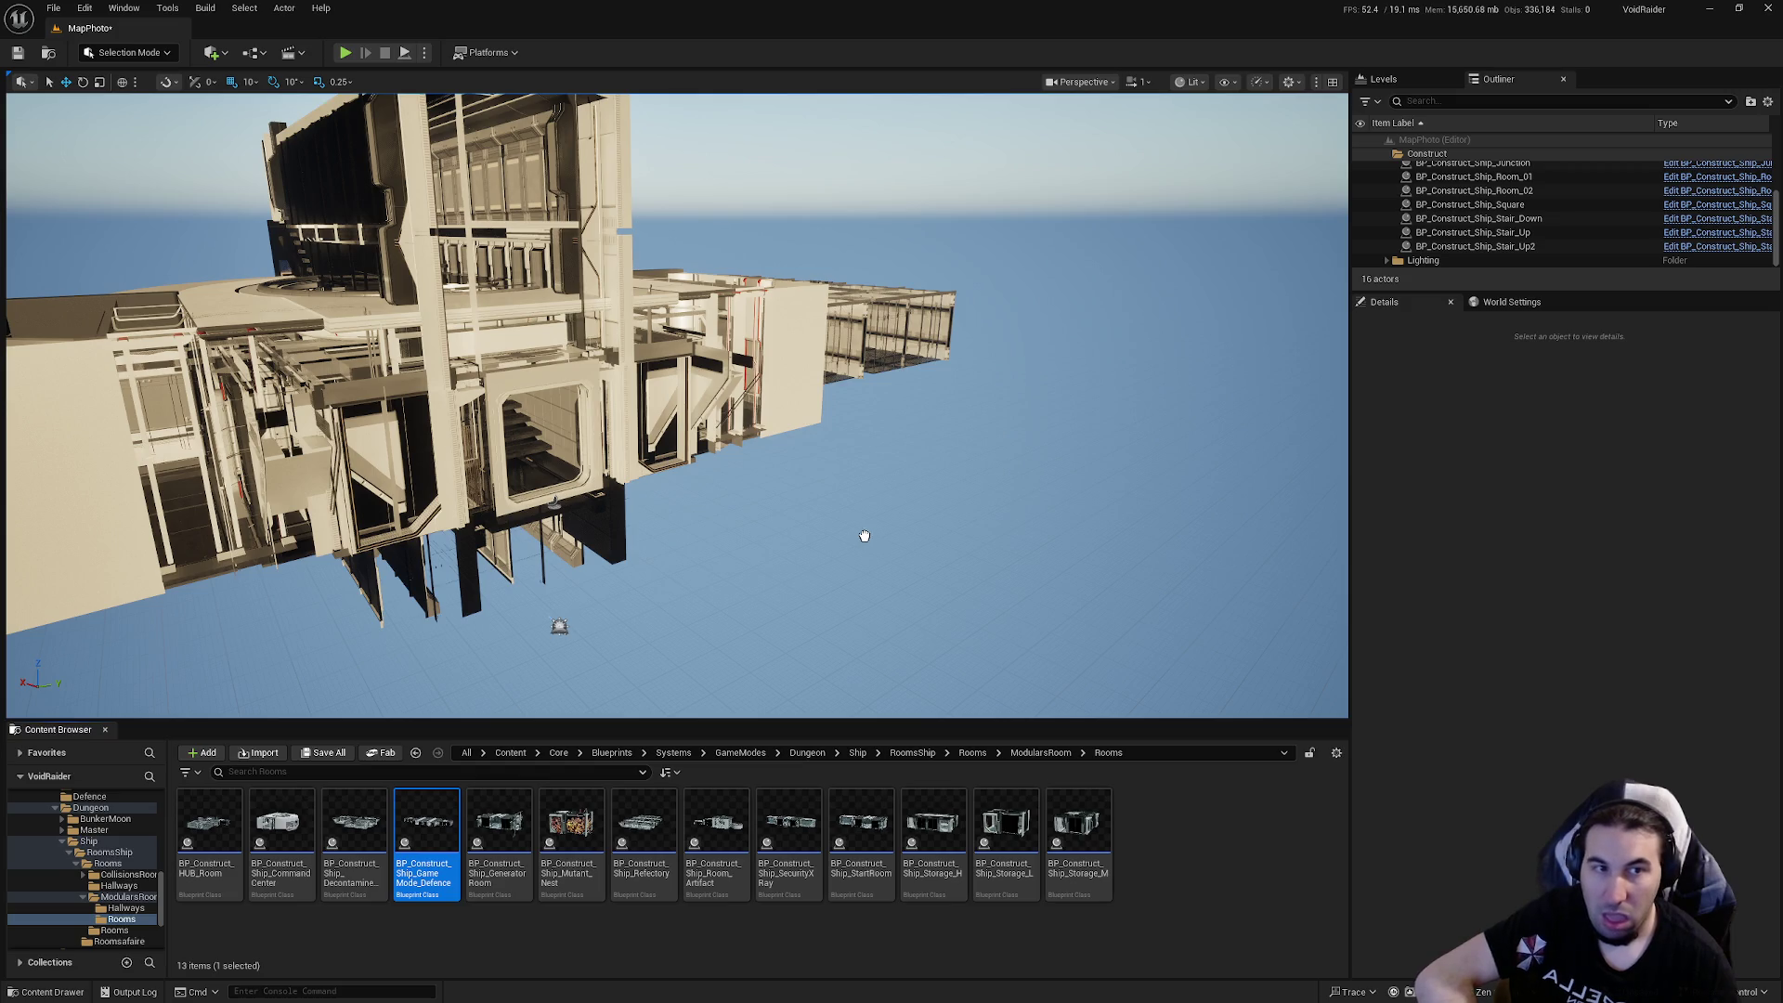
Drop the Defence room blueprint into the level and set its location to 0, 0, 0
mouse_move(850, 536)
left_mouse_down()
mouse_move(832, 521)
mouse_move(852, 536)
left_mouse_up()
left_click(1578, 513)
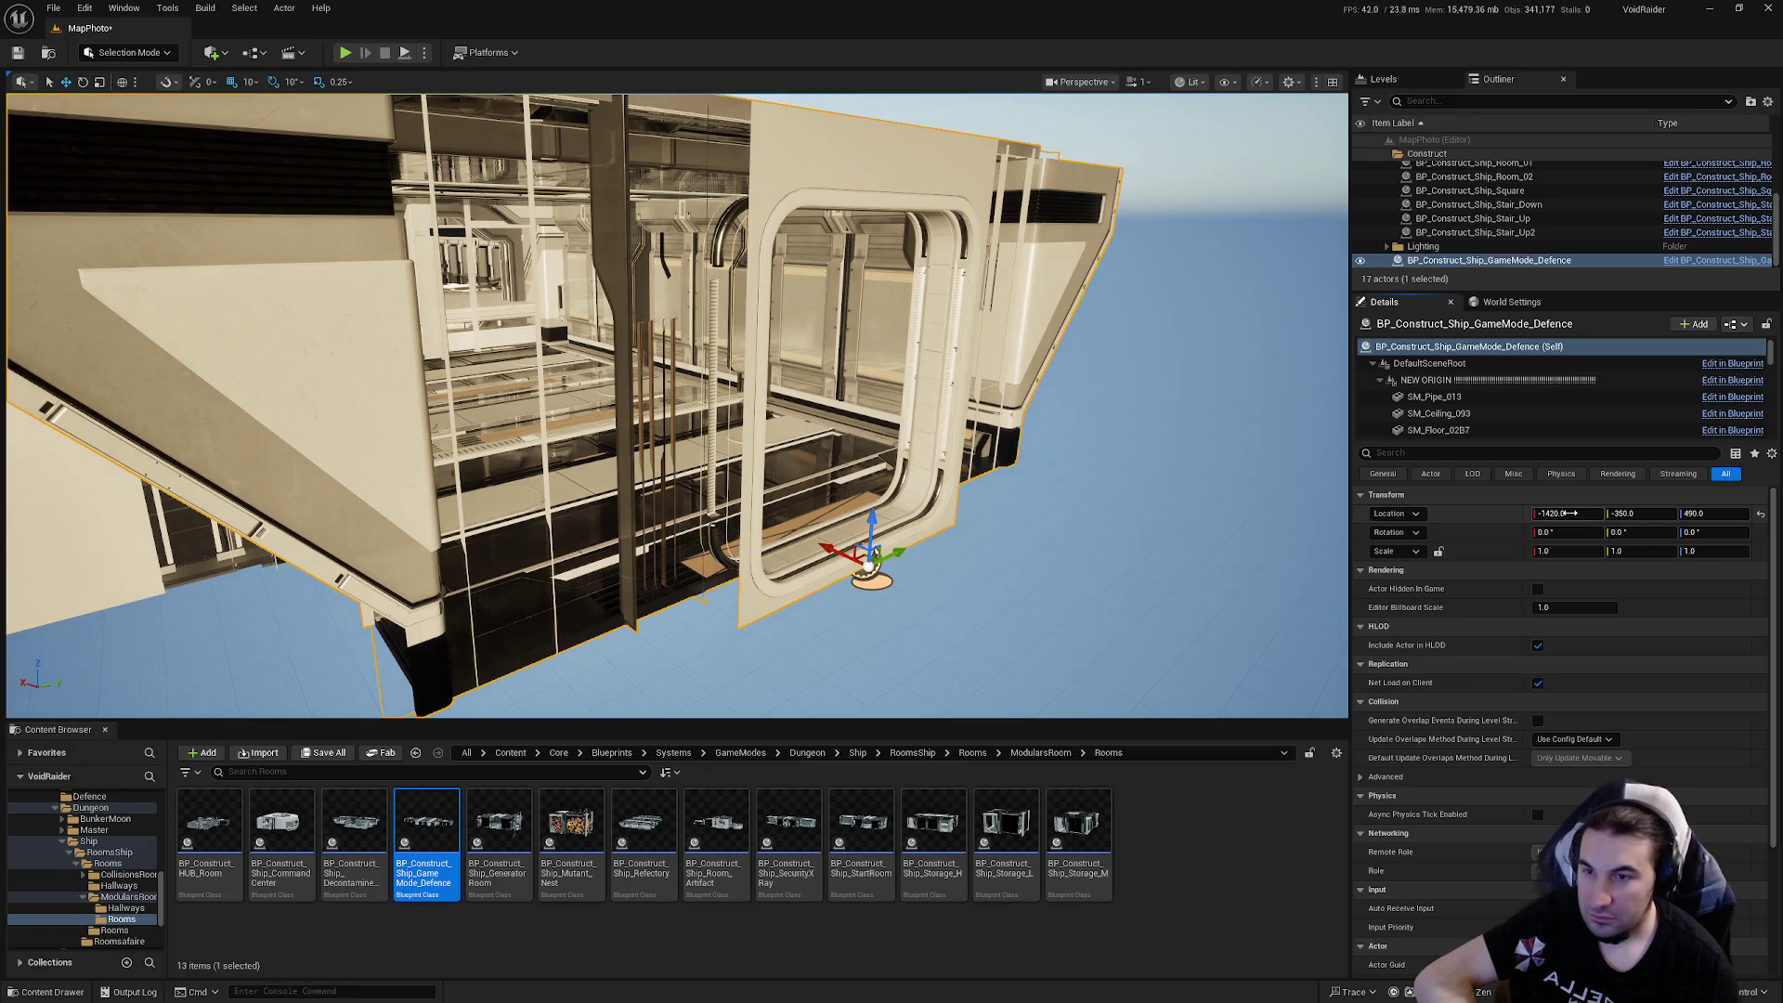
type("0")
key("Tab")
type("0")
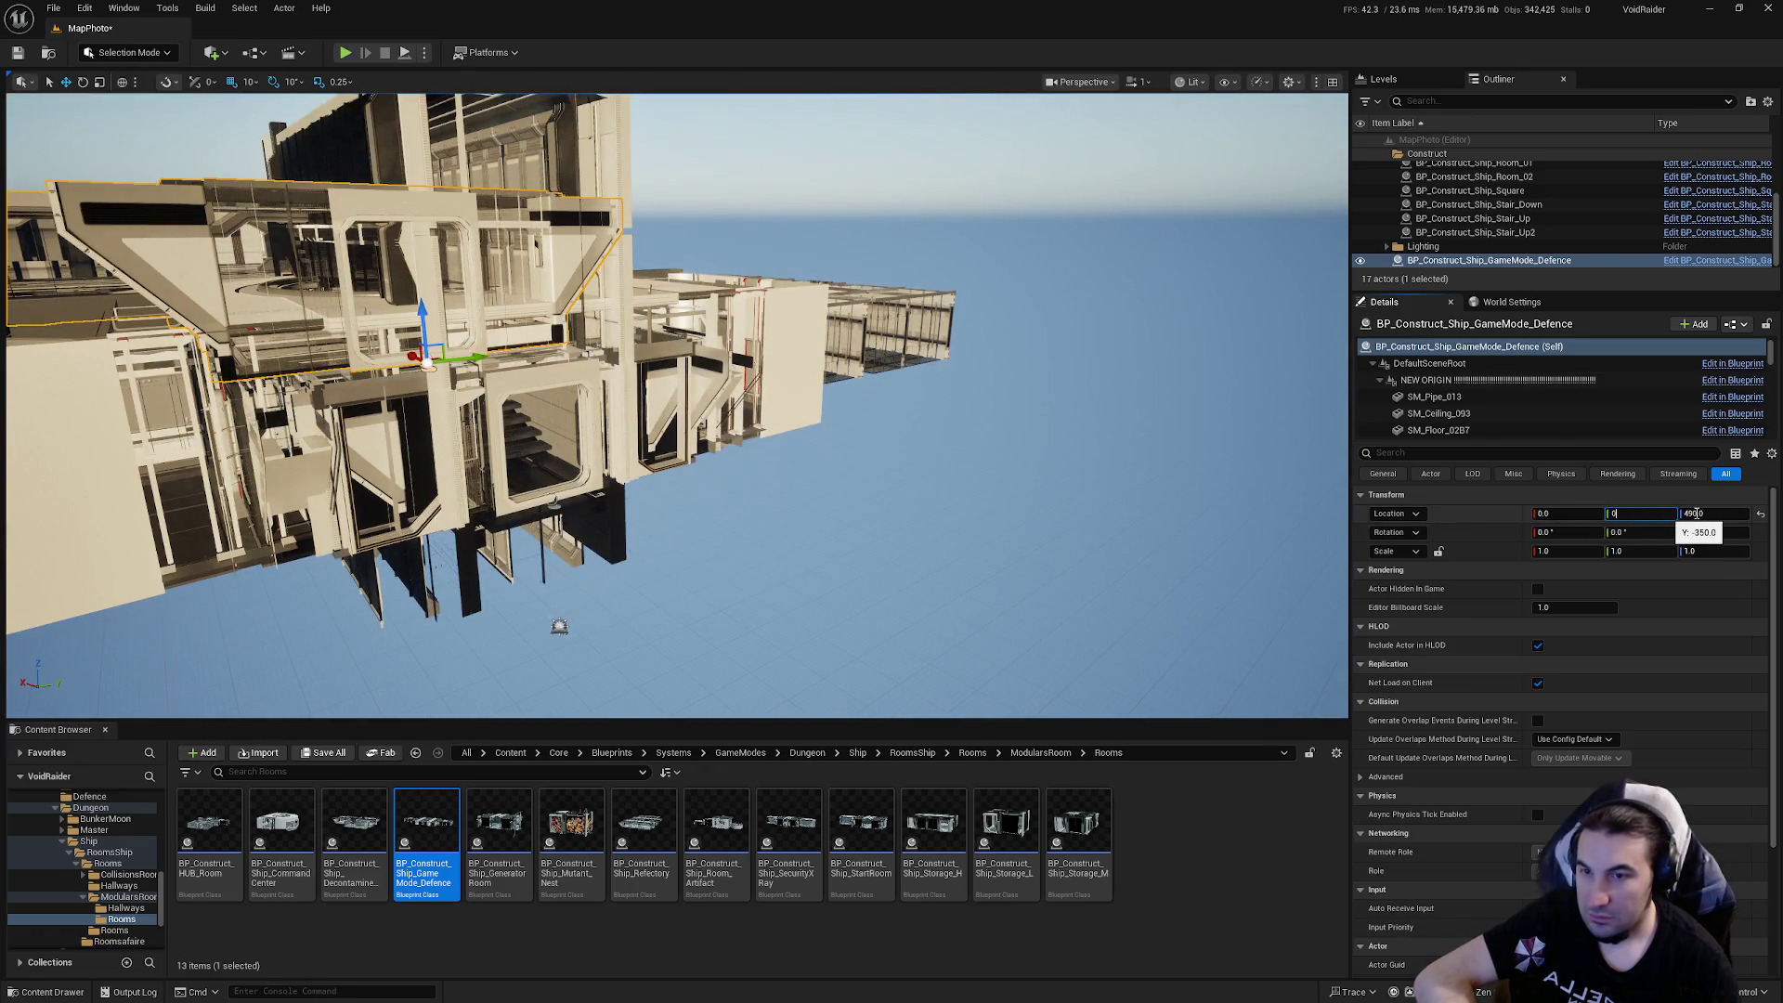
key("Tab")
type("0")
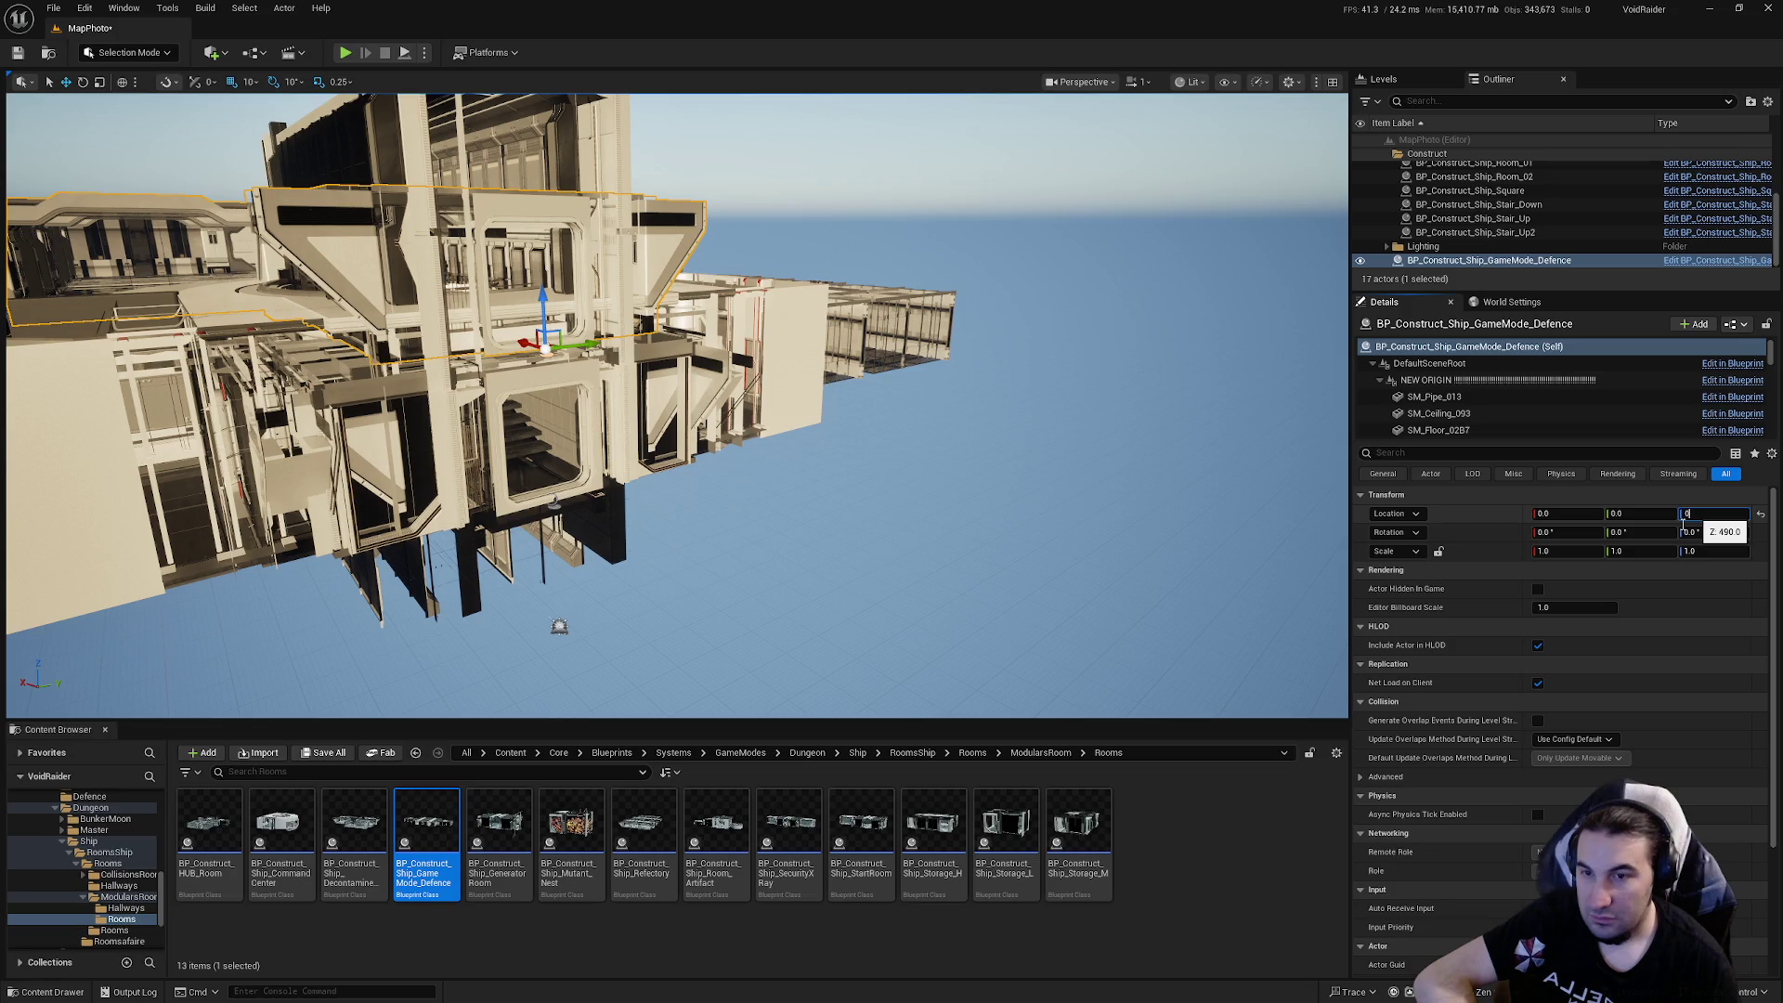
key("Return")
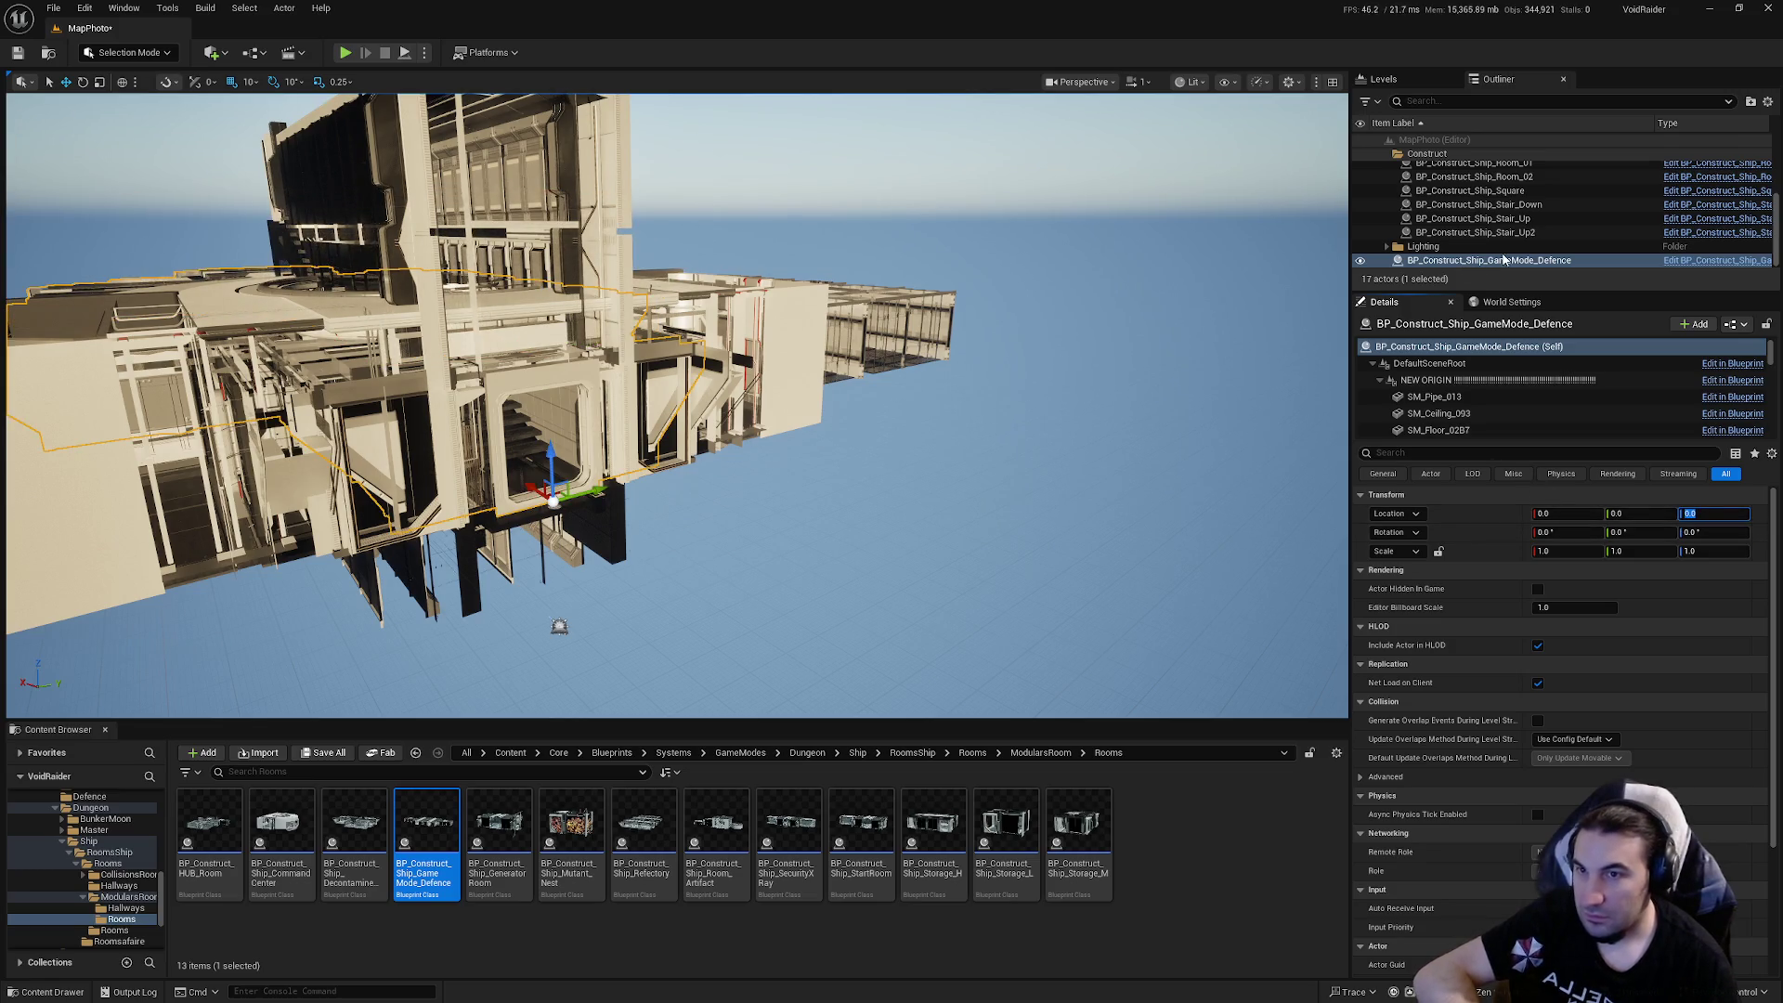
Orbit the viewport closer to the ship and bring up the Tools menu
left_click_drag(1504, 259, 1434, 155)
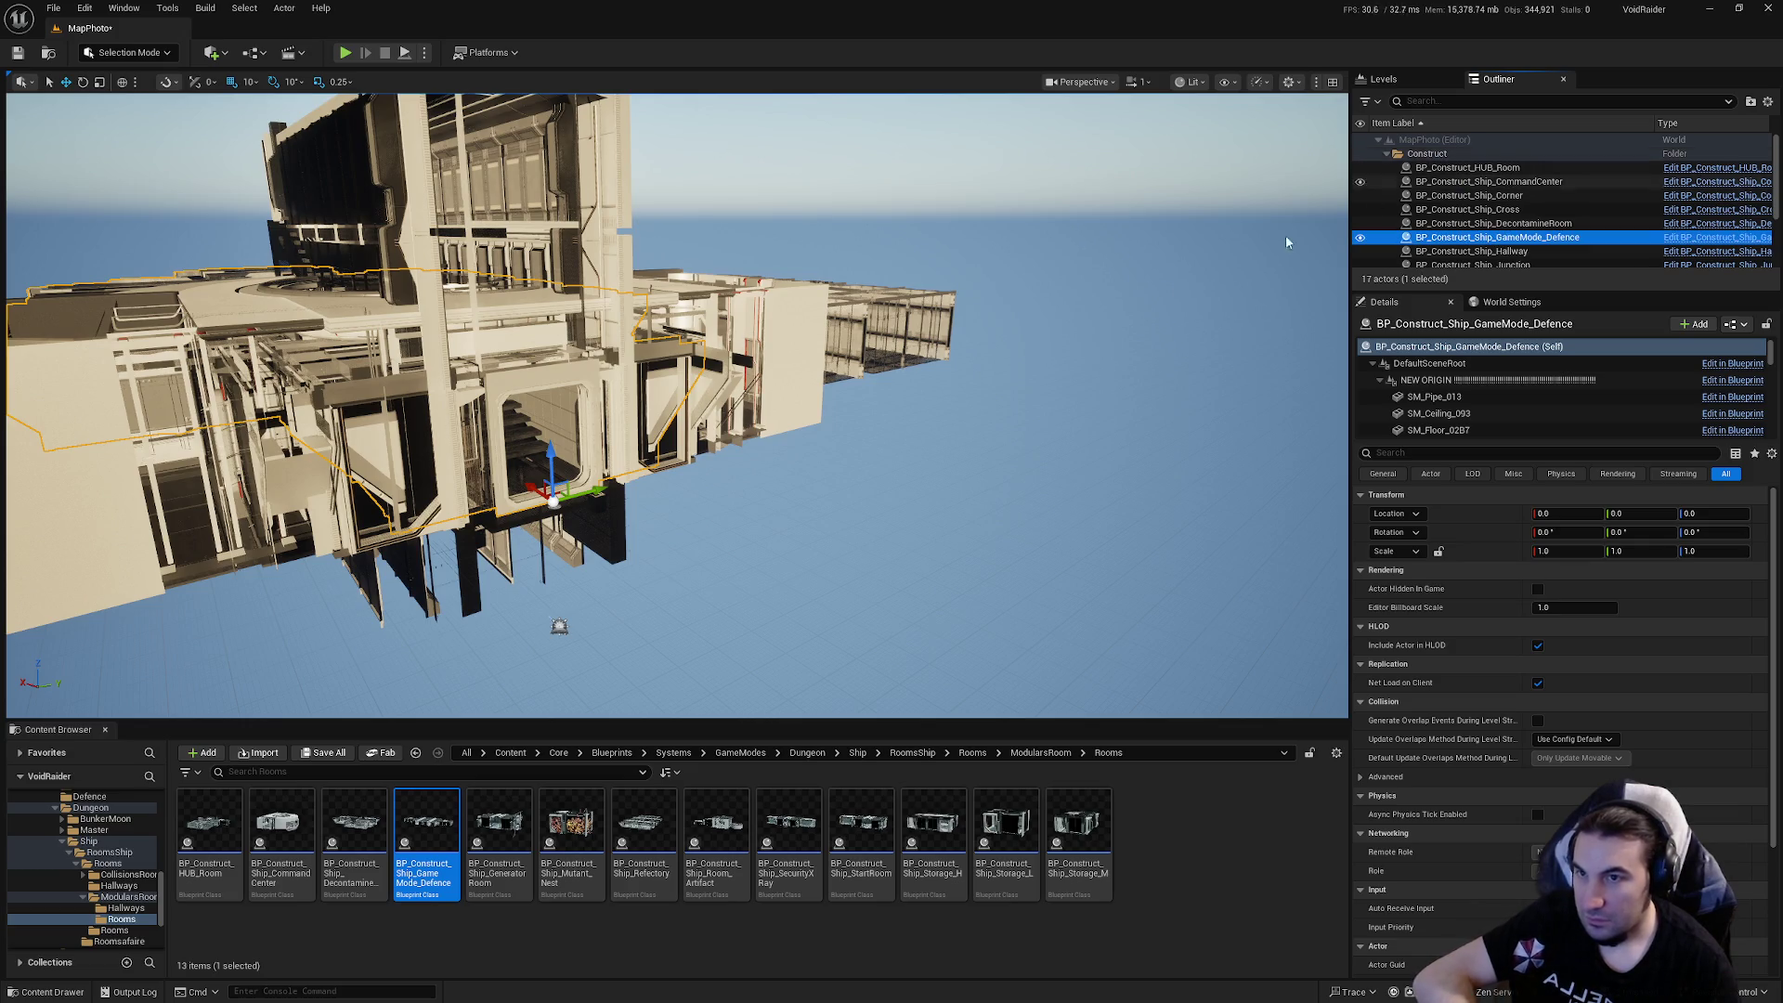
left_click_drag(1286, 242, 1114, 250)
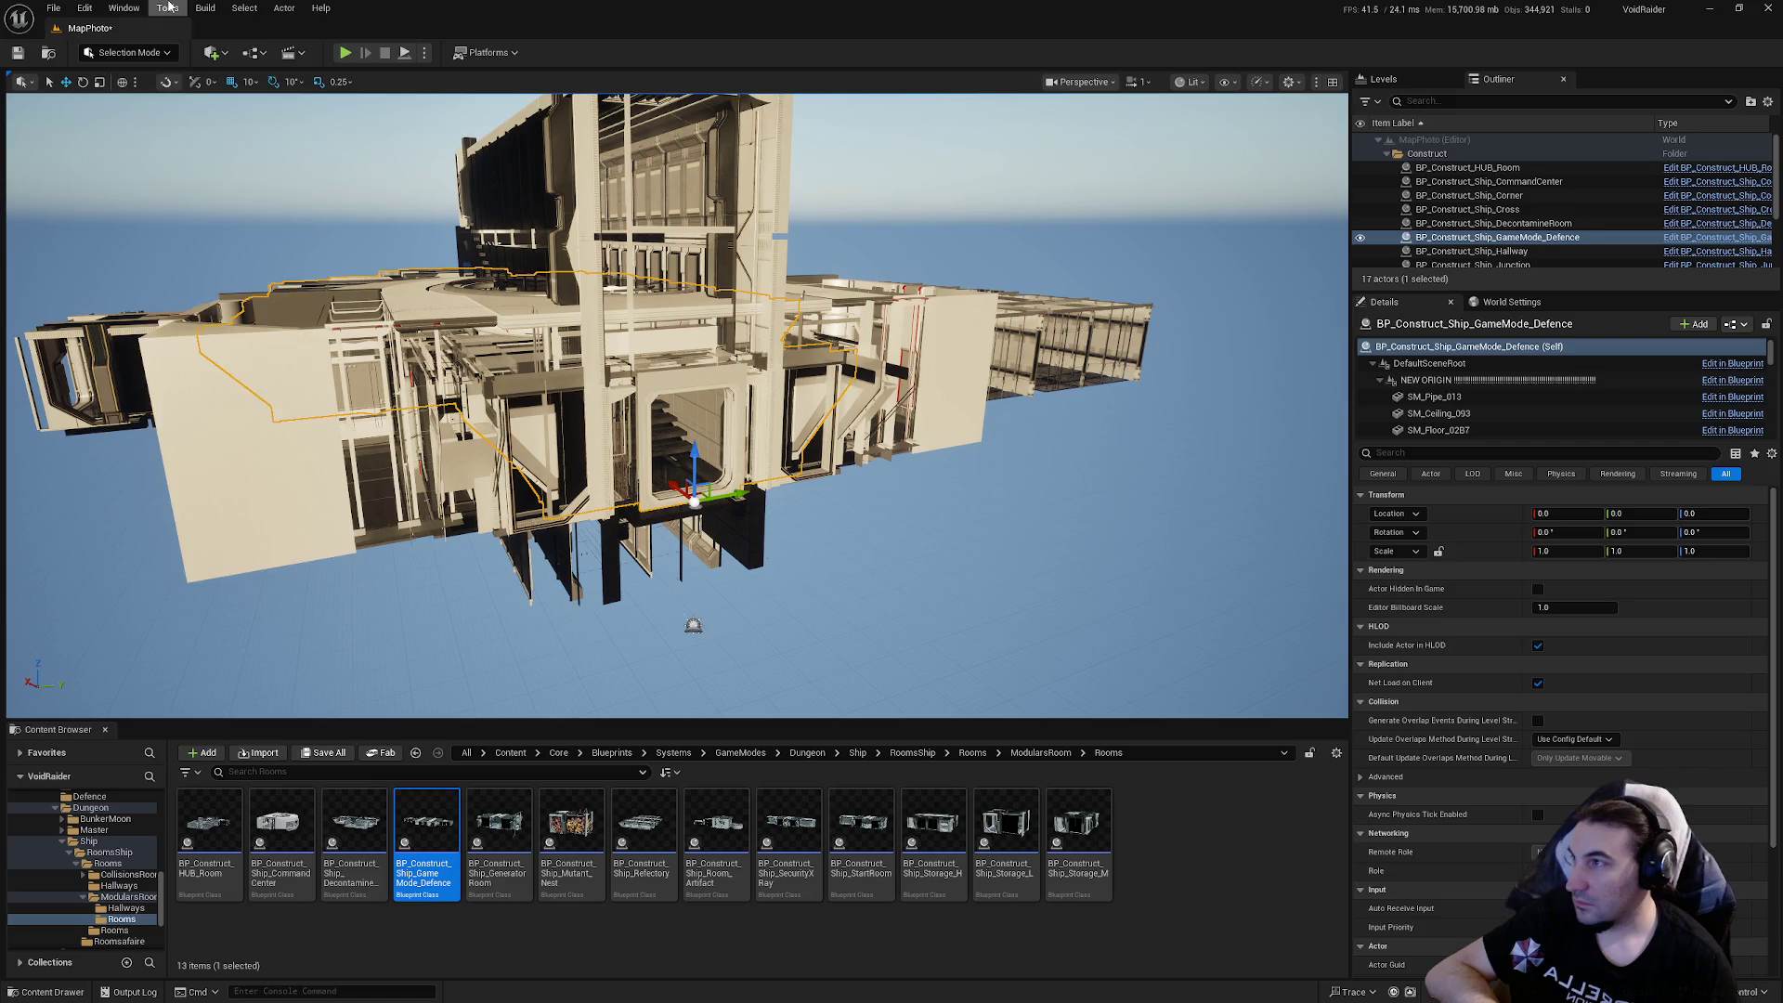
left_click(168, 8)
Run Merge Actors with default settings to produce SM_MERGED_Ship_GameMode_Defence
left_click(239, 249)
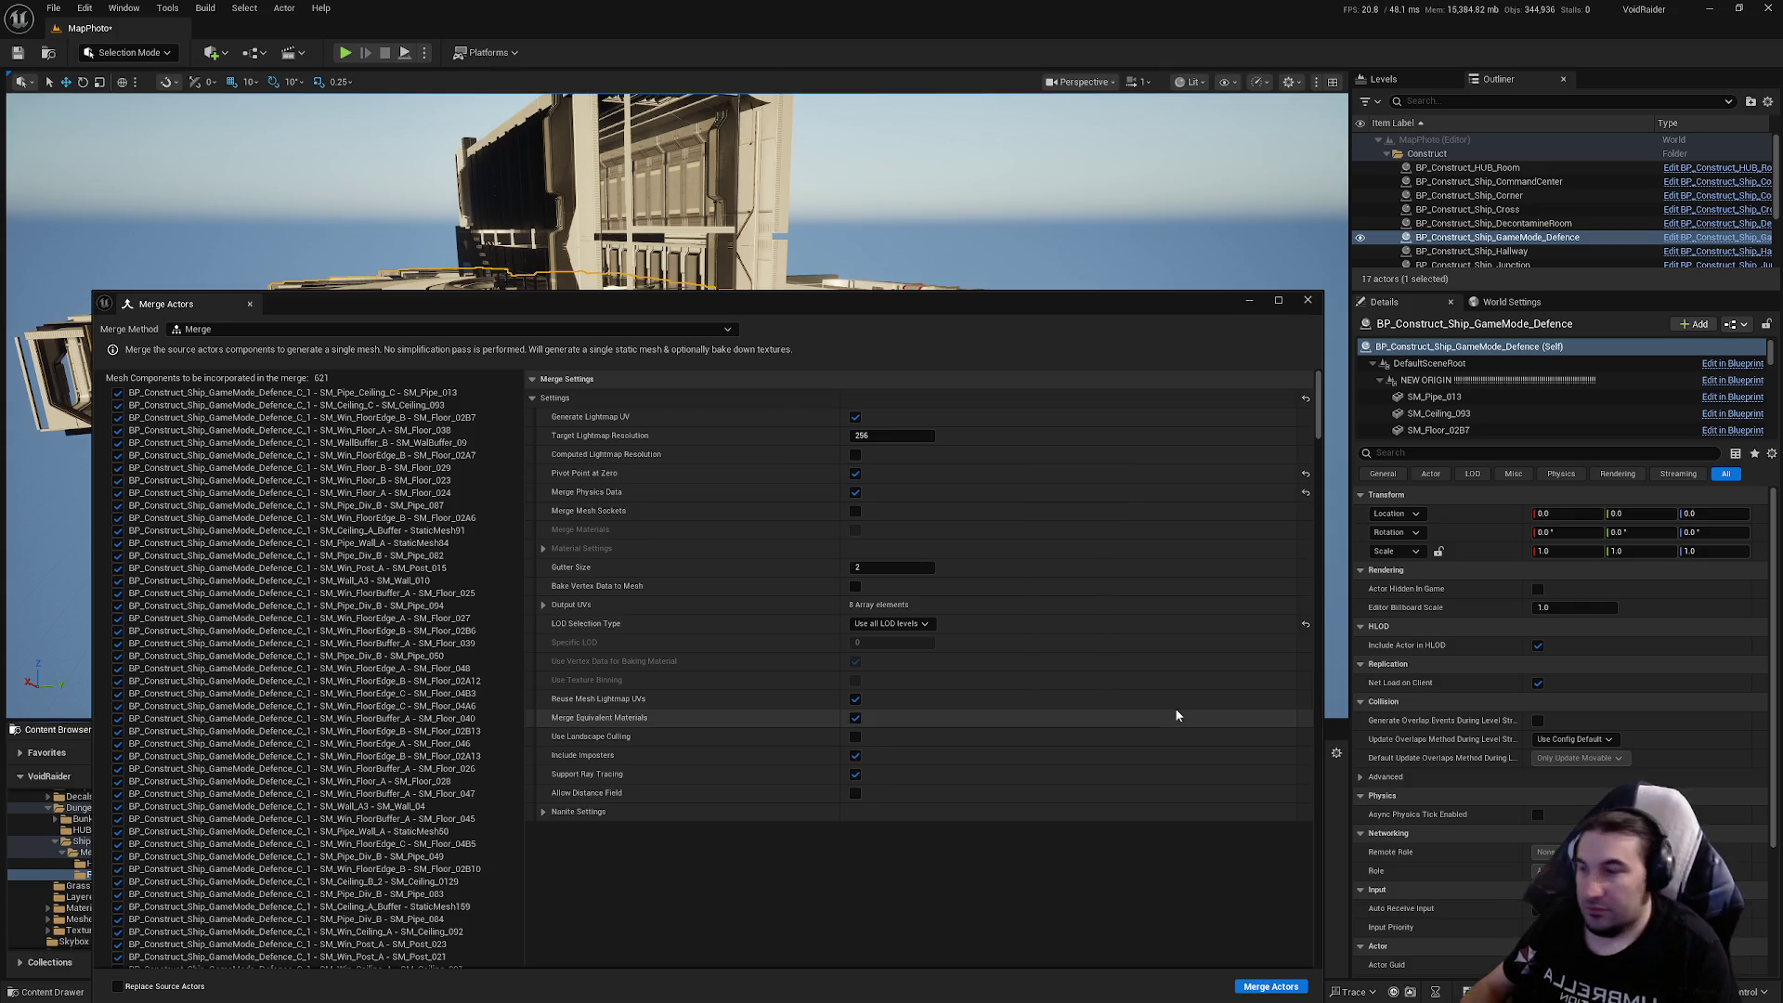
left_click(1308, 299)
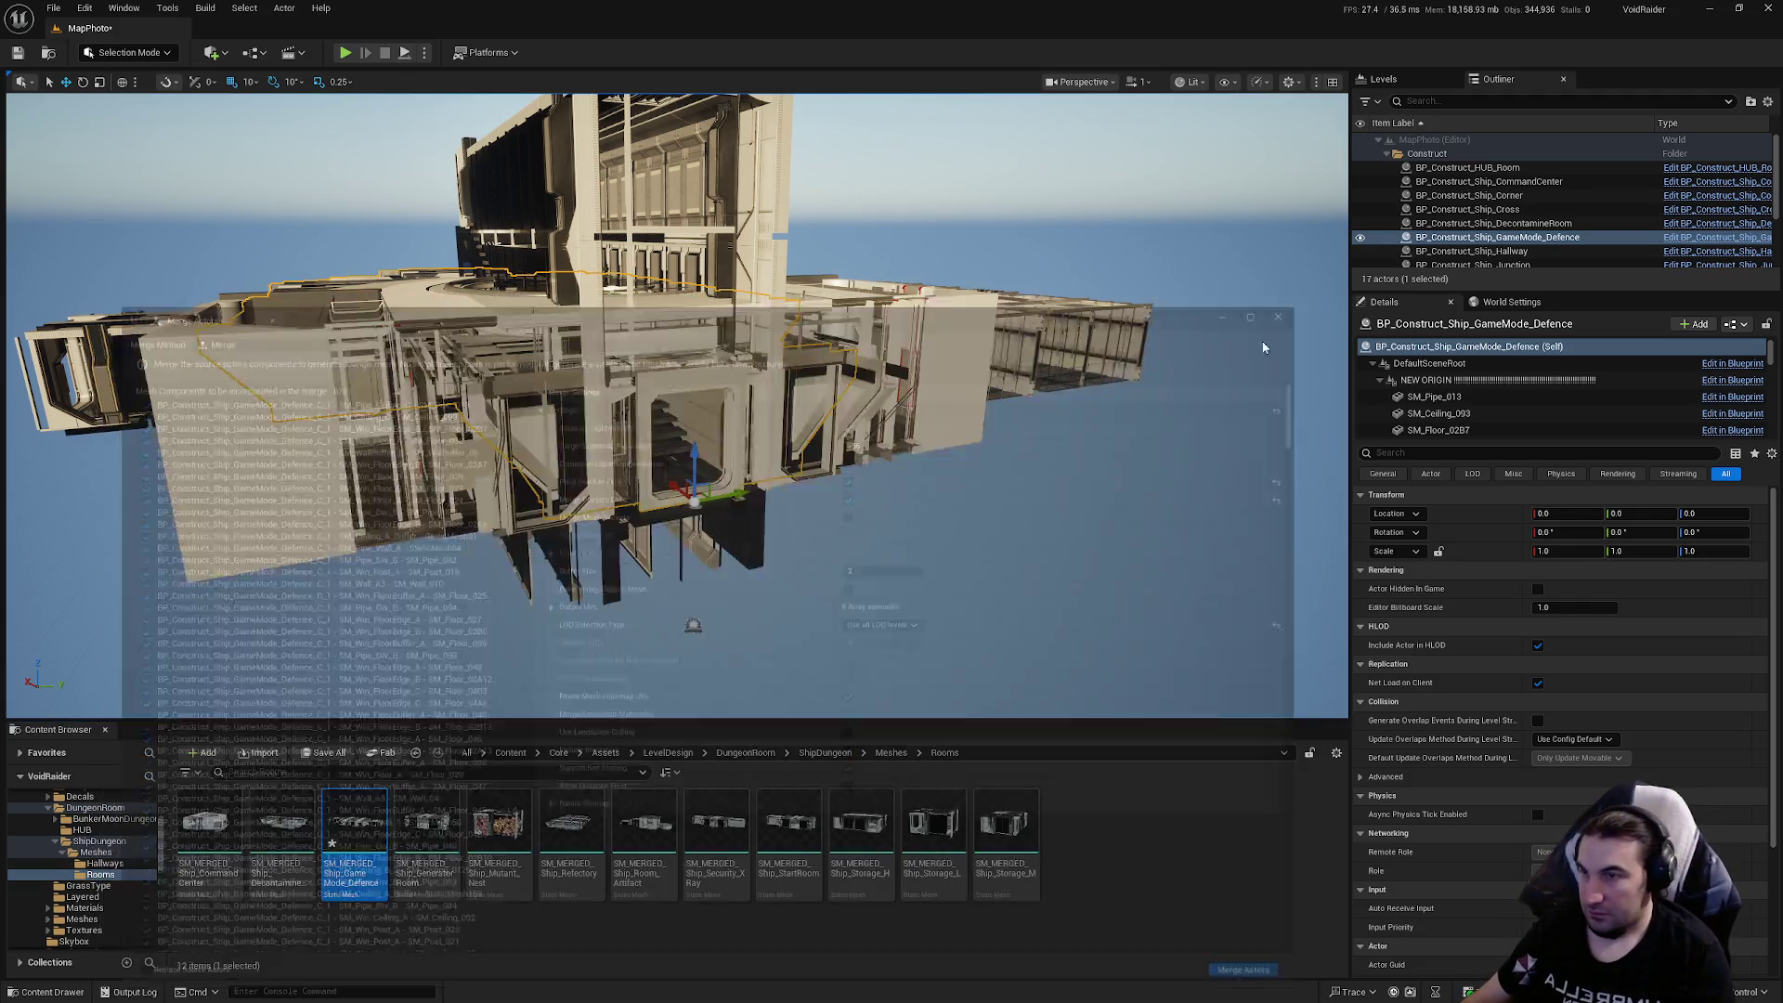
Open SM_MERGED_Ship_GameMode_Defence in the Static Mesh Editor, save it, and scroll Details to LOD 0 Sections
double_click(355, 827)
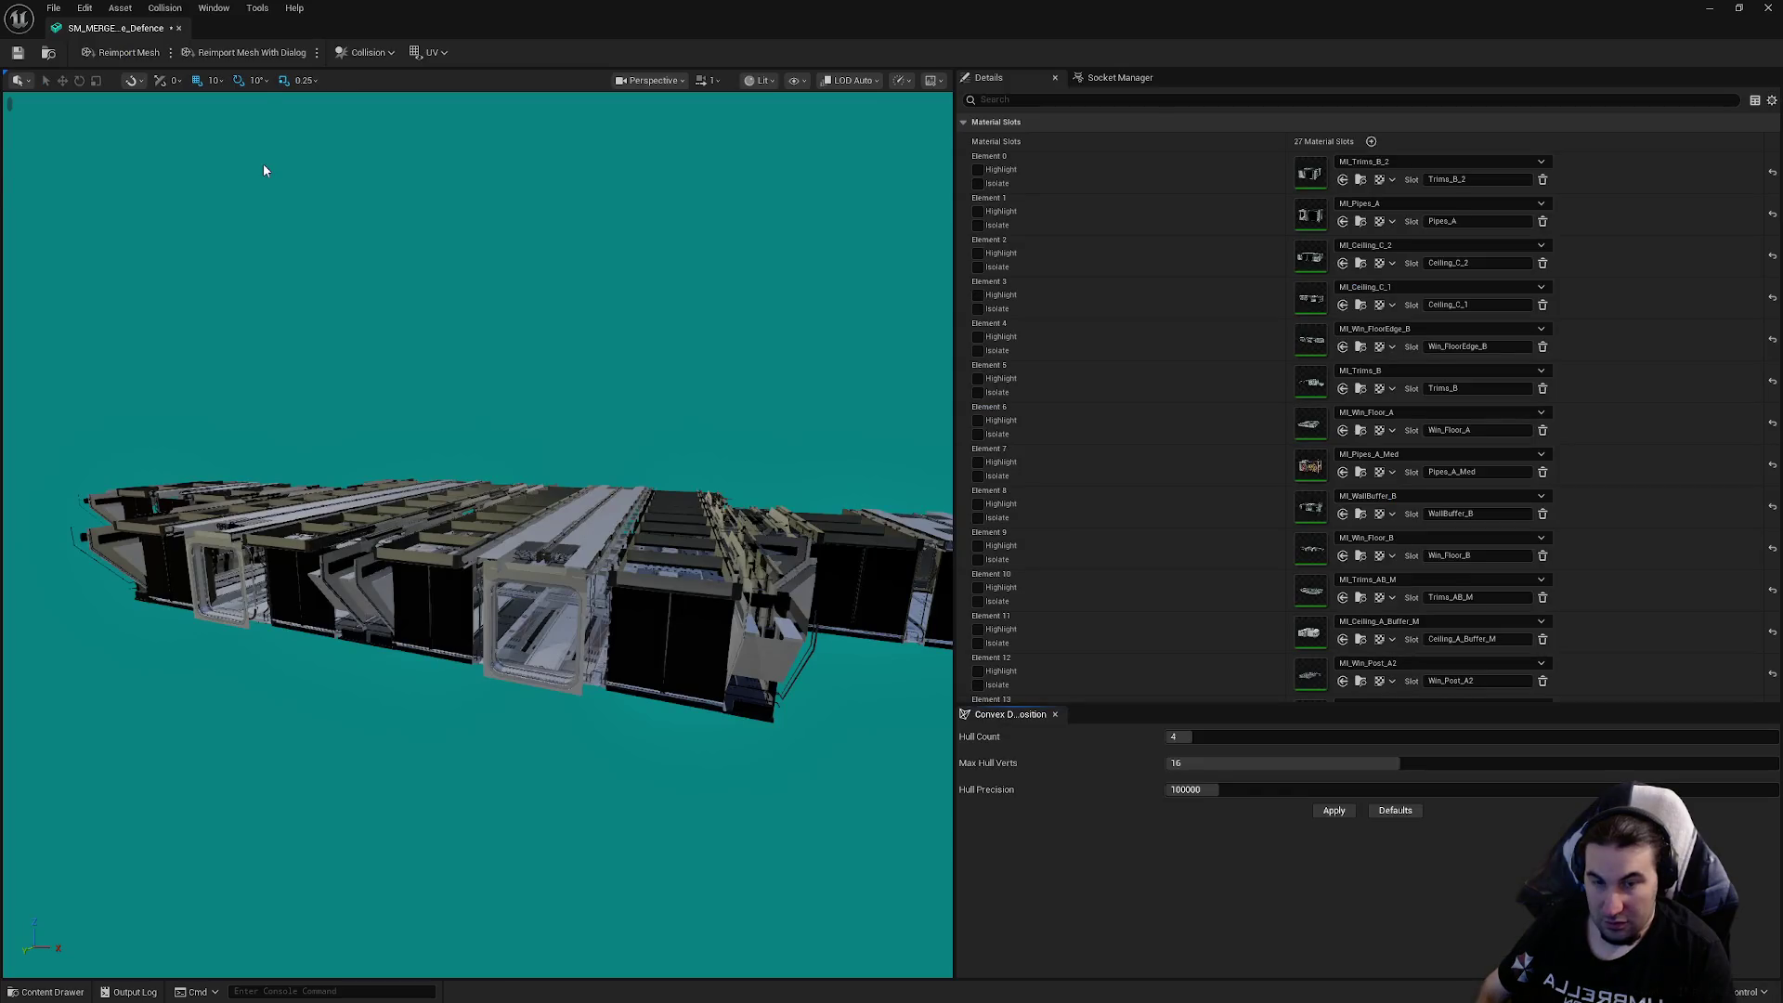
left_click(17, 54)
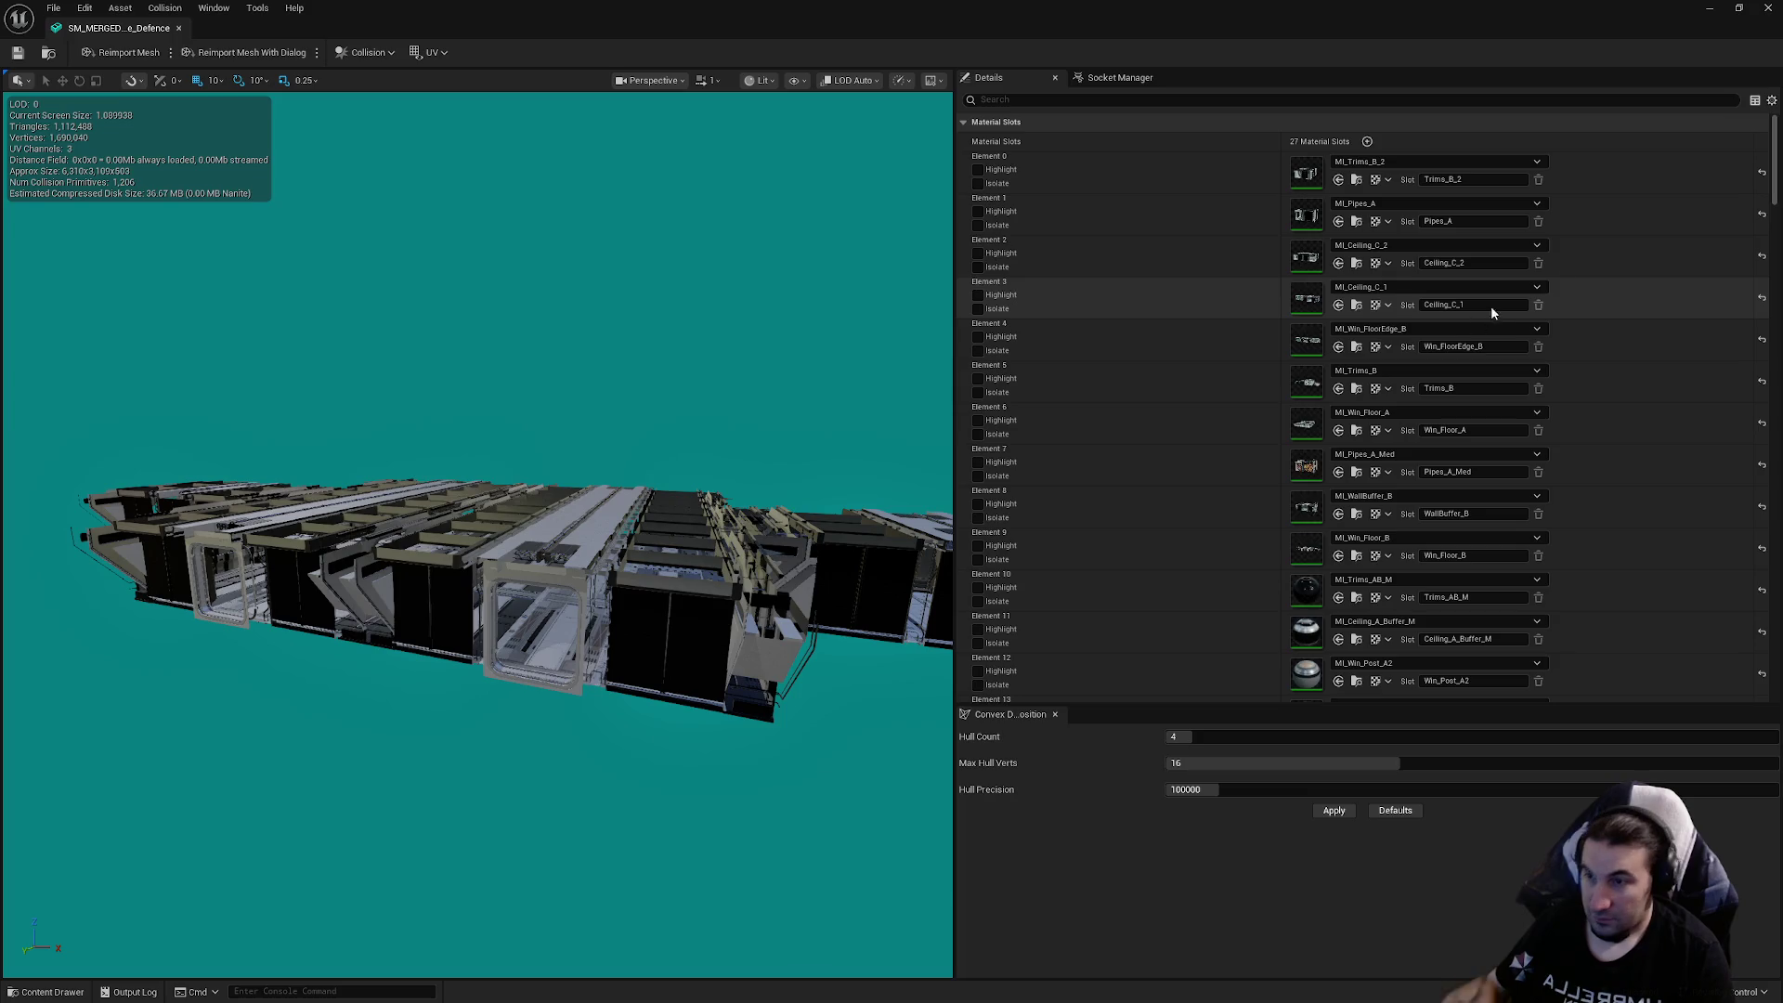
left_click_drag(1769, 200, 1769, 278)
scroll(1278, 463, "down", 10)
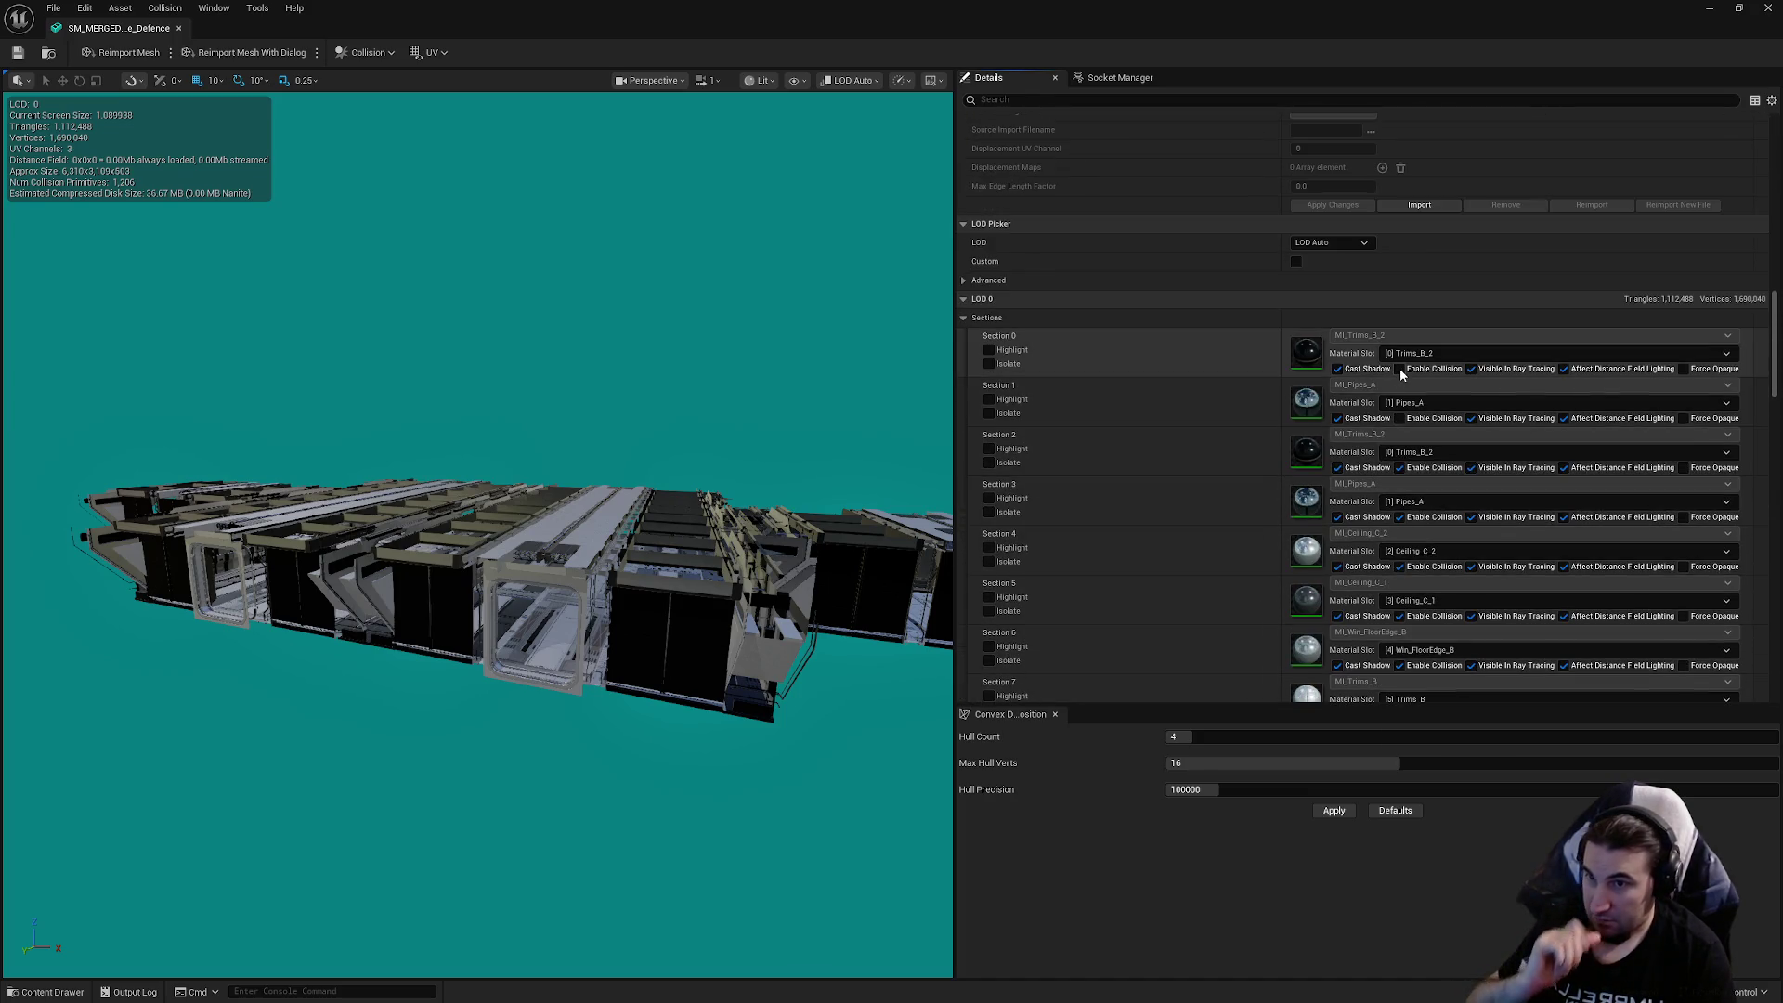
In LOD 0 Sections, toggle Enable Collision on Section 1, Section 10 and Section 18
left_click(1399, 419)
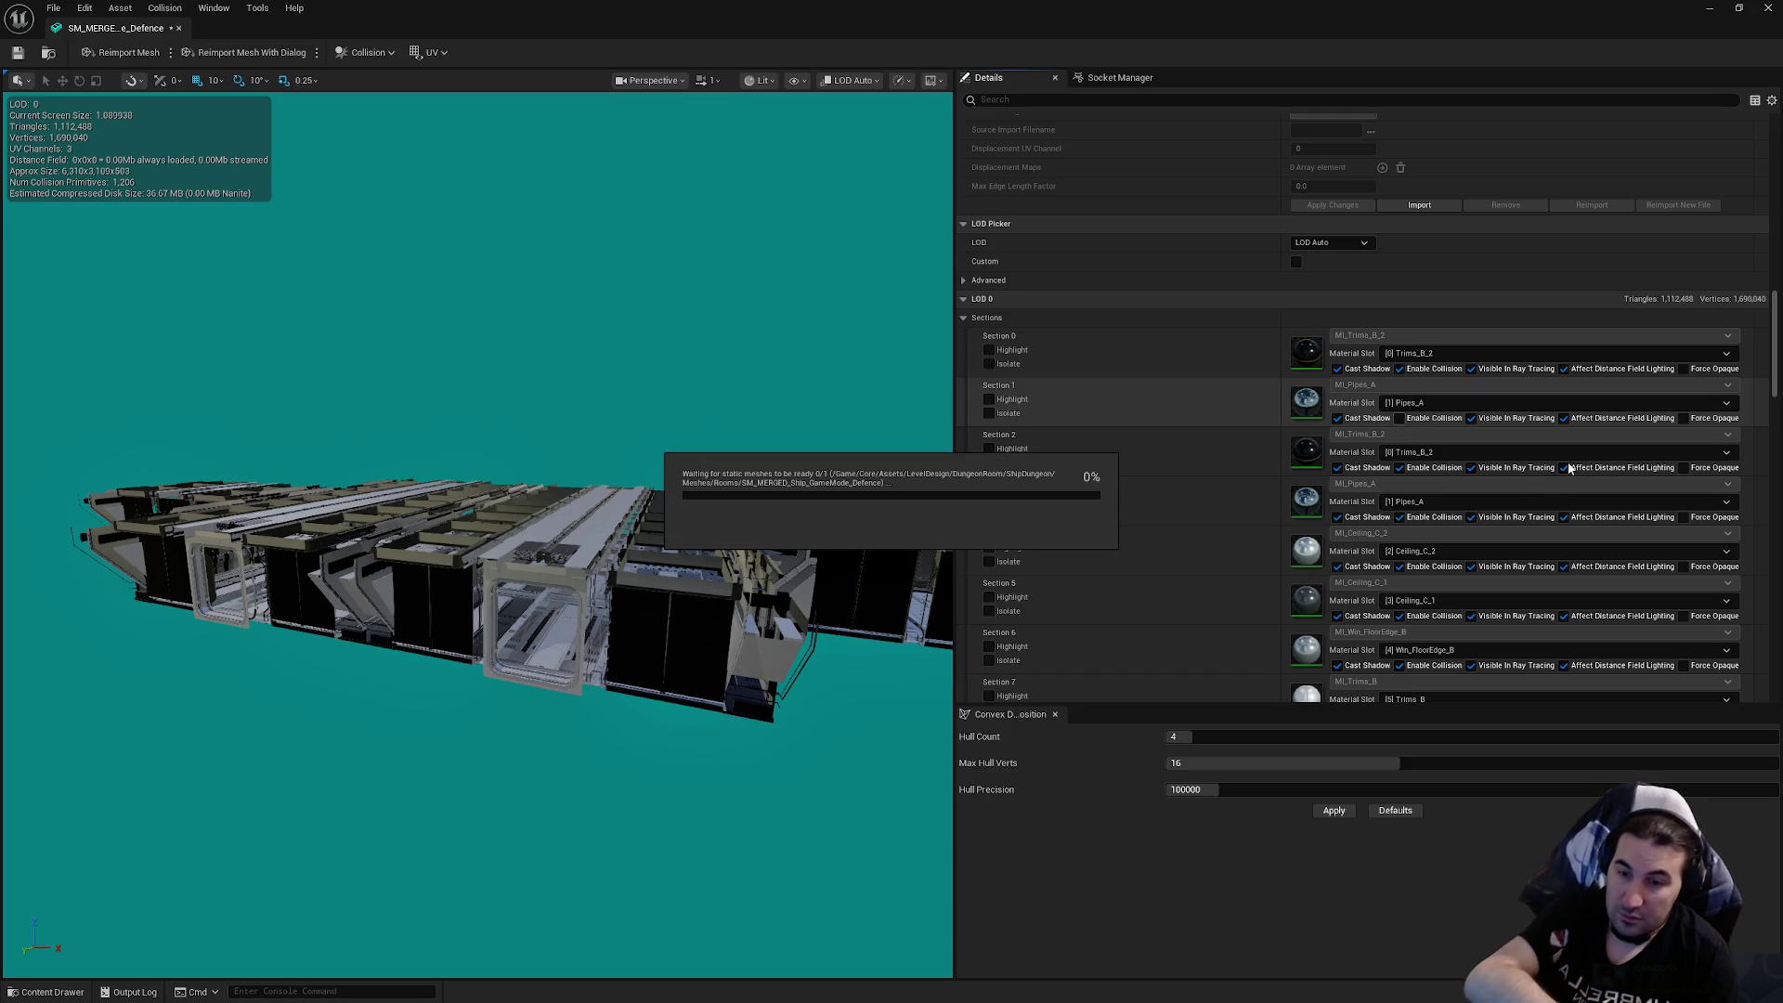
scroll(1477, 467, "down", 4)
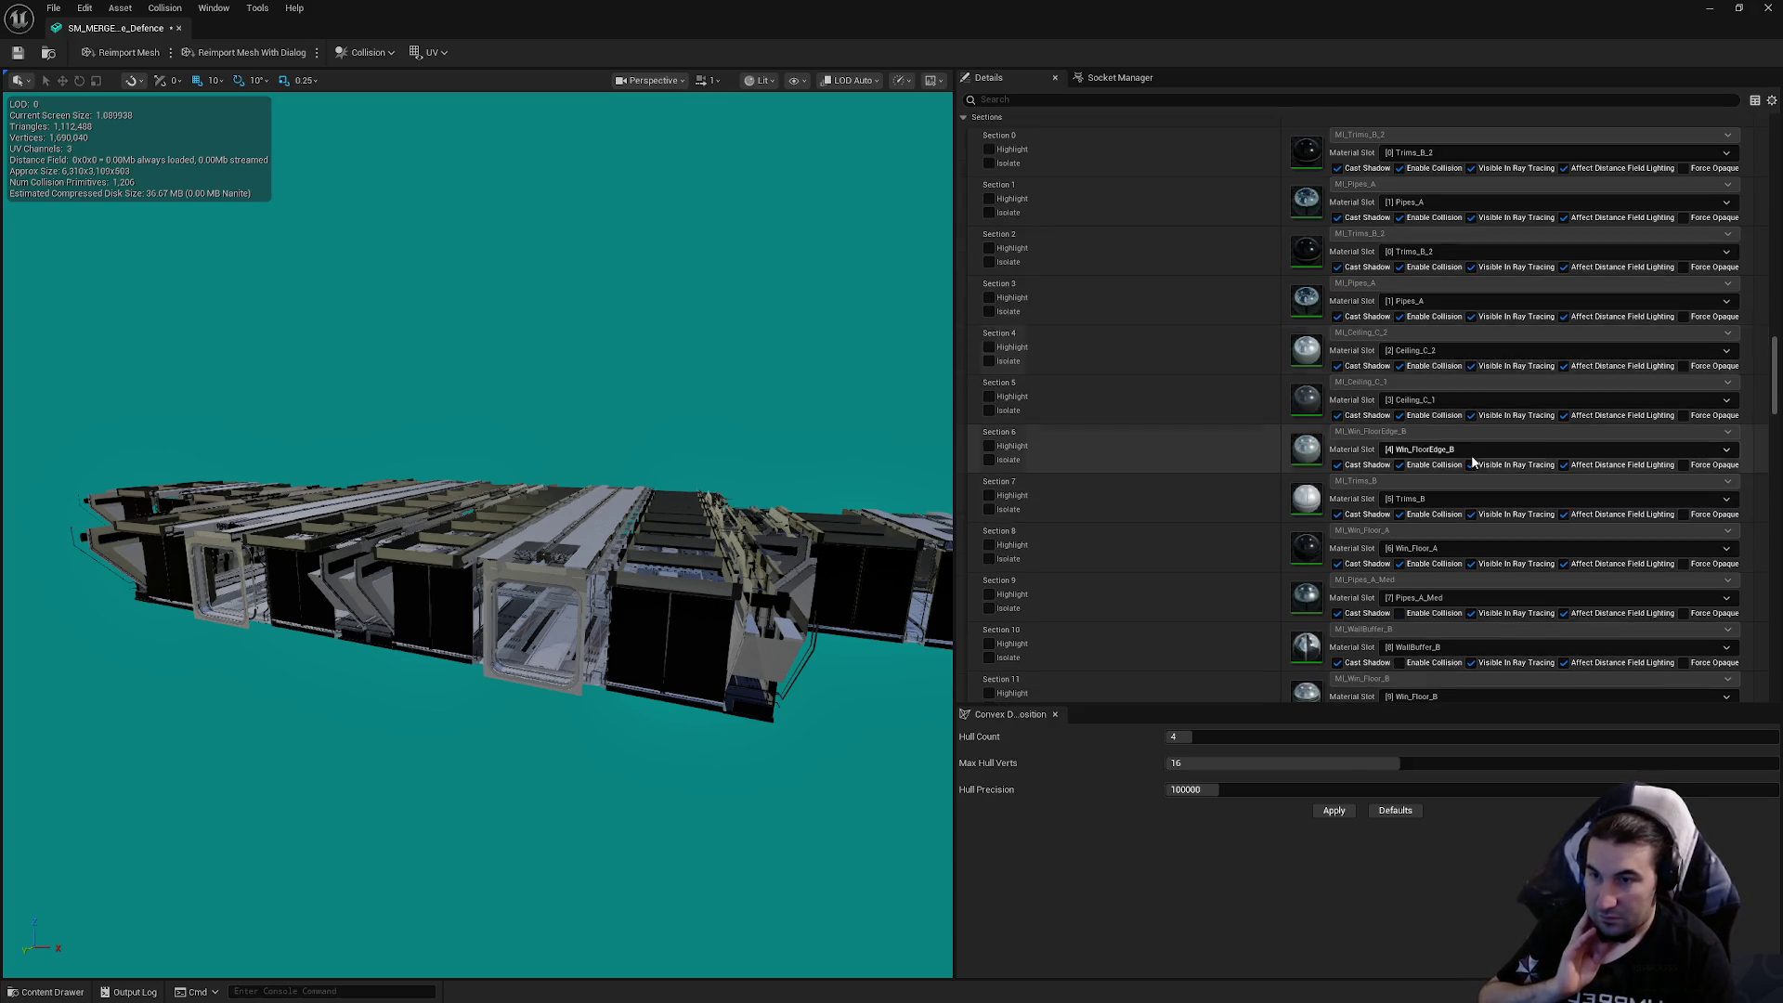
scroll(1466, 464, "down", 3)
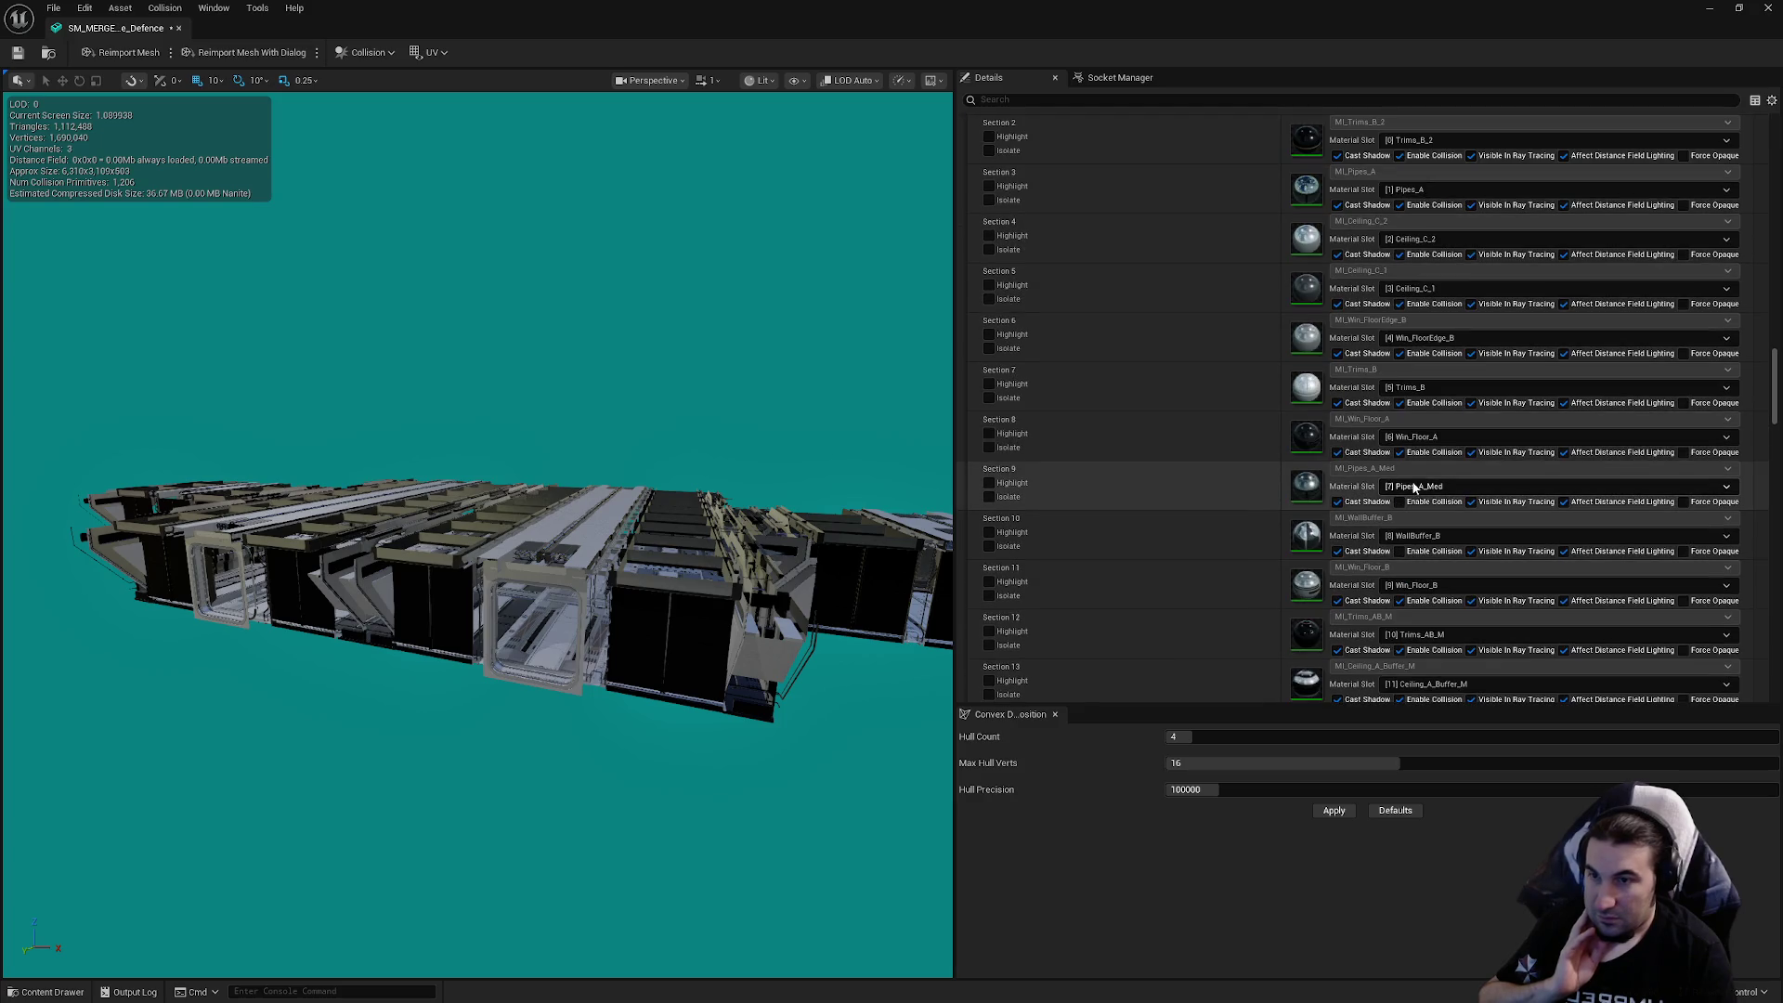
left_click(1400, 551)
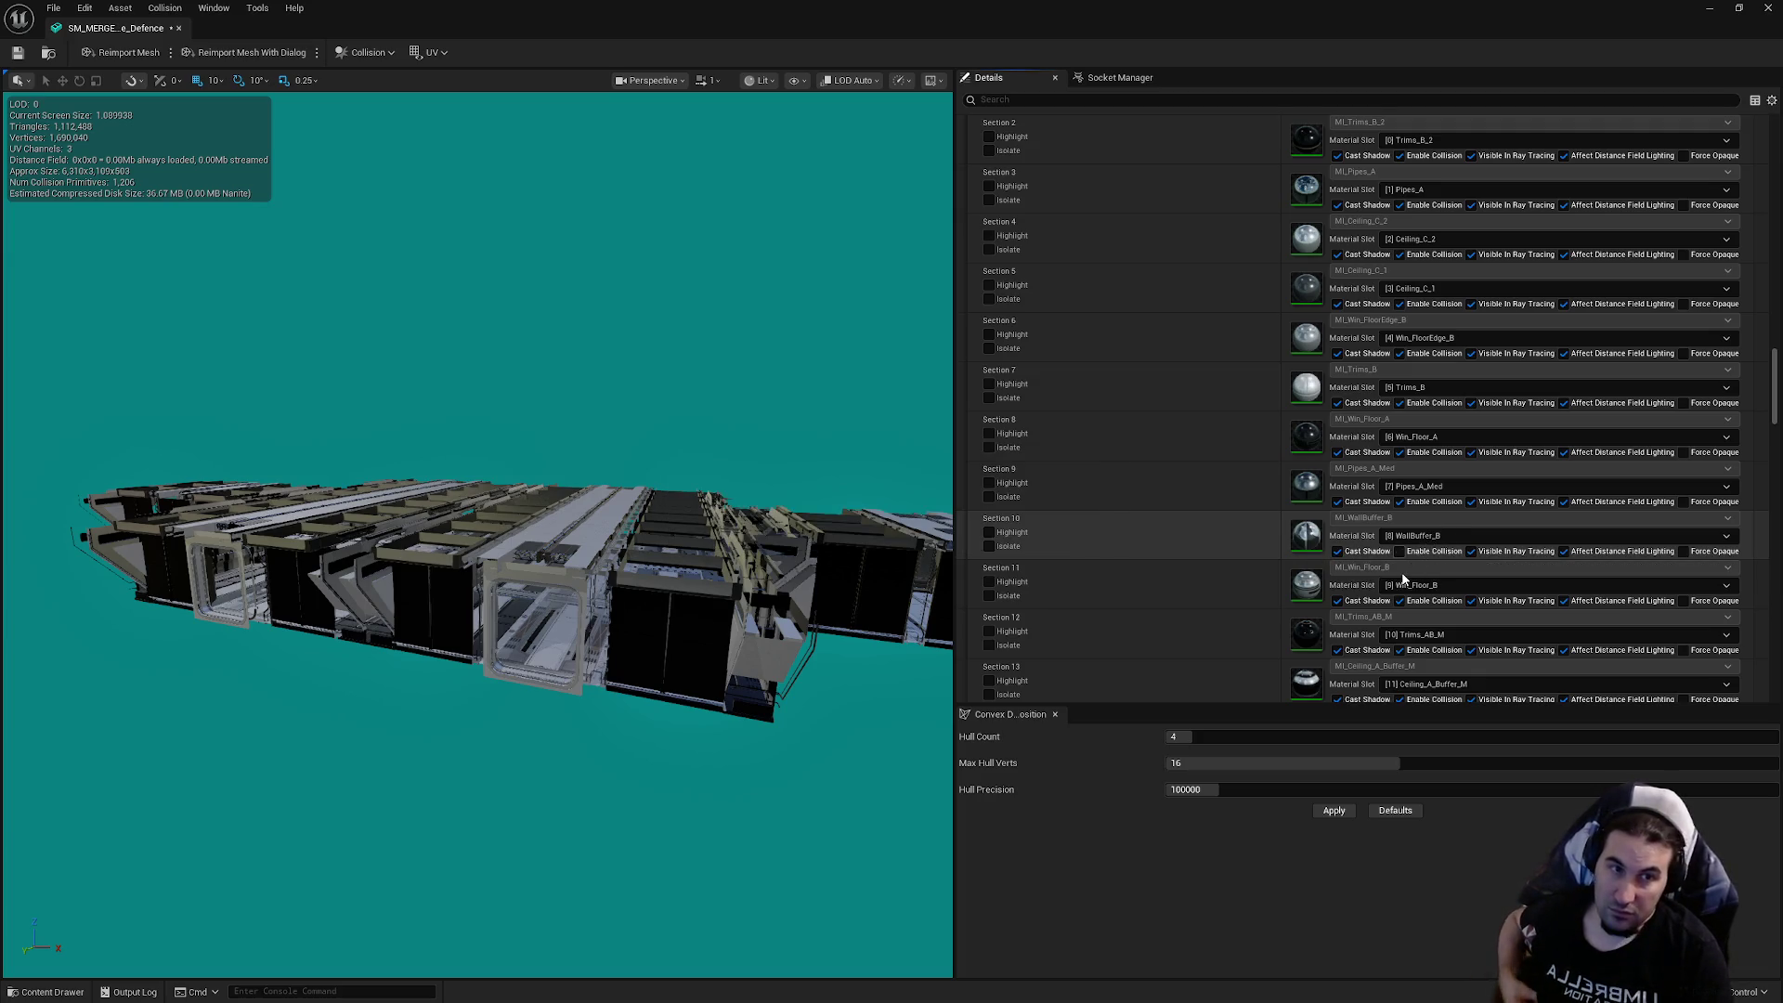
left_click(1419, 553)
scroll(1423, 520, "down", 3)
scroll(1424, 524, "down", 3)
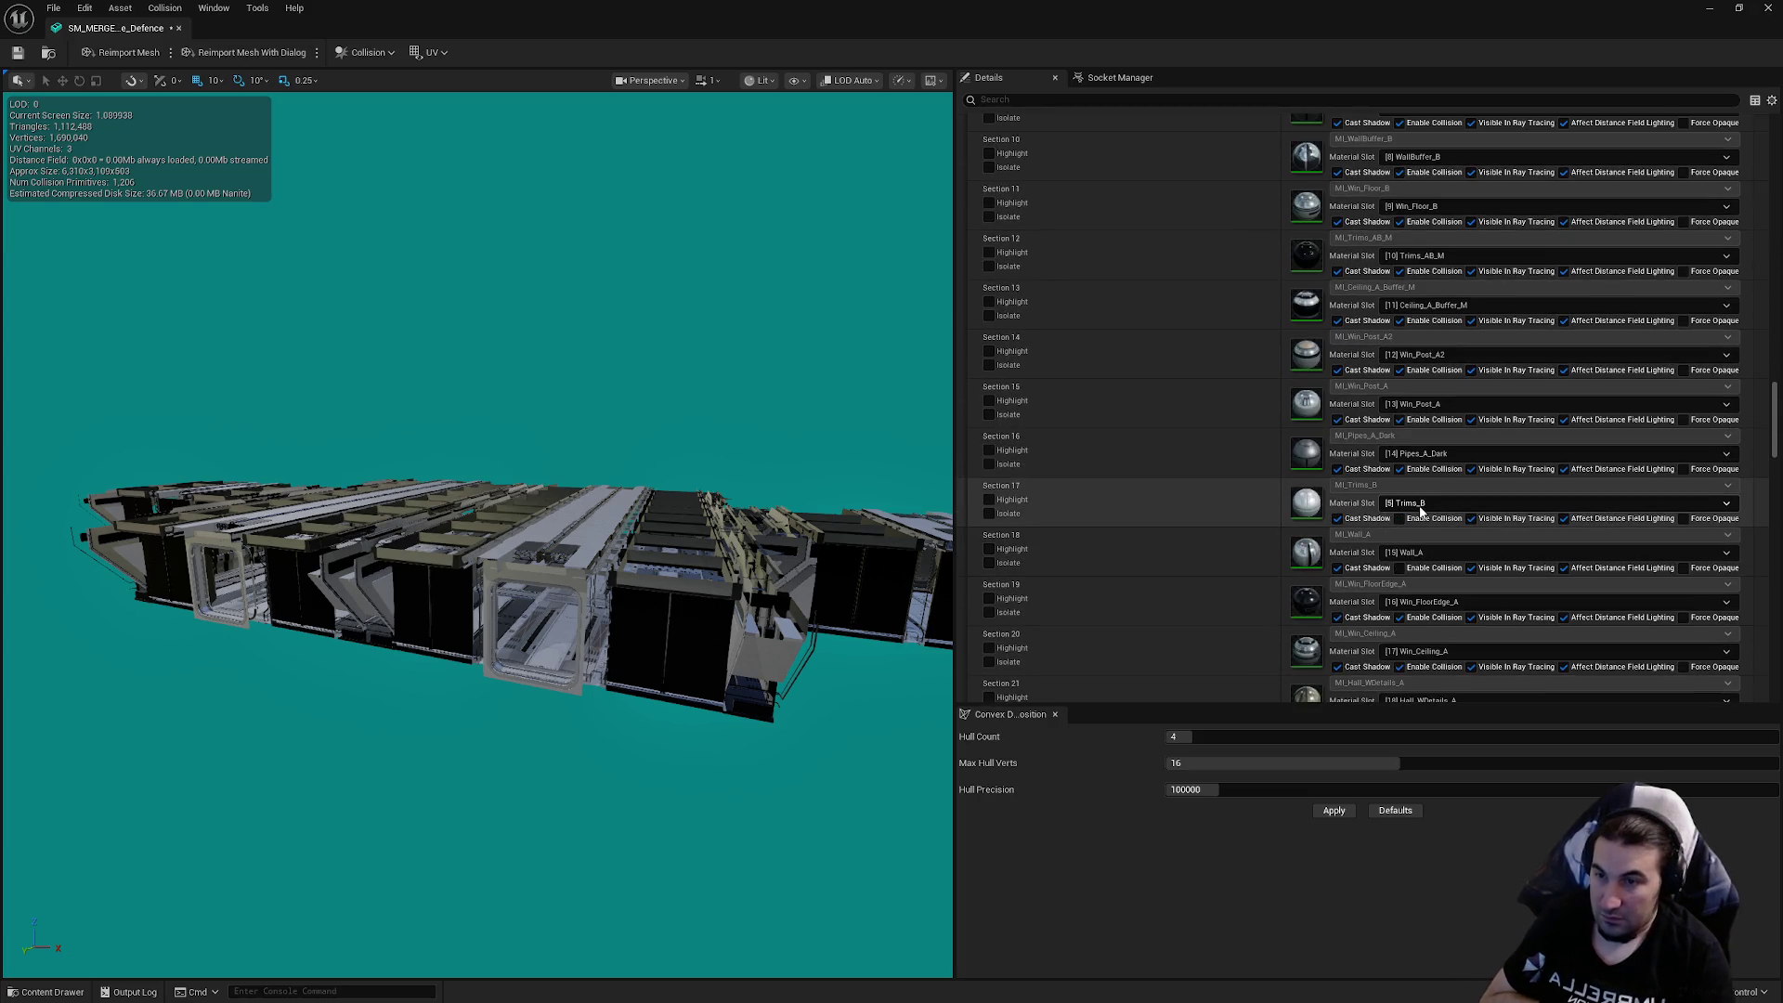
left_click(1401, 567)
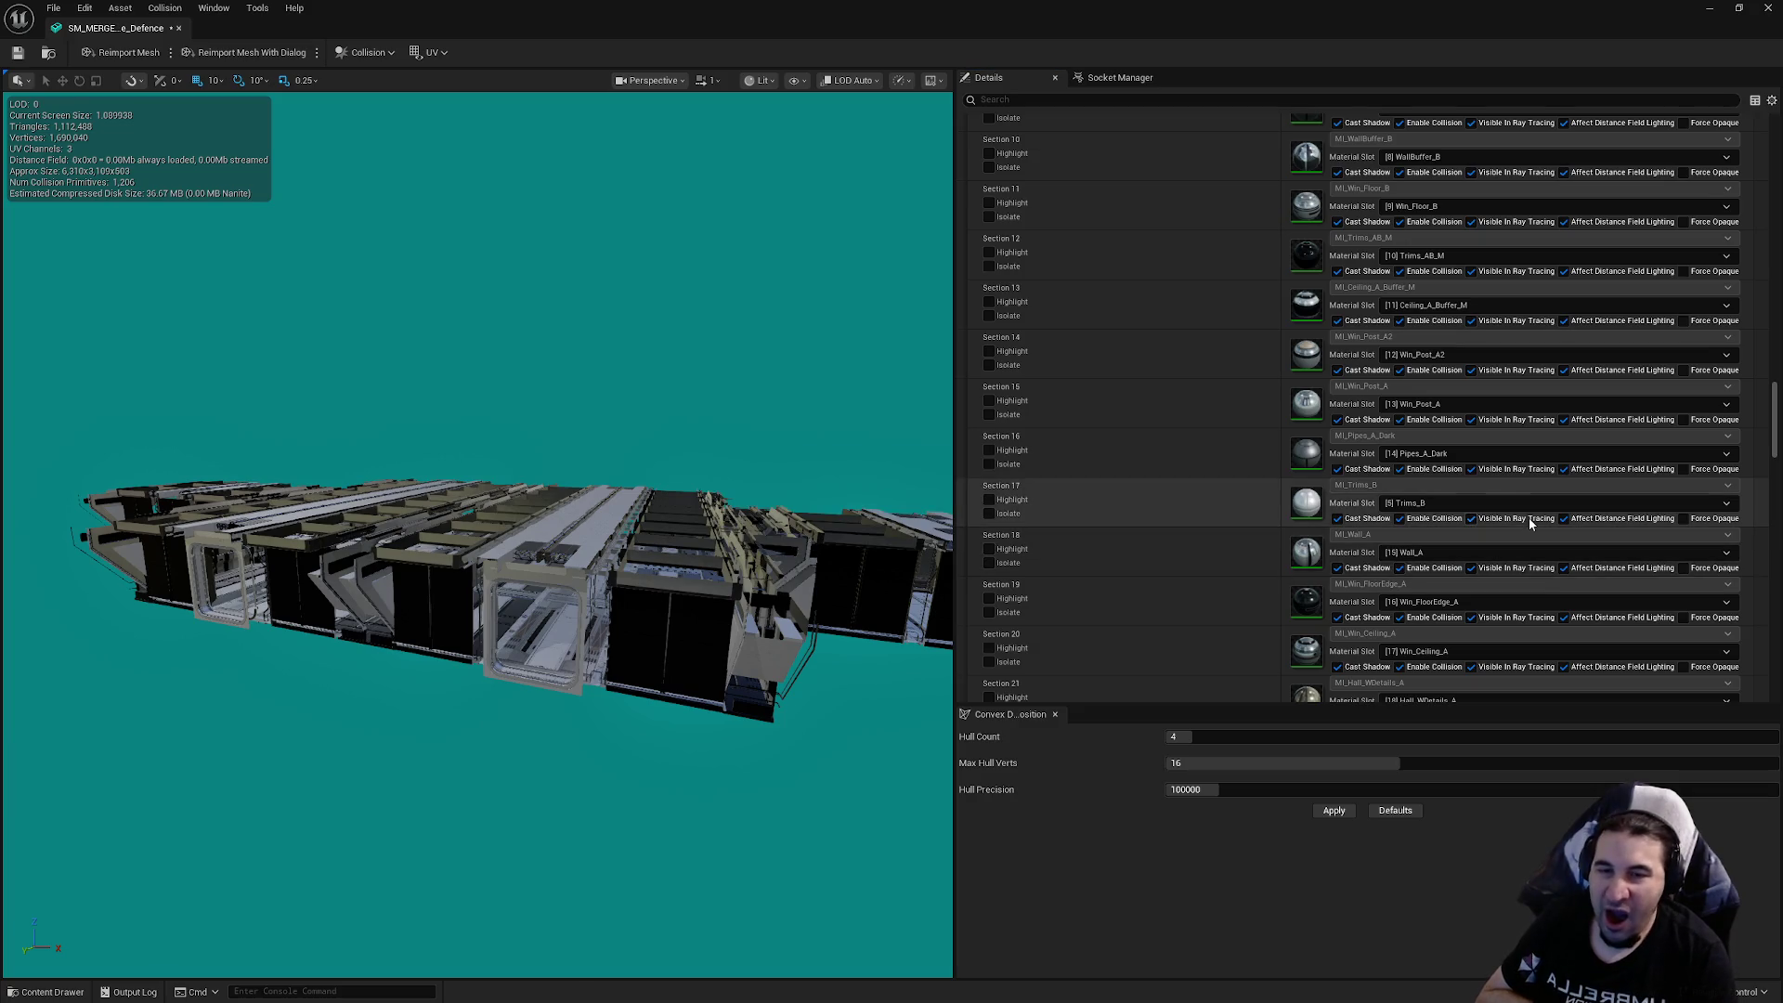
scroll(1495, 501, "down", 3)
scroll(1491, 494, "down", 3)
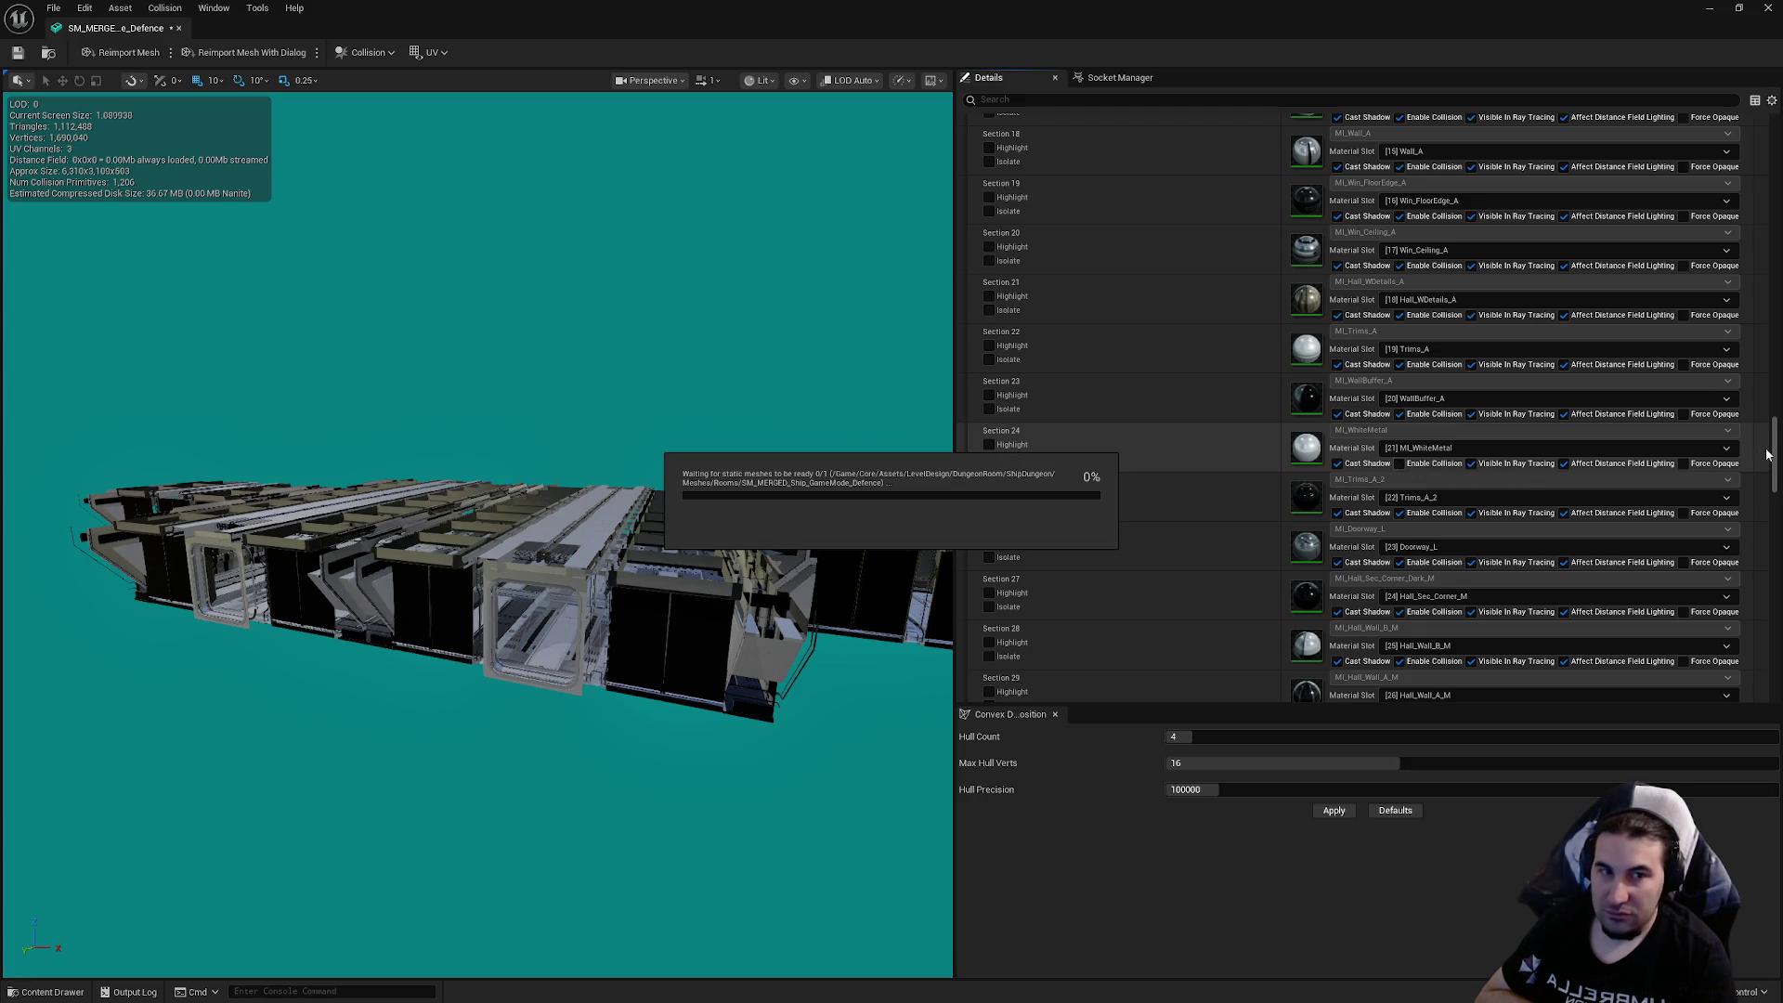
mouse_move(1772, 453)
left_mouse_down()
mouse_move(1779, 381)
mouse_move(1767, 501)
left_mouse_up()
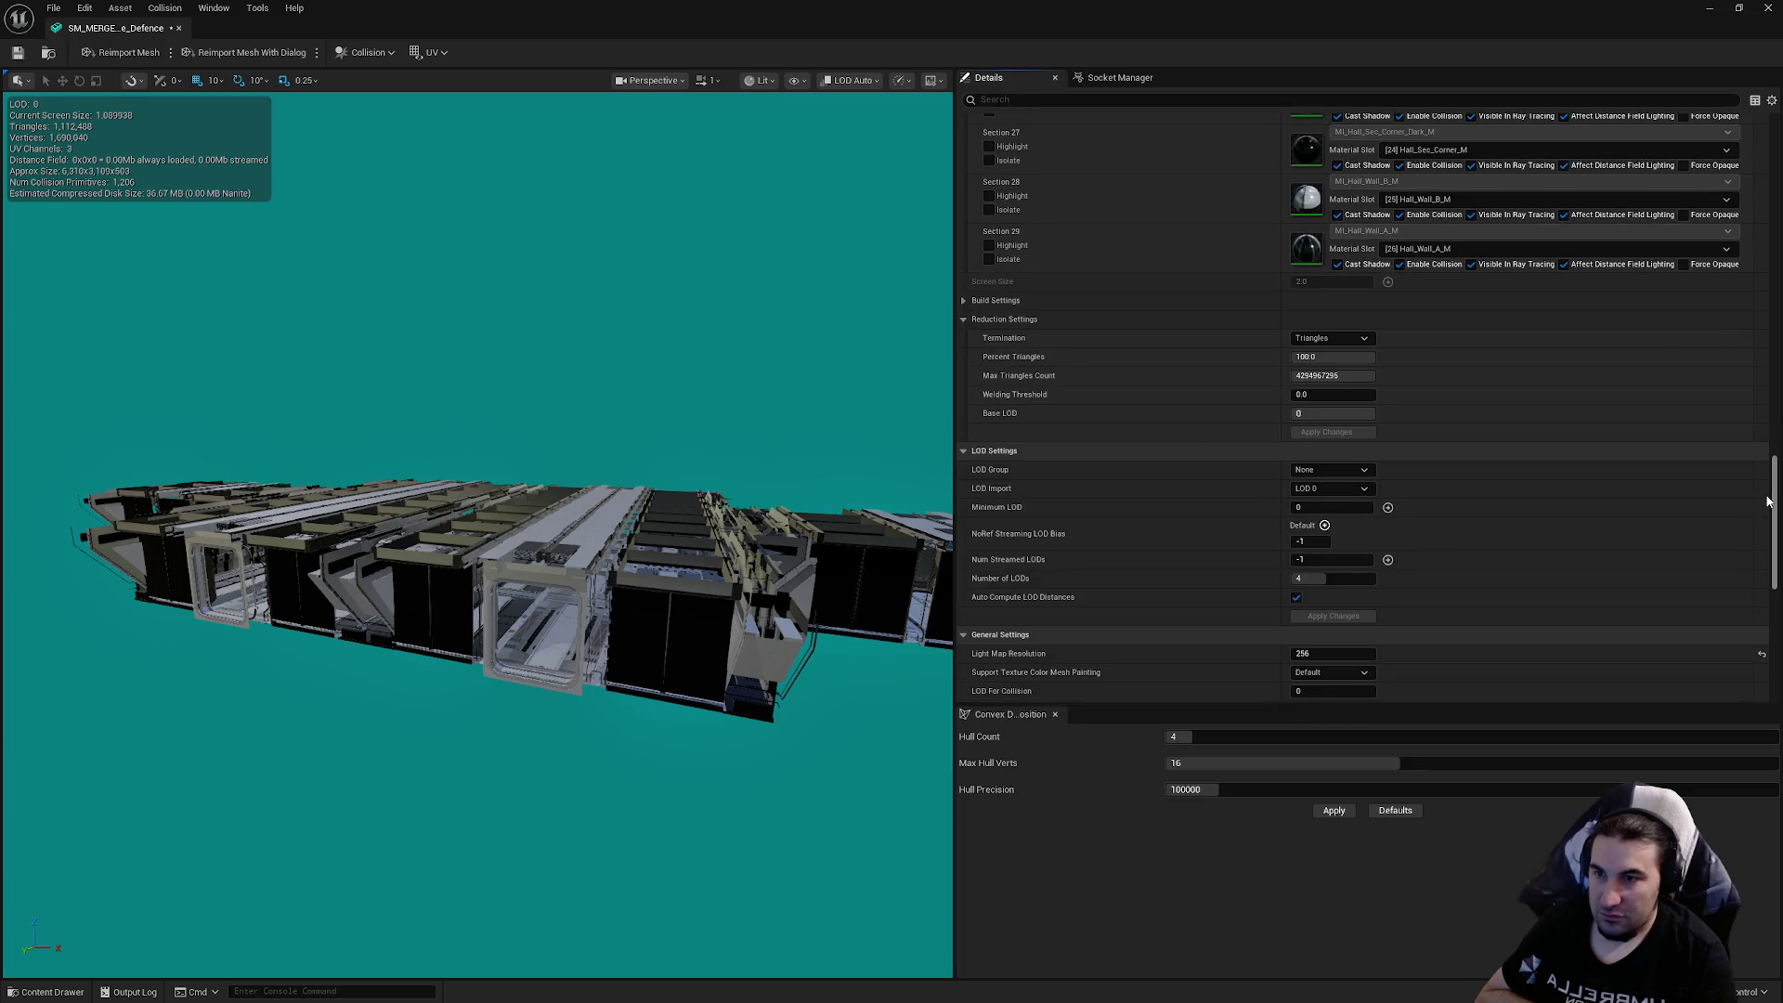
Change the merged mesh's LOD Group from None to LargeProp and confirm the change
scroll(1718, 499, "down", 1)
left_click(1327, 406)
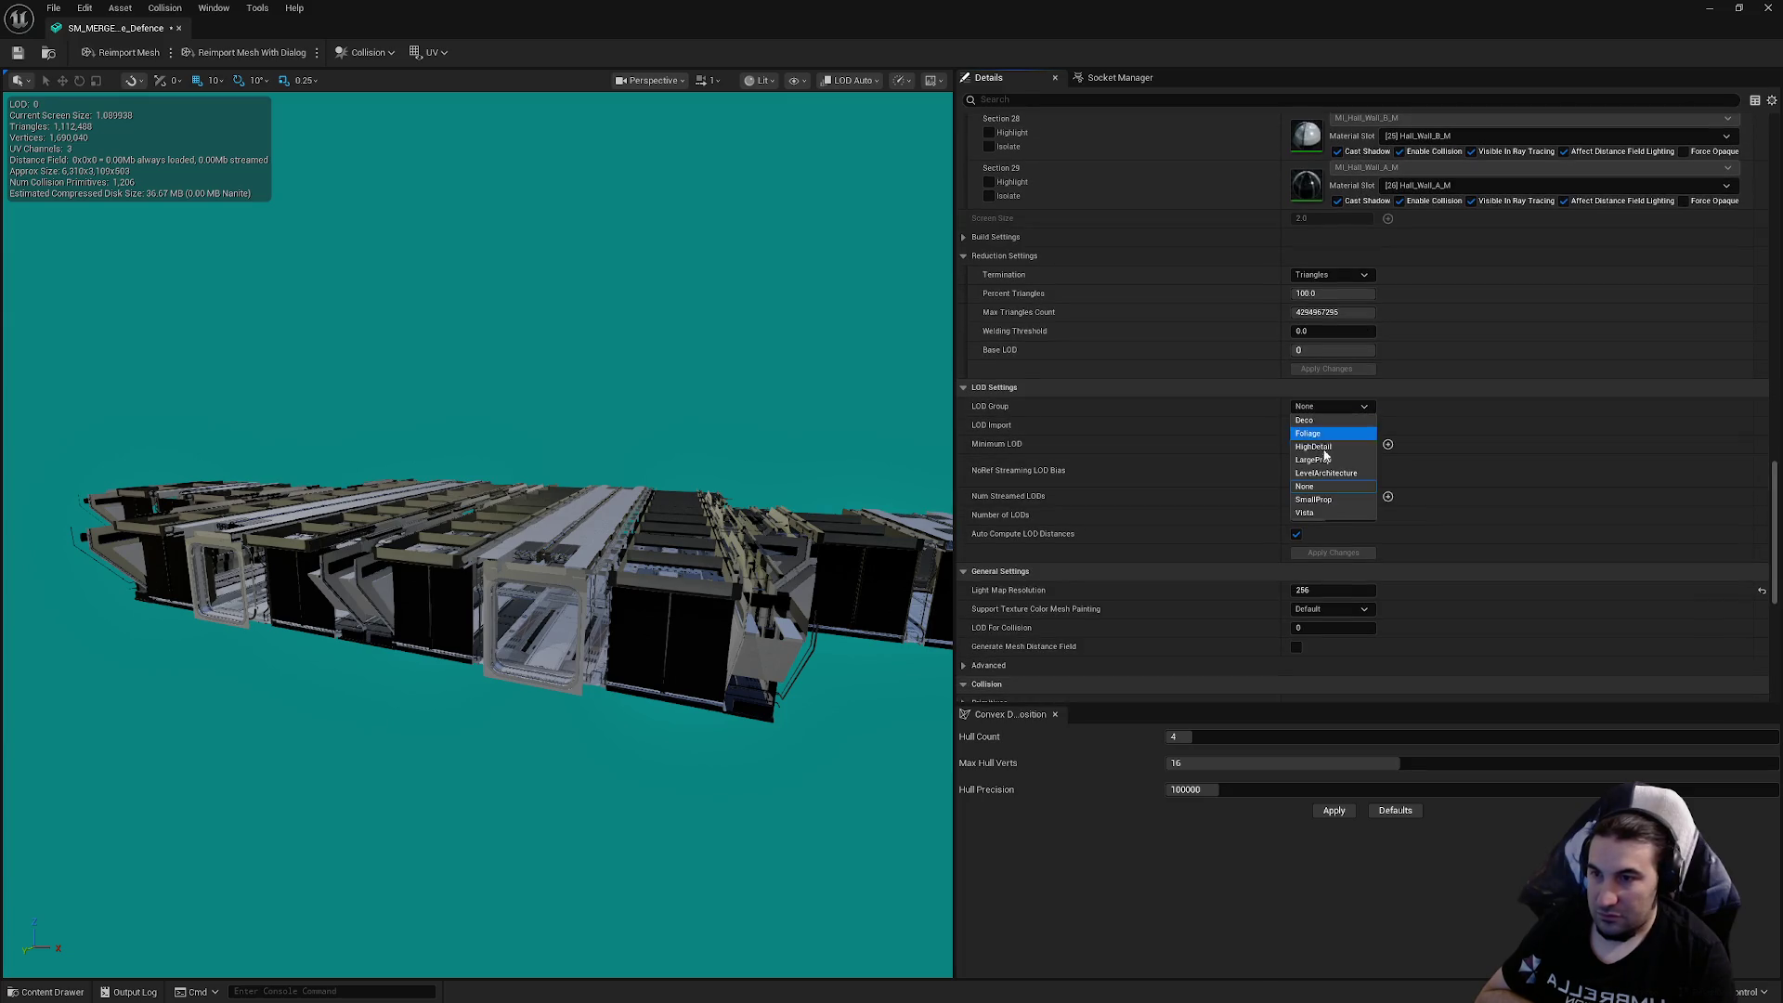
left_click(1327, 460)
left_click(1012, 533)
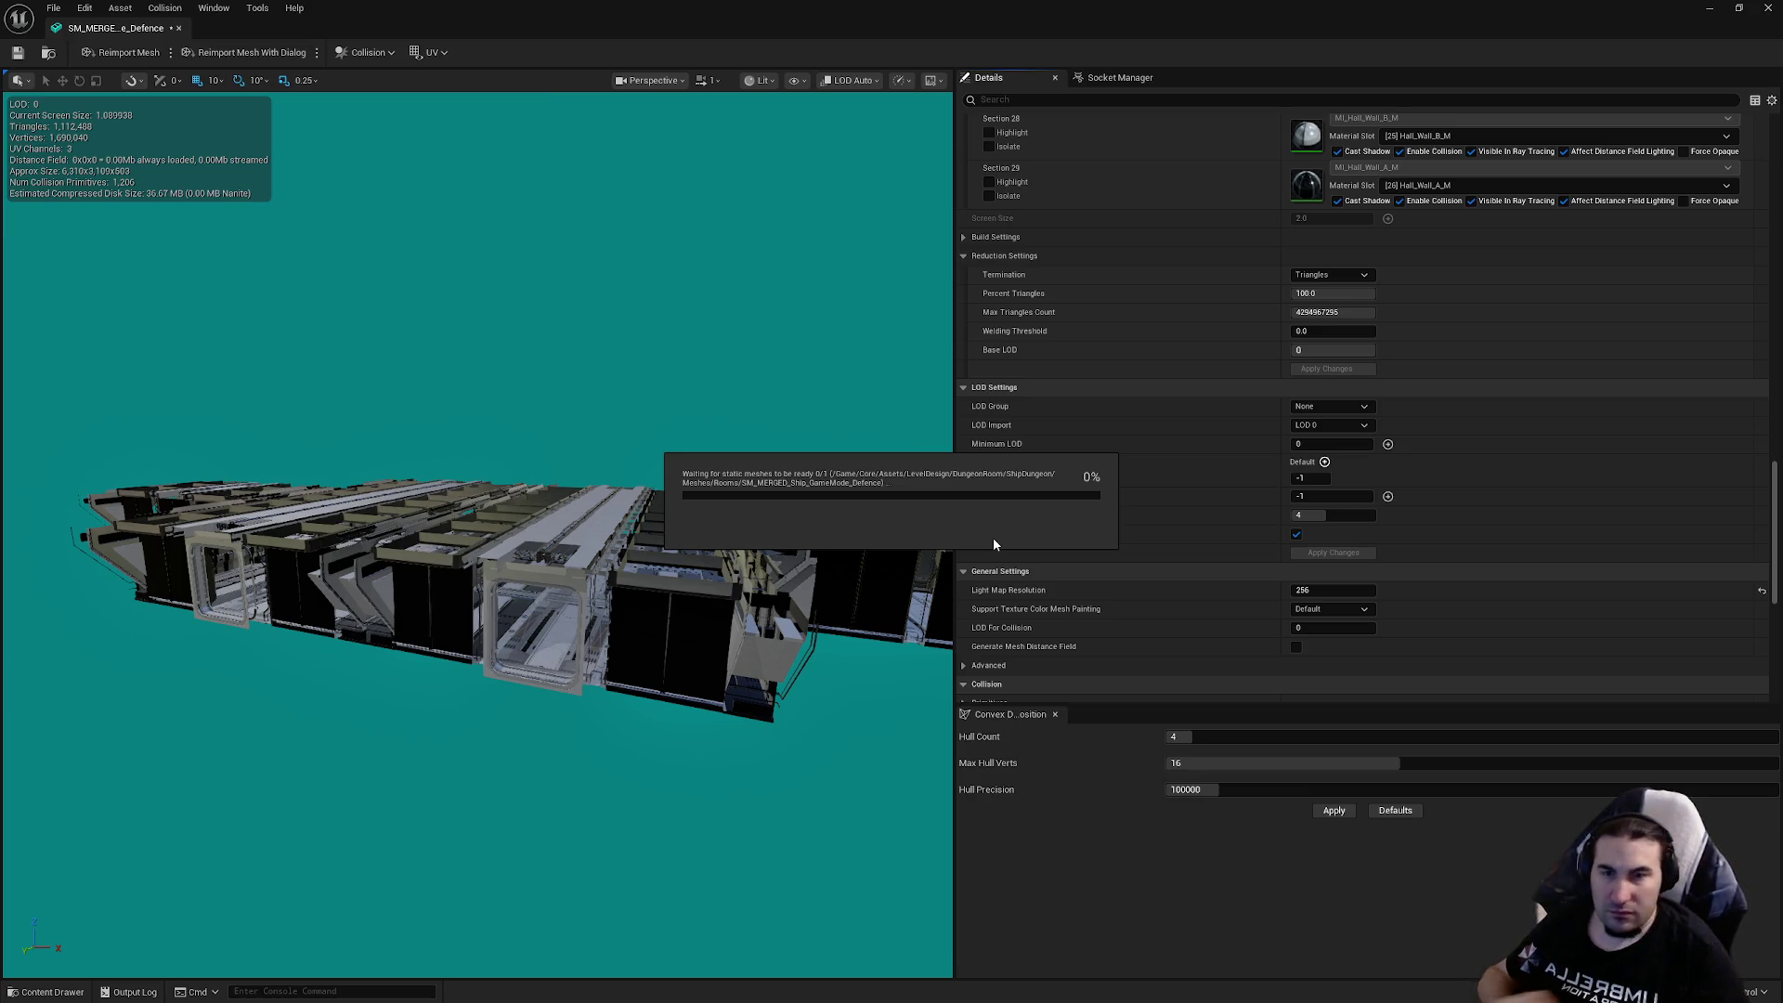
key("super")
mouse_move(832, 993)
key("super")
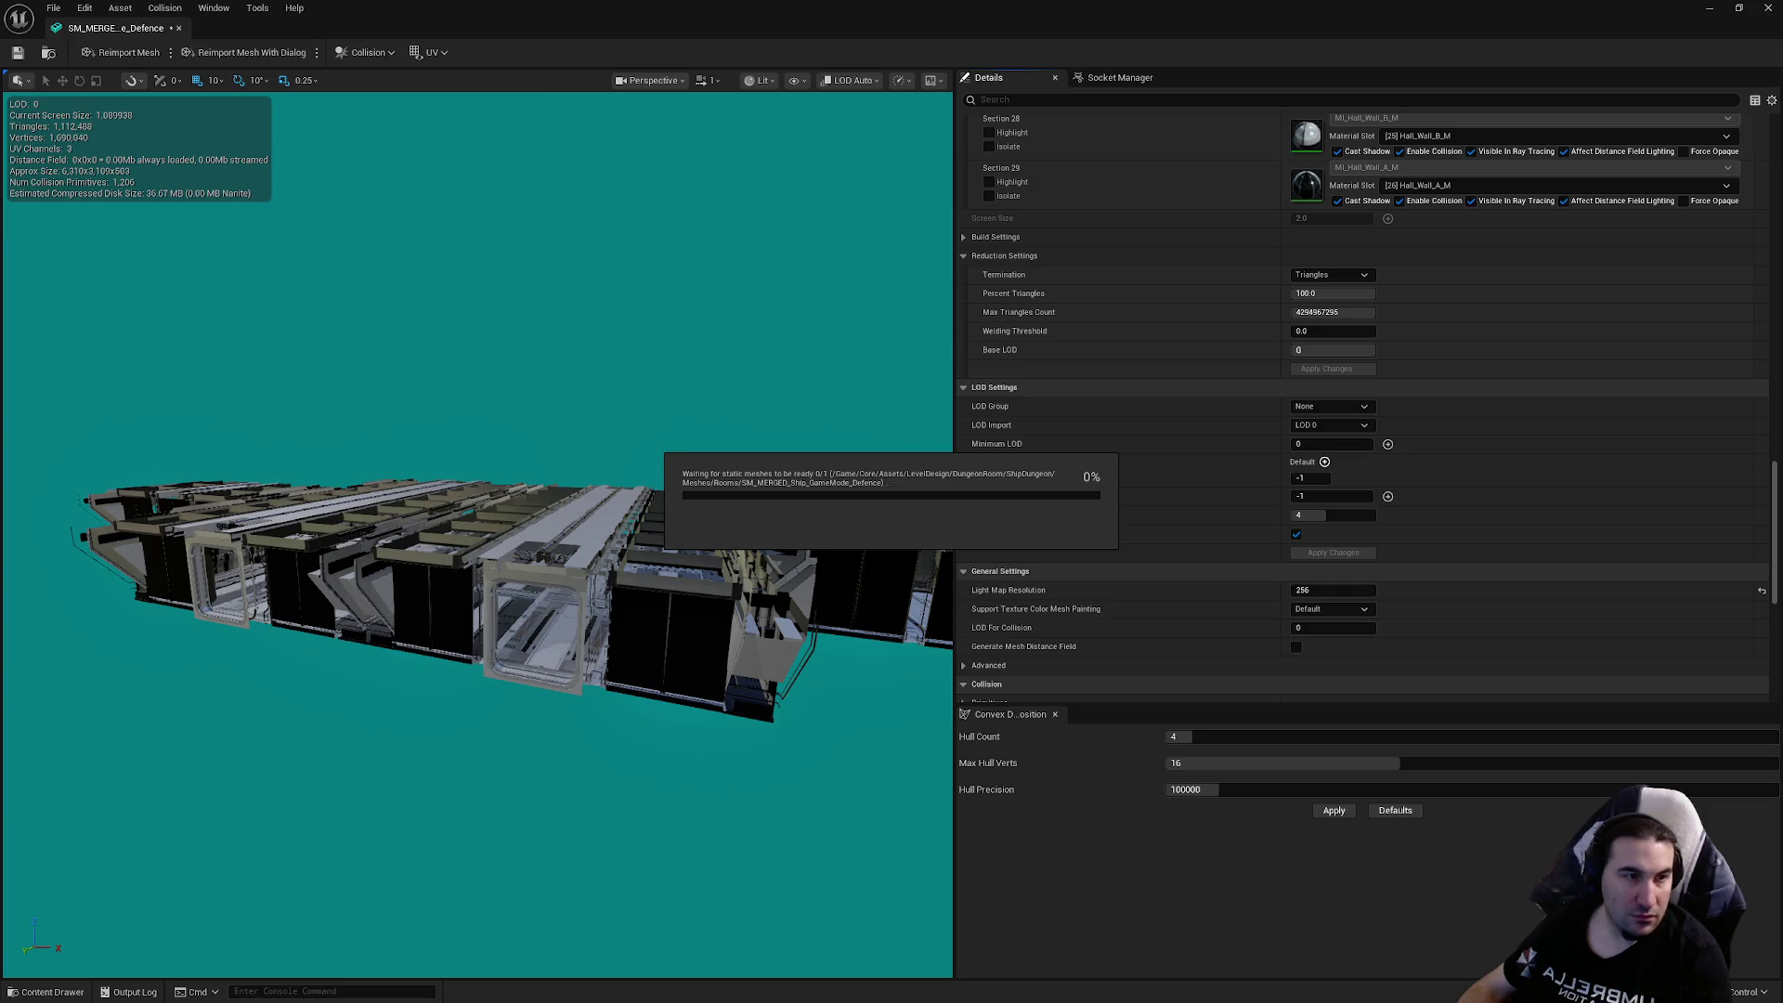
key("super")
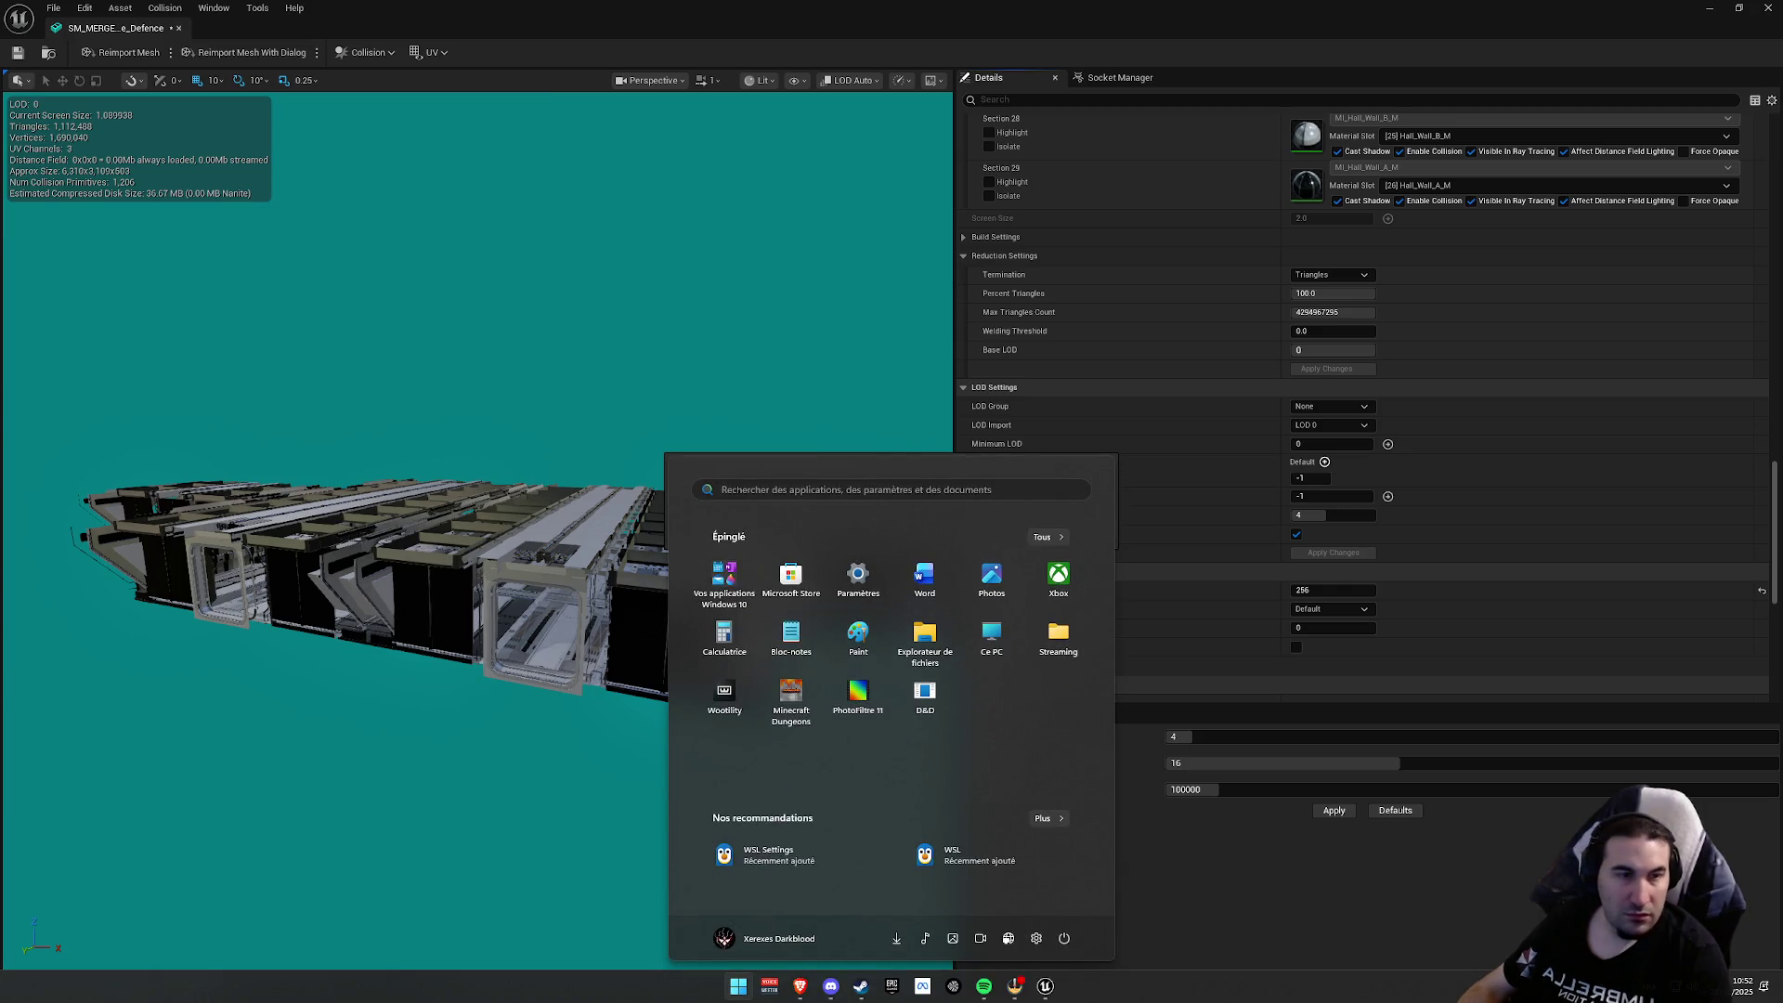
key("super")
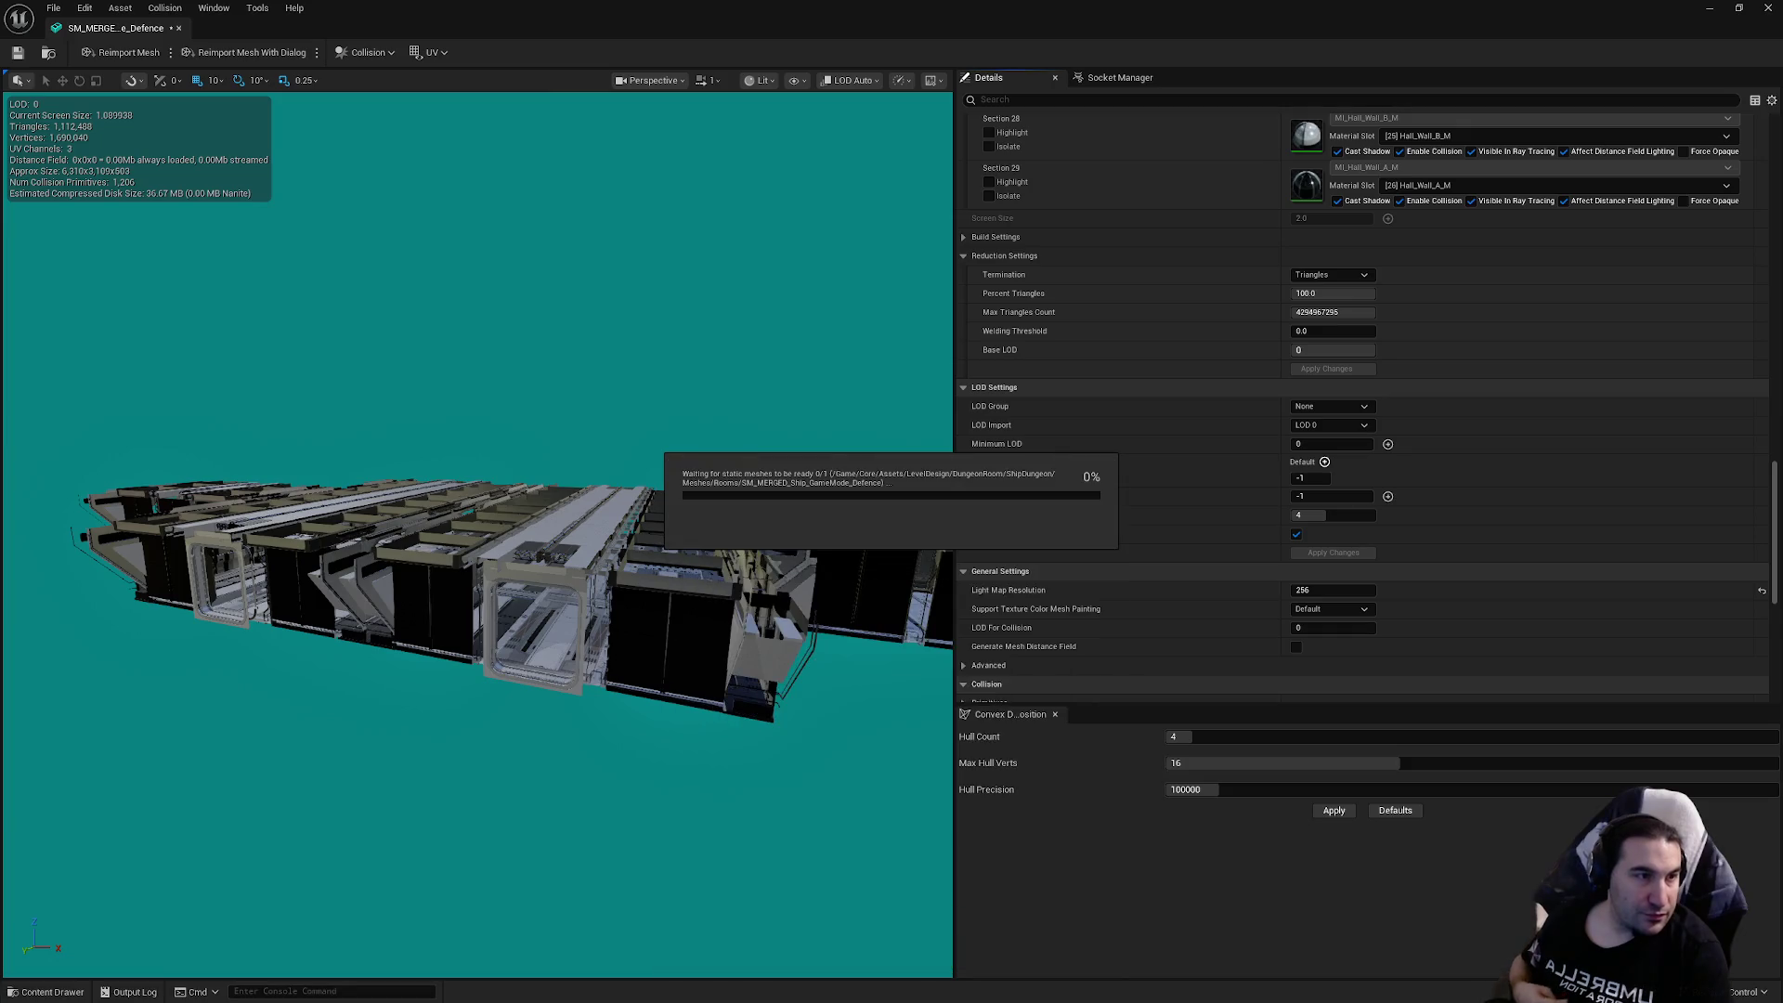
key("super")
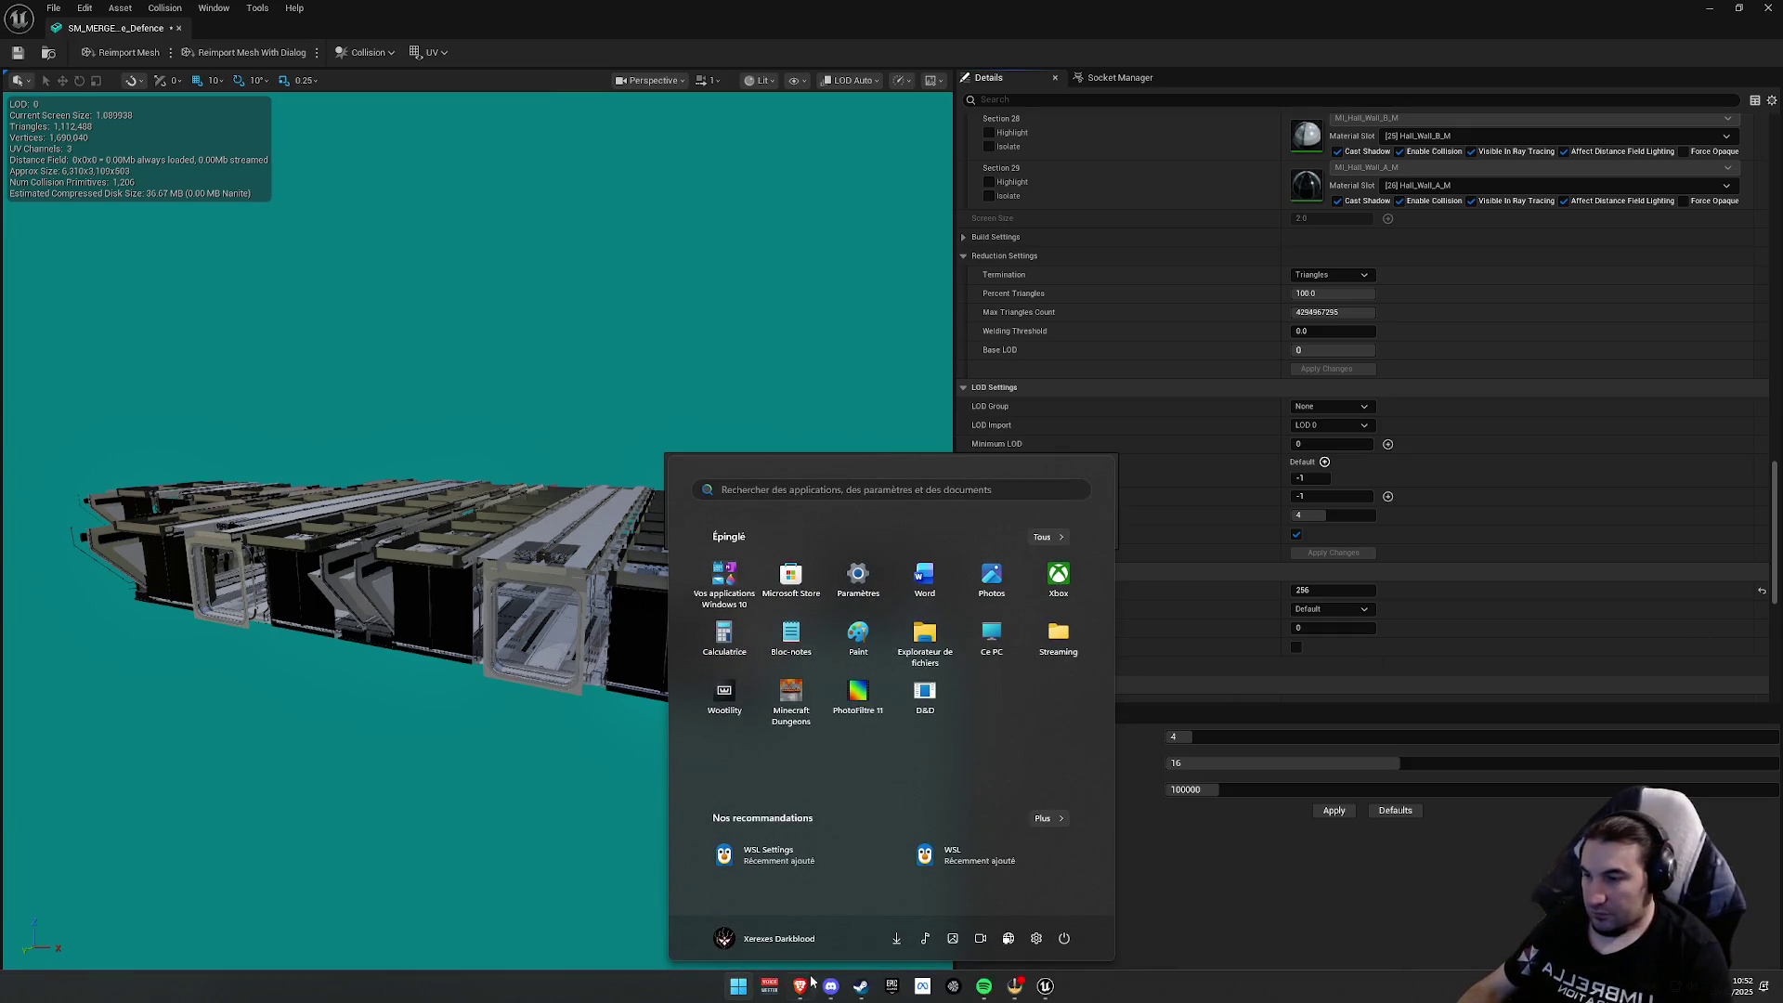
key("super")
key("super")
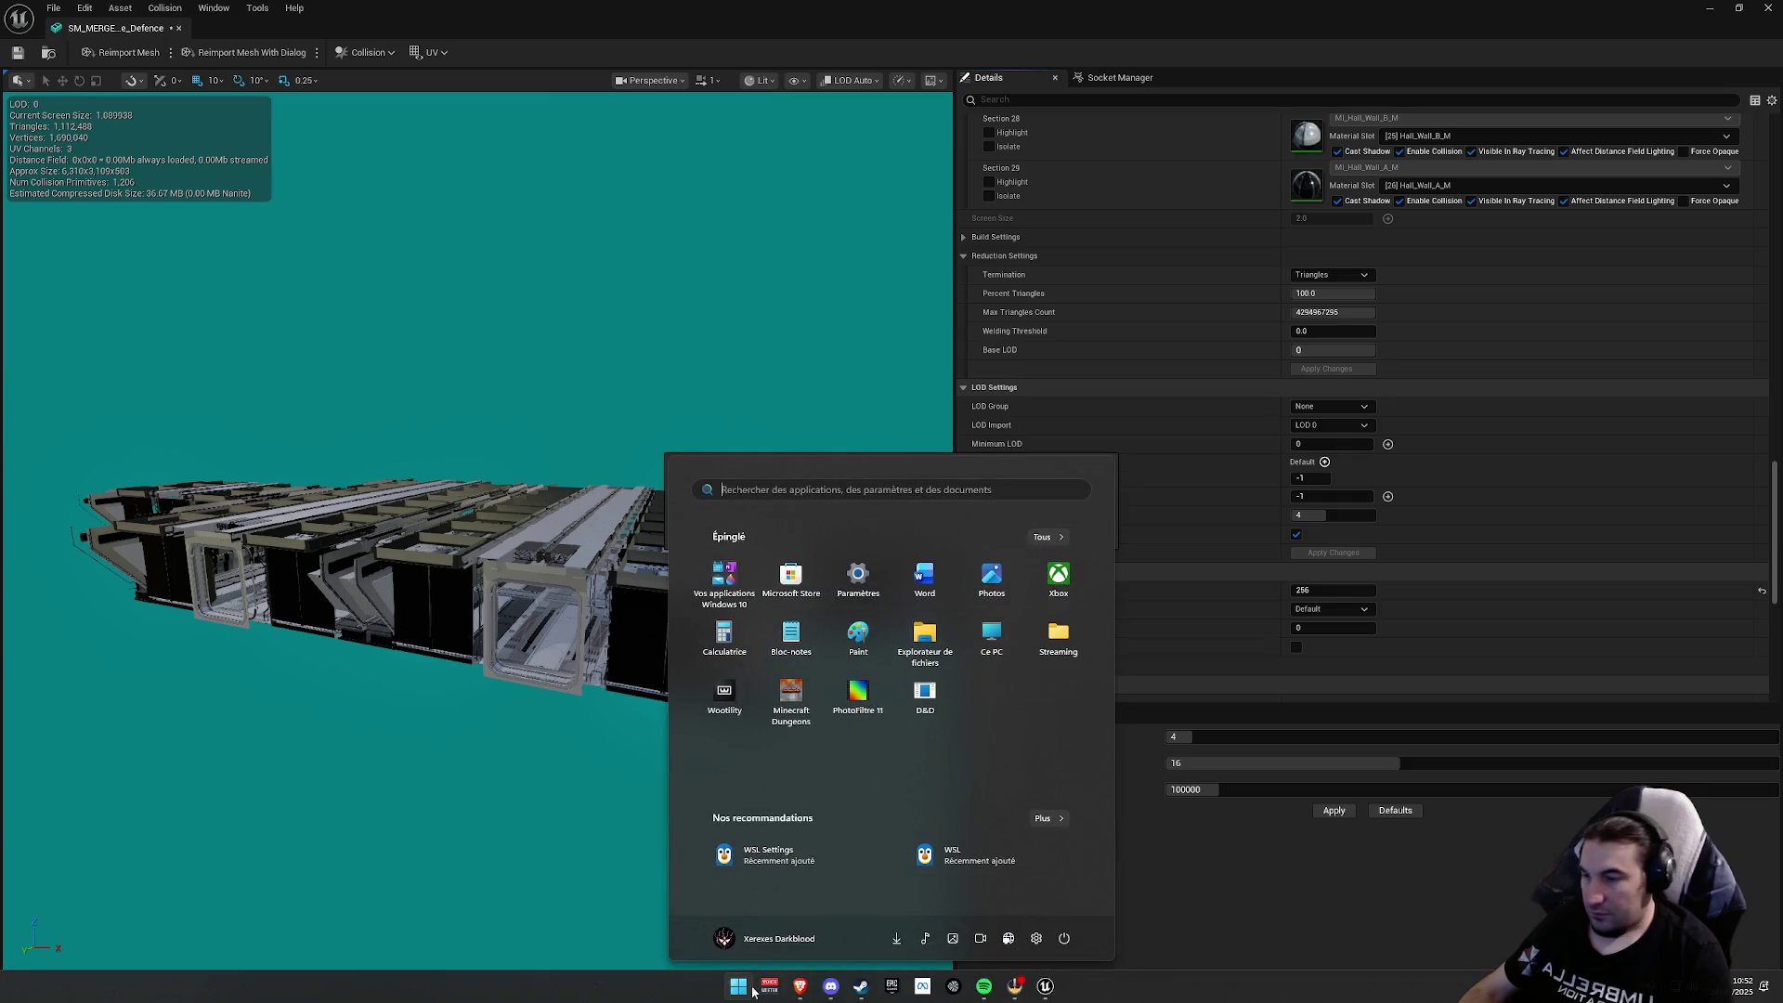
key("super")
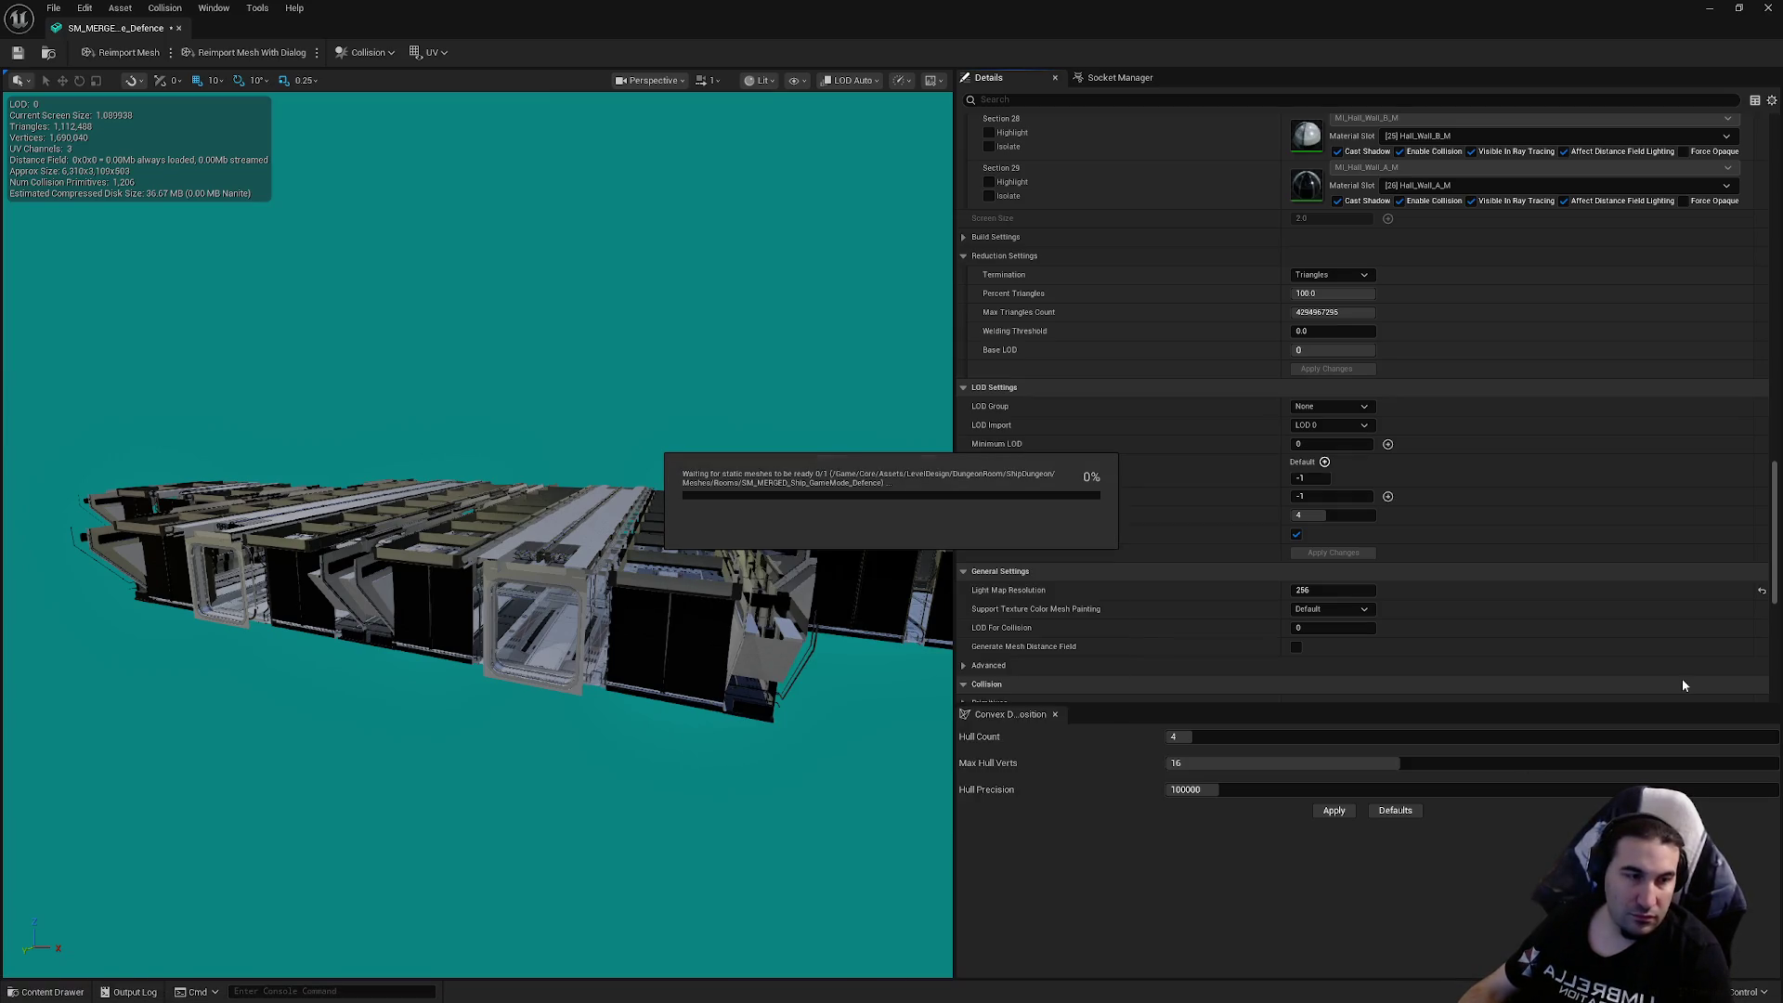
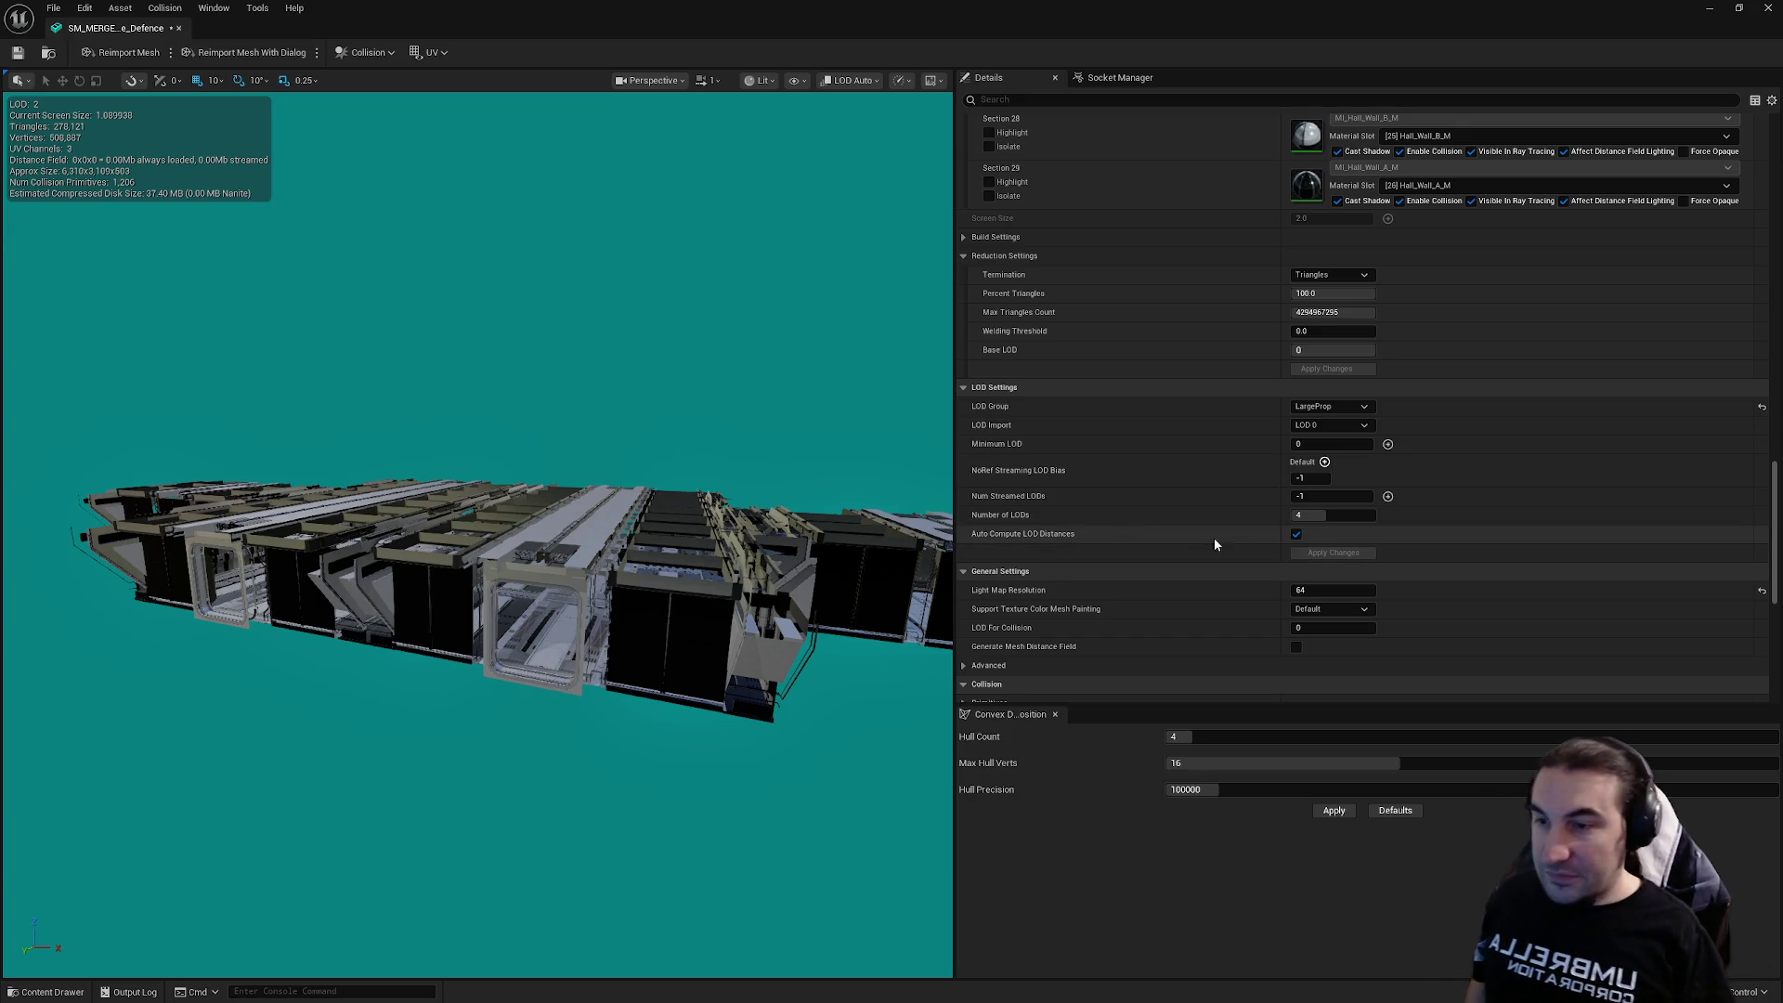
Turn off Auto Compute LOD Distances for the ship mesh
left_click(1300, 552)
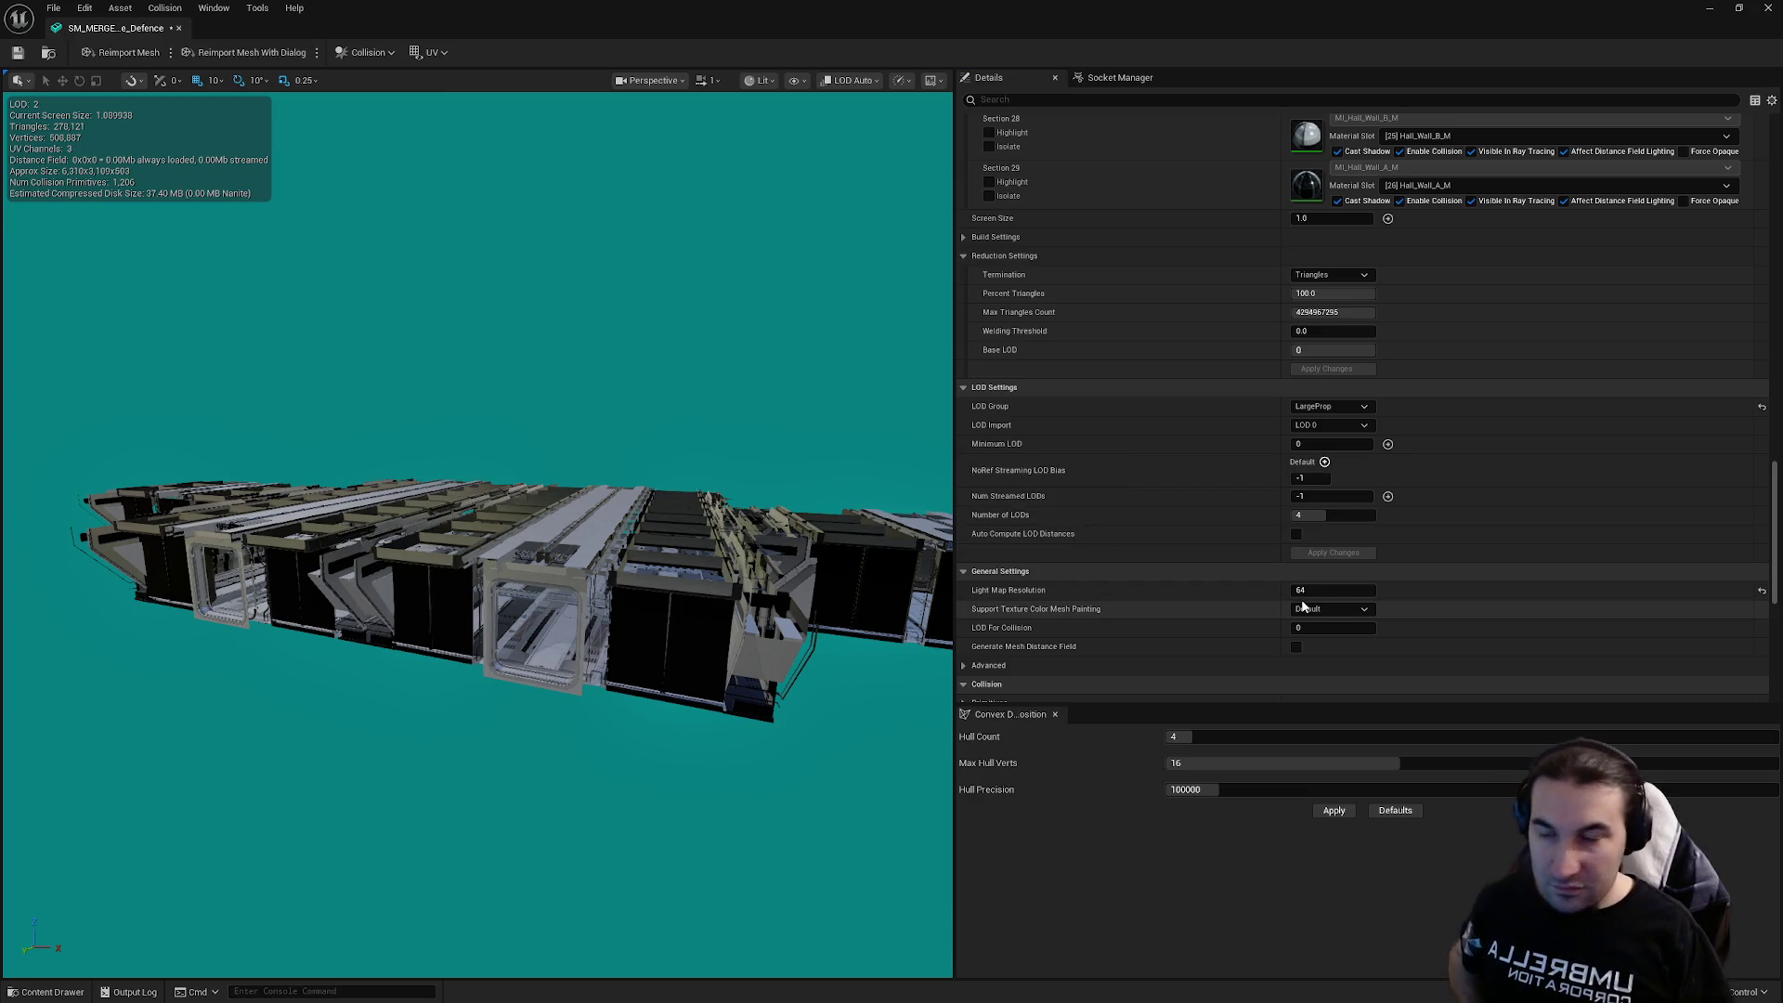
scroll(1616, 543, "down", 3)
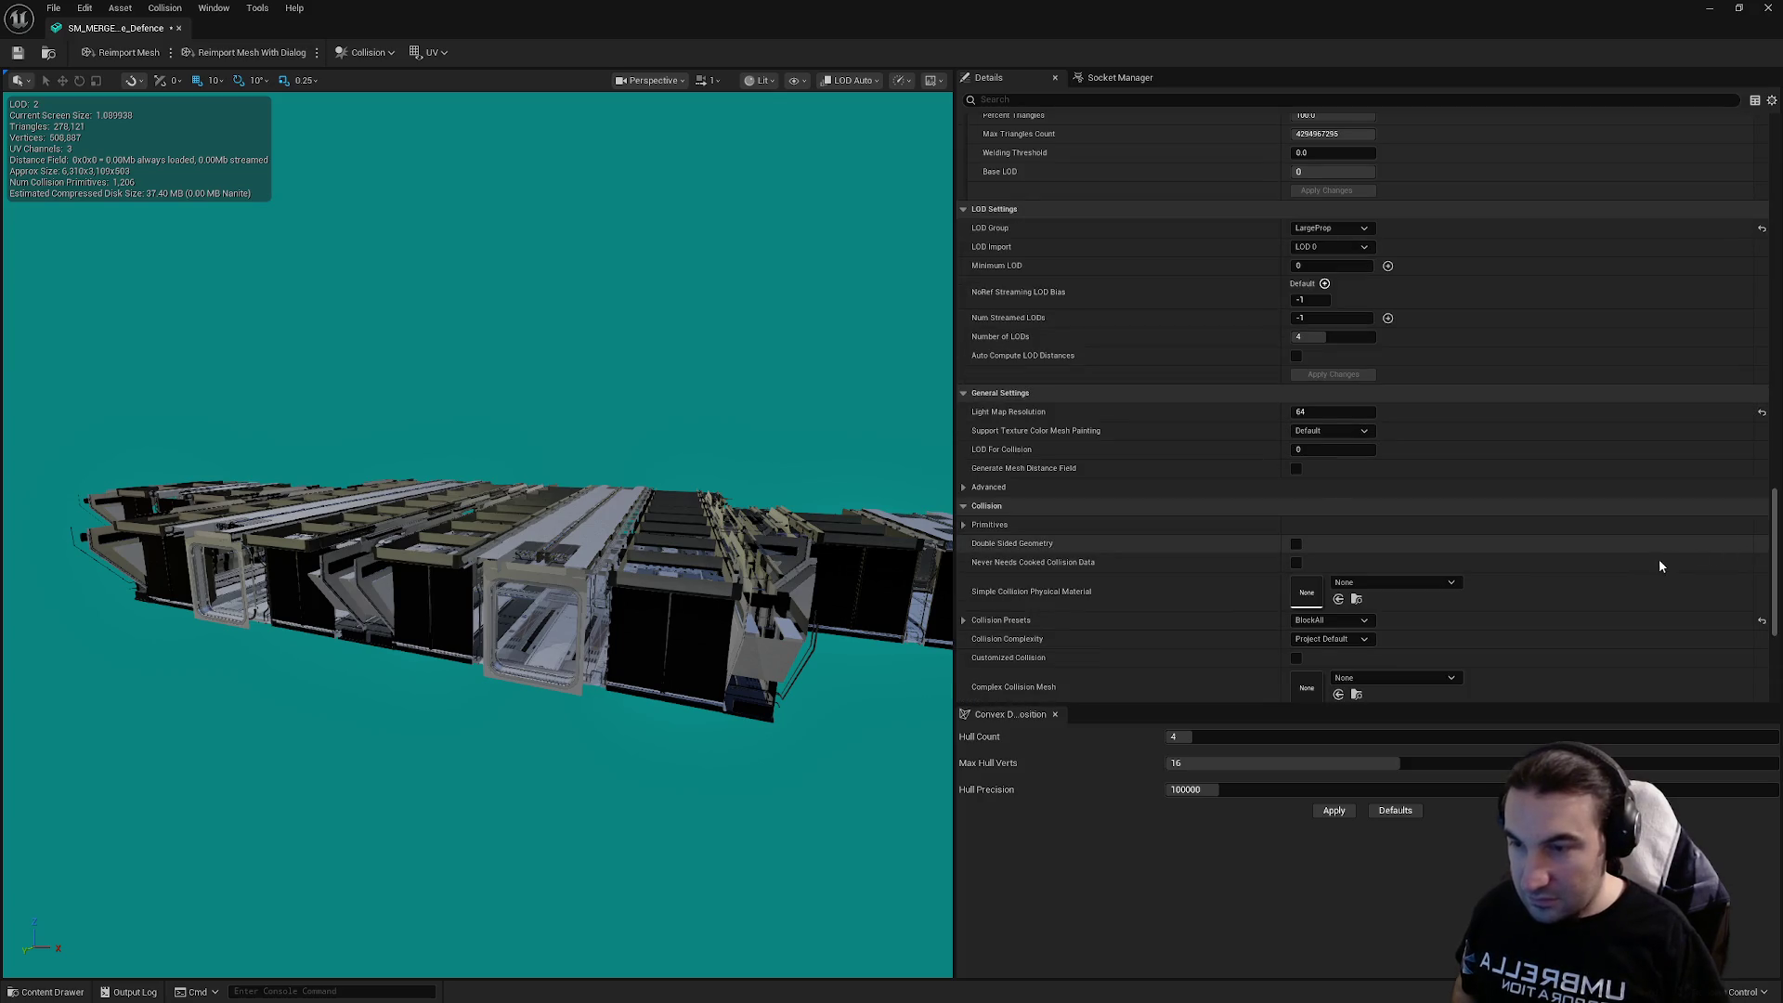
scroll(1658, 565, "up", 3)
scroll(1770, 539, "up", 2)
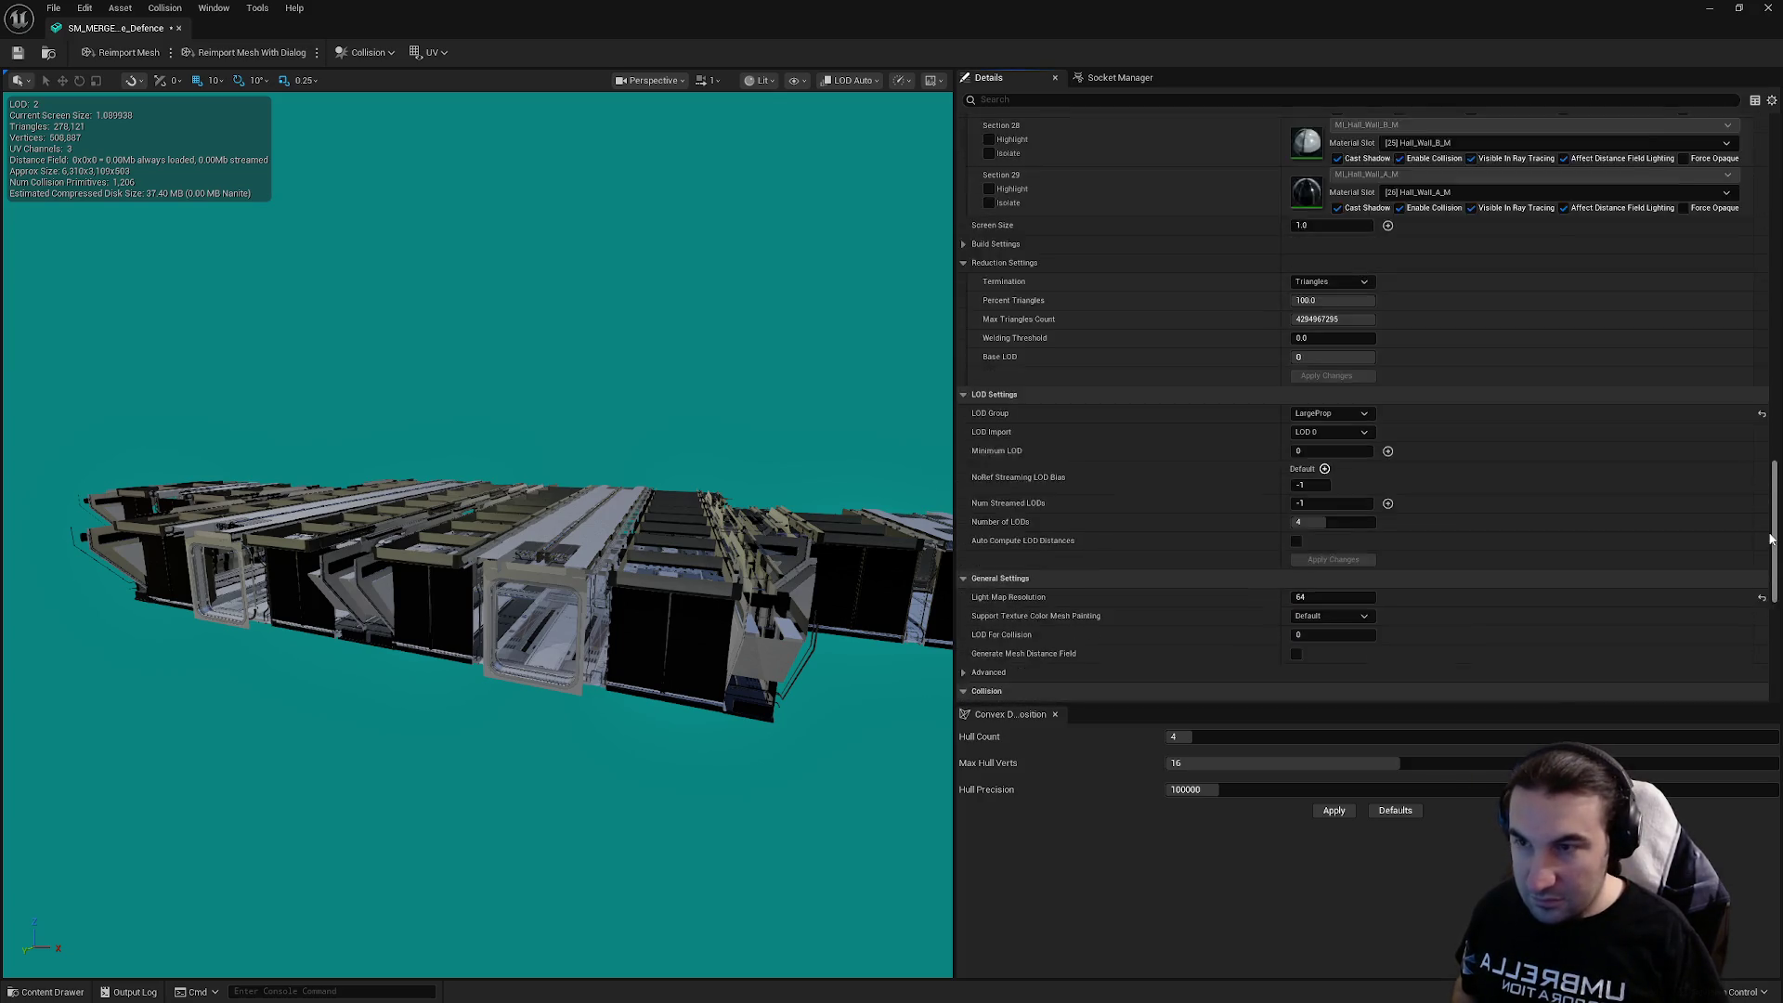
mouse_move(1770, 539)
left_mouse_down()
mouse_move(1746, 399)
mouse_move(1658, 357)
mouse_move(1314, 346)
left_mouse_up()
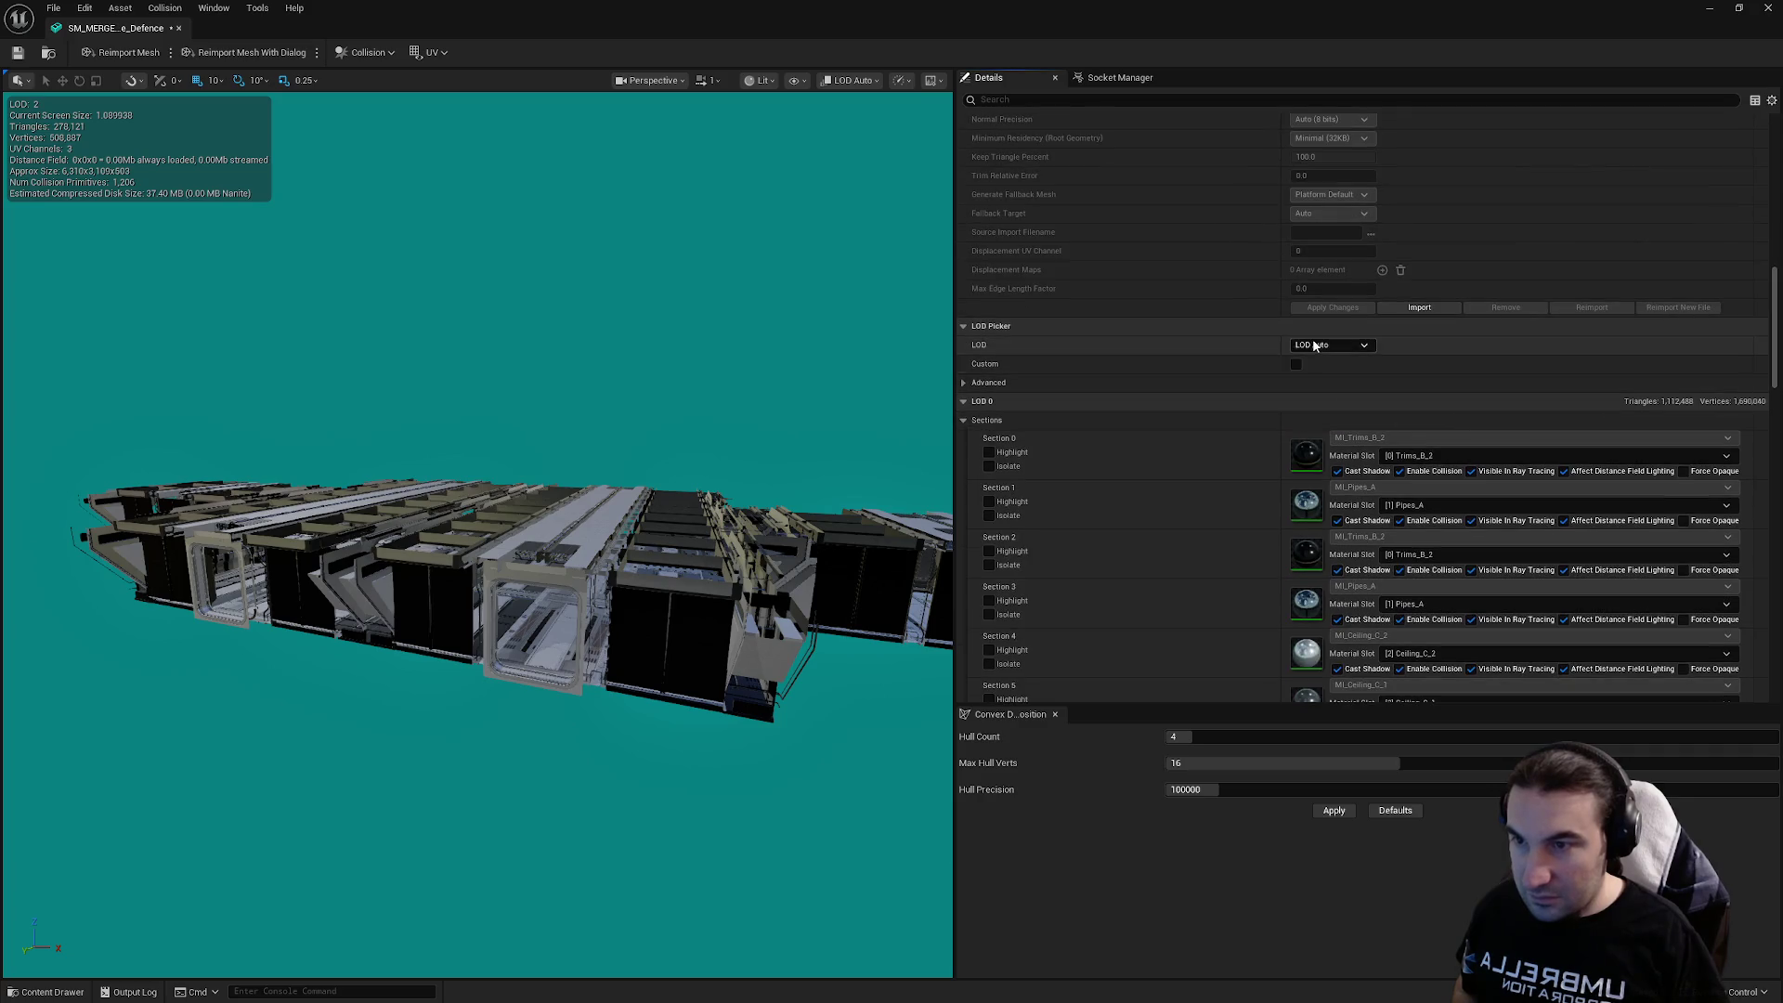
Preview LOD 1 and set its Screen Size to 0.85
left_click(1314, 346)
left_click(1317, 391)
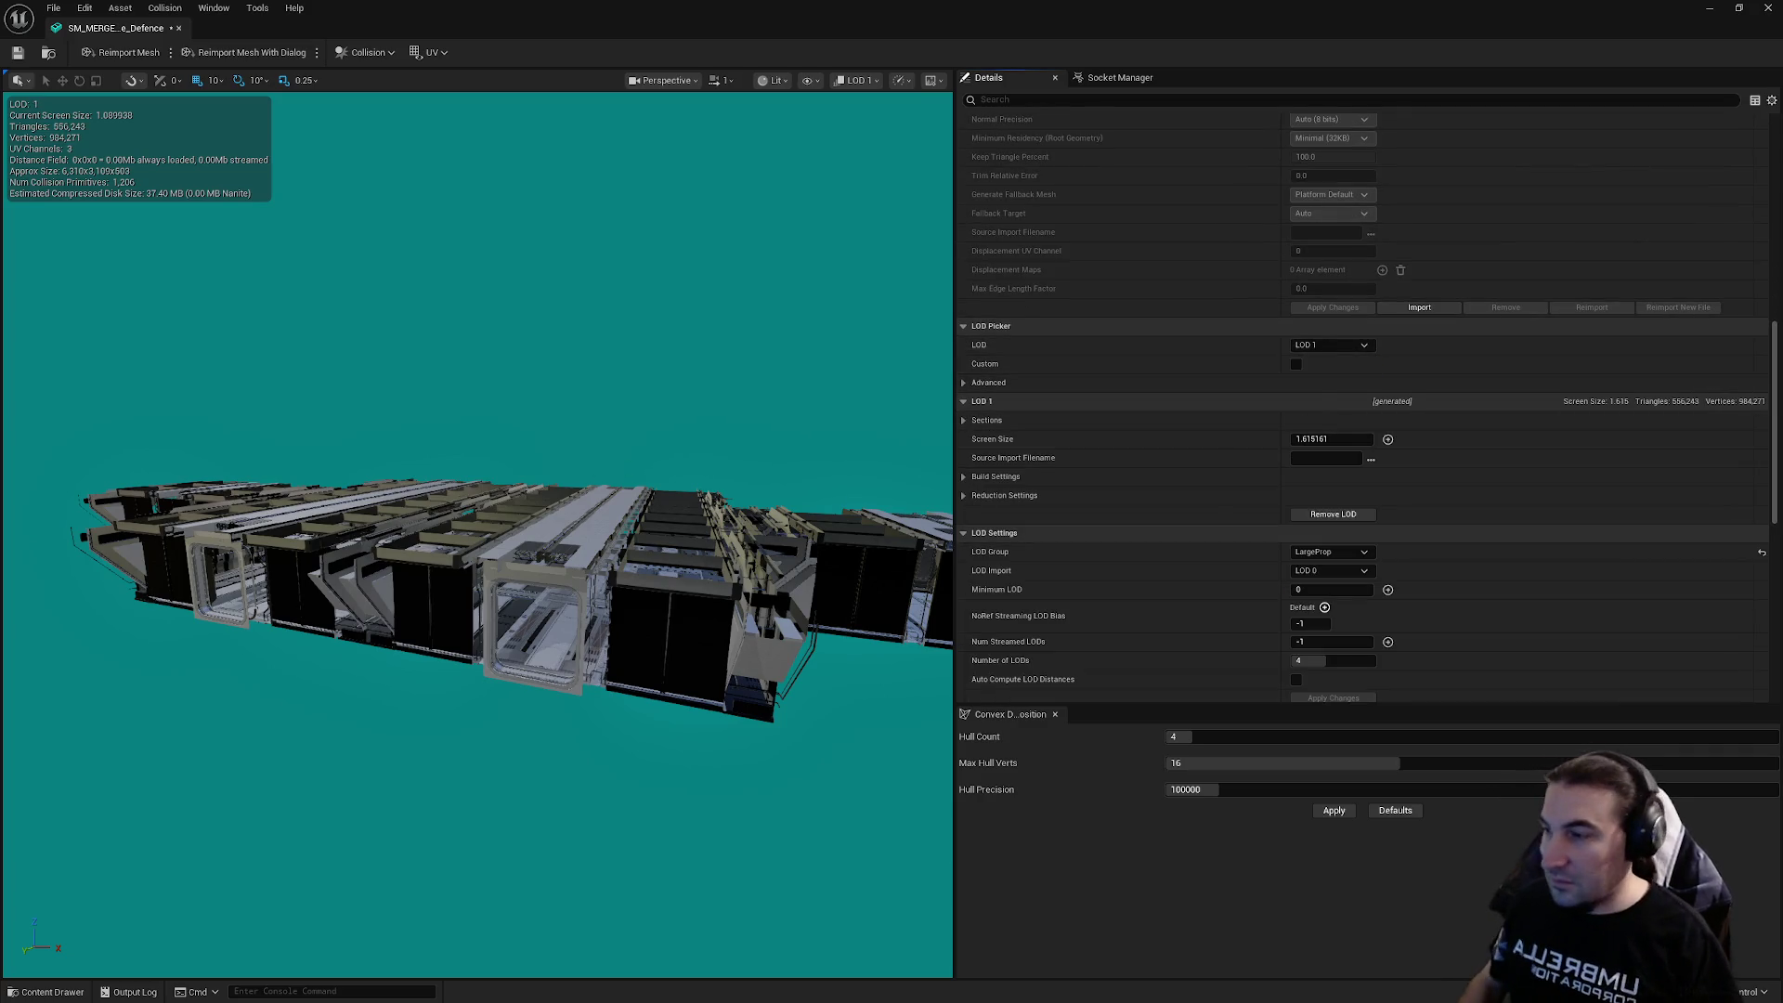
left_click_drag(478, 534, 725, 508)
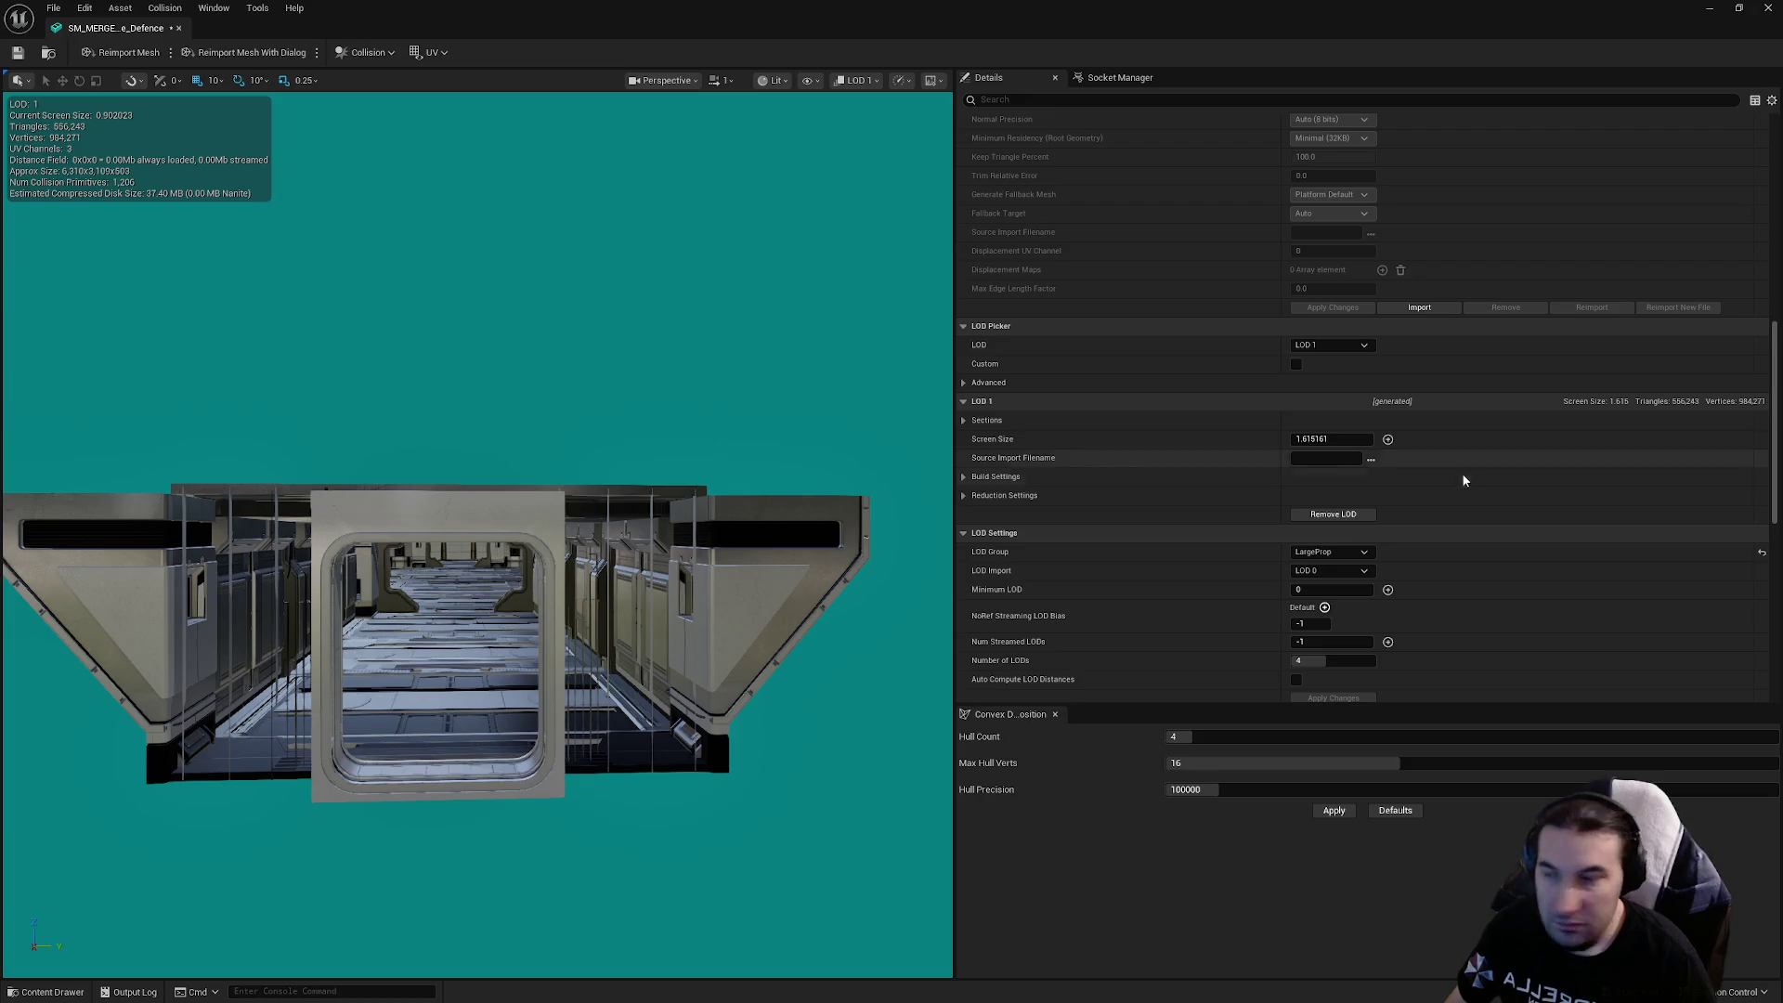
left_click(1326, 440)
type("0.85")
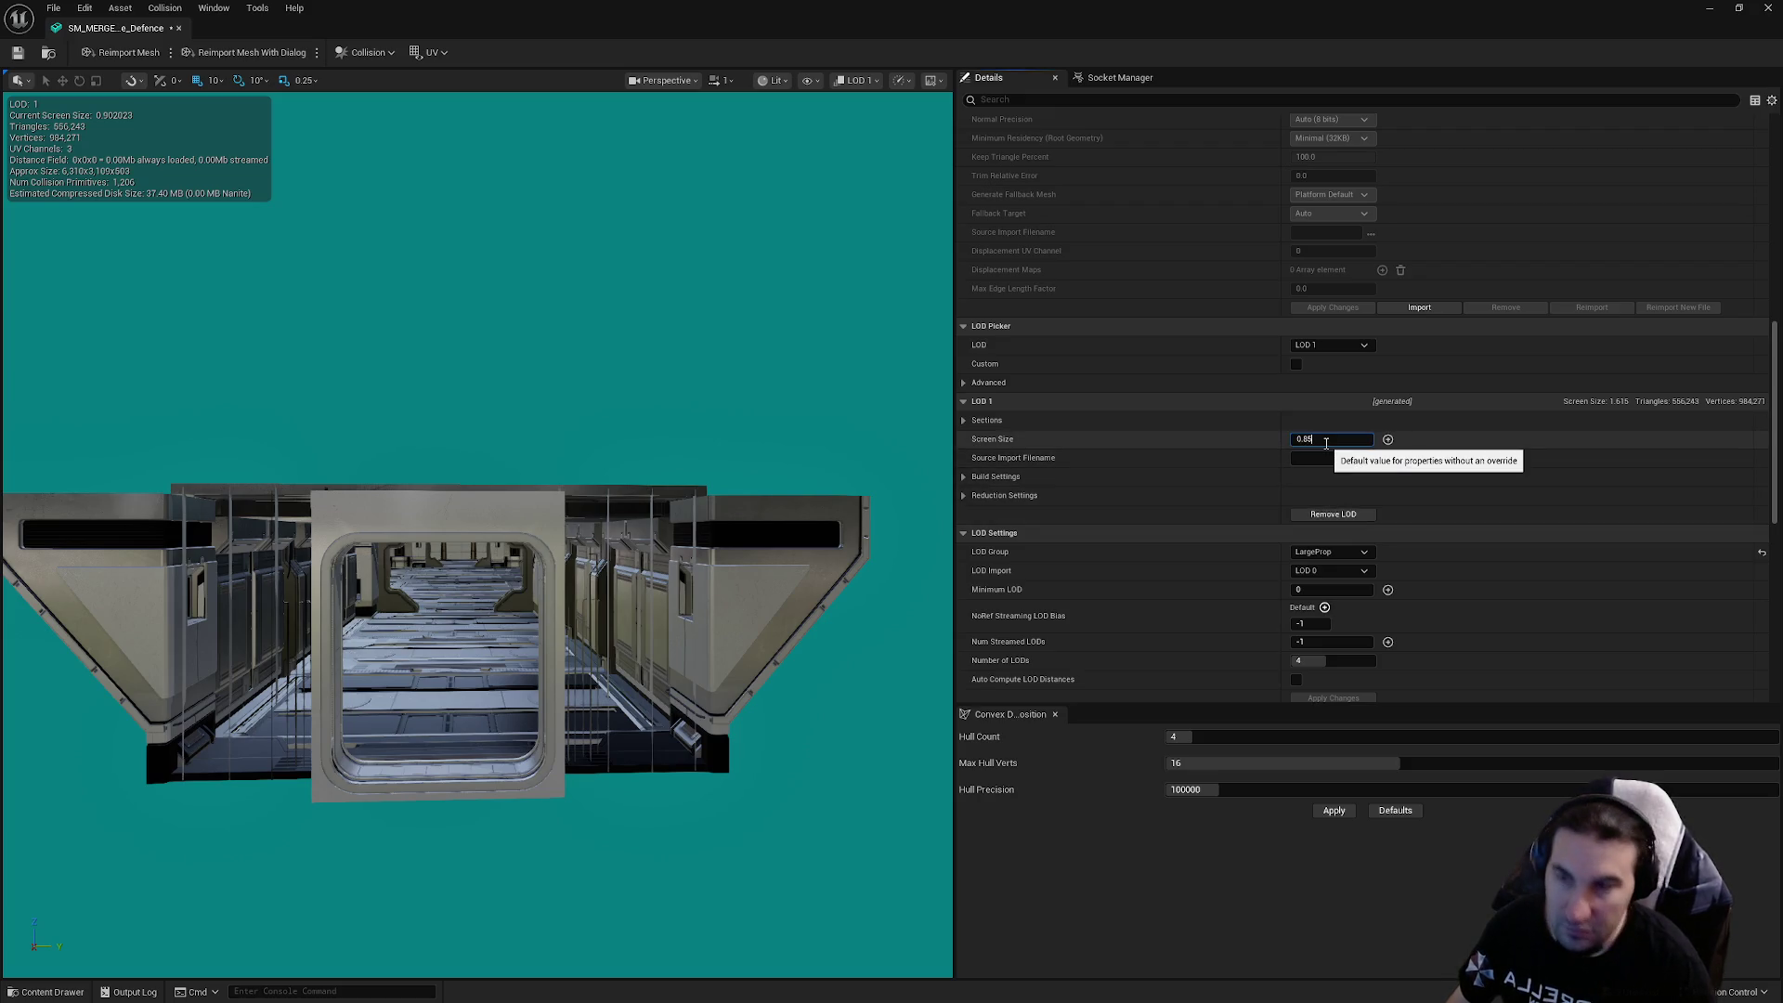
key("Return")
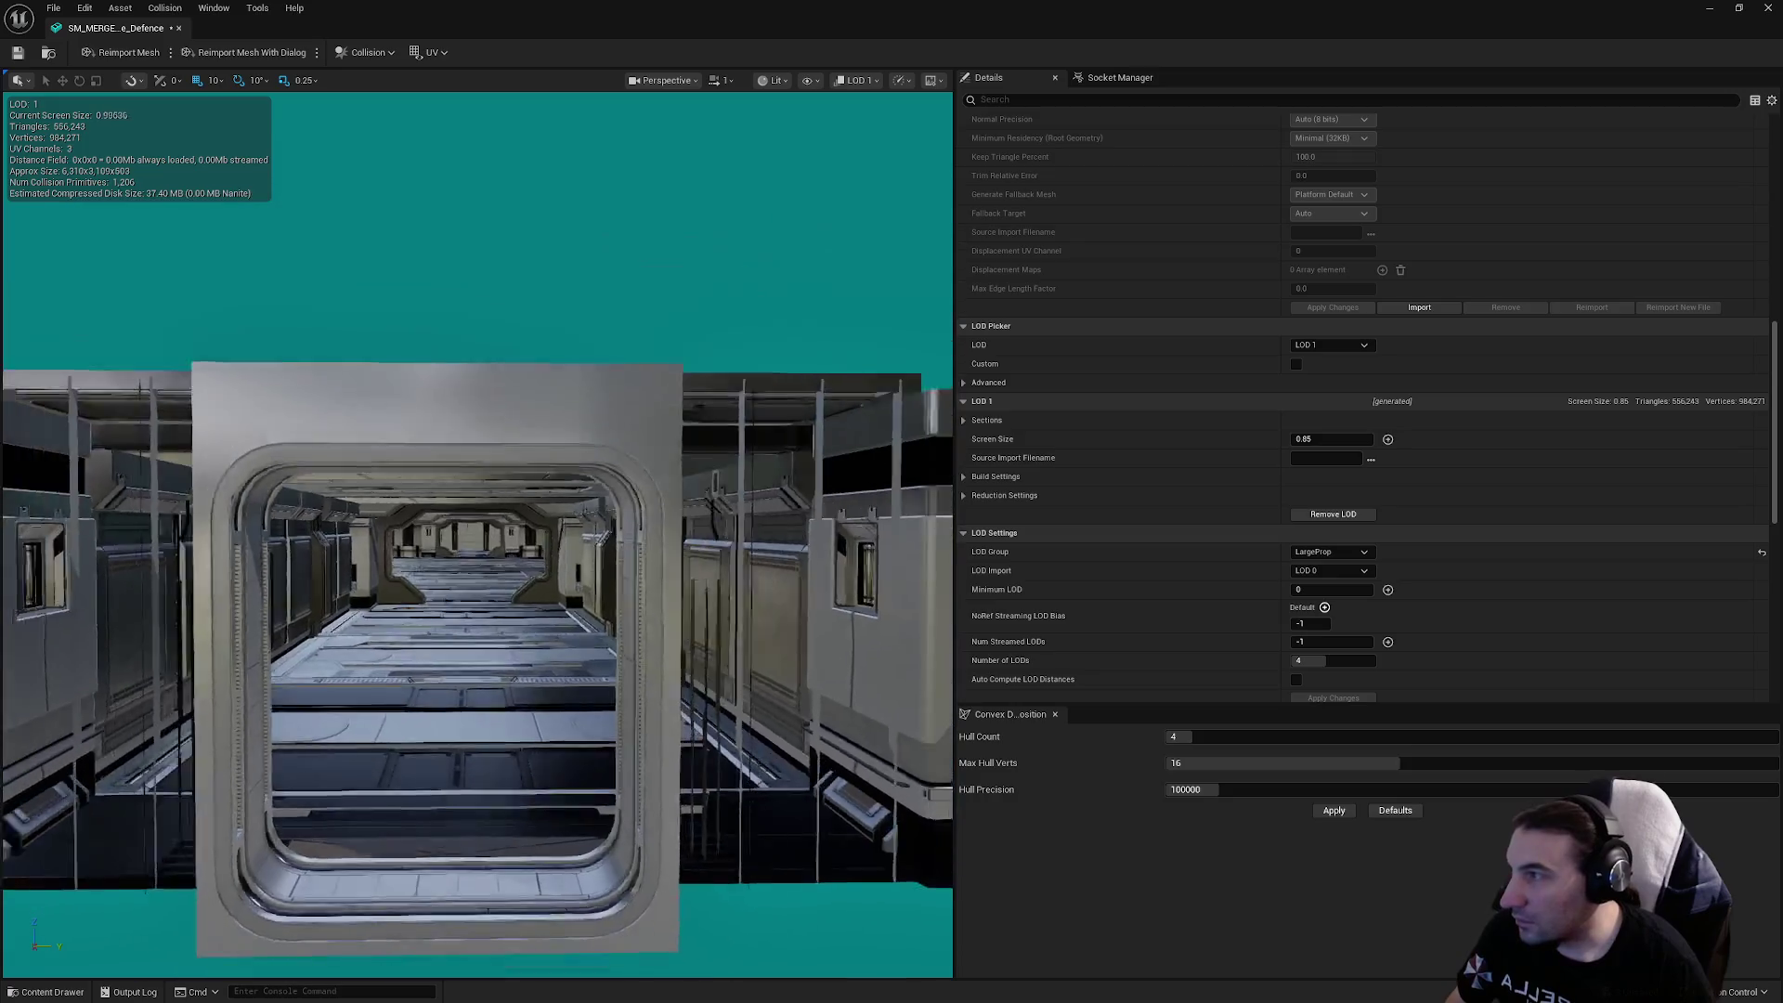
Preview LOD 2 and set its Screen Size to 0.7
left_click(1330, 344)
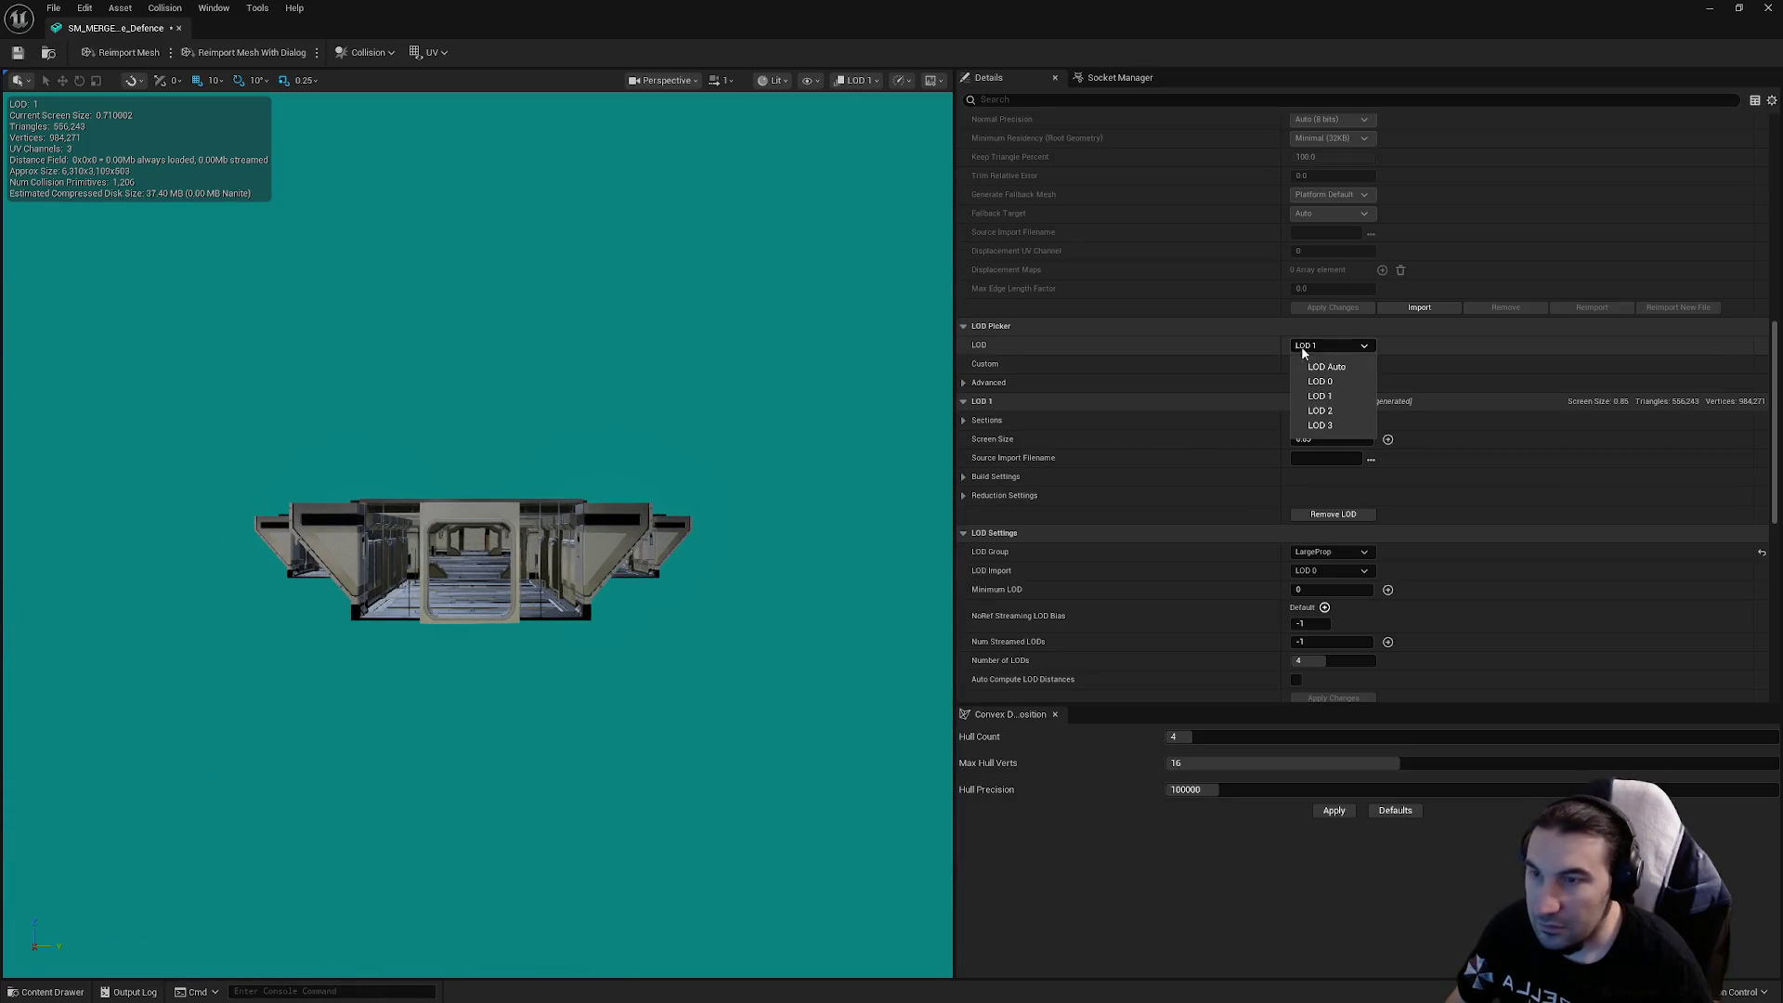
left_click(1328, 413)
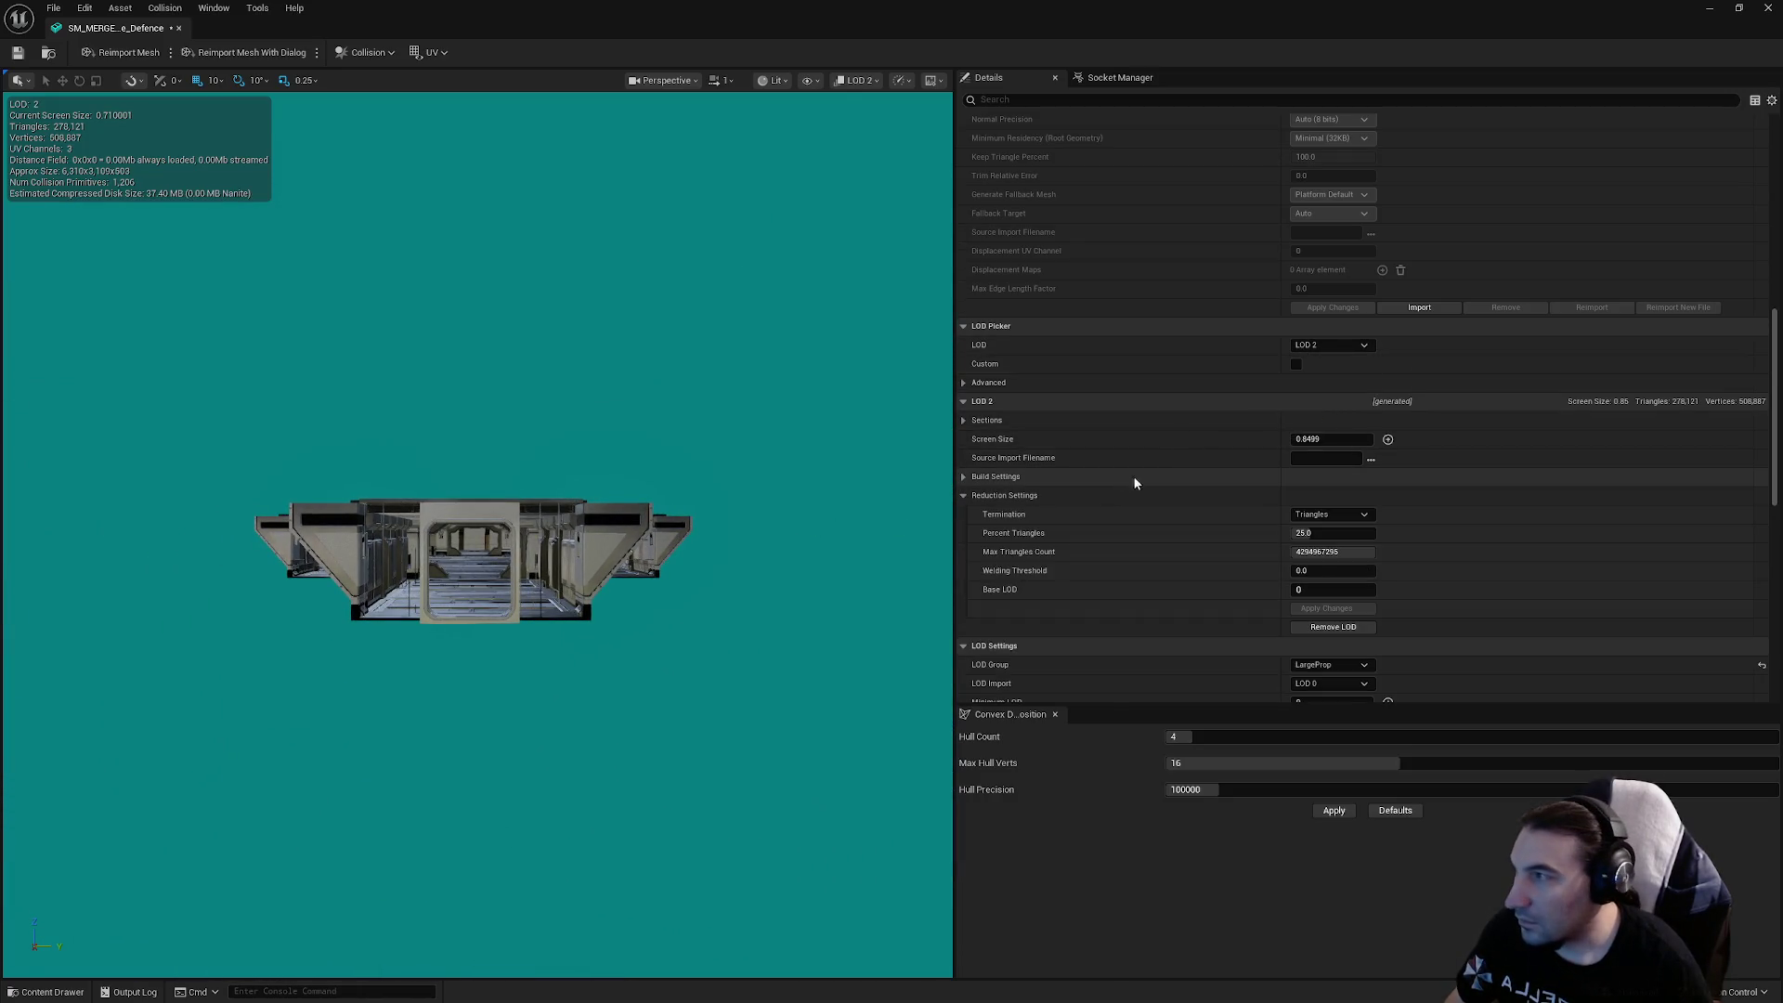
left_click(1315, 439)
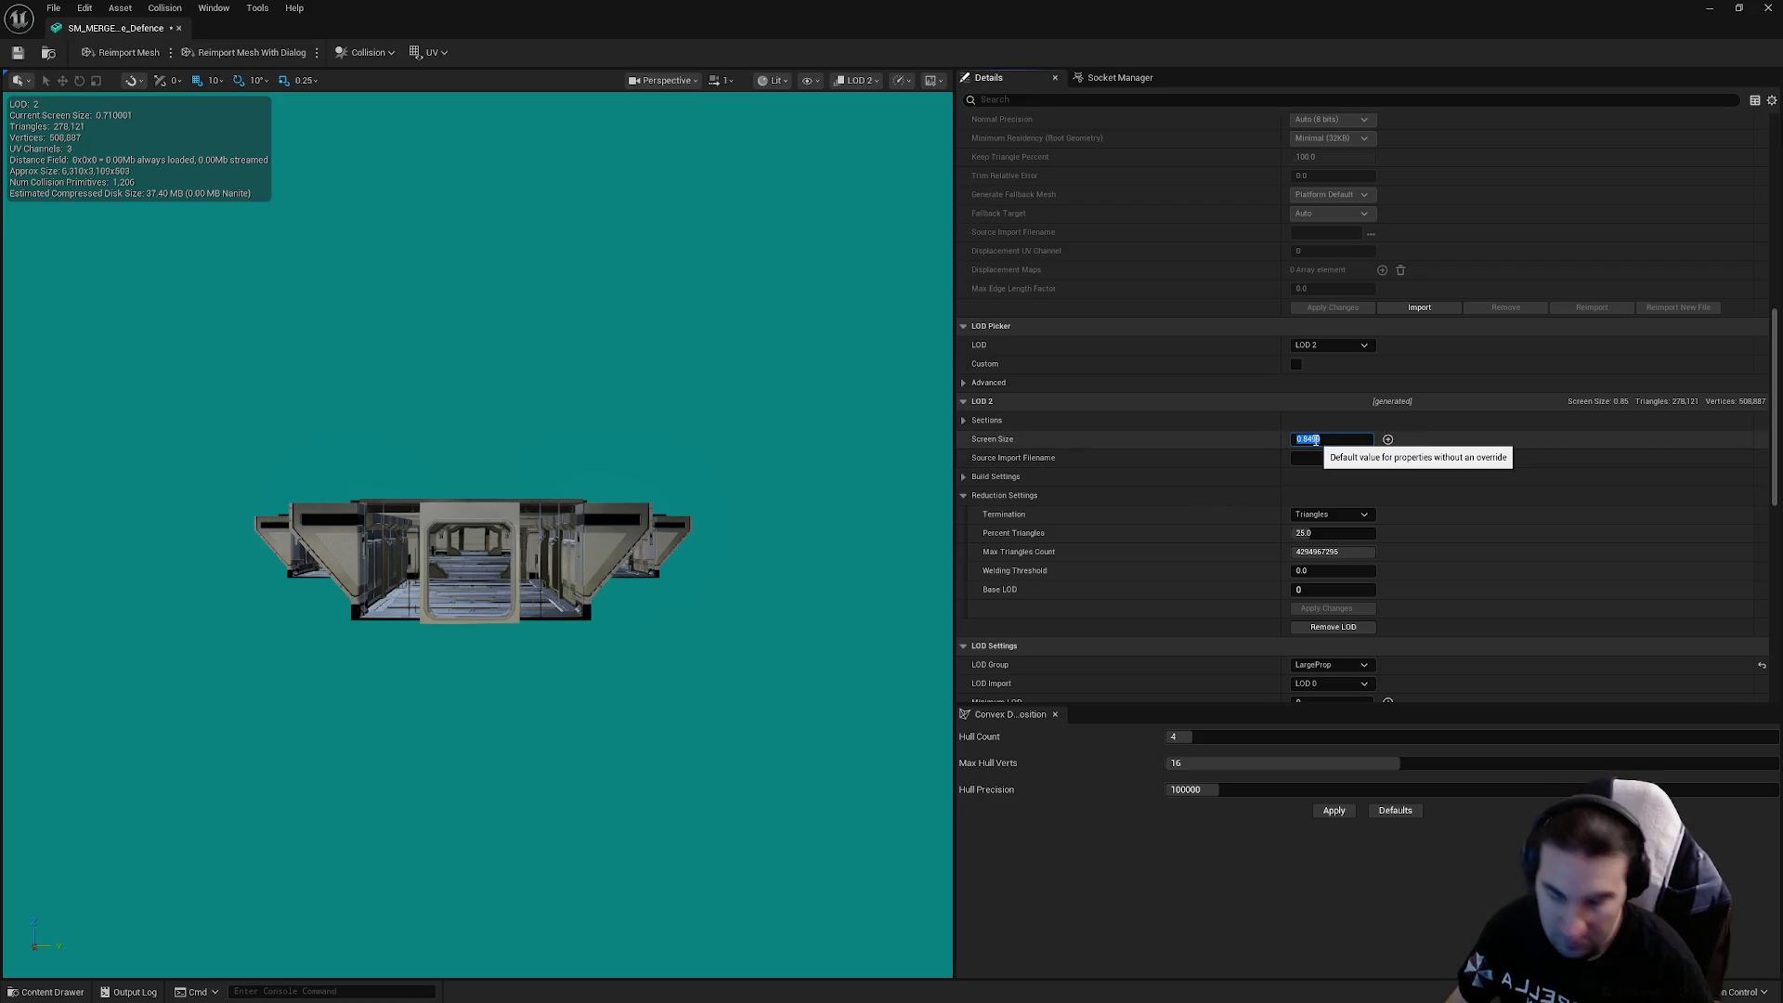
type("0.7")
key("Return")
Switch the preview to LOD 3 and collapse its material sections
left_click(1329, 344)
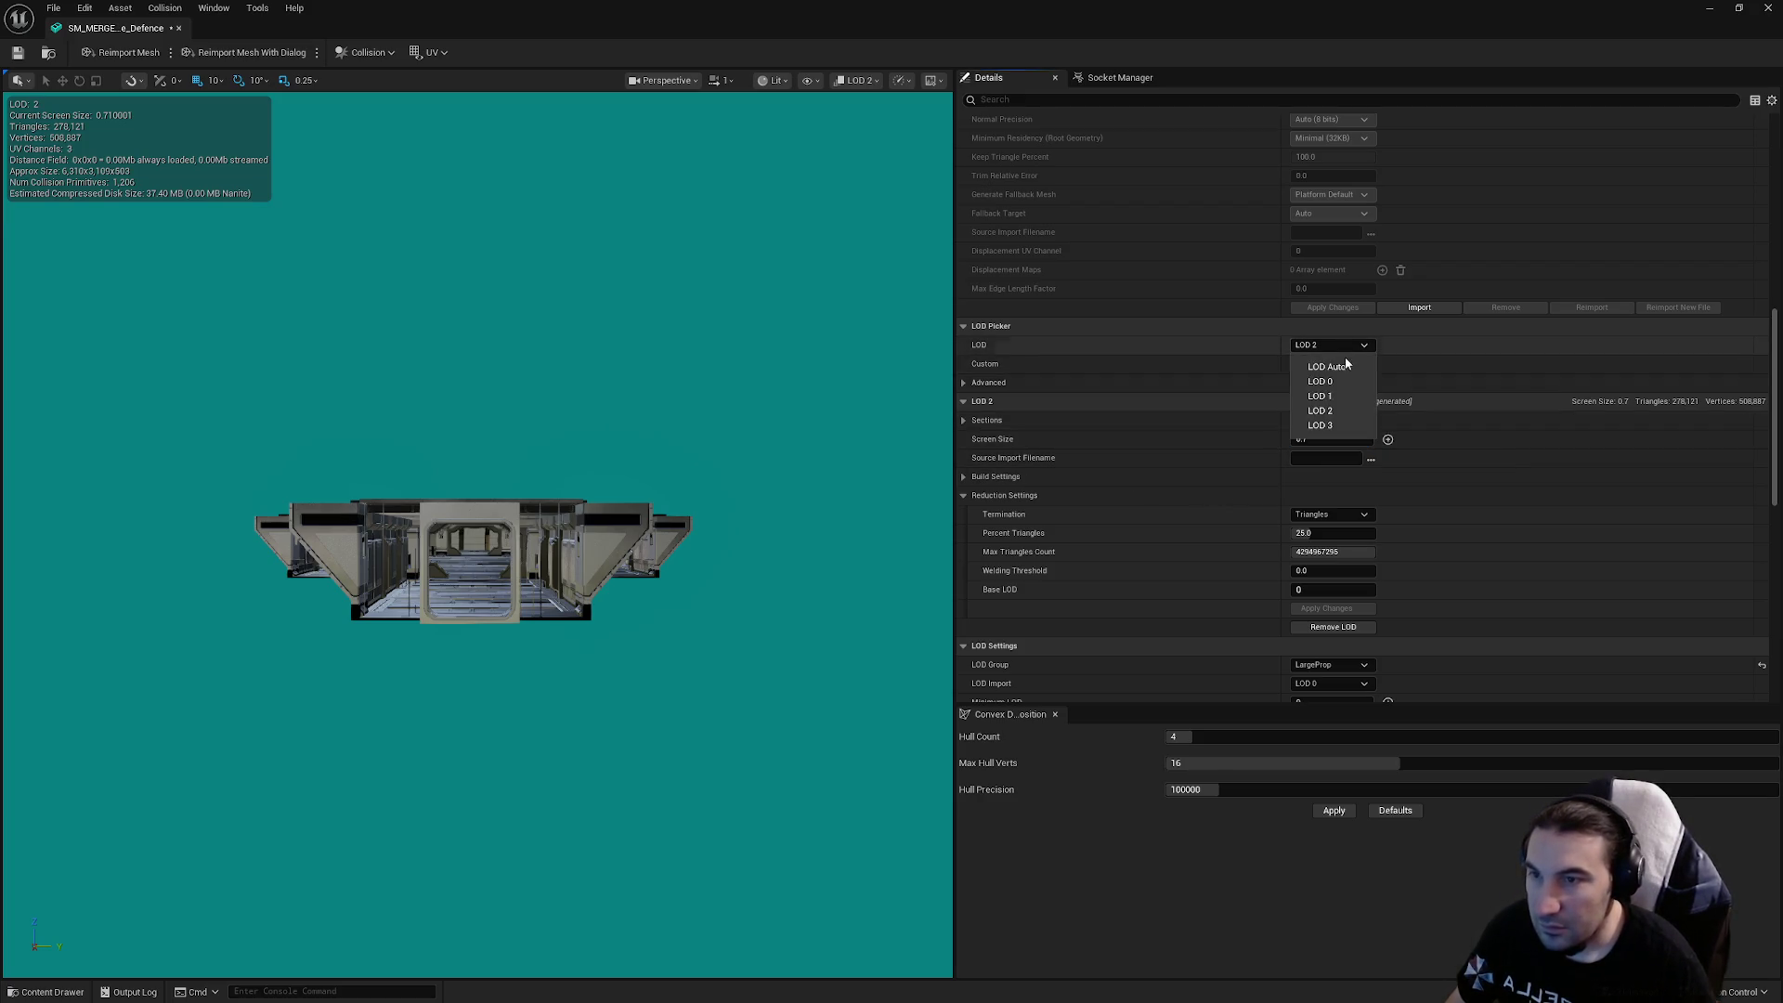
left_click(1327, 425)
scroll(883, 498, "down", 4)
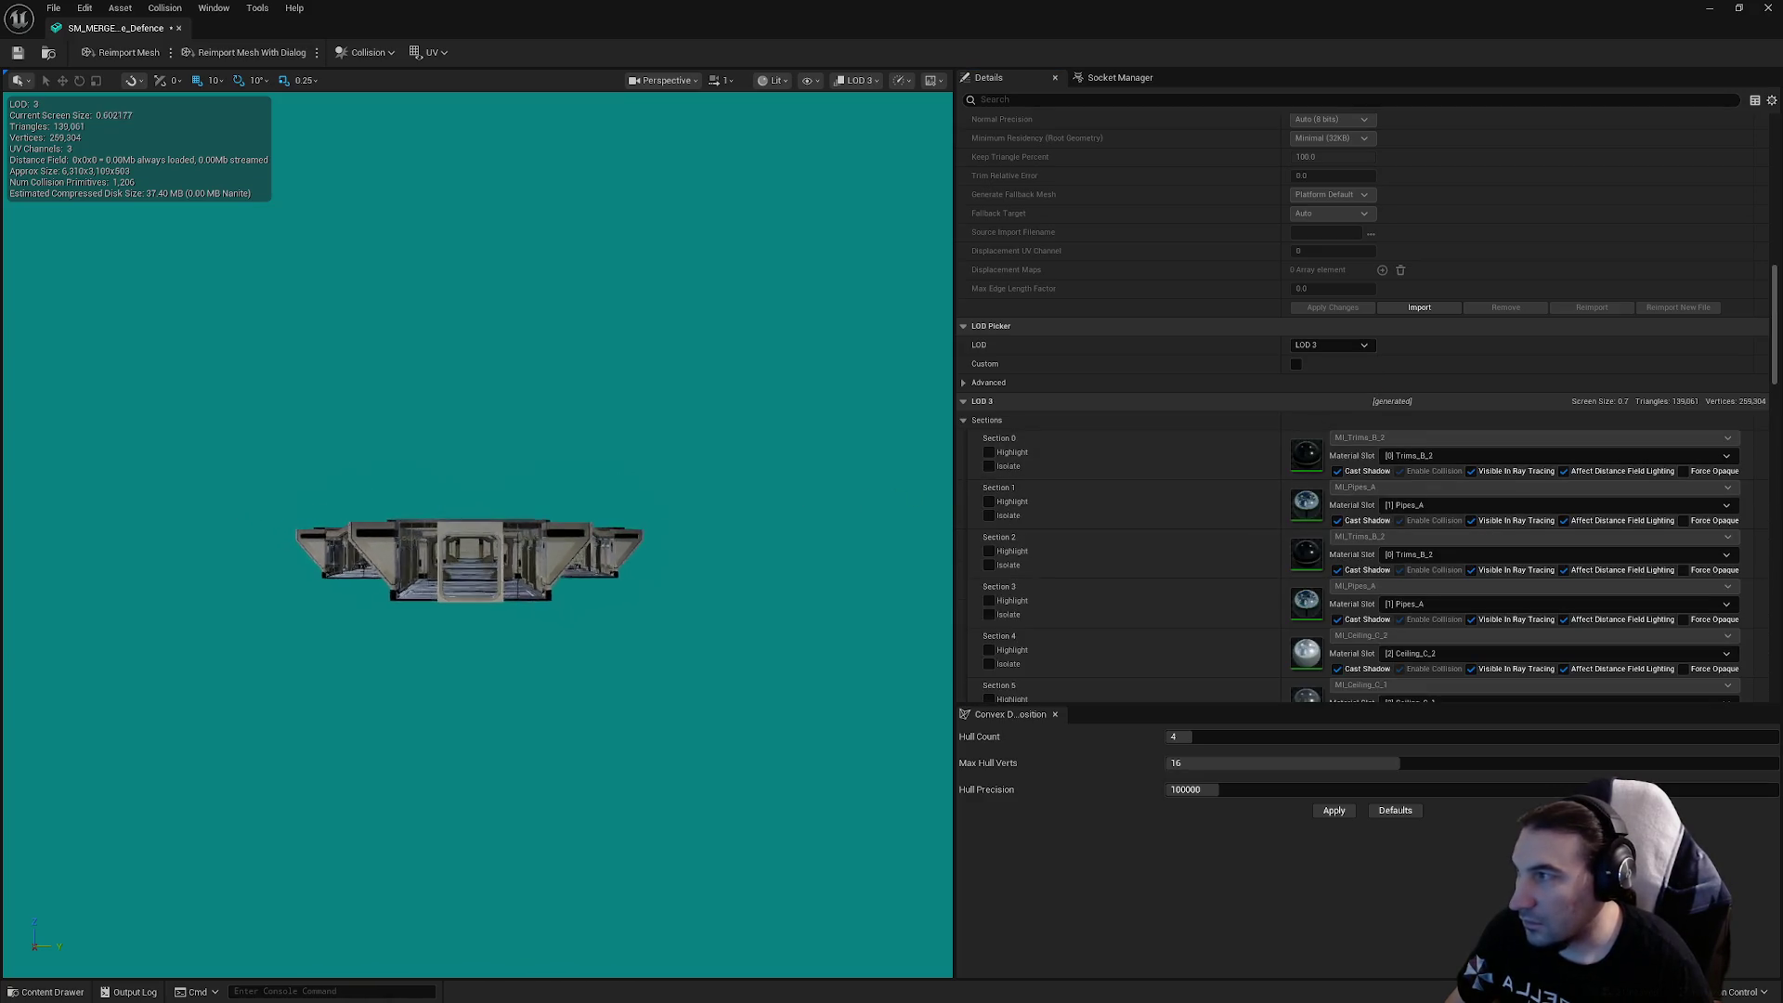
scroll(470, 553, "down", 3)
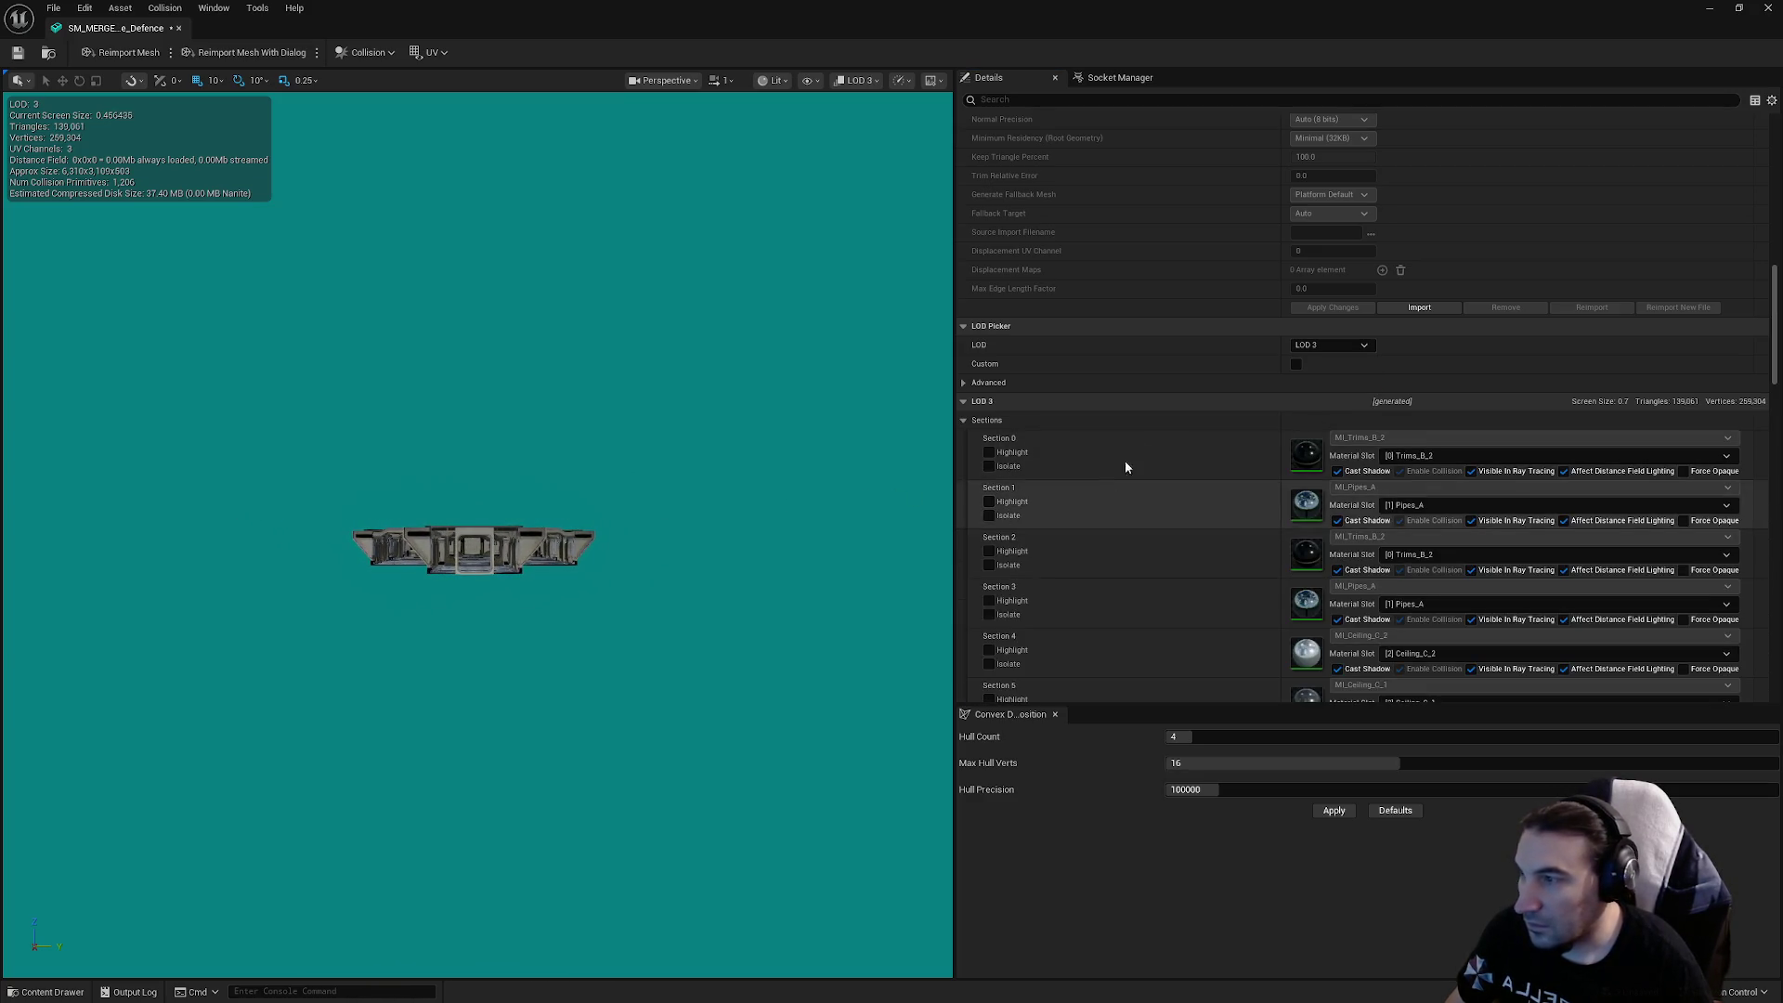
left_click(1330, 344)
left_click(1327, 426)
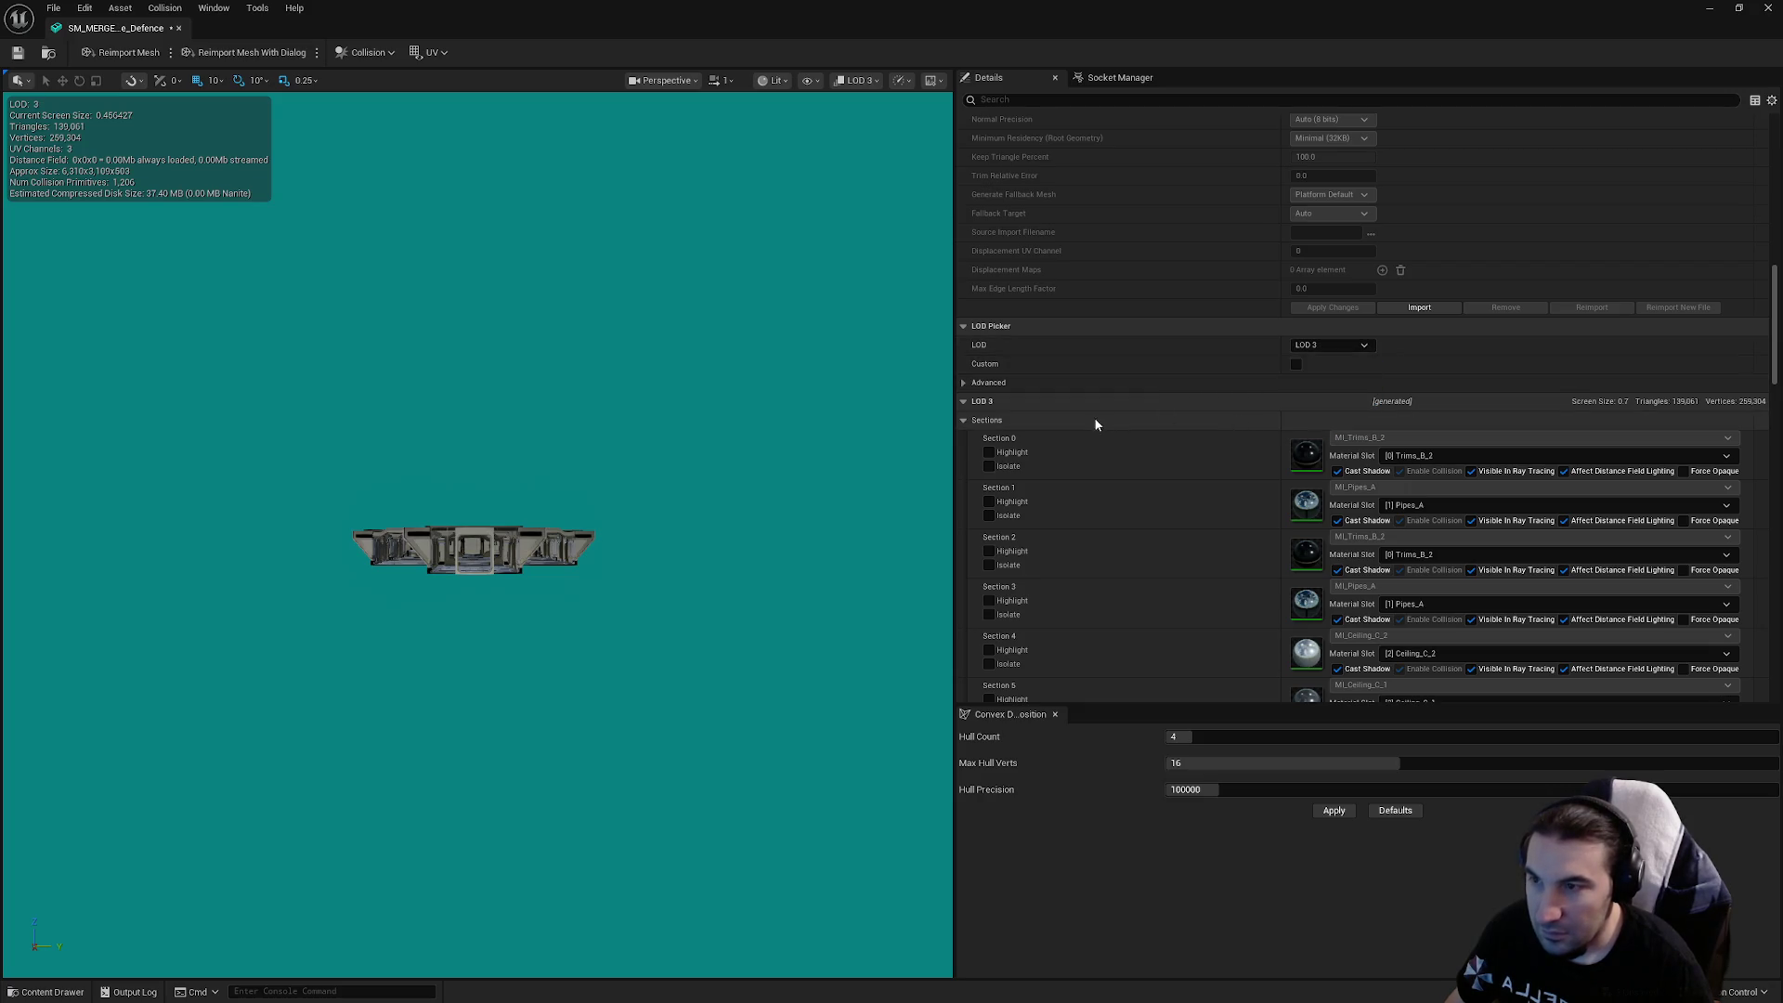
left_click(981, 421)
Give LOD 3 Screen Size 0.5 and Percent Triangles 1.0, then apply the changes
left_click(1316, 440)
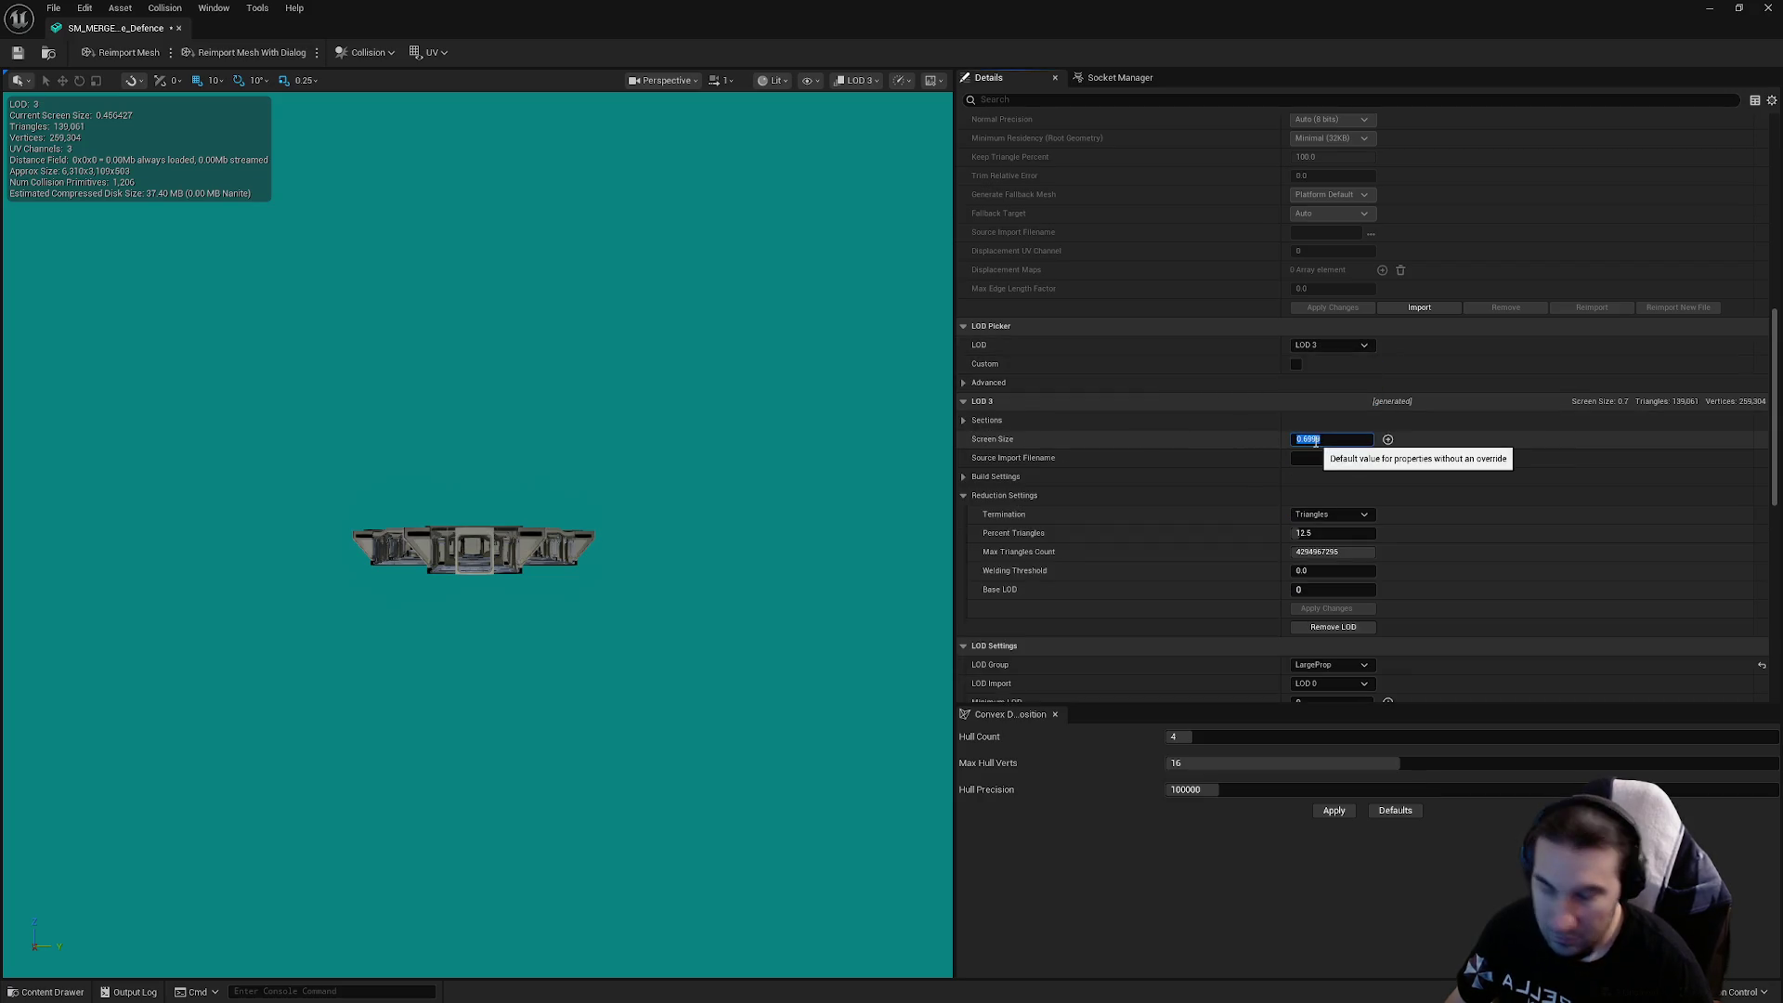
type("0.5")
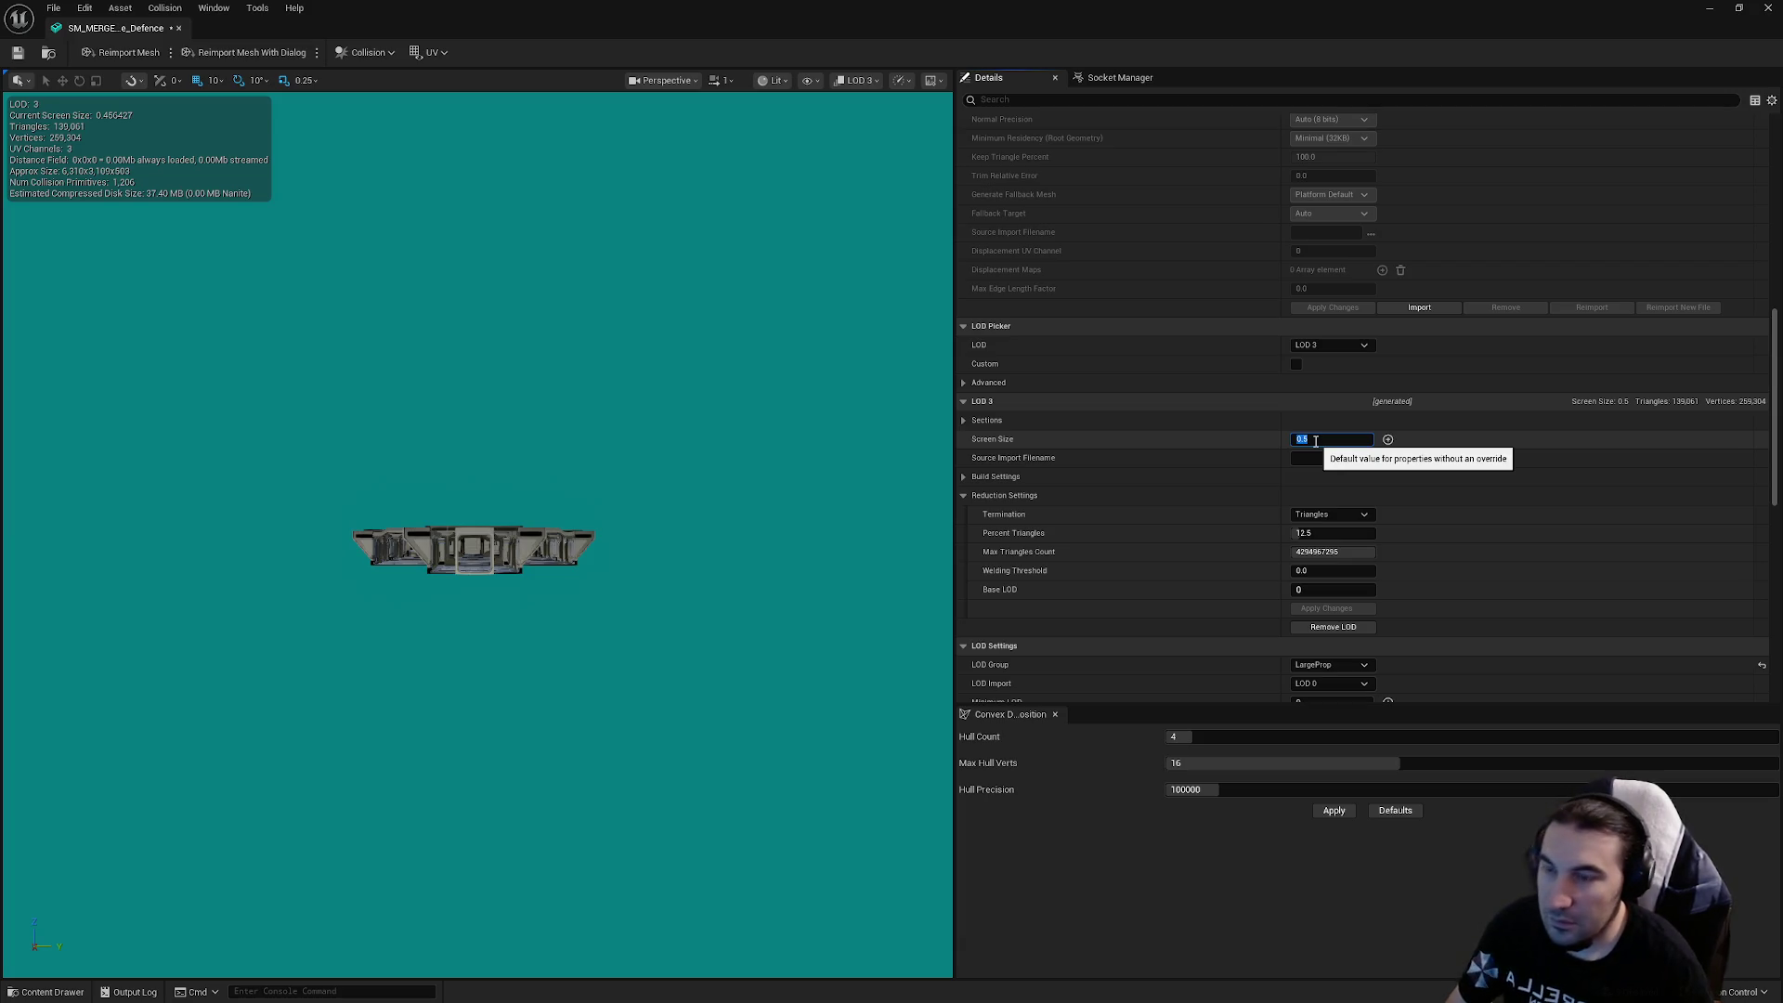
left_click(1332, 533)
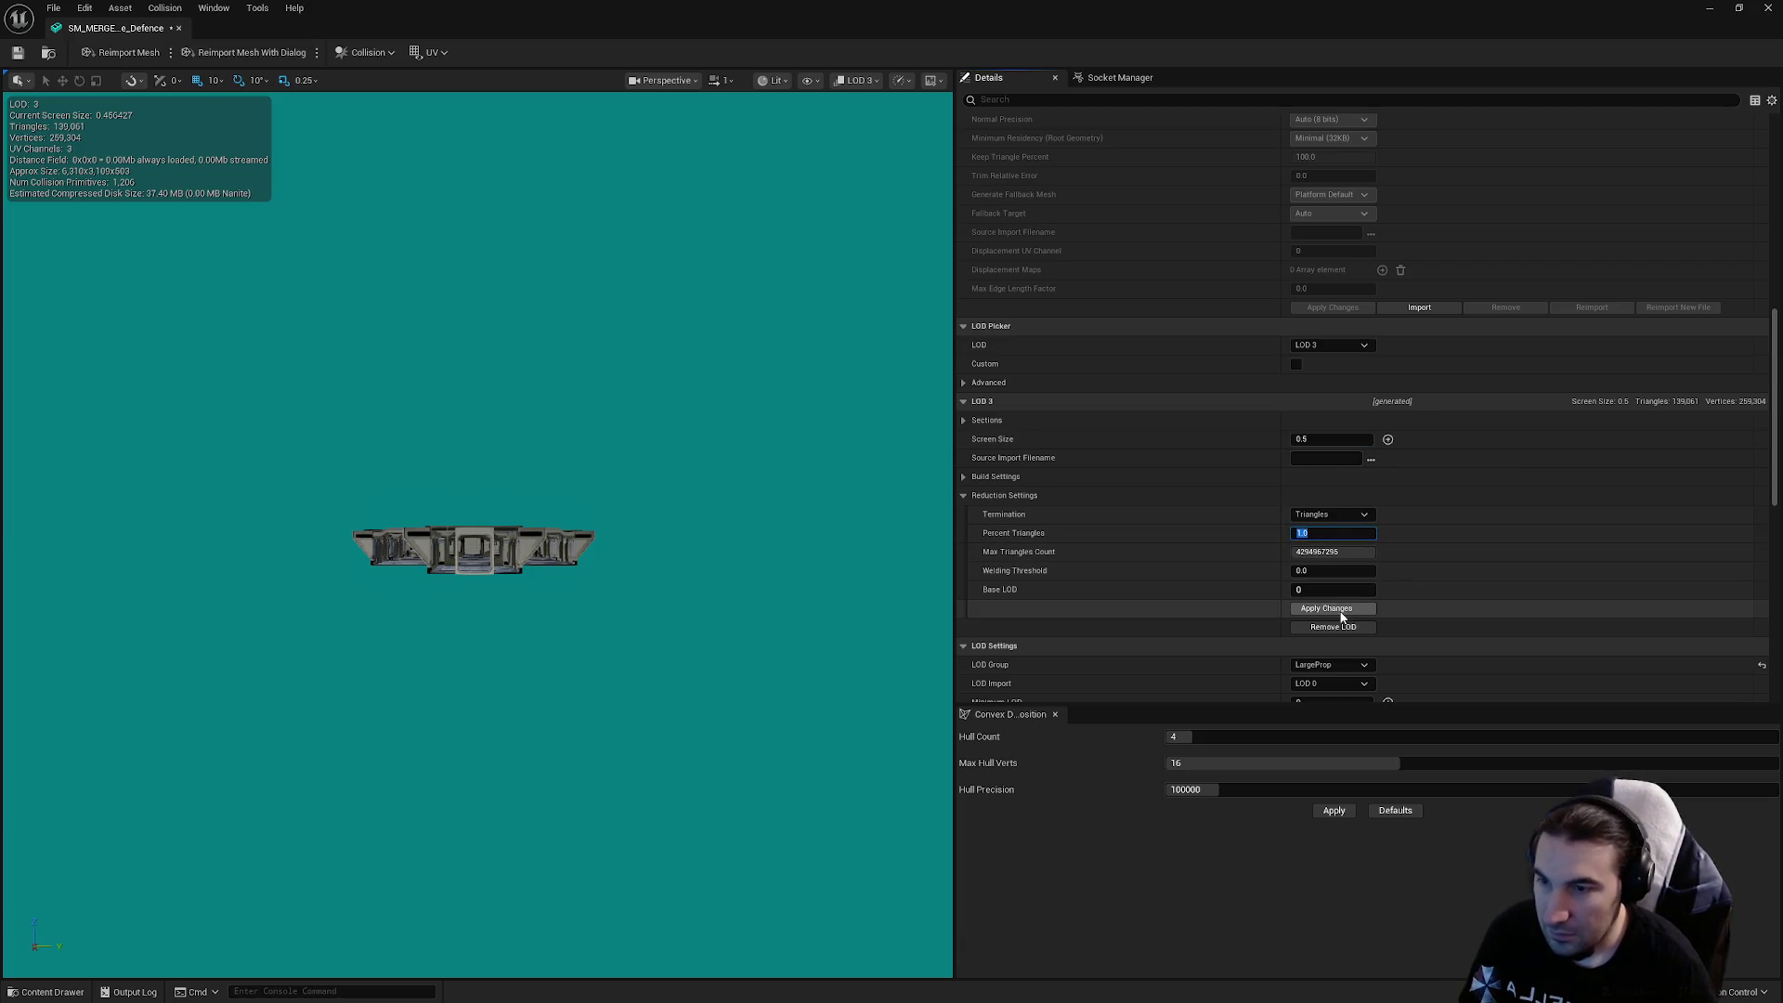
left_click(1337, 611)
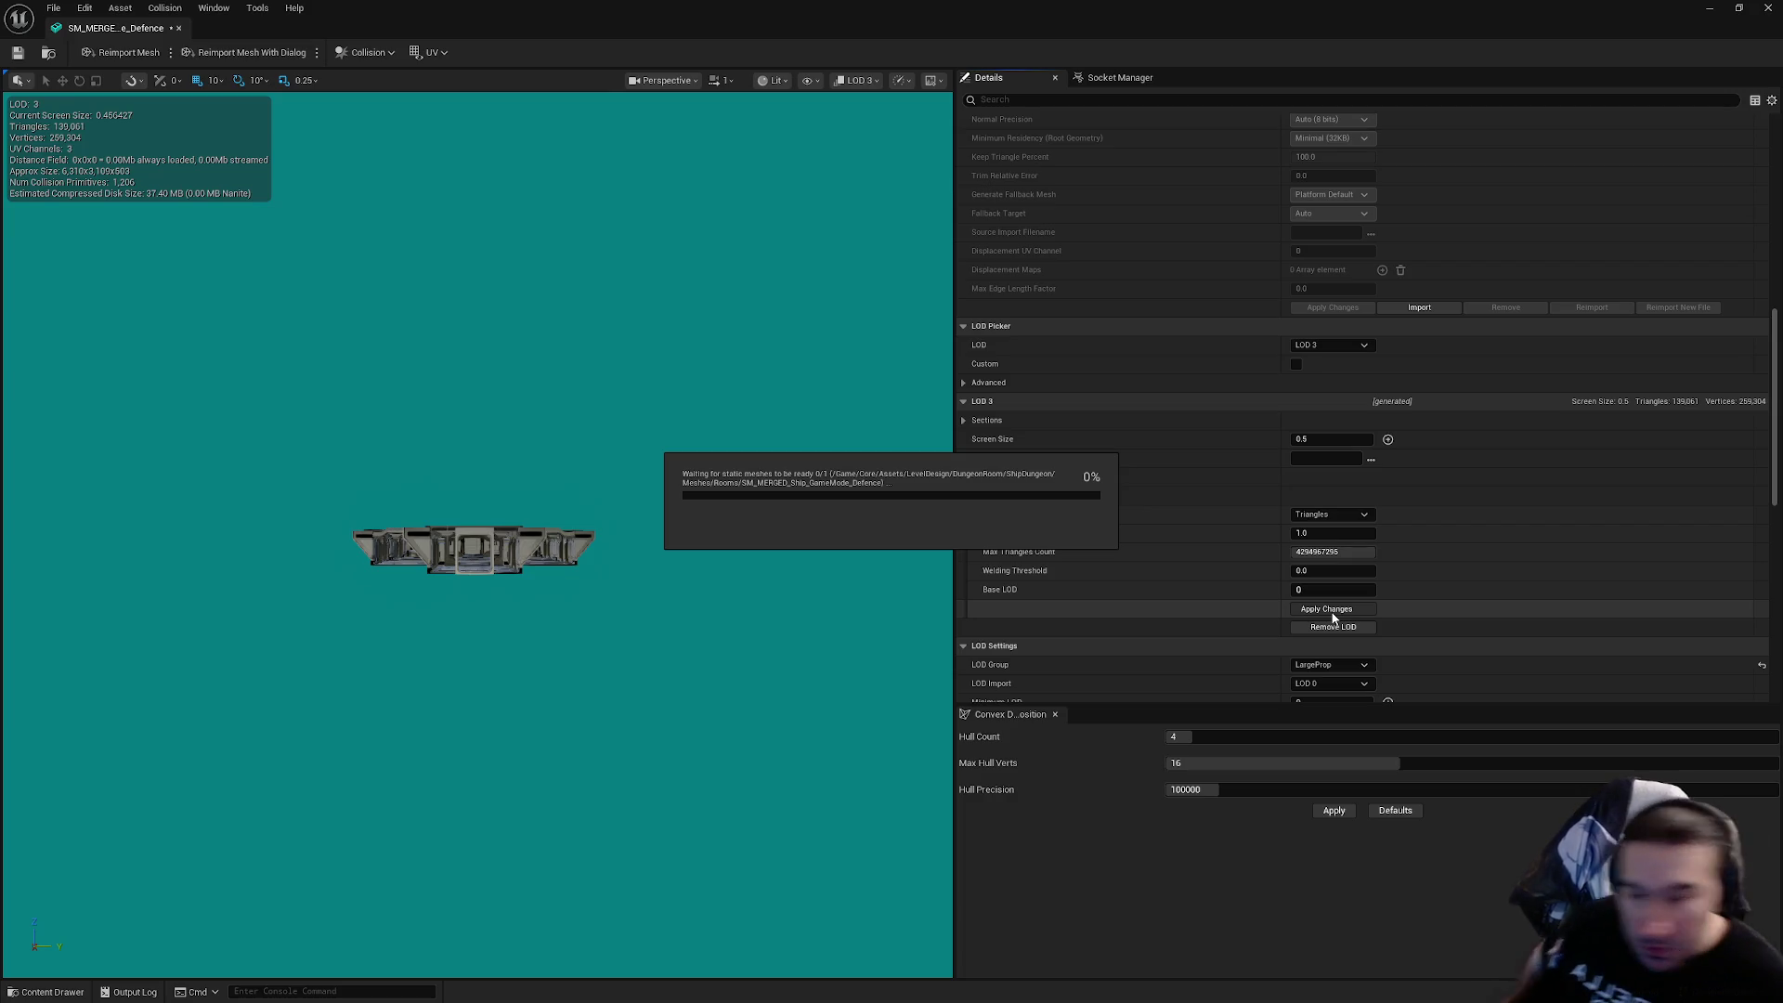
After the static mesh rebuild finishes, open the Windows Start menu over Unreal
key("super")
key("Escape")
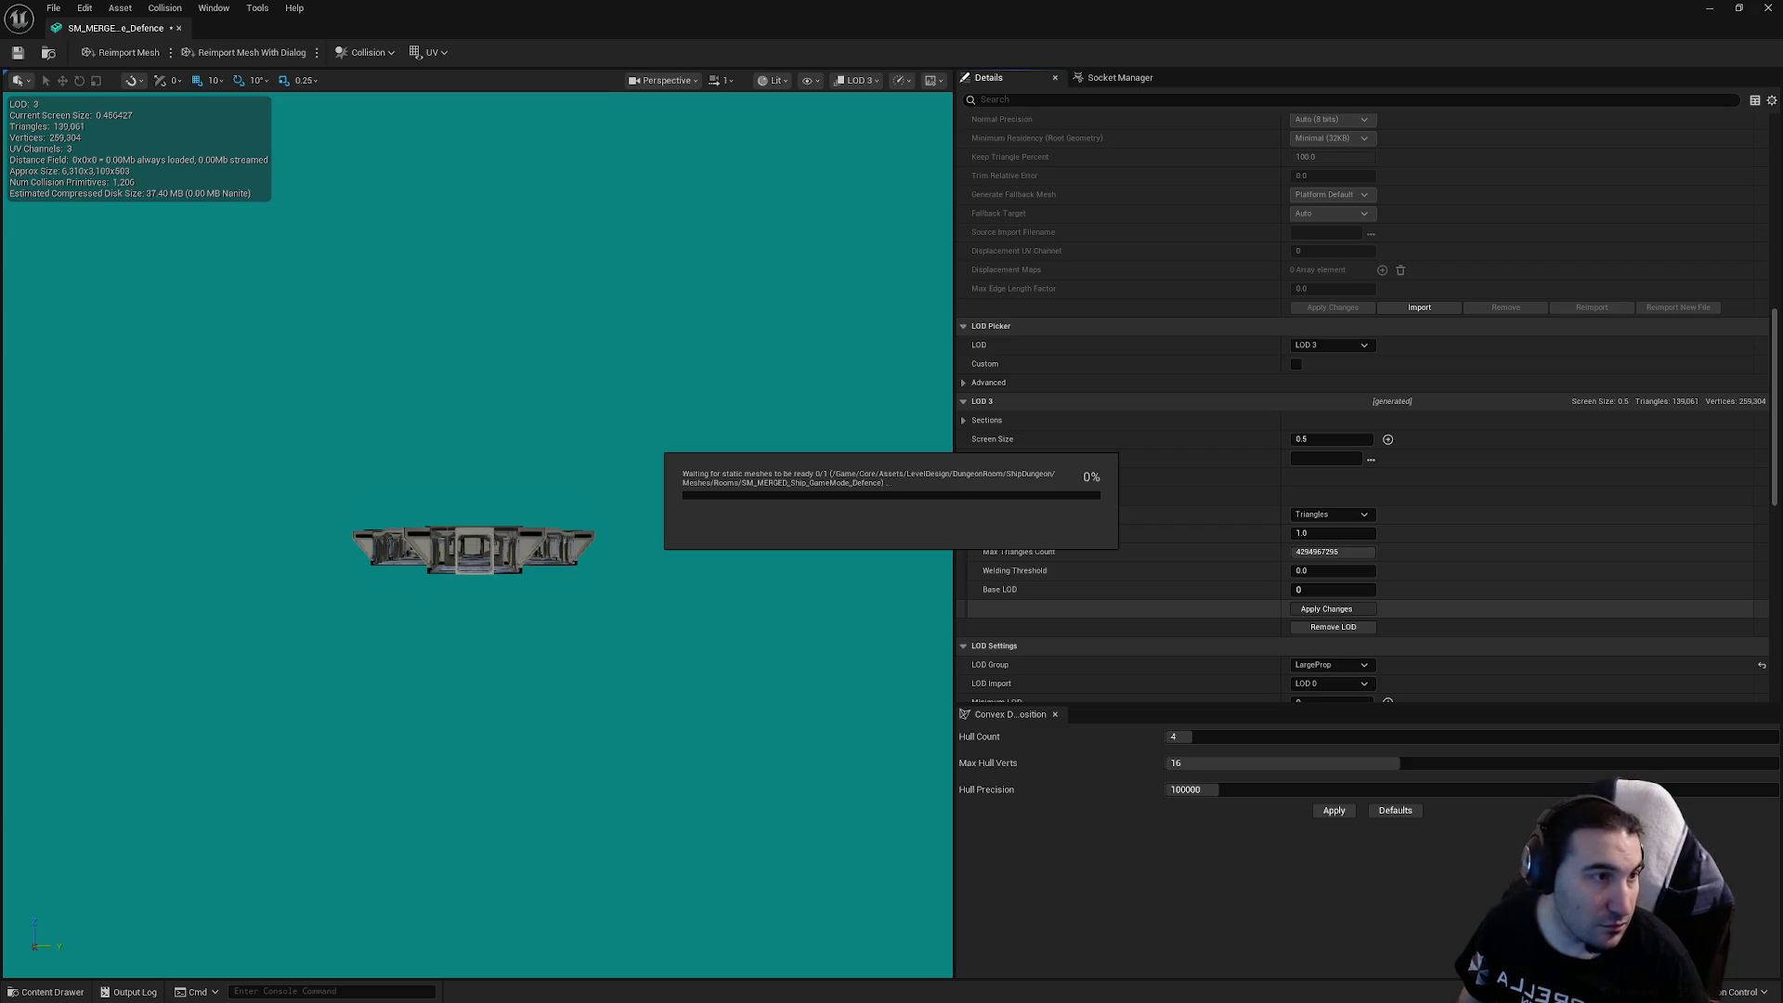
key("super")
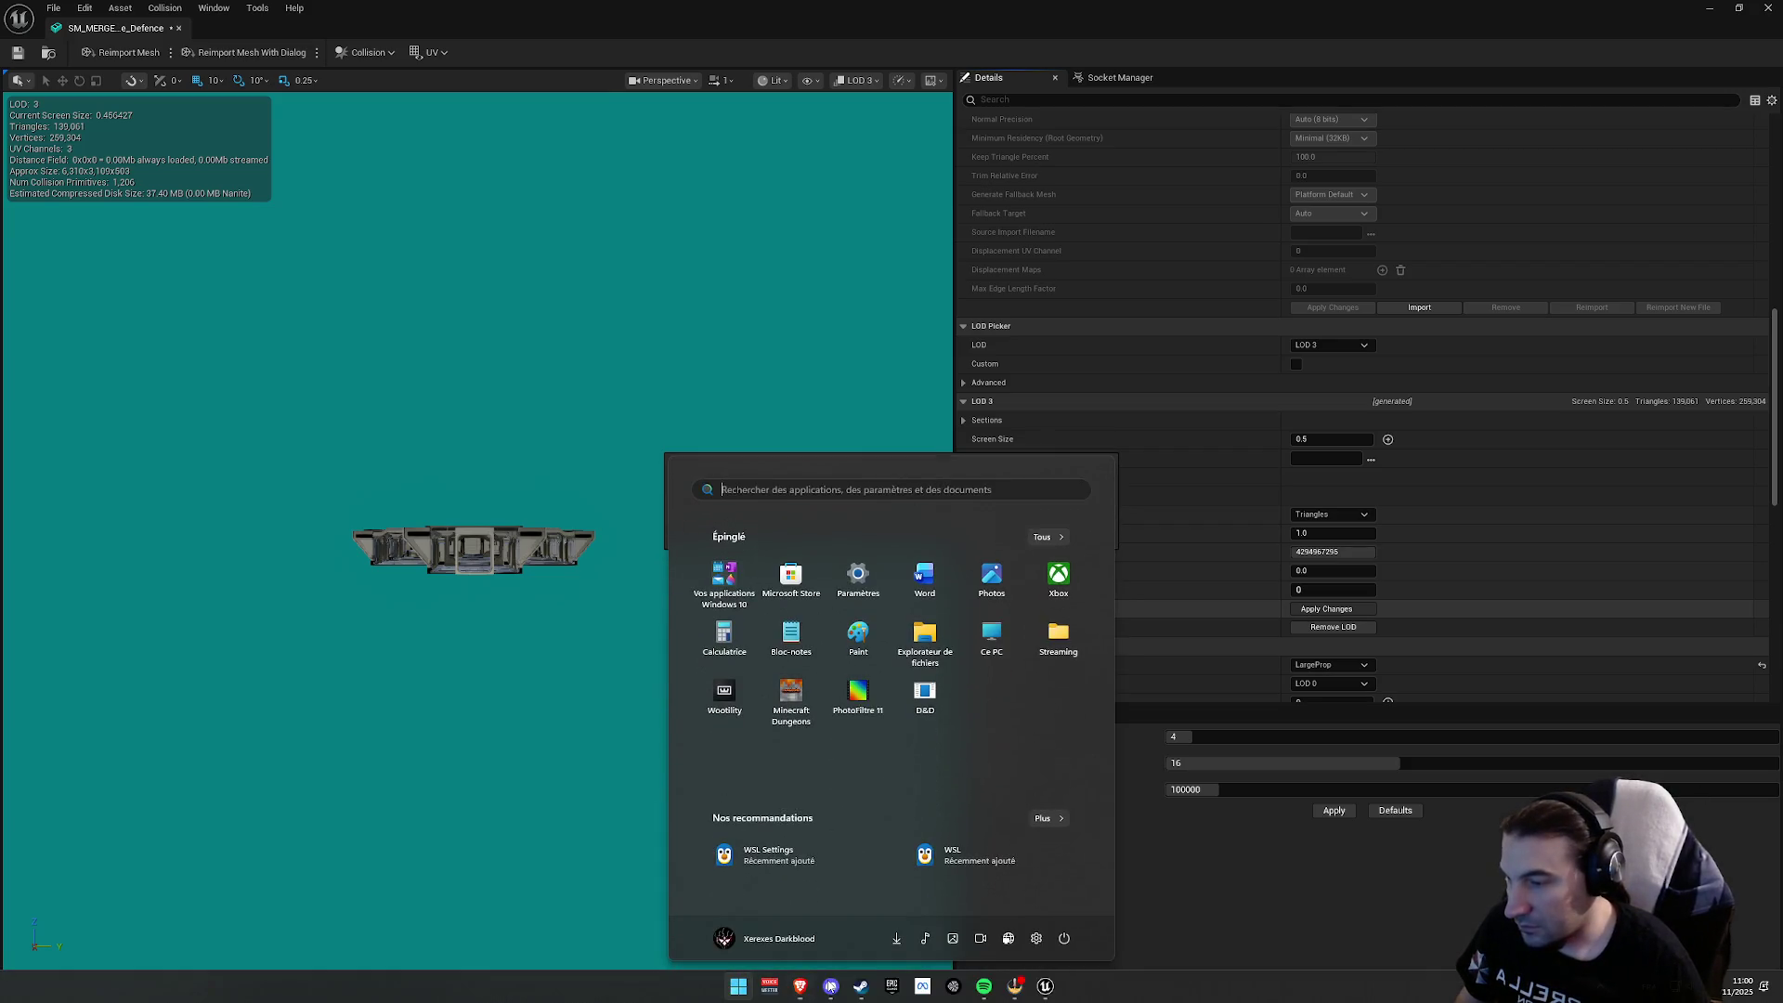